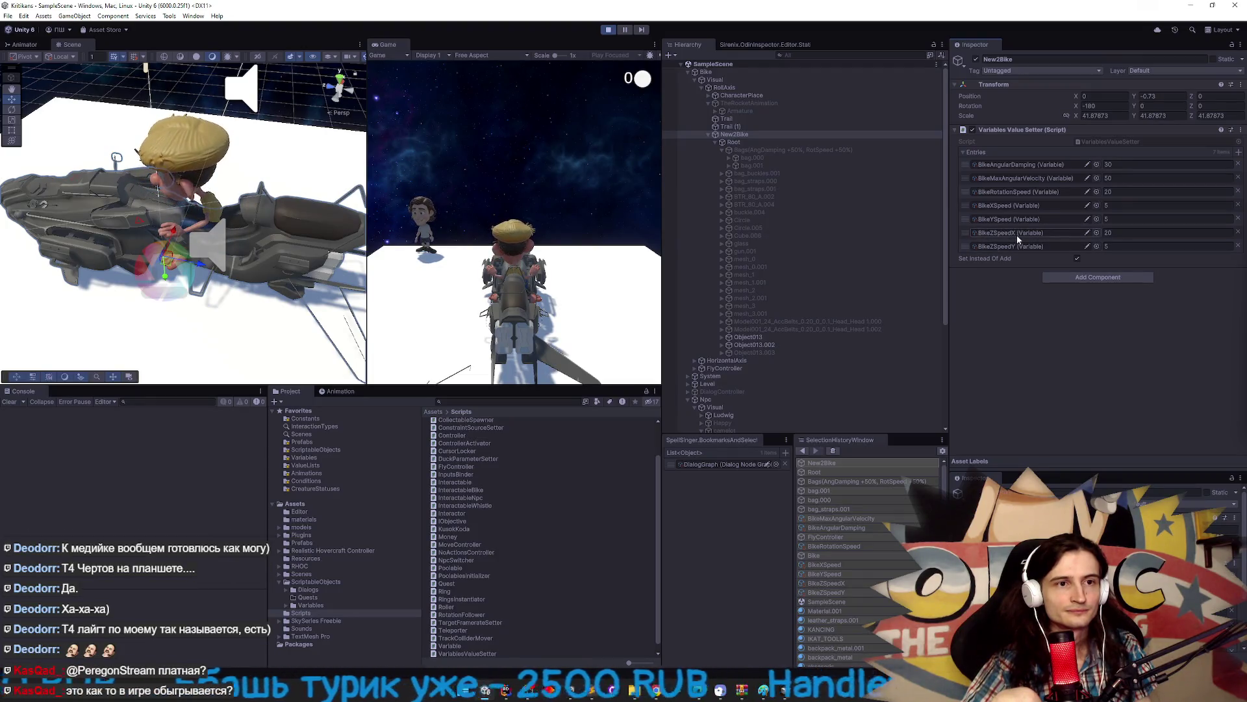
Inspect BikeZSpeedX (base 200, value 40), then test-drive the bike full-screen, mounting and jumping.
double_click(1018, 239)
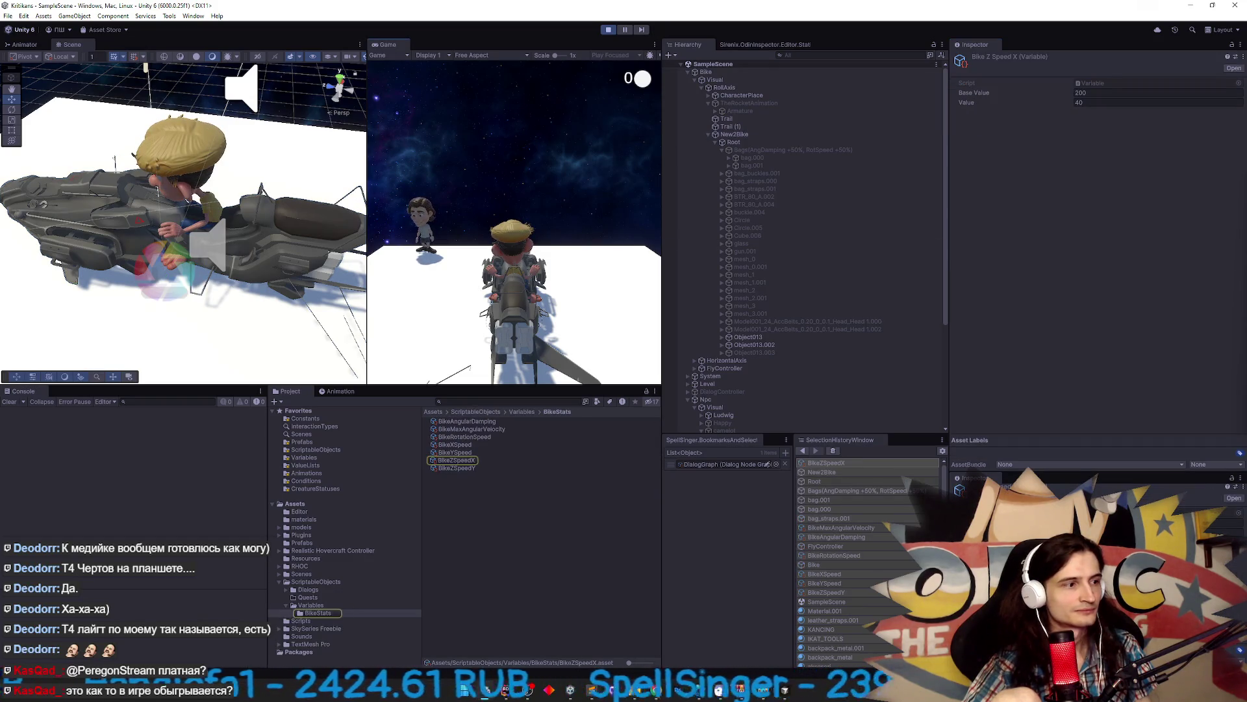
key(shift+space)
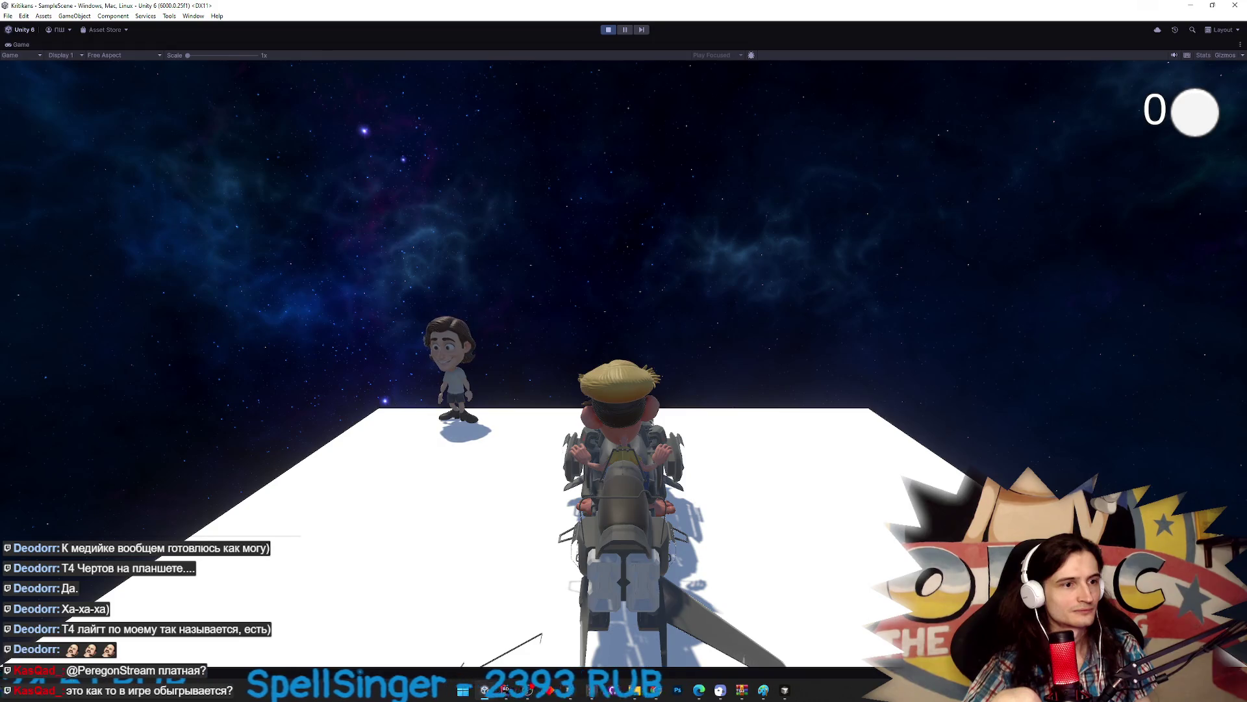
key(d)
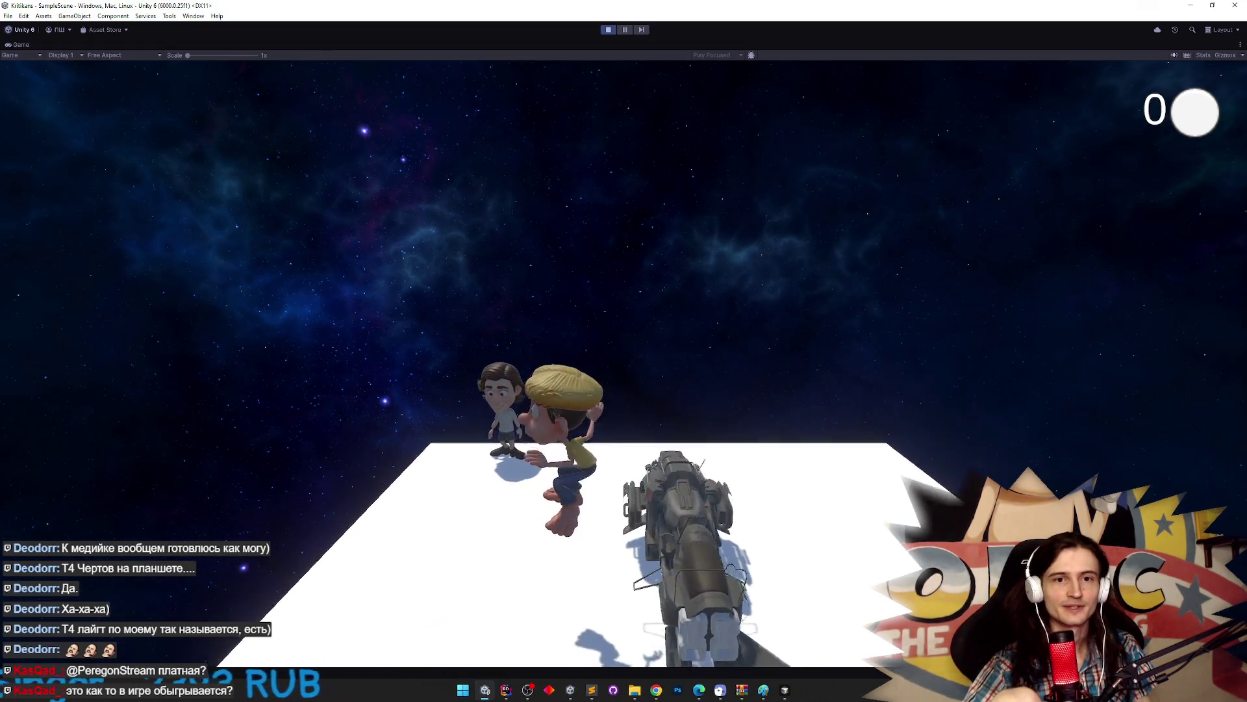
key(e)
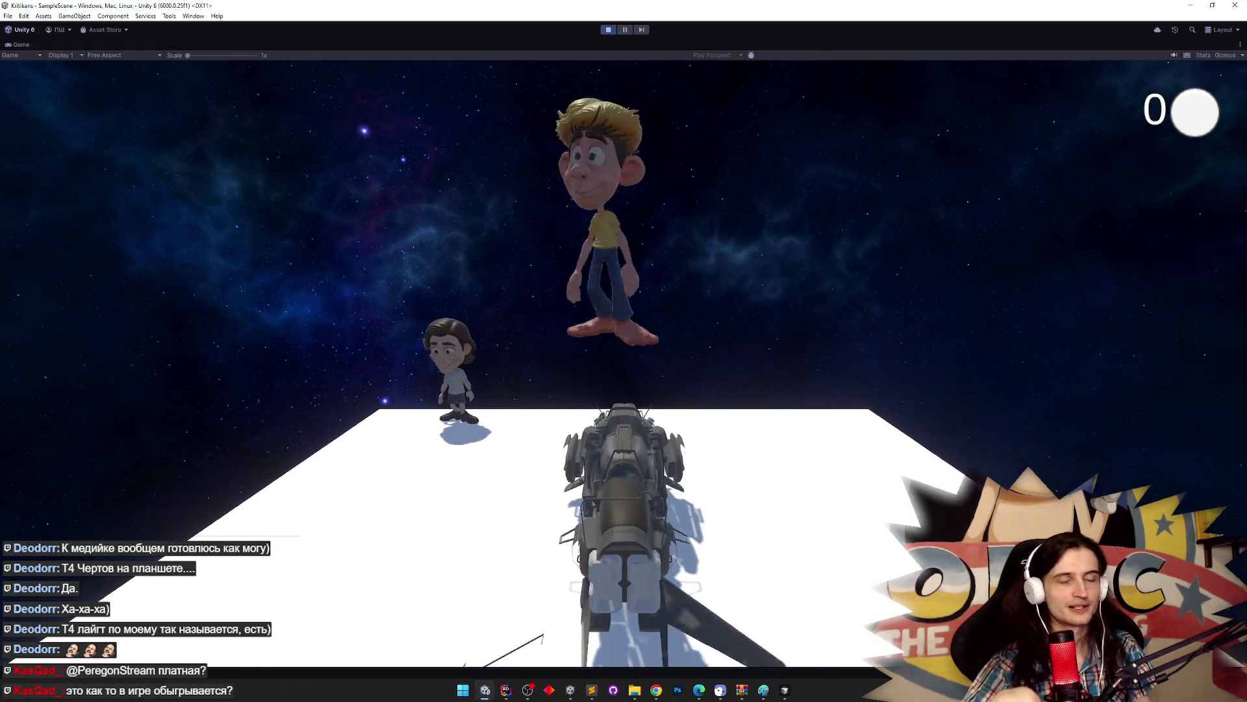
key(space)
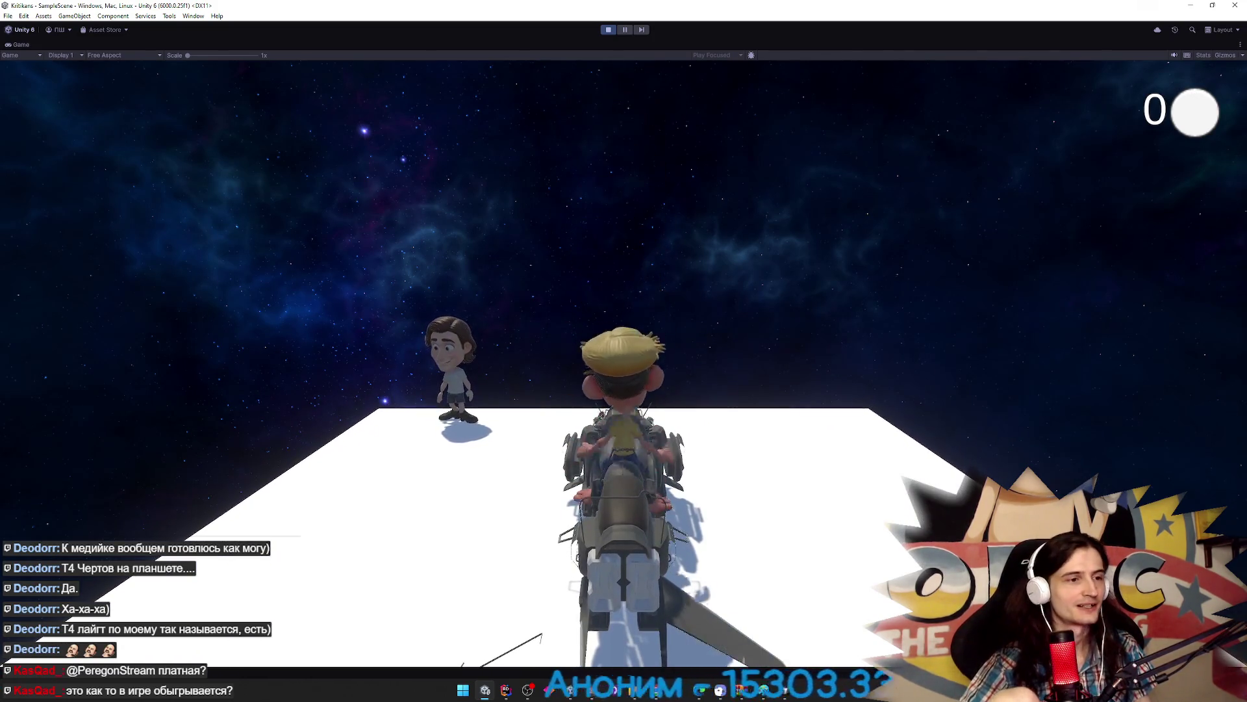
key(shift+space)
scroll(941, 316, down, 4)
scroll(928, 381, down, 3)
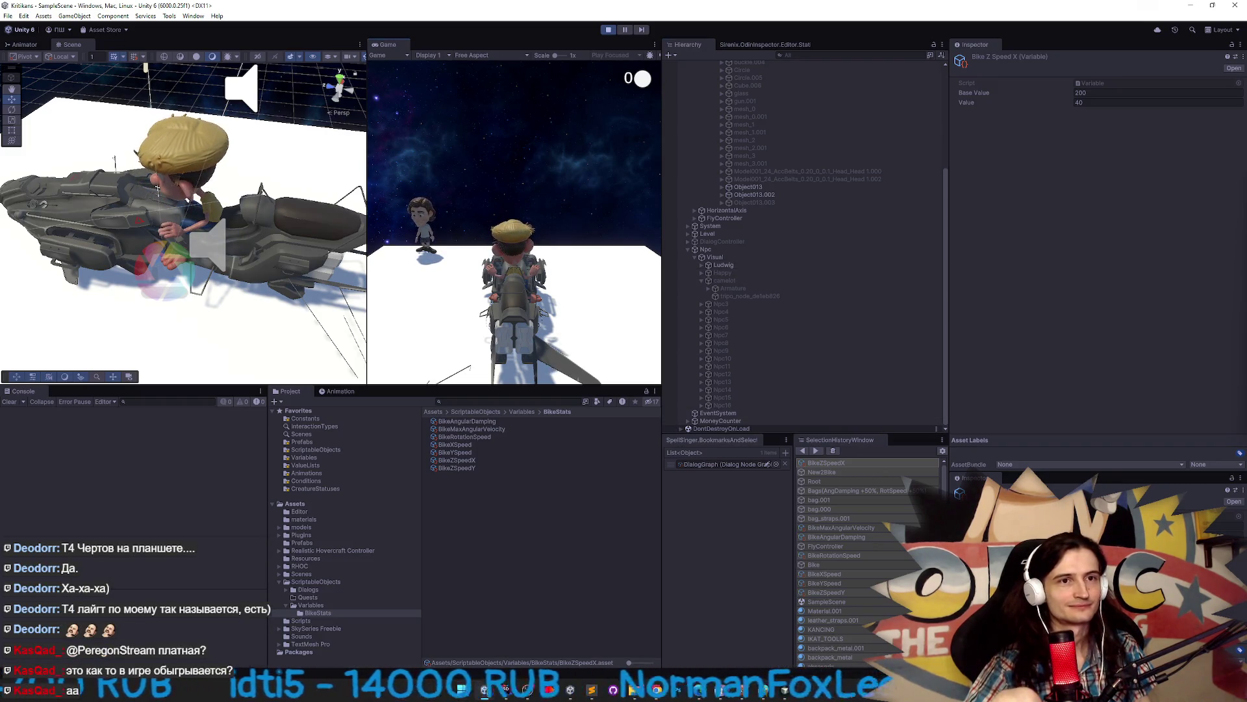
Inspect the Bike, Root, Visual and CharacterPlace objects under New2Bike in the Hierarchy.
key(super)
drag(951, 91, 964, 92)
scroll(753, 130, up, 5)
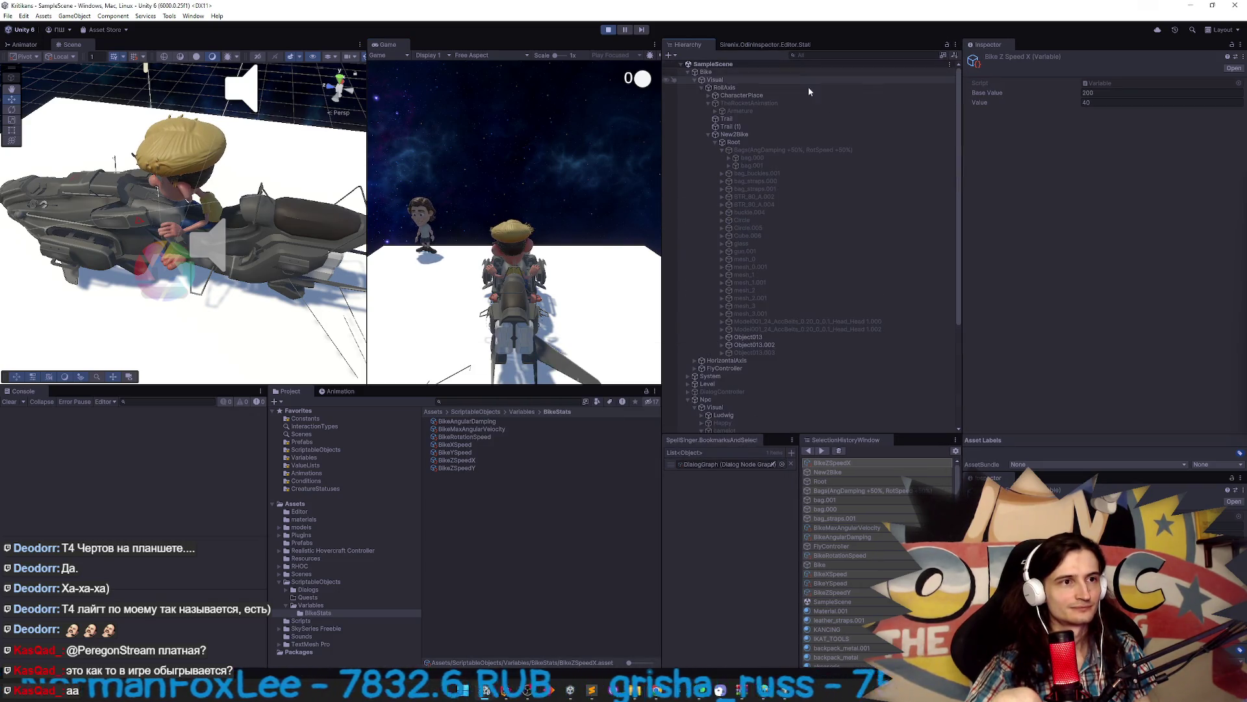
click(753, 73)
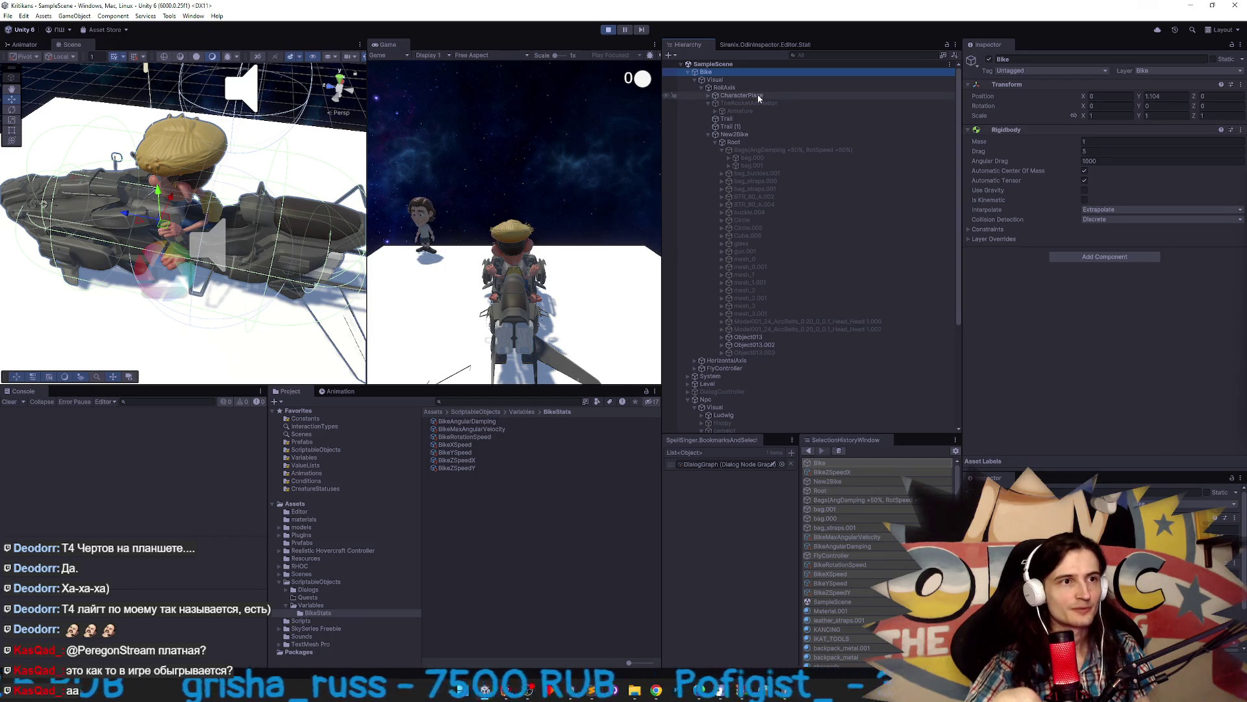
click(762, 87)
click(759, 95)
click(751, 127)
click(741, 141)
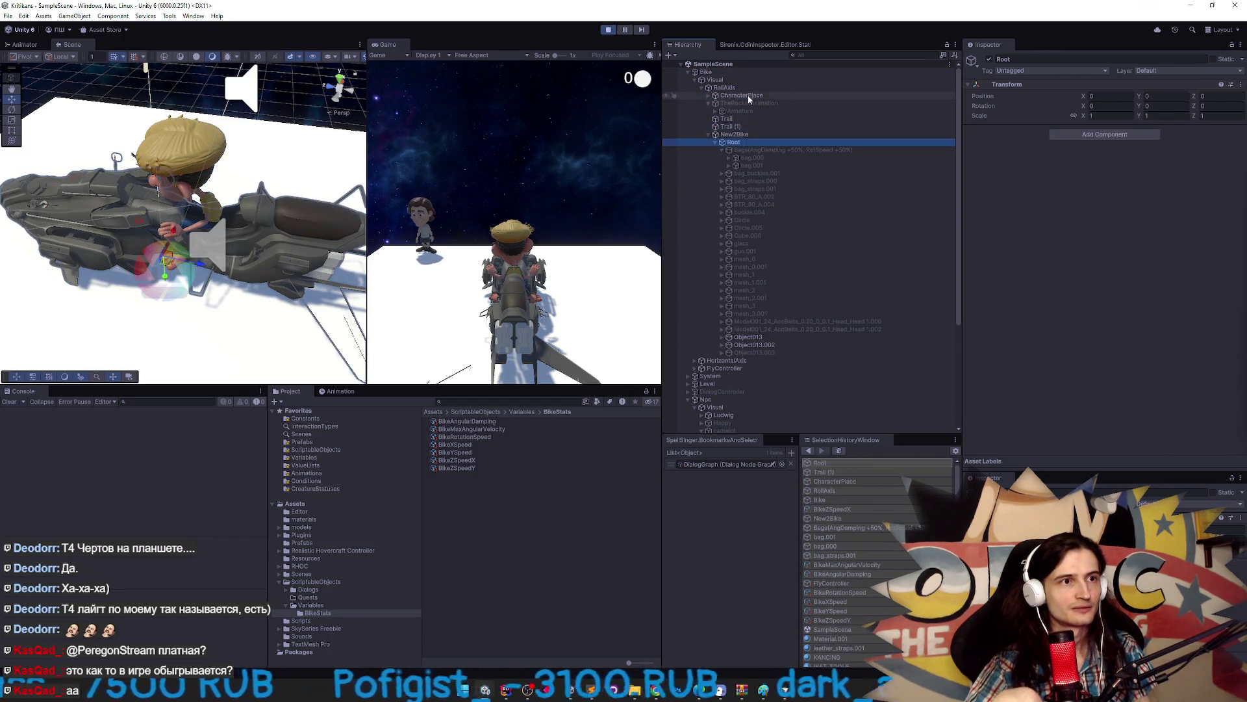
click(746, 87)
click(747, 107)
click(747, 81)
click(747, 87)
click(747, 95)
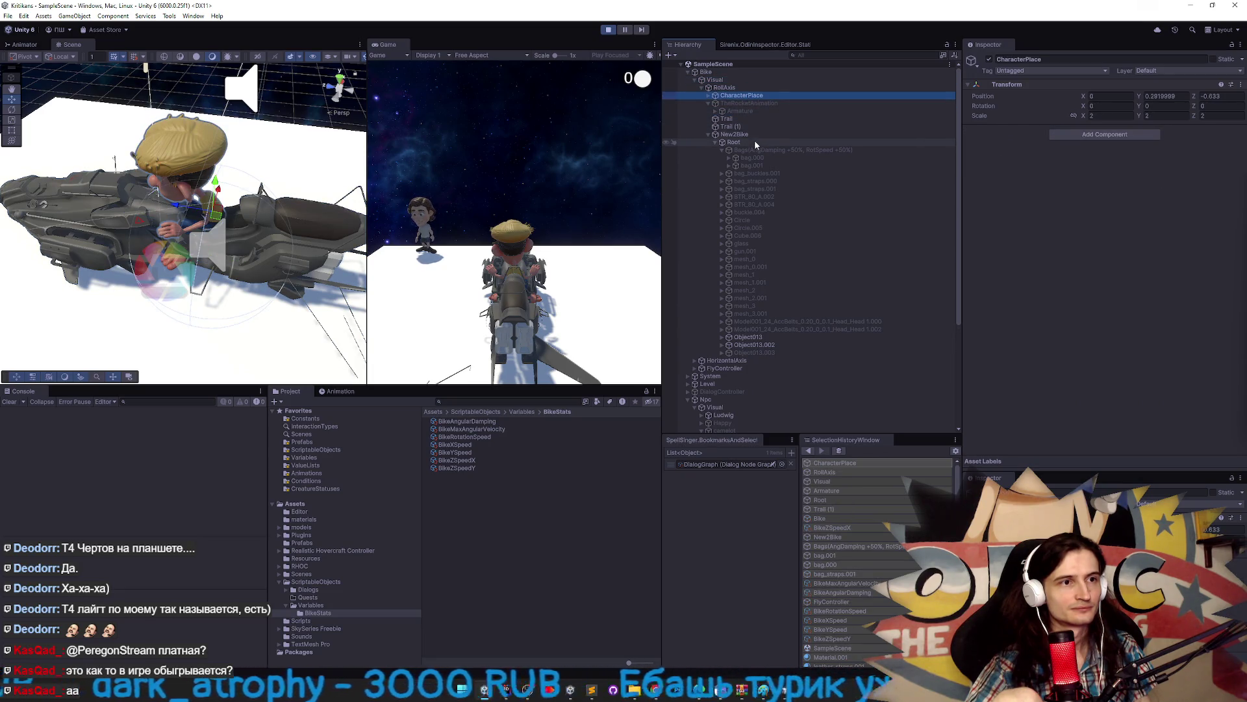
Review FlyController's speed settings, stop play mode, and bring up VariablesValueSetter in Rider.
click(708, 133)
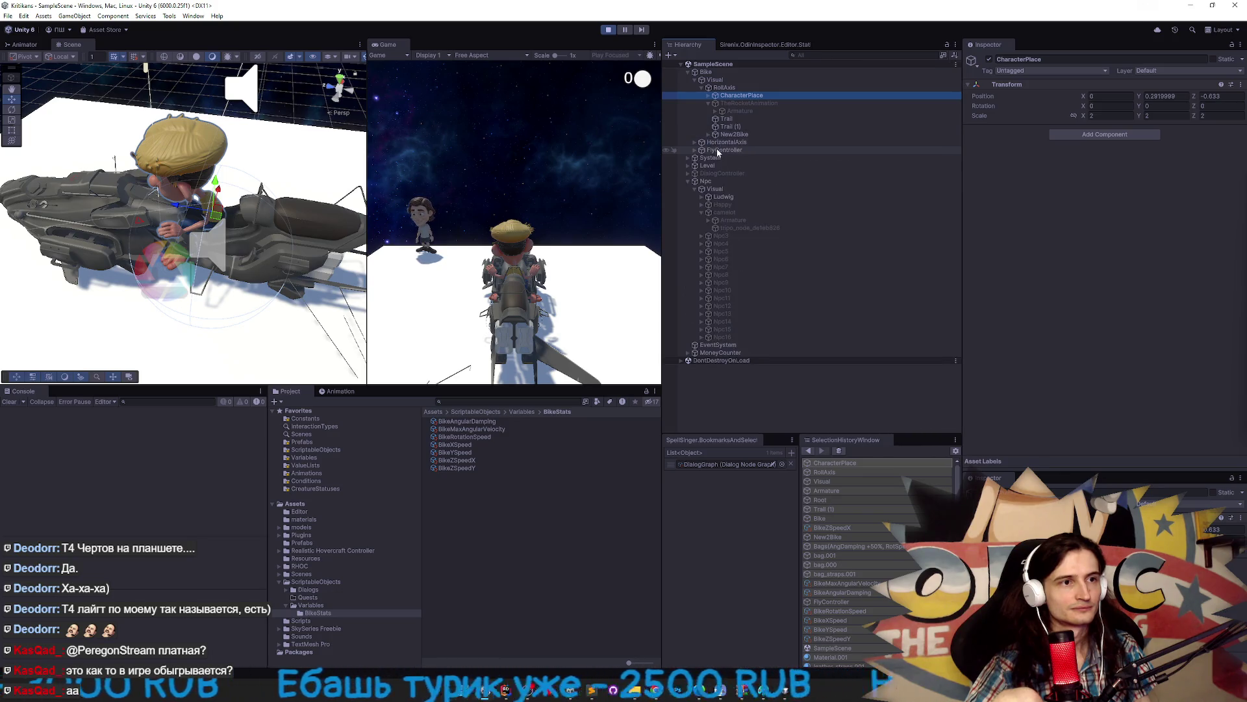
click(717, 151)
key(ctrl+p)
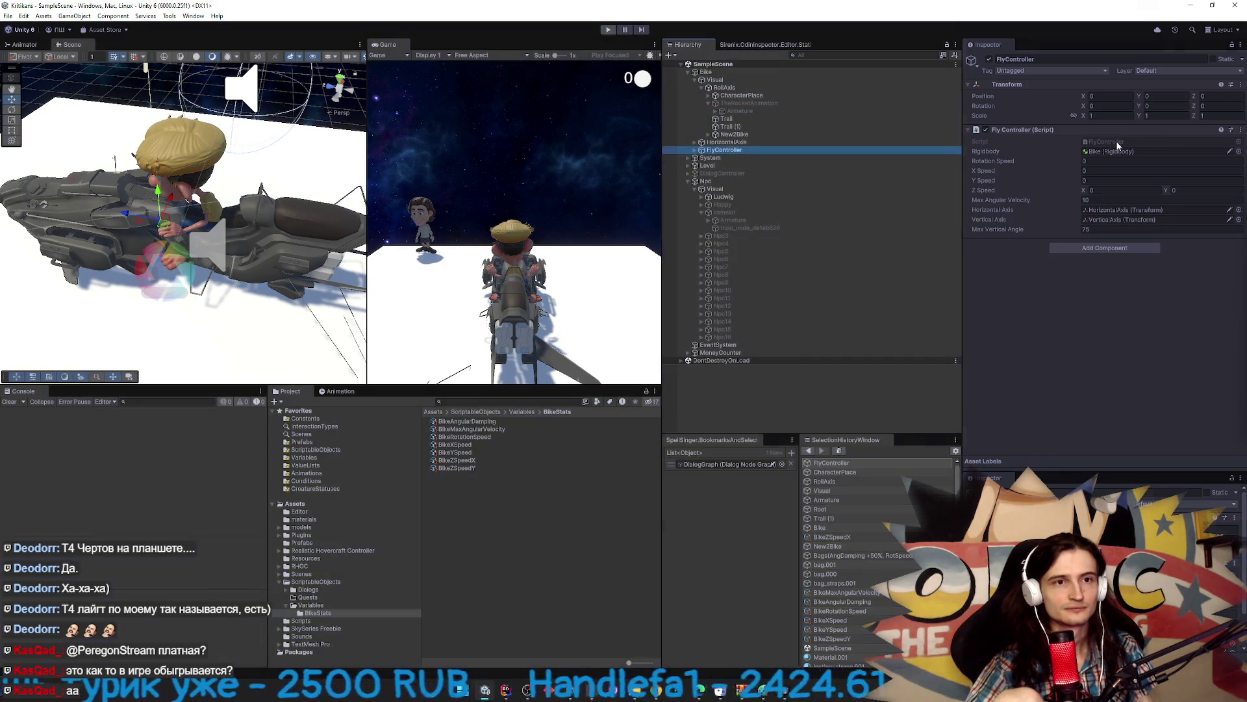
click(505, 690)
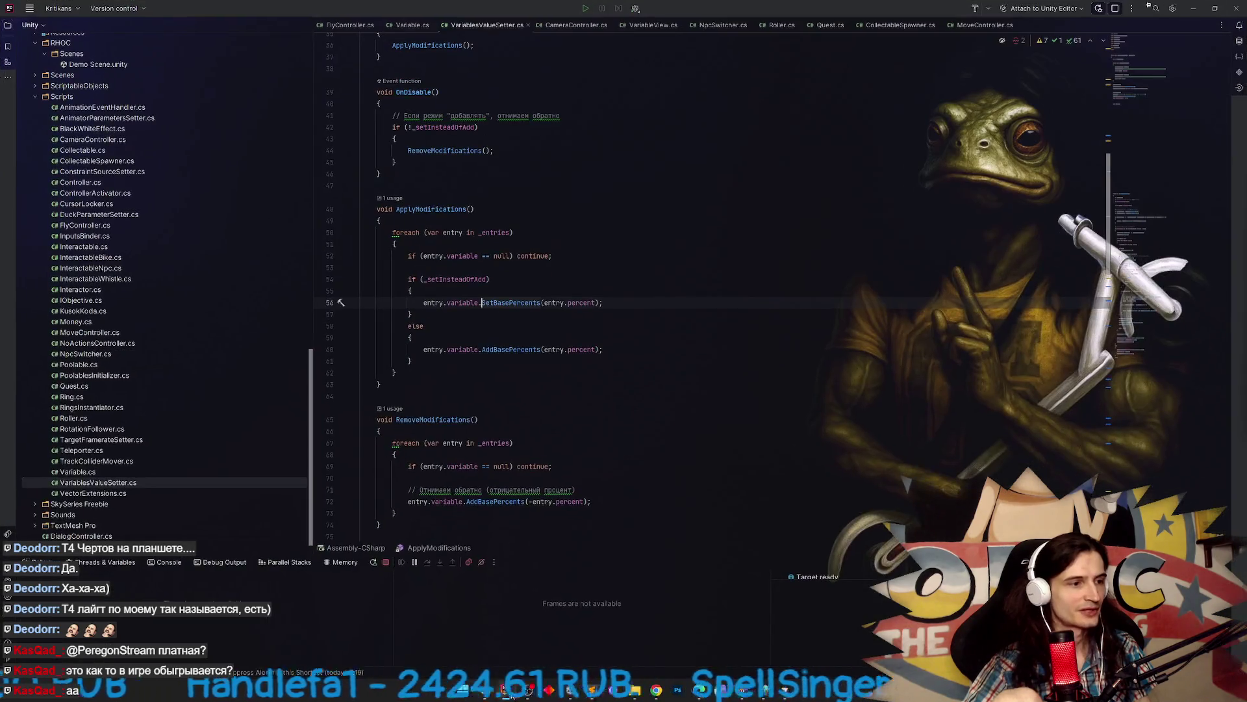
Send the 'верни на' prompt to the Cursor agent and queue a follow-up message.
click(729, 686)
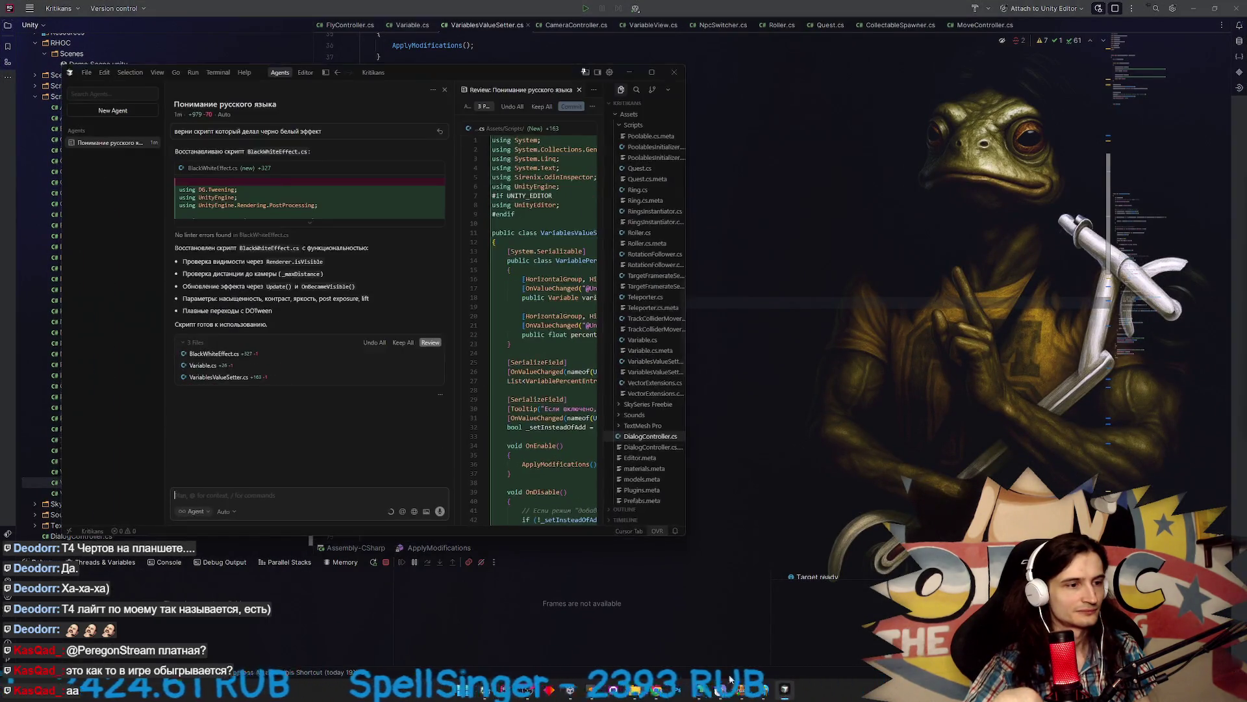
text(верни на место переменные на скрипте байк)
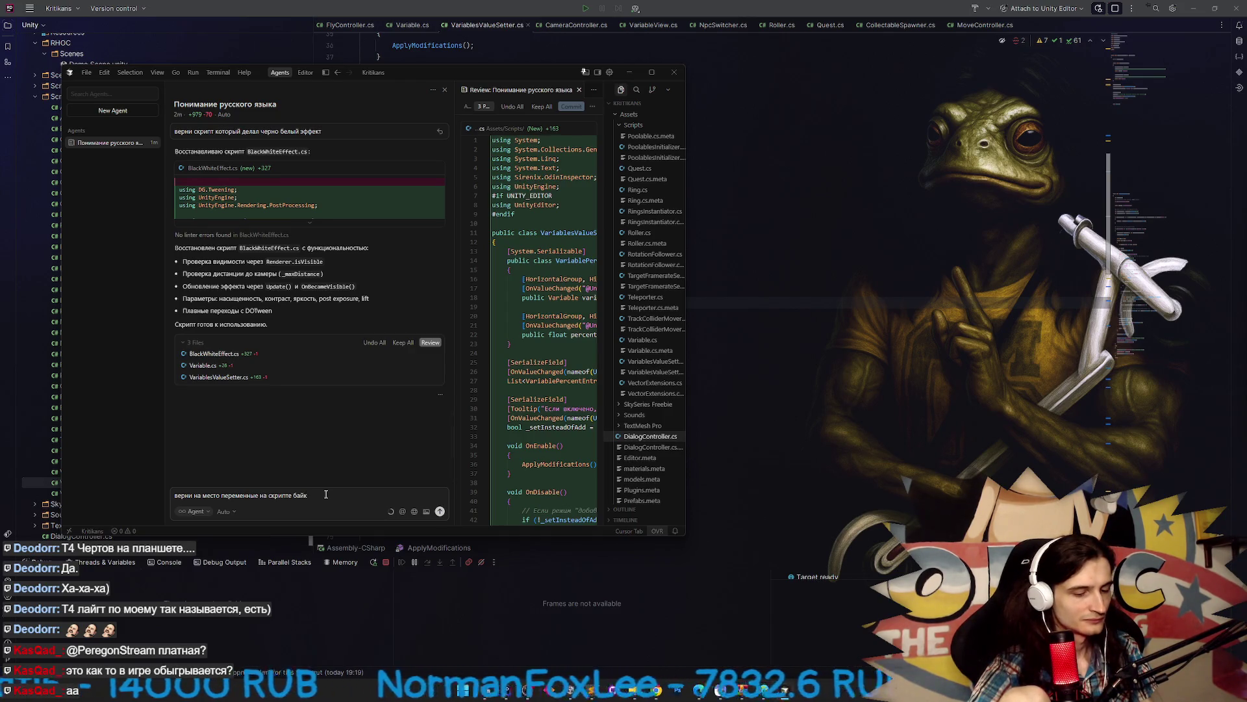
key(Return)
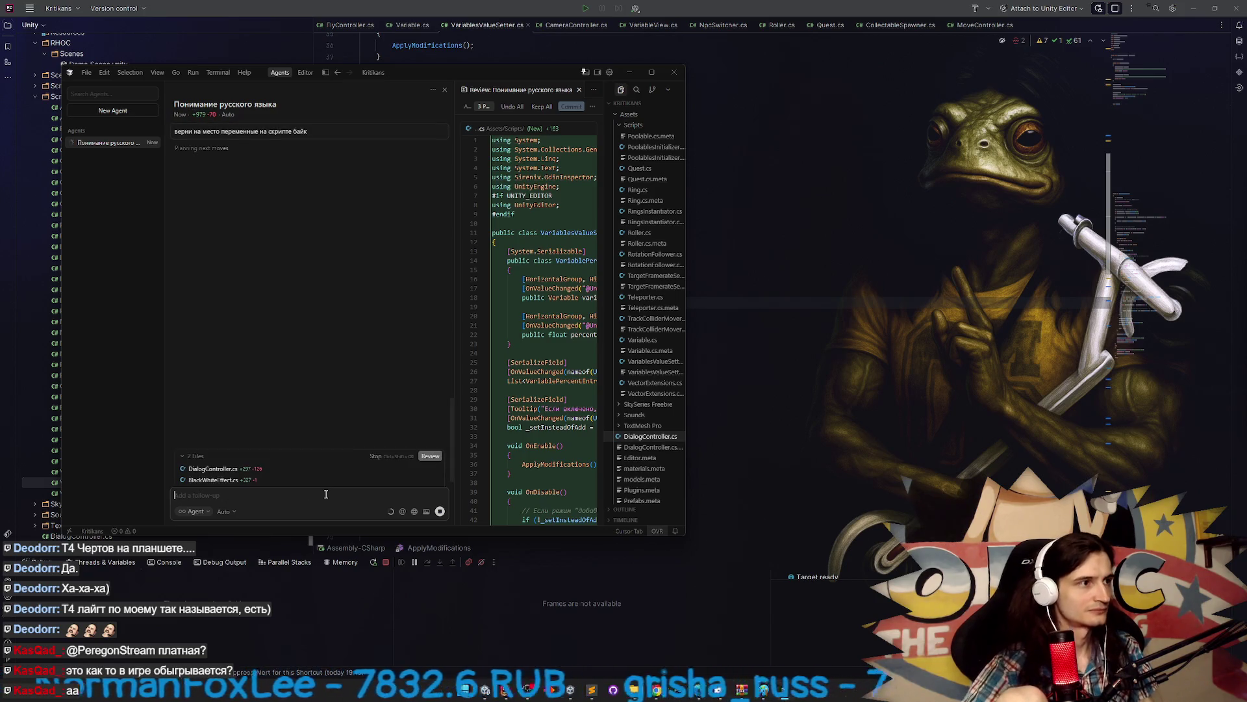
text(ок)
key(Return)
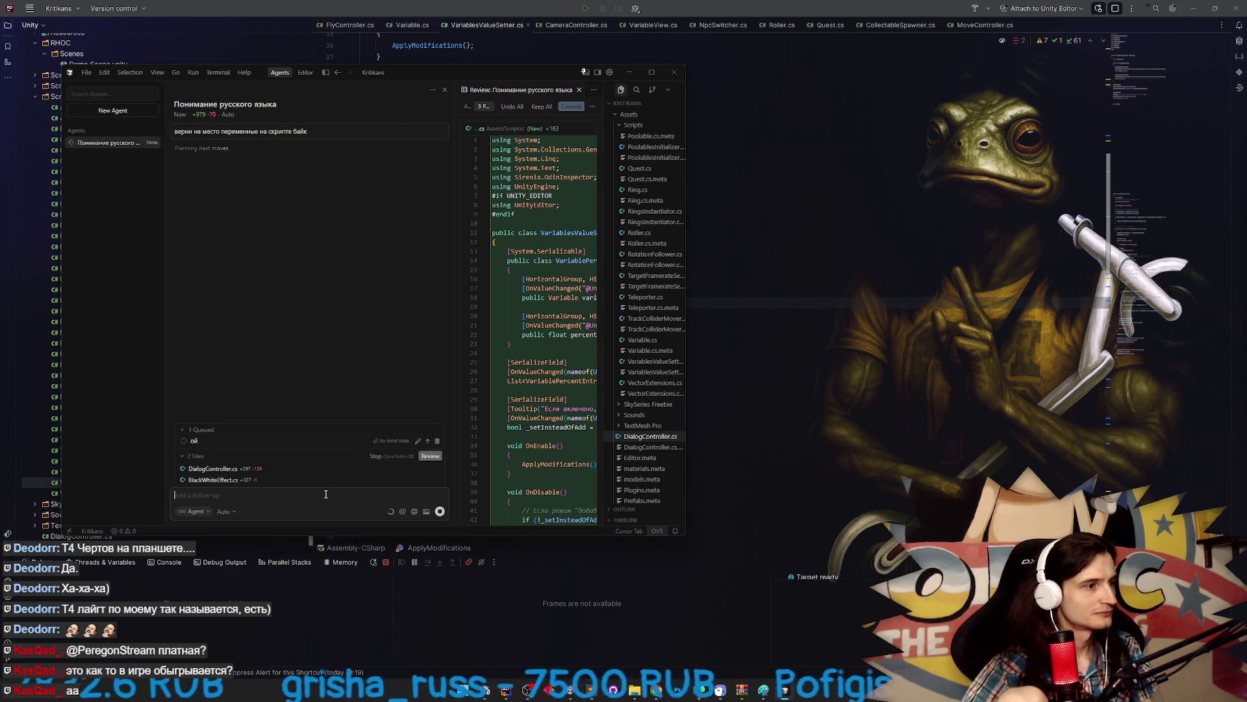
Stop the agent, clear the input and queued message, and begin a new 'верн' prompt.
key(ctrl+shift+BackSpace)
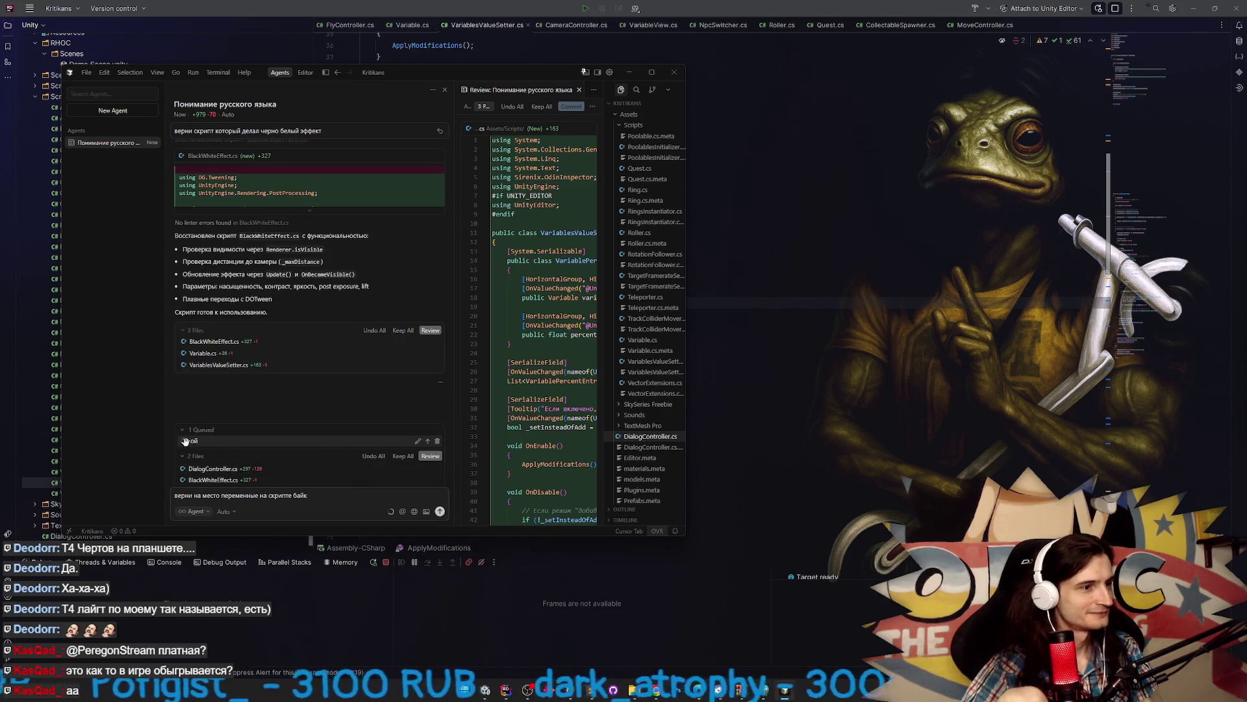
key(ctrl+a)
key(BackSpace)
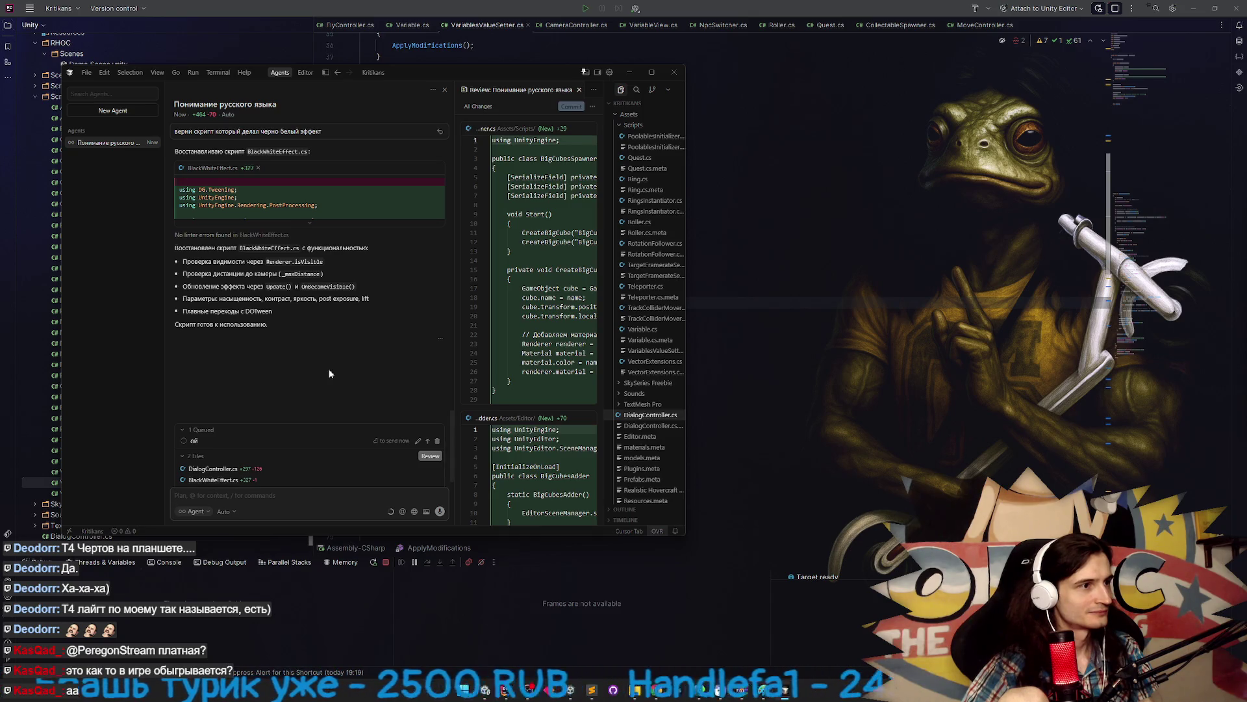
click(436, 441)
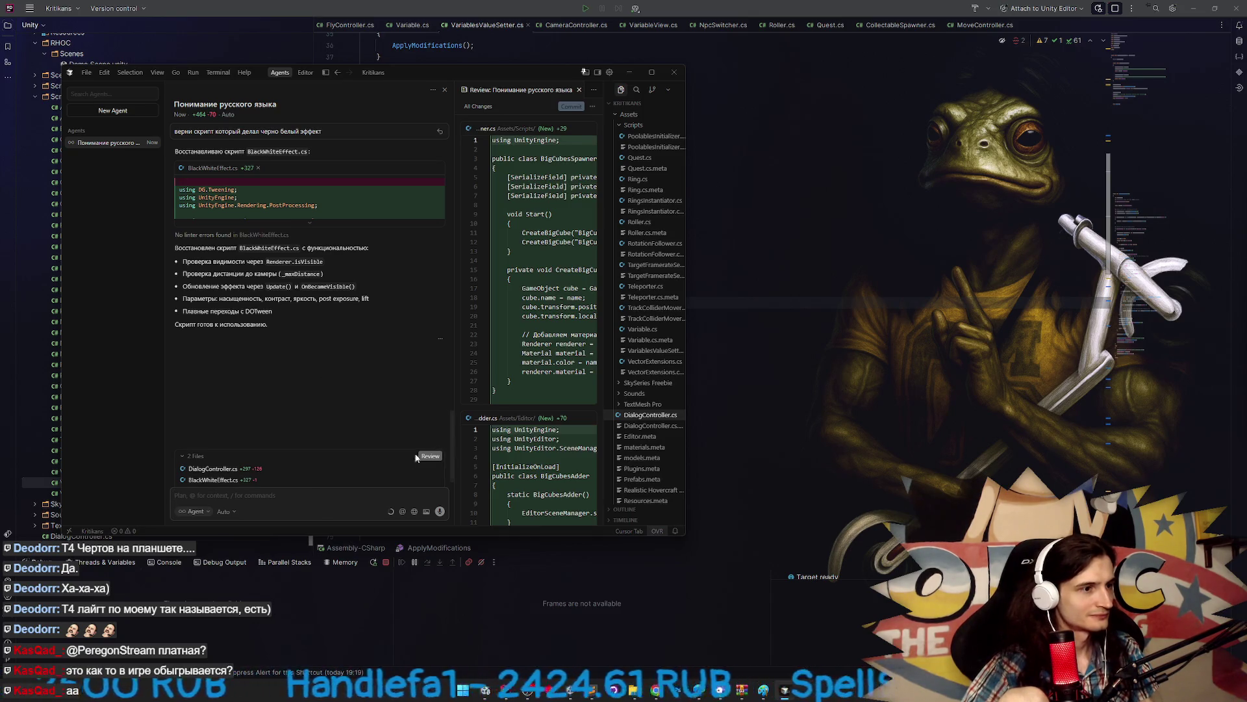
text(верни переменные на скрипте флайконтроллер)
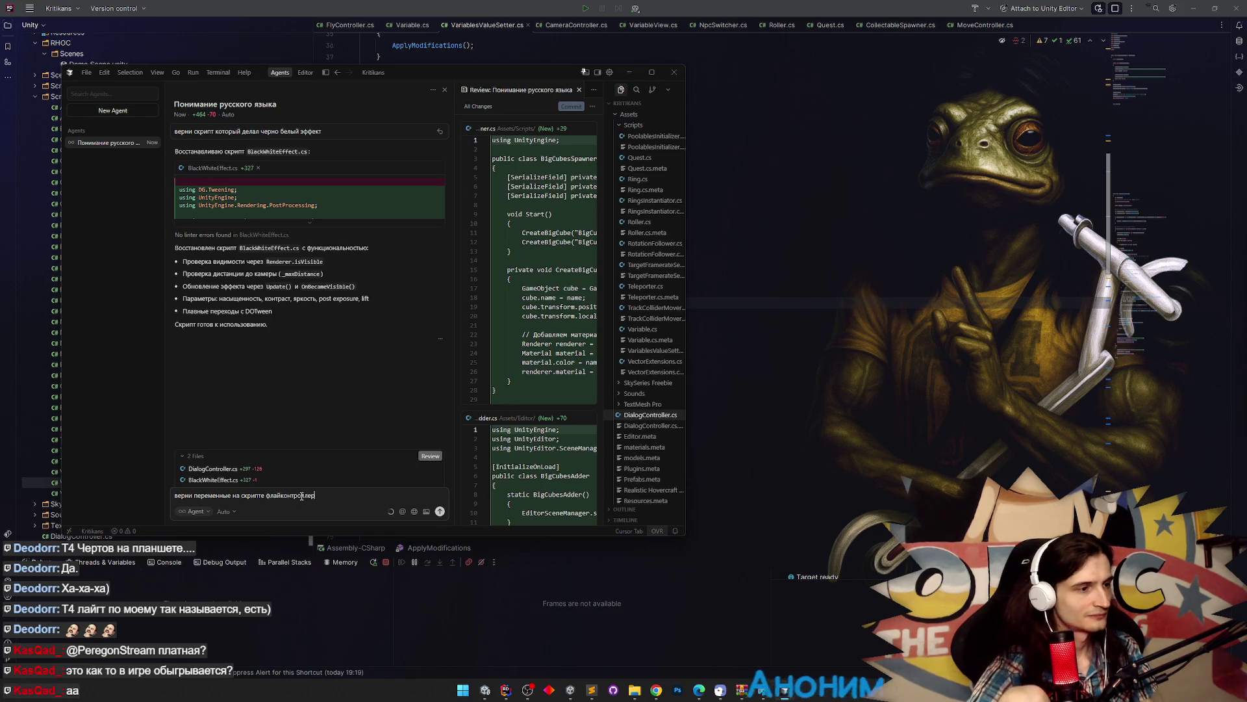
Send the FlyController request so the agent swaps numeric speed fields for Variable references.
key(Return)
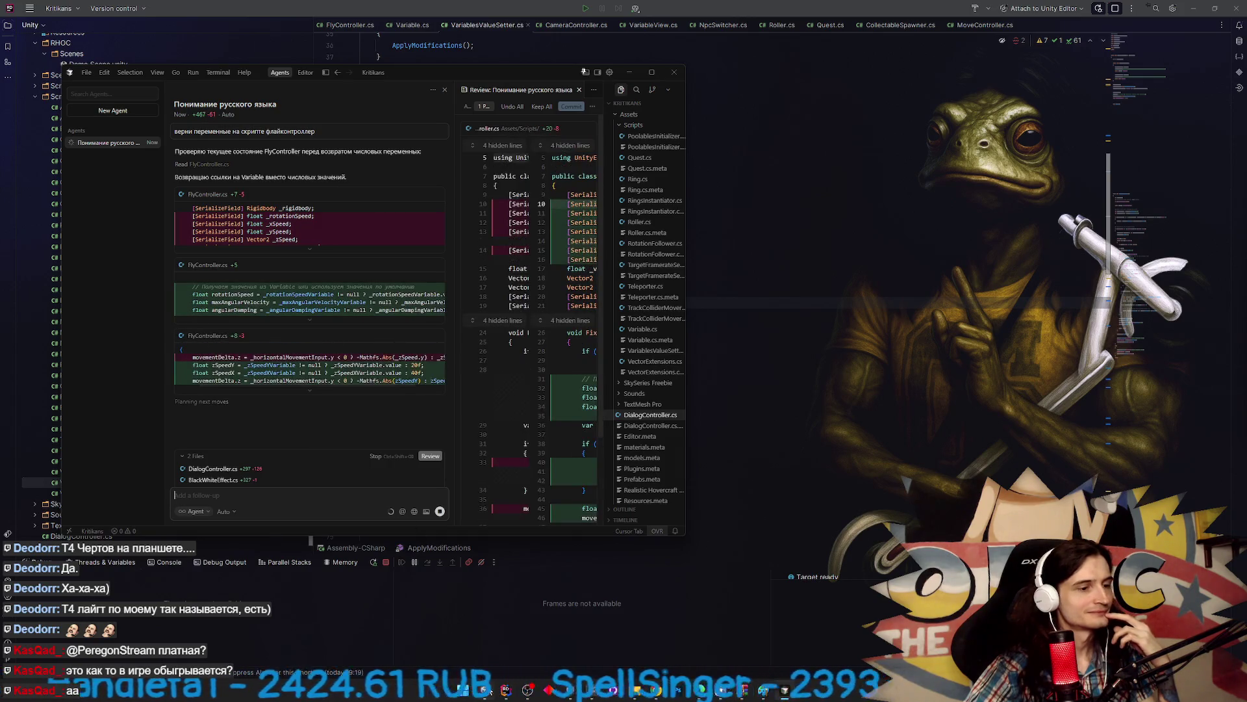
key(alt+Tab)
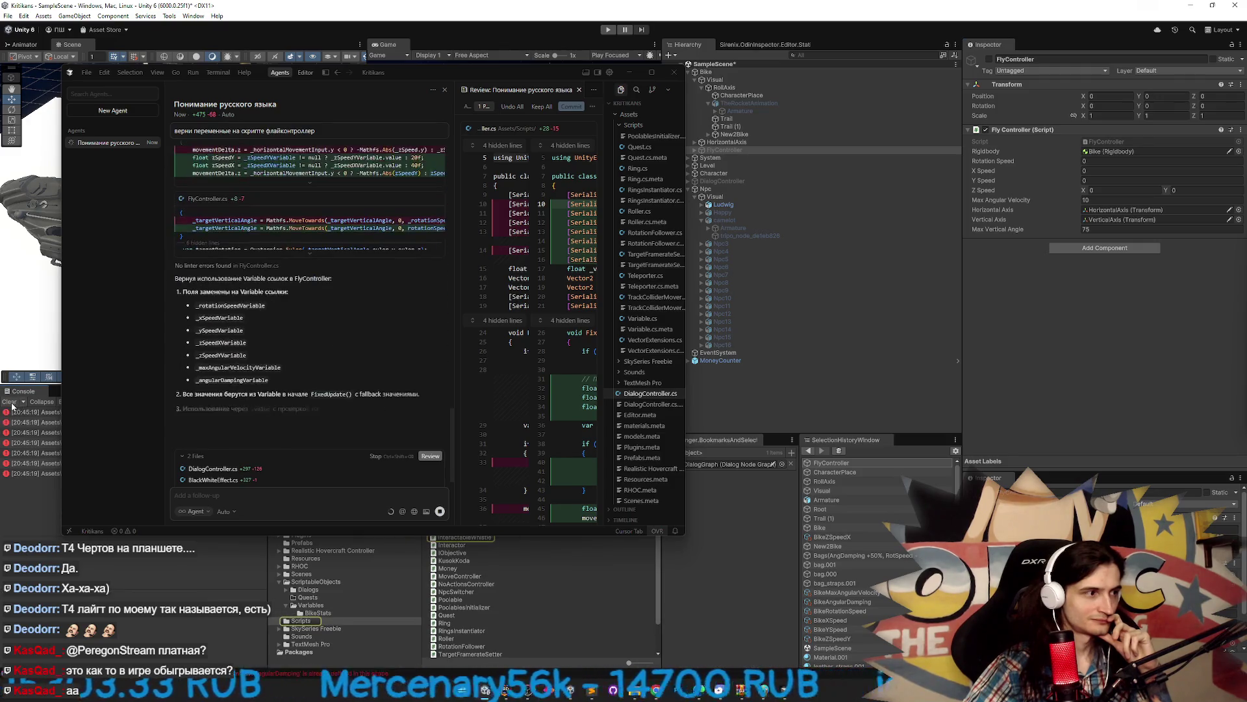
Move Cursor aside to read the updated FlyController code, then return to Unity to recompile.
double_click(18, 414)
drag(552, 75, 238, 108)
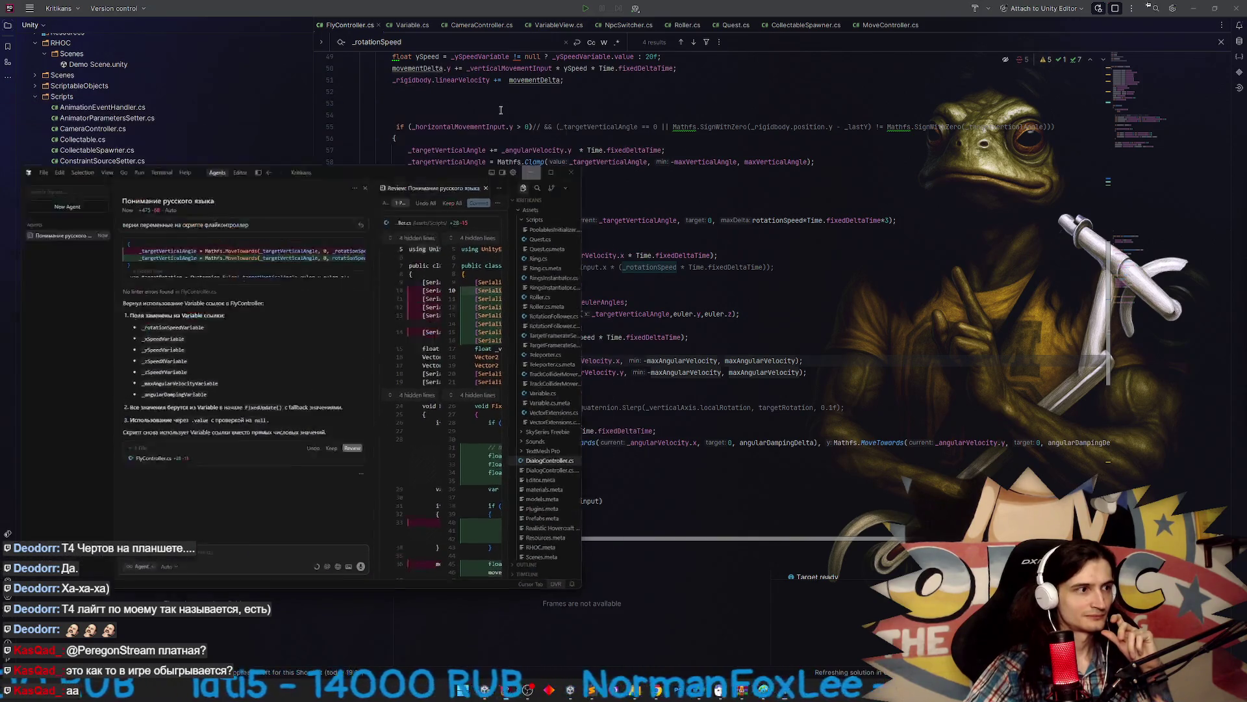
click(498, 108)
click(1226, 5)
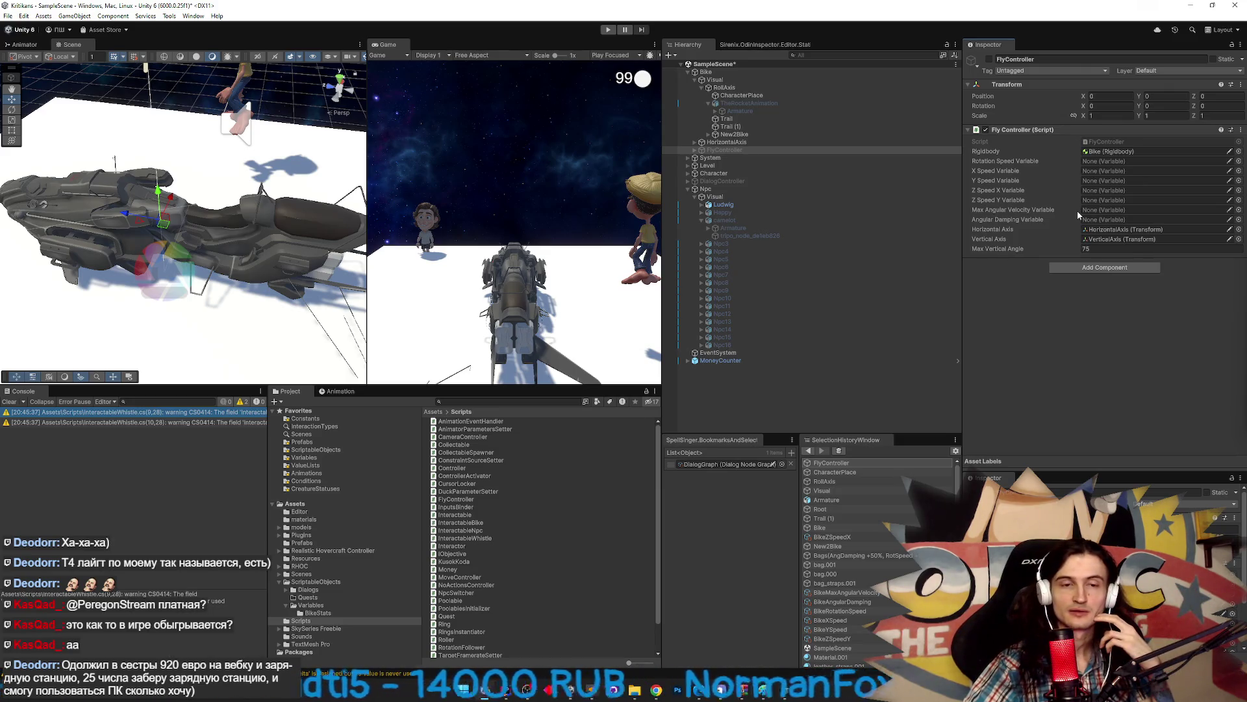
Assign BikeRotationSpeed, BikeXSpeed, BikeYSpeed, BikeZSpeedX and BikeZSpeedY to FlyController's speed fields.
click(1239, 161)
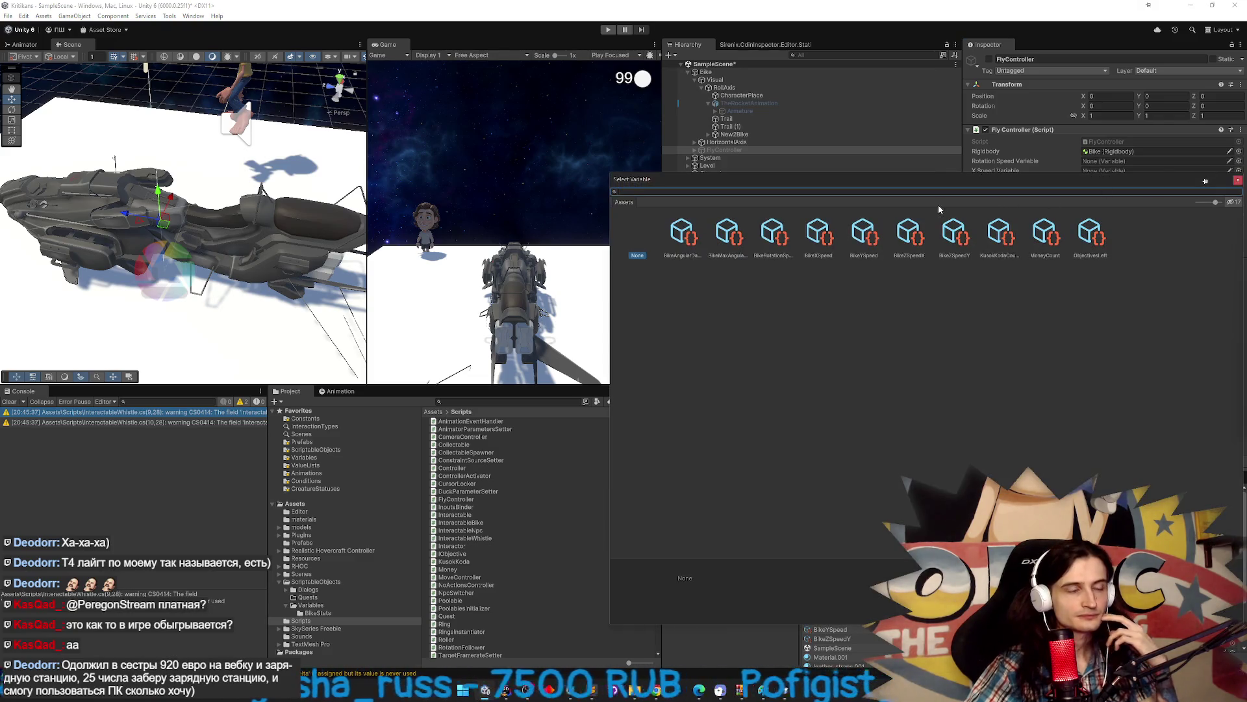
double_click(773, 233)
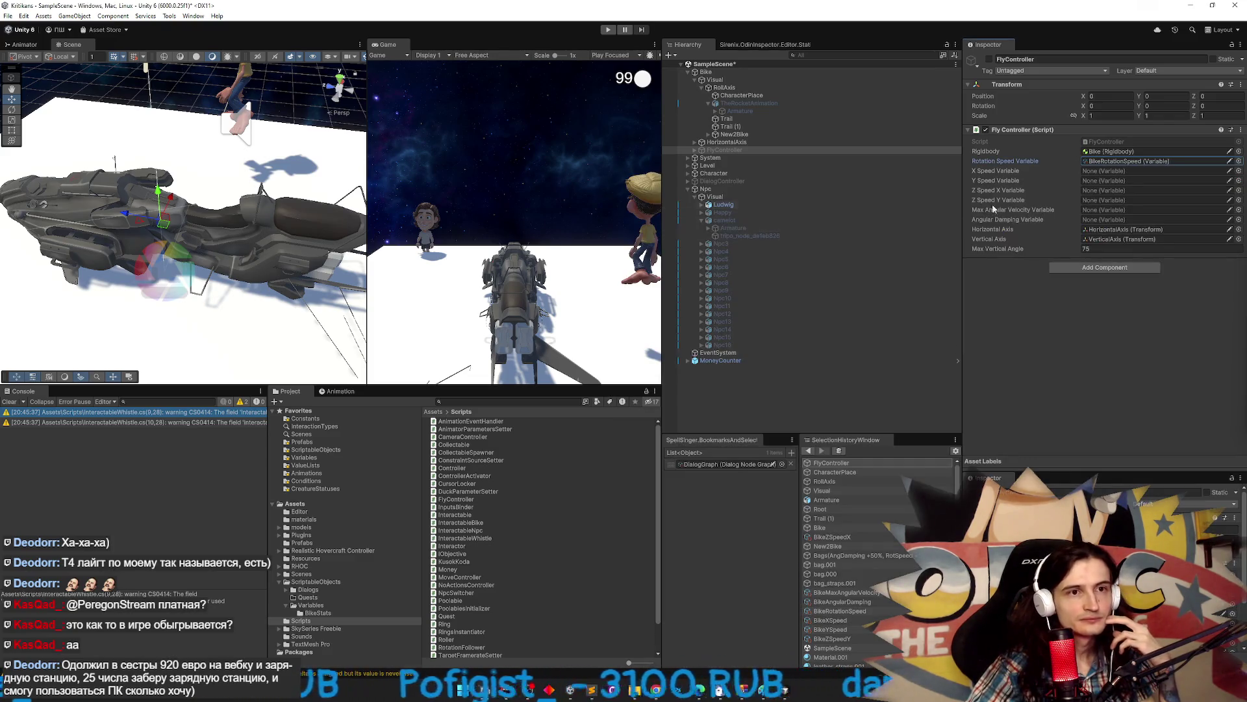
click(1239, 171)
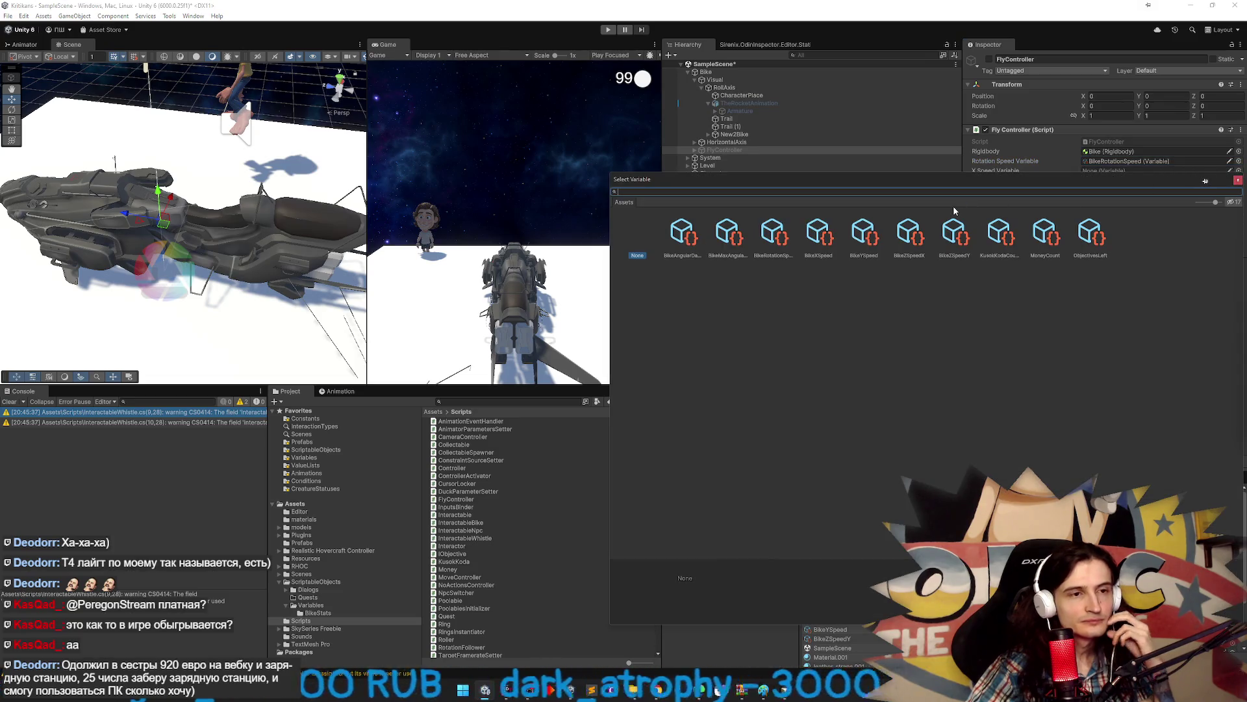
click(821, 234)
double_click(821, 234)
click(1238, 180)
double_click(863, 234)
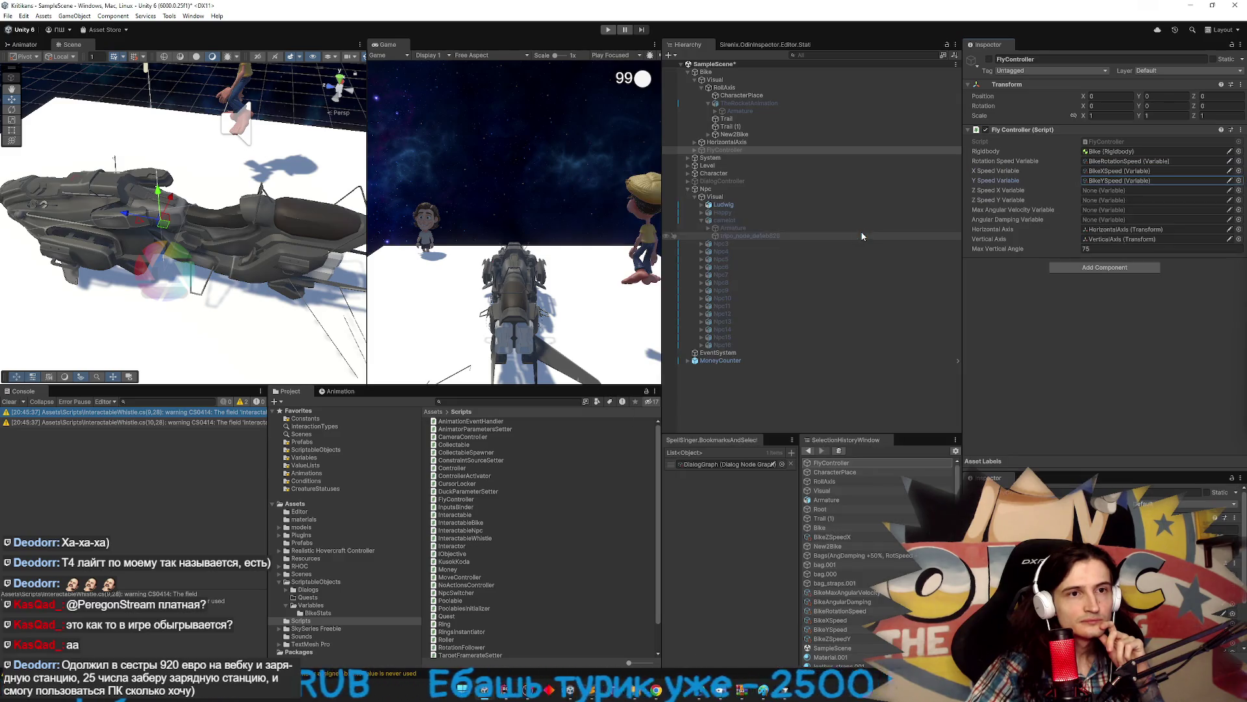
click(1239, 190)
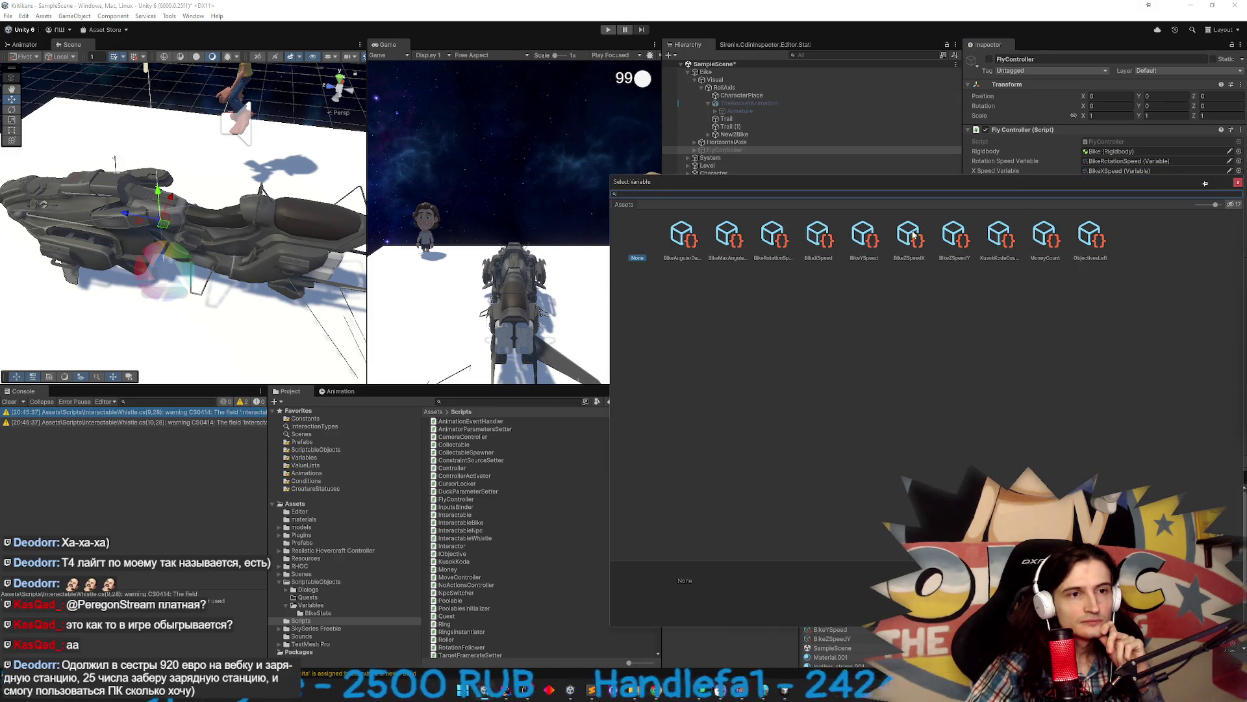
double_click(911, 235)
click(1239, 200)
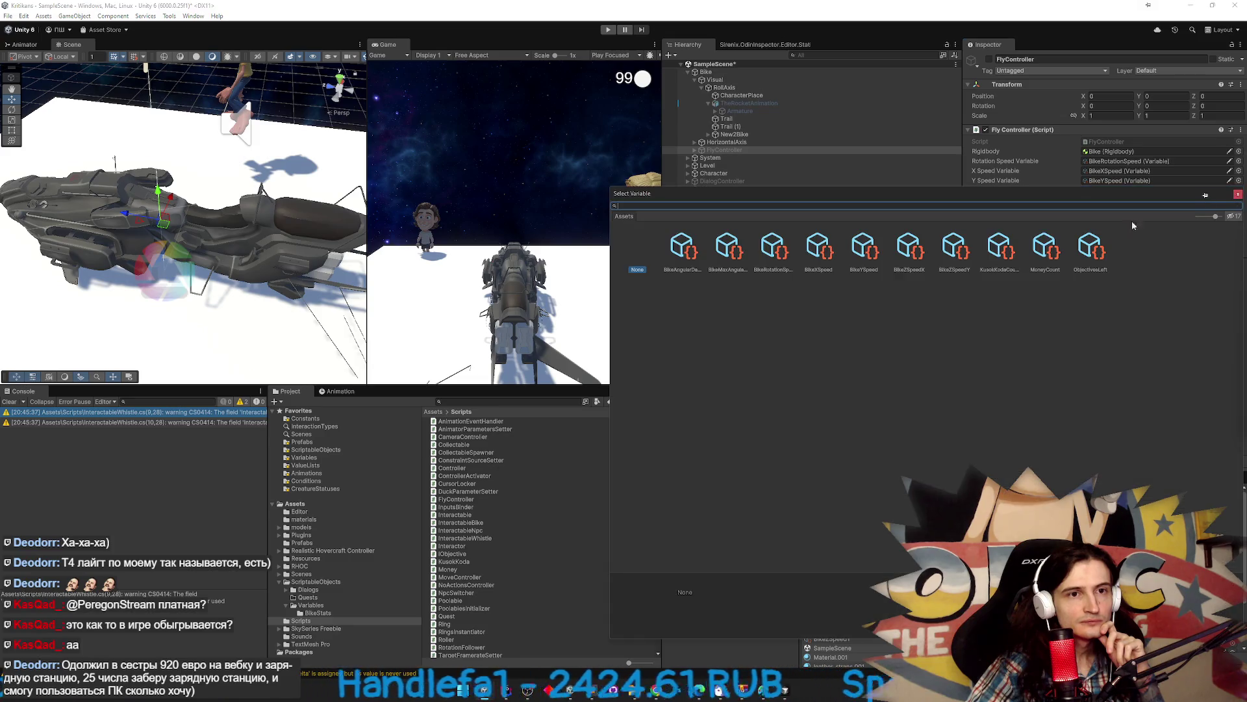
double_click(949, 246)
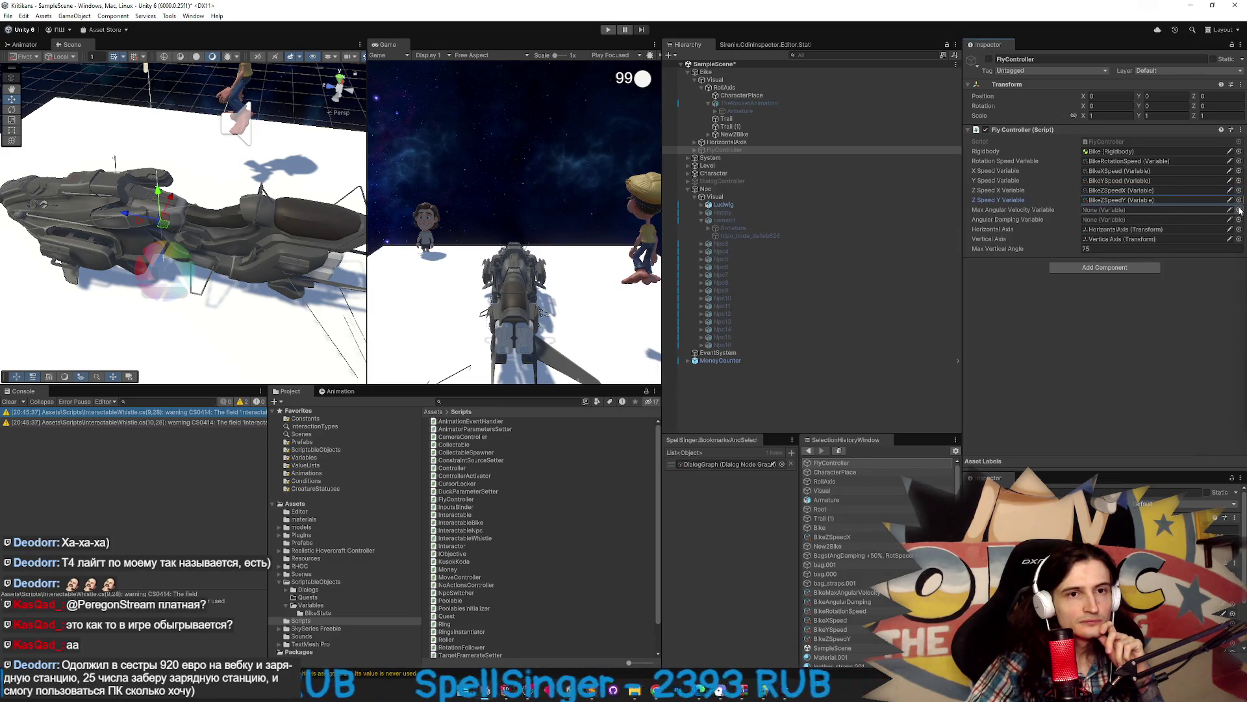
Assign BikeMaxAngularVelocity and BikeAngularDamping to the angular fields, then clear the console.
click(1239, 210)
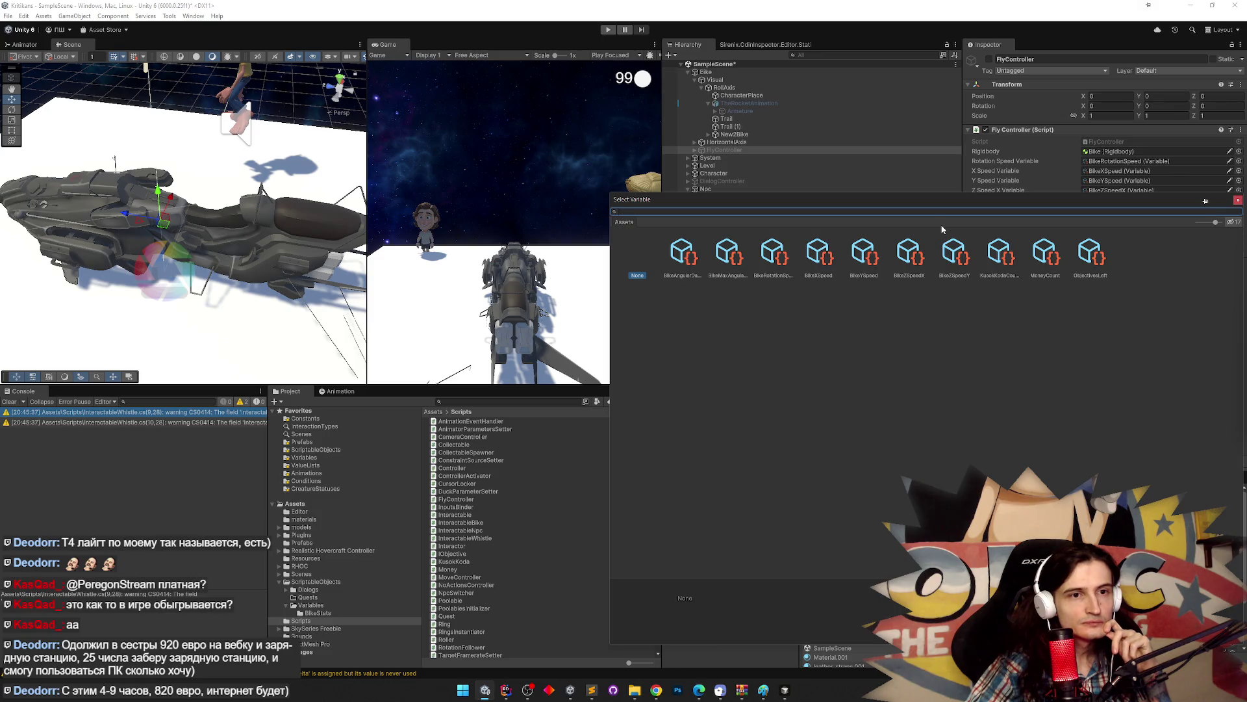
double_click(728, 254)
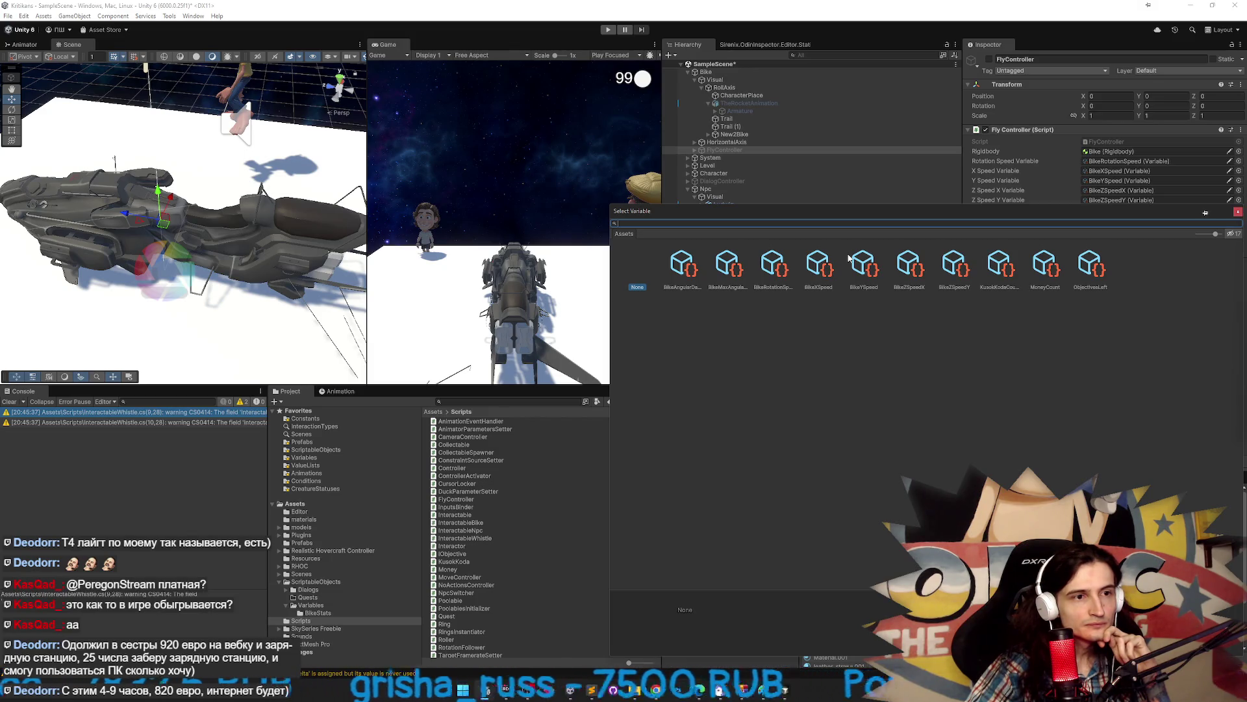
text(фы)
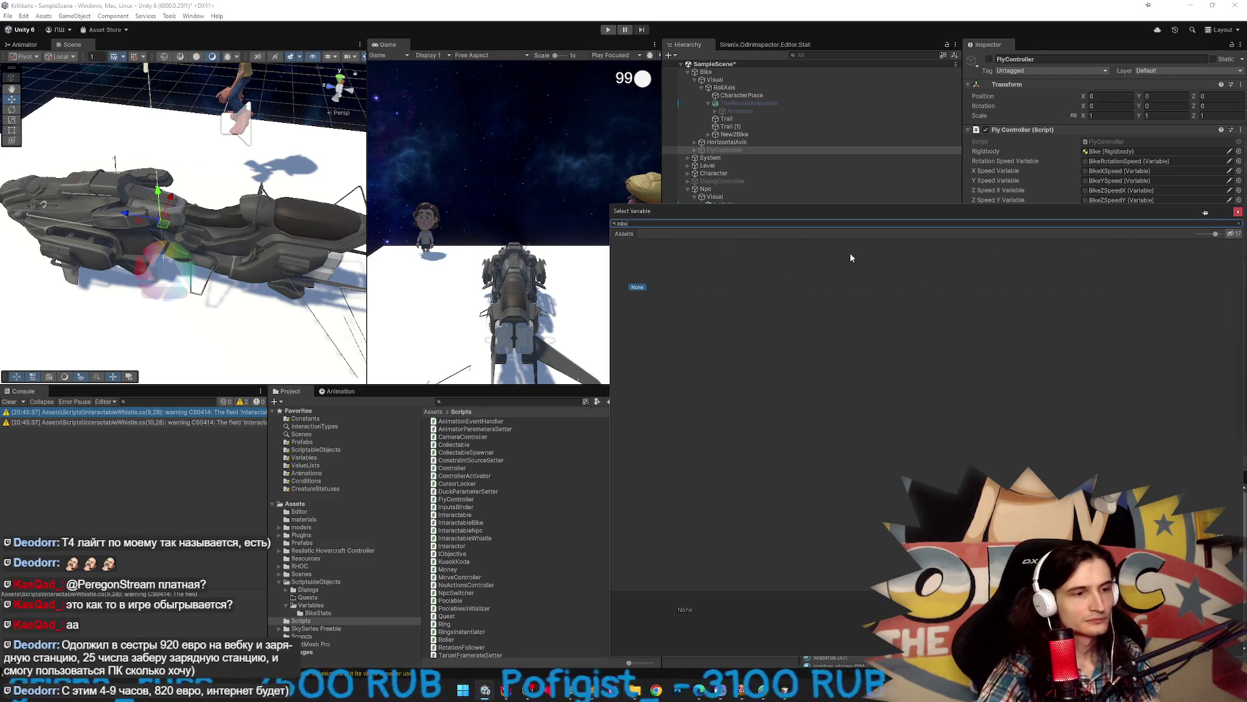
key(BackSpace)
key(BackSpace)
text(d)
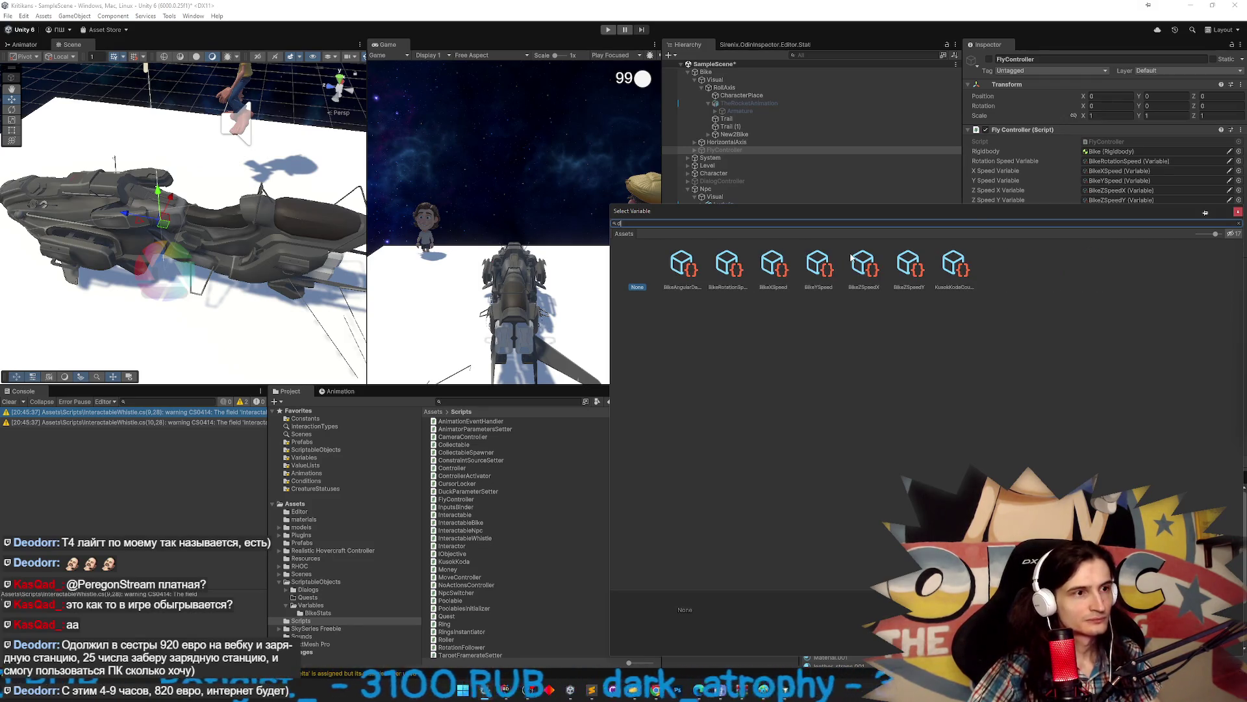
text(a)
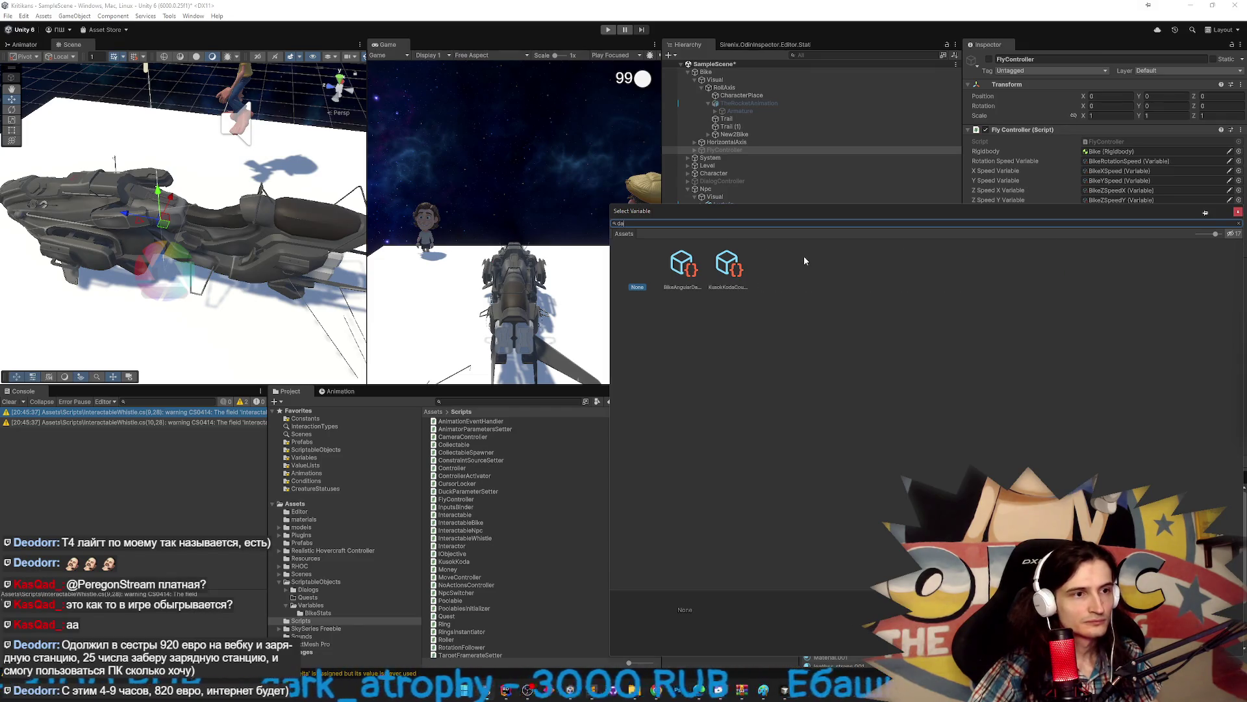
double_click(683, 263)
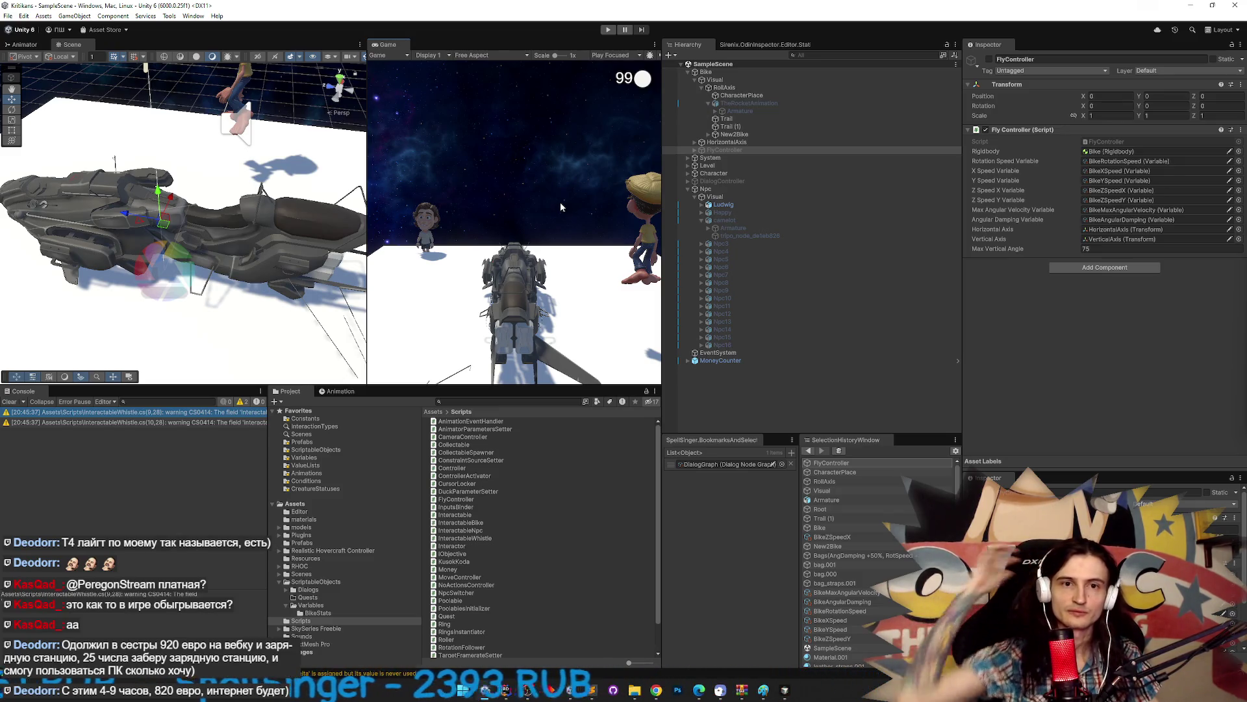
click(10, 401)
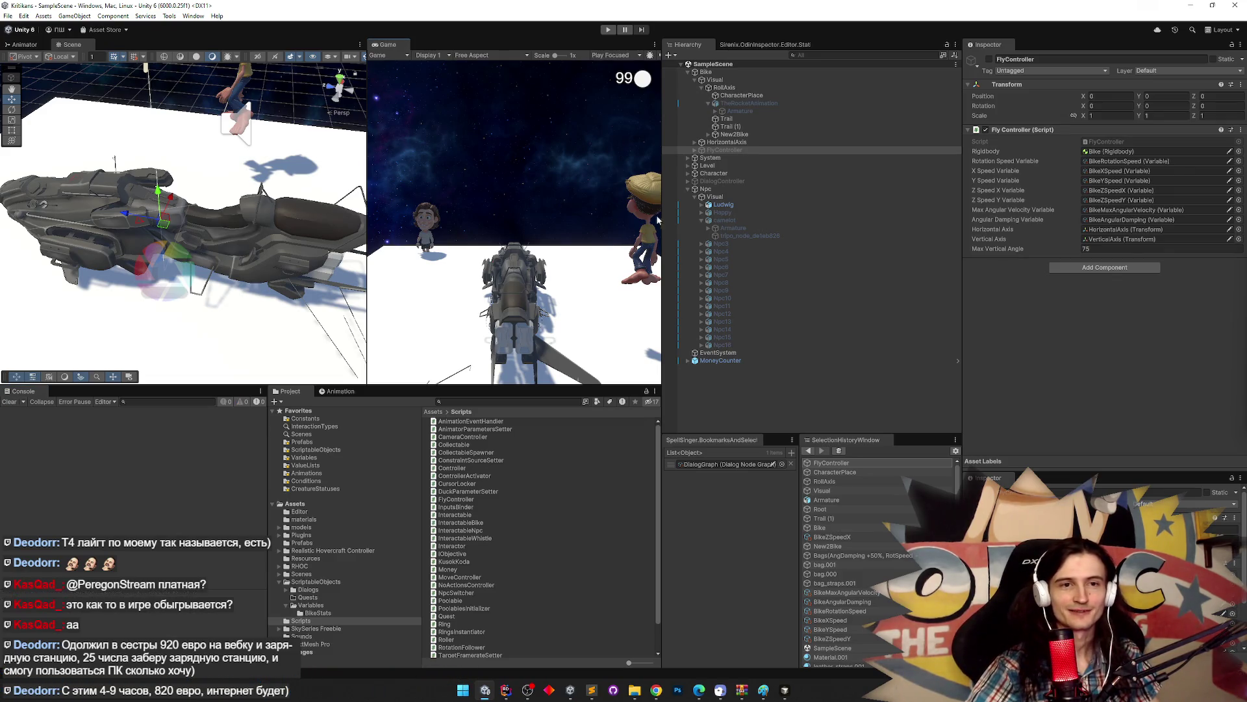
Widen the Game view with the panel splitters, then start and stop a test run.
drag(660, 221, 736, 220)
drag(409, 220, 344, 227)
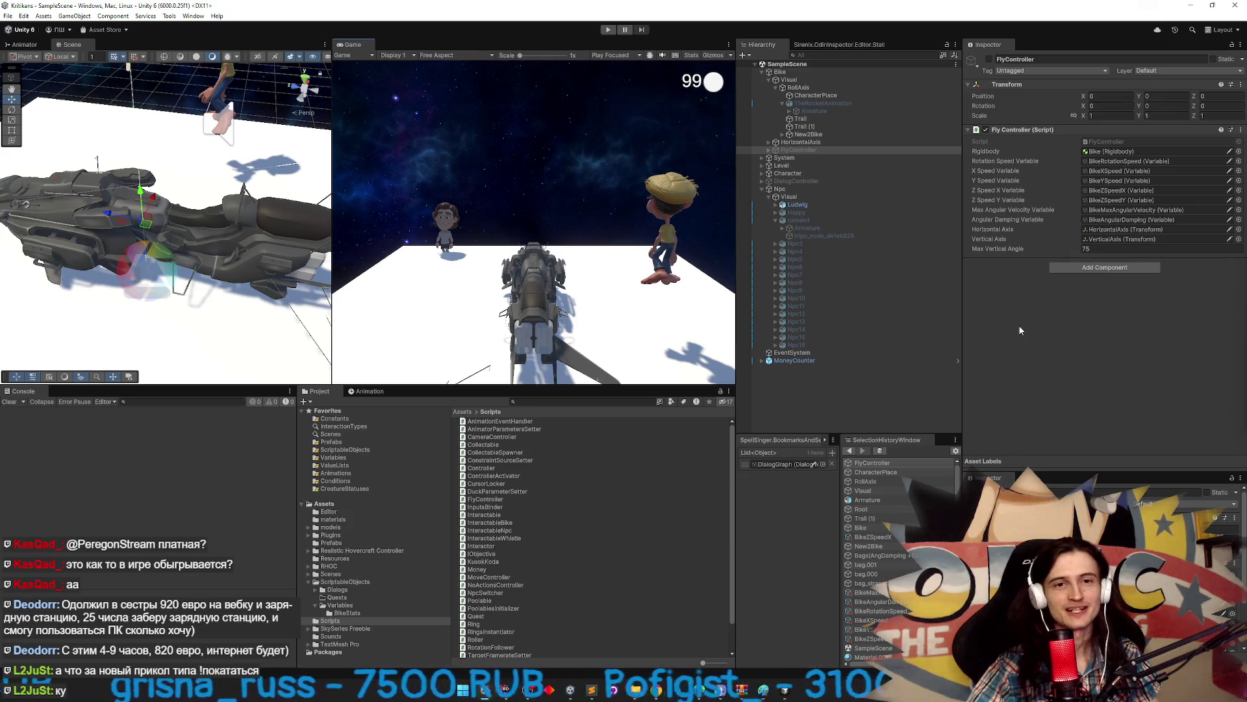
key(ctrl+p)
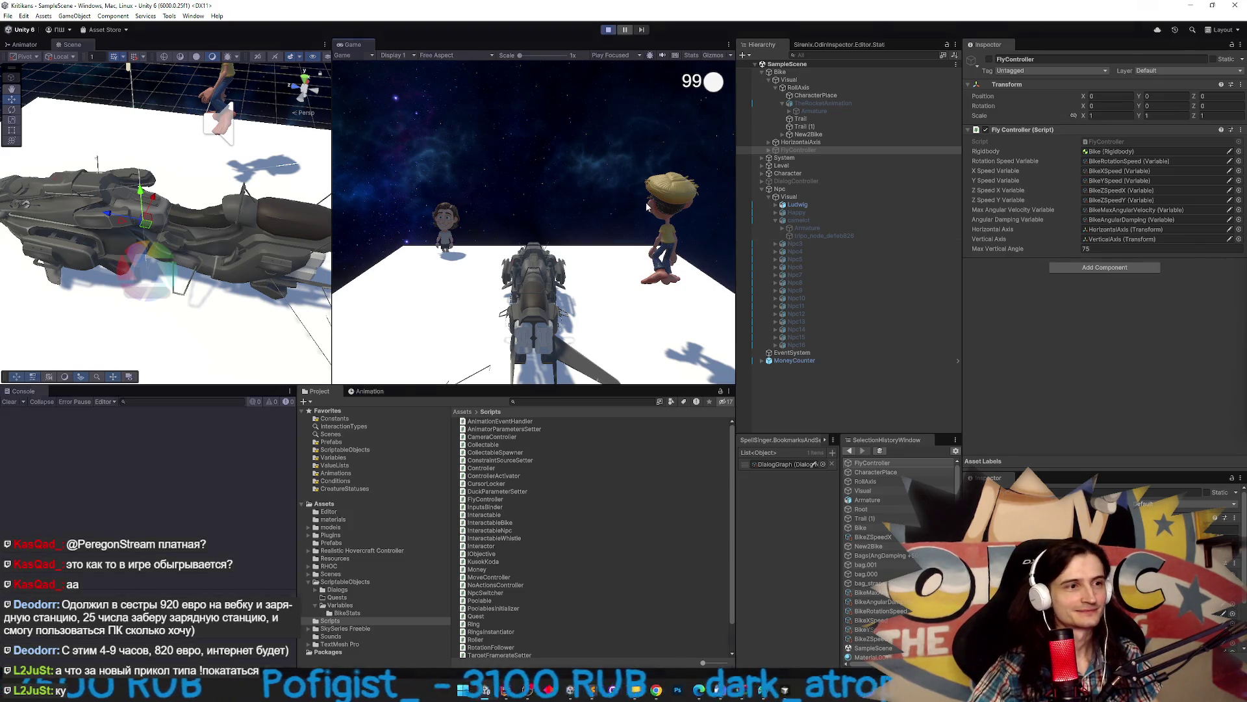
key(ctrl+p)
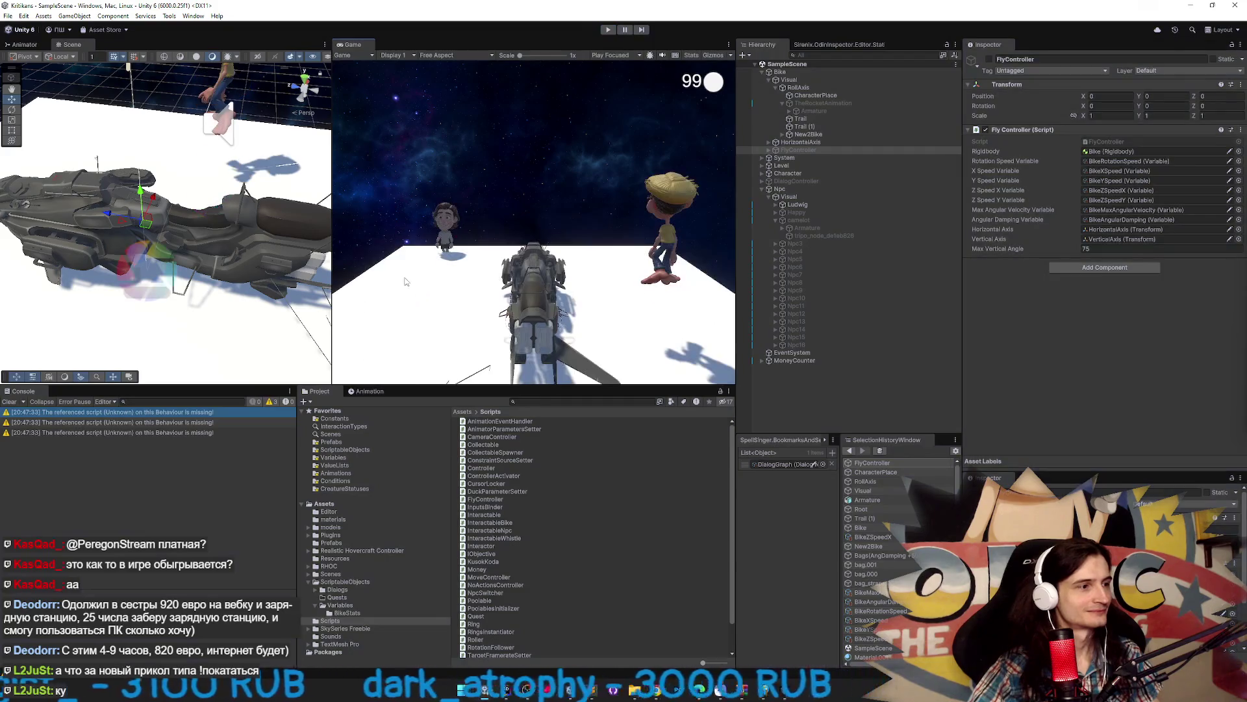
Trace the missing-script warning to the Bags object under New2Bike > Root.
click(209, 422)
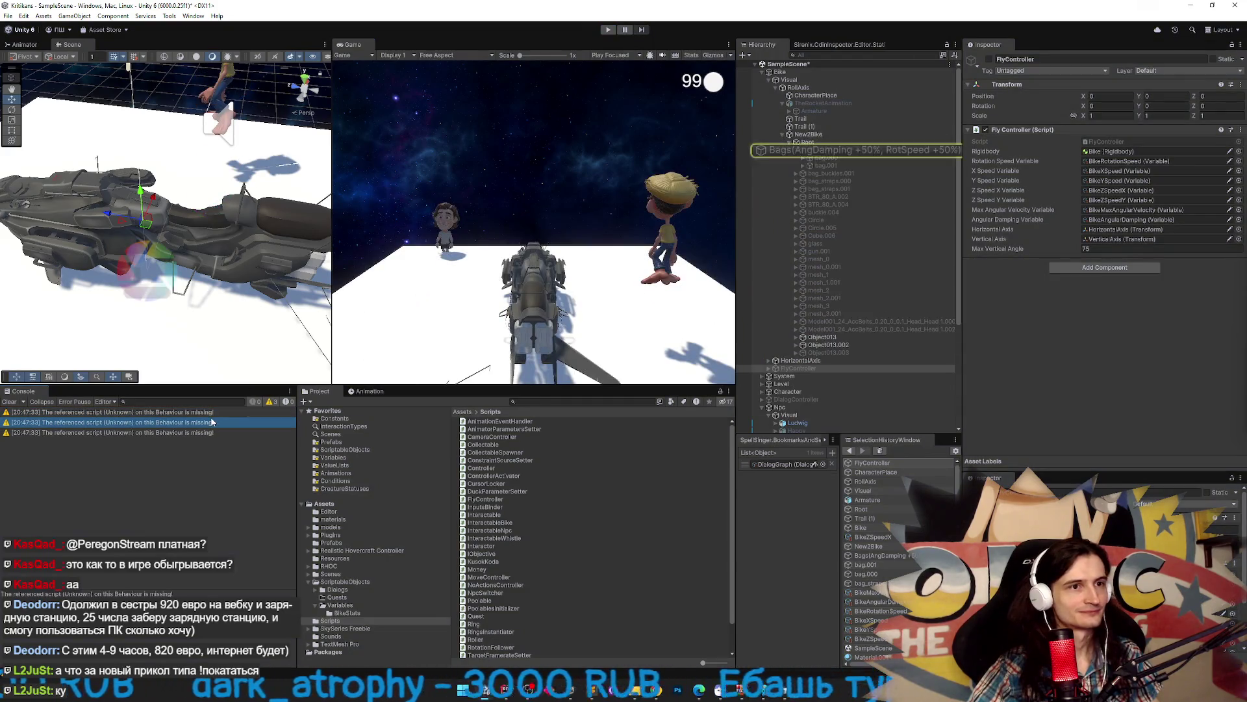
click(834, 151)
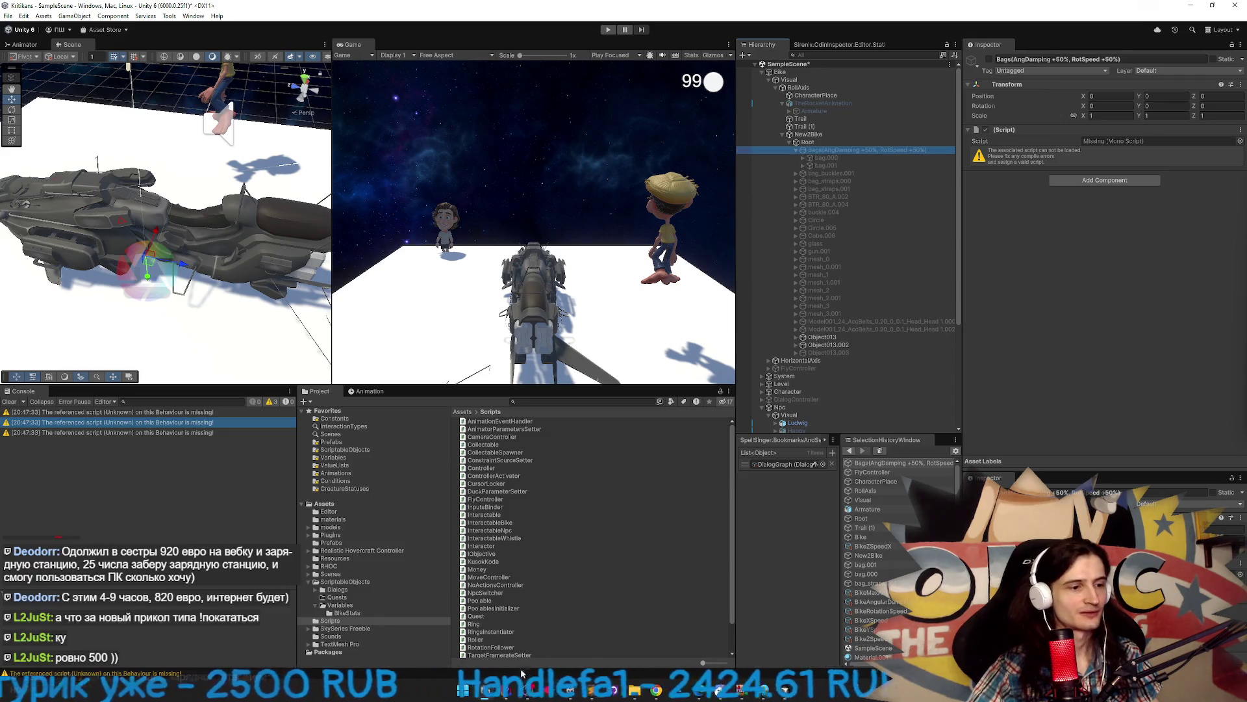
key(alt+Tab)
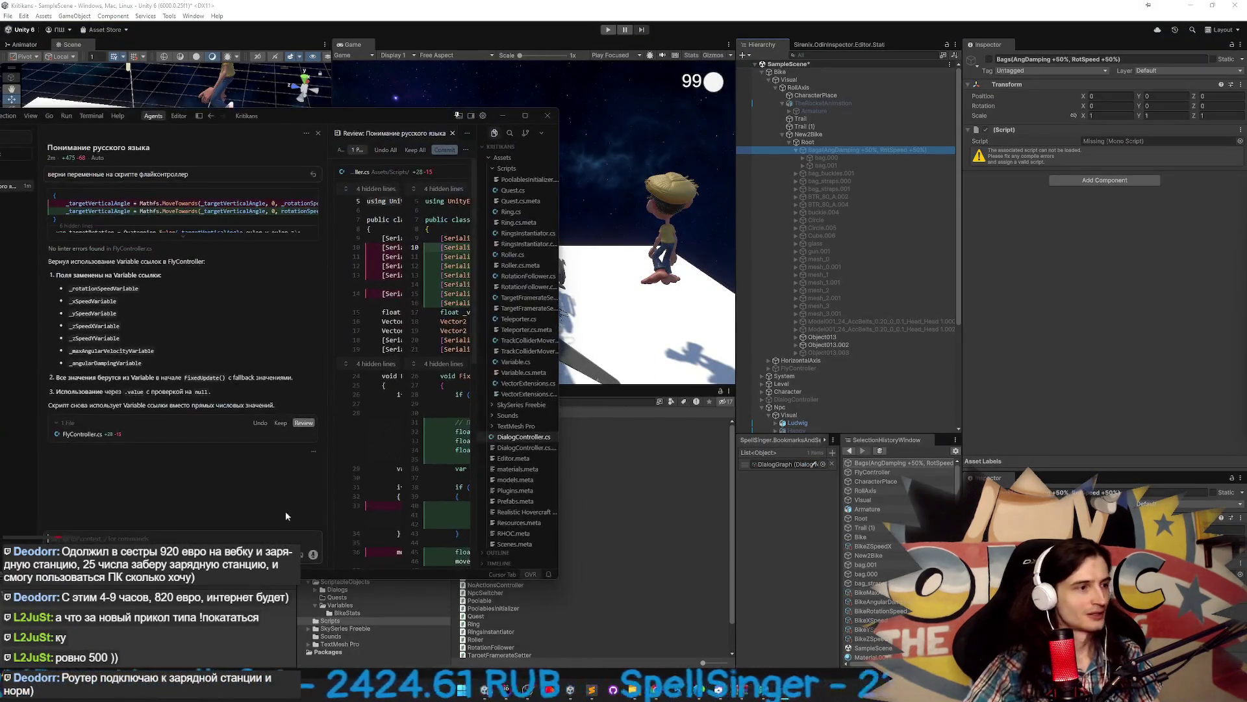
Ask the agent 'на место скрипт VariablesValueSetter' to restore the script, then return to Unity.
text(верни на место скрипт)
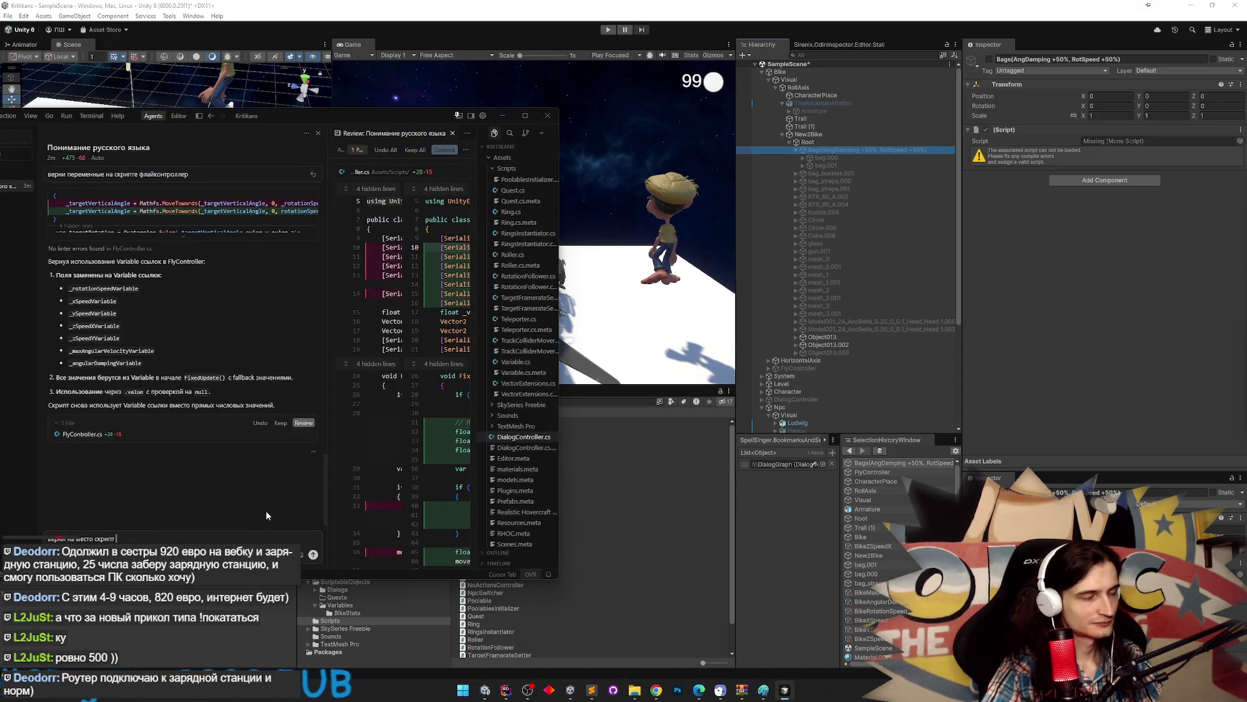
text( Variable)
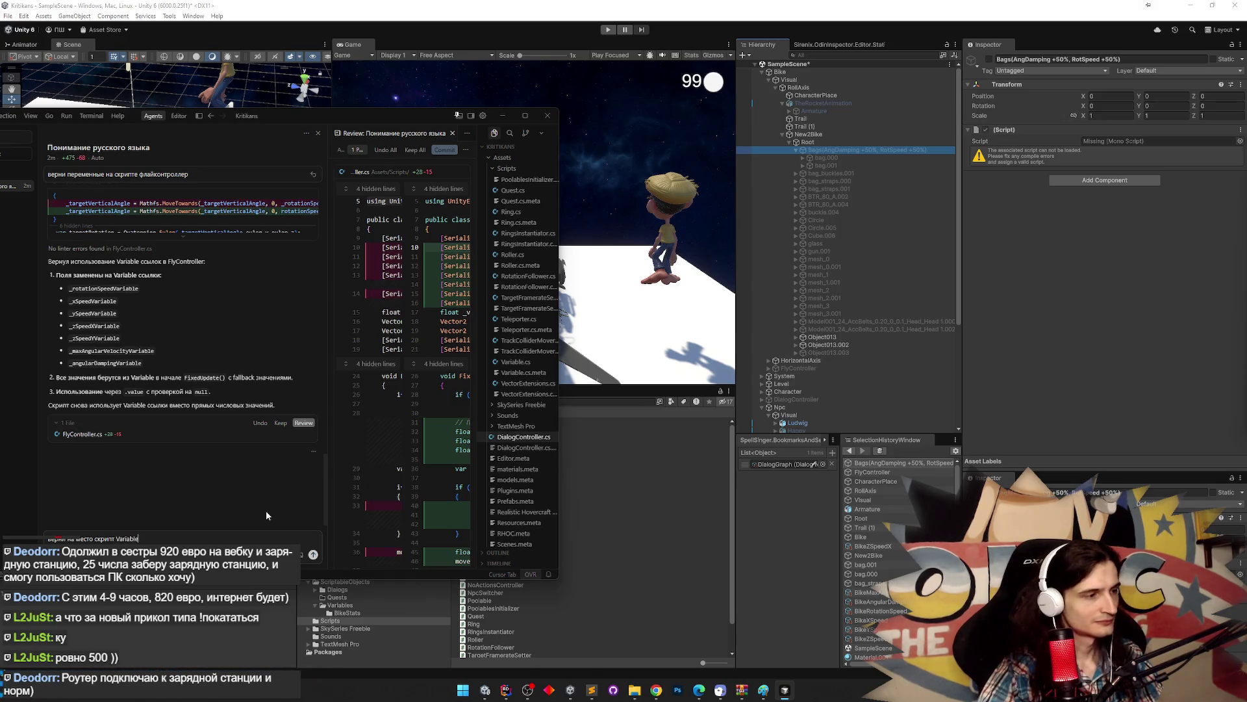
text(sValueS)
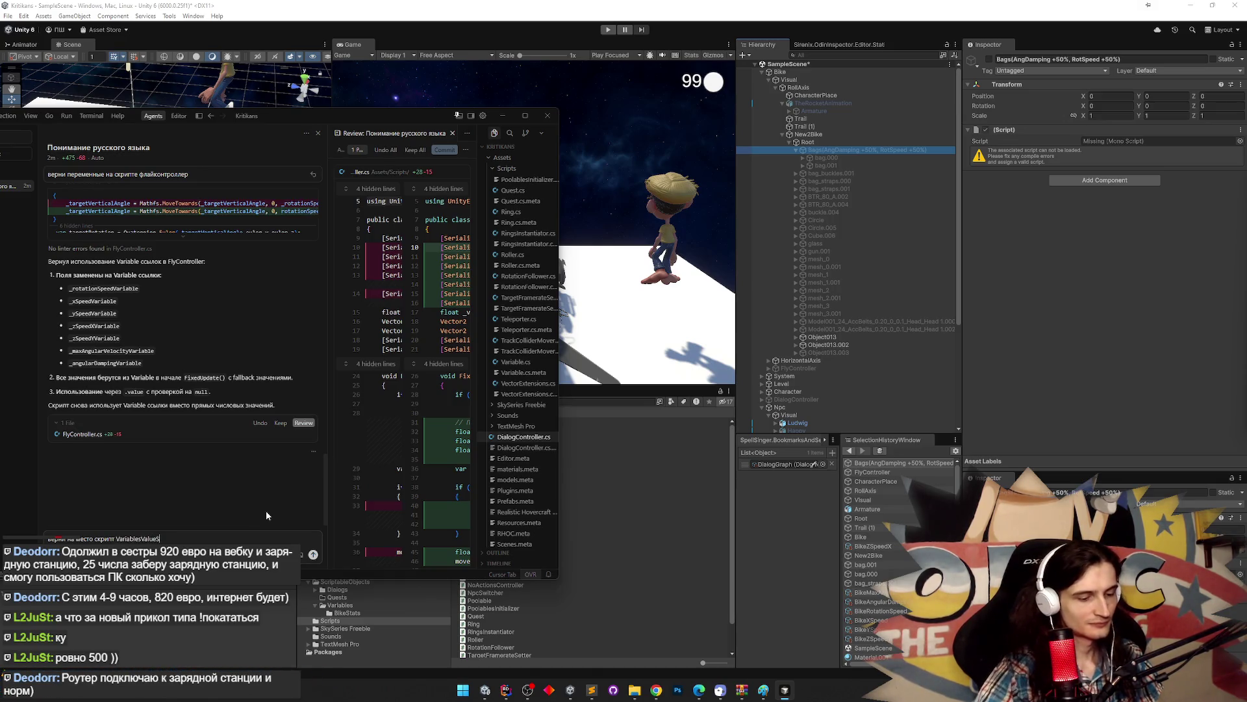
text(etter)
key(Return)
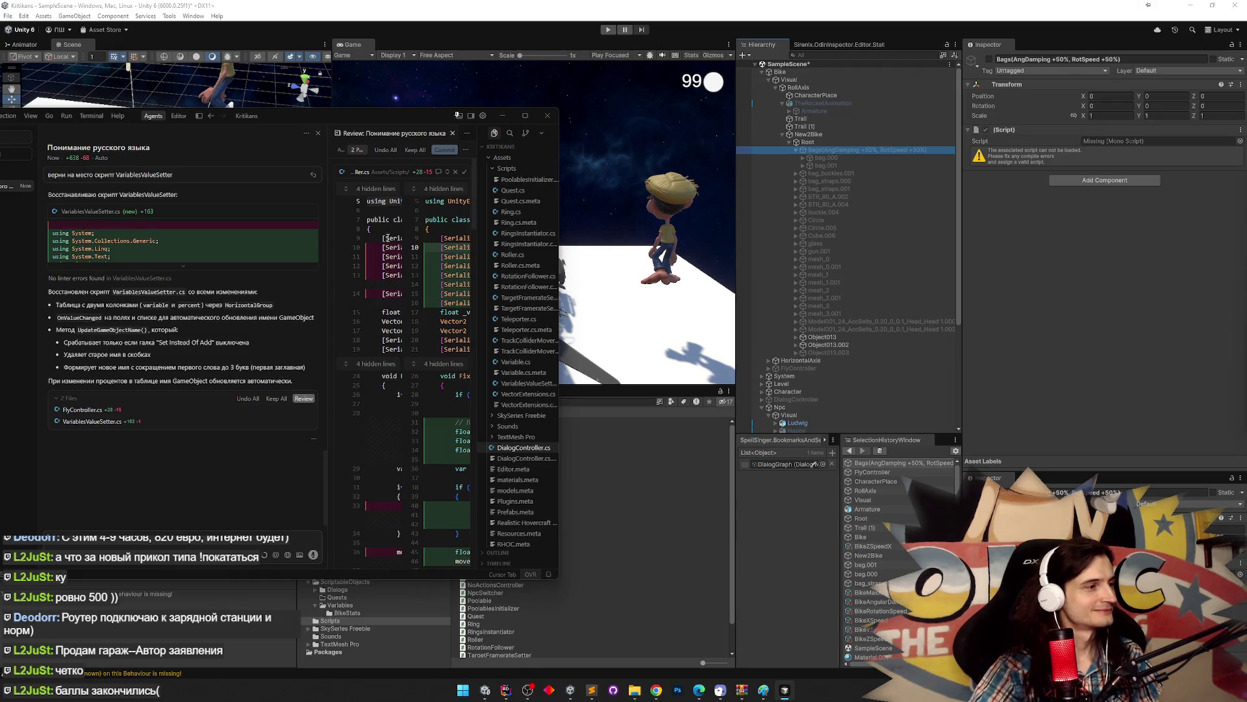
click(503, 115)
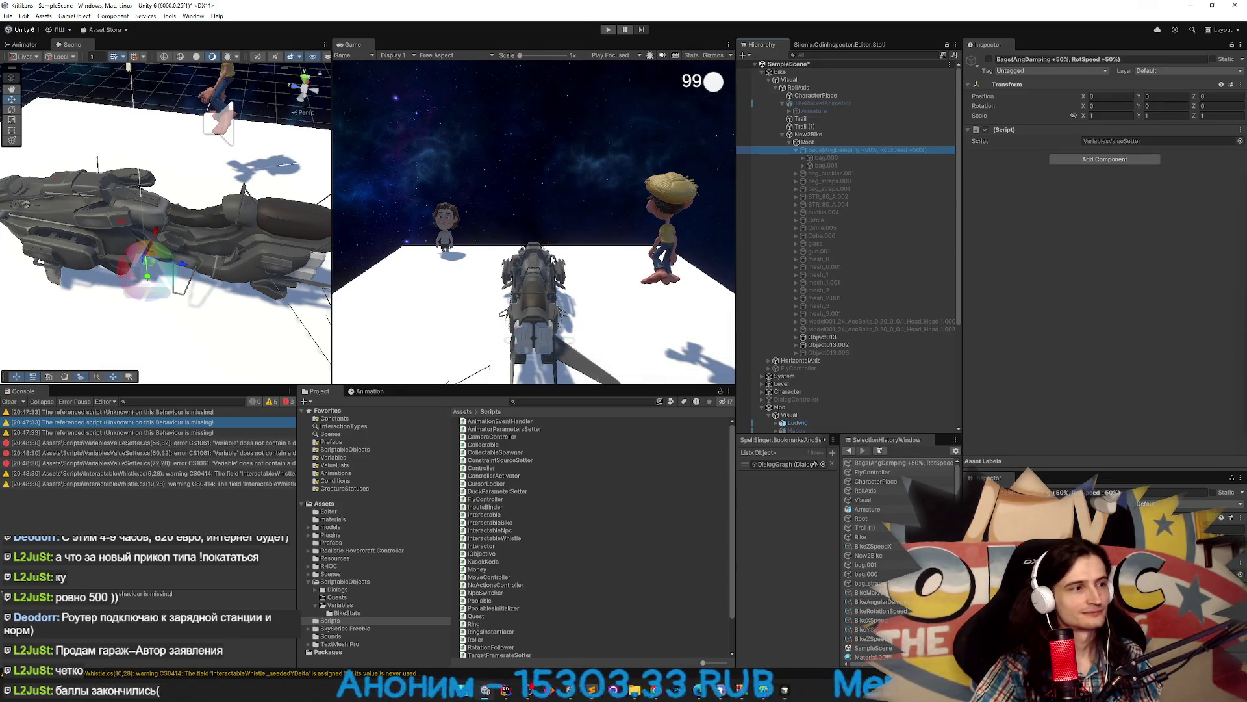
Open the CS1061 error's source line at ApplyModifications in VariablesValueSetter.cs.
double_click(101, 423)
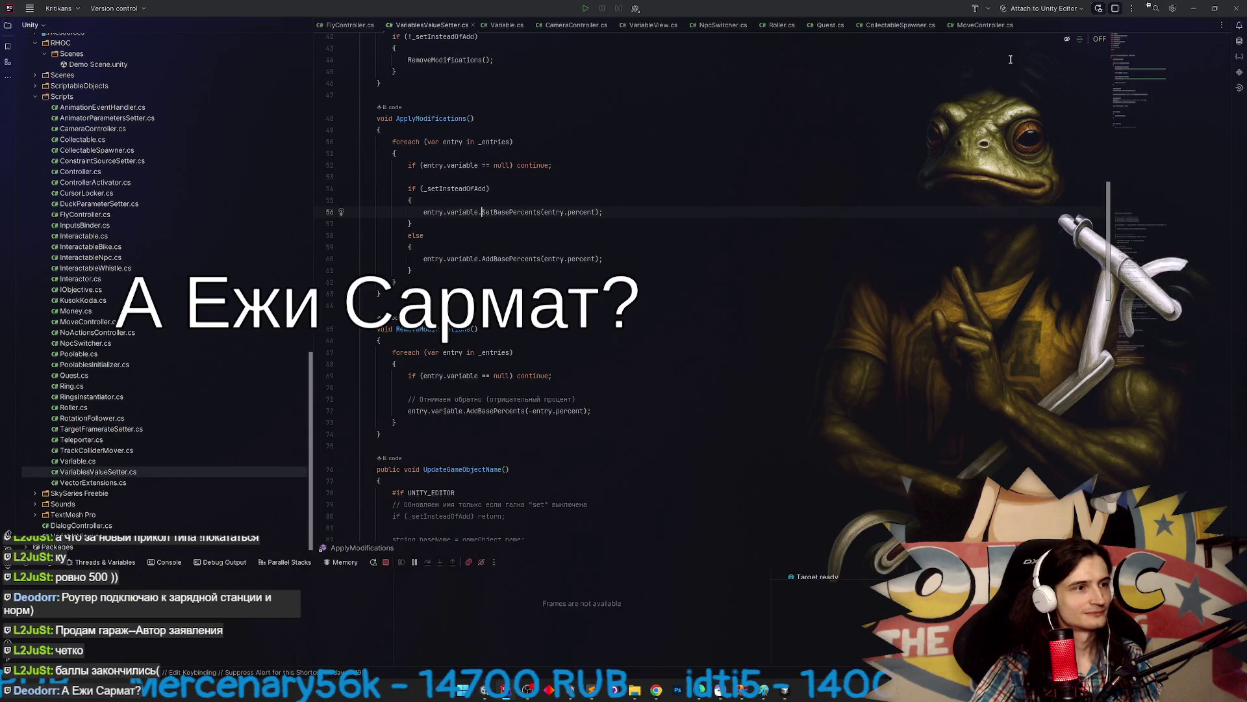
Glance at Unity, return to Rider's failing ApplyModifications code, then bring up the Cursor agent chat.
key(alt+Tab)
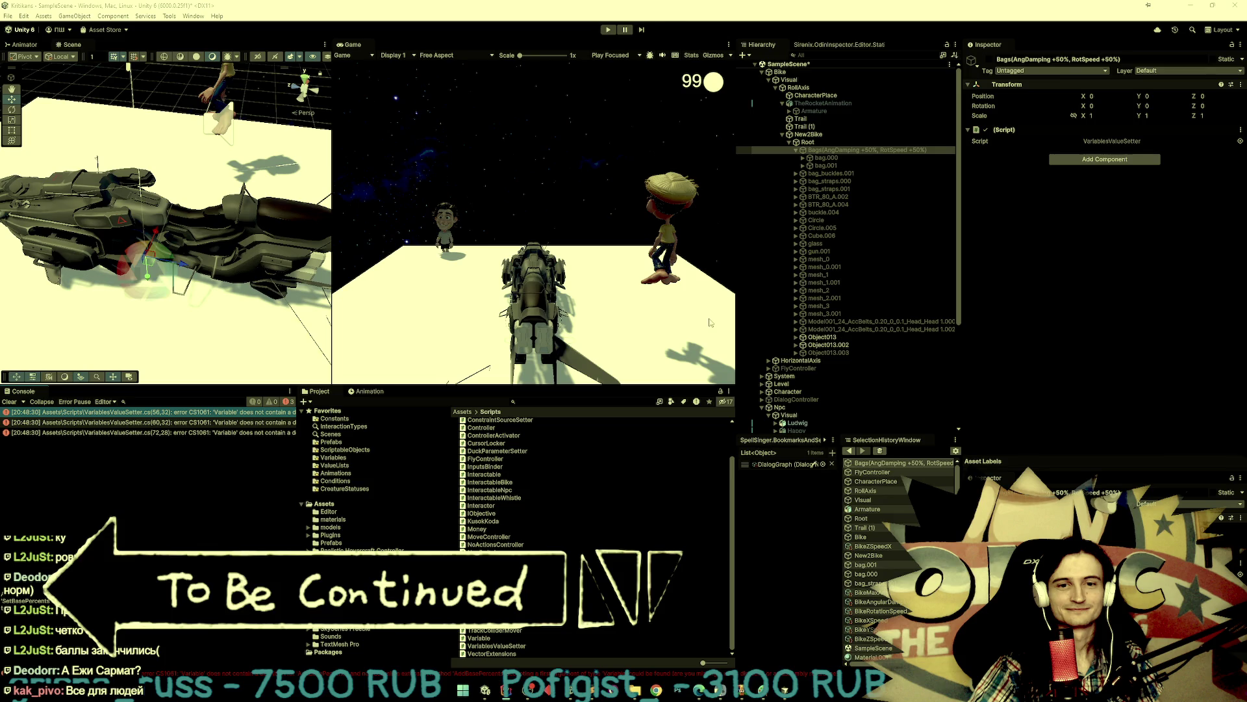
click(775, 687)
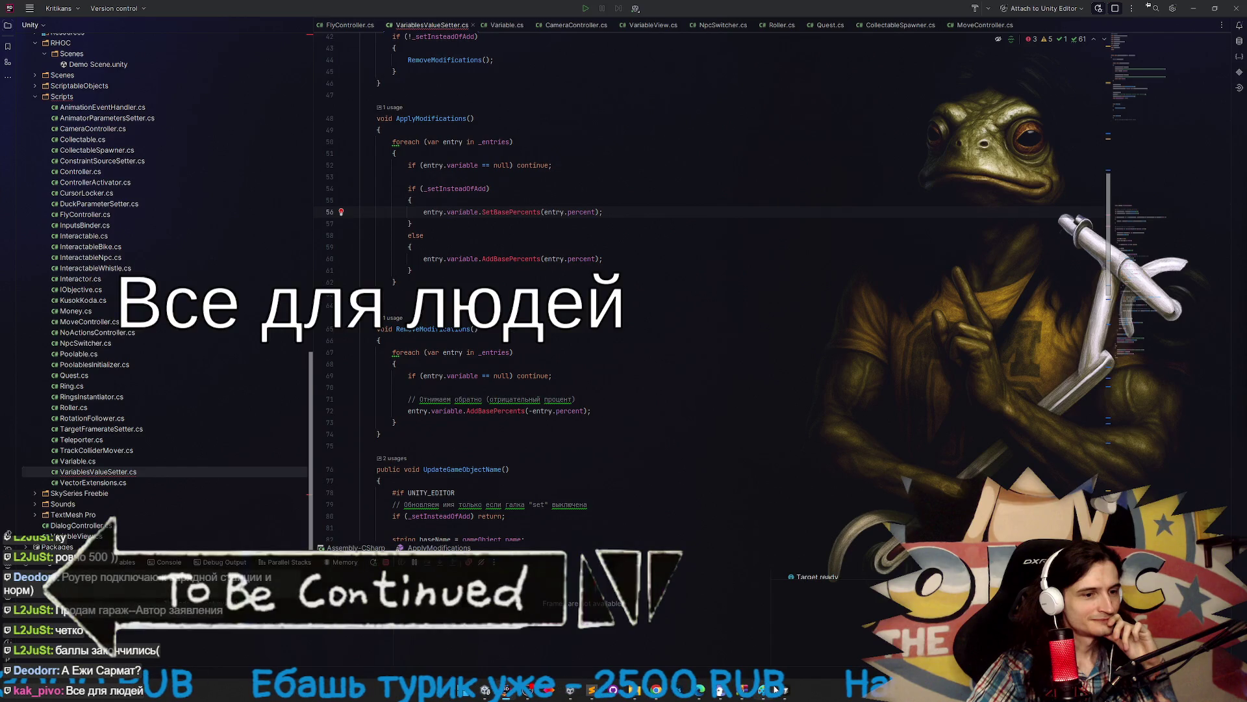
click(775, 687)
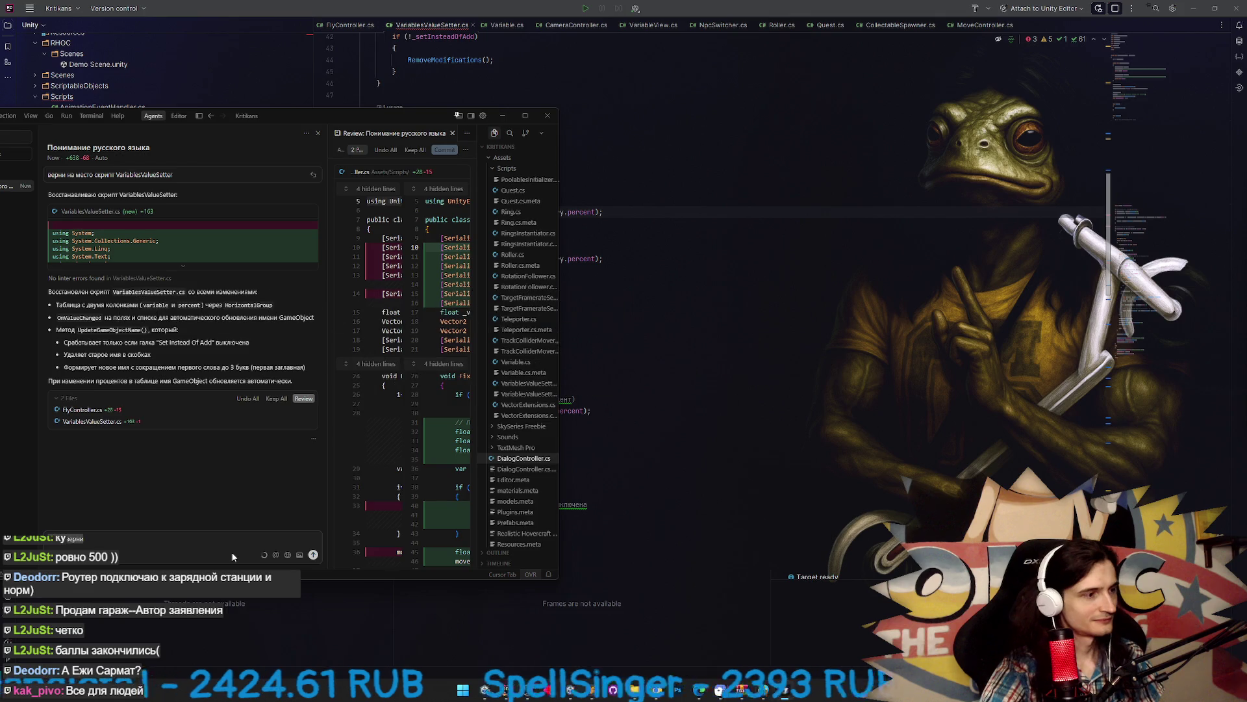
Ask the agent for Variable methods that change values by percent, then minimize Cursor.
text(методы в Variable)
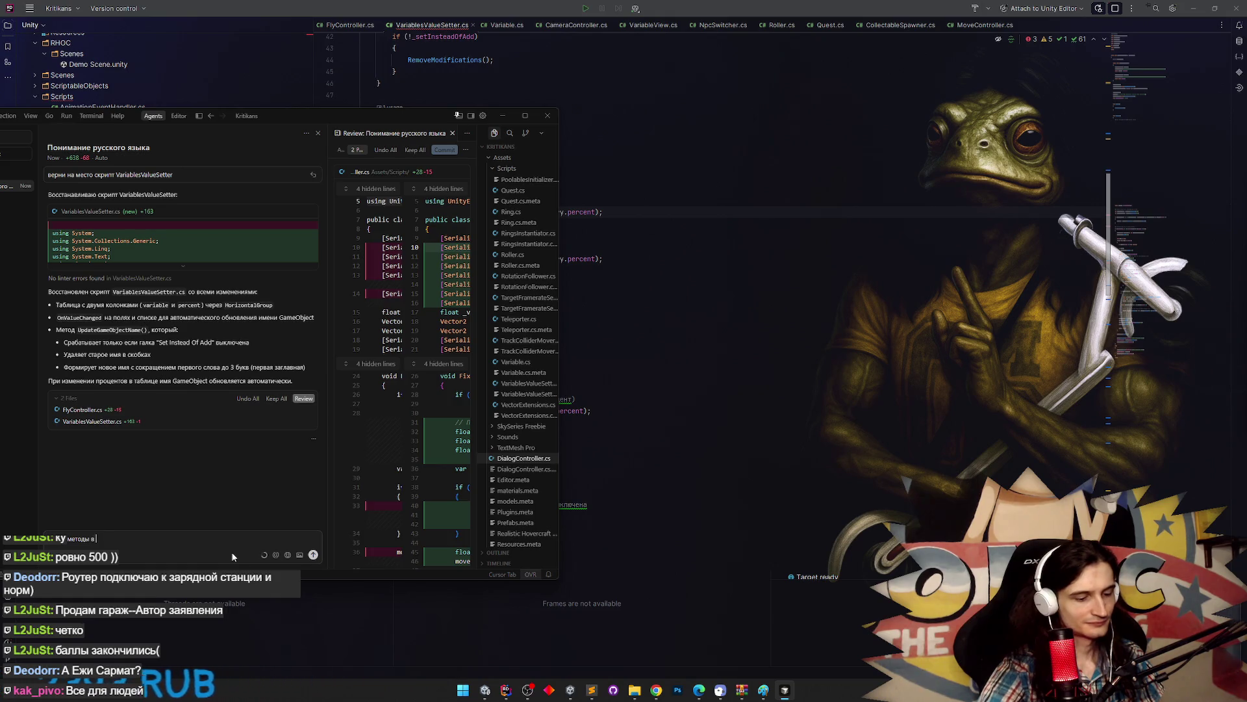
text( для)
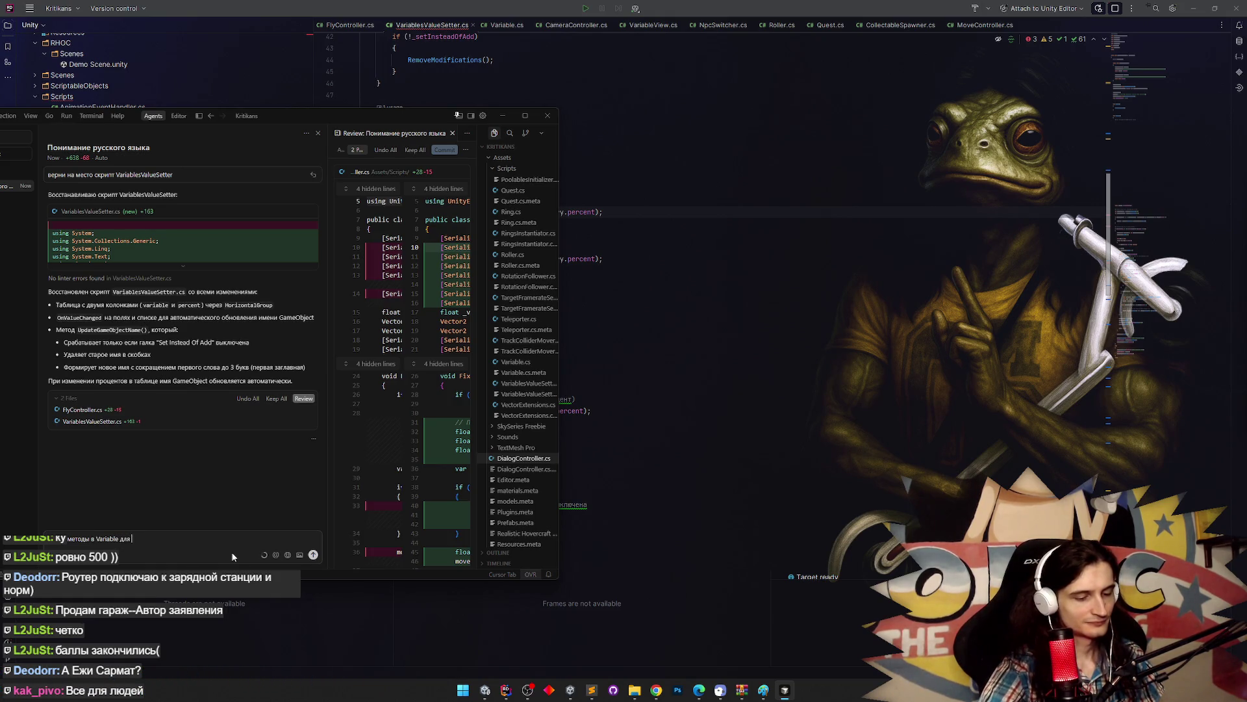
text( изменения в рпроцентах)
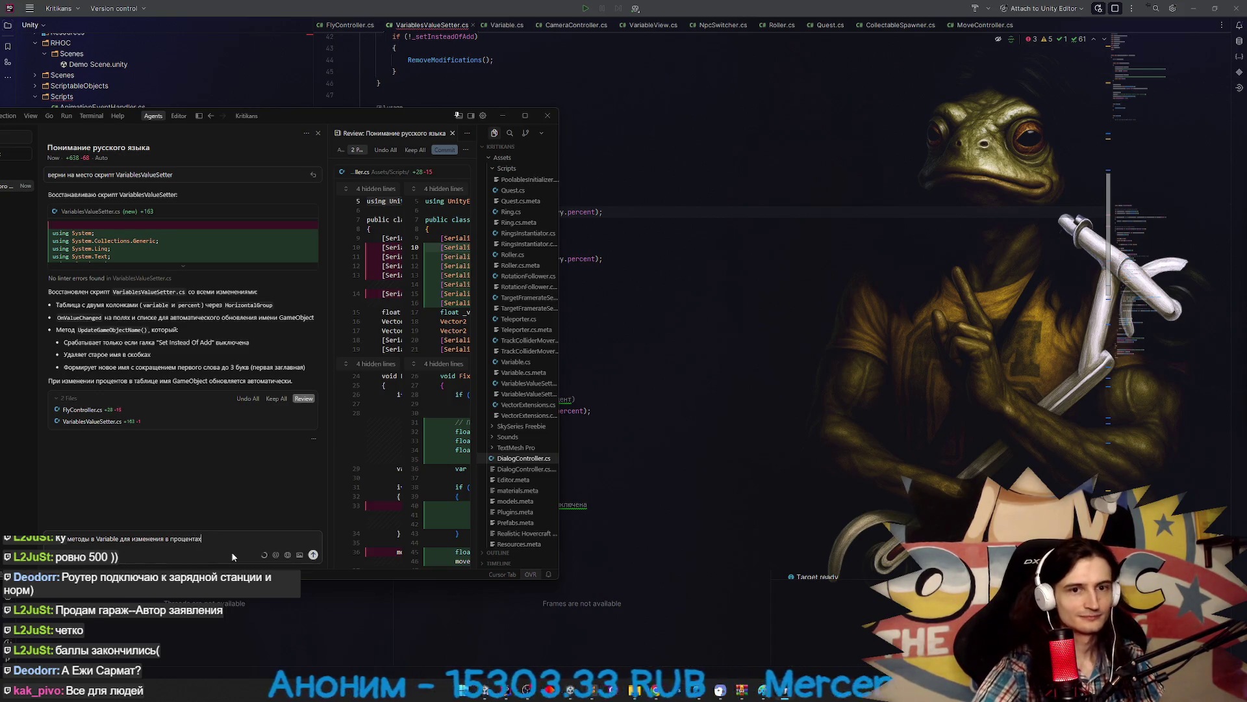
key(Return)
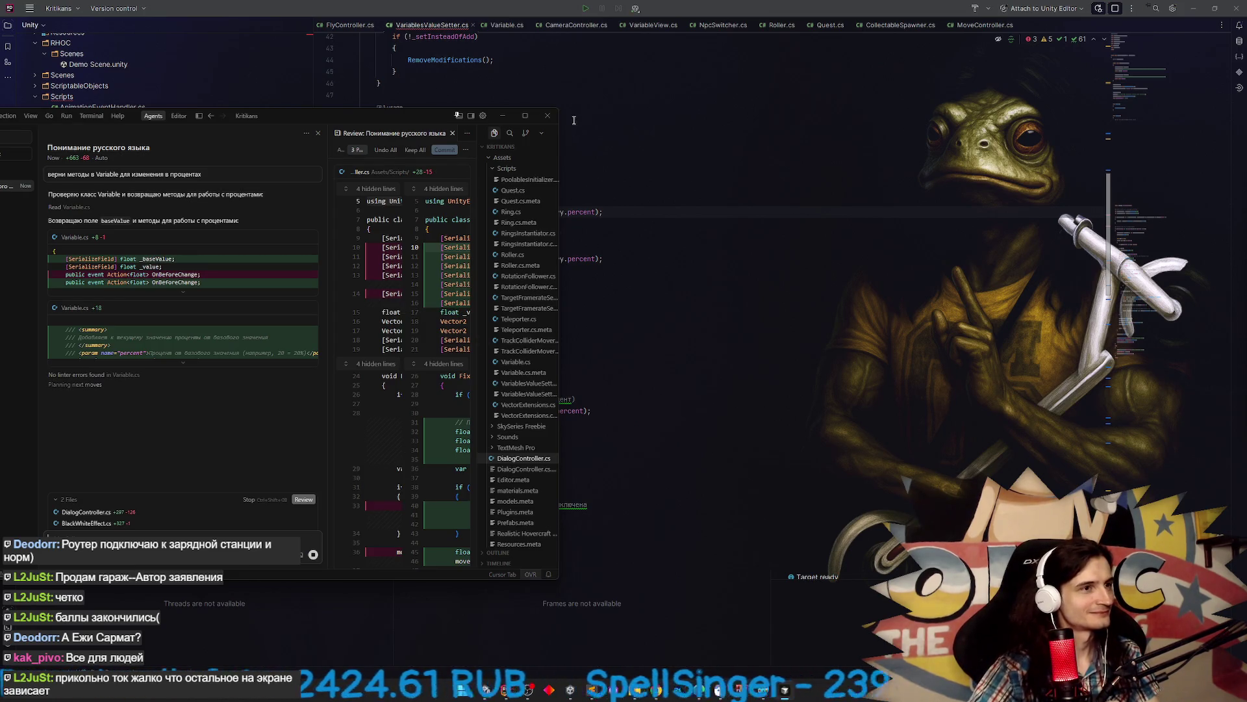
click(503, 116)
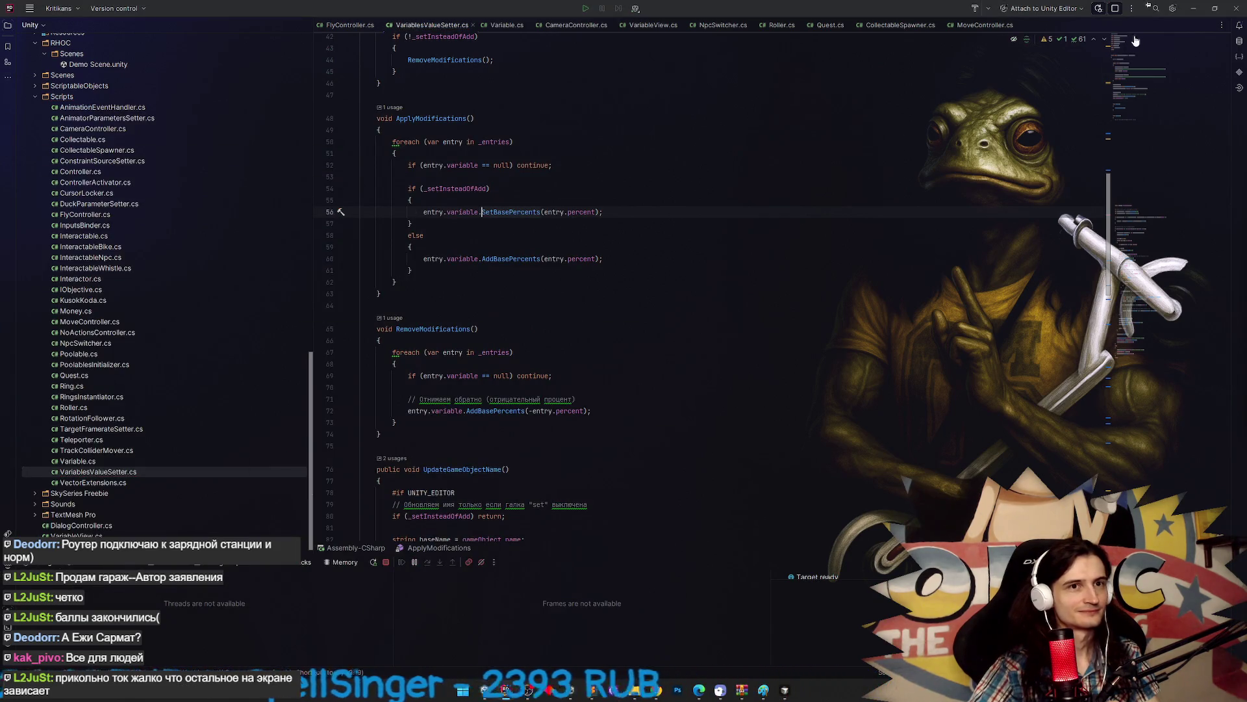
Switch from Rider's VariablesValueSetter code back to the Unity Editor.
key(alt+Tab)
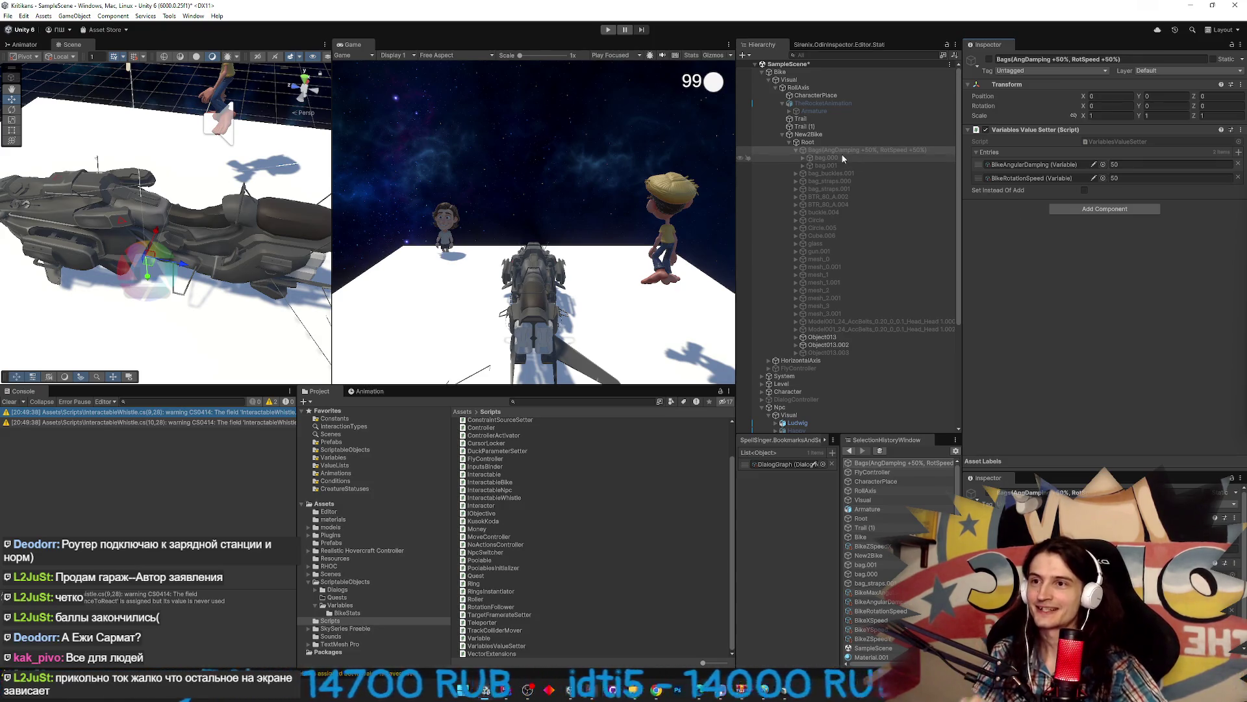
Save the scene, start Play mode, inspect tripo_node_de1eb826's Missing (Mono Script), then return to Cursor.
key(ctrl+s)
key(ctrl+p)
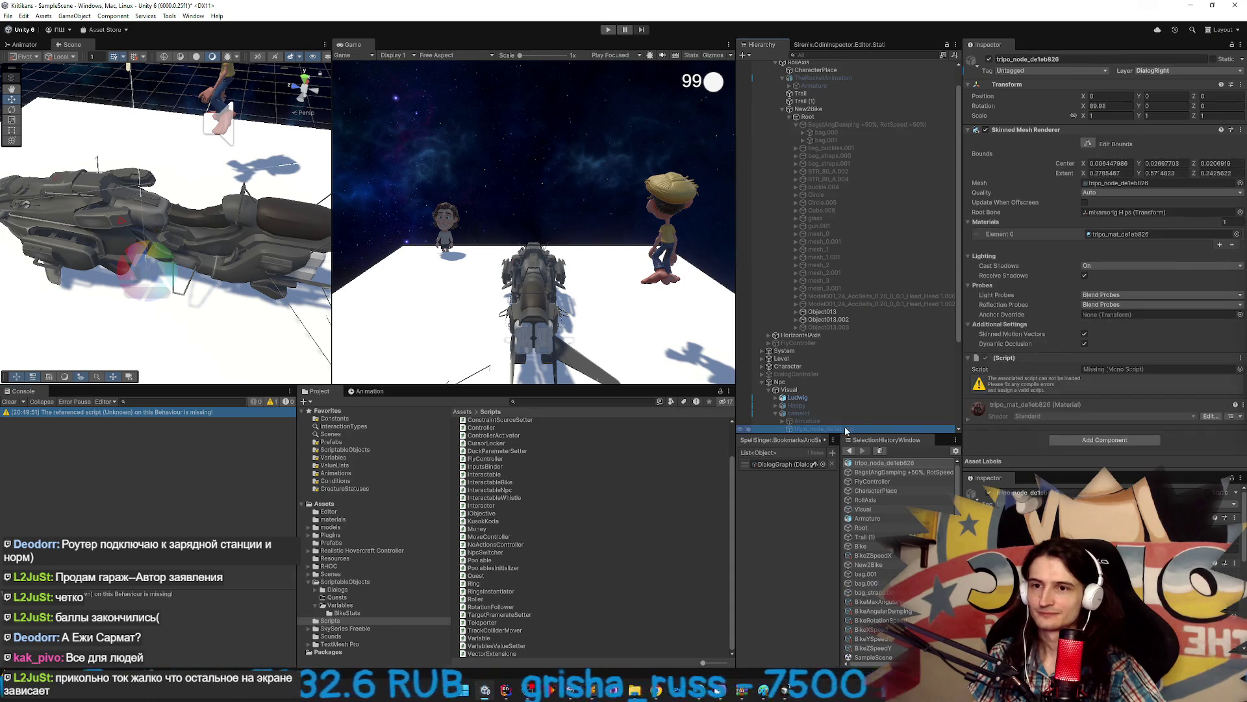
scroll(865, 403, down, 2)
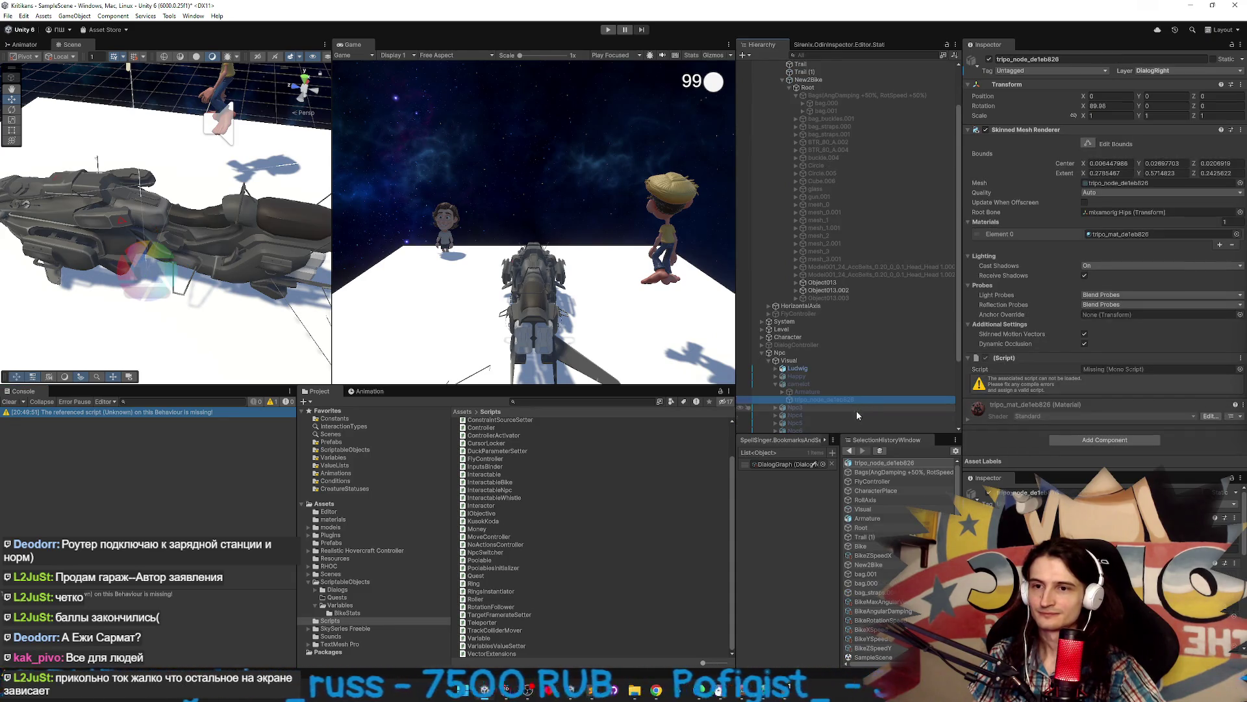
key(alt+Tab)
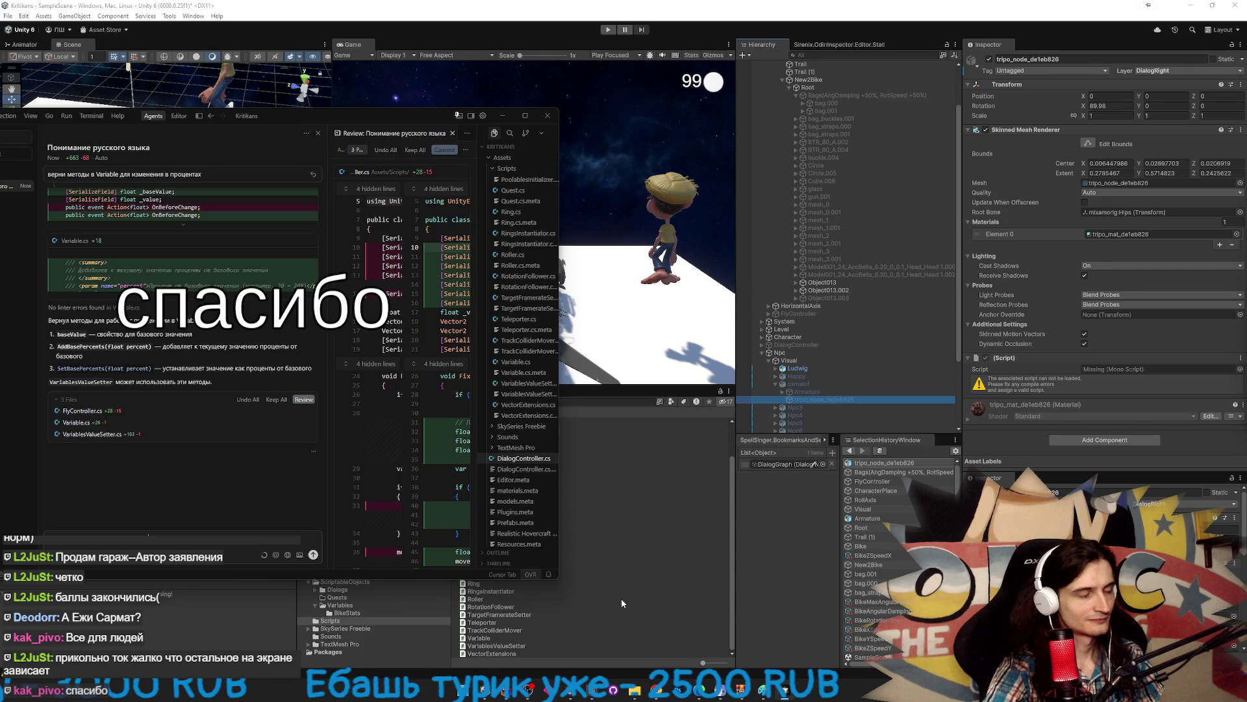
text(верни скрипт черно белого эфекта)
Send the agent the request to restore the BlackWhiteEffect script, then minimize Cursor when finished.
key(Return)
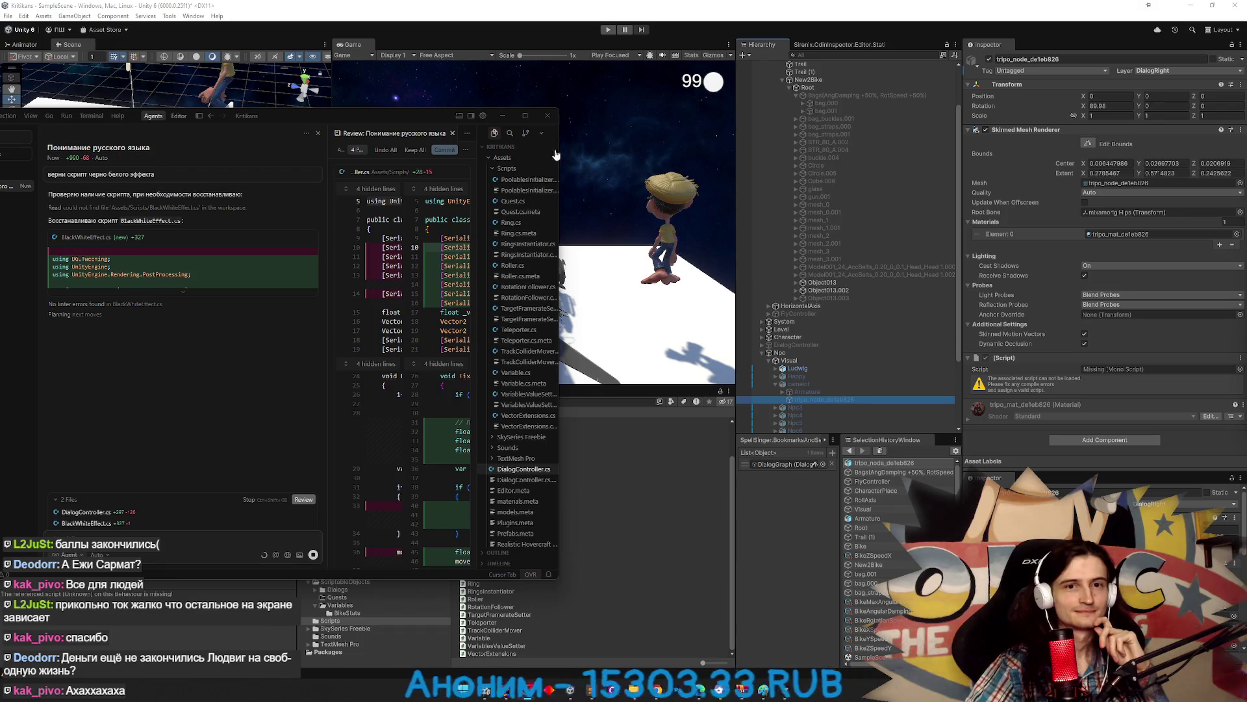
click(504, 116)
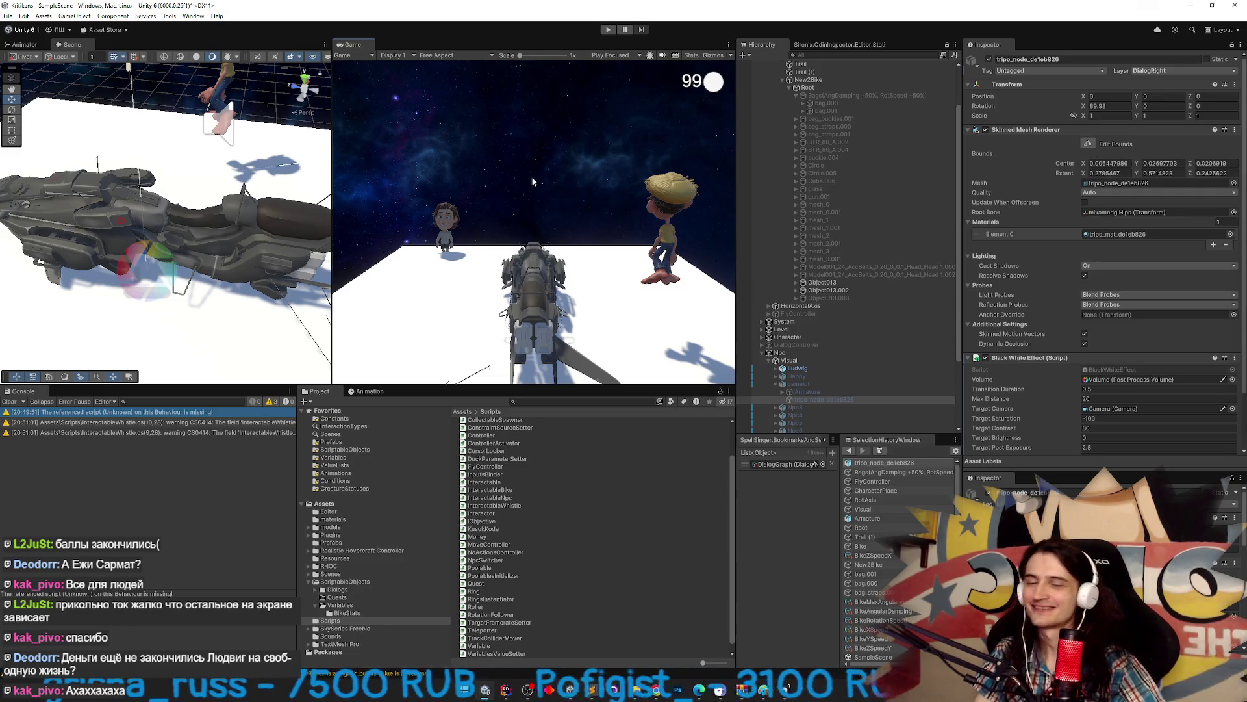
Ping tripo_node_de1eb826 and play-test the black-and-white effect riding the hover bike, then reopen Cursor.
click(171, 417)
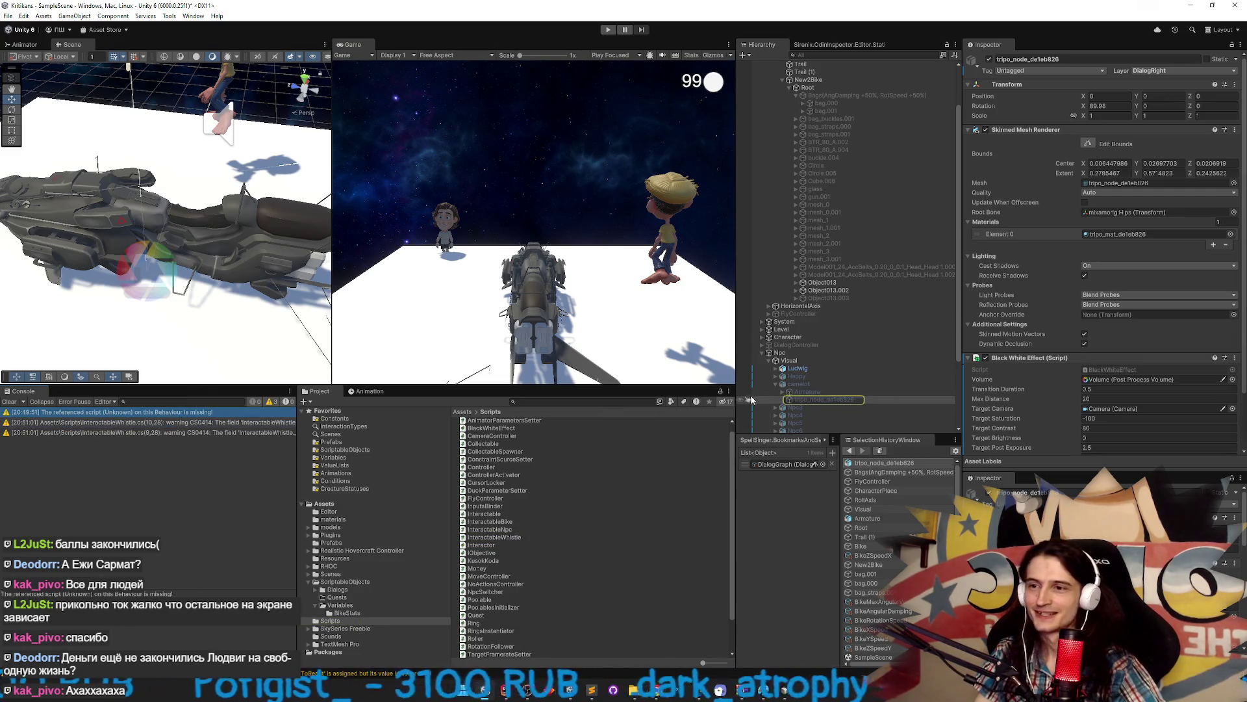
scroll(1016, 359, down, 1)
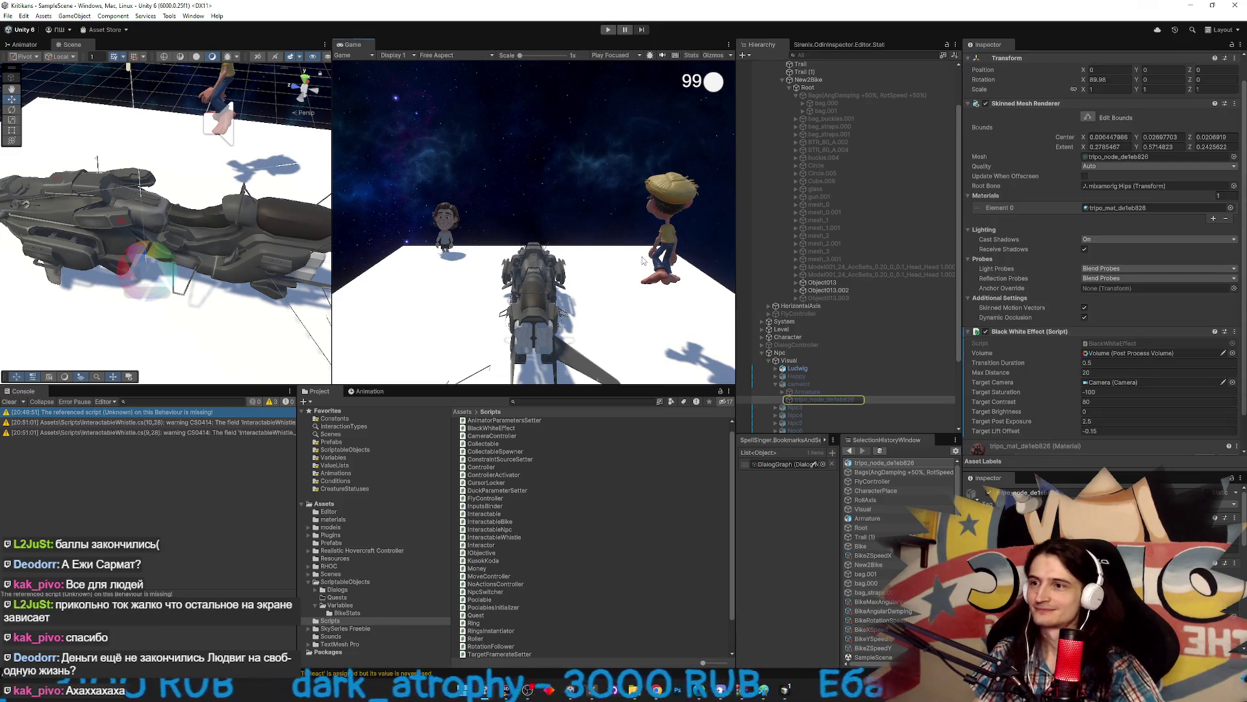
key(ctrl+p)
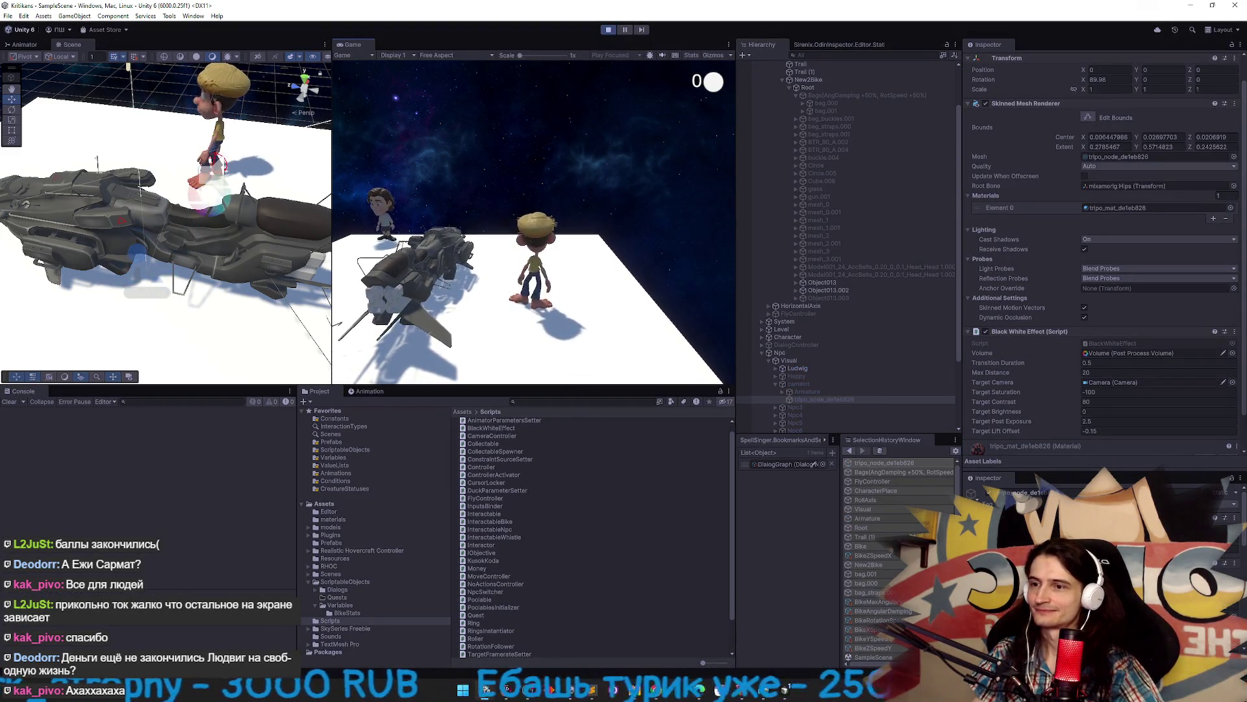
key(e)
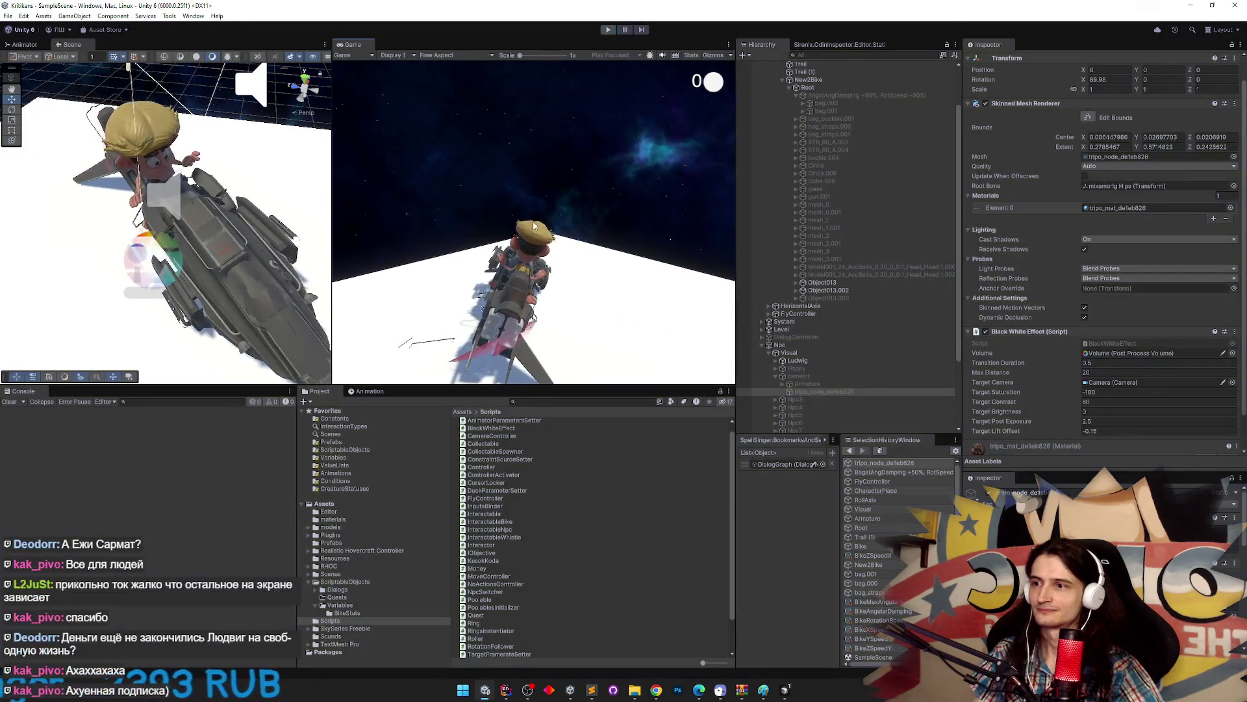
key(ctrl+p)
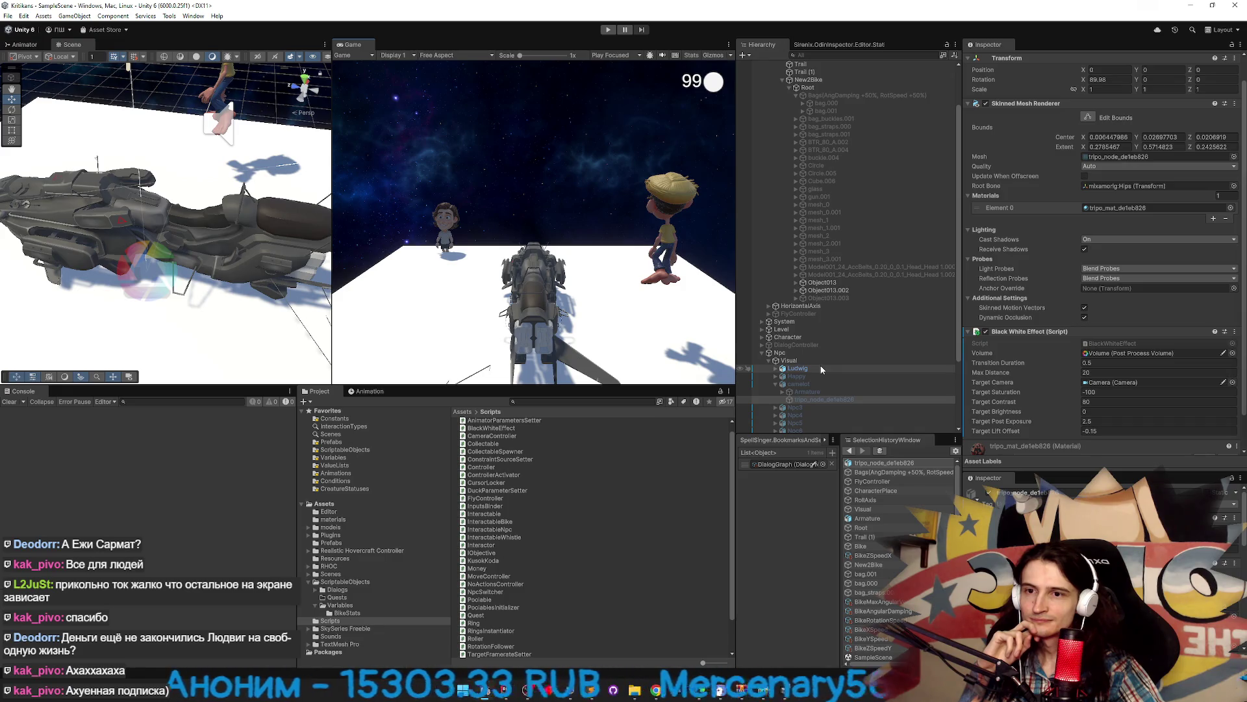
scroll(821, 369, up, 2)
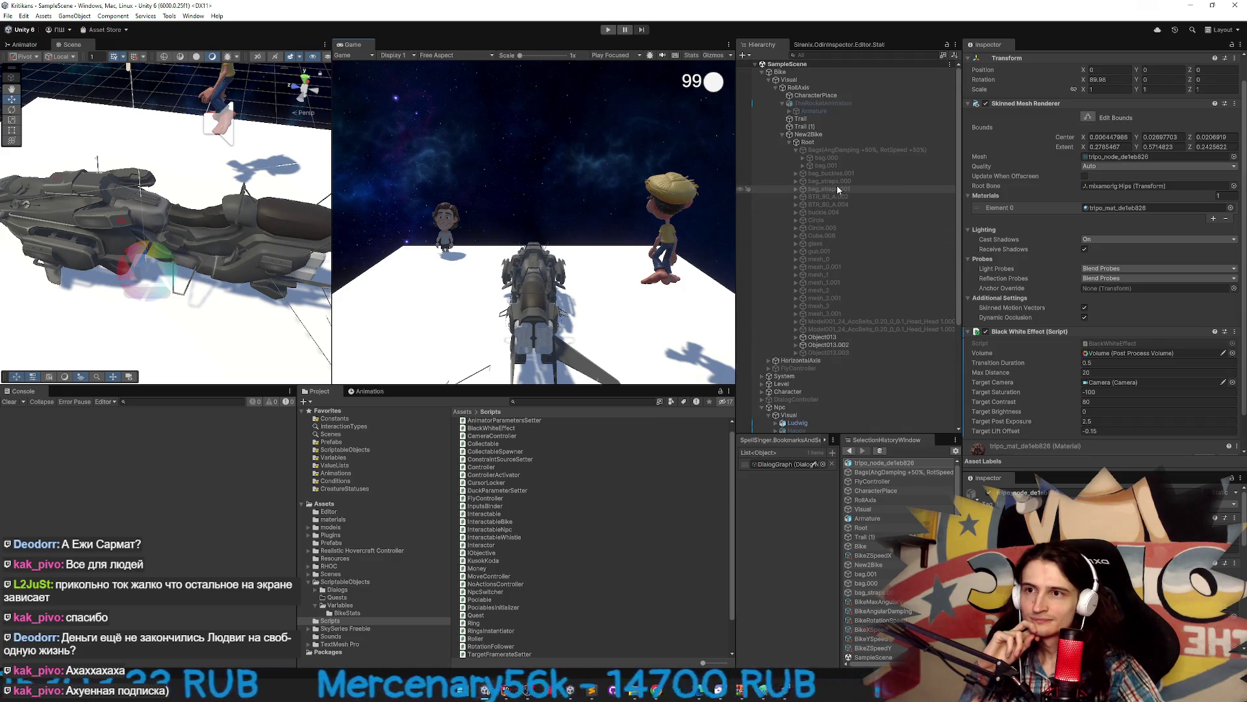
click(758, 684)
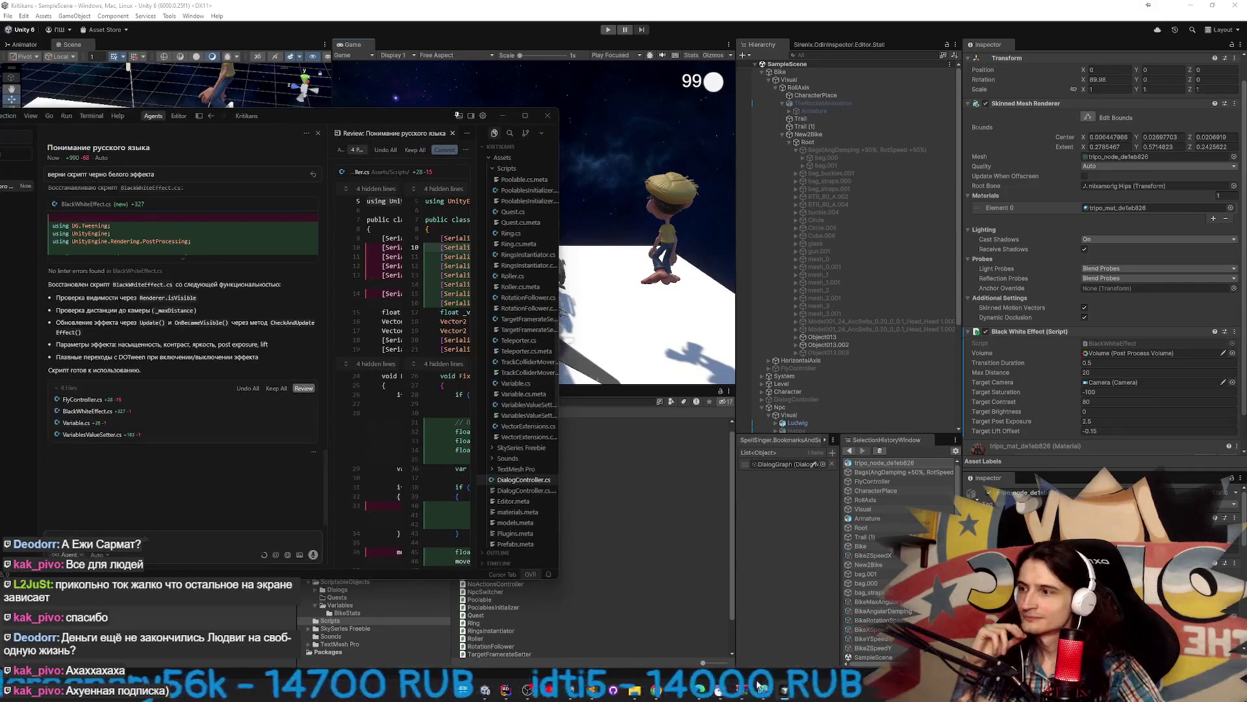
Read through the agent's 14-level percent upgrade list, then select Bags to show its two 50 boosts.
drag(276, 116, 444, 115)
scroll(467, 353, up, 3)
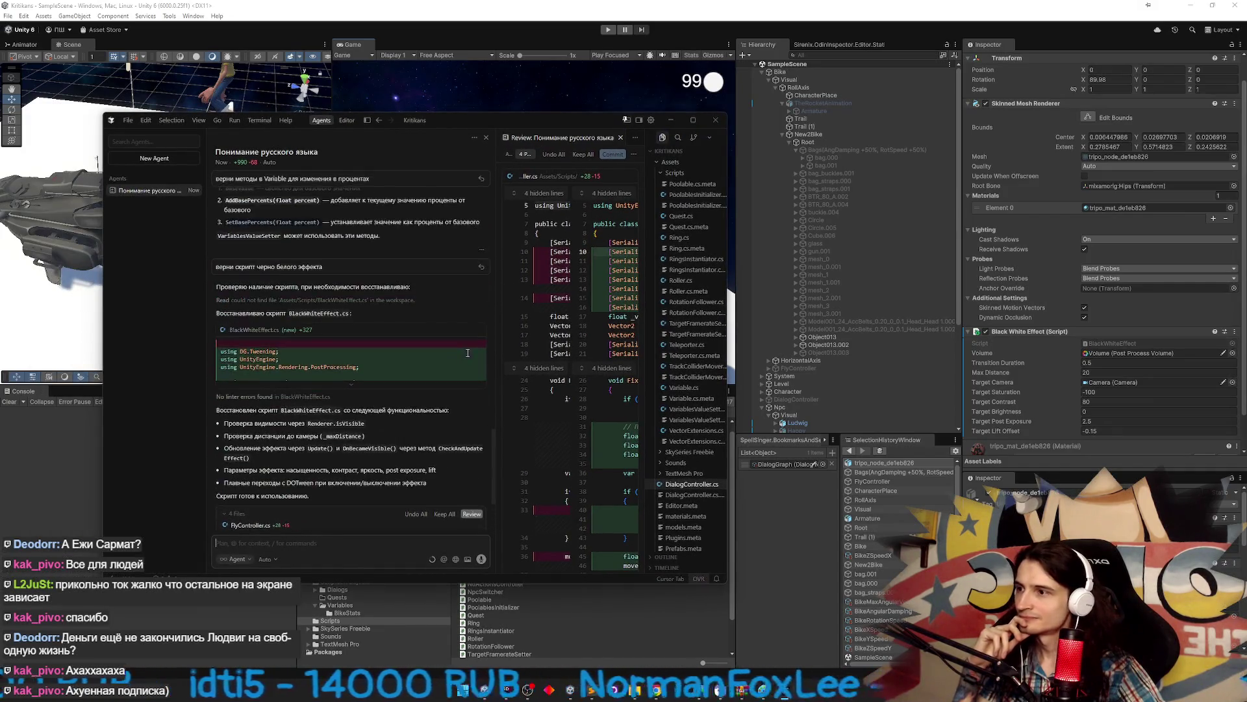
drag(493, 442, 505, 194)
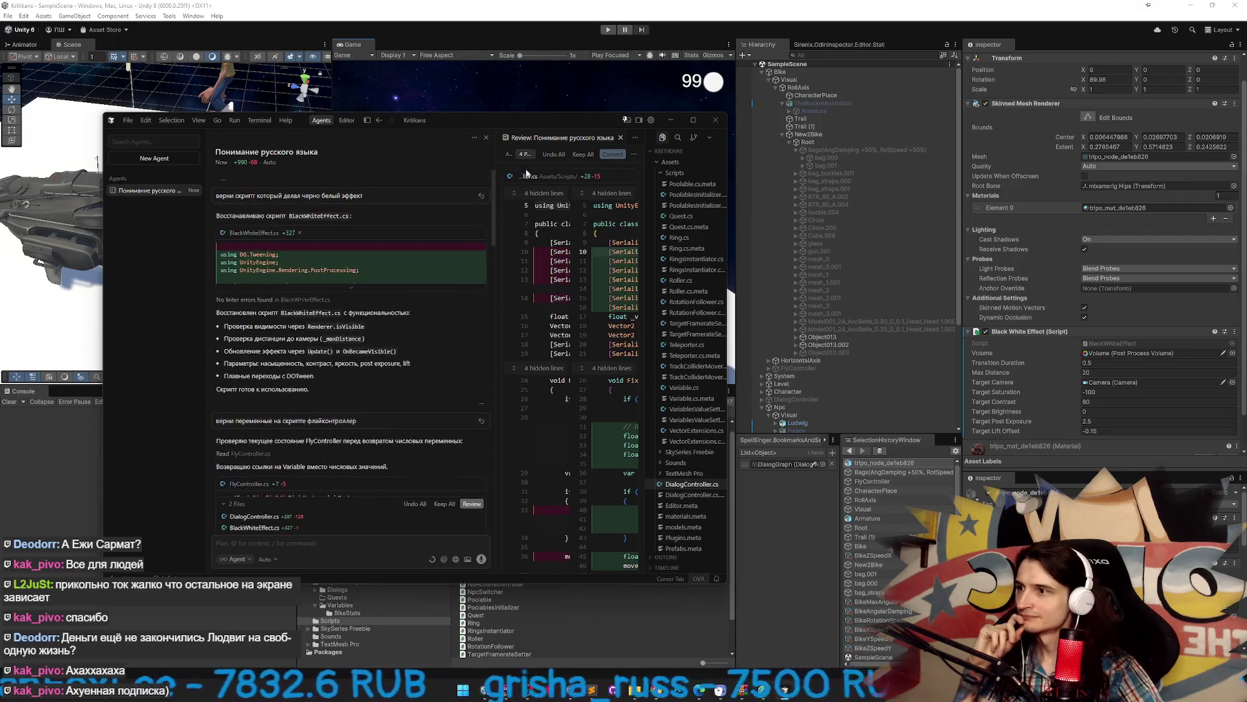
scroll(429, 255, up, 3)
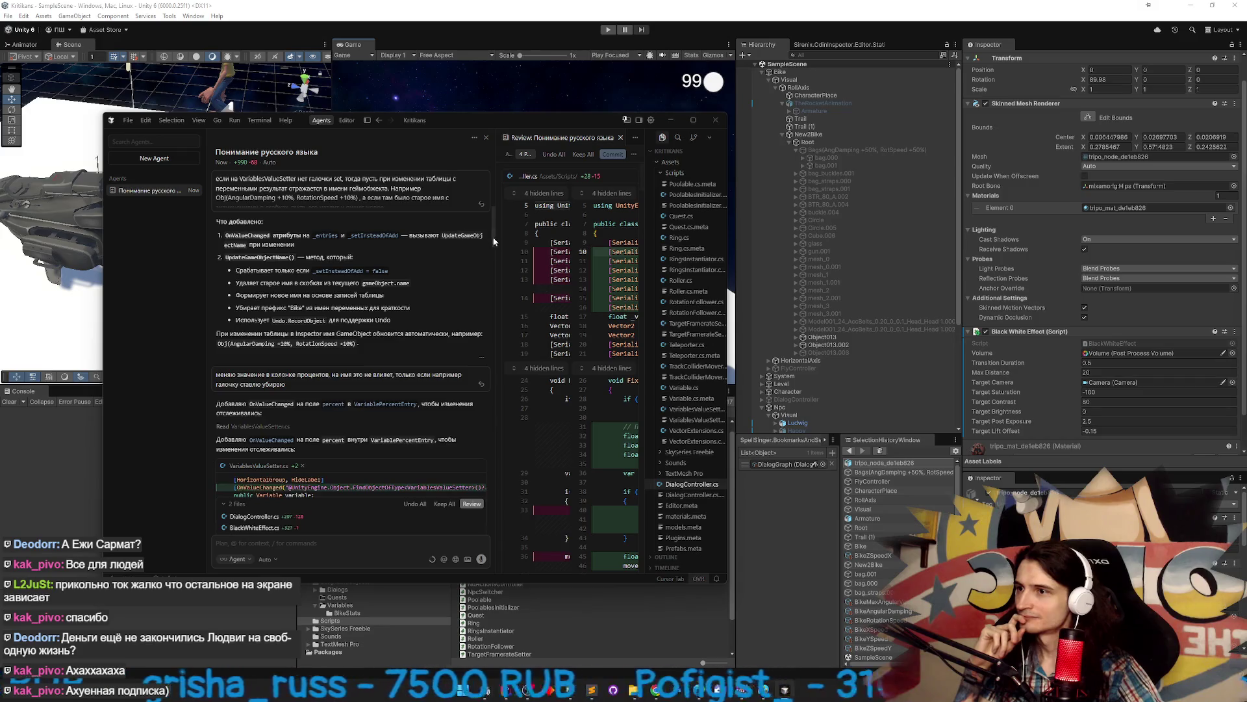
scroll(486, 275, up, 3)
scroll(488, 280, up, 10)
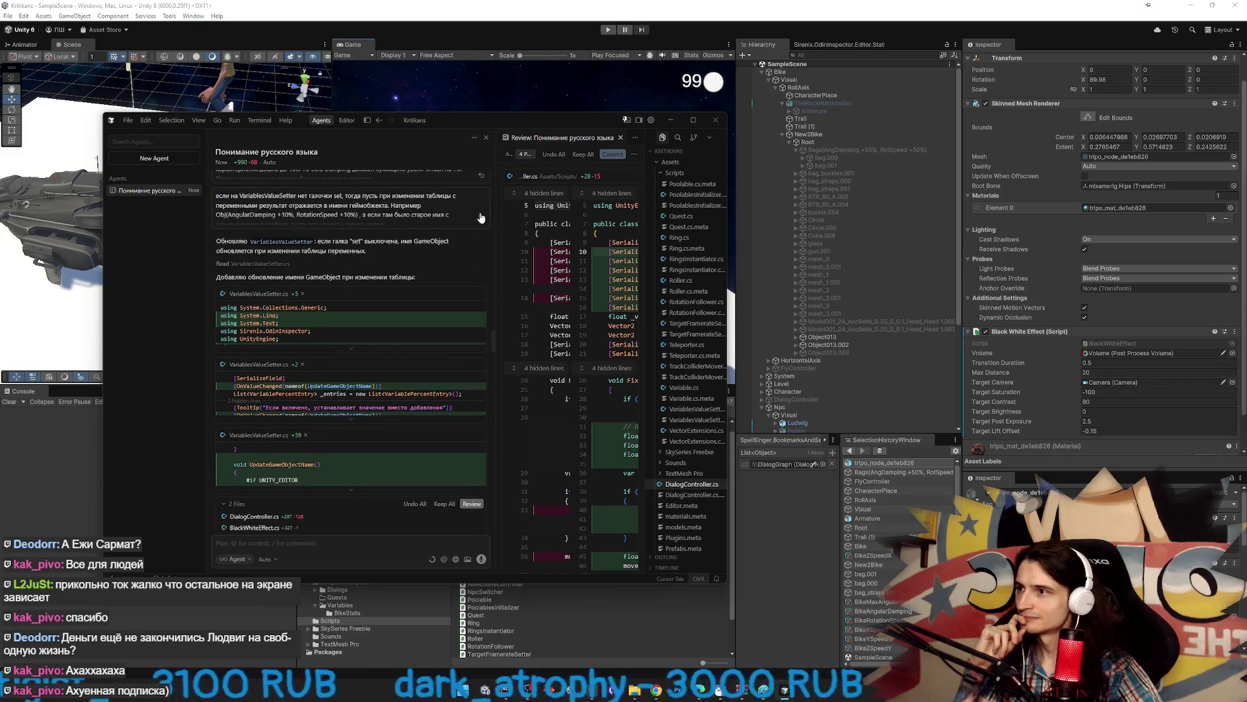
mouse_move(494, 343)
mouse_down()
mouse_move(484, 461)
mouse_move(470, 464)
mouse_move(495, 512)
mouse_up()
scroll(471, 464, up, 1)
scroll(459, 480, up, 2)
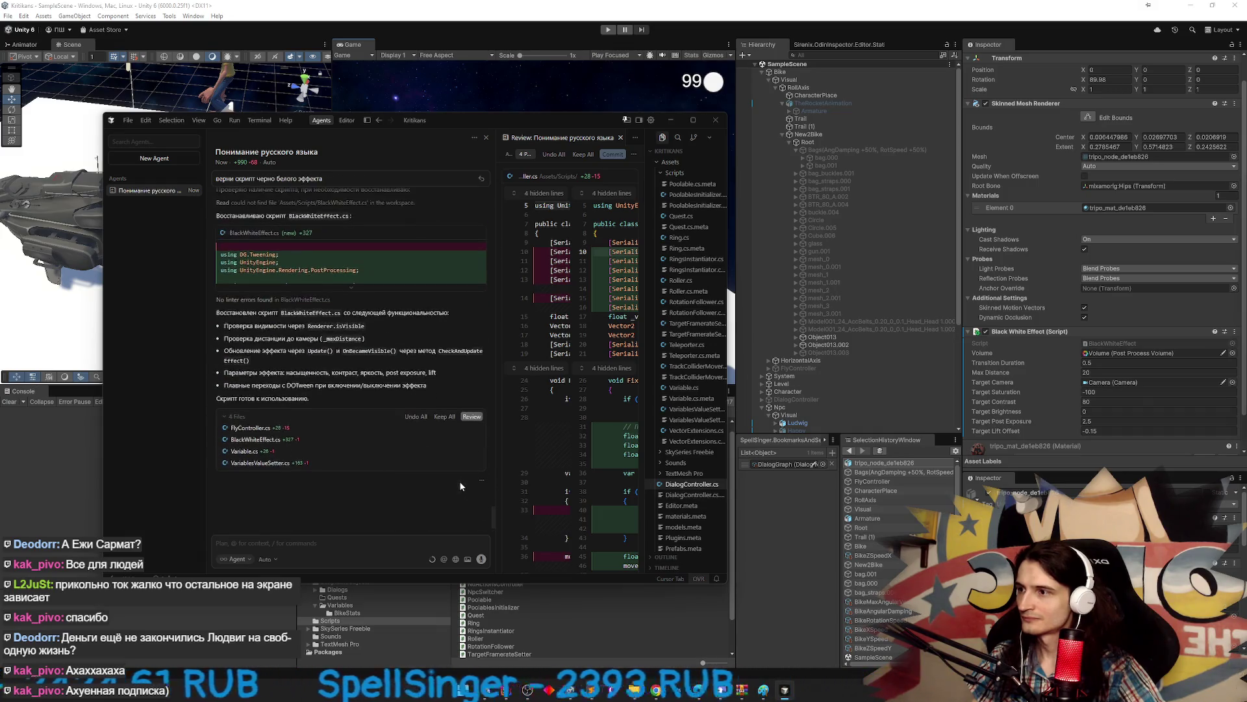
drag(491, 523, 517, 326)
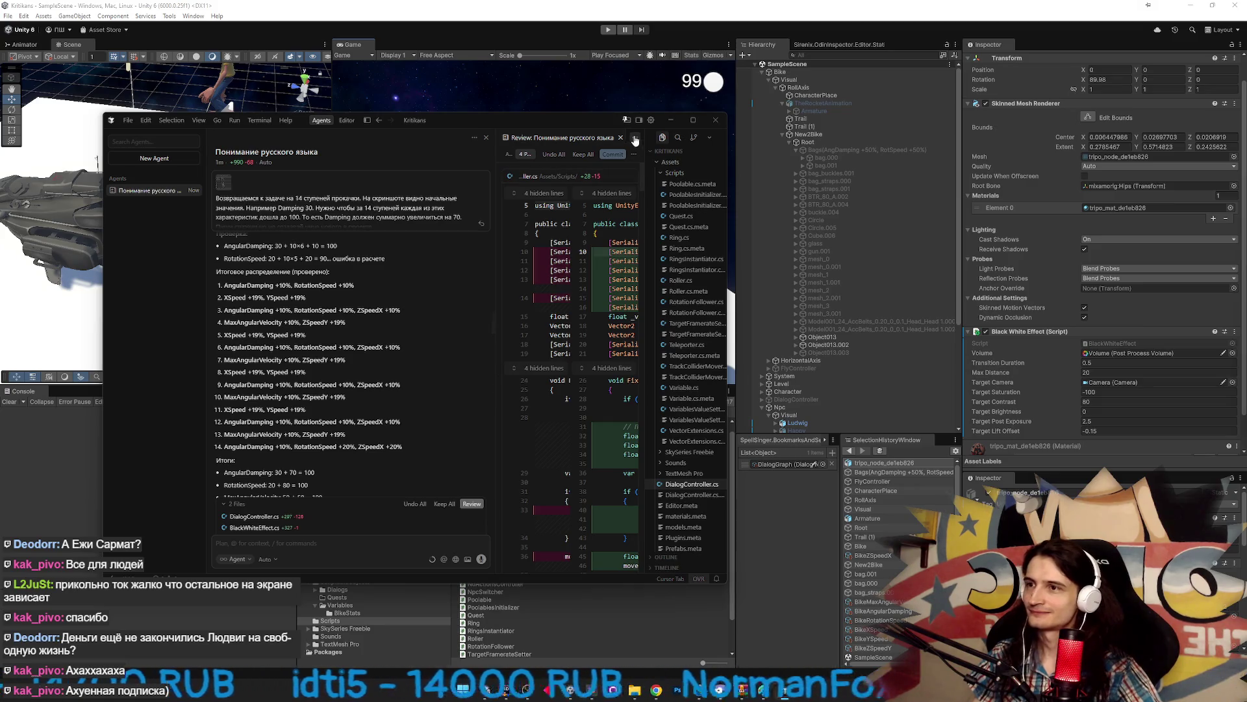
drag(600, 120, 539, 111)
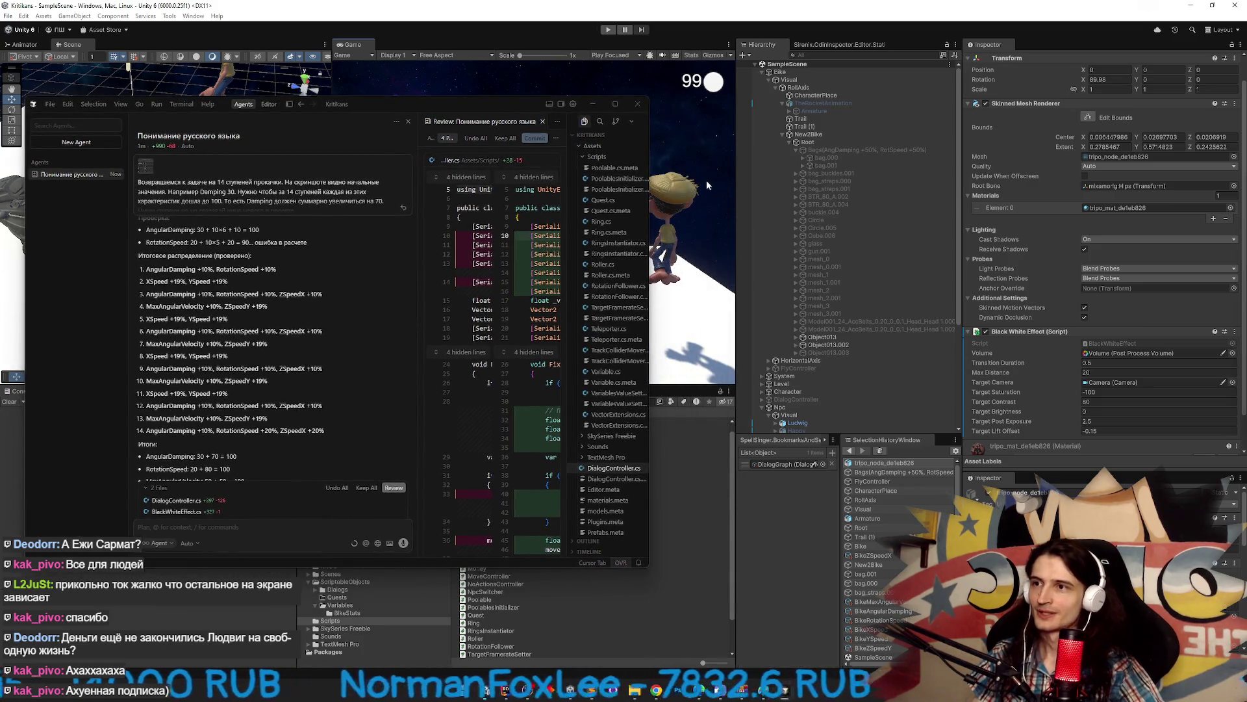
click(839, 150)
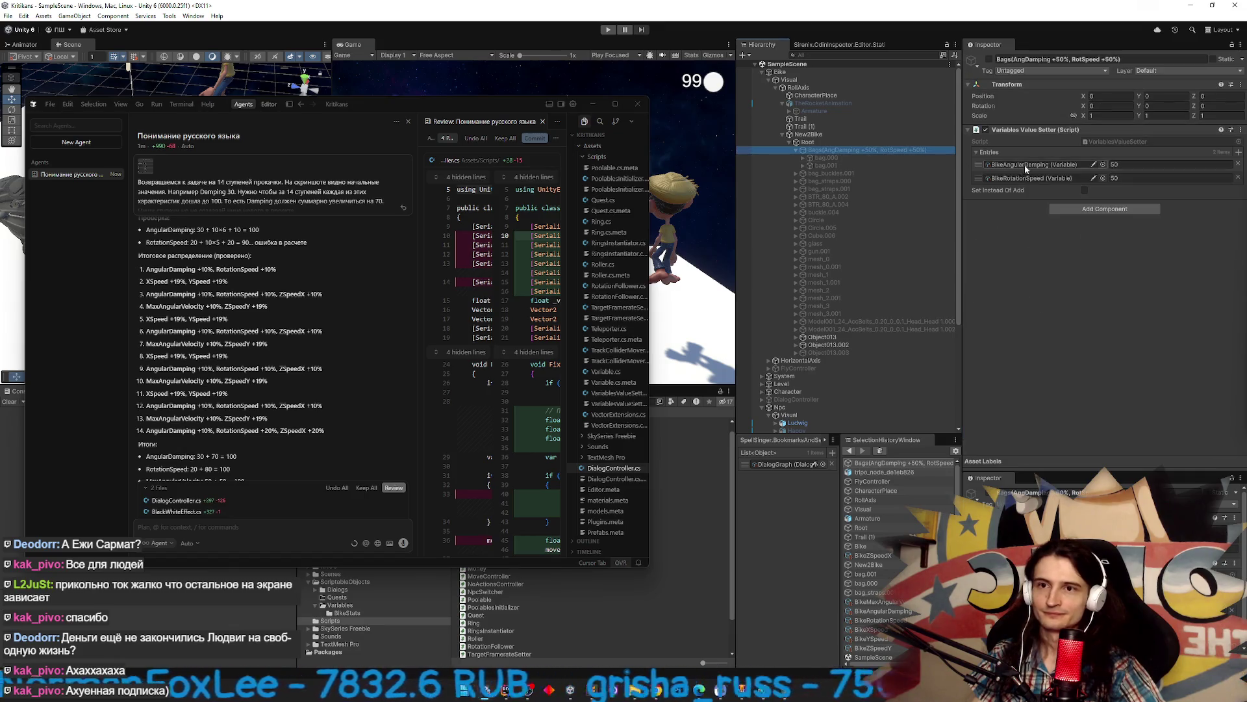
Open the BikeAngularDamping variable asset and run a quick play-test of the bike.
double_click(1027, 166)
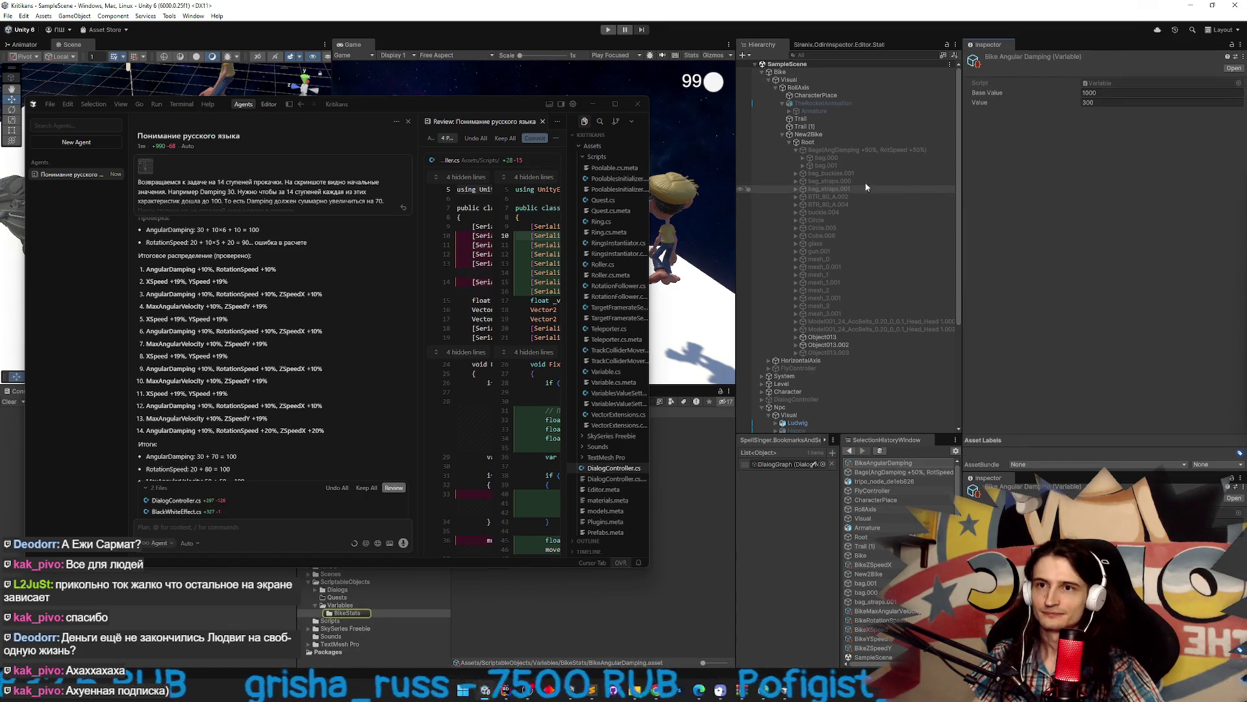
key(ctrl+p)
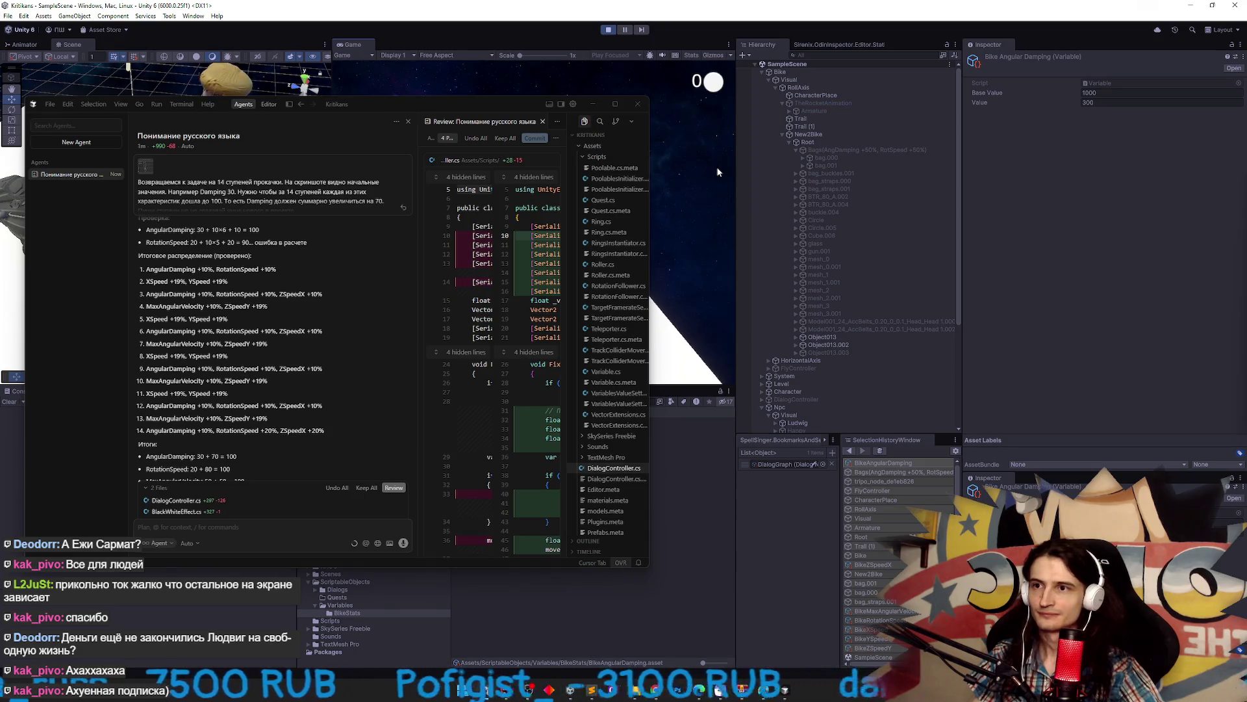
key(super)
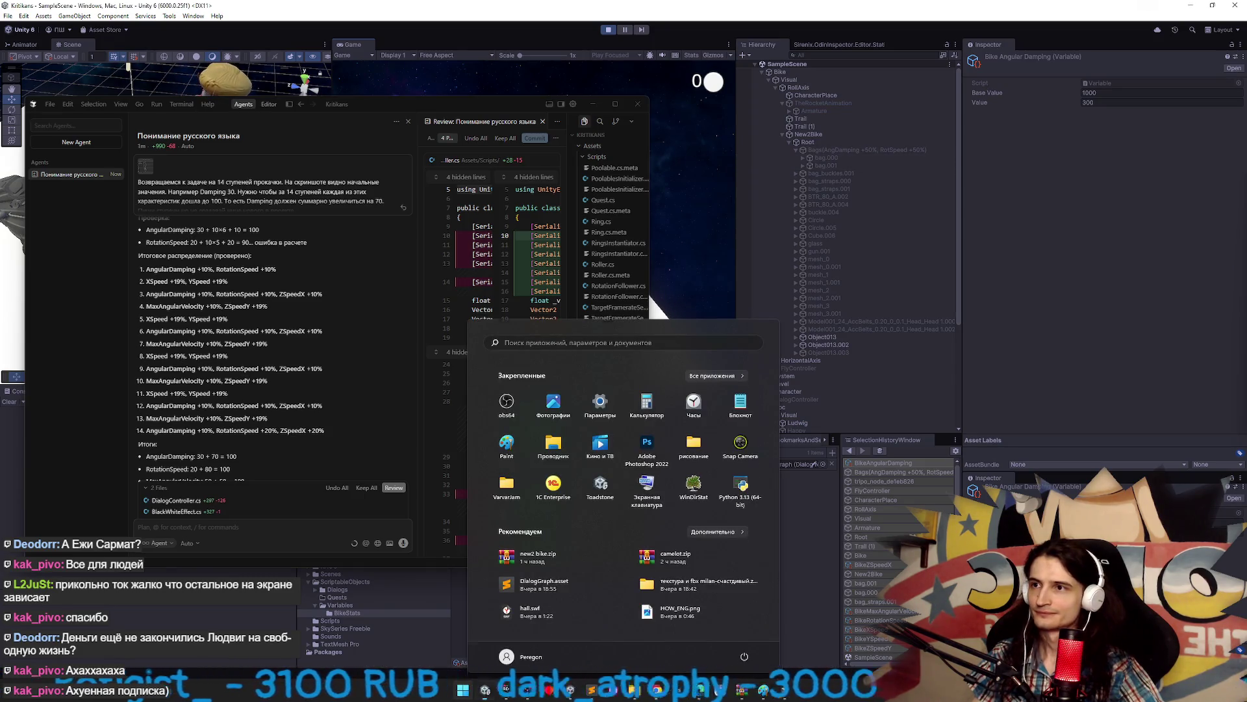
click(590, 104)
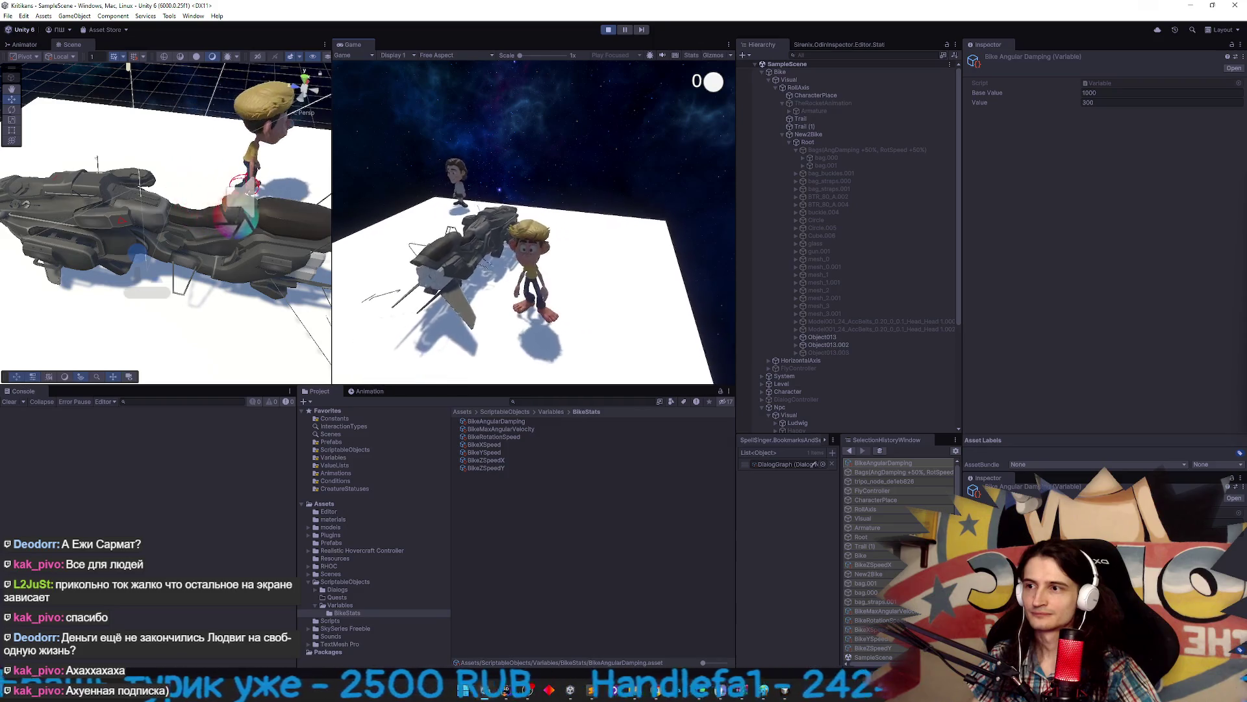
key(ctrl+p)
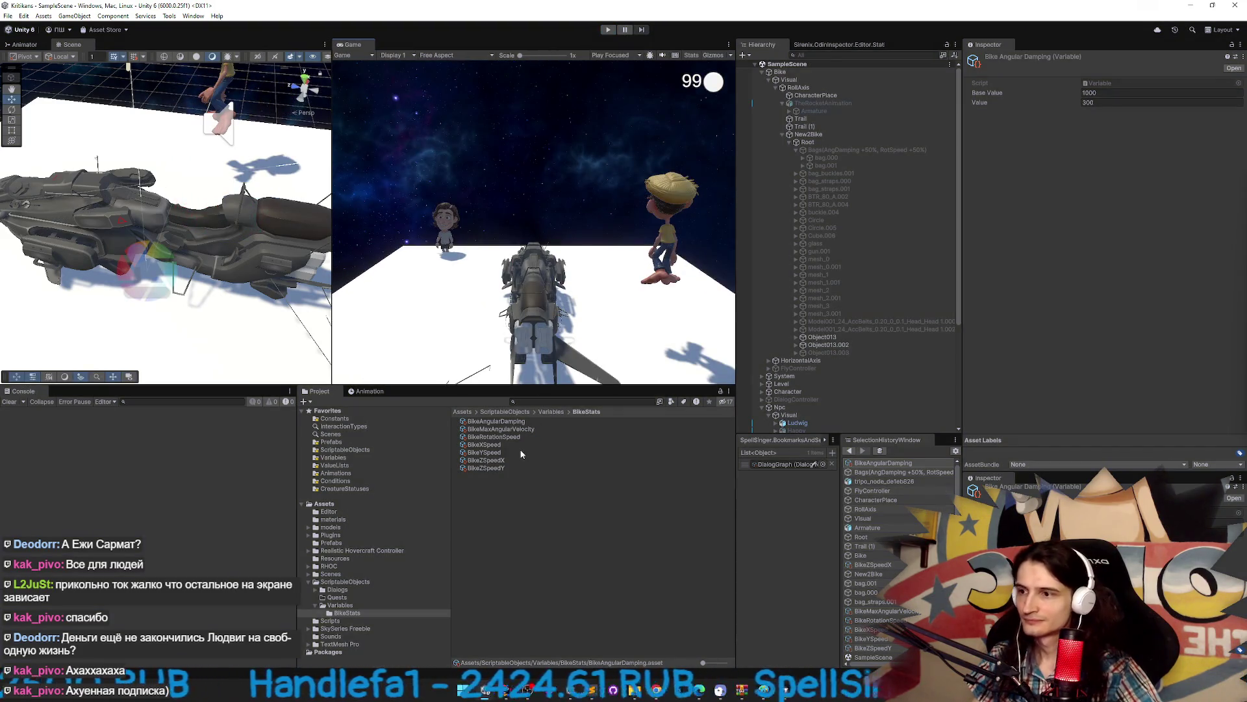
Compare the BikeRotationSpeed and BikeAngularDamping assets, play-test again, and select the Bags group.
click(517, 437)
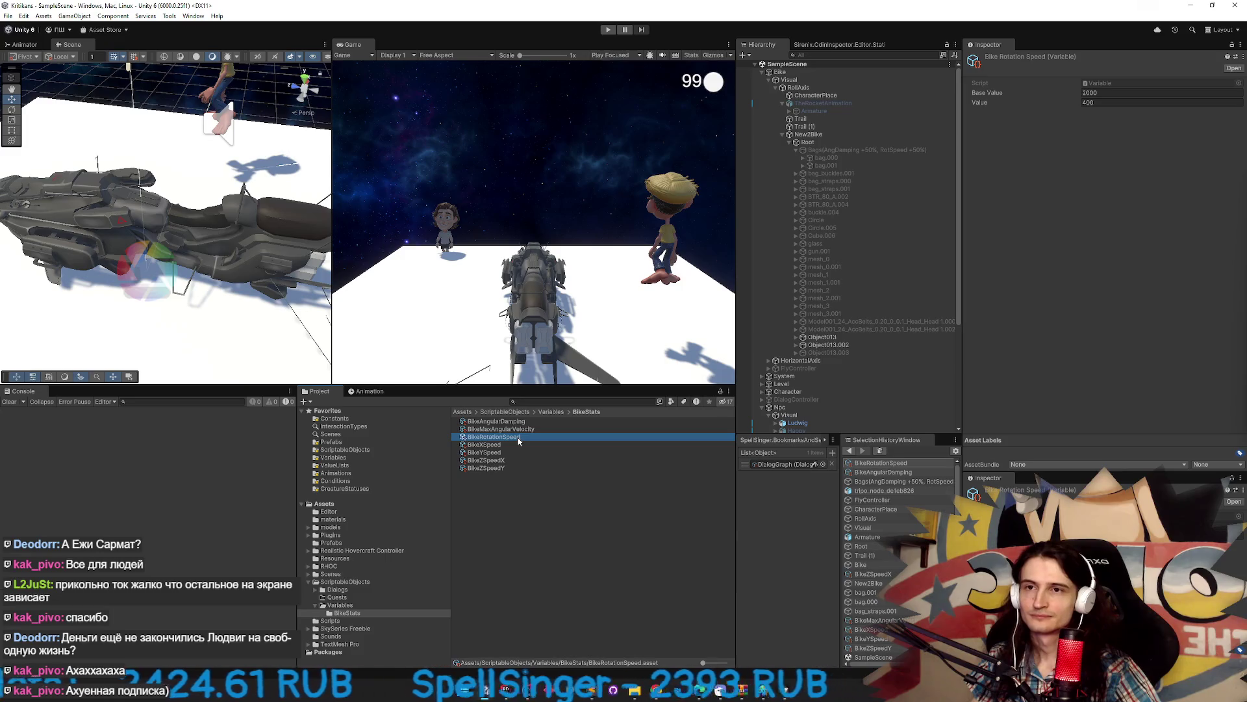
click(517, 422)
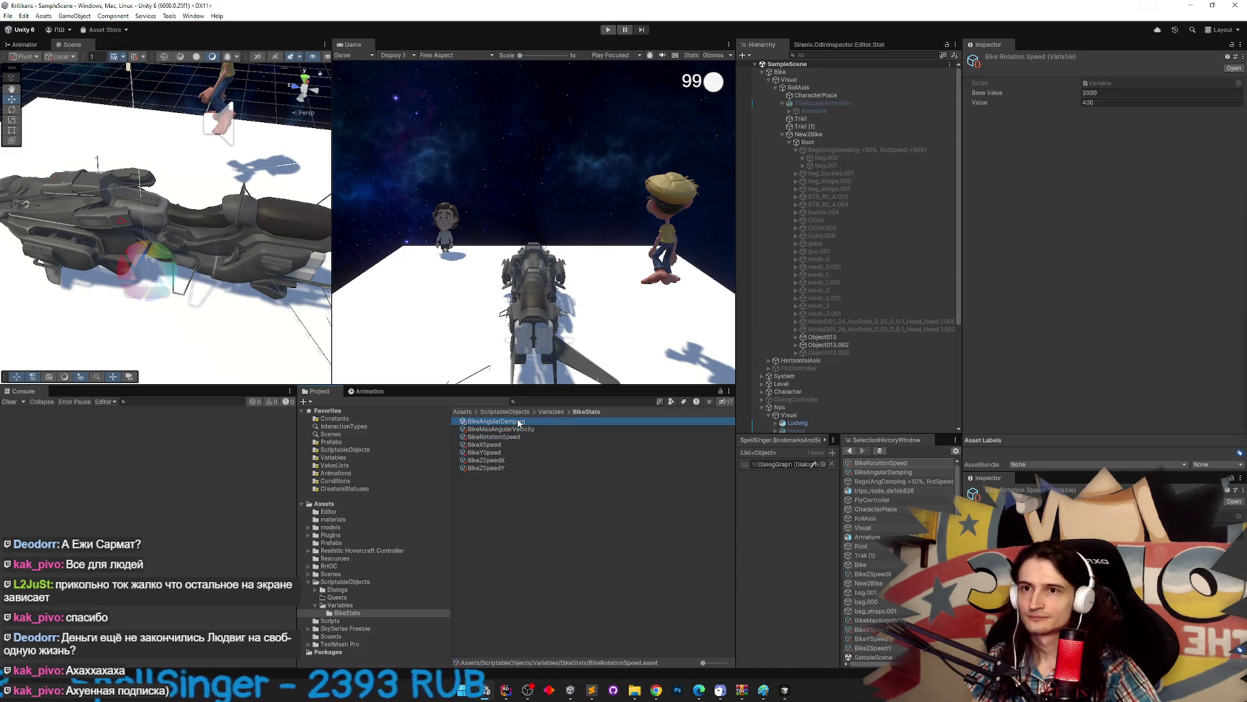
click(518, 437)
key(ctrl+p)
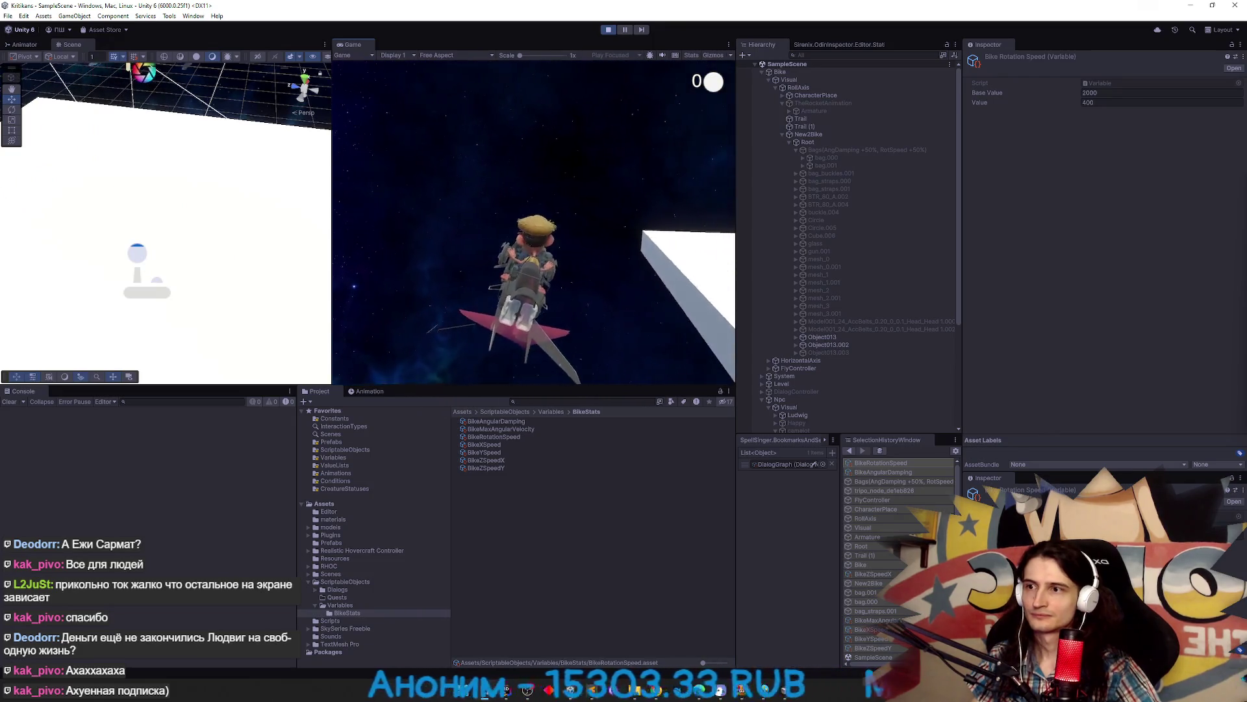
key(super)
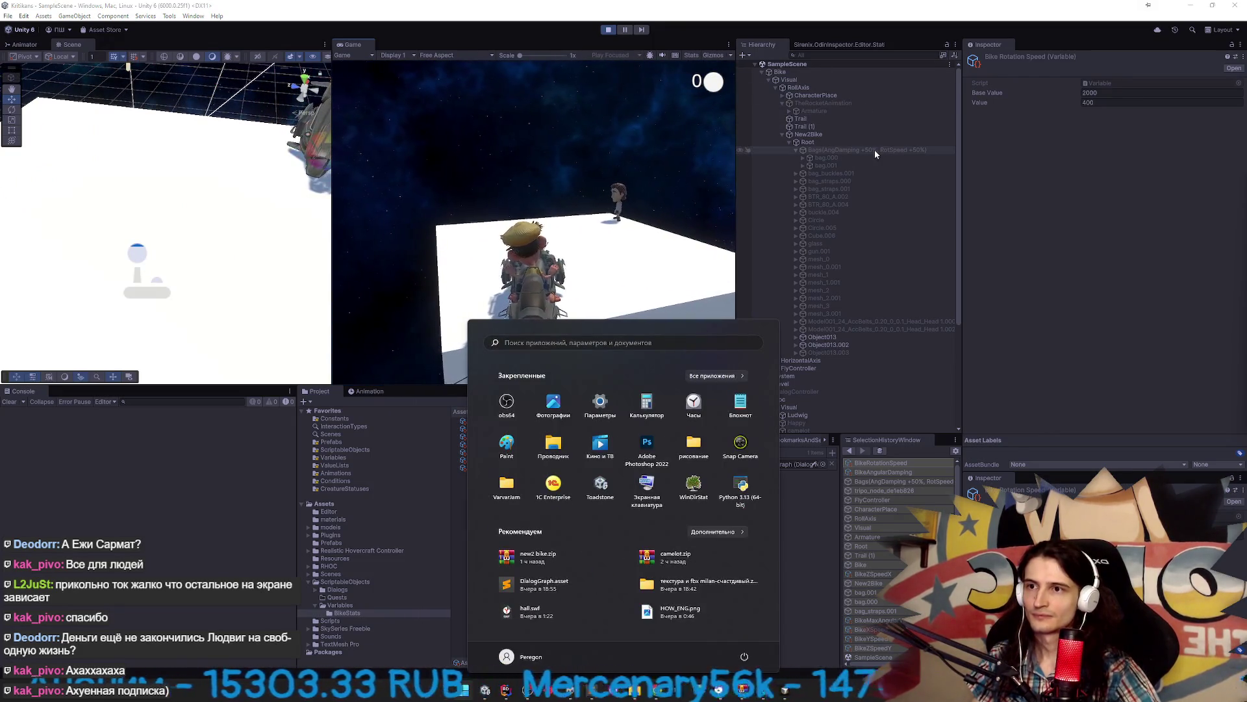
click(875, 150)
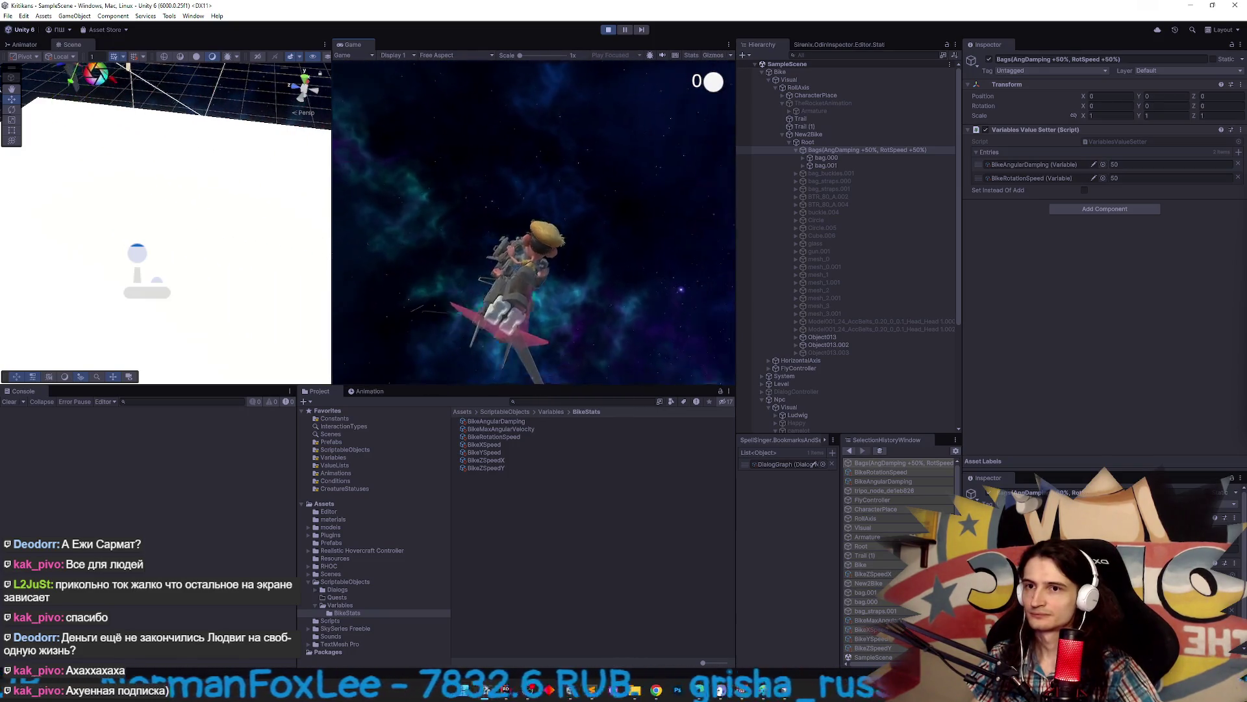
Try a BikeAngularDamping boost of 0 on the Bags group in a quick play-test.
key(ctrl+p)
click(1114, 164)
text(0)
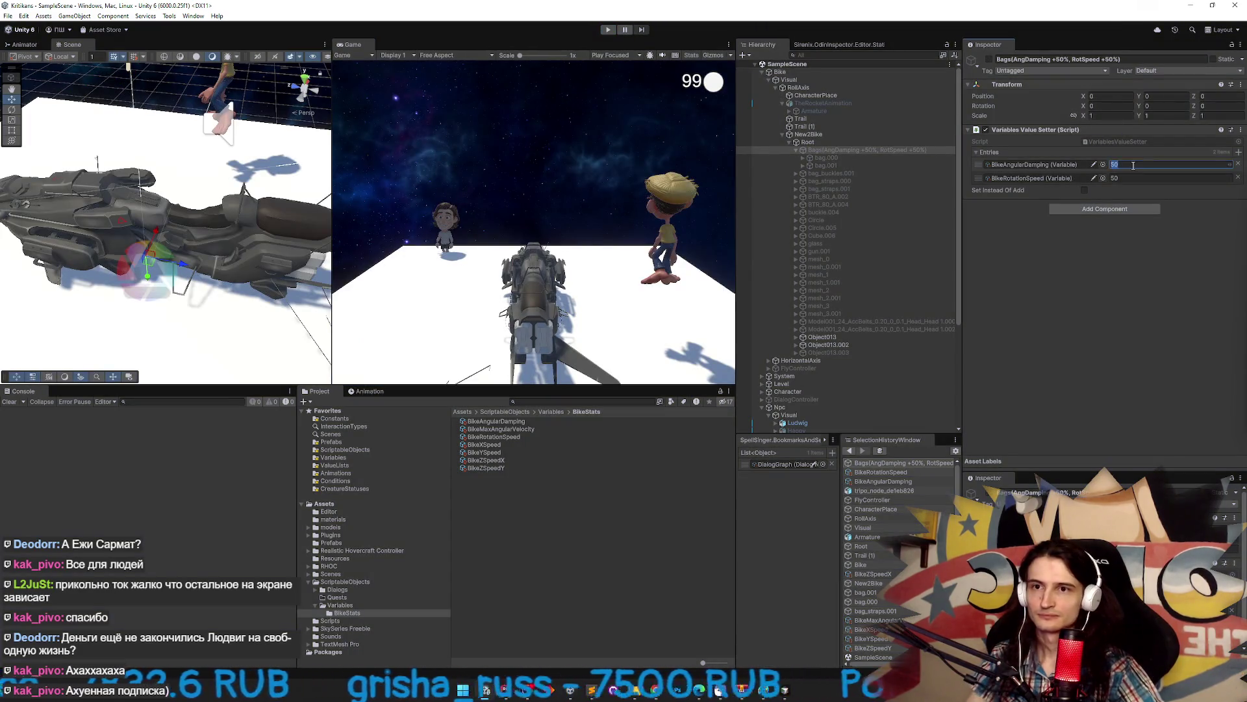
key(ctrl+p)
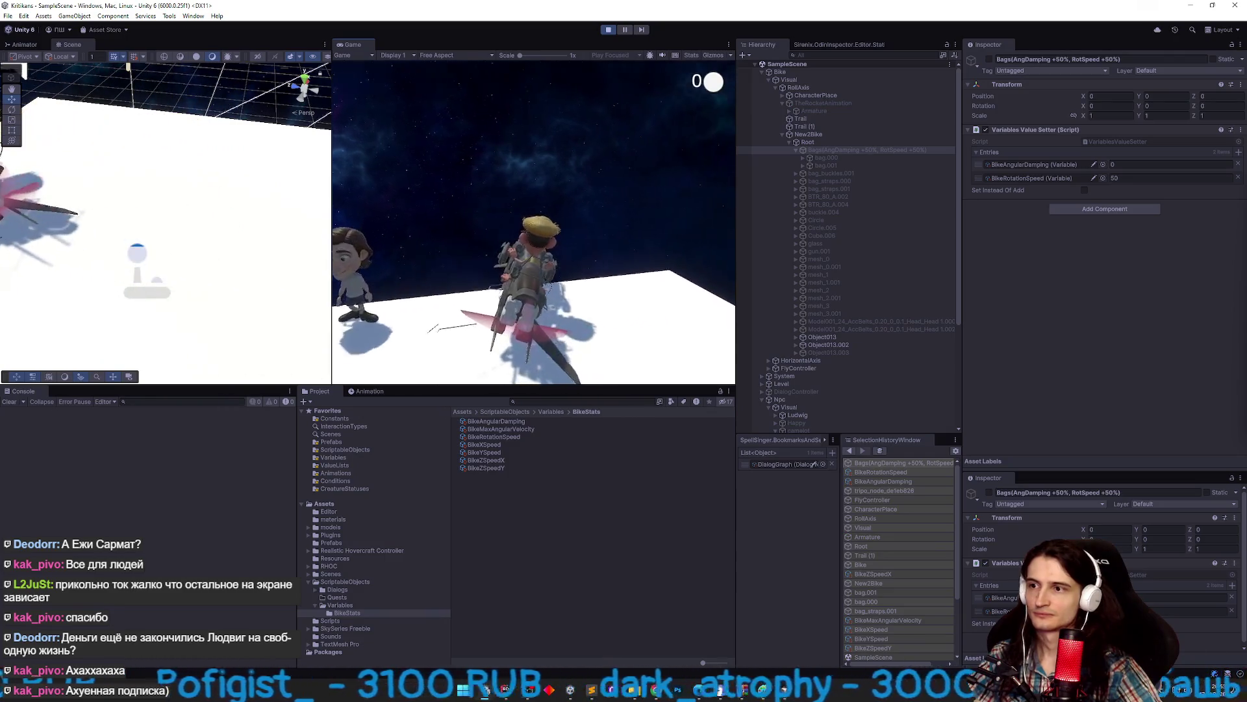
key(super)
key(super)
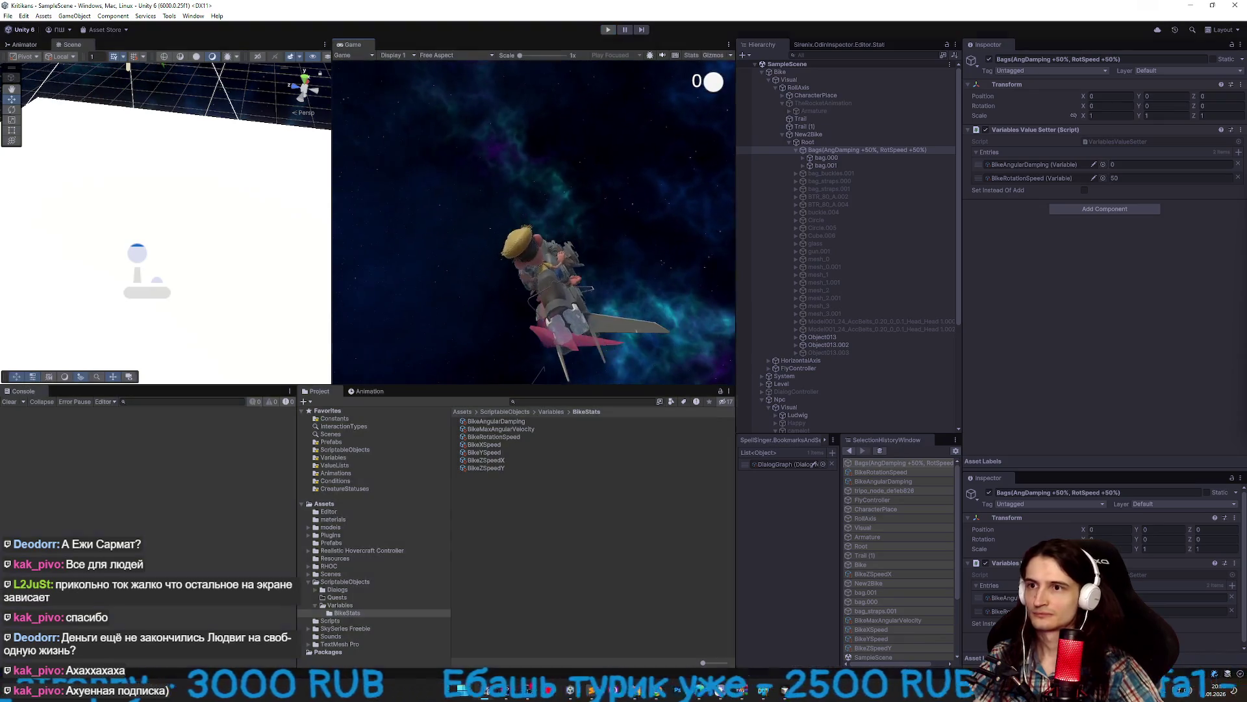
key(ctrl+p)
Following Cursor's planned values, set both BikeAngularDamping and BikeRotationSpeed boosts to 10.
click(1138, 165)
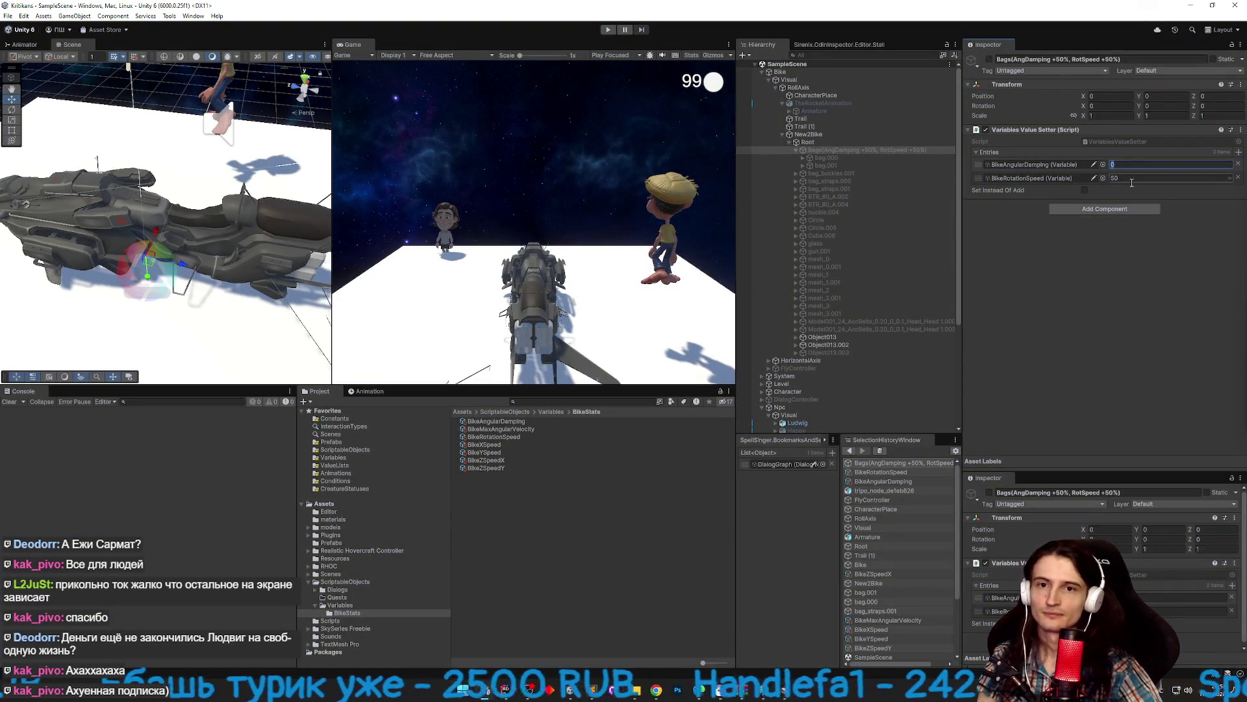
click(783, 693)
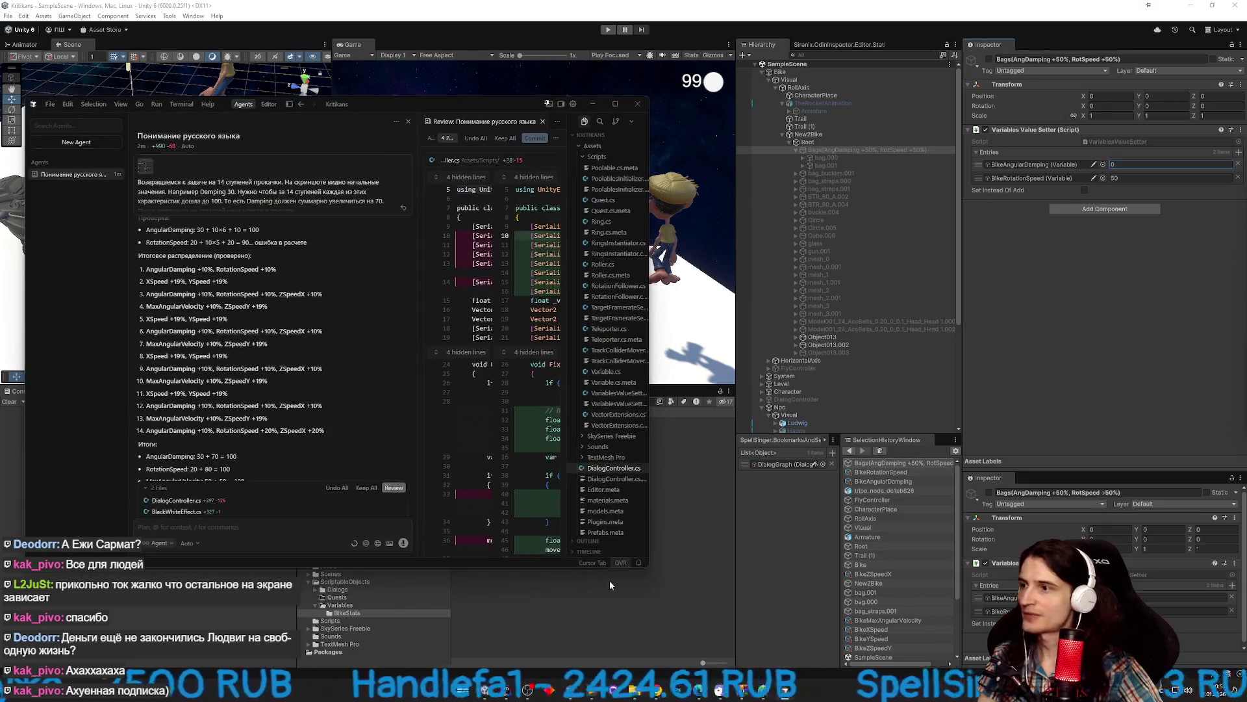
text(10)
key(Tab)
text(10)
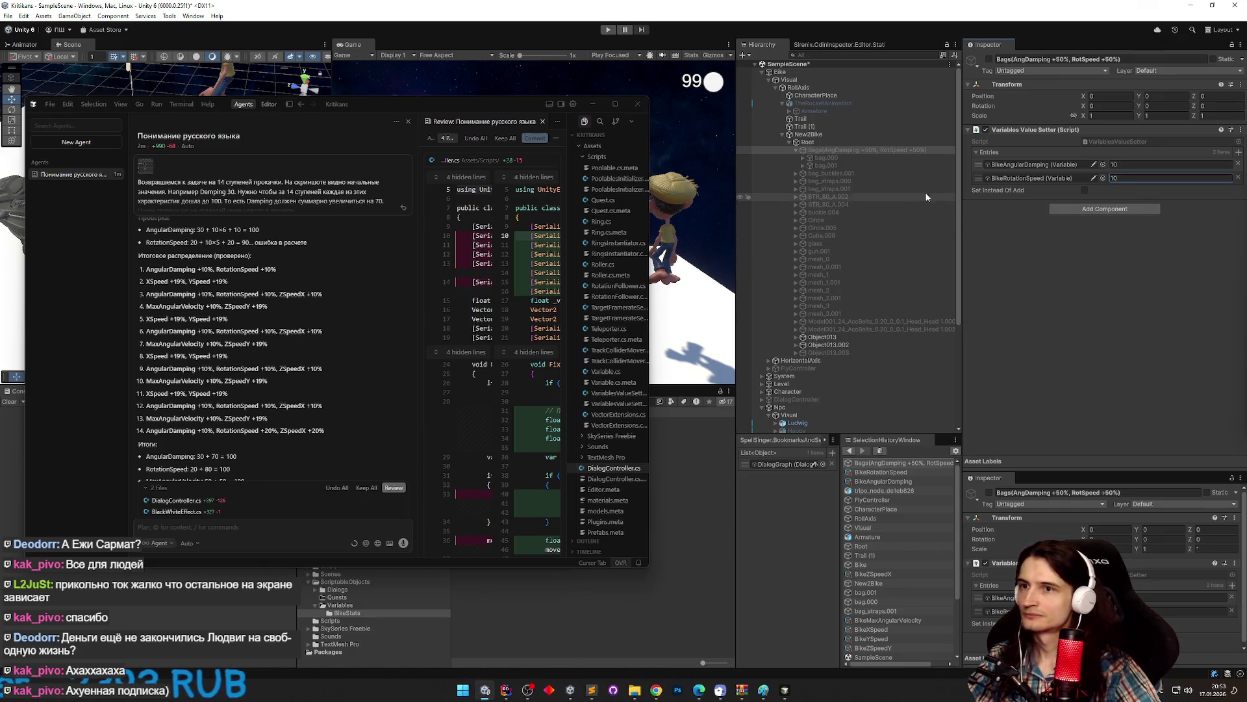
click(631, 106)
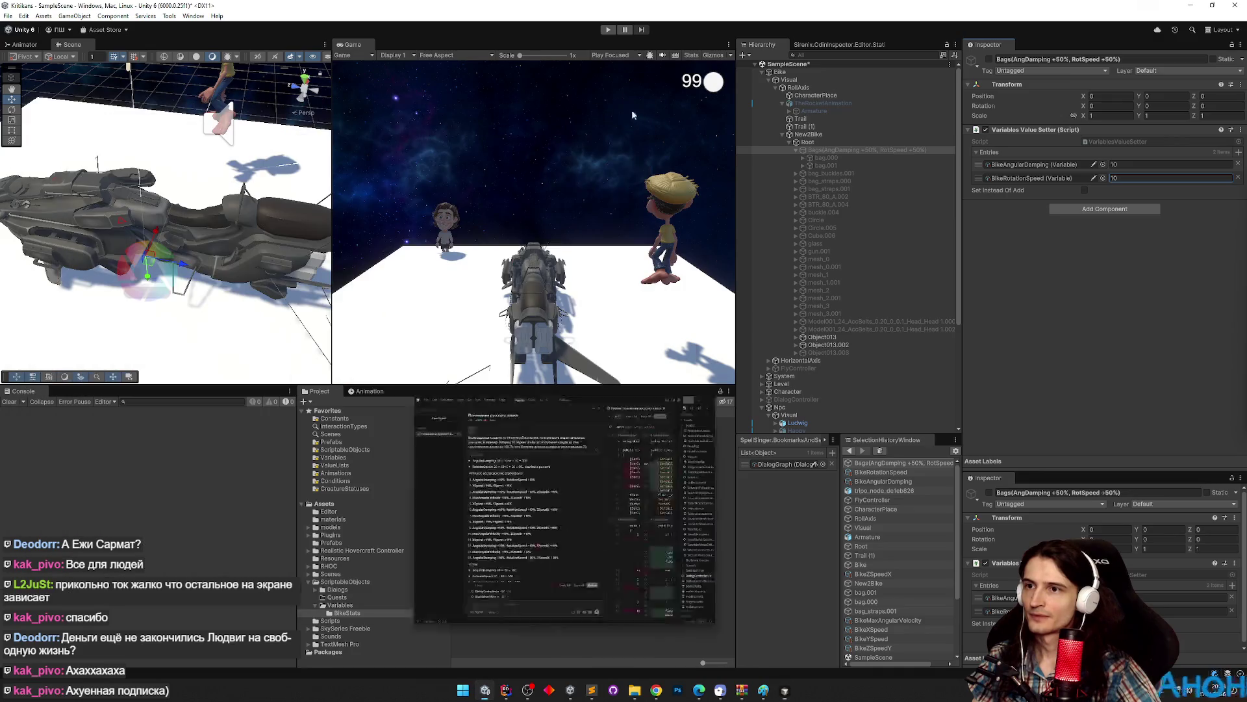
right_click(1017, 135)
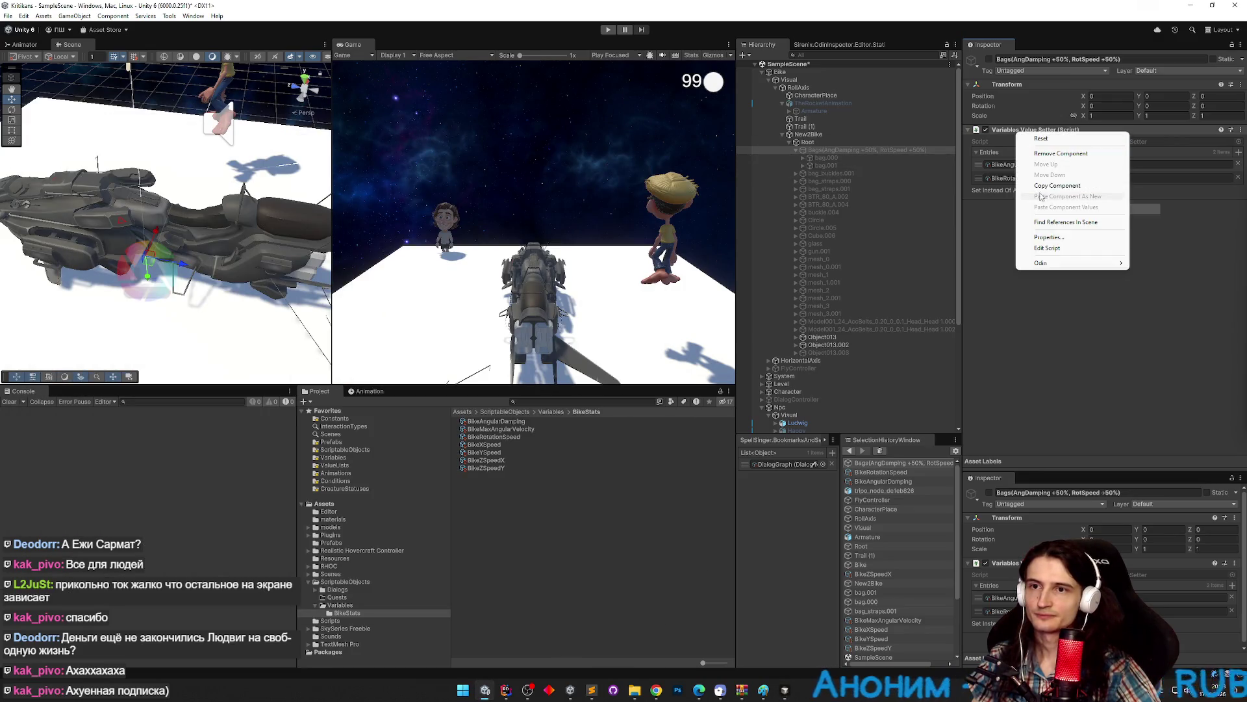
Locate bag_buckles.001, bag_straps.000 and bag_straps.001 on the bike in the scene.
double_click(855, 174)
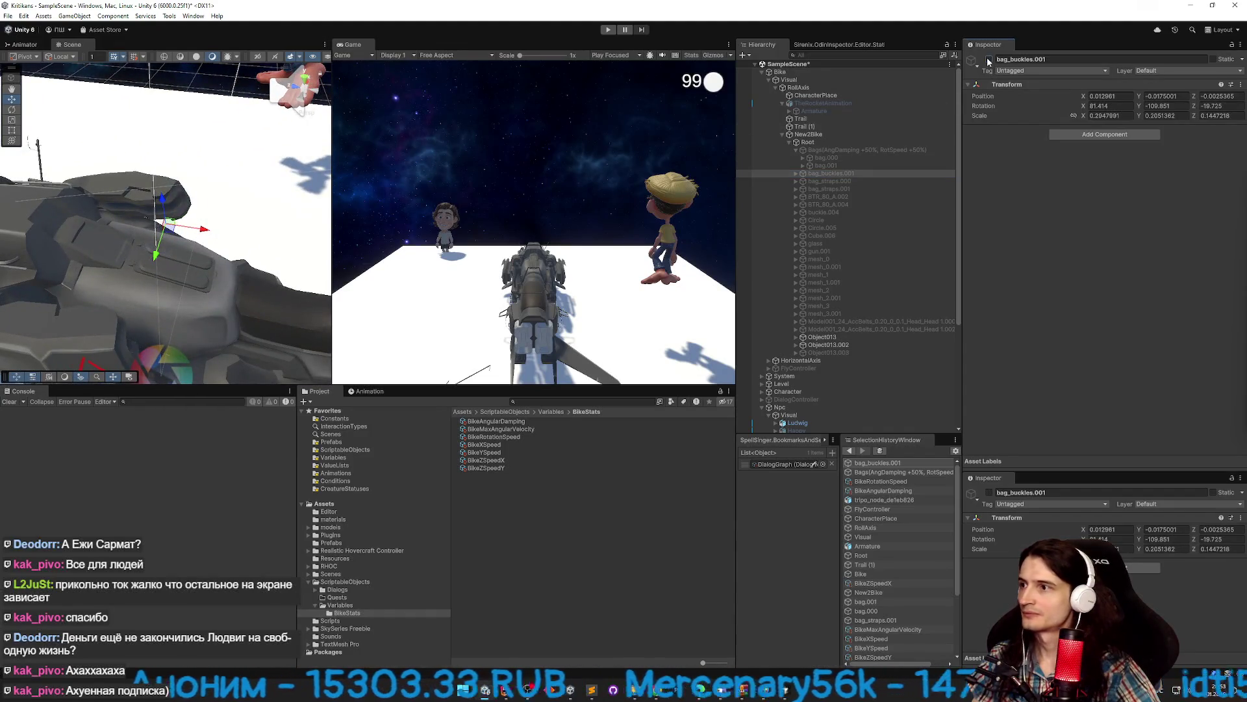
mouse_move(265, 167)
mouse_down()
mouse_move(62, 173)
mouse_move(104, 203)
mouse_move(156, 209)
mouse_up()
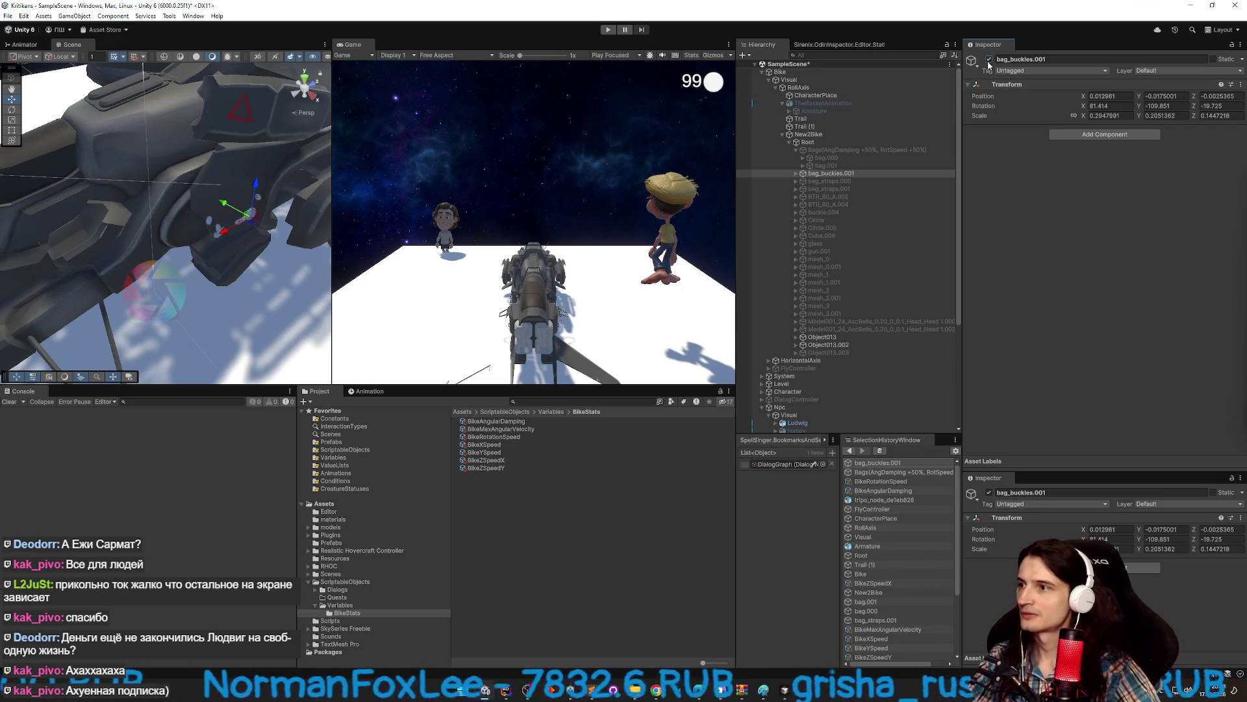
click(819, 182)
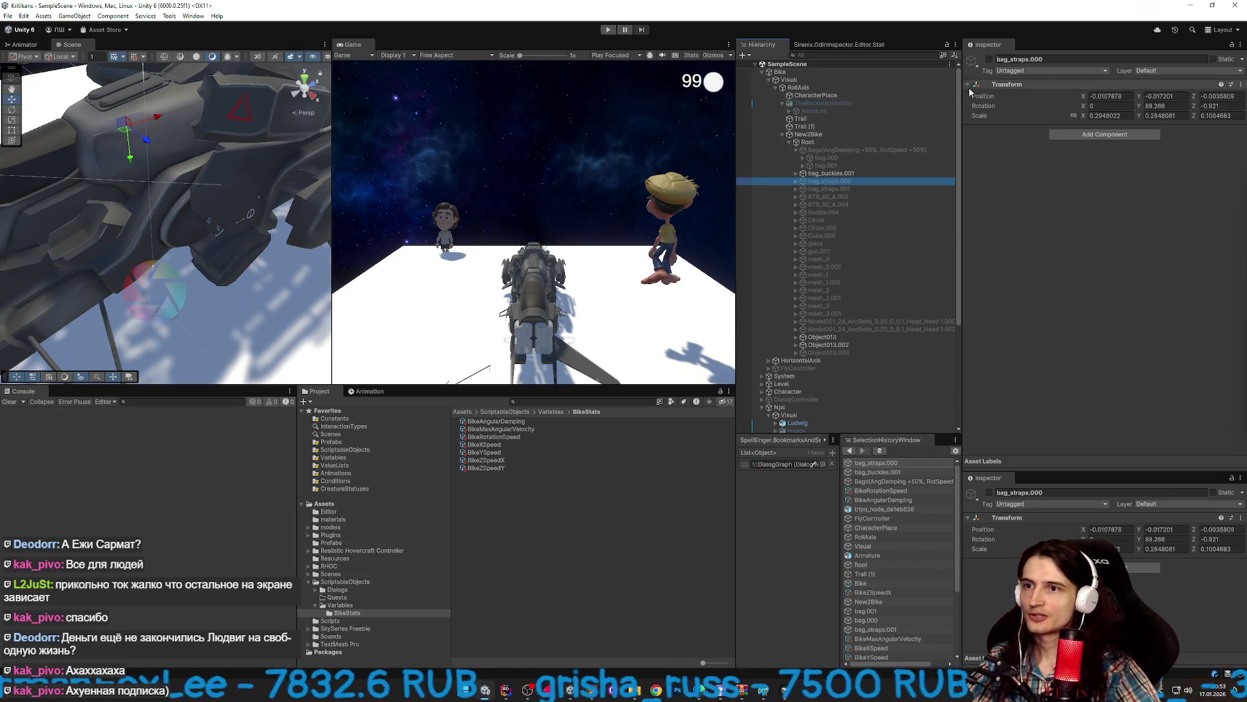
mouse_move(291, 157)
mouse_down()
mouse_move(385, 149)
mouse_move(305, 152)
mouse_move(251, 115)
mouse_move(305, 136)
mouse_up()
click(989, 59)
click(990, 60)
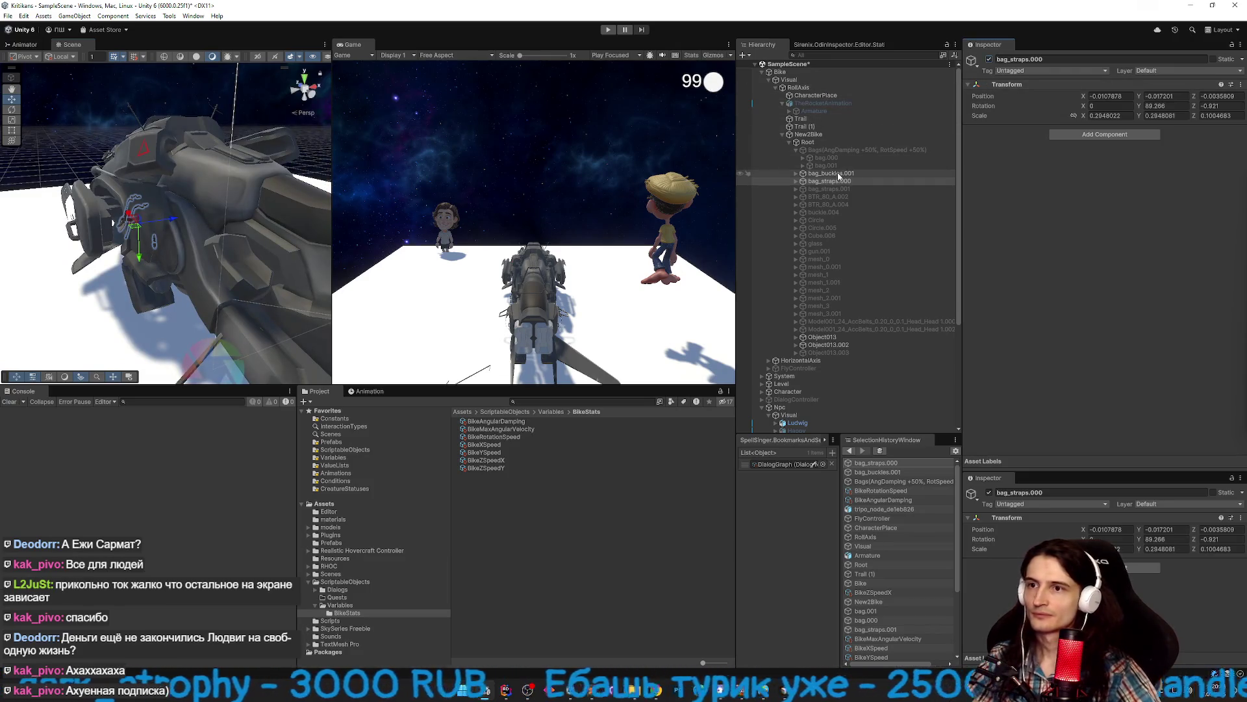
click(836, 188)
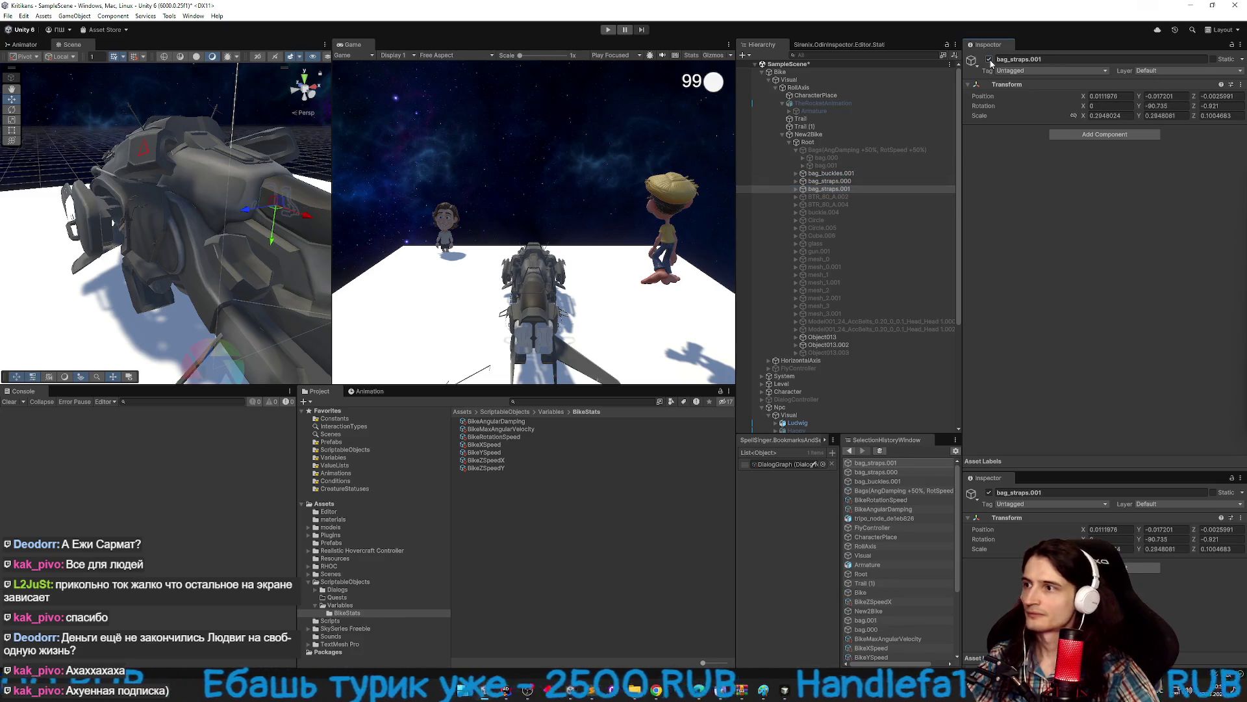
drag(260, 177, 305, 163)
Group bag_buckles.001 and both bag straps under a new Straps object and paste the Variables Value Setter onto it.
click(826, 173)
shift+click(825, 189)
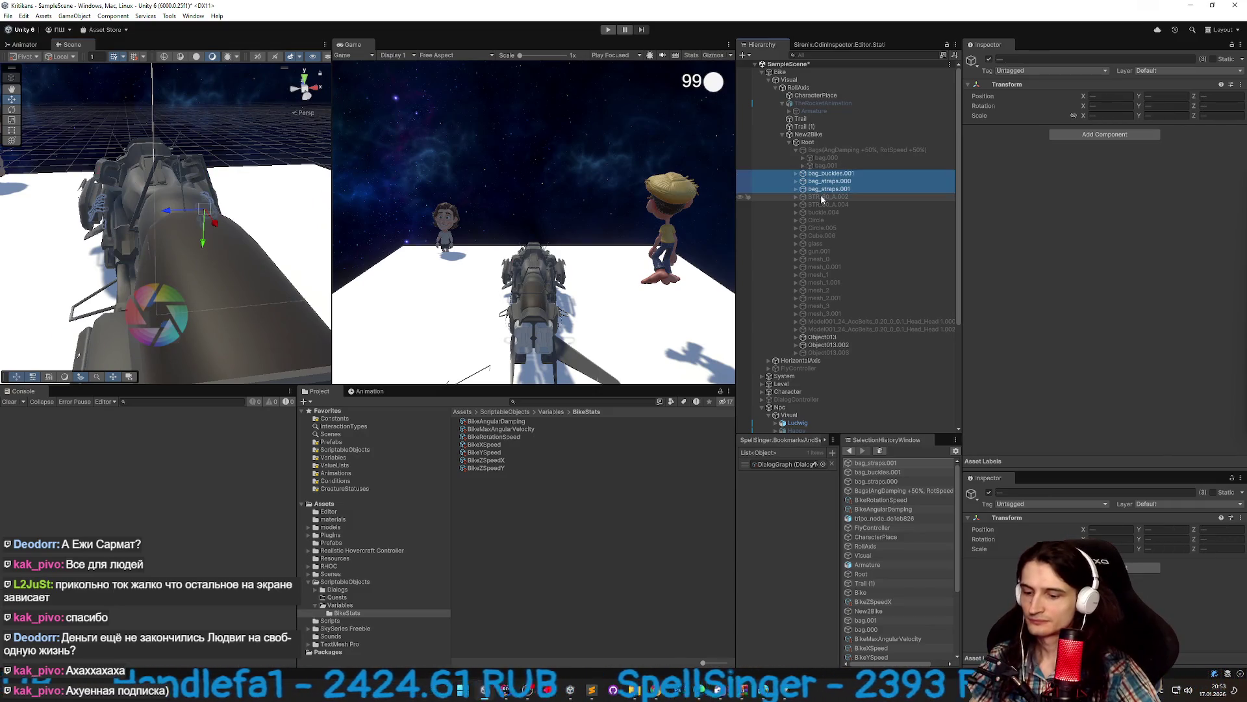
key(ctrl+shift+g)
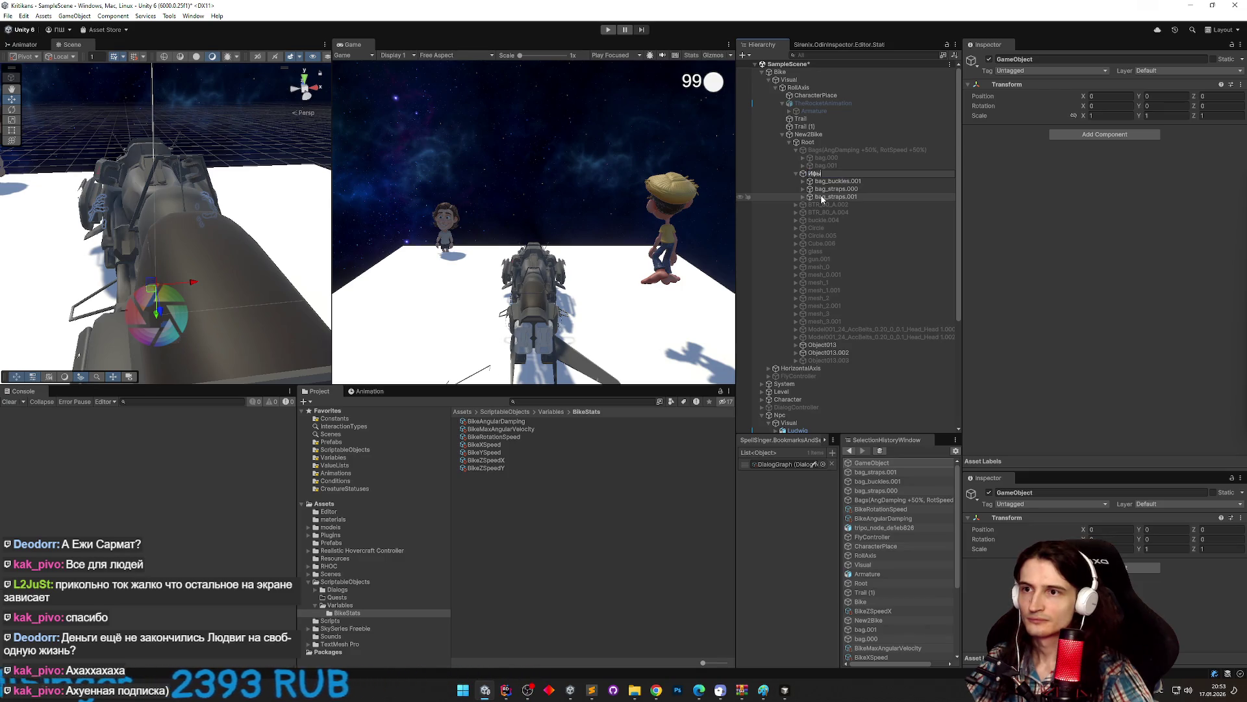
text(ag)
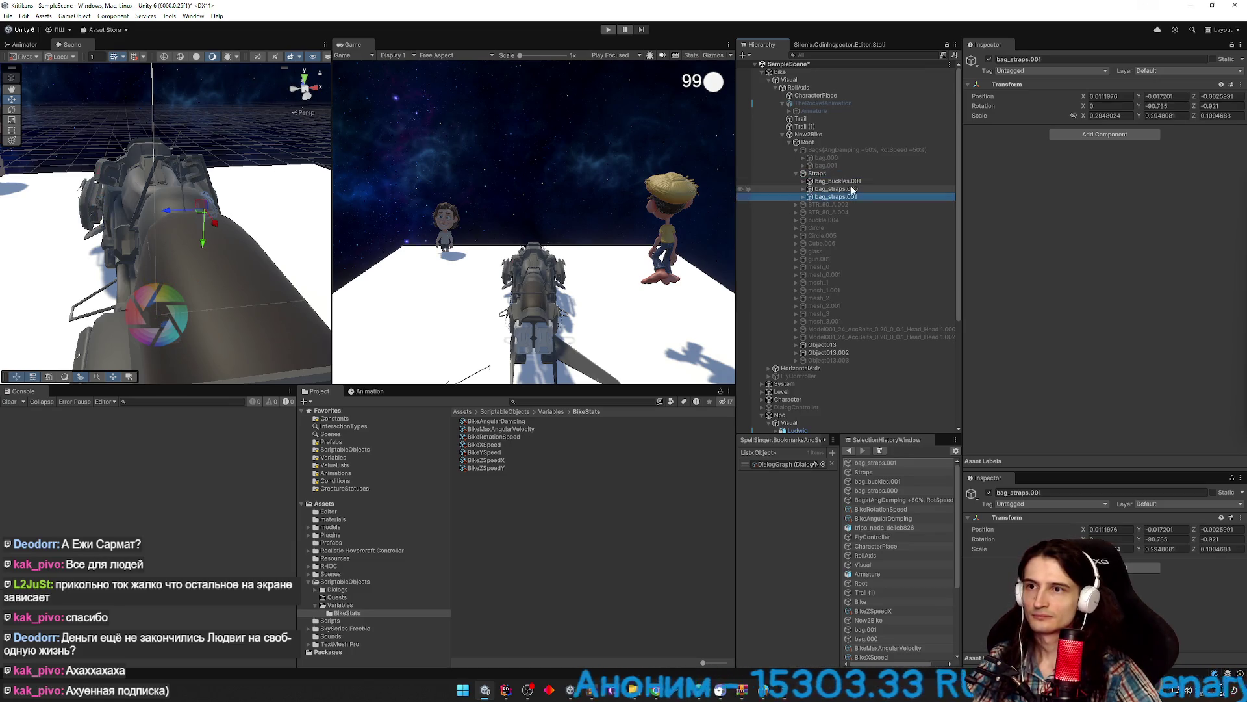
click(988, 59)
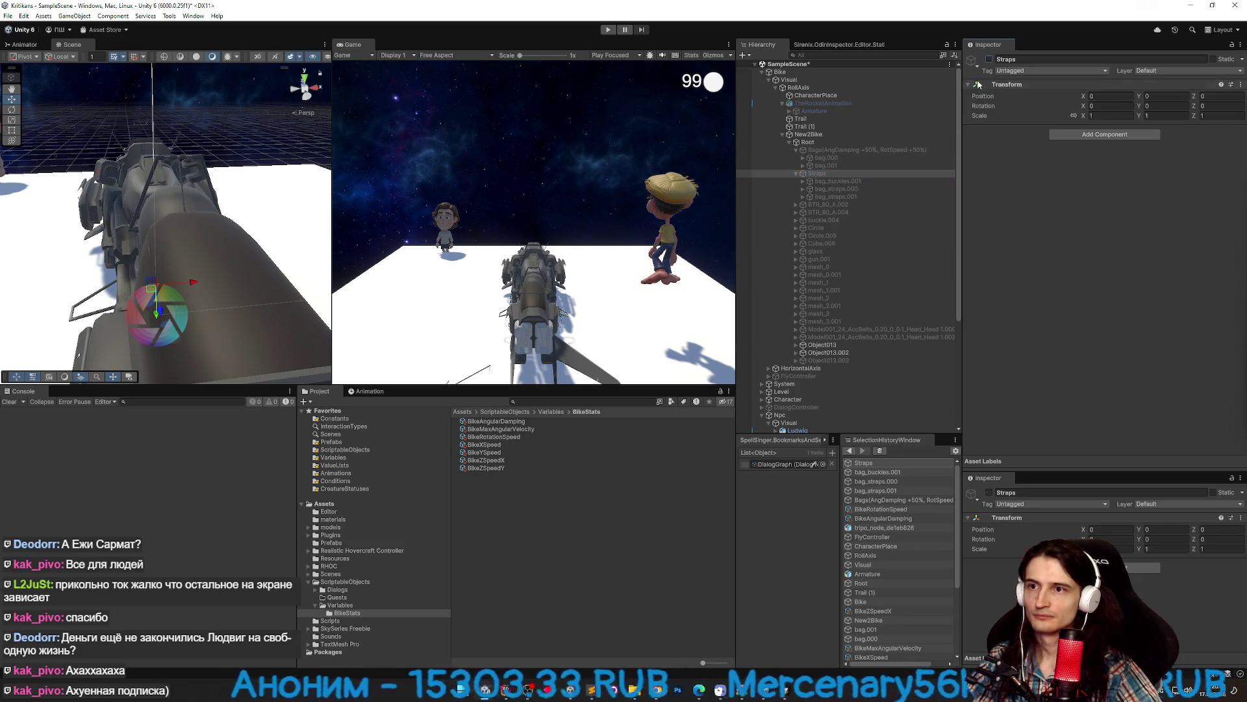
right_click(1010, 85)
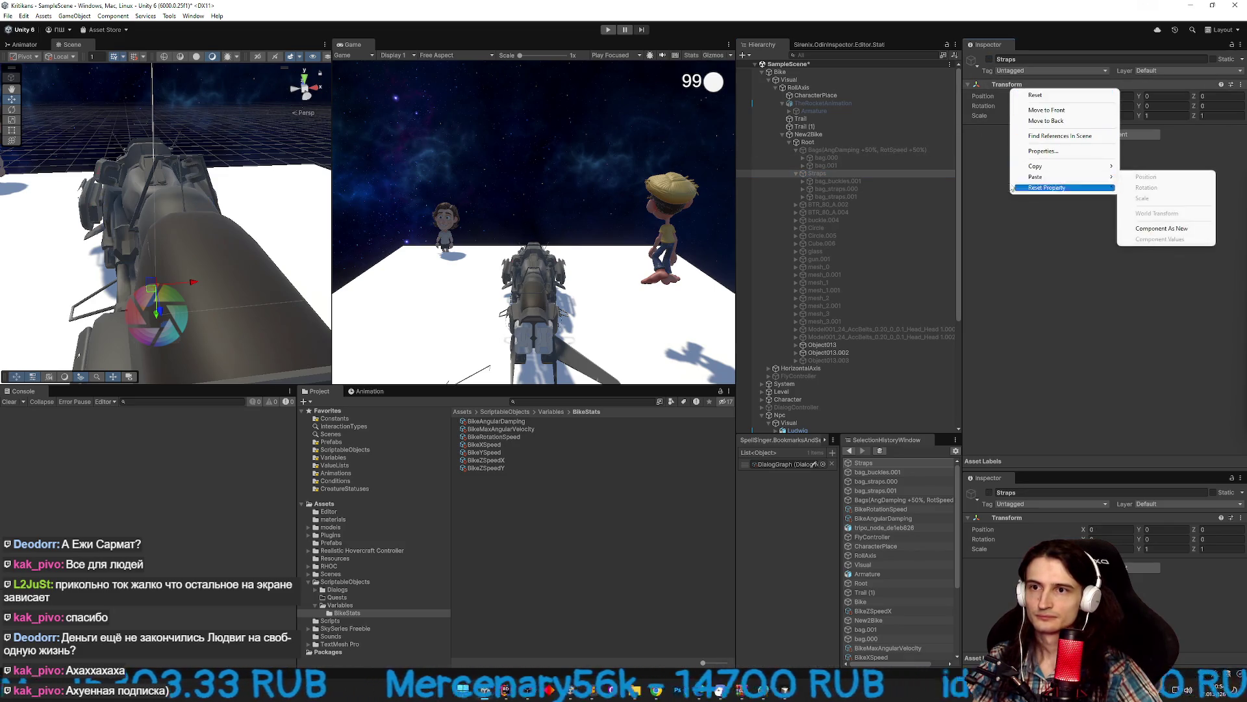
mouse_move(1072, 177)
click(1149, 229)
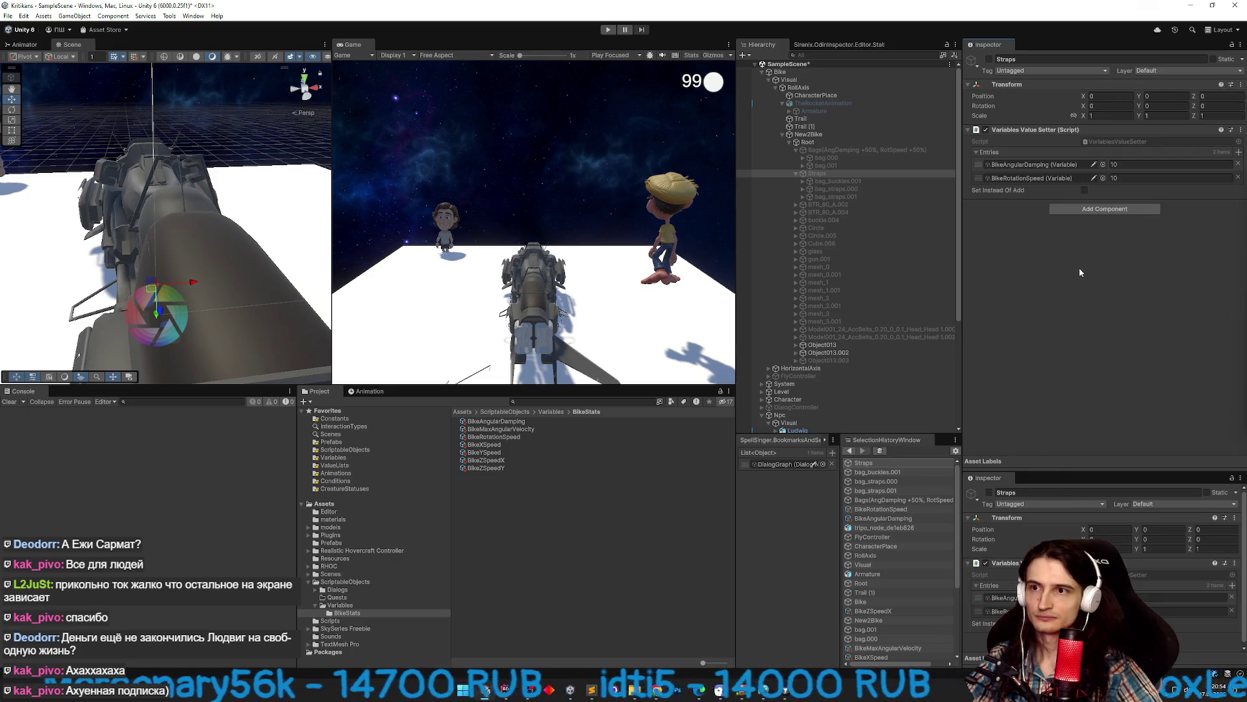
Switch the first entry of the Straps value setter to BikeXSpeed.
key(alt+Tab)
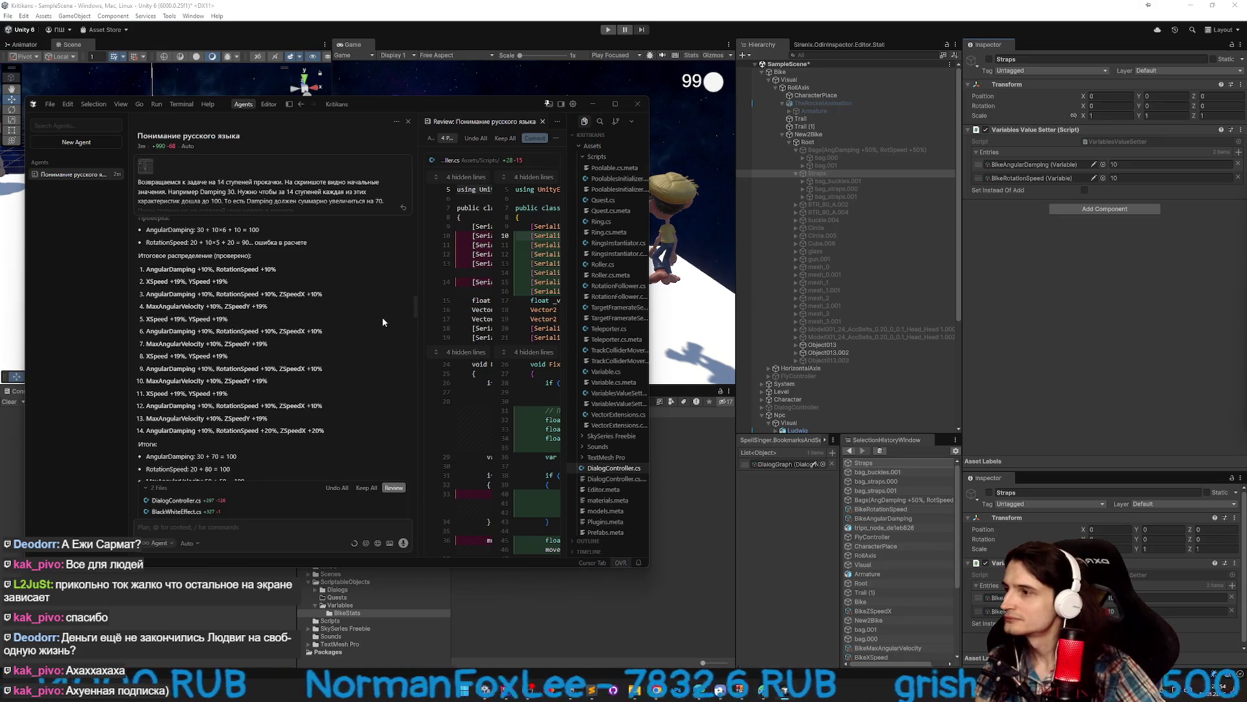
click(1102, 178)
text(xs)
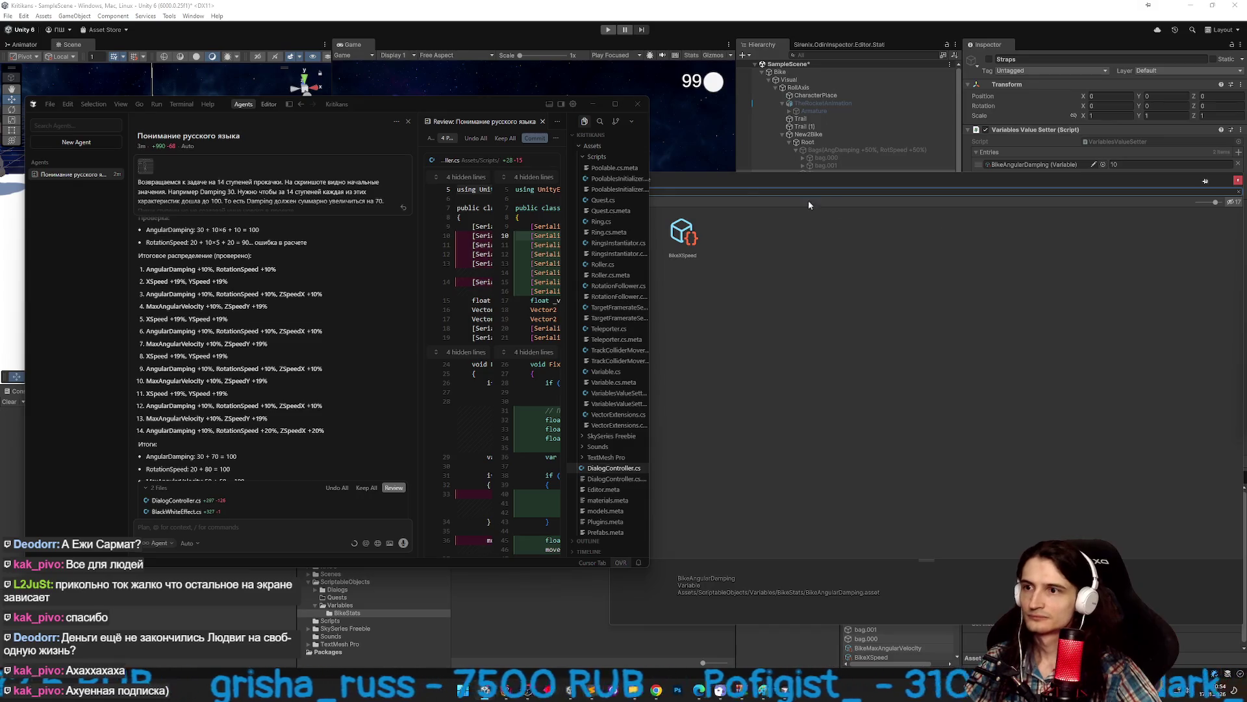
drag(740, 181, 837, 224)
double_click(834, 274)
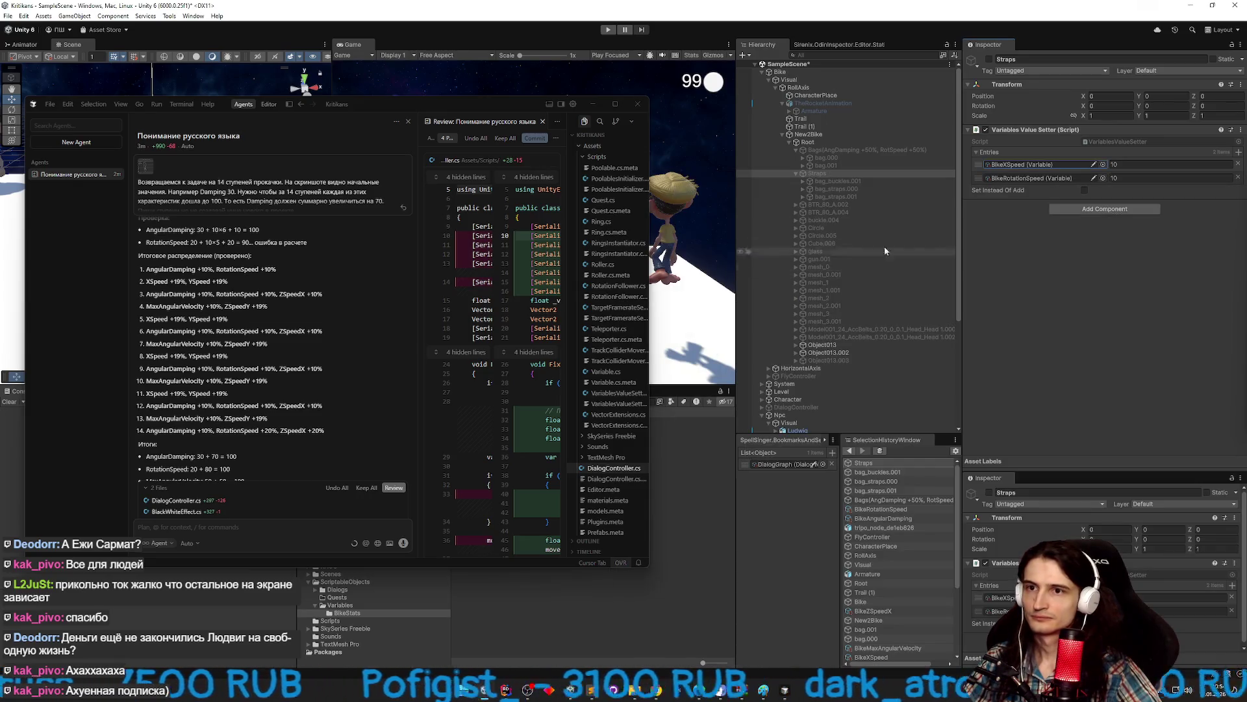
Switch the second entry to BikeYSpeed, set both boosts to 19, and reselect Straps.
click(1102, 177)
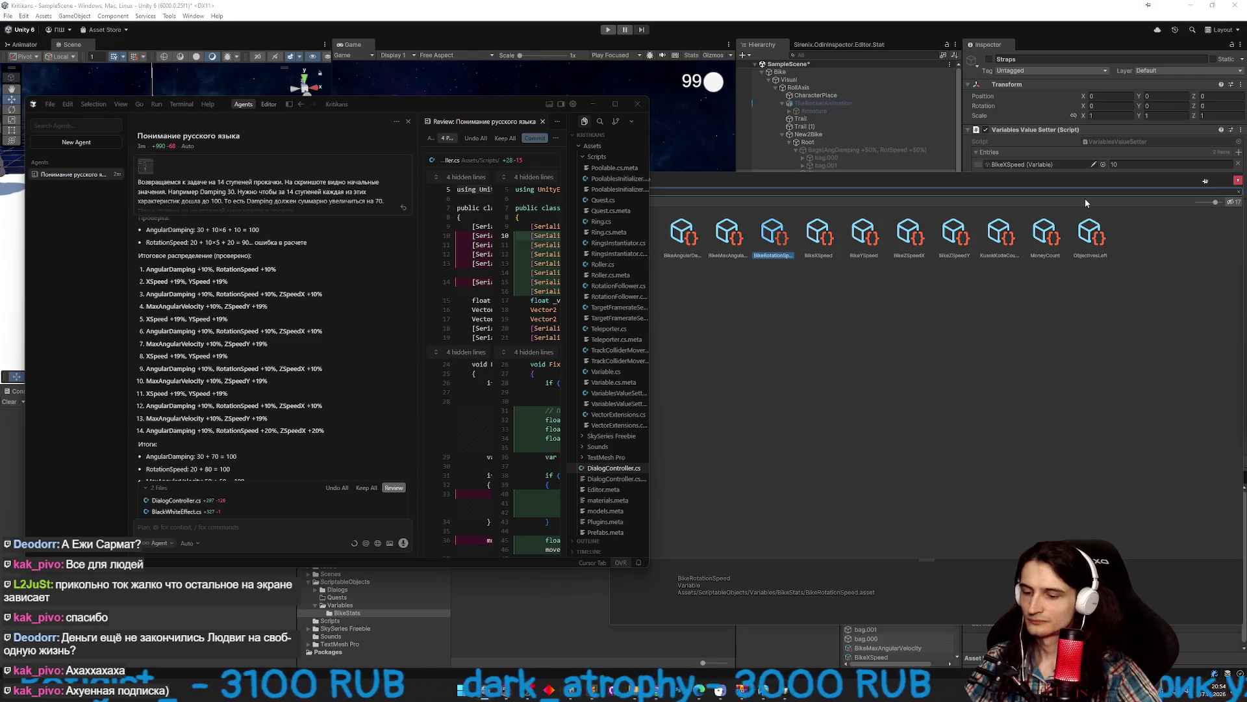
text(ys)
double_click(682, 234)
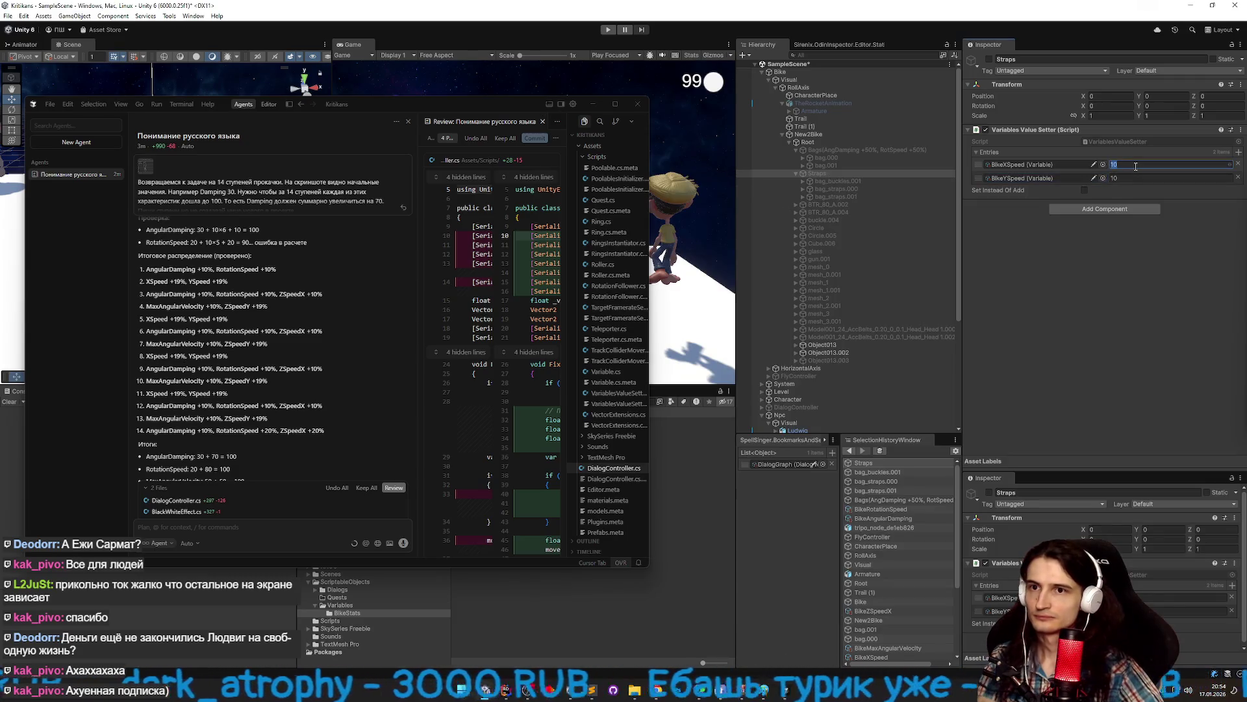
text(19)
click(1136, 178)
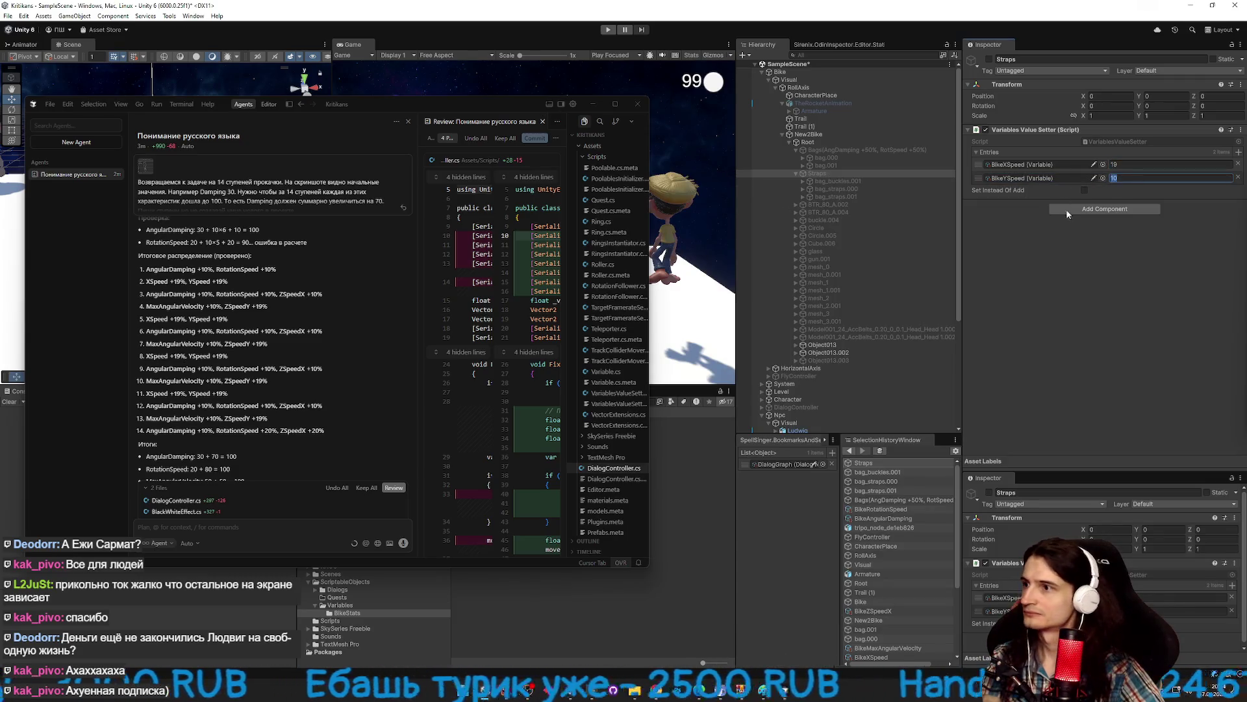
text(1)
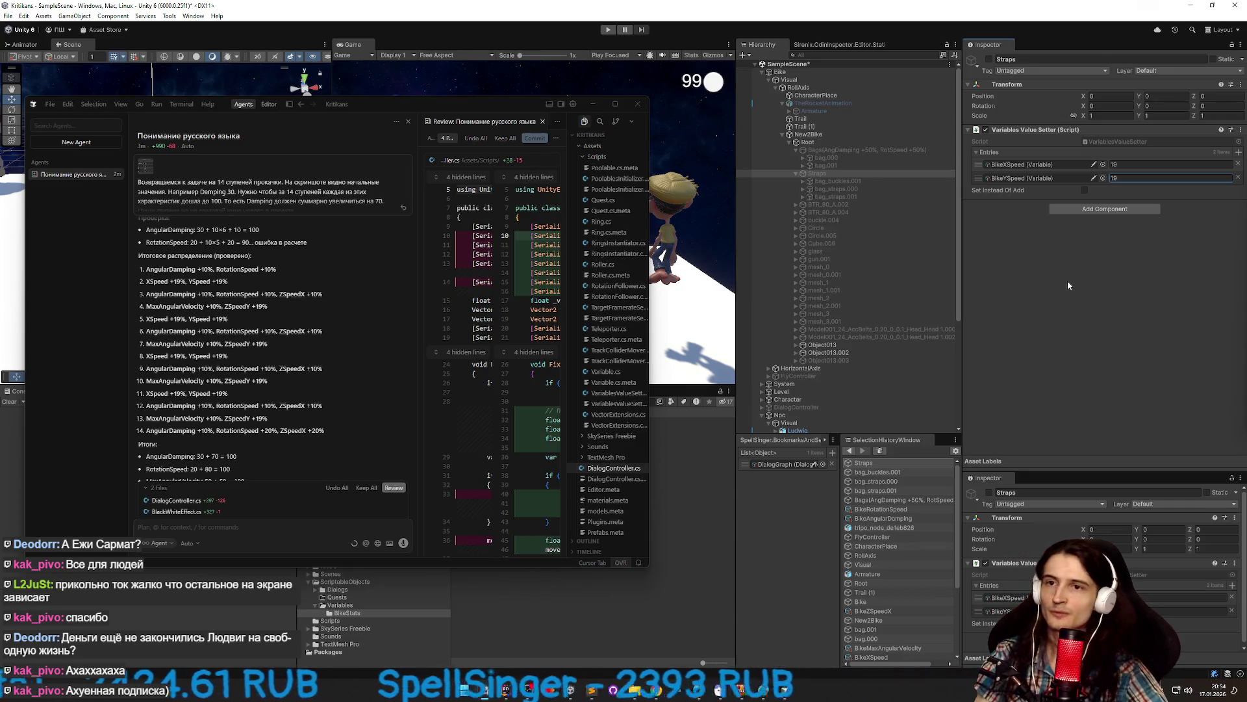
click(875, 189)
click(882, 173)
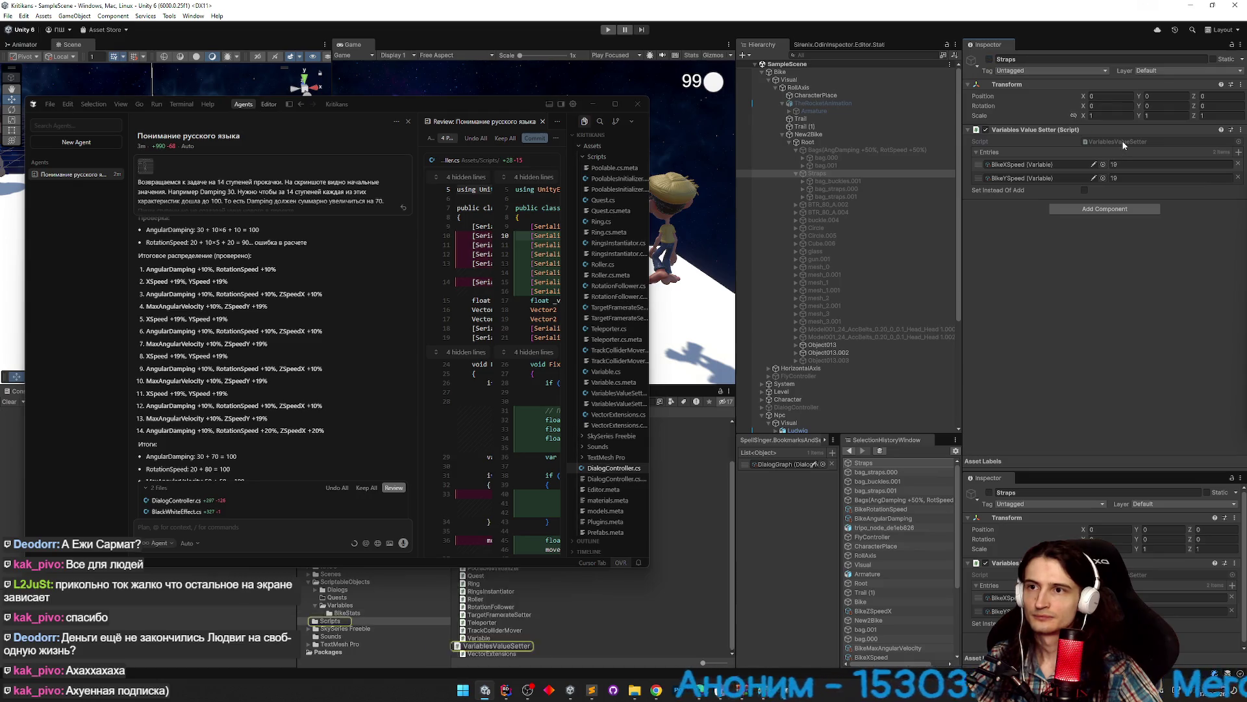
Hide Unity and the AI chat, then scroll through VariablesValueSetter.cs in Rider.
click(1190, 6)
click(595, 104)
scroll(931, 222, down, 3)
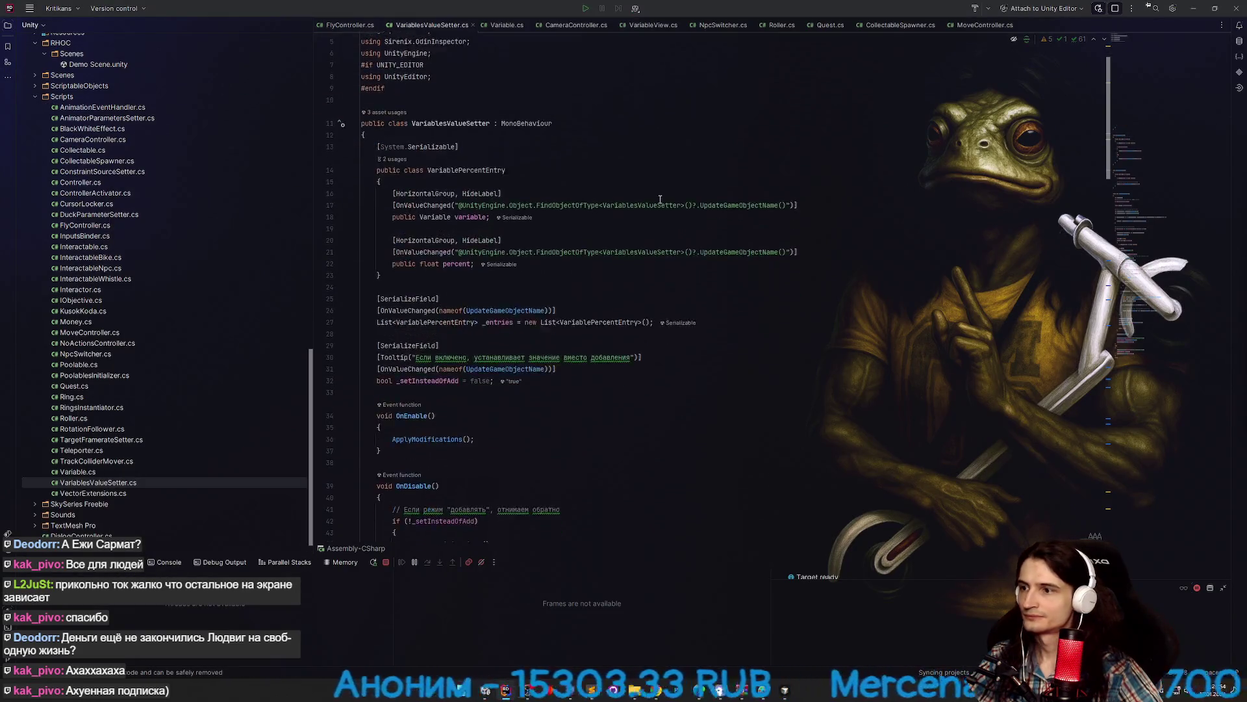
scroll(1107, 187, down, 1)
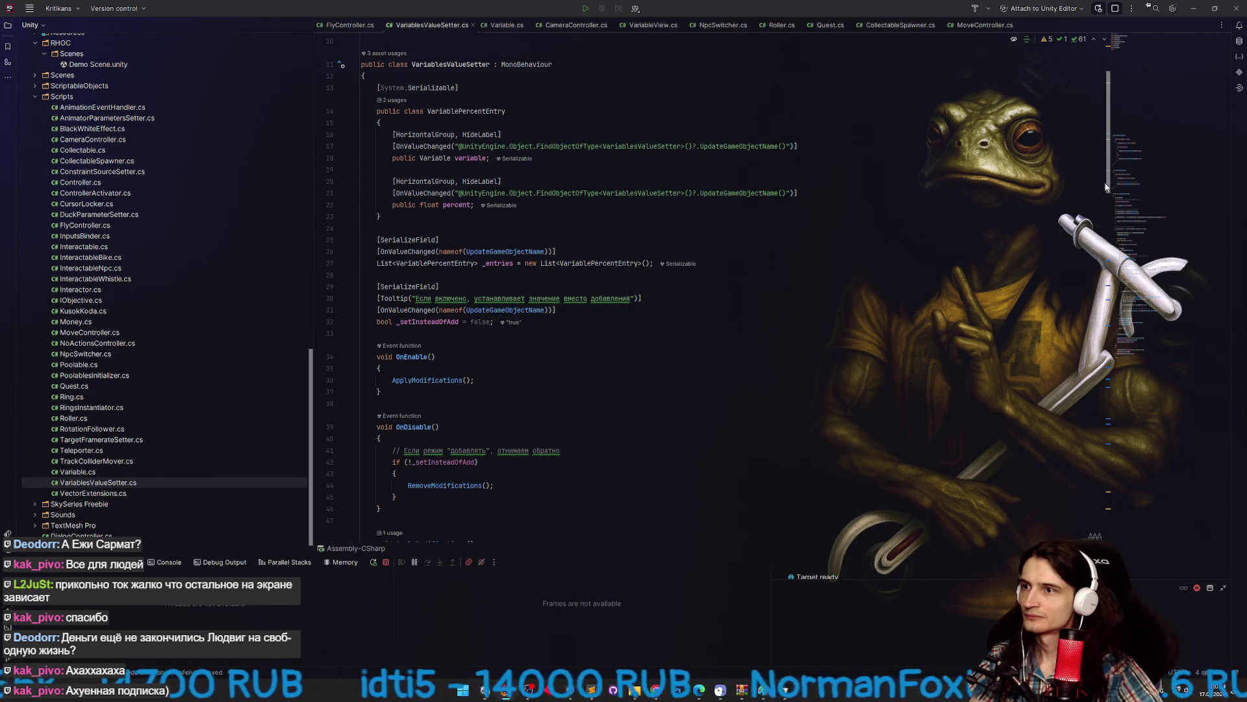
scroll(1107, 187, down, 3)
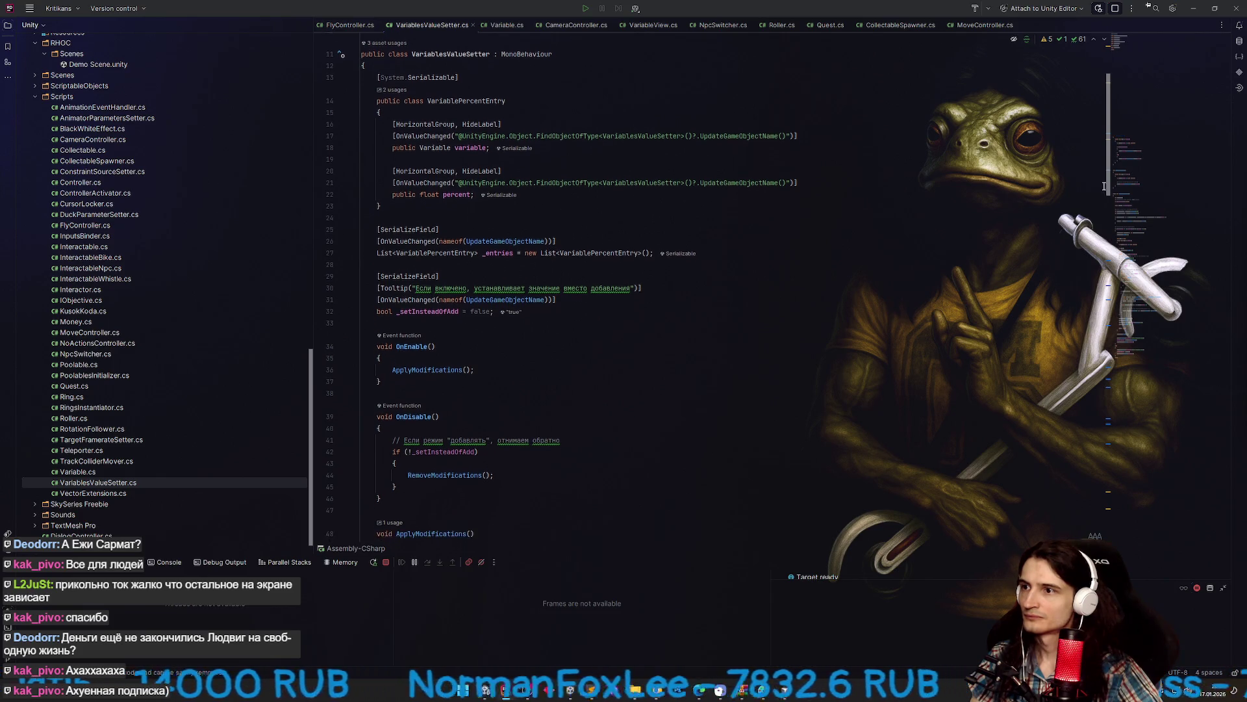
Back in Unity, change the Straps BikeYSpeed boost to 20.
click(1193, 8)
click(1137, 177)
text(20)
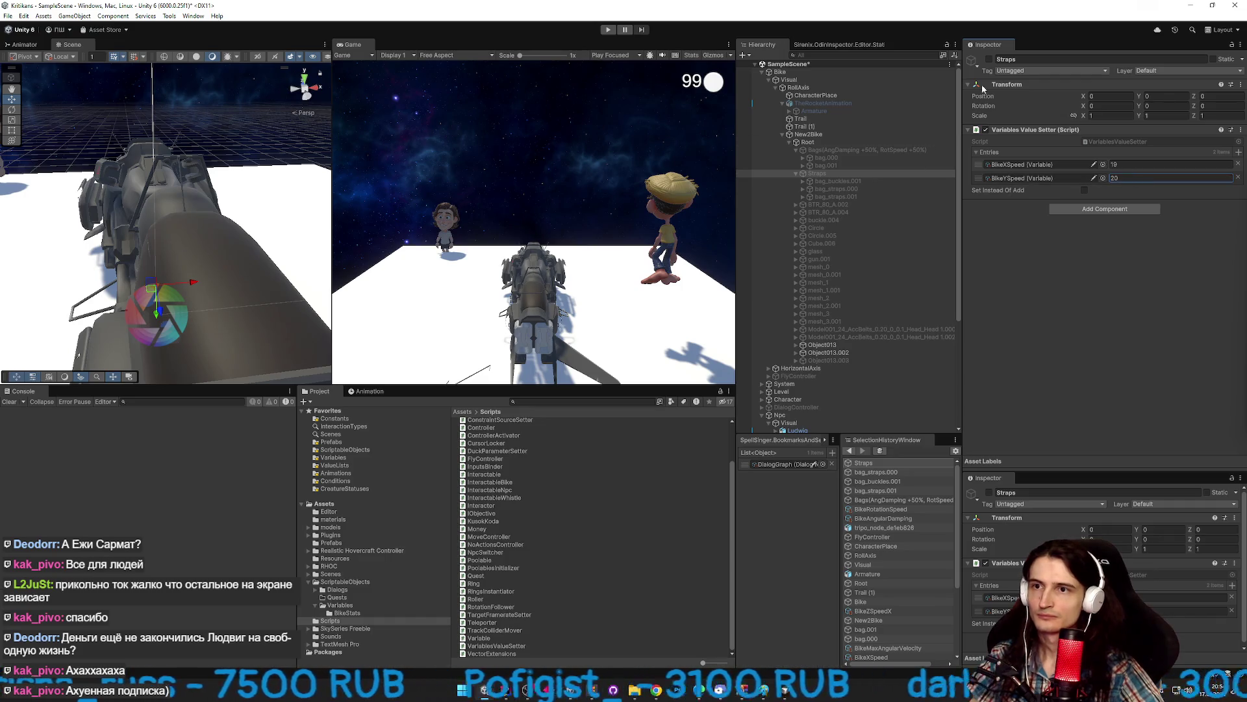
Re-enable Straps, commit the BikeYSpeed value, then set BikeYSpeed back to 19.
click(989, 60)
click(1118, 178)
key(Return)
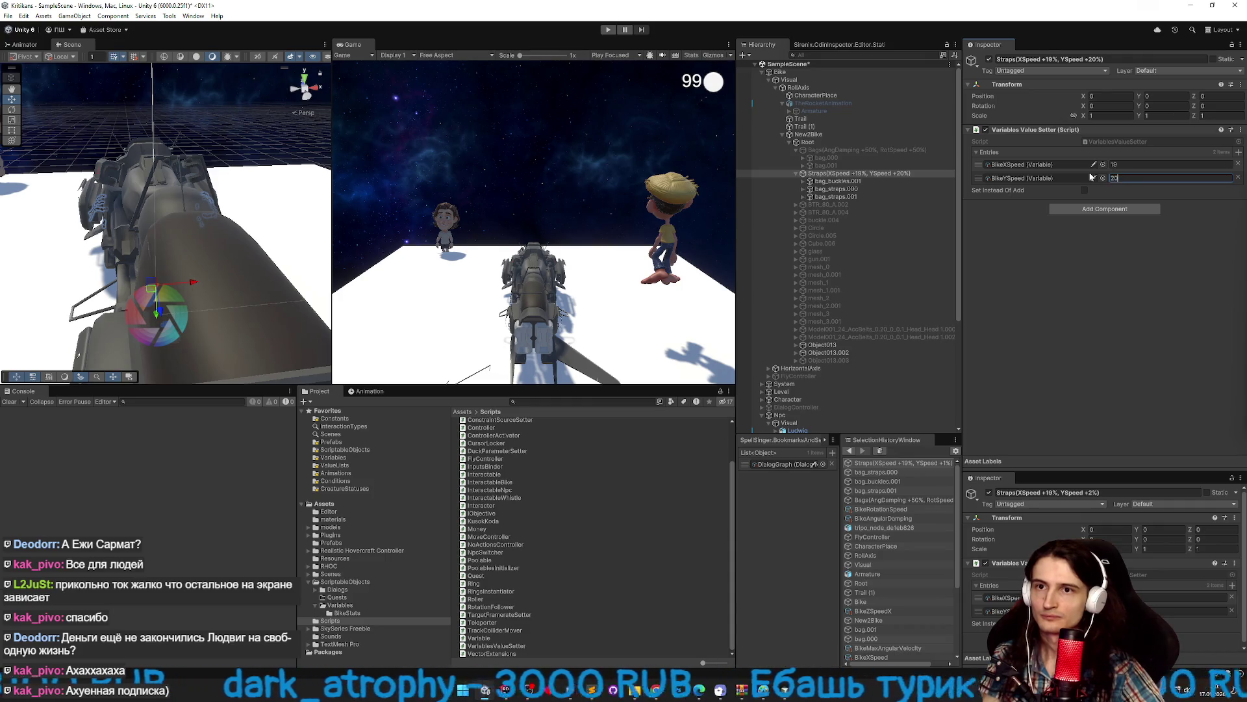
click(935, 174)
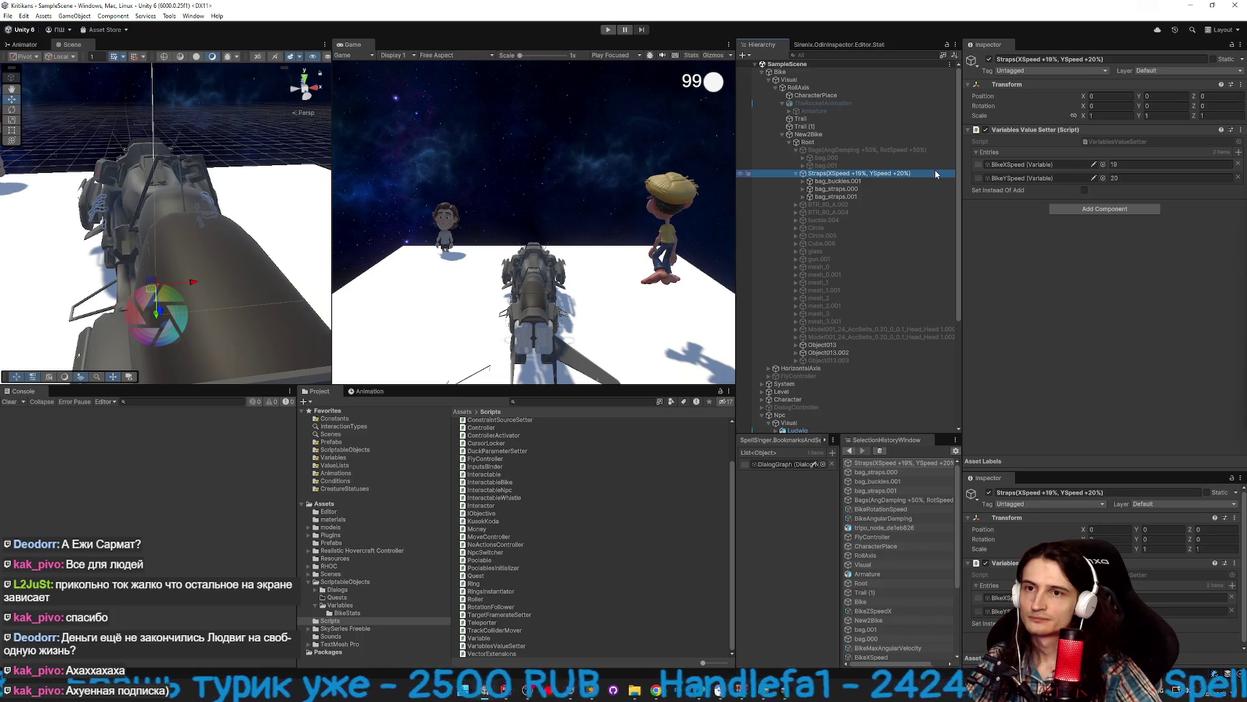
click(1120, 178)
text(19)
key(Return)
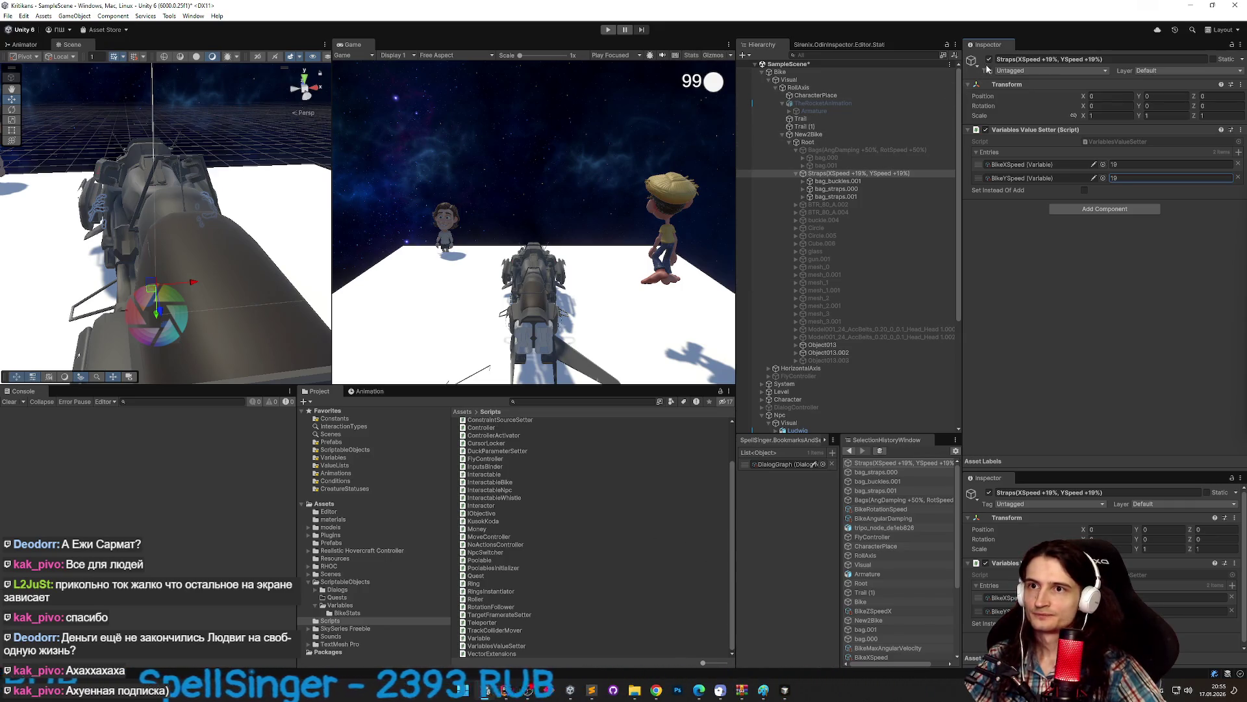
Test-ride the bike in play mode, toggling Straps and editing BikeXSpeed, then stop.
key(ctrl+p)
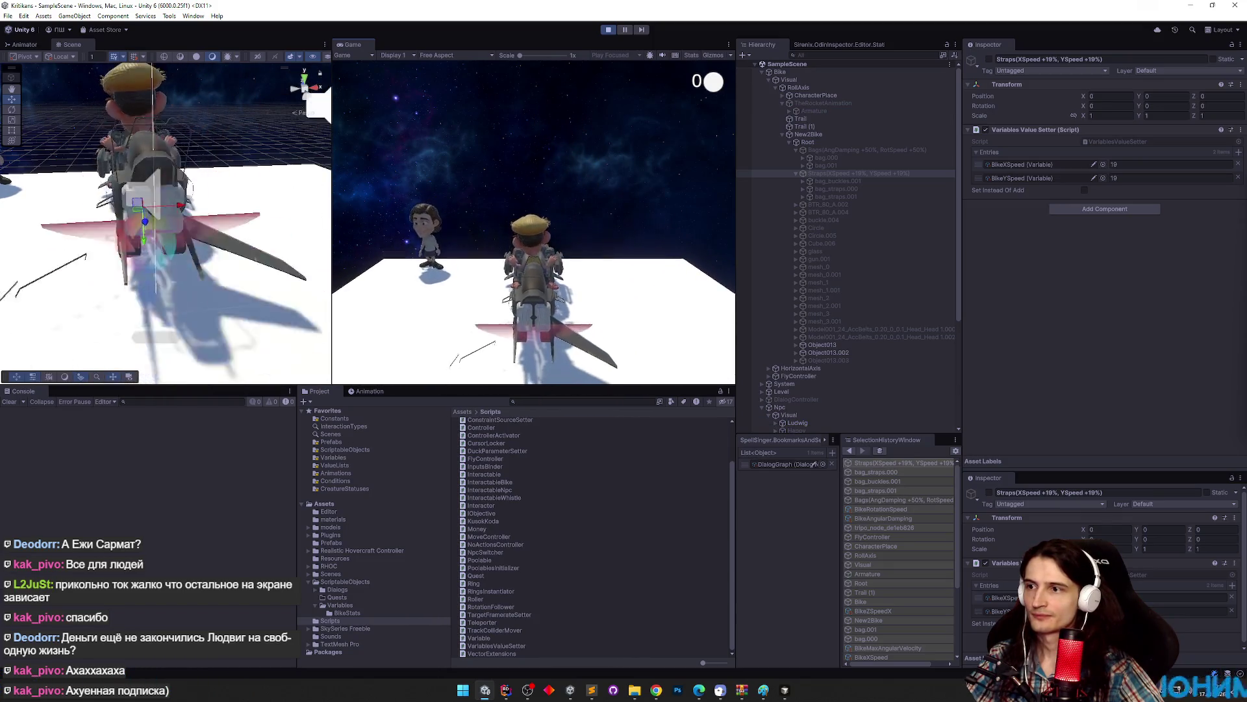
key(super)
key(super)
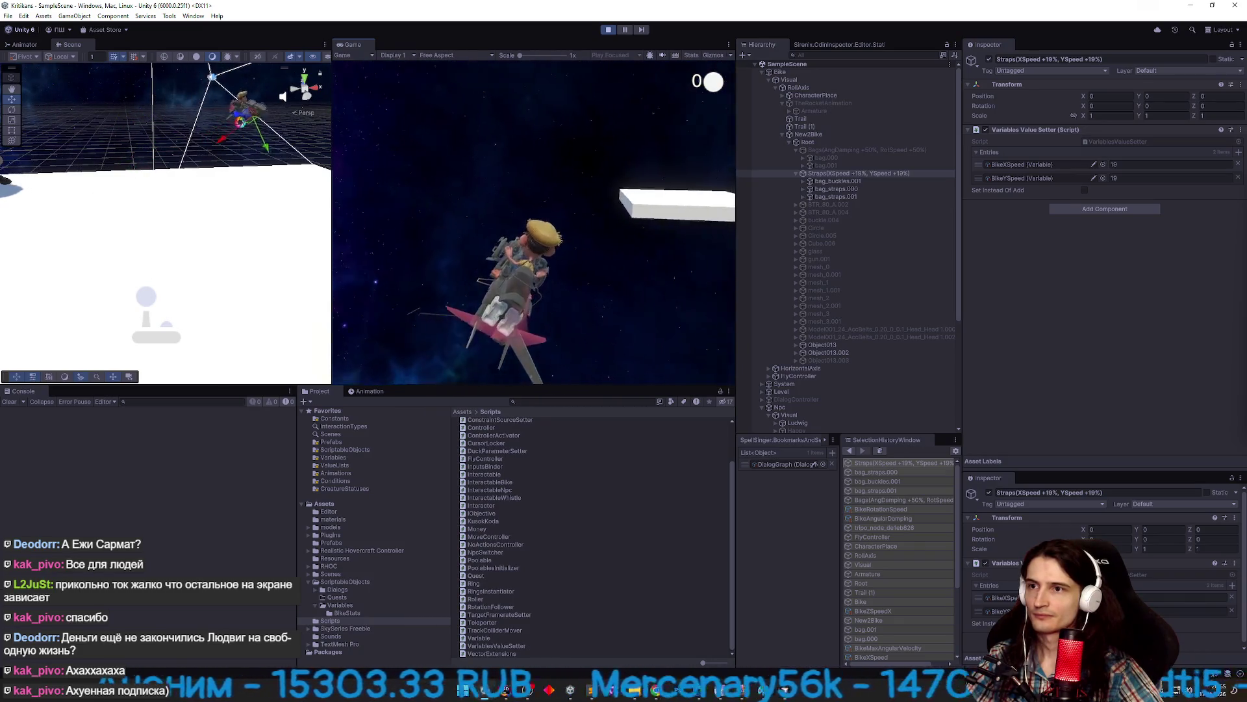
key(super)
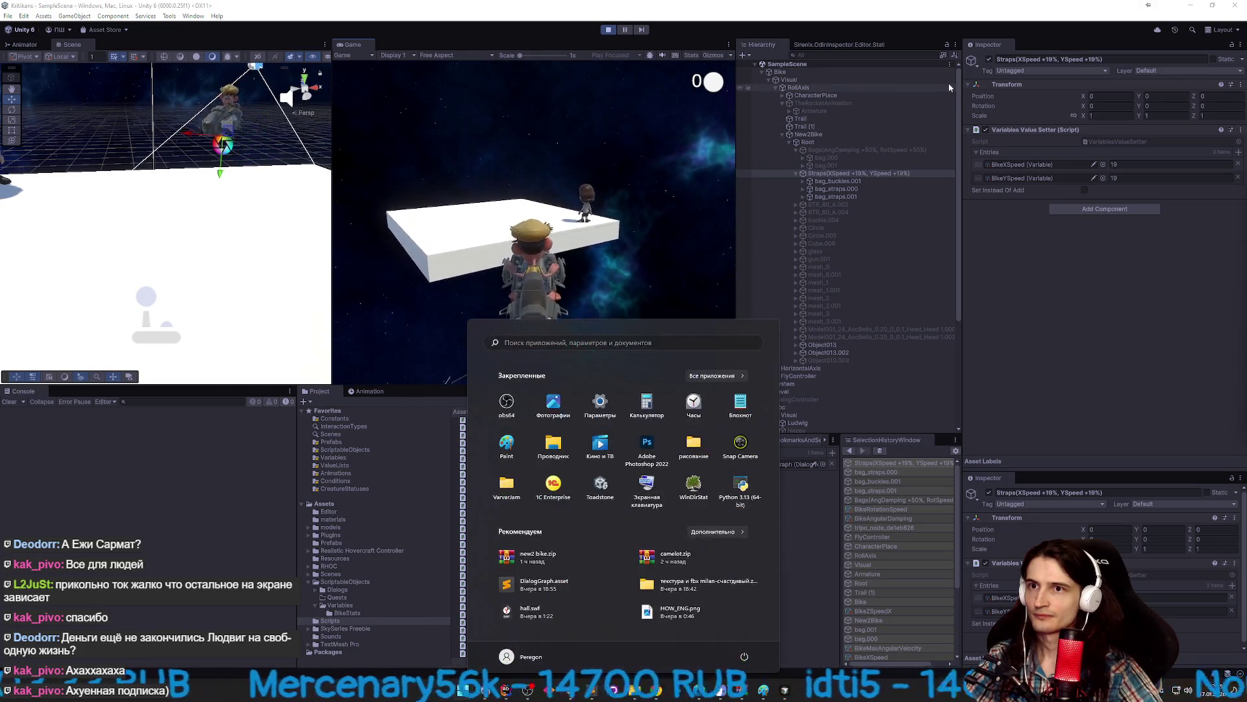
click(989, 60)
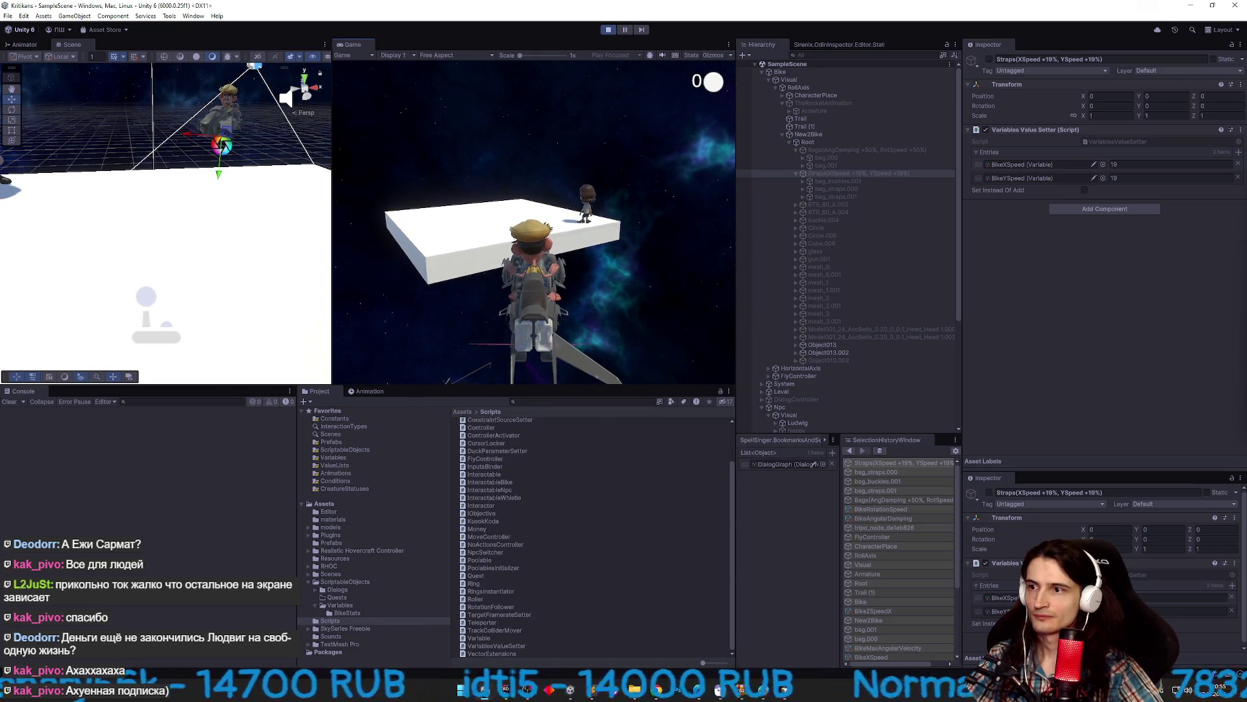
click(1124, 164)
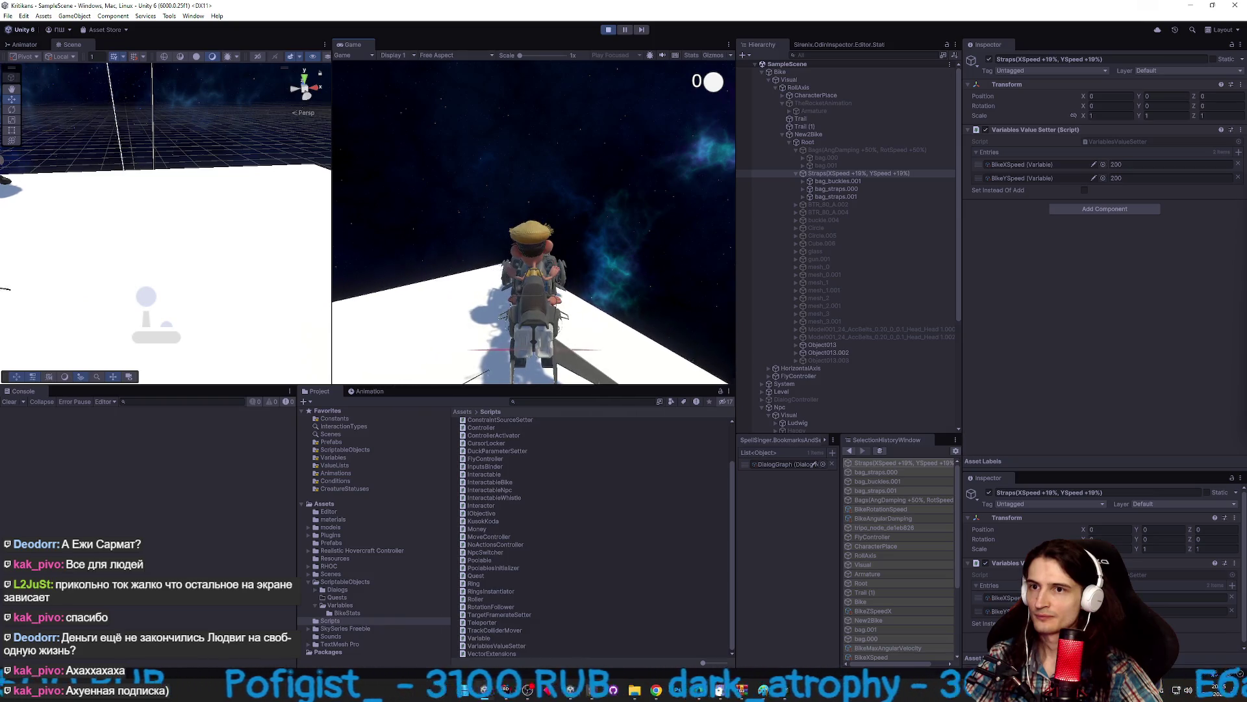
key(super)
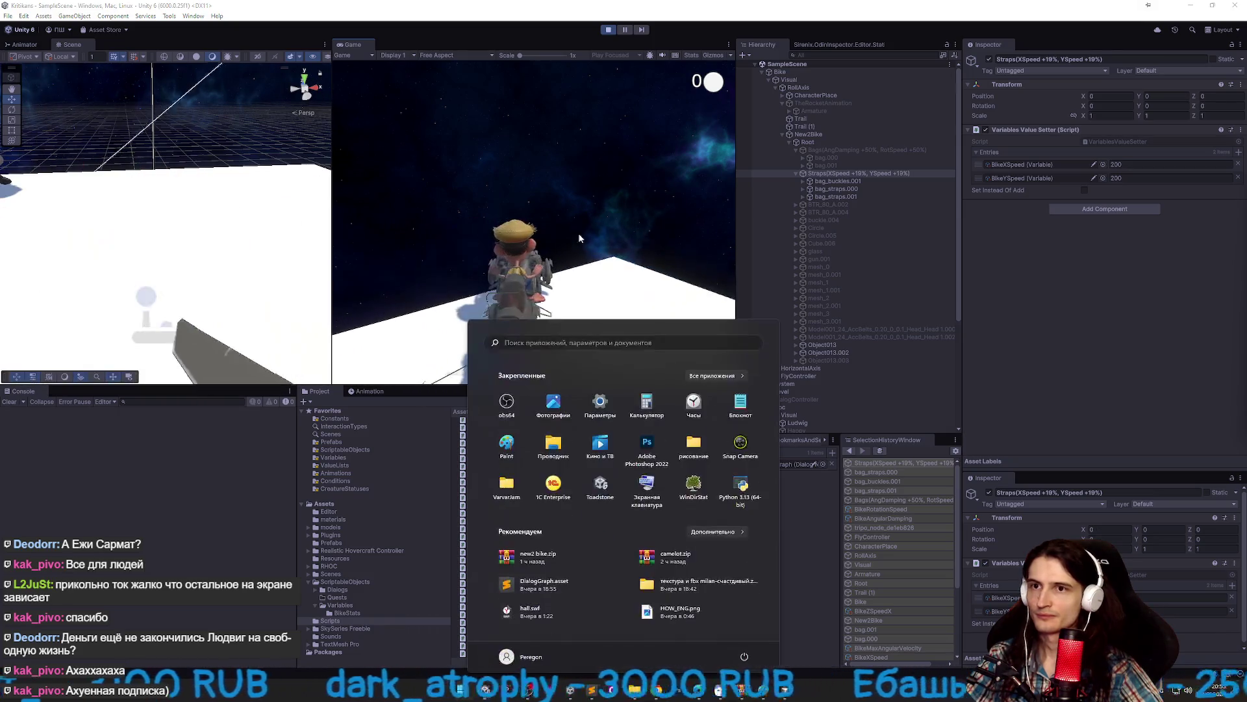
key(super)
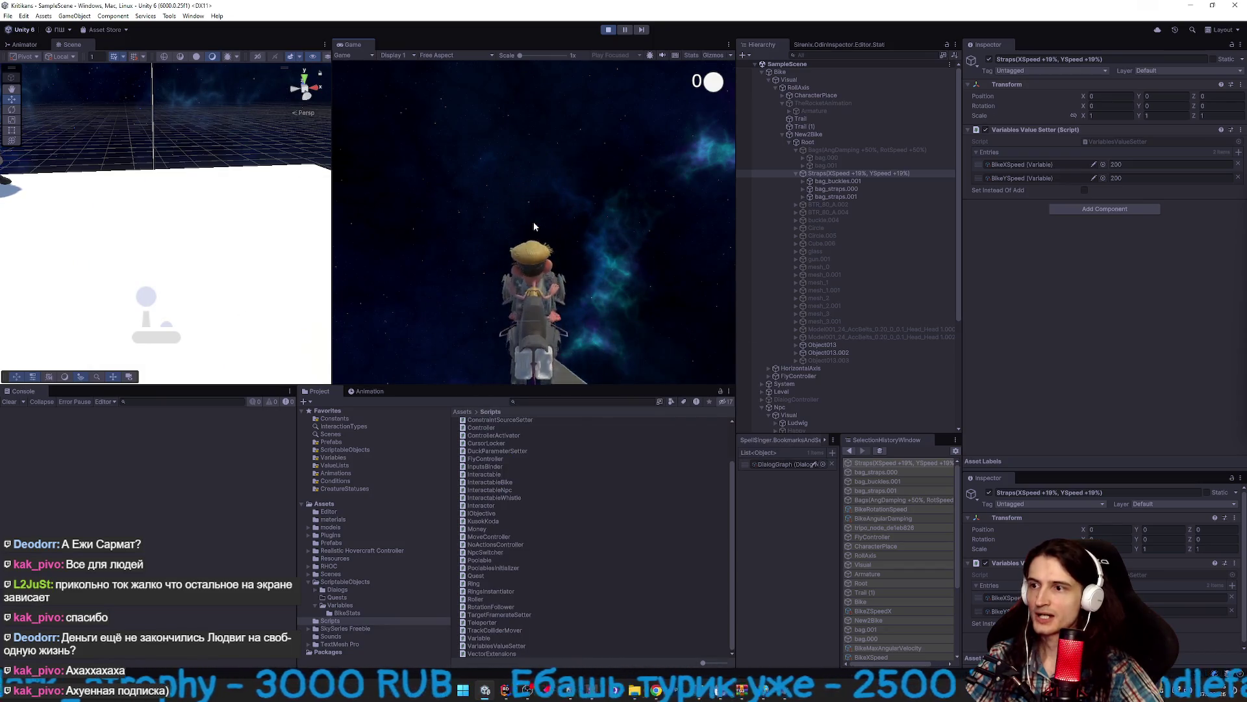
key(ctrl+p)
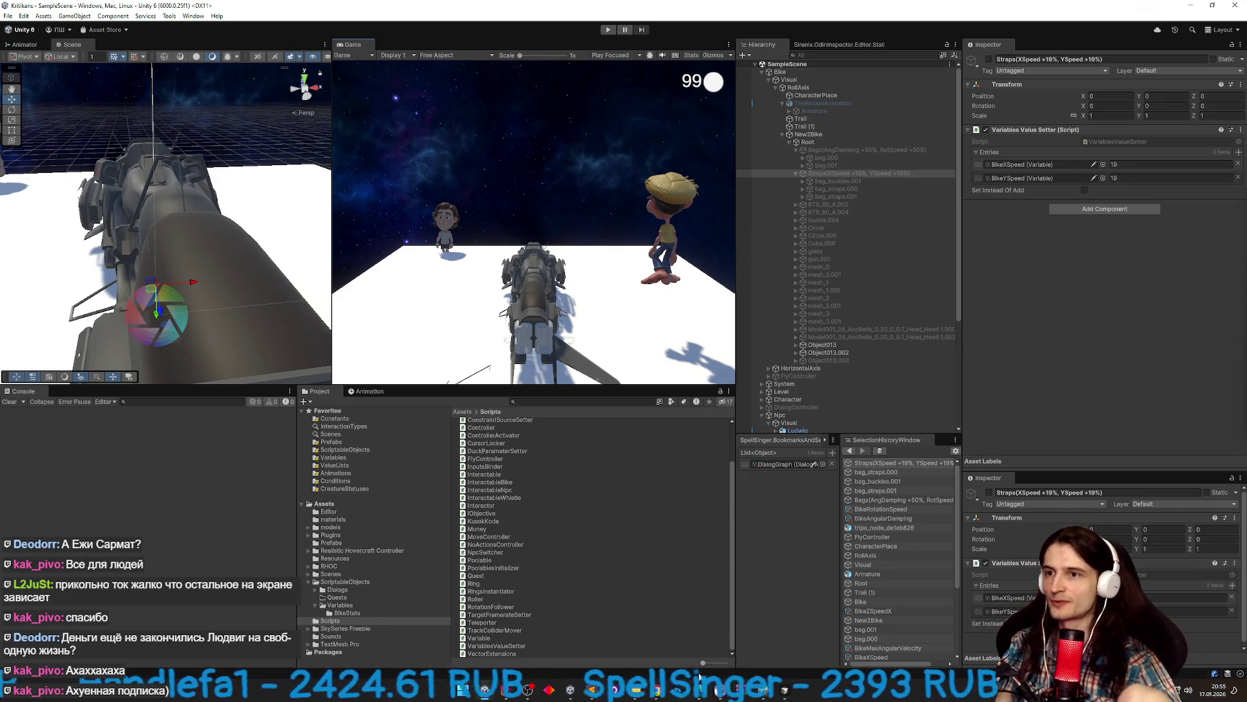
Enable BTR_80_A.002 and group it with BTR_80_A.004 under a new parent, Btr.
click(852, 205)
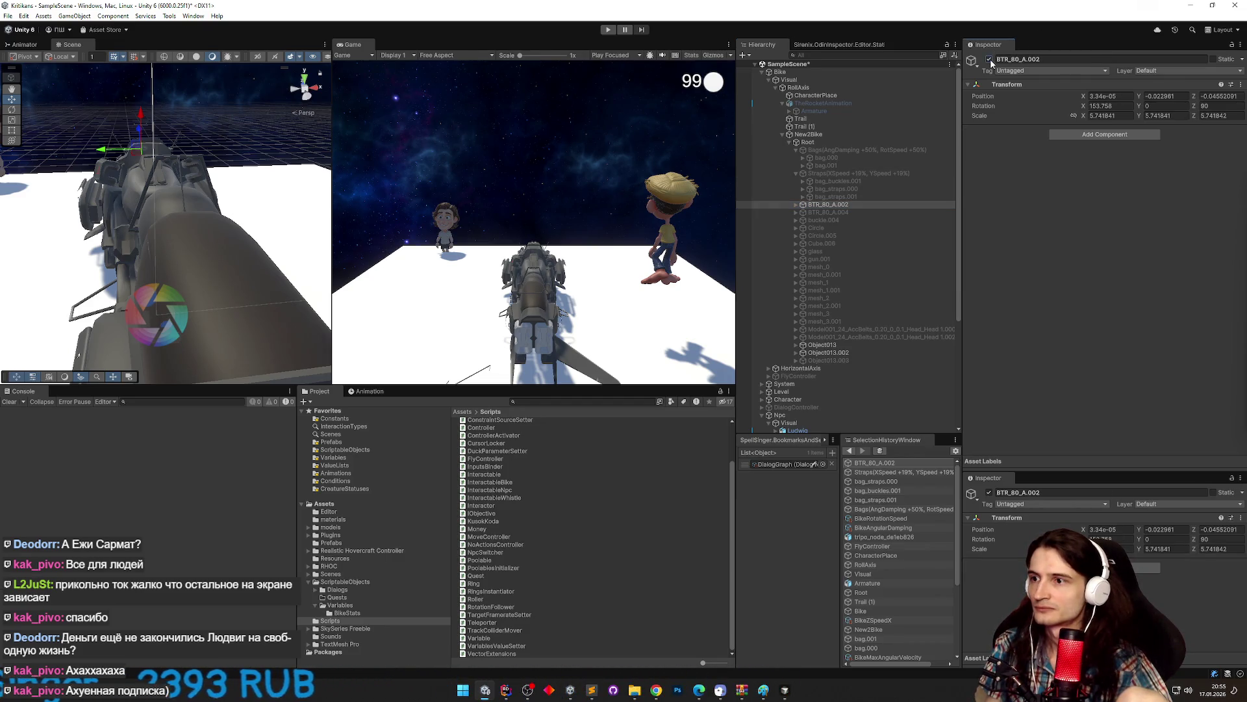
click(989, 59)
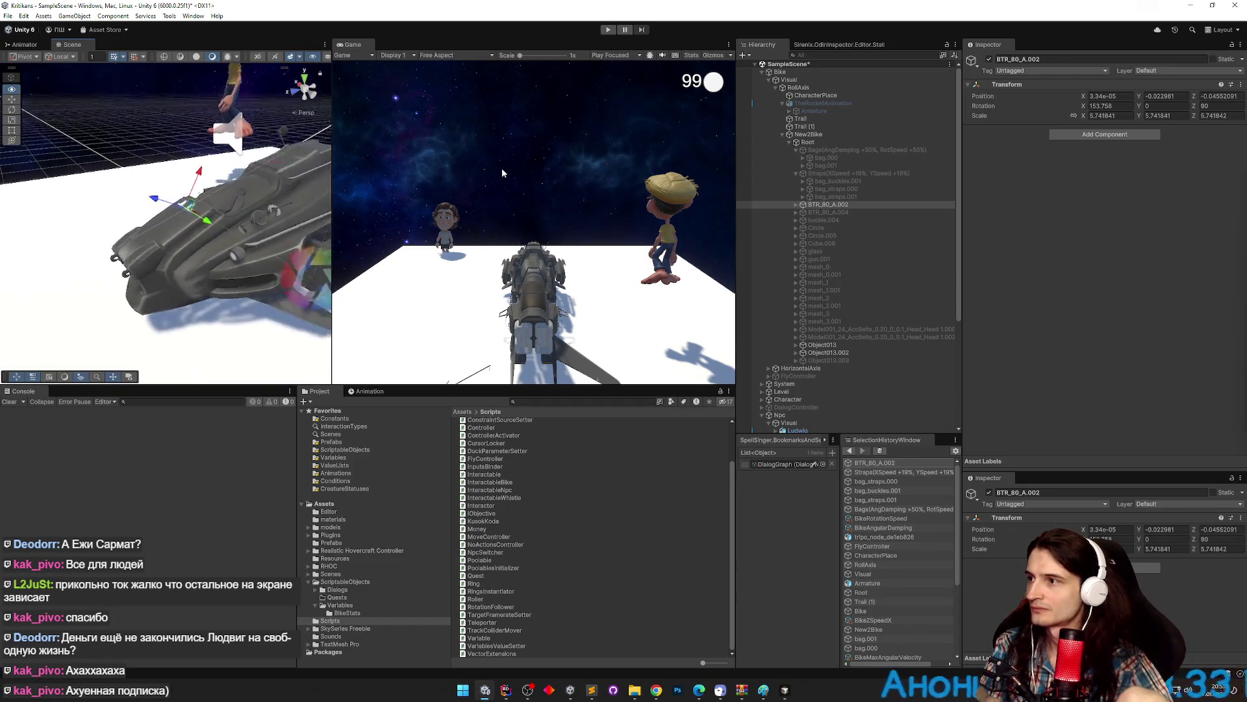
click(861, 213)
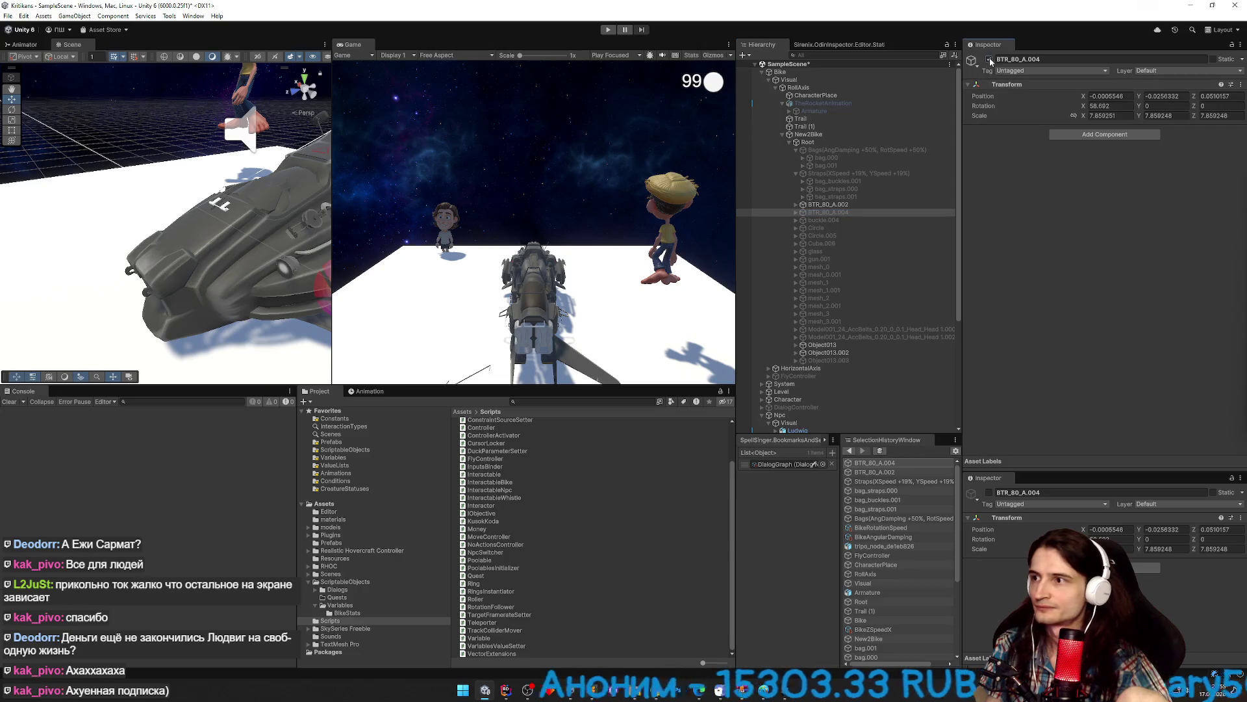
double_click(828, 213)
mouse_move(201, 224)
mouse_down()
mouse_move(217, 217)
mouse_move(121, 76)
mouse_move(174, 124)
mouse_move(112, 201)
mouse_move(669, 179)
mouse_up()
scroll(216, 216, down, 5)
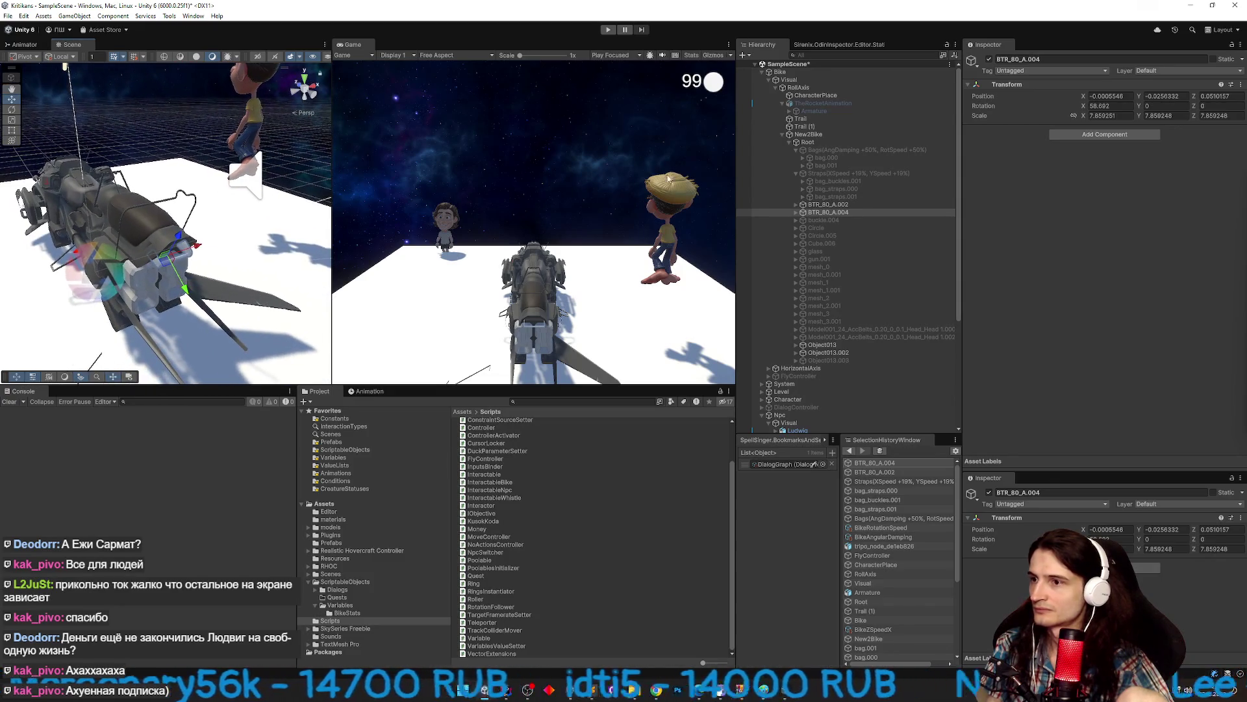
drag(828, 205, 845, 209)
mouse_move(286, 186)
mouse_down()
mouse_move(470, 175)
mouse_move(441, 204)
mouse_up()
ctrl+click(836, 213)
key(ctrl+shift+g)
text(Btr)
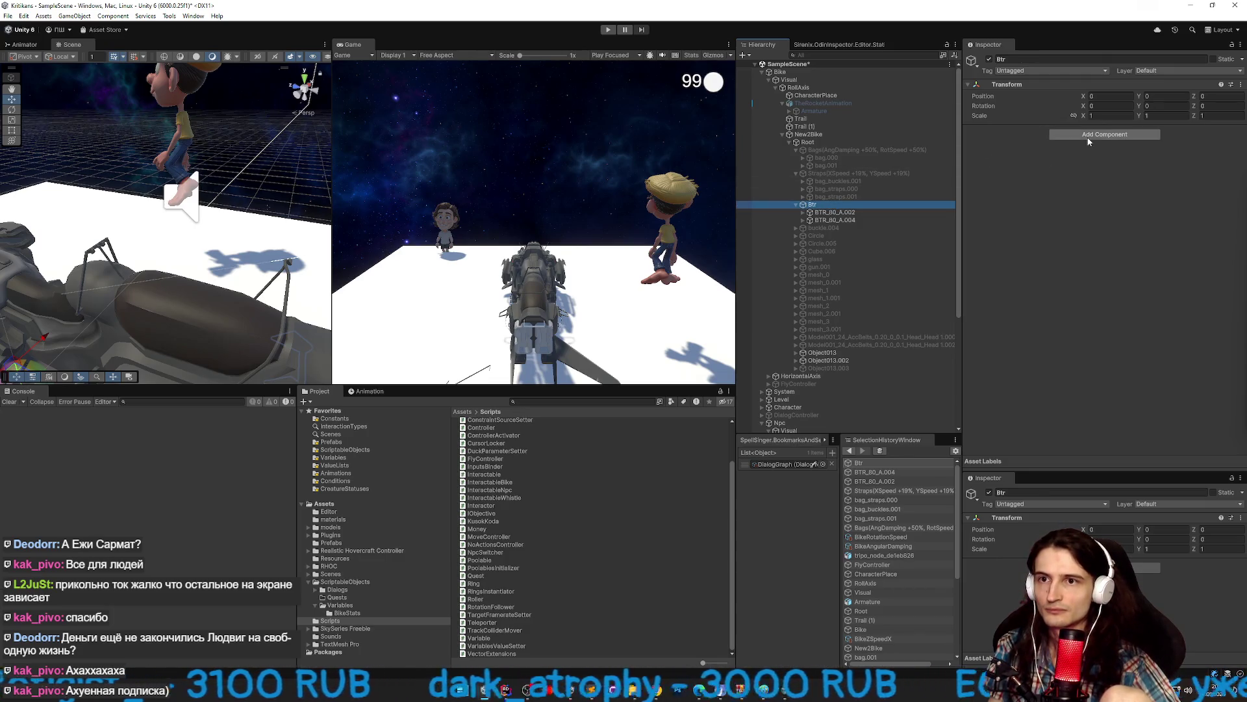
click(1089, 141)
Paste the copied value setter onto Btr and set its first entry to BikeAngularDamping.
right_click(1013, 85)
mouse_move(1066, 176)
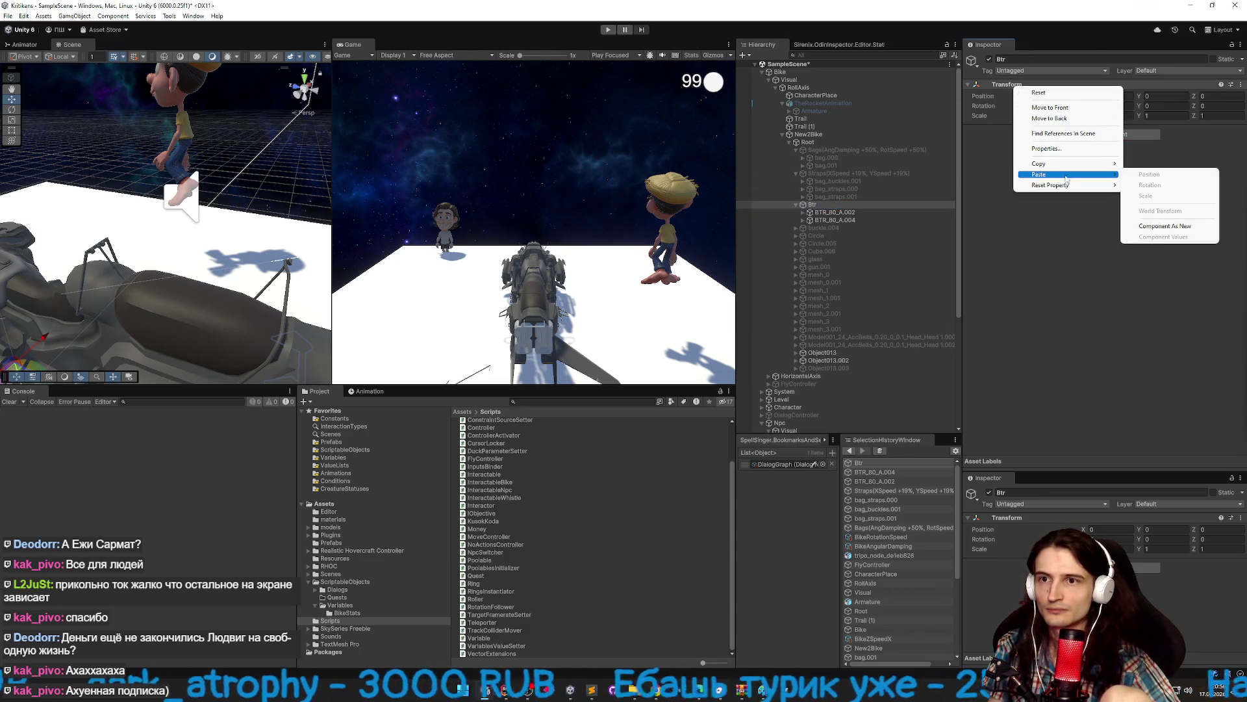
click(1160, 226)
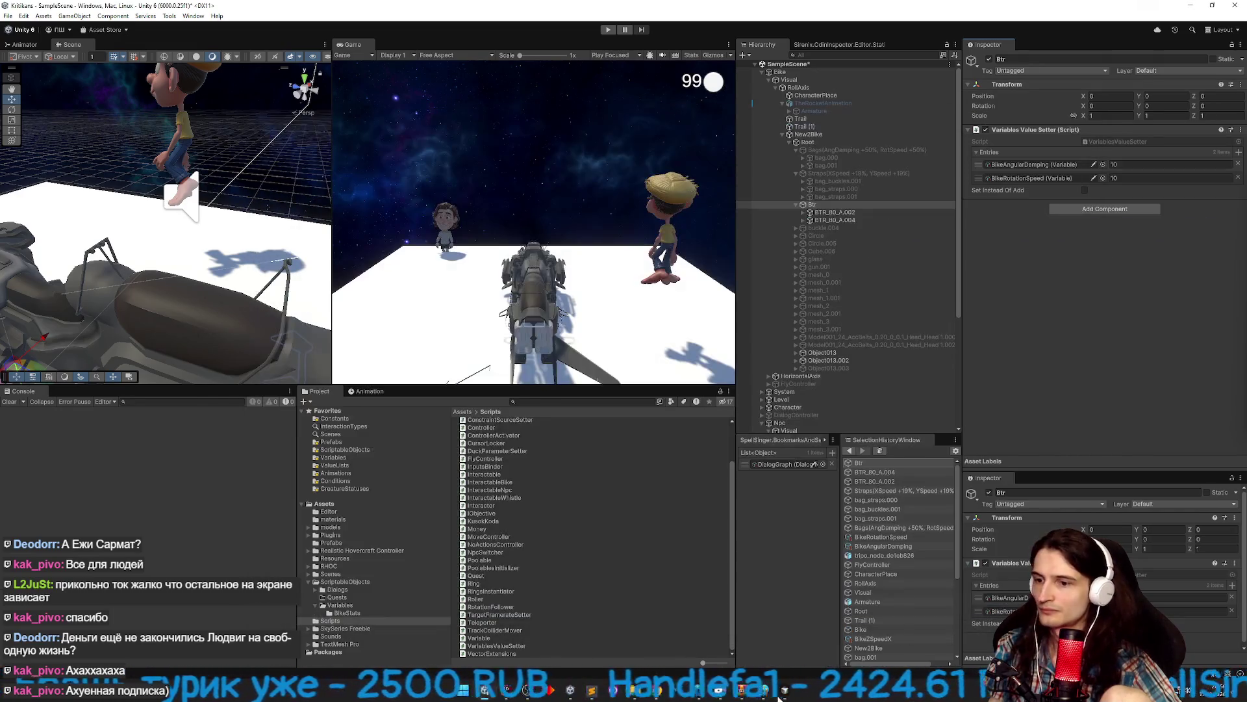
click(783, 695)
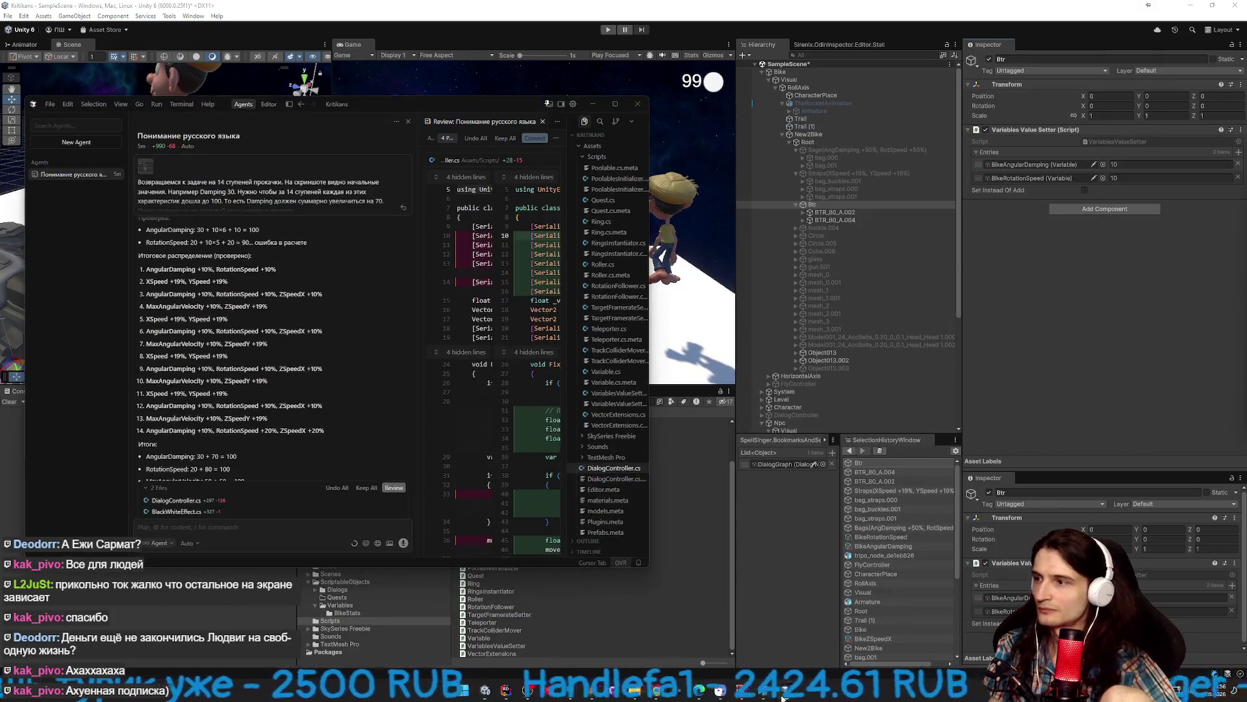
click(1104, 164)
text(ang)
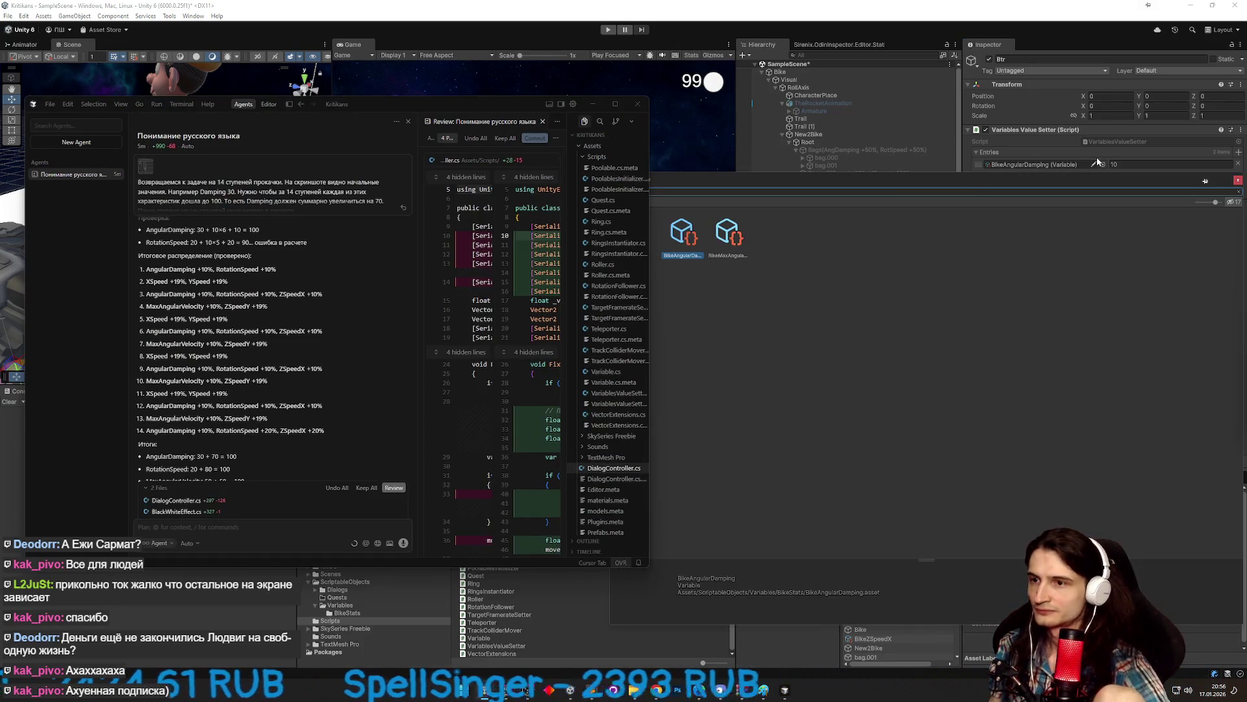
double_click(688, 236)
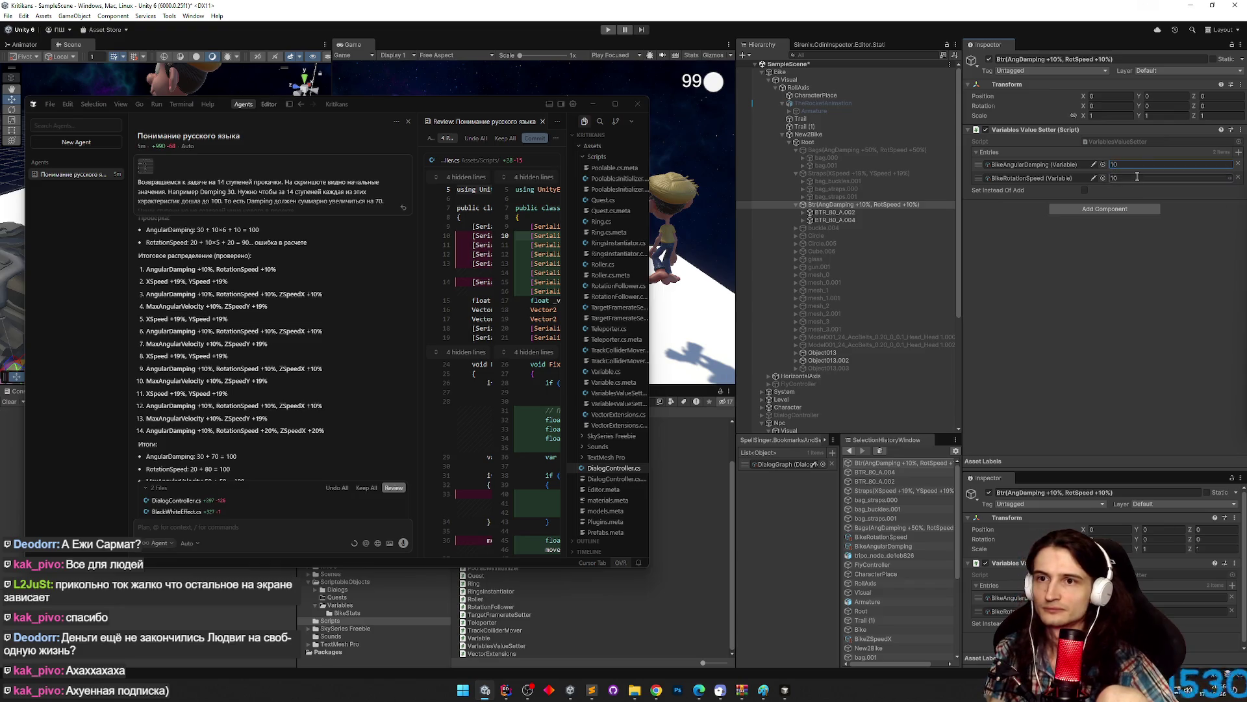
Add a third setter entry, BikeZSpeedX, with a 10 percent boost.
click(1238, 152)
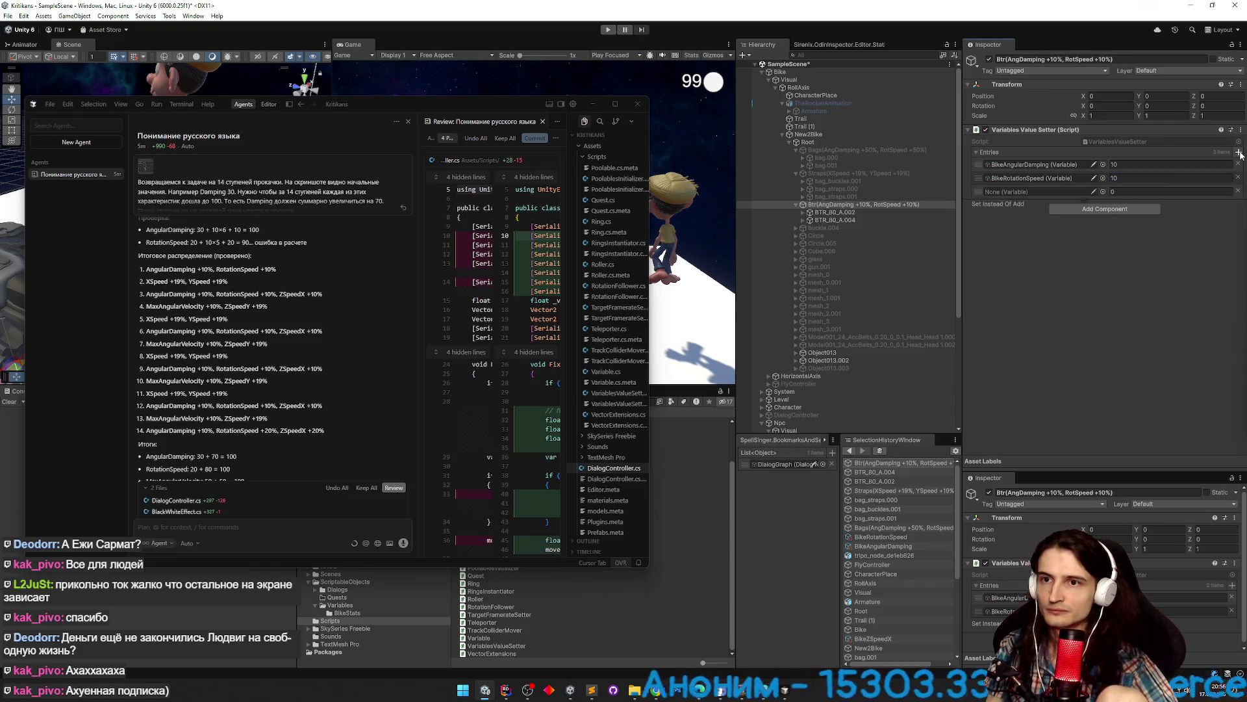
click(1102, 192)
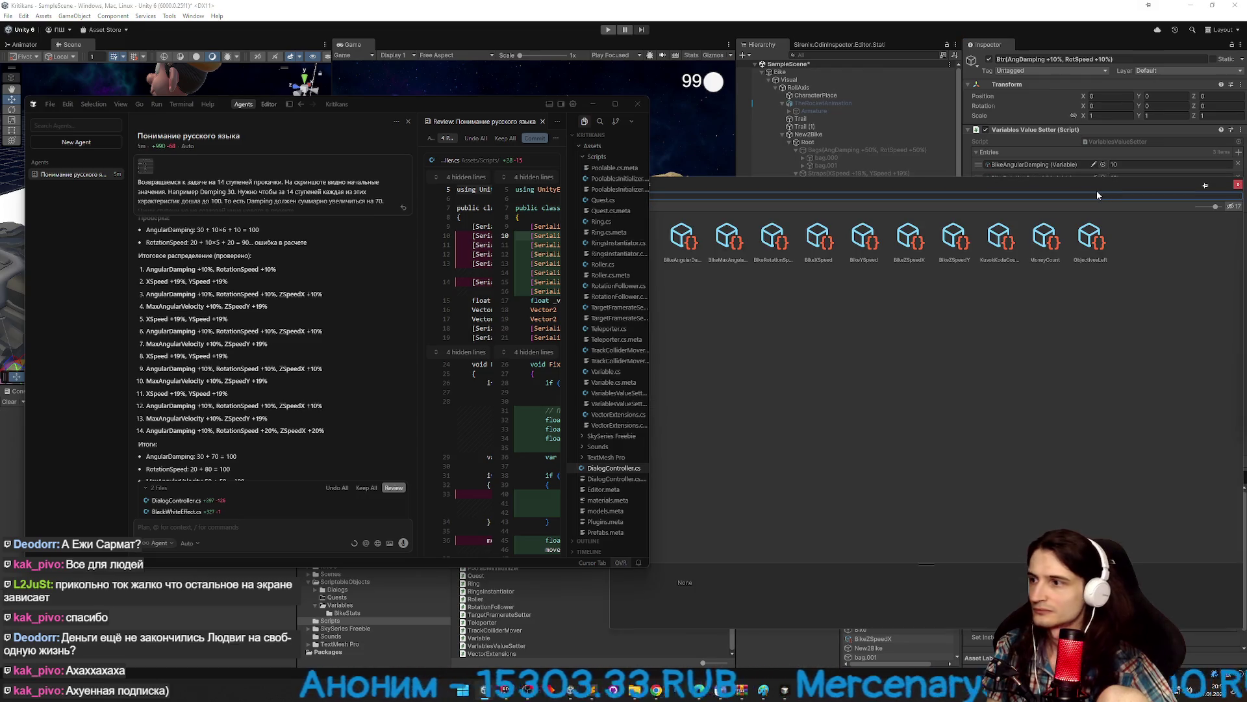
text(z)
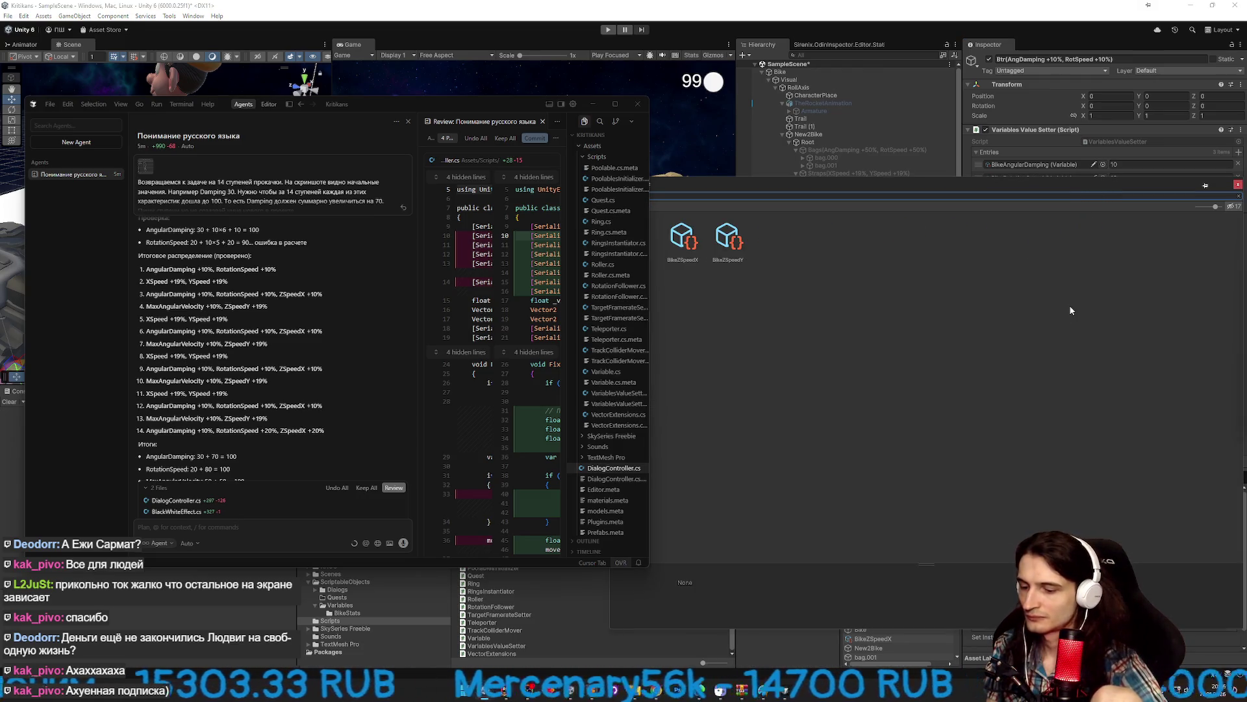
double_click(682, 244)
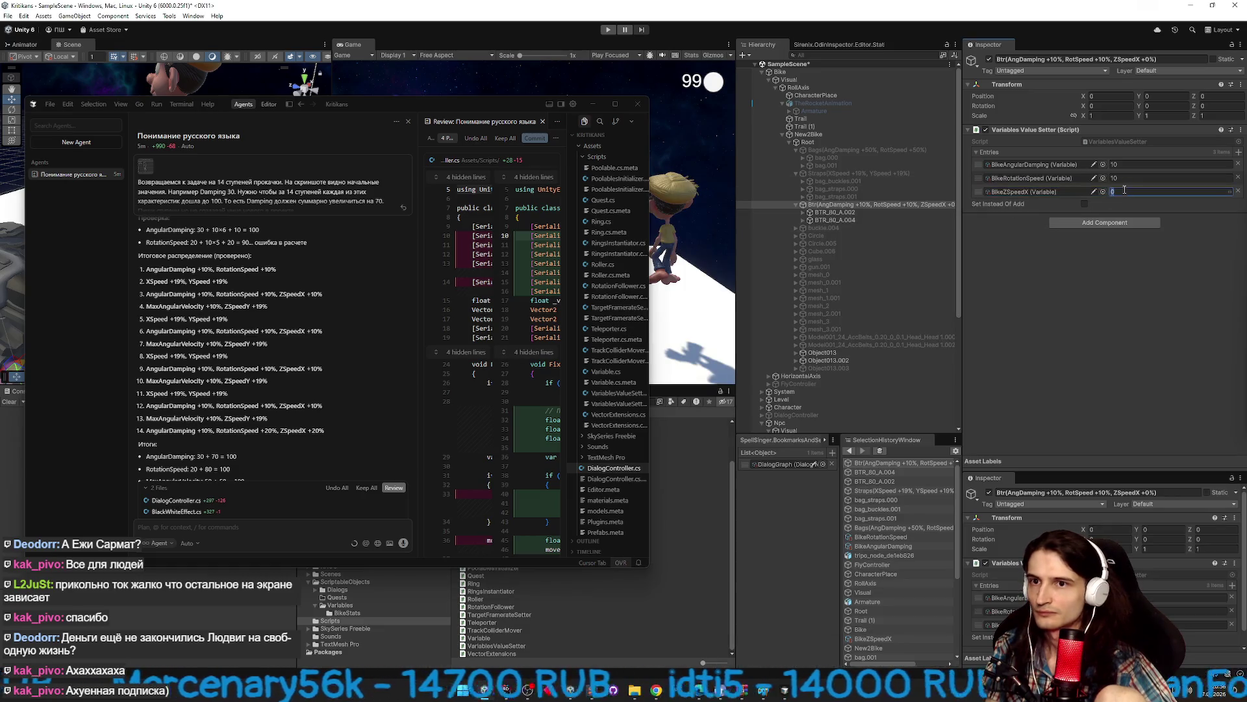
text(10)
key(Return)
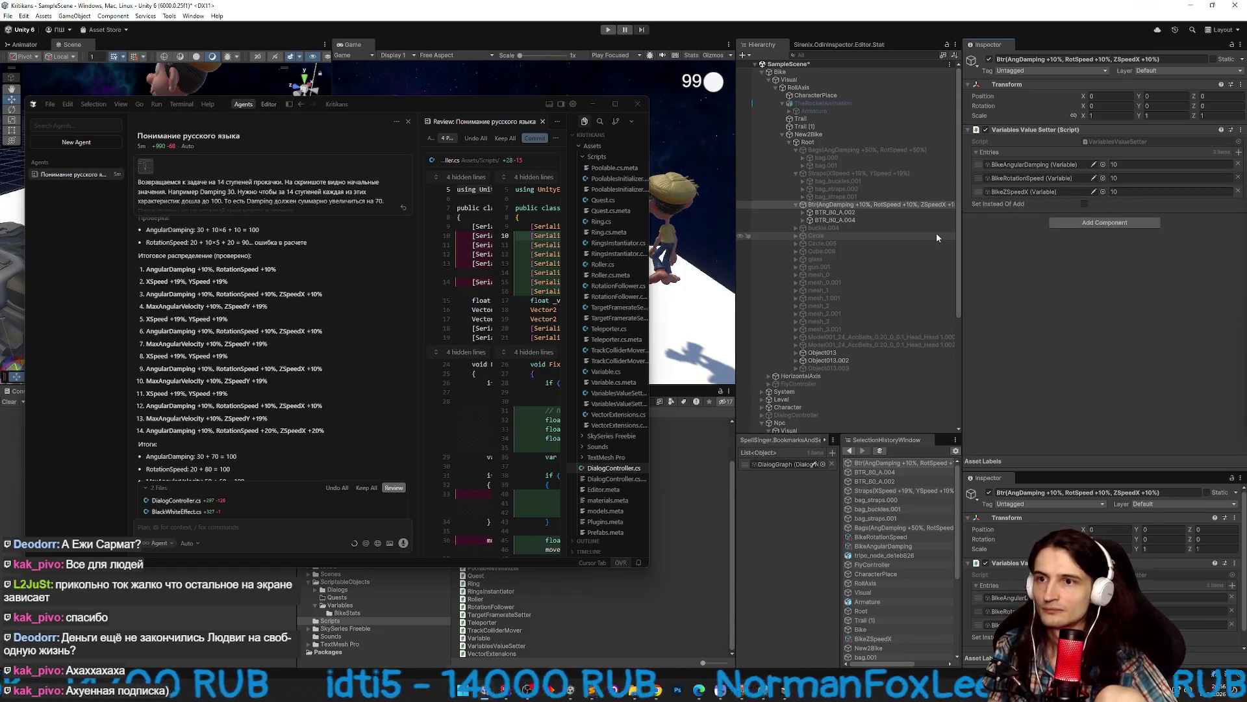
Rearrange the panels and select the fourteen-item upgrade list in the AI chat.
drag(737, 236, 721, 236)
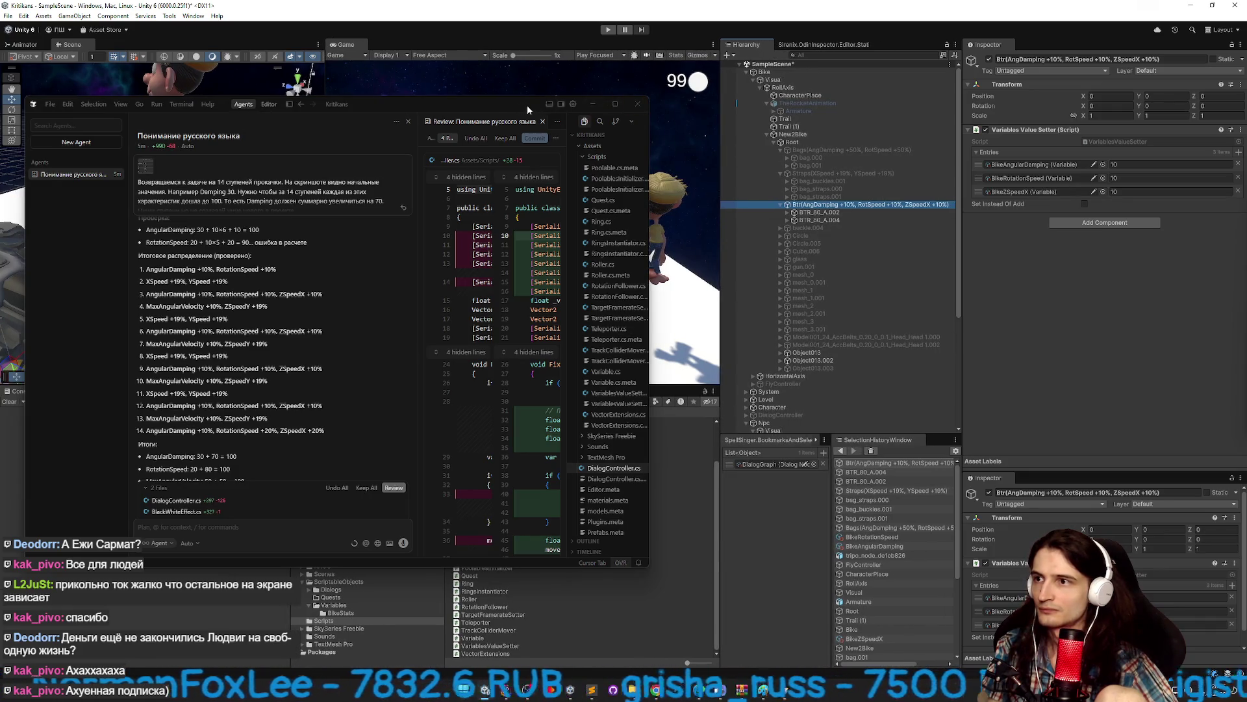
drag(527, 104, 483, 104)
mouse_move(288, 436)
mouse_down()
mouse_move(221, 356)
mouse_move(87, 268)
mouse_up()
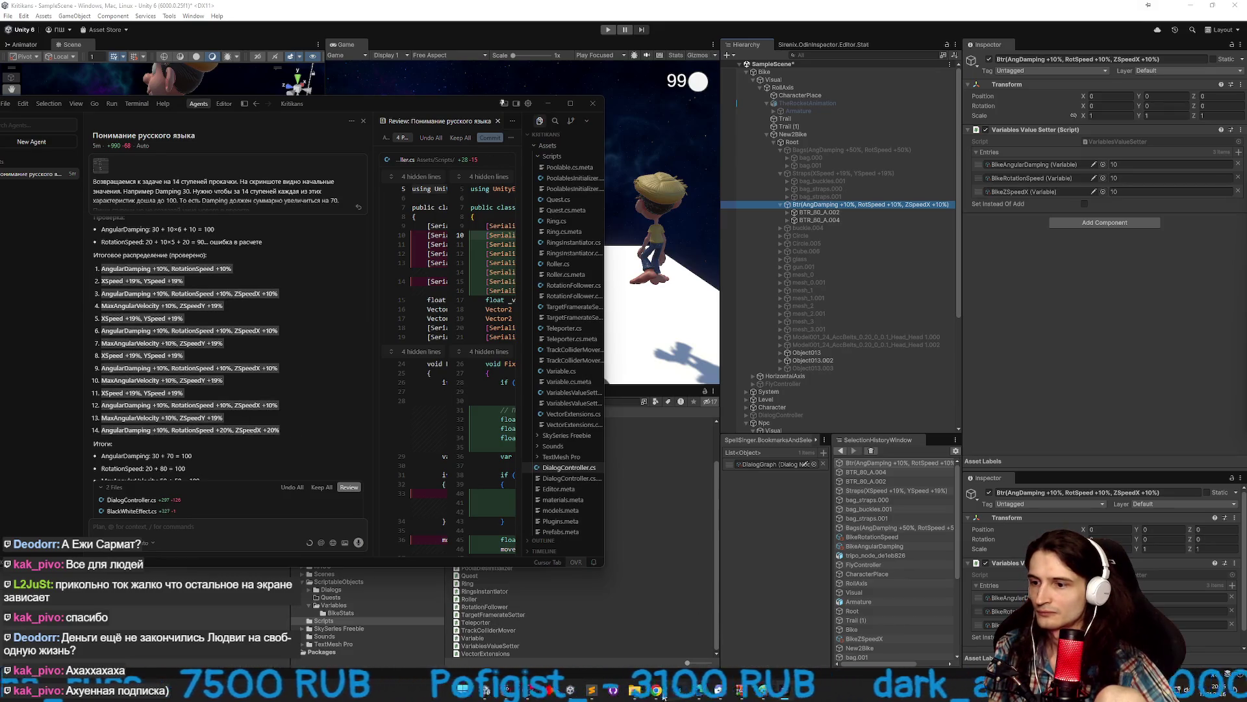
key(alt+Tab)
Paste the upgrade list into a new Sublime tab and delete its first three lines.
key(ctrl+n)
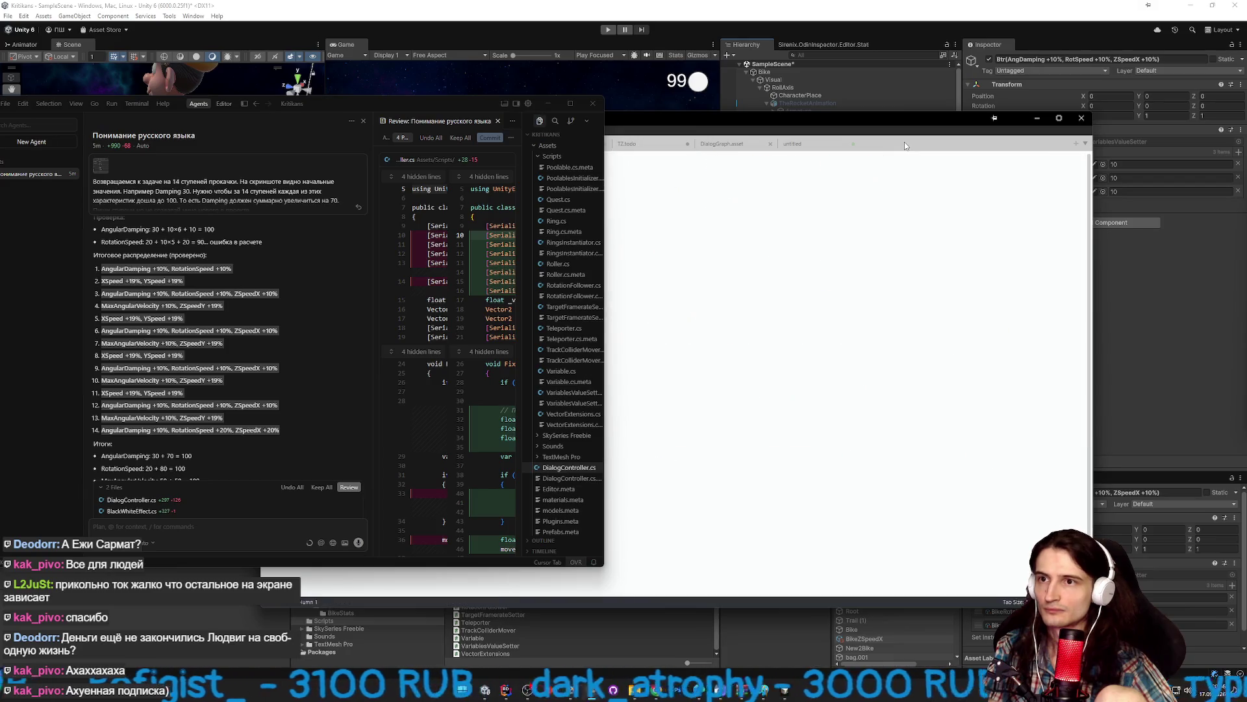
text(AngularDamping +10%, RotationSpeed +10% XSpeed +19%, YSpeed +19% AngularDamping +10%, RotationSpeed +10%, ZSpeedX +10% MaxAngularVelocity +10%, ZSpeedY +19% XSpeed +19%, YSpeed +19% AngularDamping +10%, RotationSpeed +10%, ZSpeedX +10% MaxAngularVelocity +10%, ZSpeedY +19% XSpeed +19%, YSpeed +19% AngularDamping +10%, RotationSpeed +10%, ZSpeedX +10% MaxAngularVelocity +10%, ZSpeedY +19% XSpeed +19%, YSpeed +19% AngularDamping +10%, RotationSpeed +10%, ZSpeedX +10% MaxAngularVelocity +10%, ZSpeedY +19% AngularDamping +10%, RotationSpeed +20%, ZSpeedX +20%)
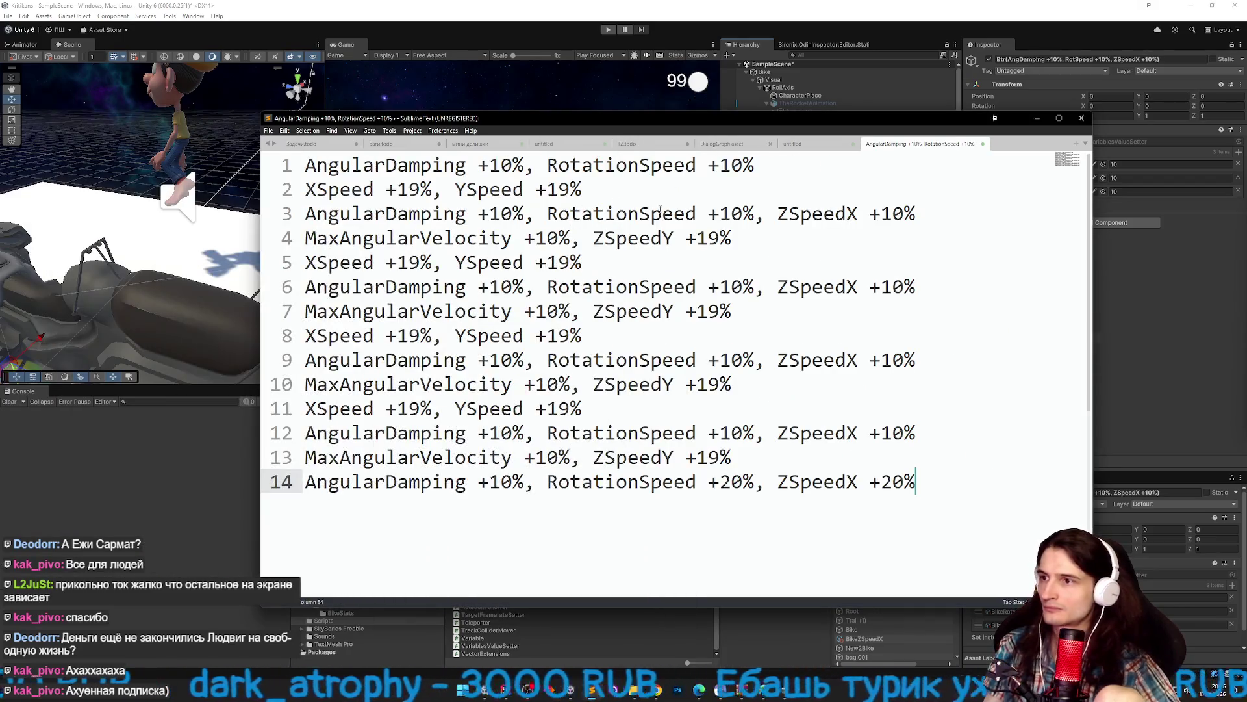
mouse_move(922, 213)
mouse_down()
mouse_move(715, 165)
mouse_move(305, 165)
mouse_up()
key(BackSpace)
Narrow and reposition the Sublime window beside Unity with a smaller font.
drag(994, 117, 685, 137)
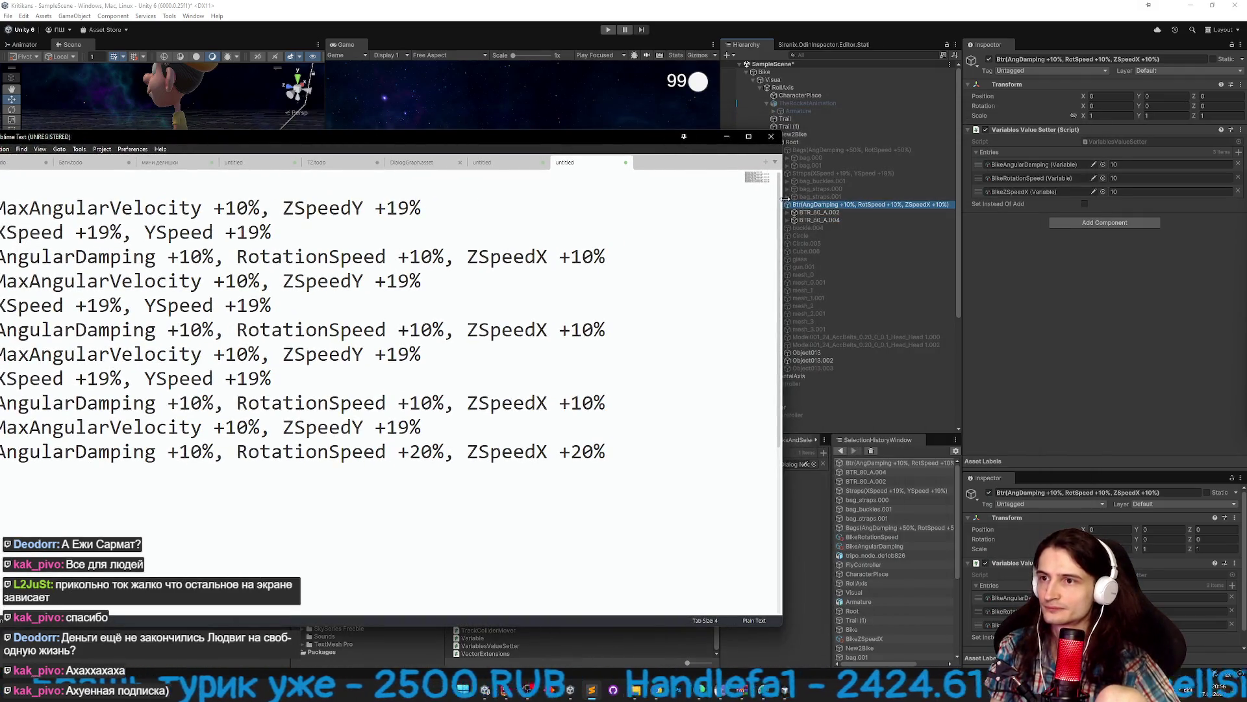
drag(781, 193, 623, 195)
key(ctrl+minus)
key(ctrl+minus)
key(ctrl+minus)
drag(272, 143, 338, 141)
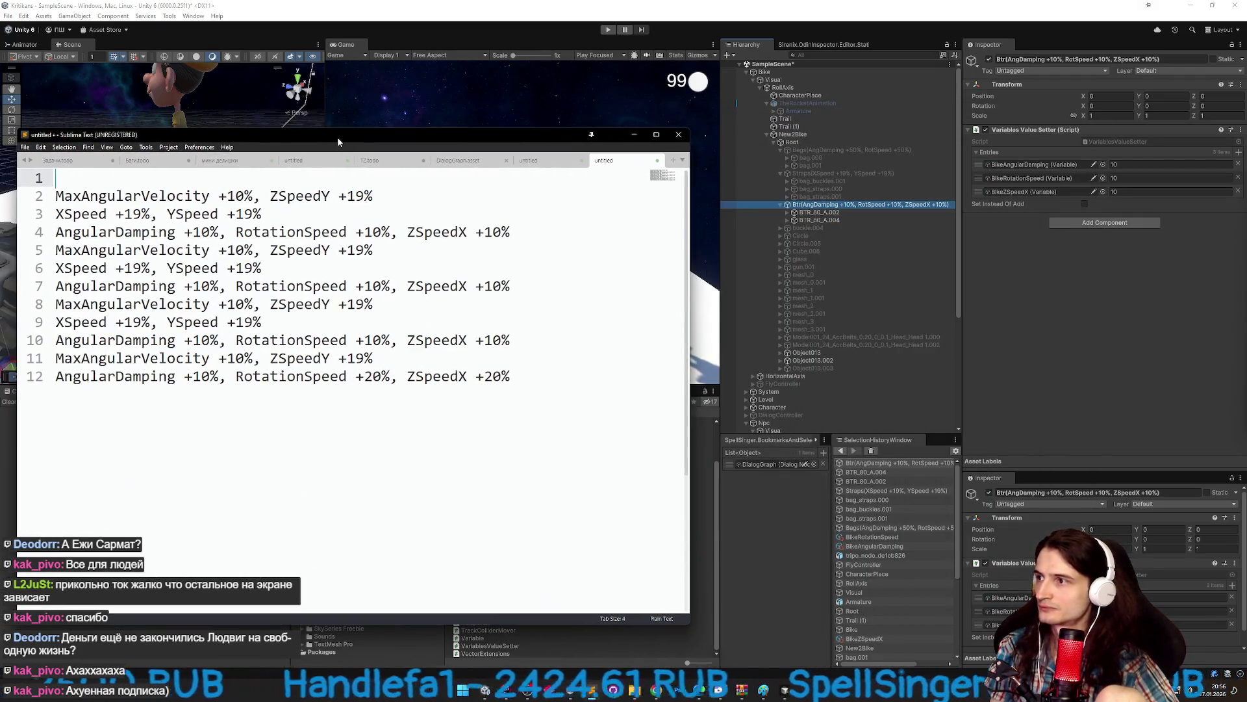
drag(689, 242, 596, 241)
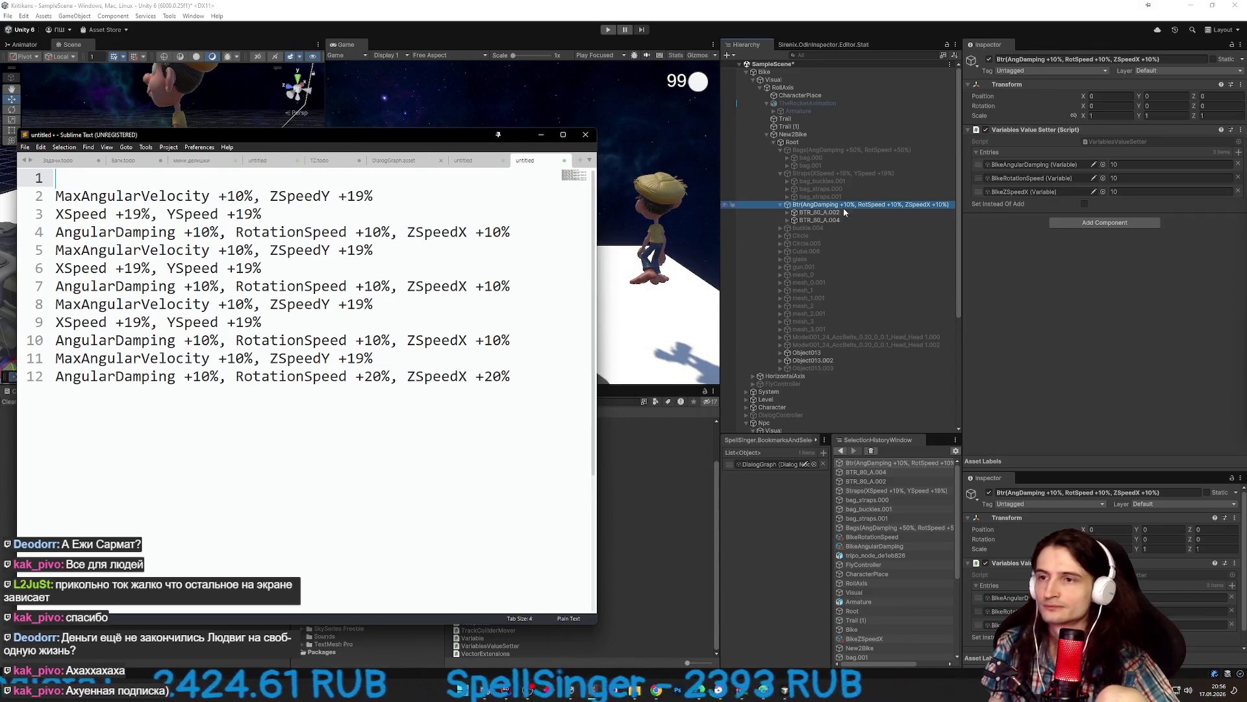
Deactivate the Btr group, select buckle.004, and minimize Sublime Text.
click(989, 59)
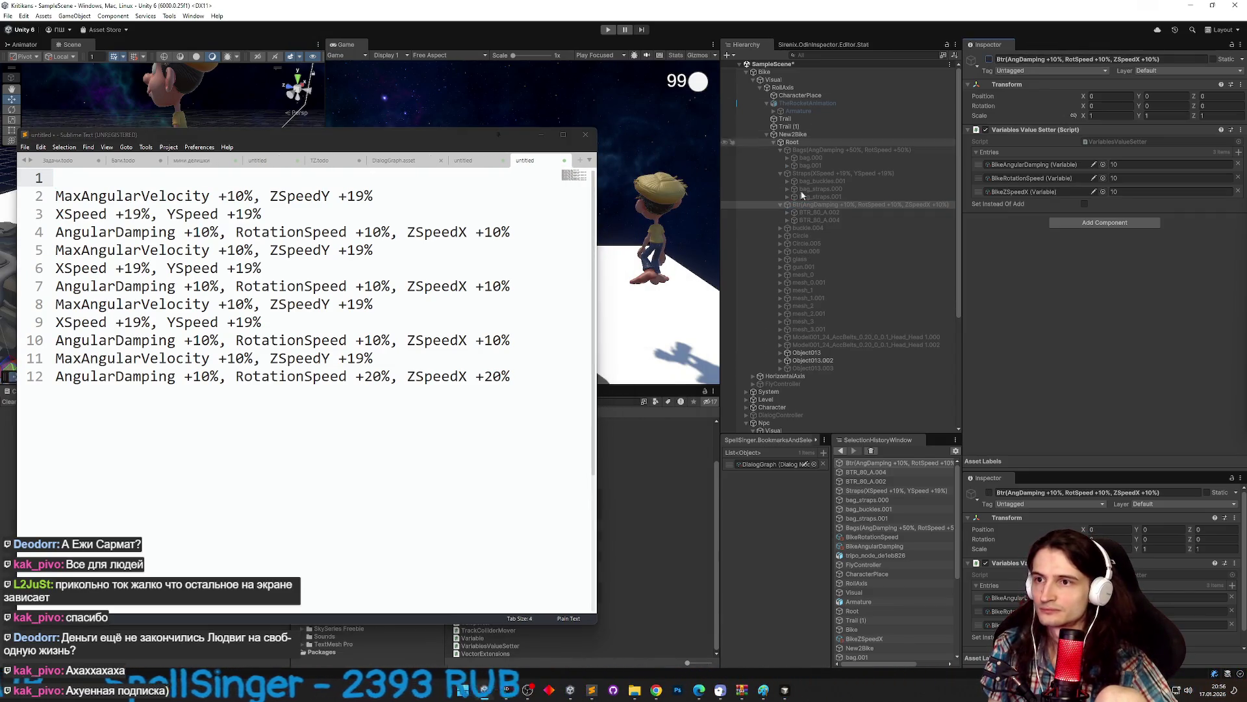
click(814, 228)
click(540, 135)
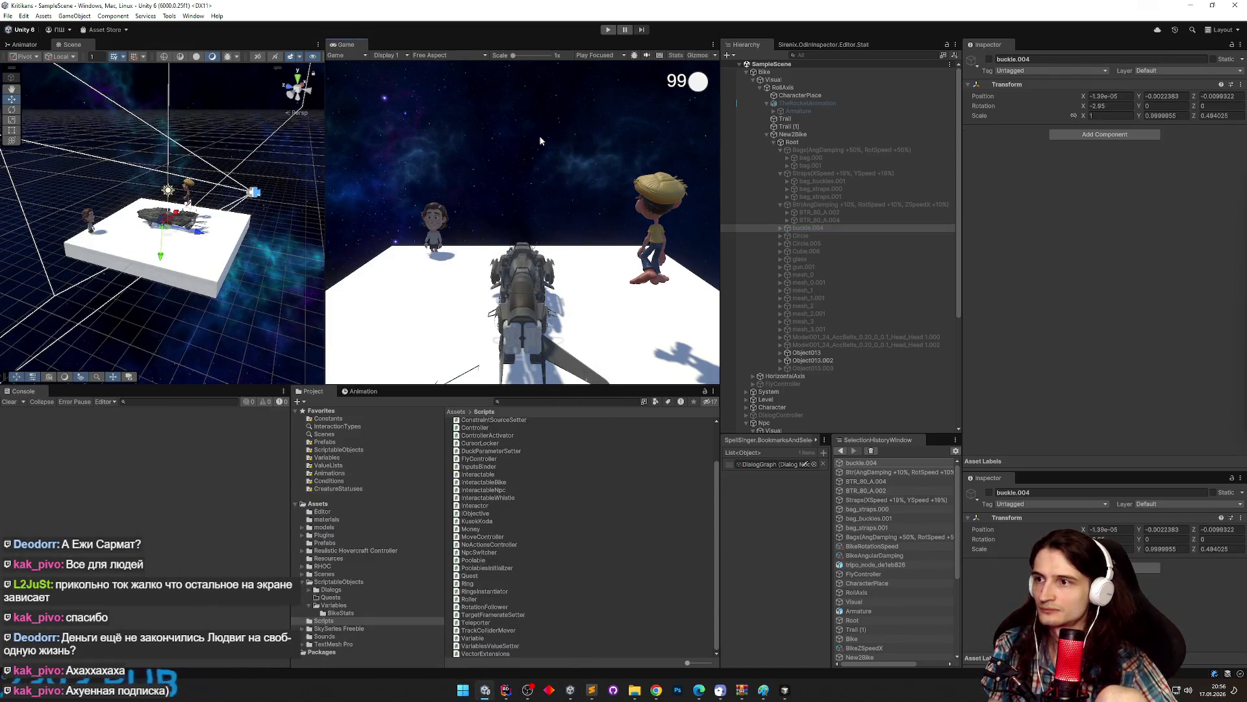
Toggle buckle.004 and Circle off and on to identify them in the scene.
click(989, 59)
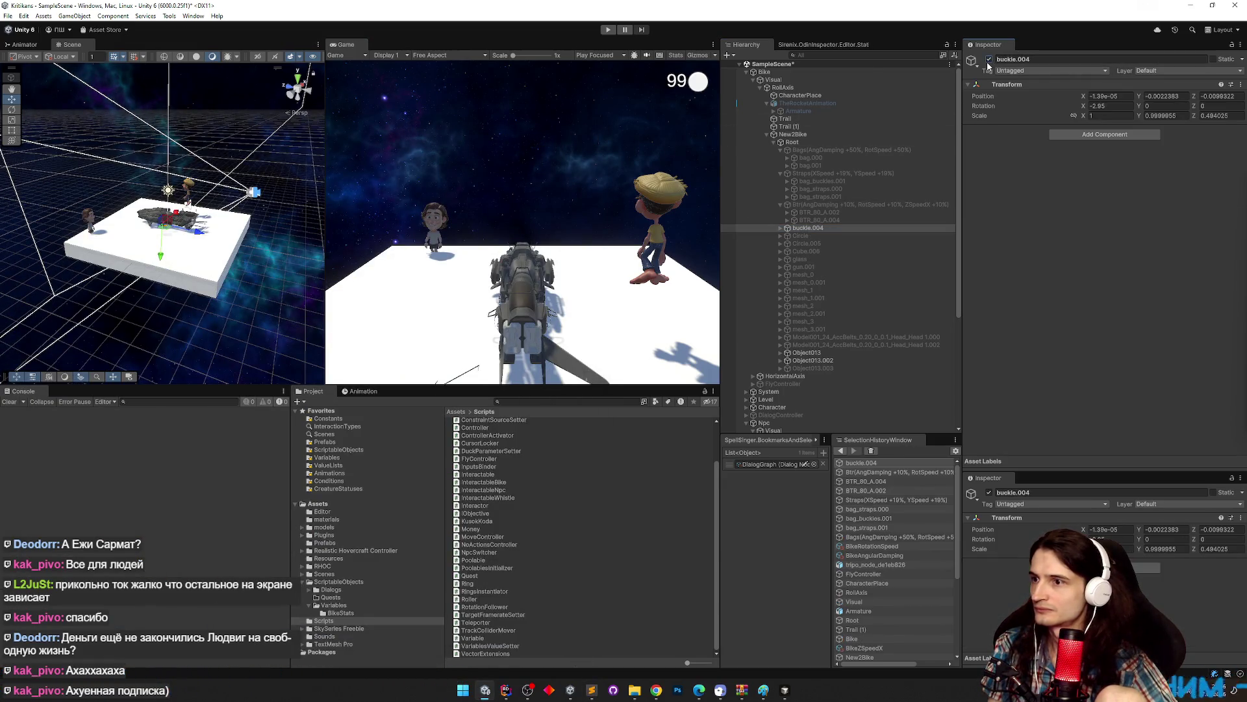
double_click(834, 228)
click(989, 59)
mouse_move(184, 159)
mouse_down()
mouse_move(122, 160)
mouse_move(48, 95)
mouse_move(103, 152)
mouse_move(163, 156)
mouse_up()
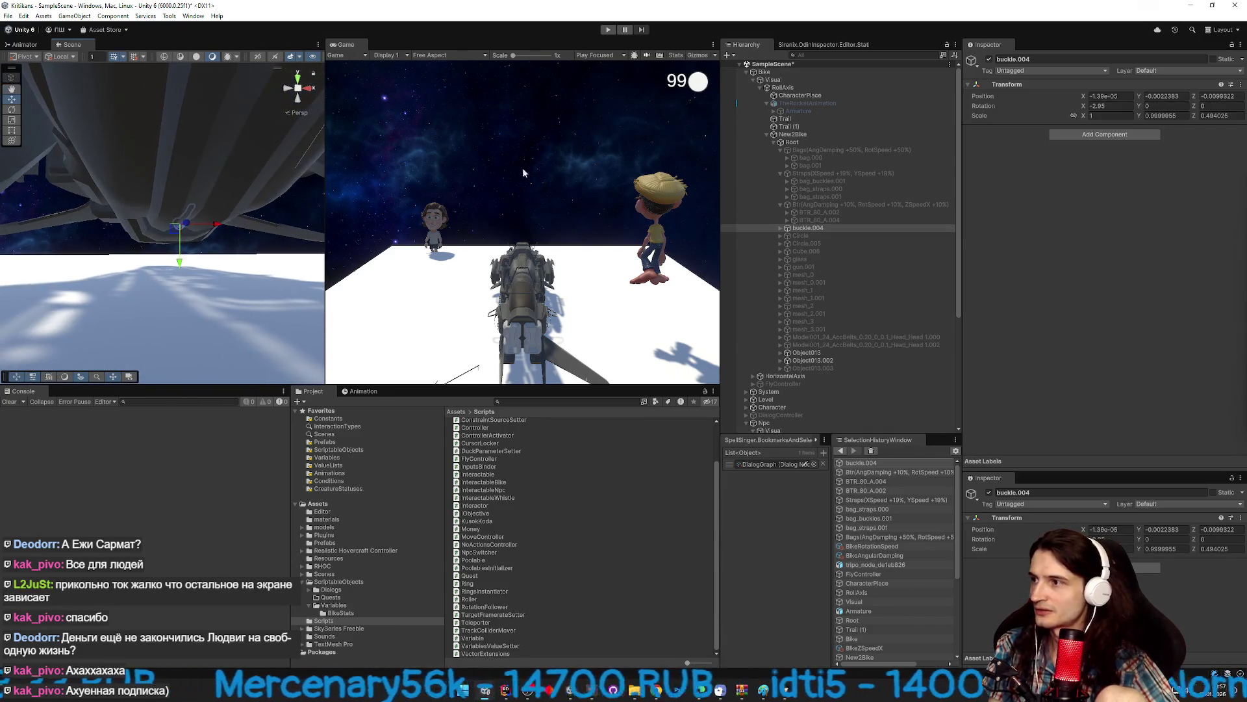
click(799, 235)
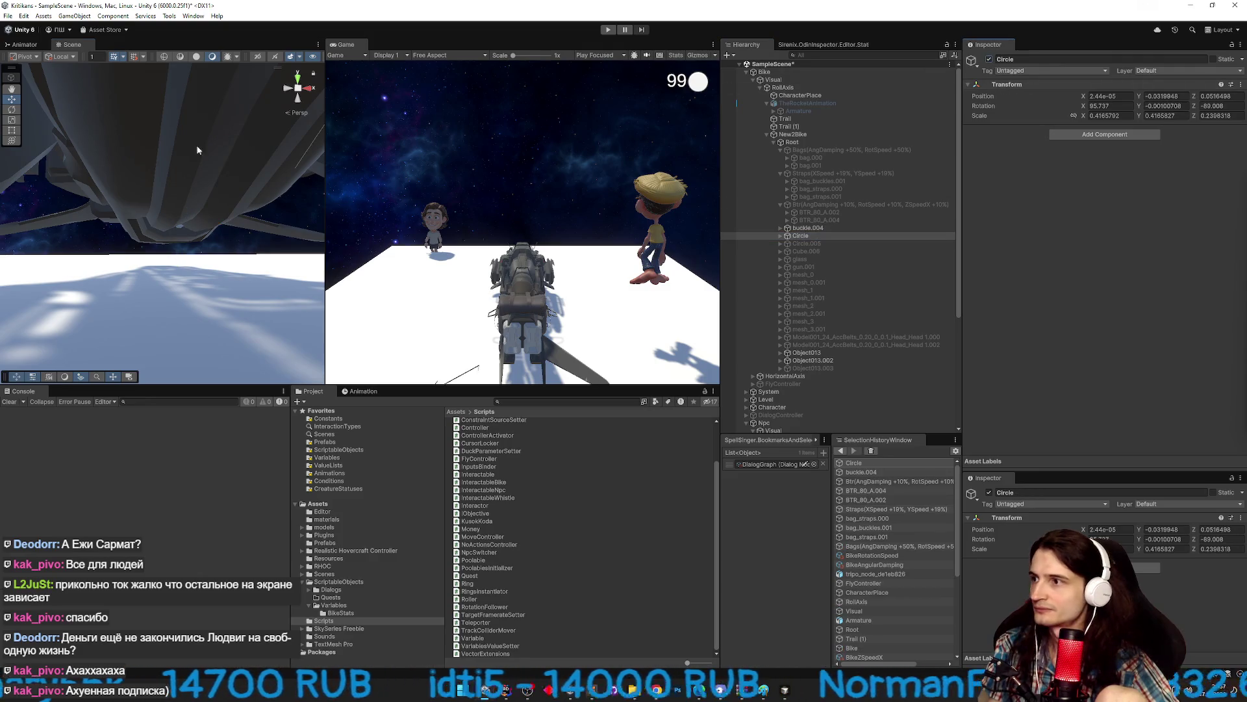
key(f)
double_click(800, 235)
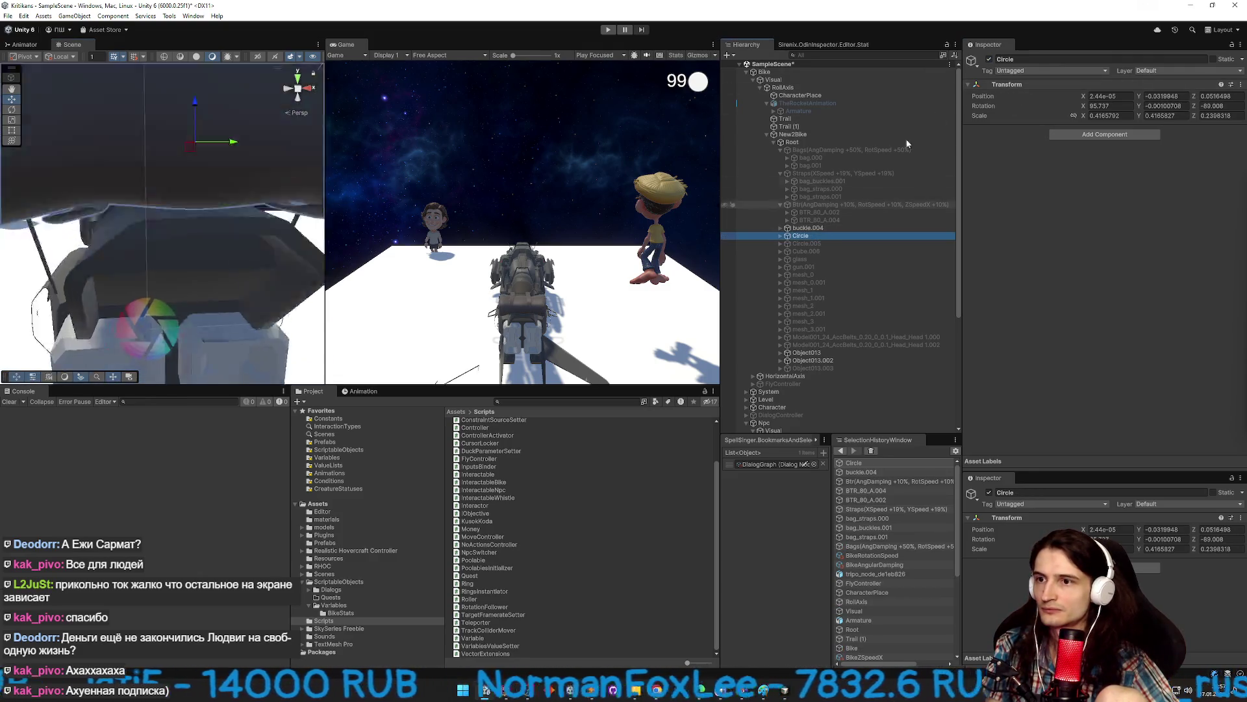
click(989, 59)
click(989, 59)
click(988, 59)
click(989, 60)
Check Circle.005 from below the bike, then delete it from the Root.
click(806, 243)
click(989, 59)
click(988, 59)
click(988, 59)
drag(214, 195, 747, 247)
ctrl+click(818, 244)
key(Delete)
key(ctrl+z)
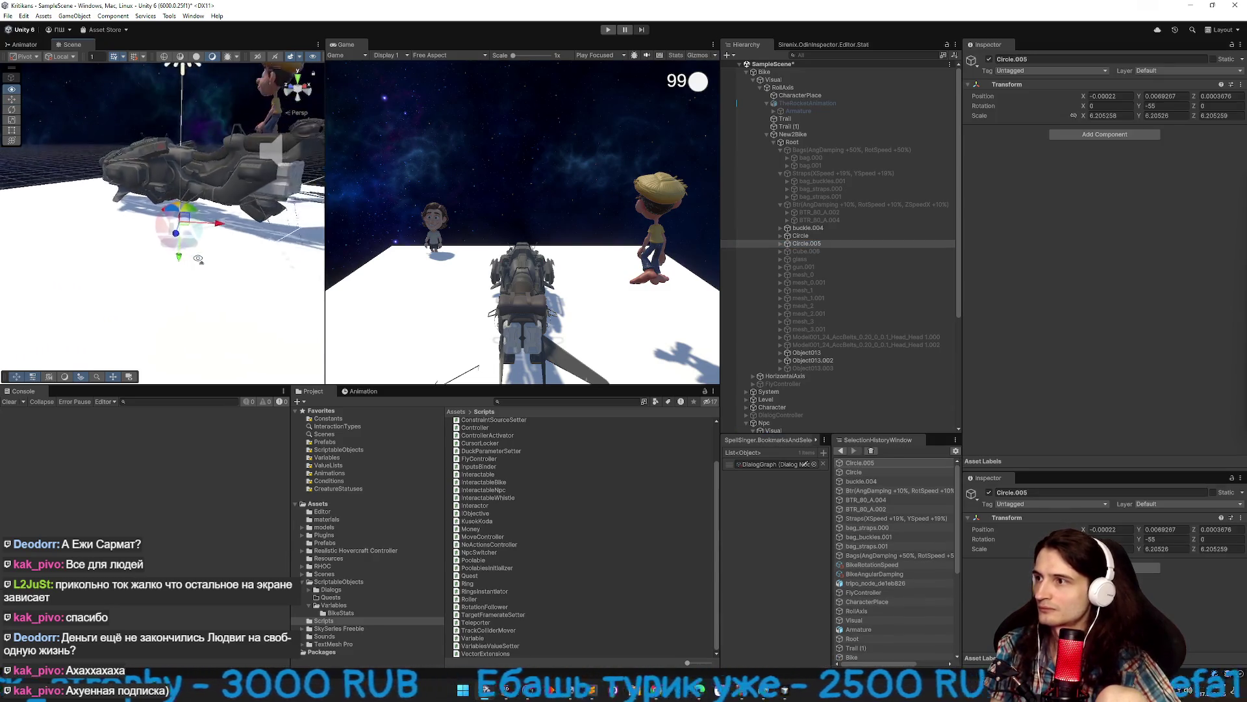
key(Delete)
Leave Cube.006 deactivated, check Circle, and expand Circle to show its child mesh.
click(821, 244)
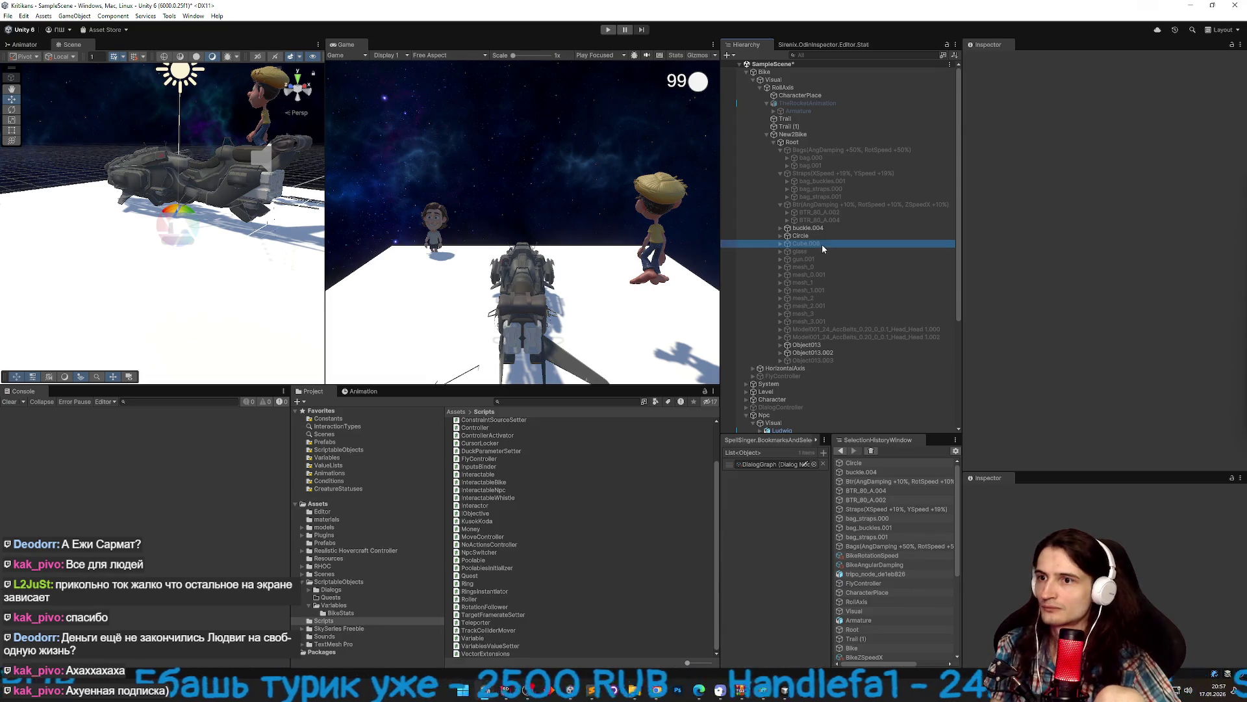
click(989, 60)
click(989, 60)
click(988, 60)
click(988, 60)
click(825, 236)
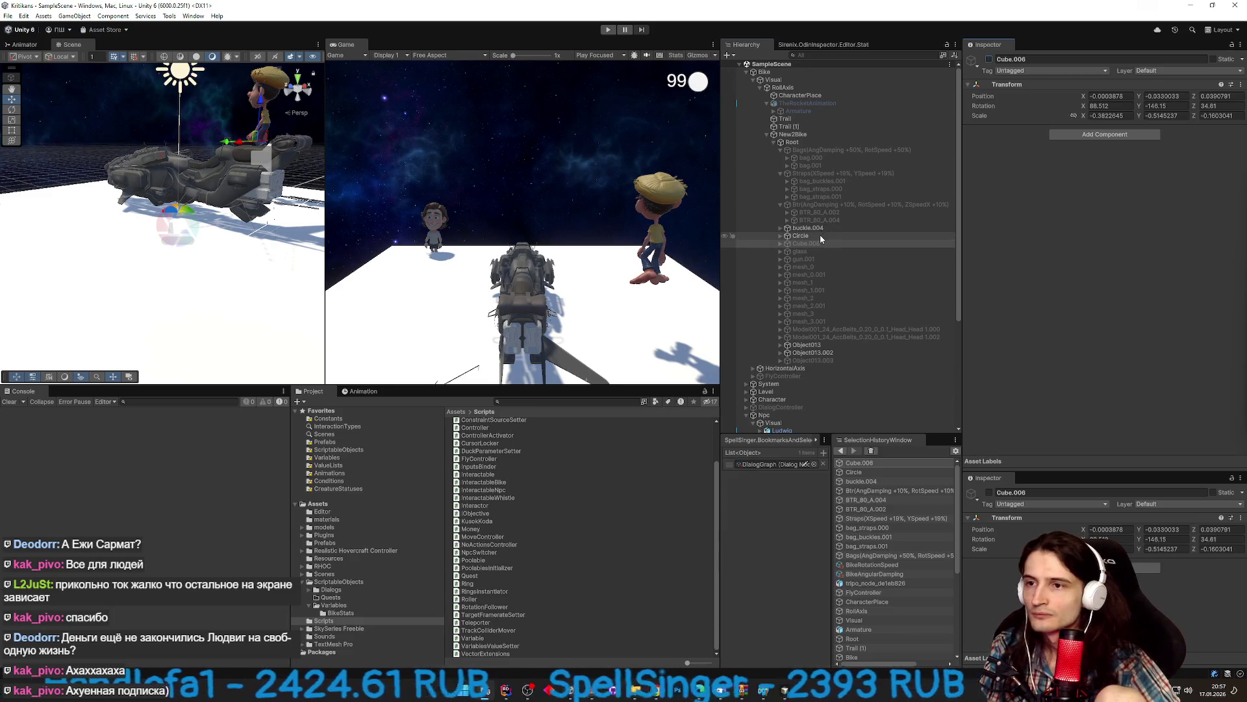
click(989, 60)
click(988, 60)
click(789, 236)
click(781, 236)
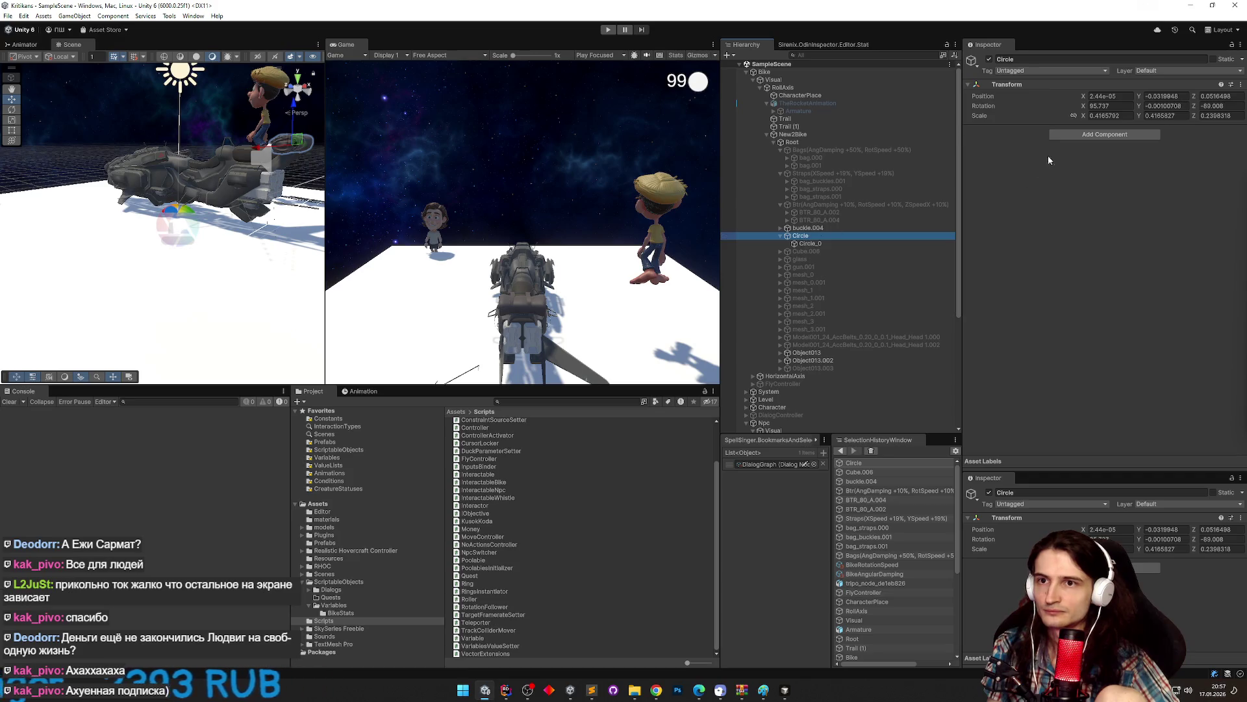
right_click(1036, 85)
Paste the value setter as a new component on Circle with BikeMaxAngularVelocity first.
mouse_move(1064, 174)
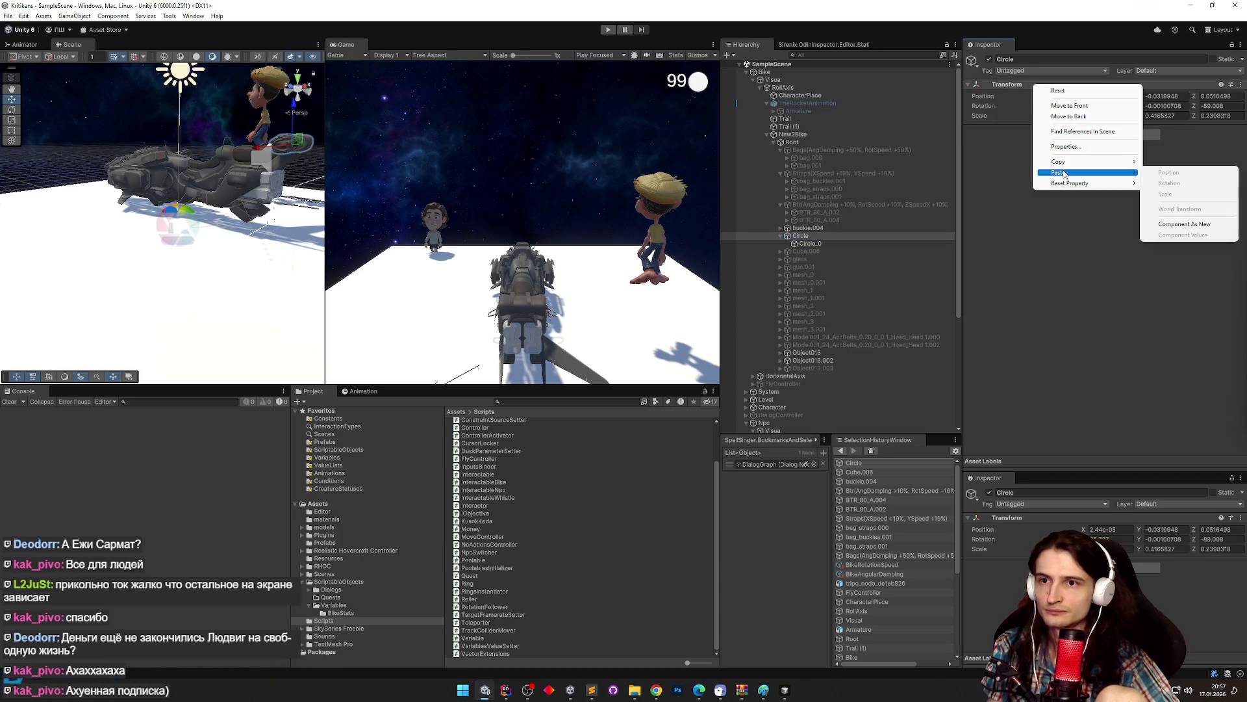
click(1173, 224)
click(591, 690)
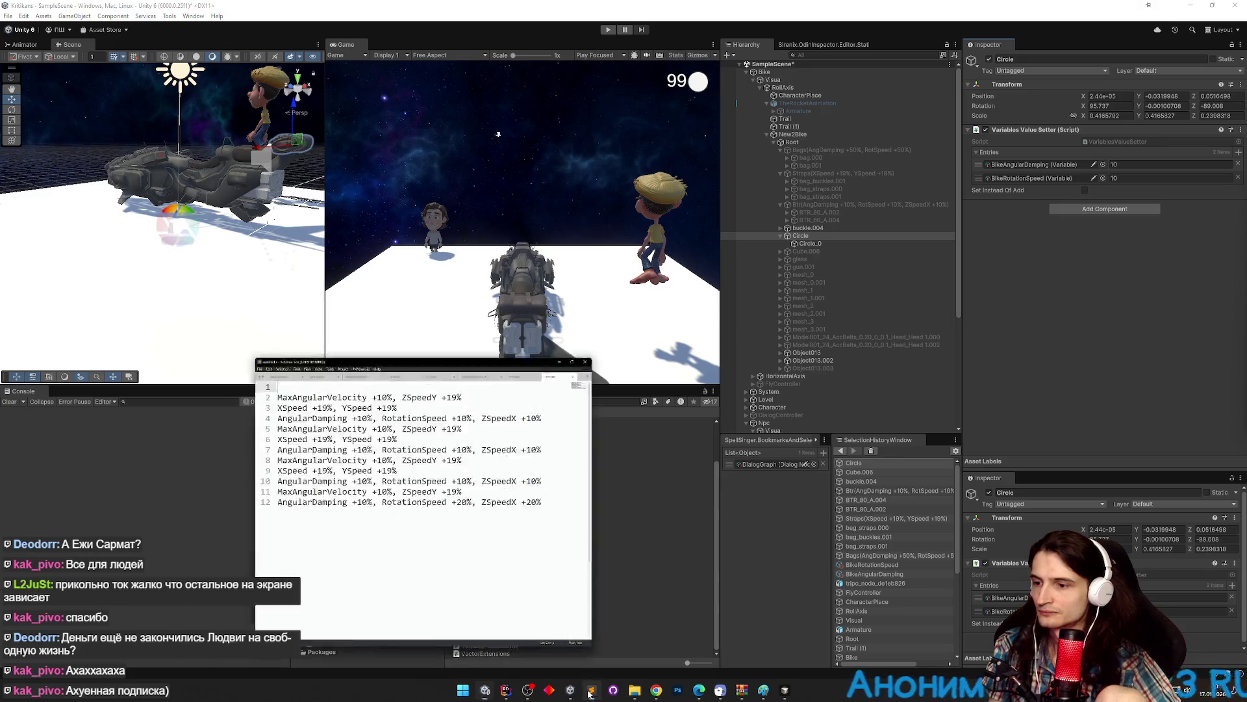
double_click(178, 196)
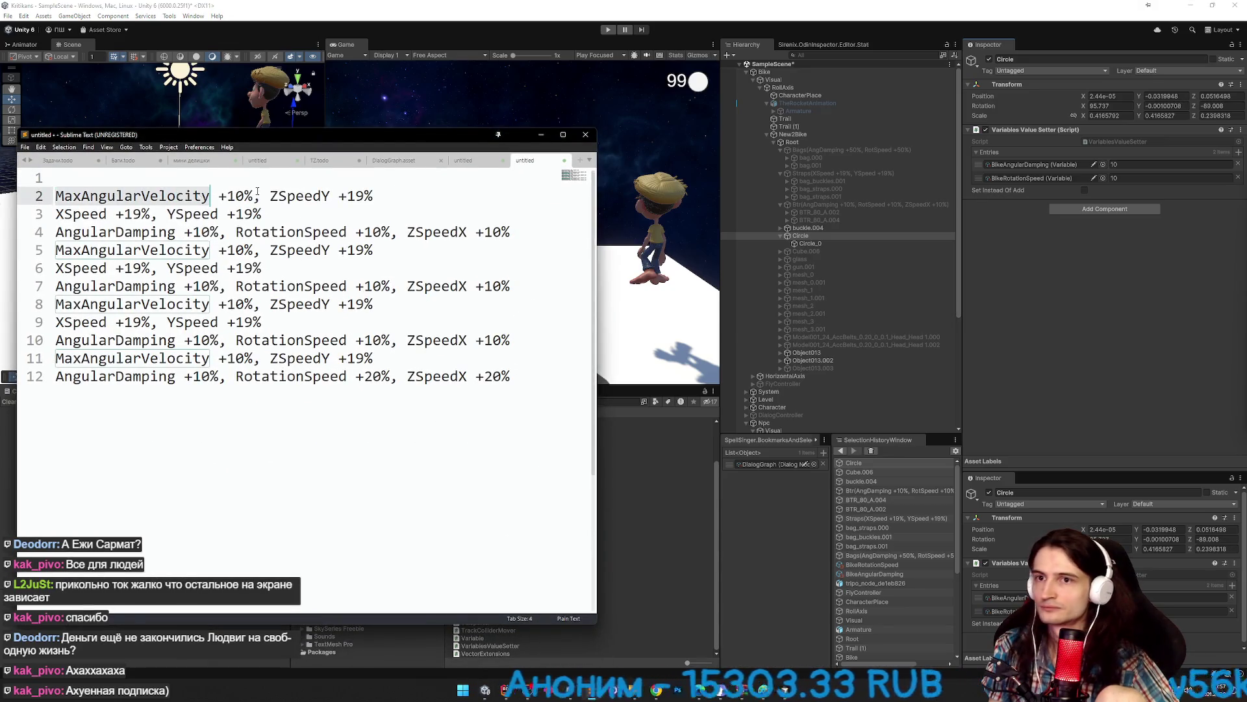
click(1103, 165)
text(veloc)
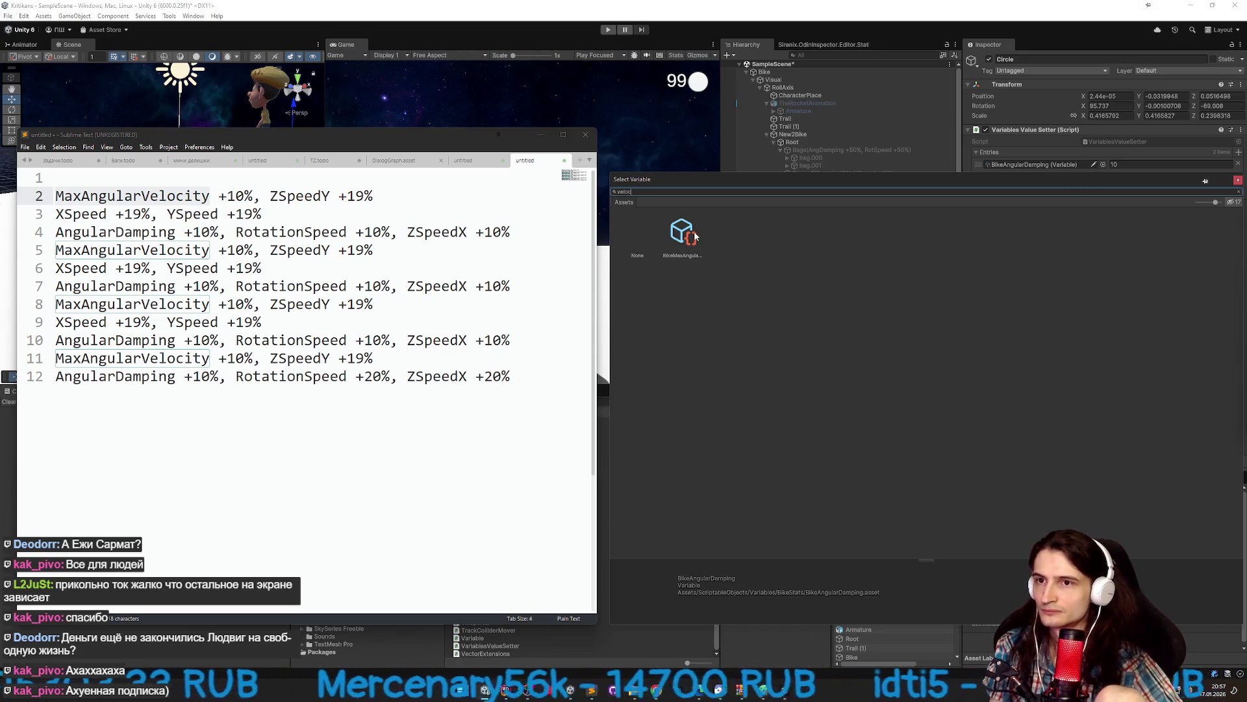
double_click(692, 234)
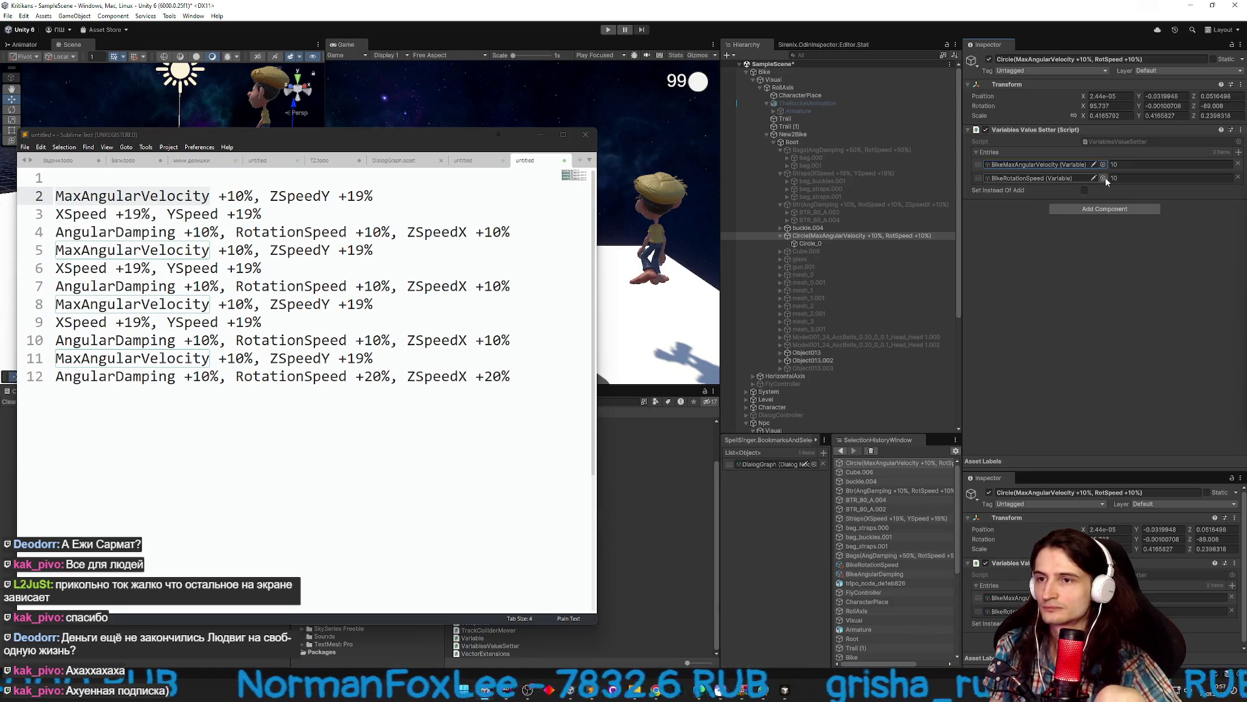
Set the second entry to BikeZSpeedY with a 19 percent boost.
click(1103, 178)
text(zspeed)
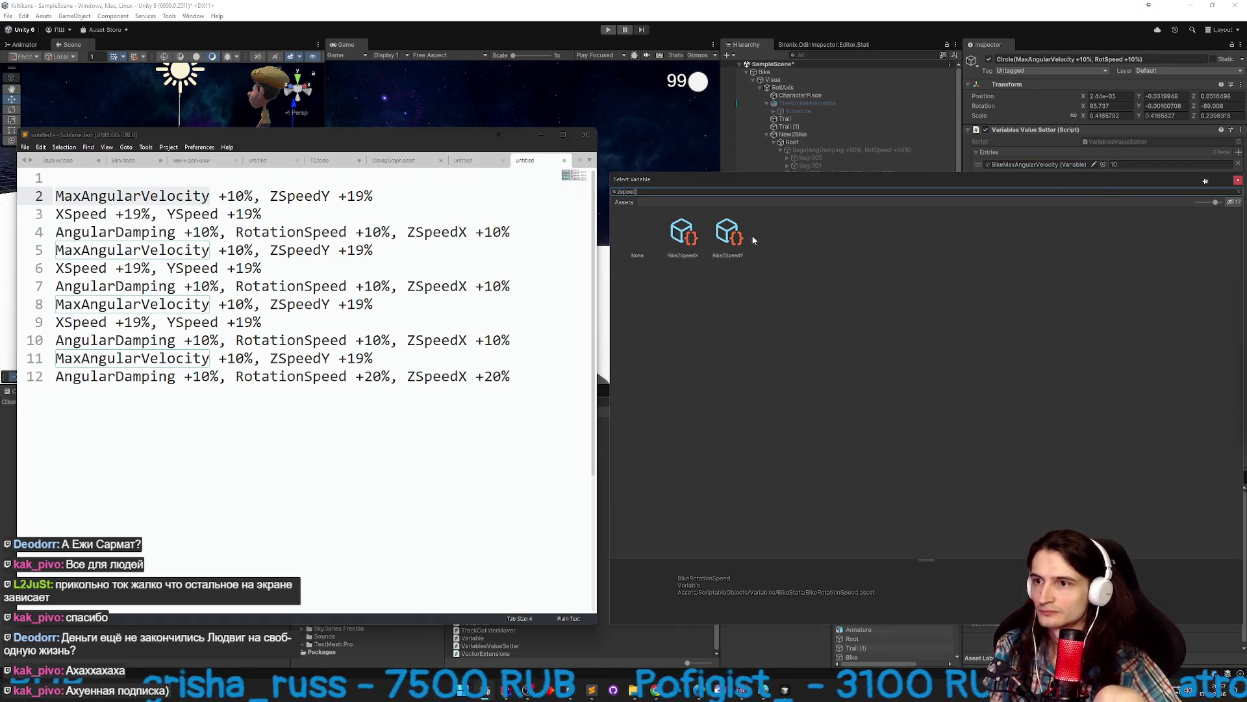
double_click(729, 240)
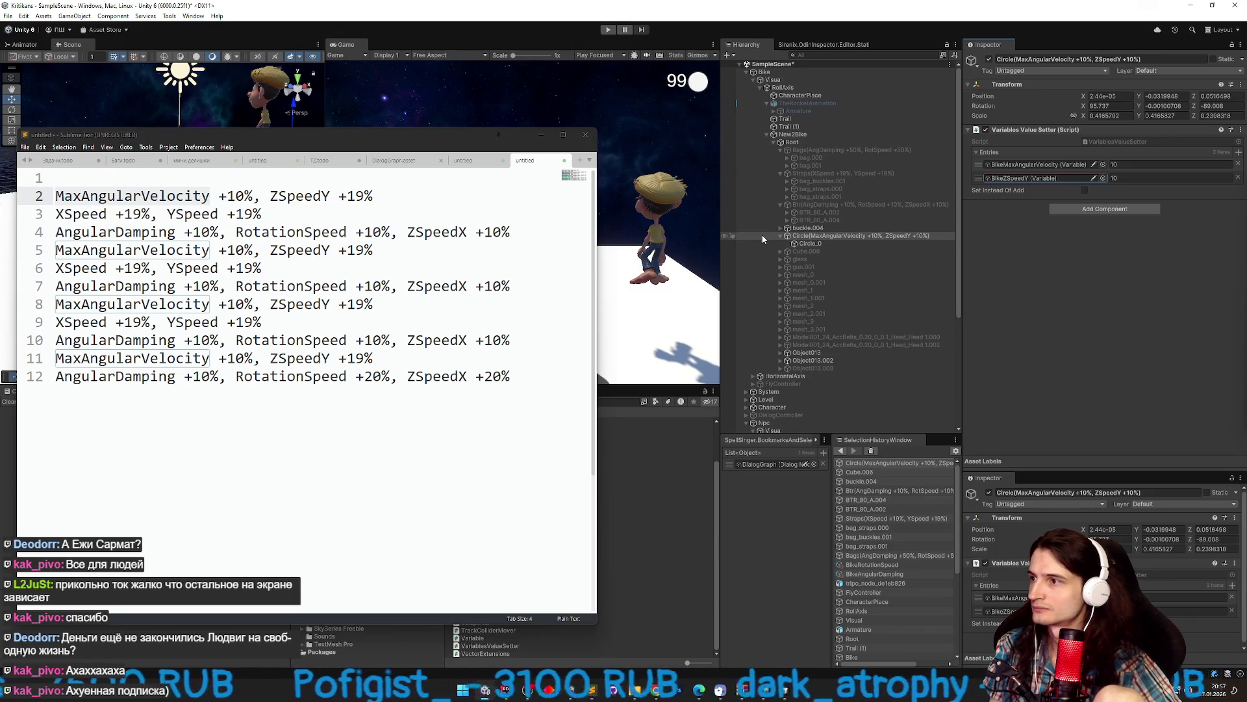
click(1131, 178)
text(19)
key(Return)
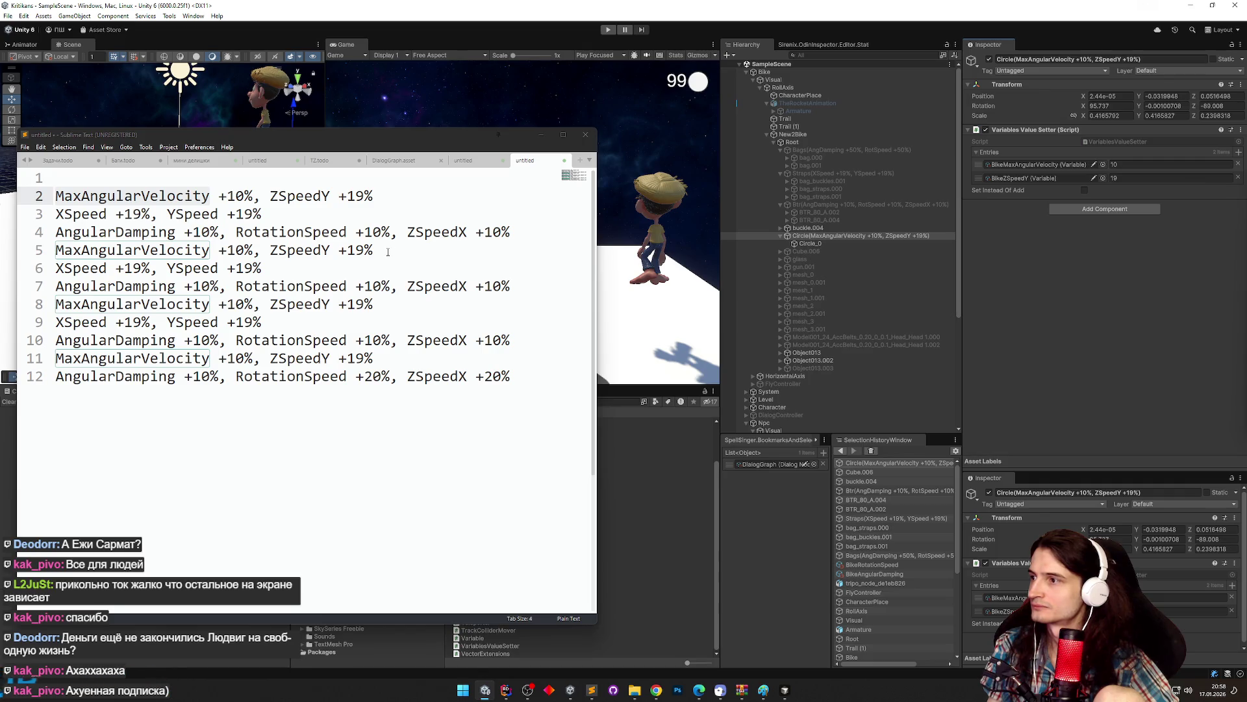
Remove the used MaxAngularVelocity line from the Sublime upgrade list.
click(388, 252)
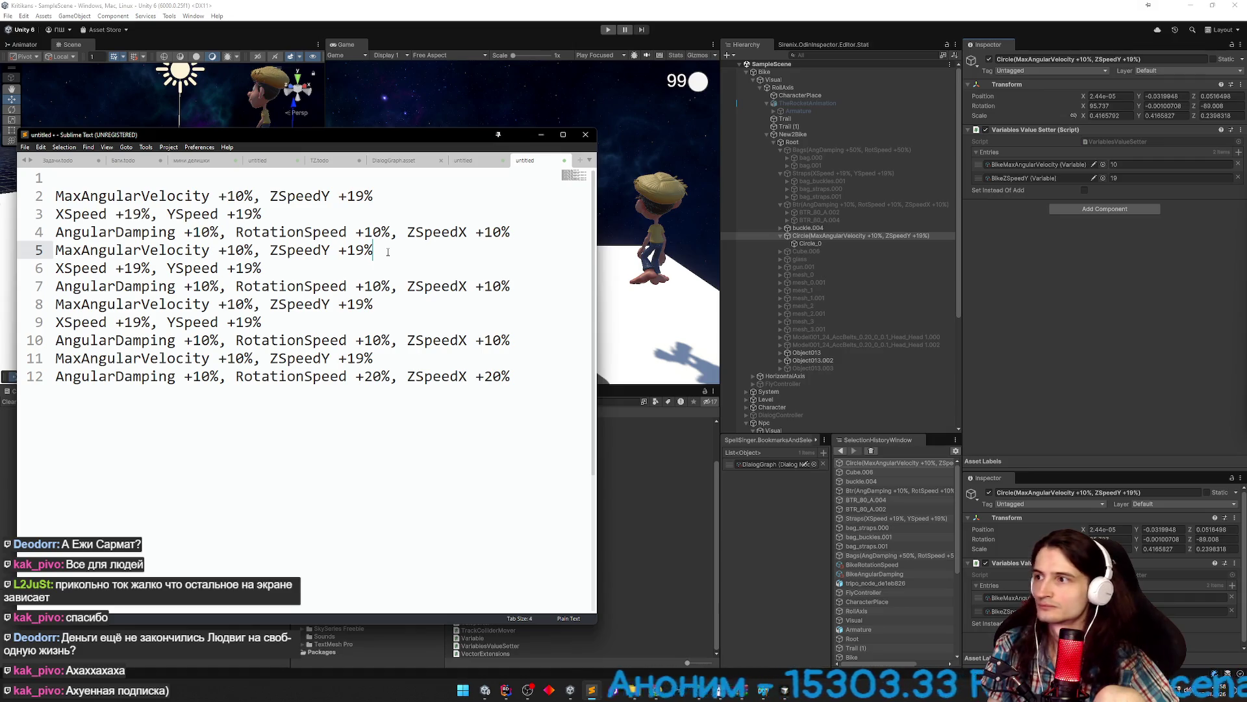
click(402, 204)
key(shift+Up)
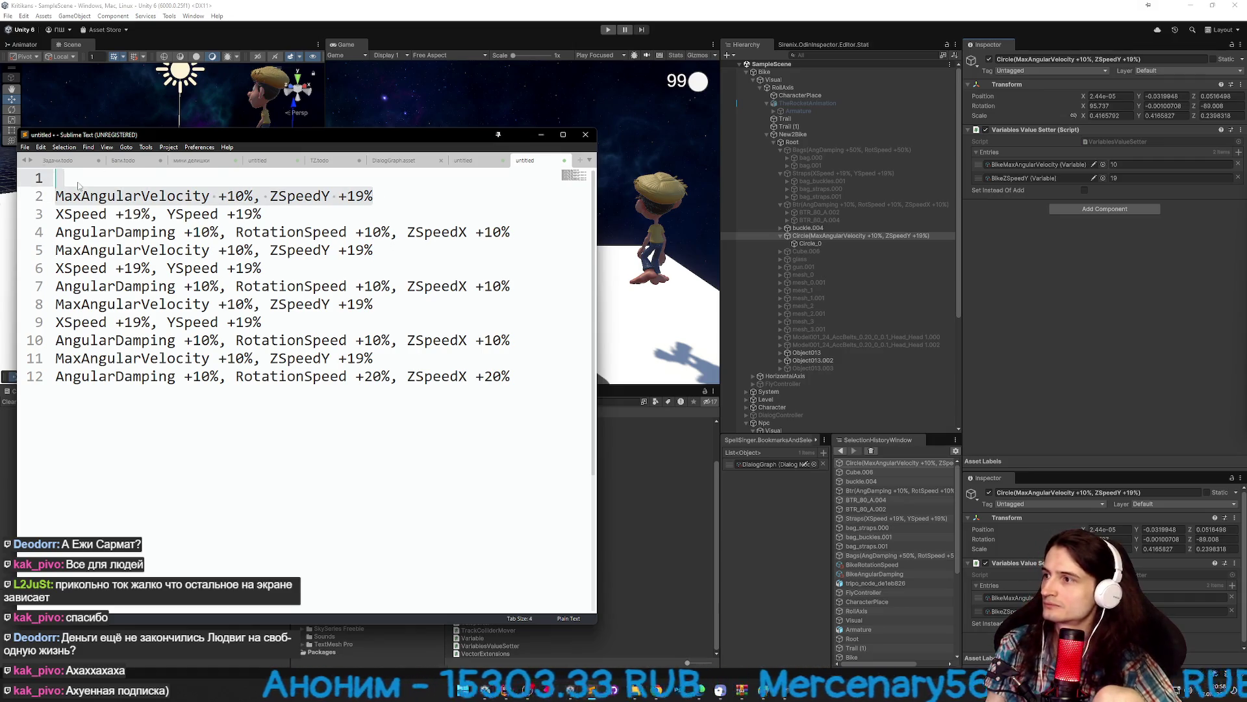
key(BackSpace)
key(Delete)
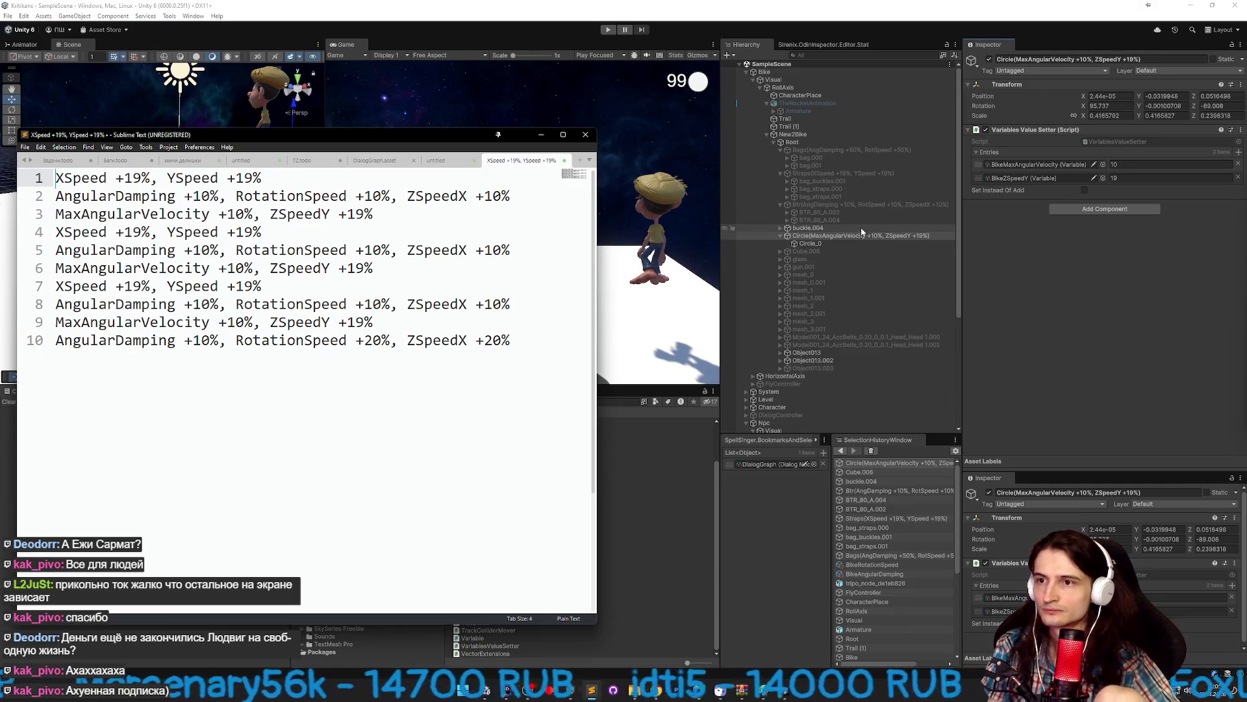
Deactivate the finished Circle part, then toggle Cube.006 off and on to identify it.
click(989, 60)
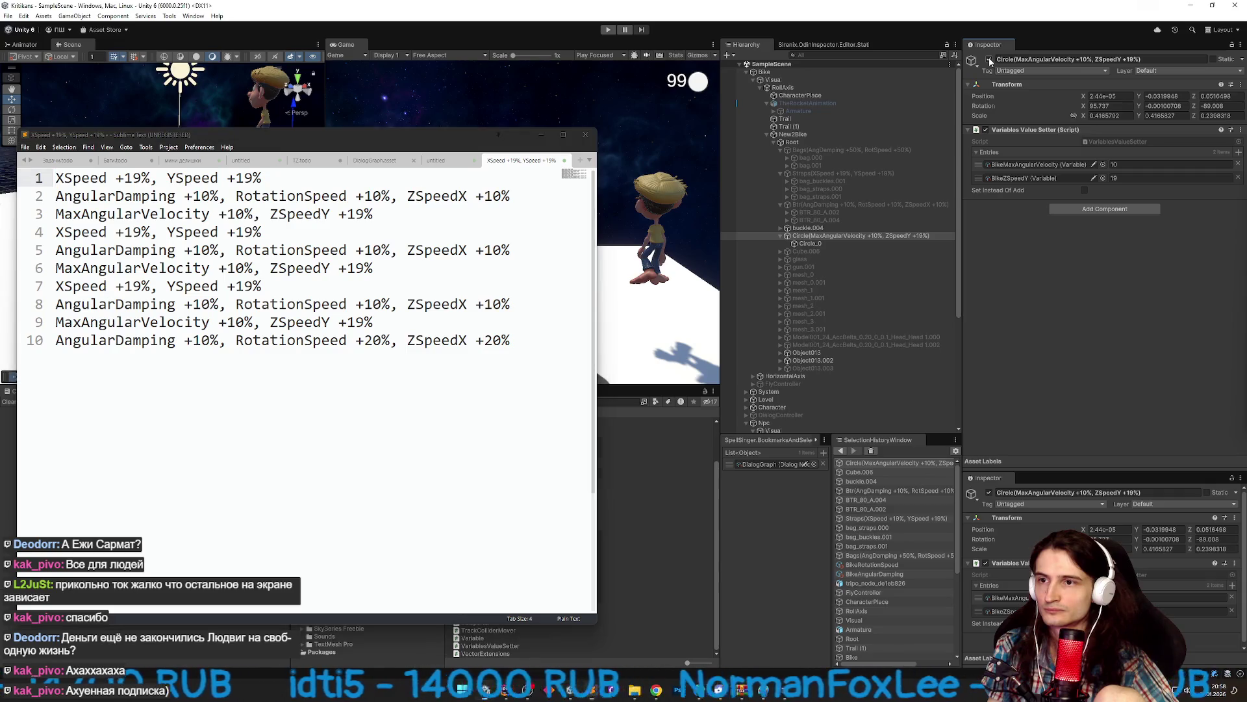
click(819, 251)
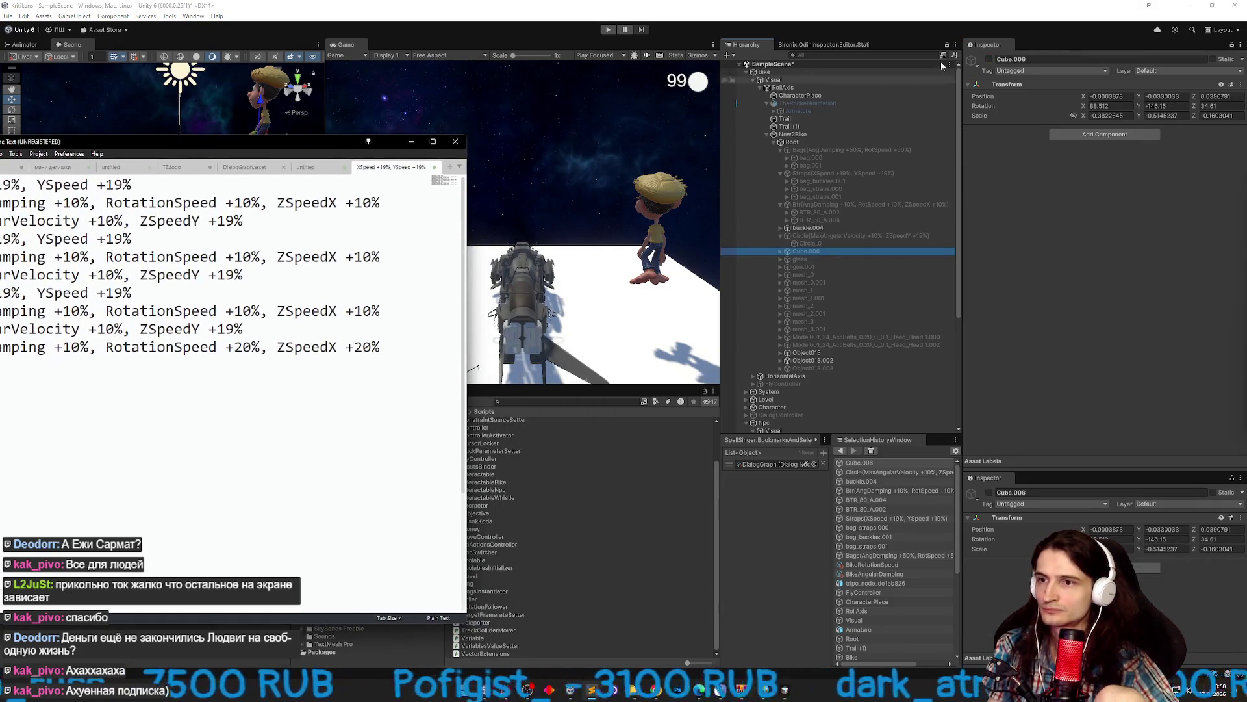
click(989, 59)
click(989, 59)
drag(275, 156, 430, 133)
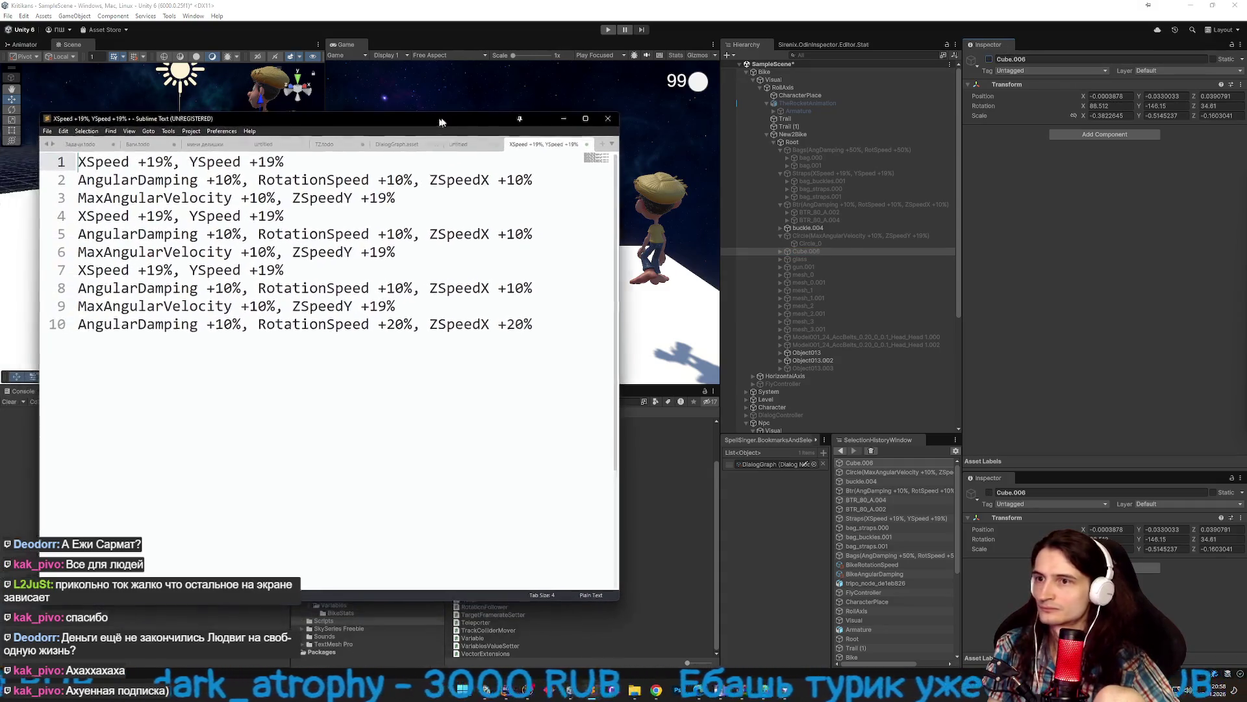
click(988, 60)
Paste the copied Variables Value Setter onto Cube.006 with BikeXSpeed and BikeYSpeed at 19.
right_click(1036, 85)
mouse_move(1105, 165)
click(1167, 225)
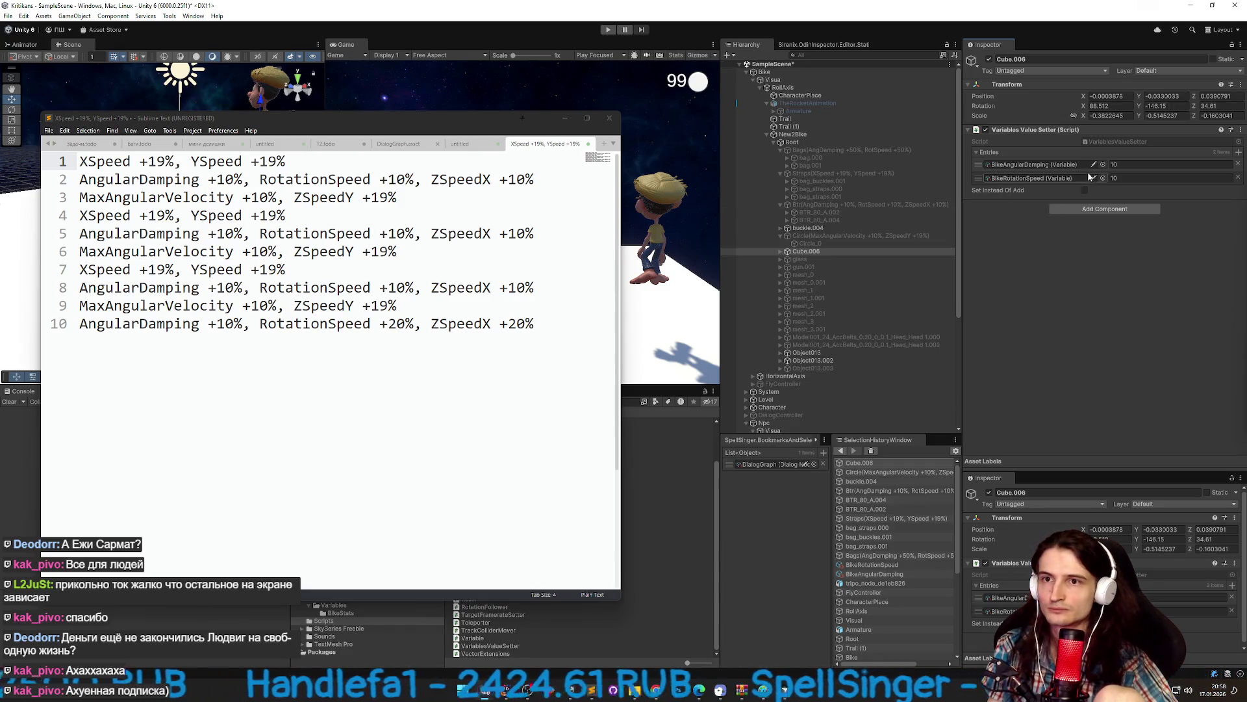
click(1102, 164)
text(xspee)
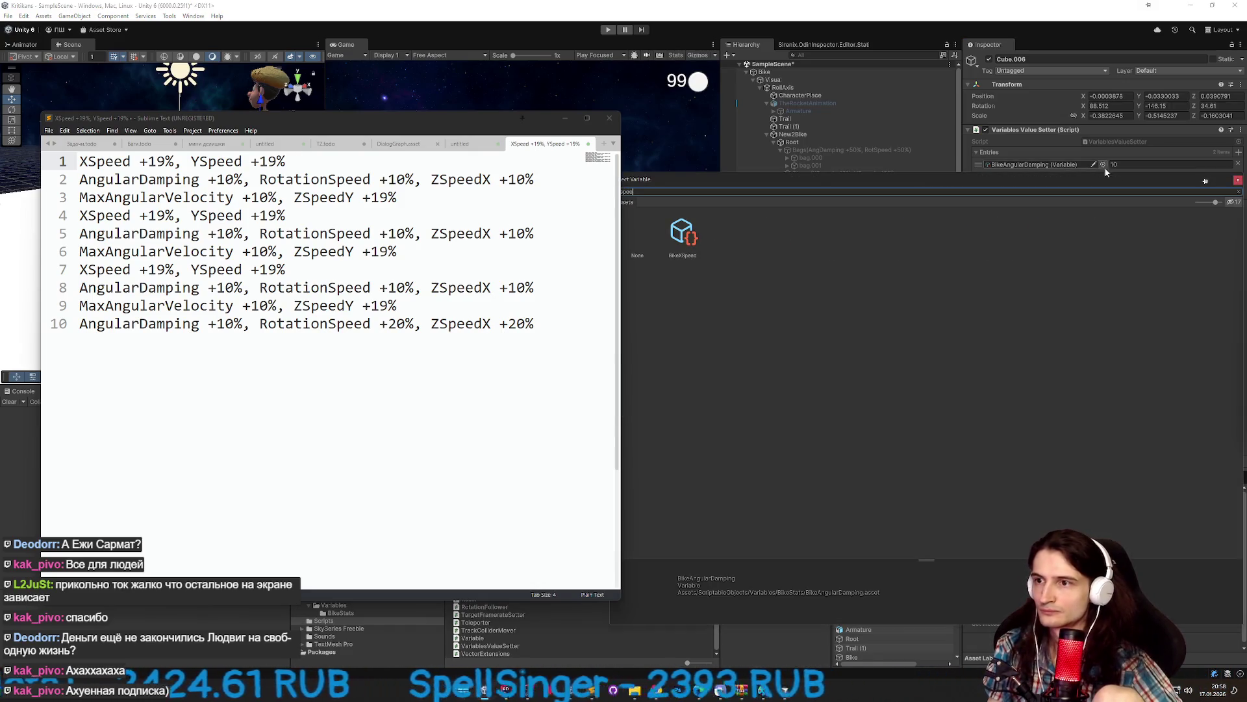
click(687, 239)
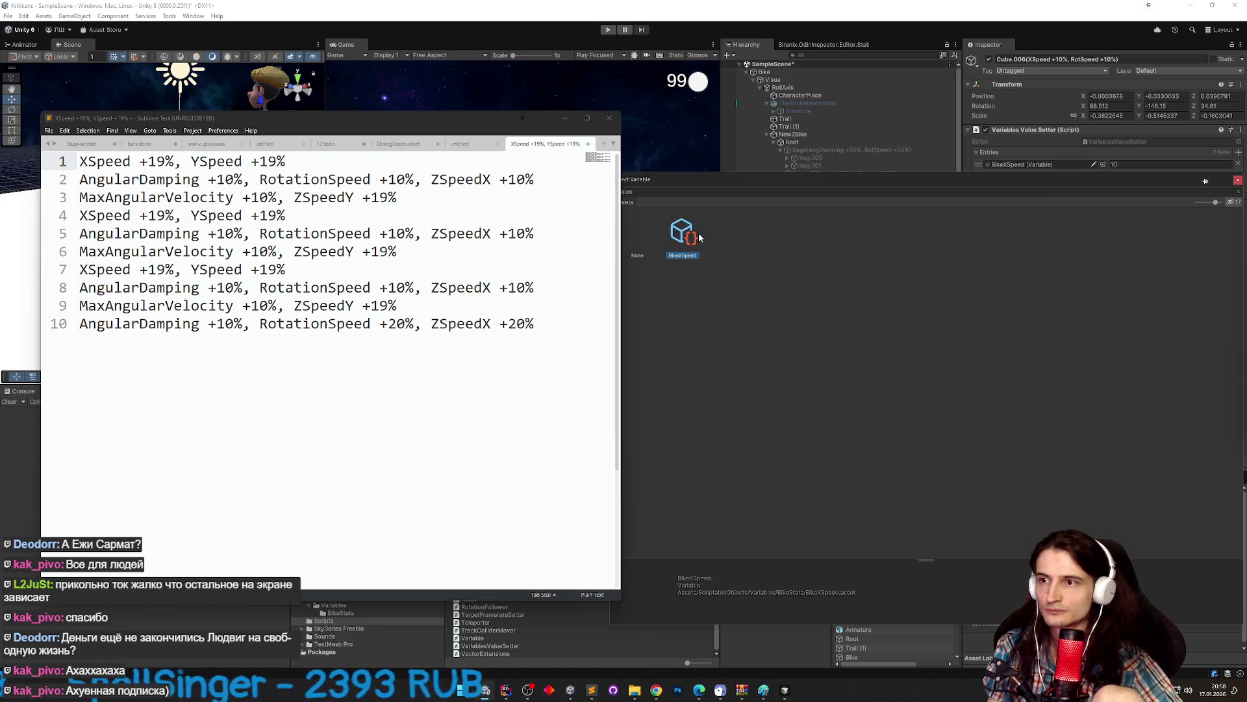
double_click(698, 233)
click(1103, 164)
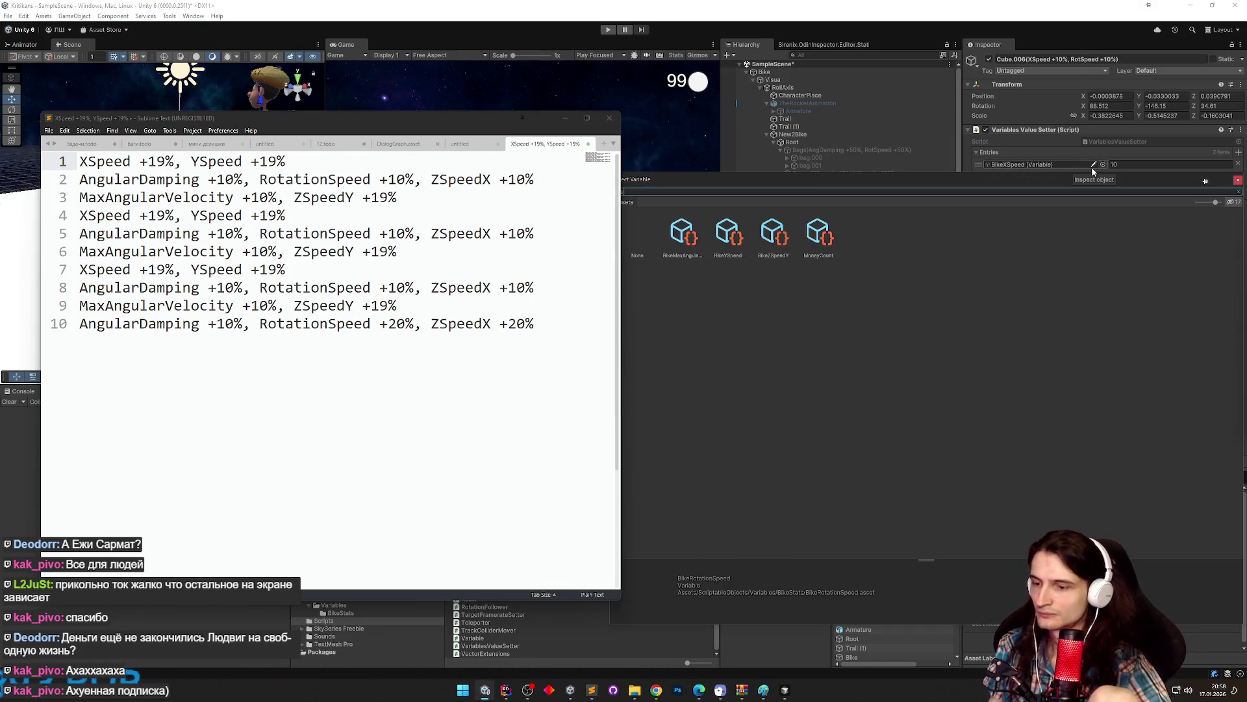
double_click(686, 233)
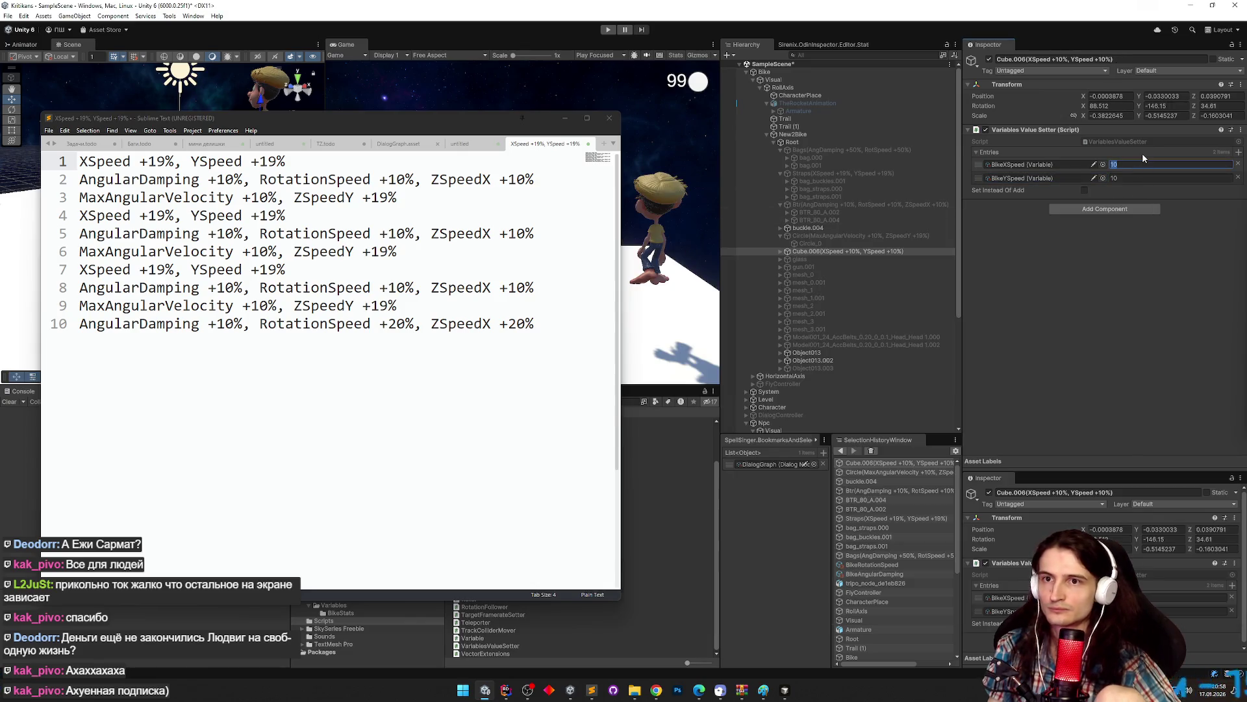
text(19)
click(1168, 174)
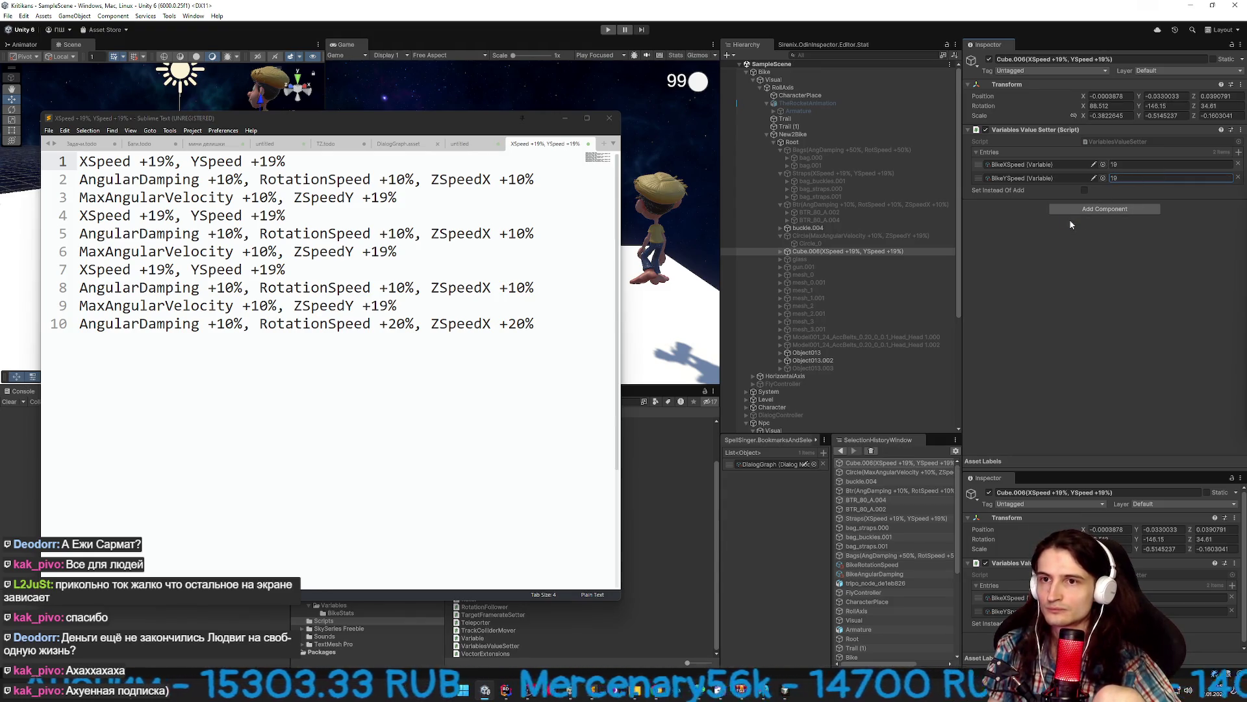
Deactivate Cube.006 and delete the finished XSpeed/YSpeed line from the stat notes.
click(989, 59)
click(278, 162)
key(shift+Home)
key(BackSpace)
key(Delete)
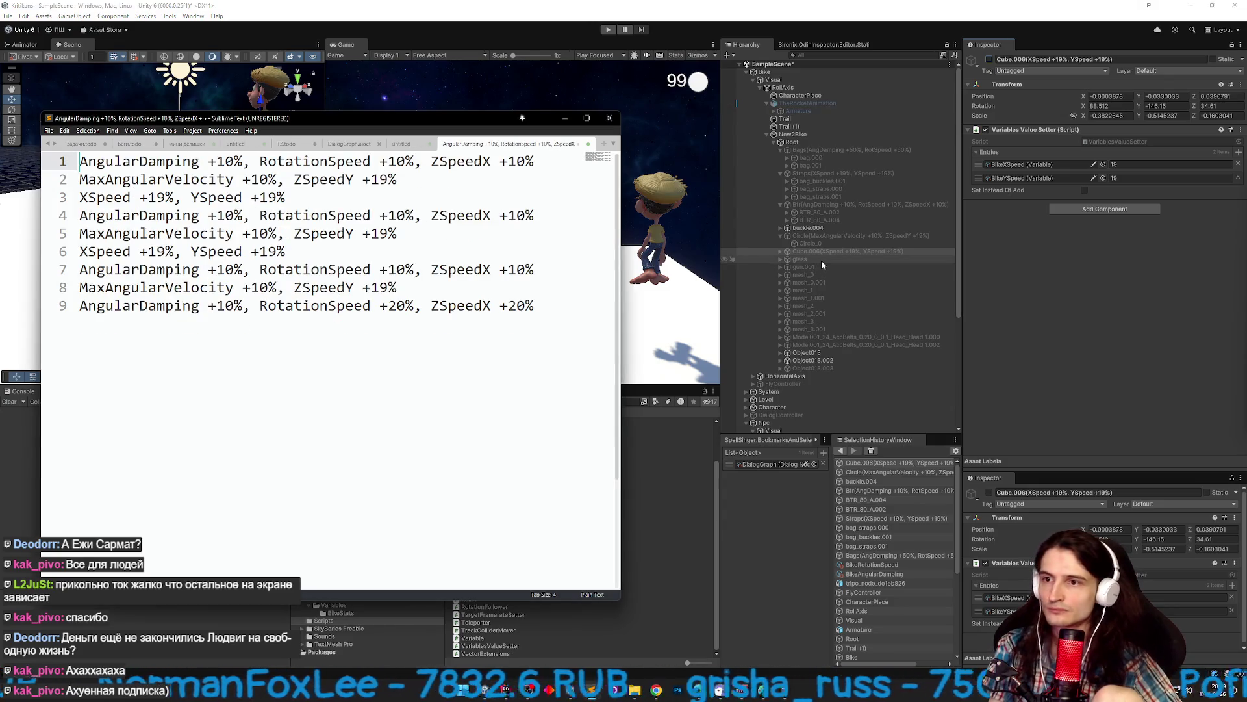
Identify the glass and gun.001 parts by toggling them, then reselect glass.
click(821, 260)
drag(484, 119, 321, 115)
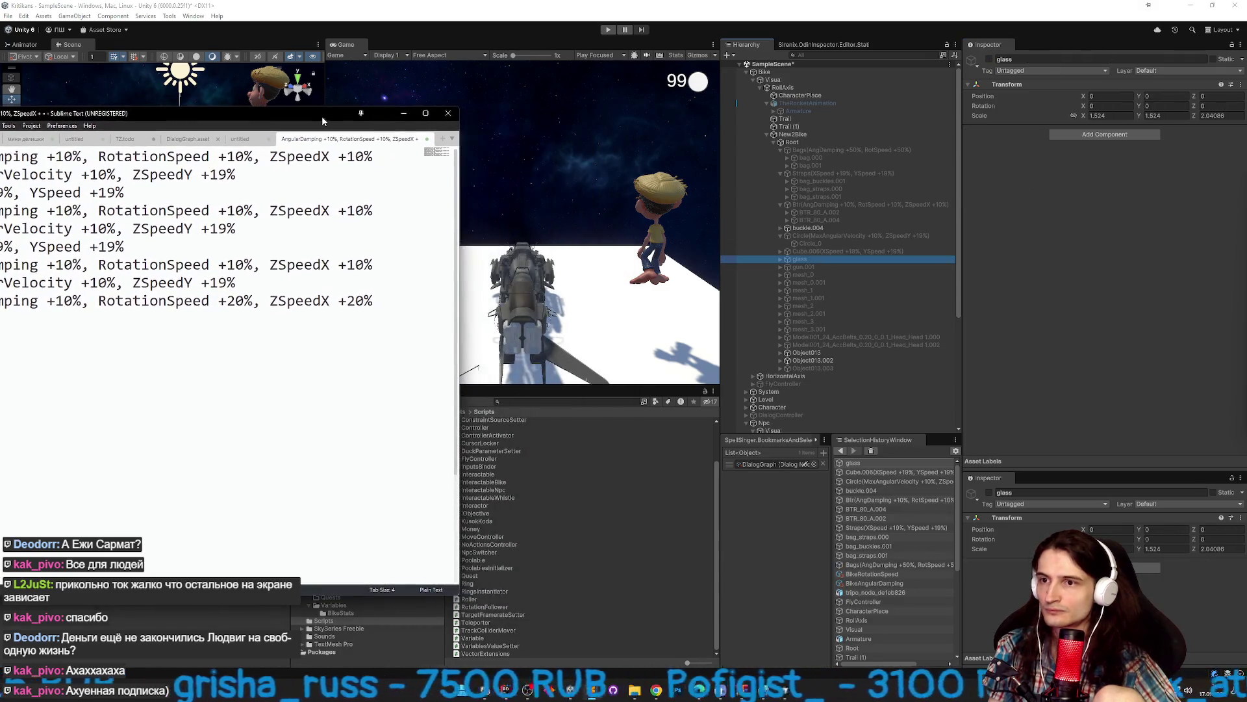
click(989, 60)
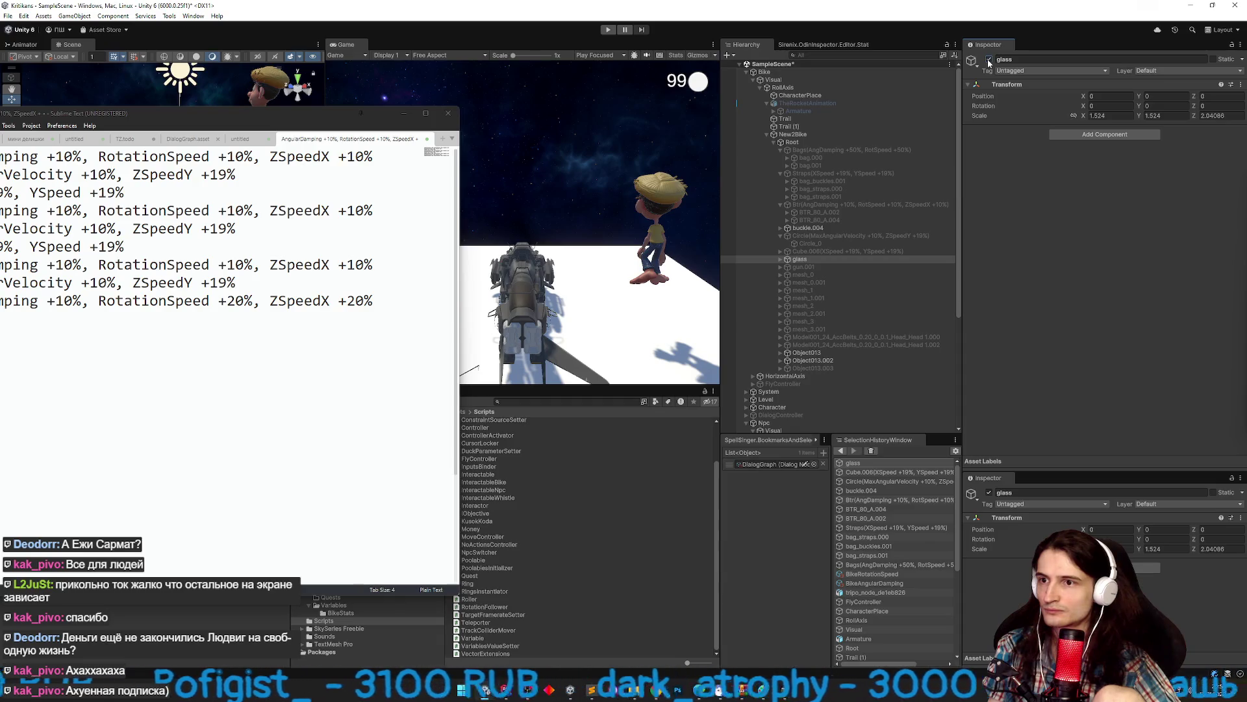
click(825, 267)
click(989, 59)
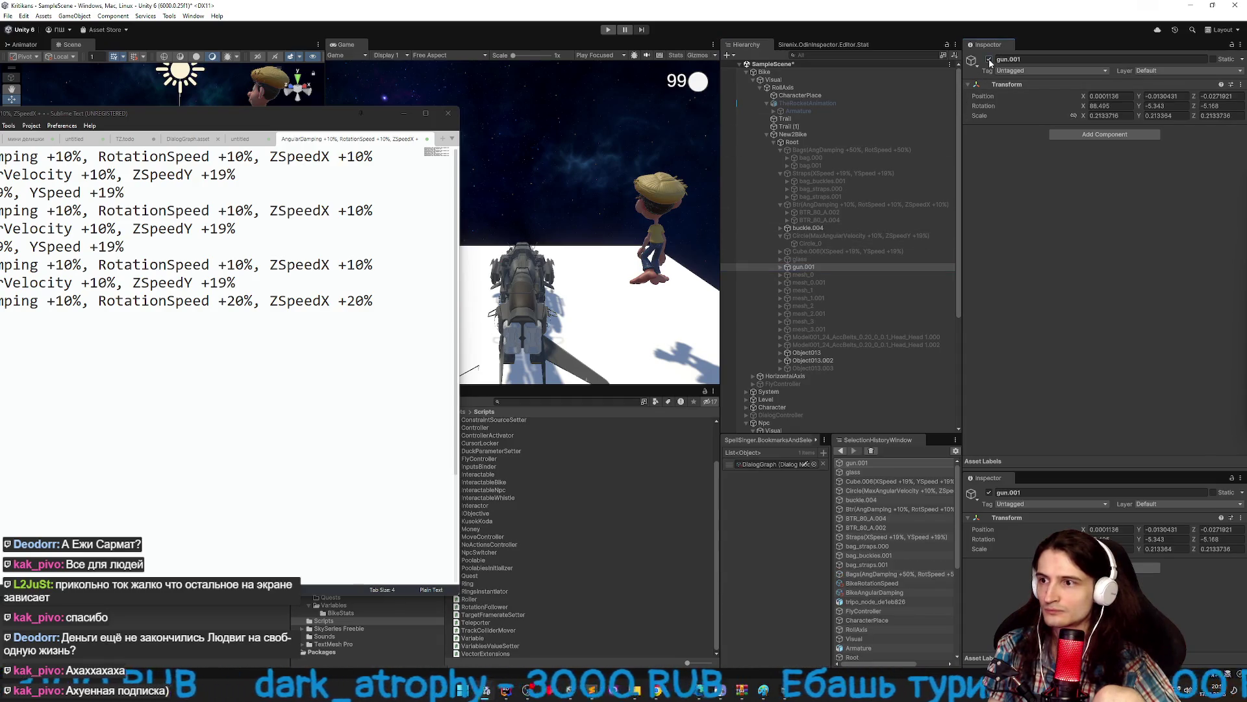
click(828, 266)
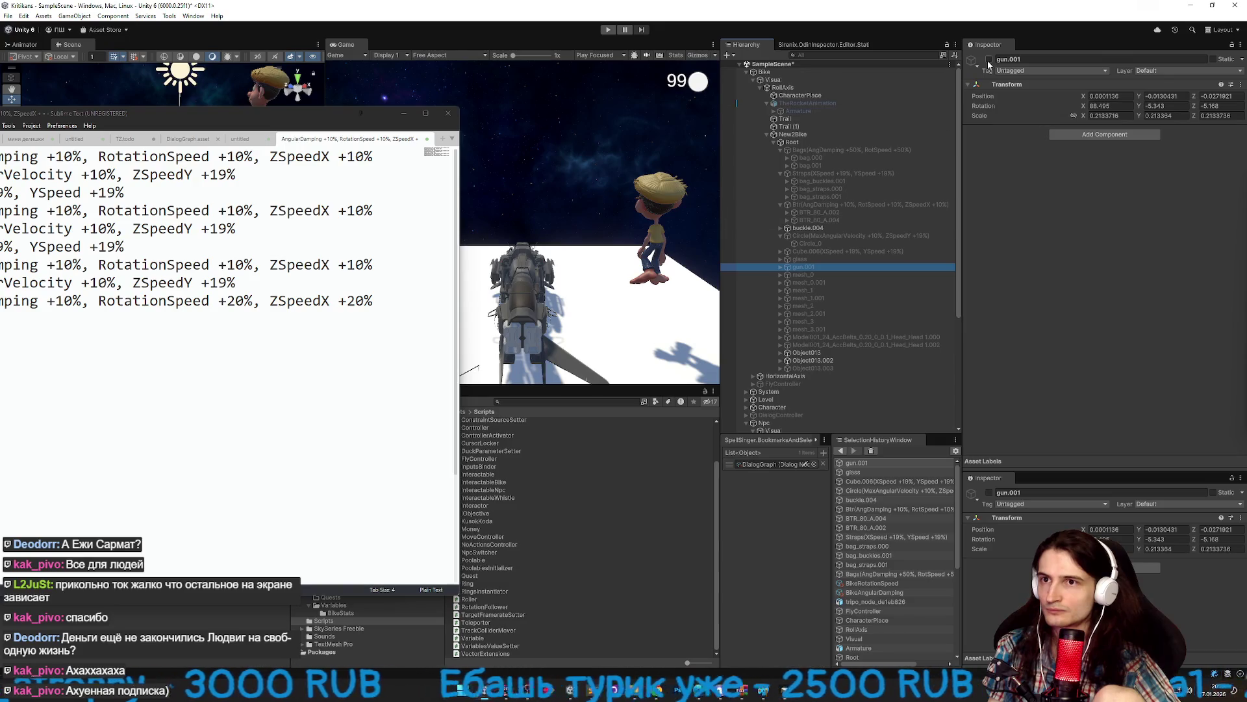
click(836, 258)
click(990, 59)
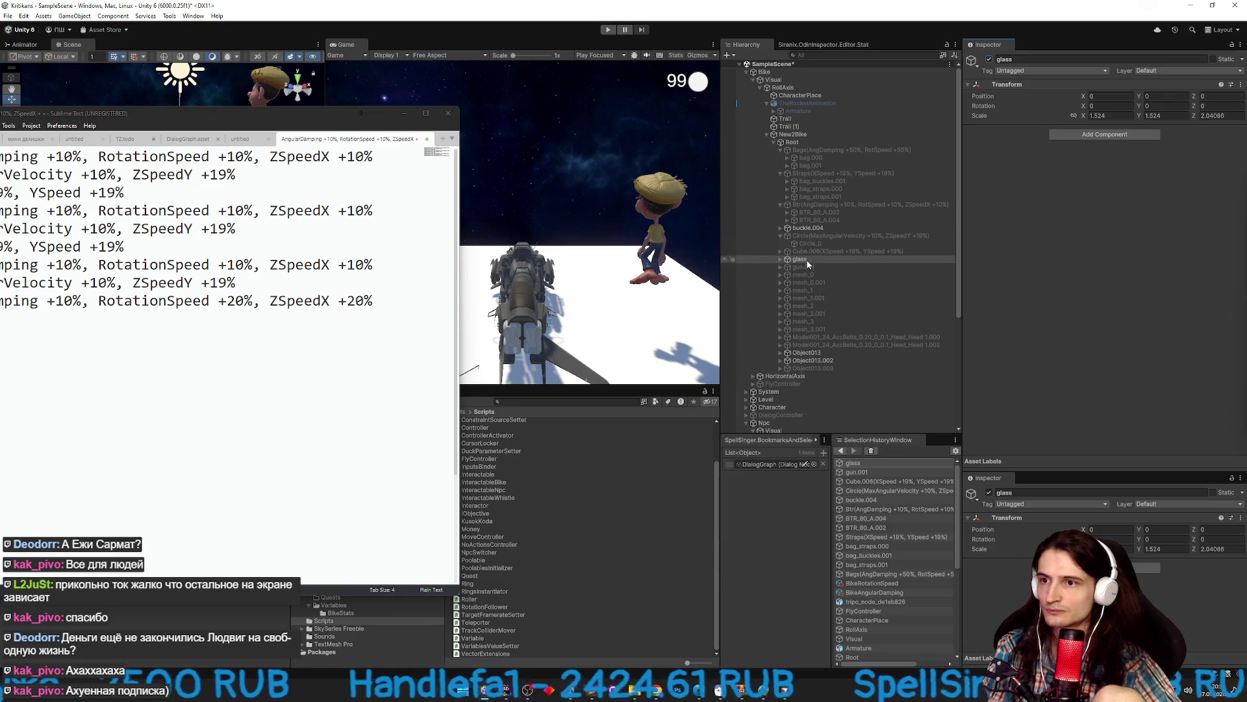
click(762, 257)
drag(282, 117, 511, 337)
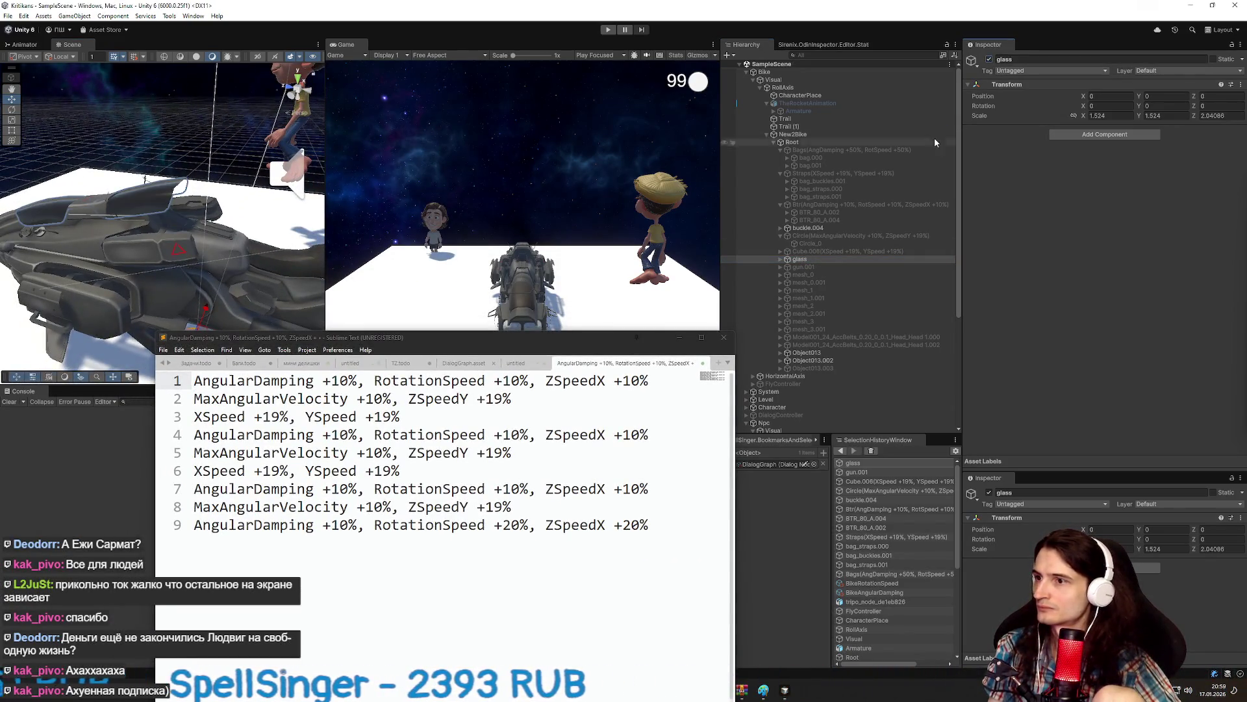
drag(553, 342, 566, 206)
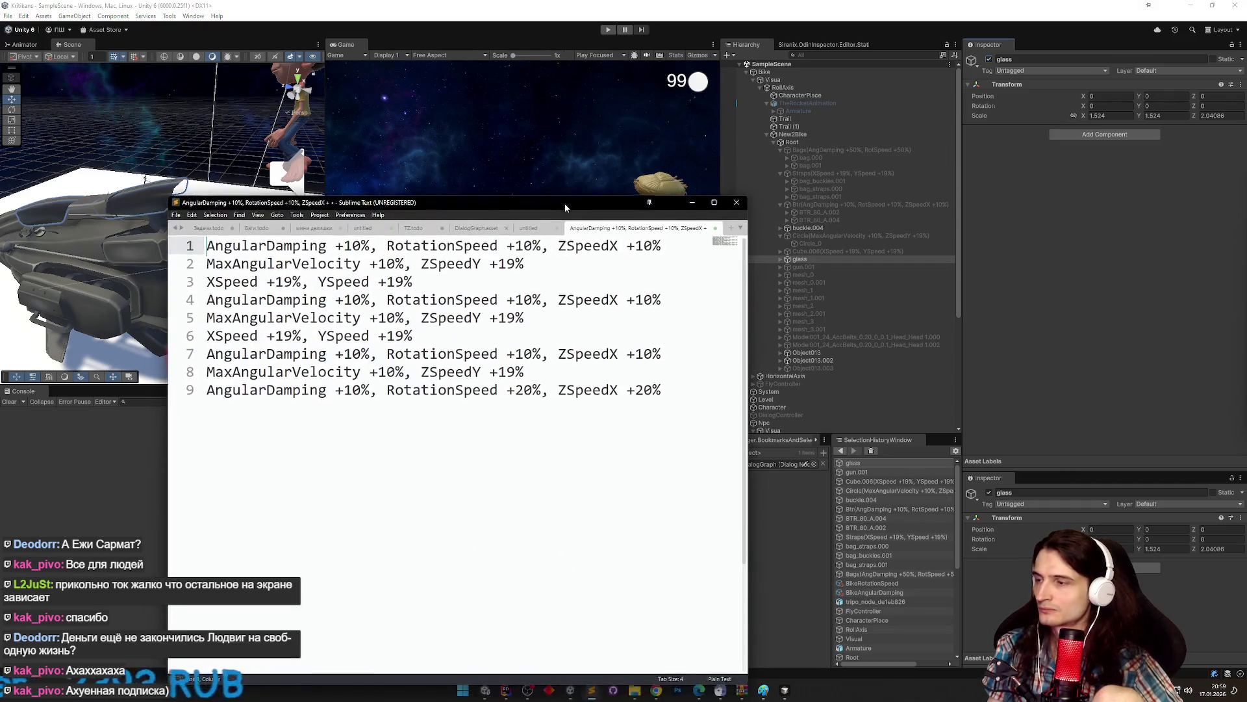
Paste the copied Variables Value Setter onto glass, removing a blank setter first.
click(1098, 134)
text(var)
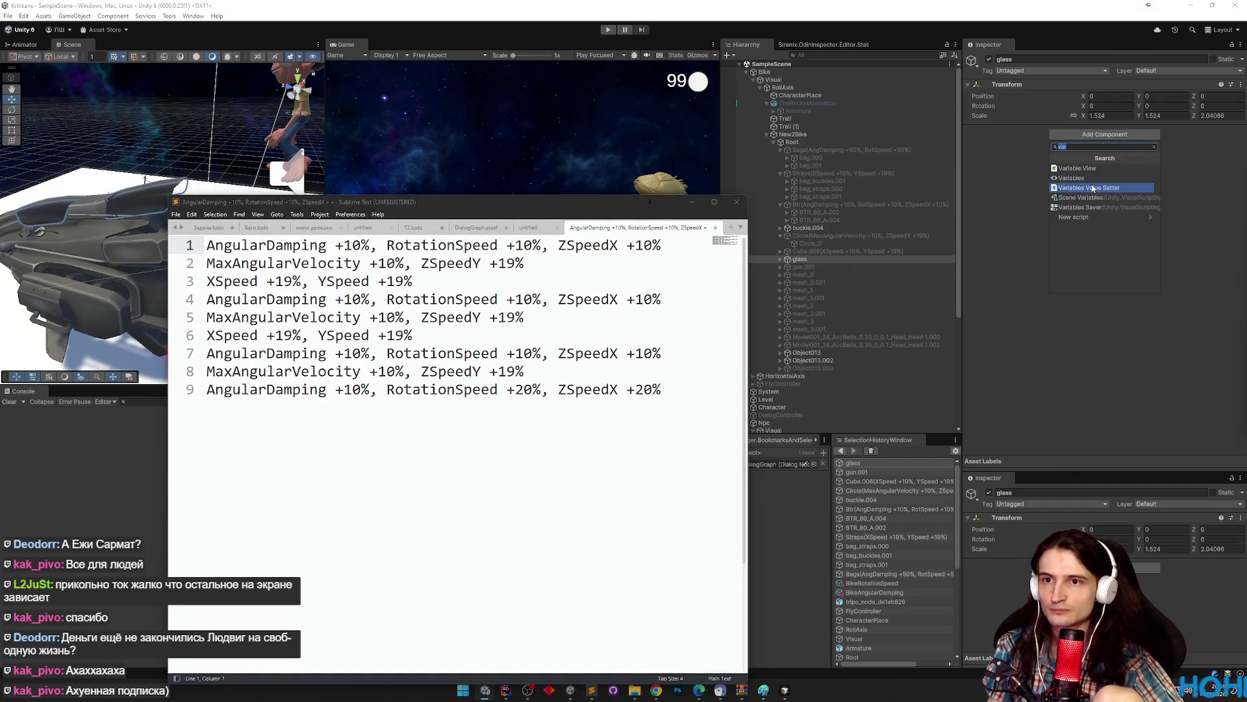
click(1092, 188)
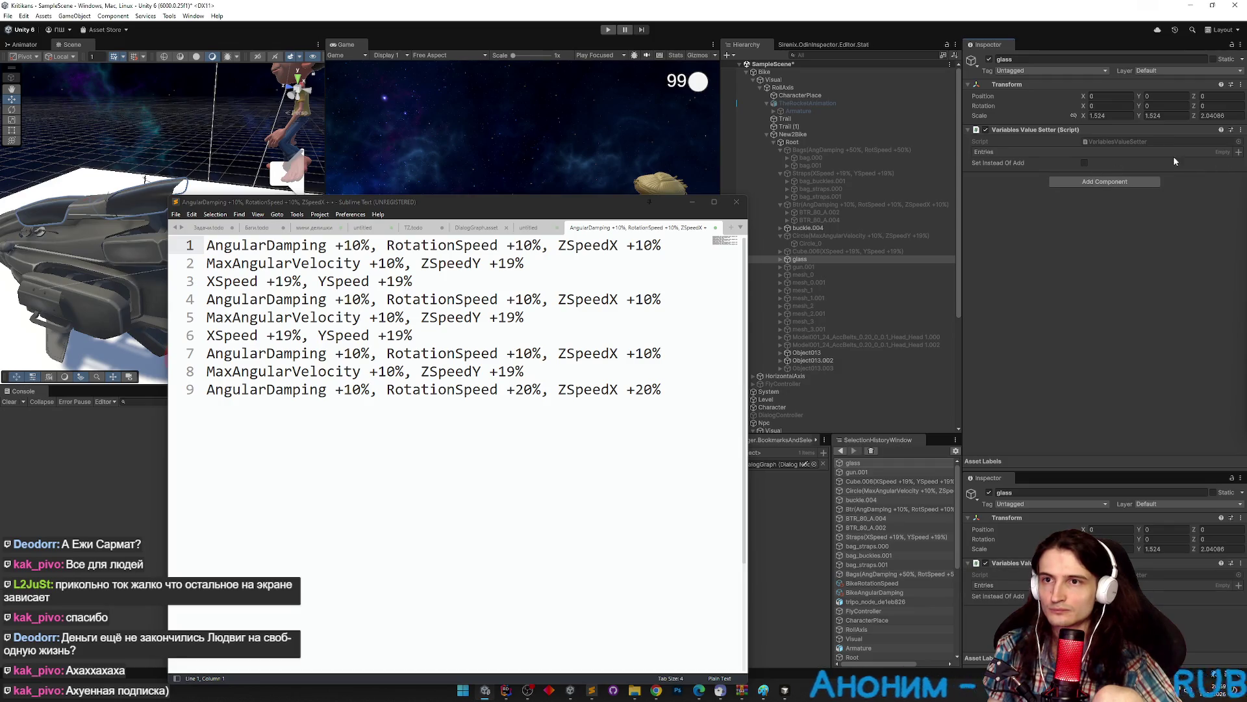
right_click(1058, 133)
click(1059, 148)
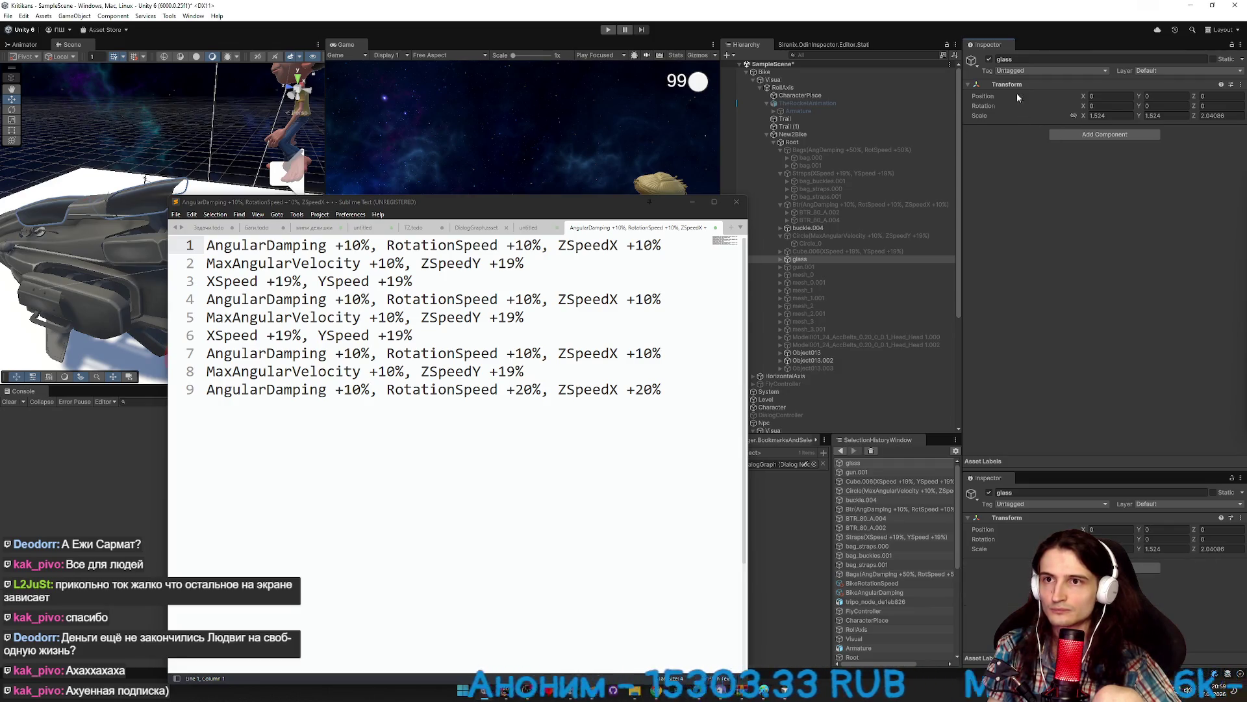
right_click(1021, 85)
mouse_move(1079, 176)
click(1163, 227)
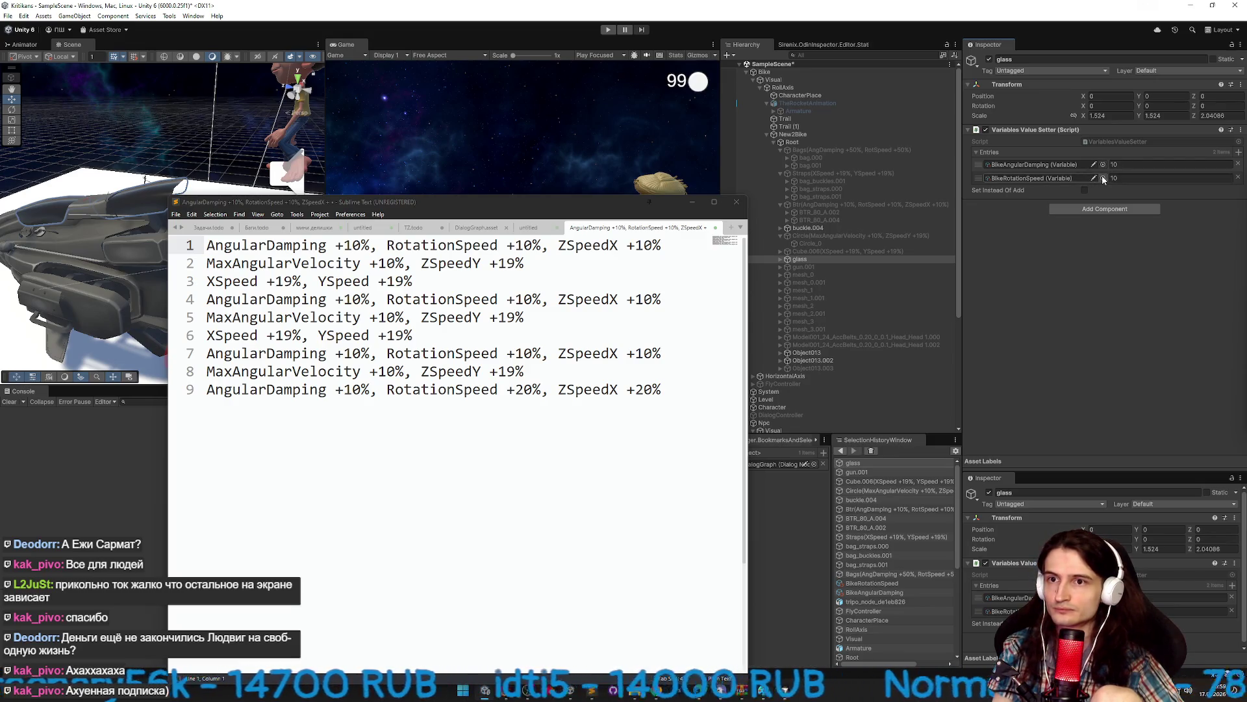
Add a third setter entry on glass: BikeZSpeedY with value 19.
click(1238, 152)
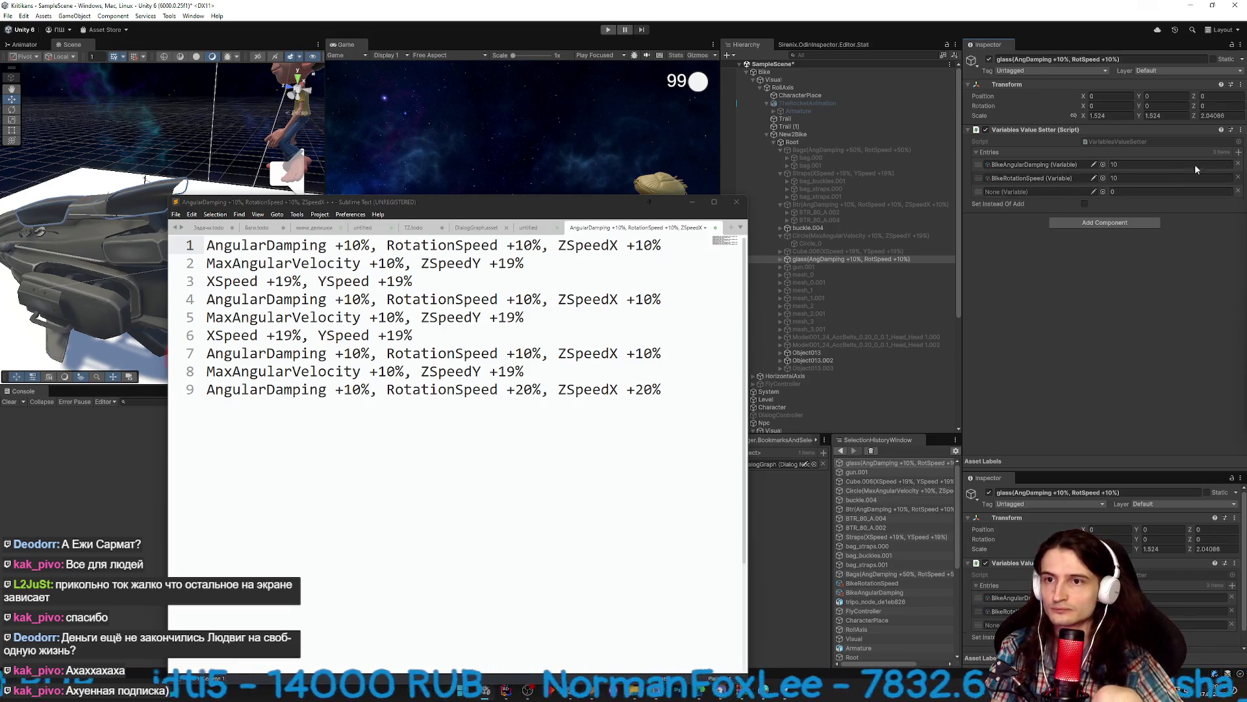
click(1102, 192)
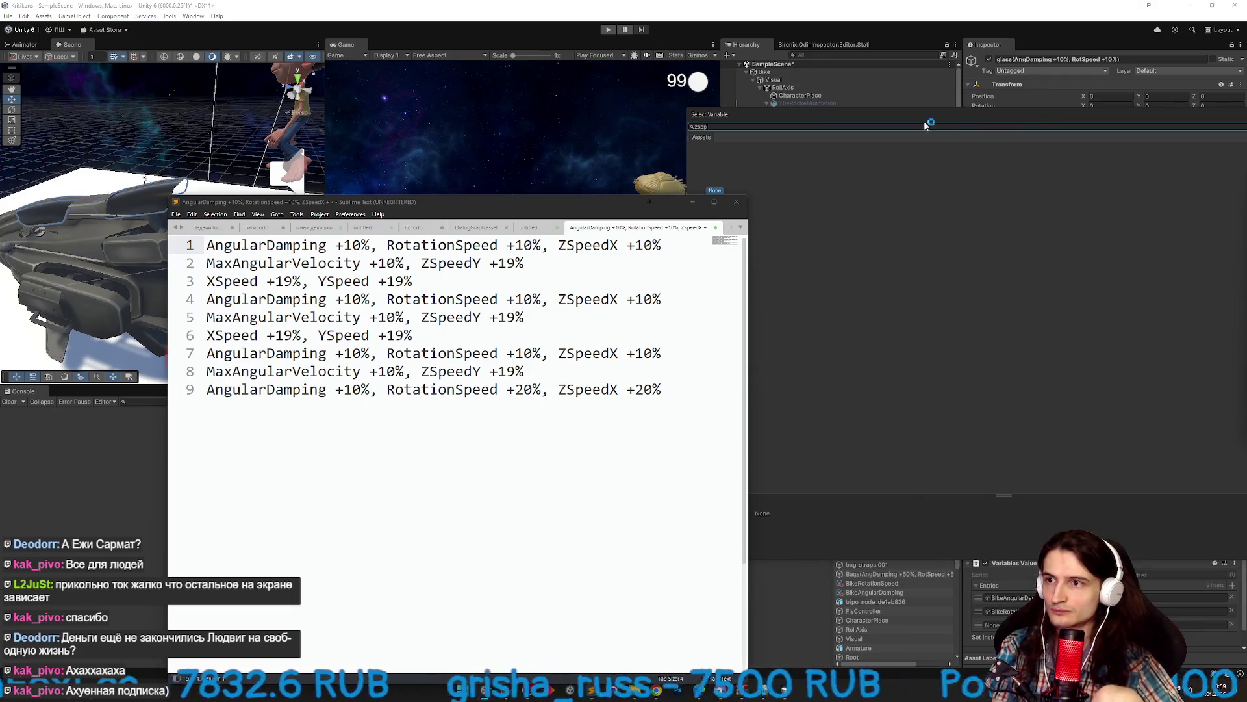
text(zspee)
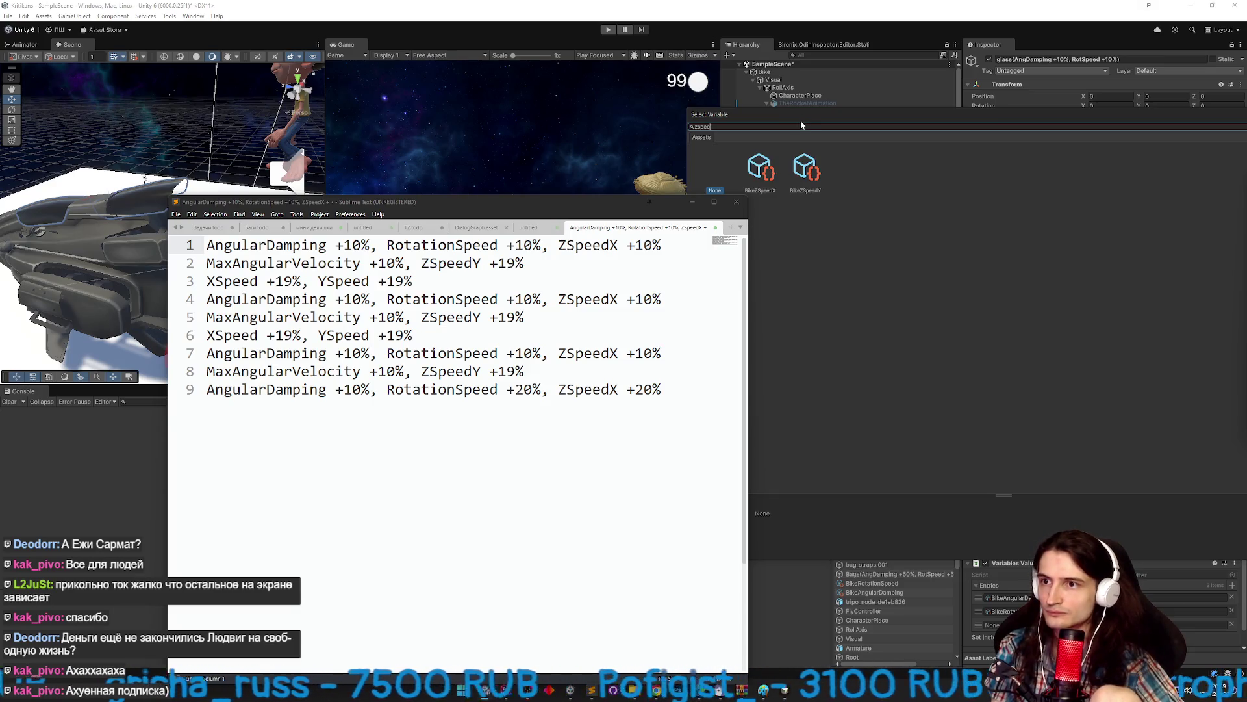
double_click(805, 168)
click(1131, 191)
text(19)
key(Return)
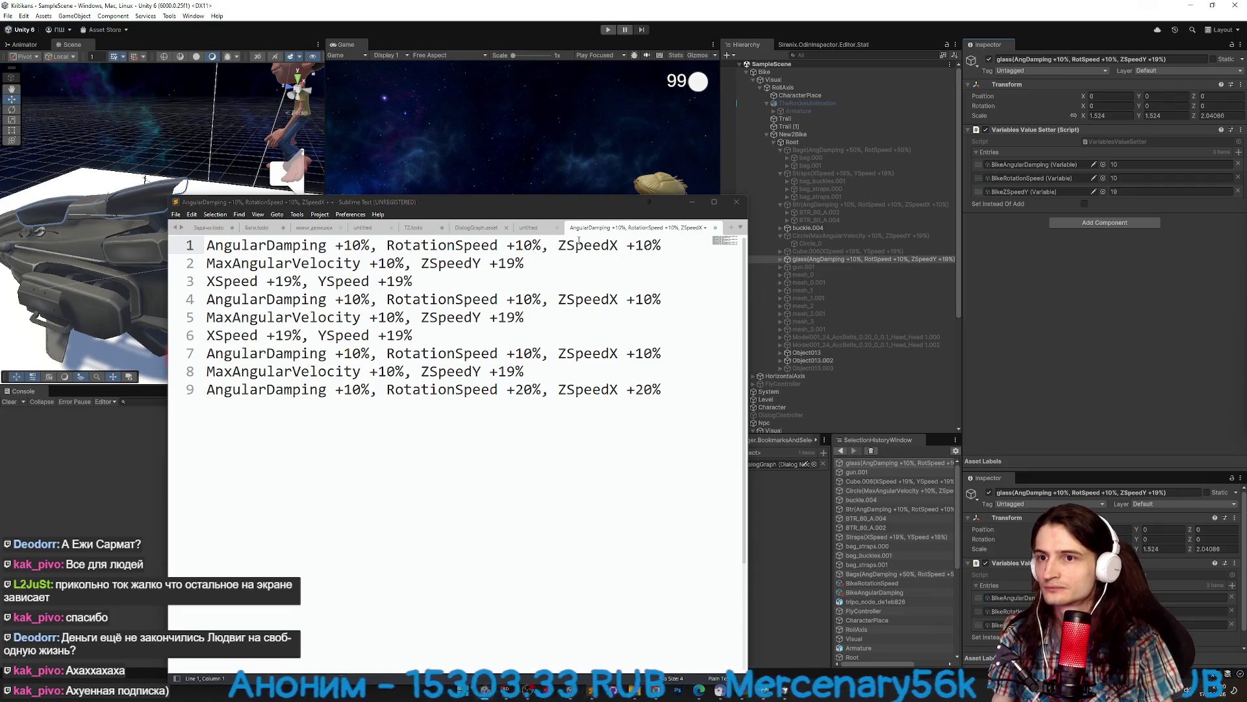
Change the third entry to BikeZSpeedX, matching the RotationSpeed/ZSpeedX notes line.
click(633, 242)
click(206, 244)
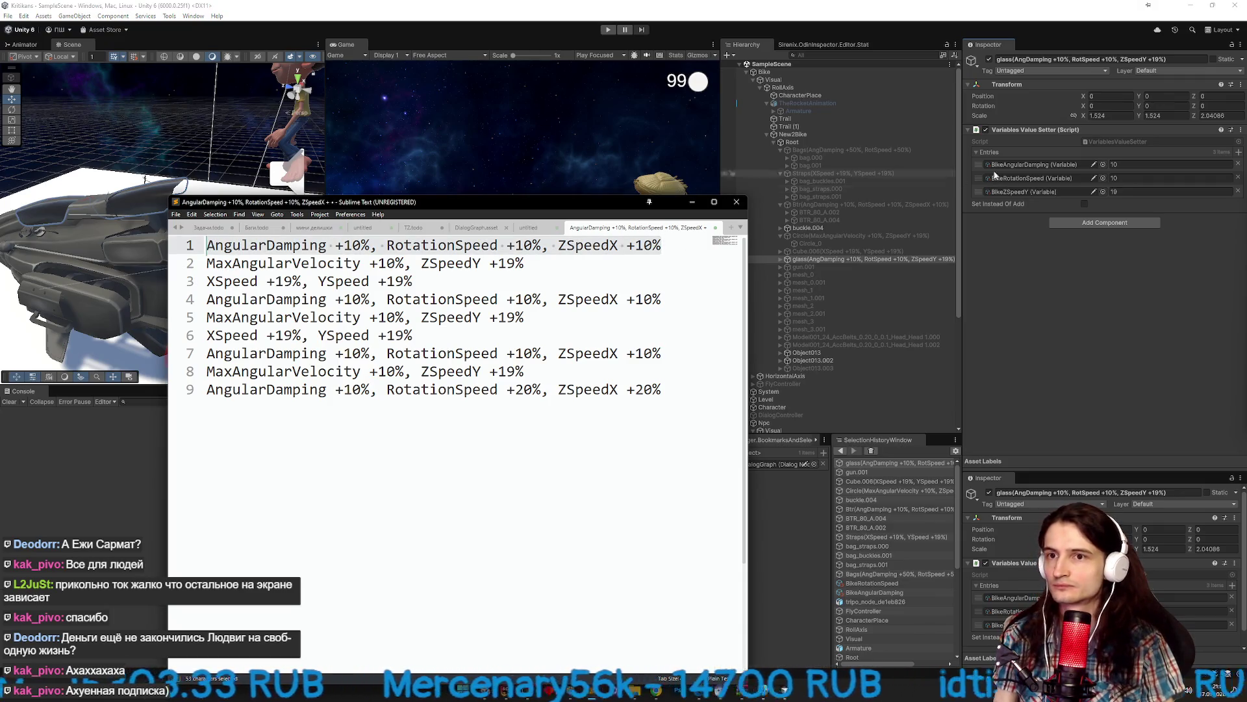
click(1133, 189)
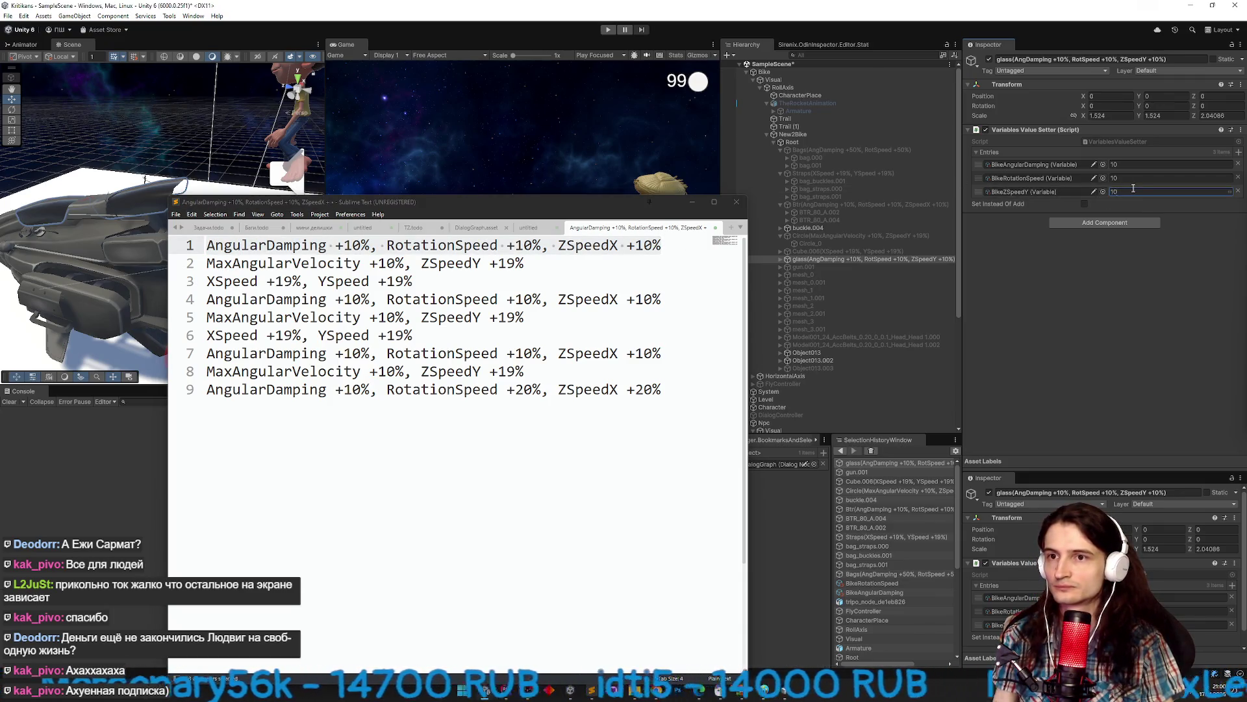
click(635, 239)
drag(662, 245, 387, 245)
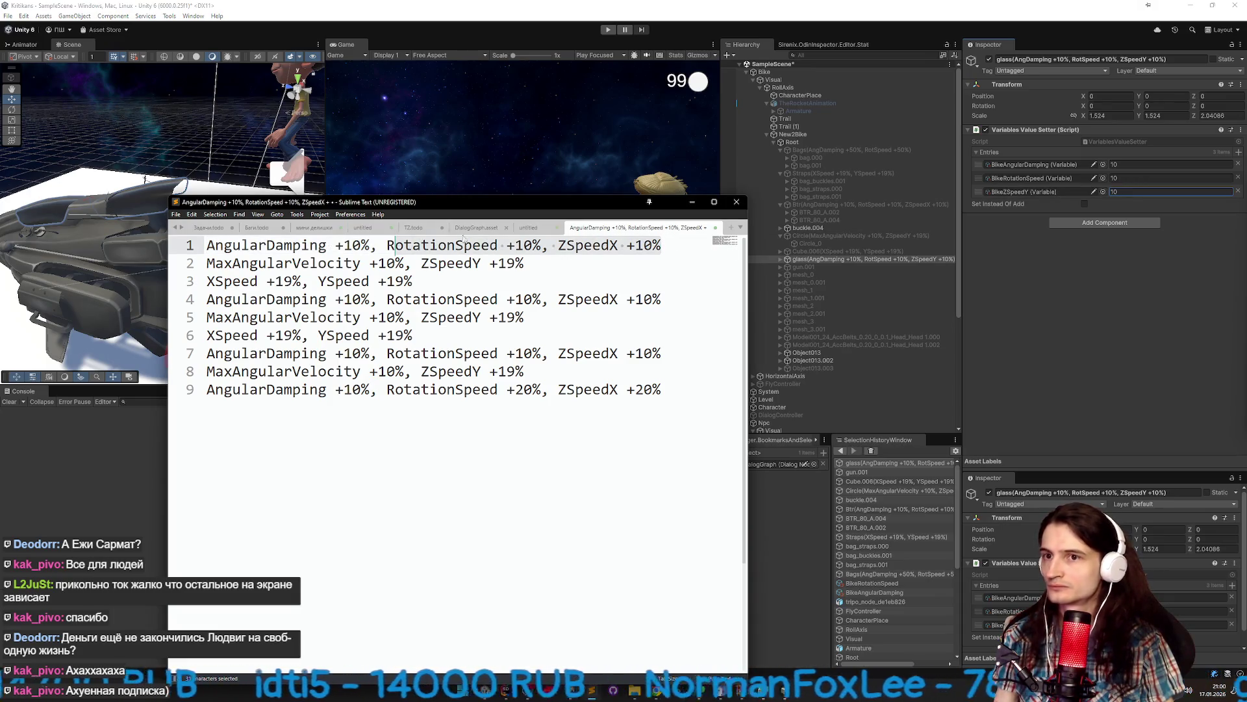
click(1102, 192)
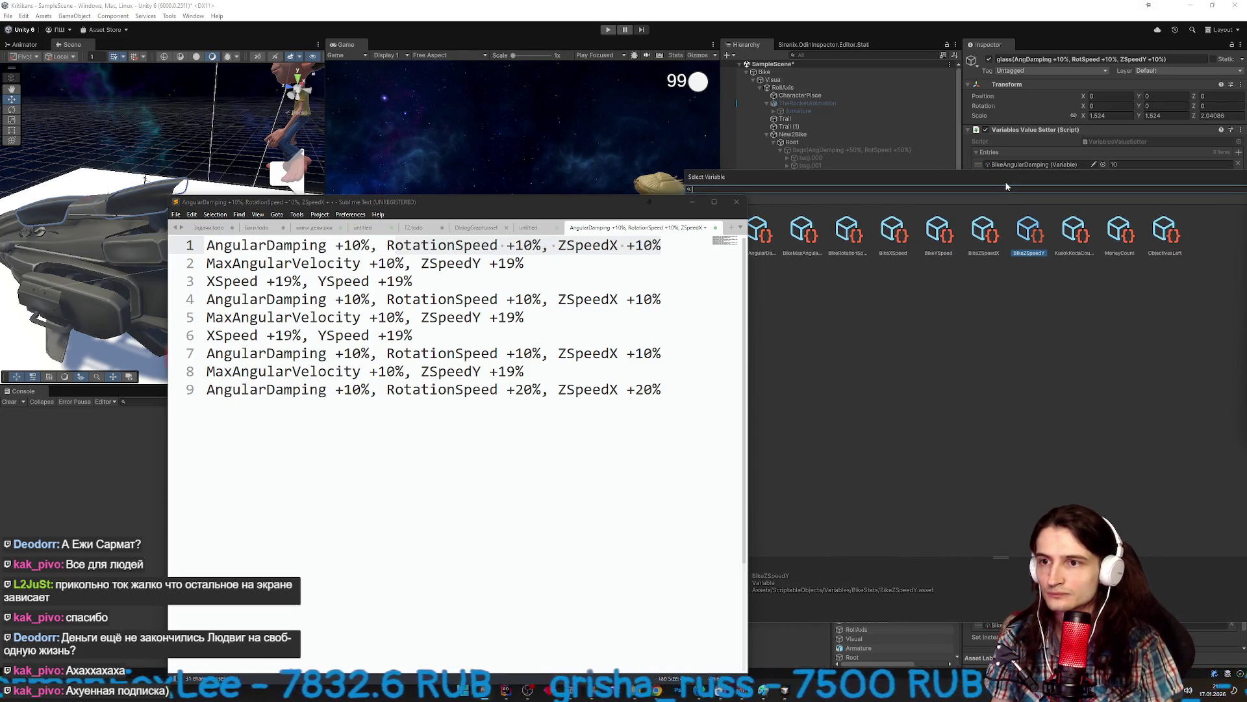
drag(997, 188, 979, 188)
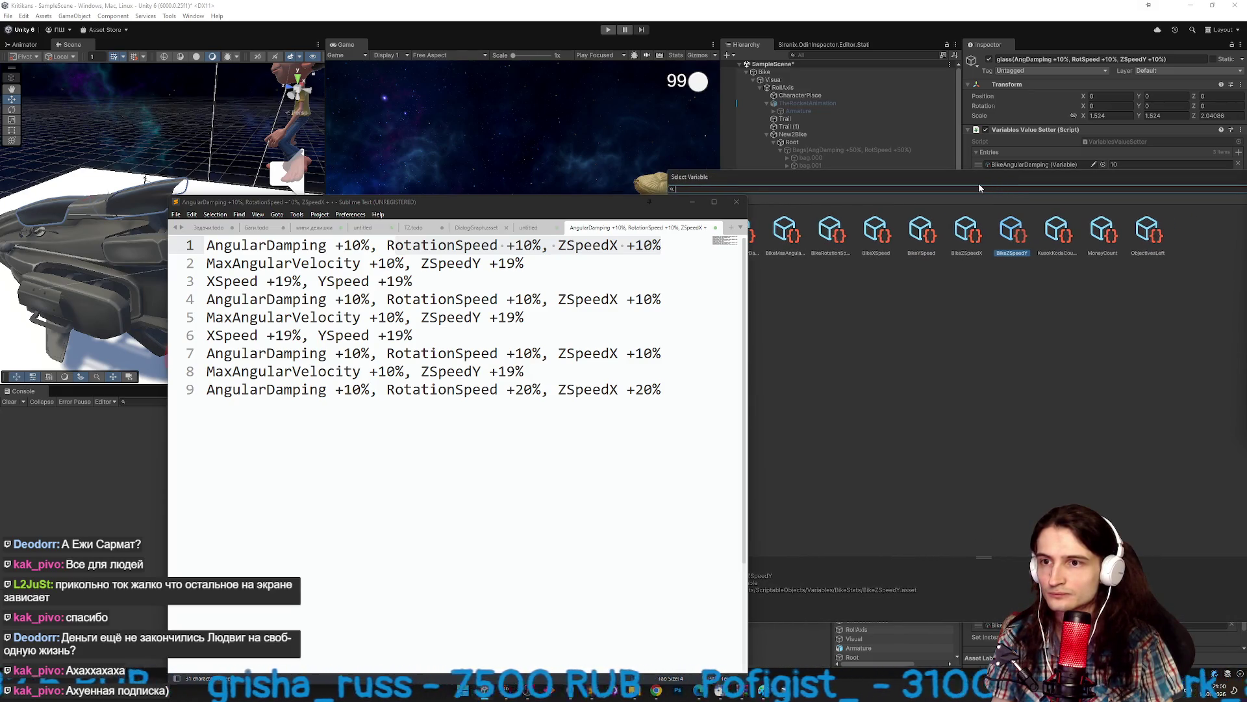
double_click(967, 231)
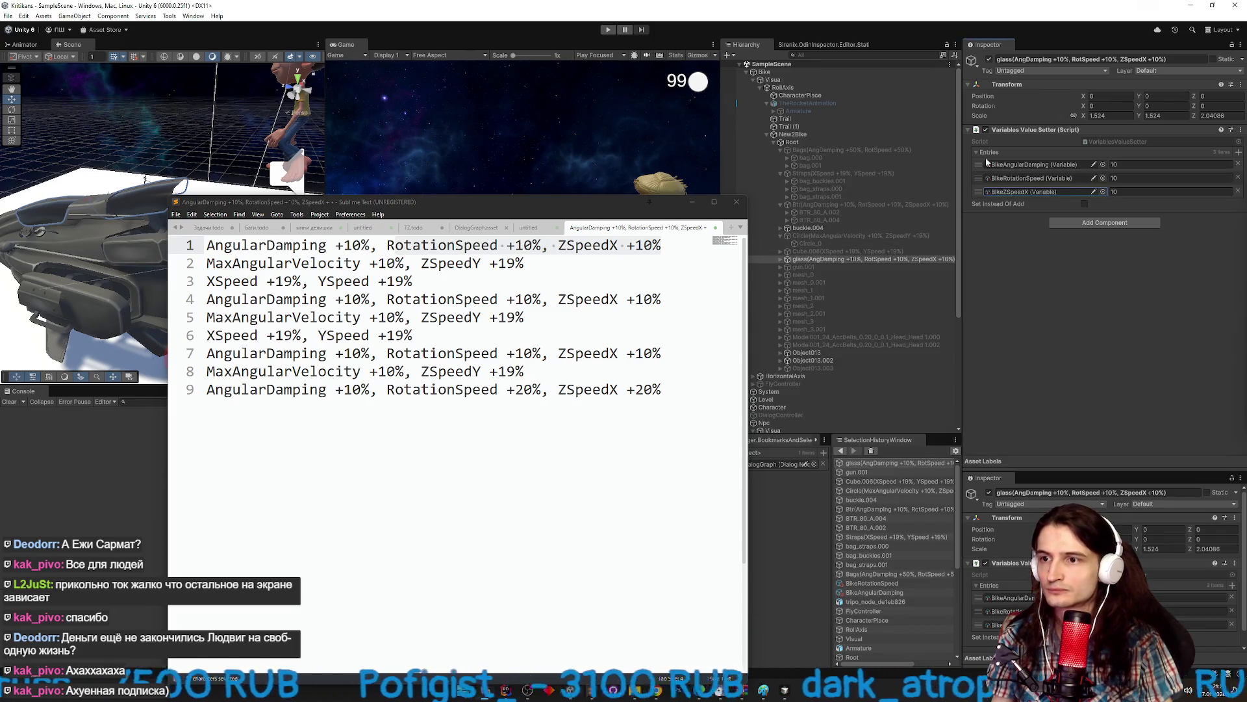
Disable glass and enable gun.001.
click(989, 59)
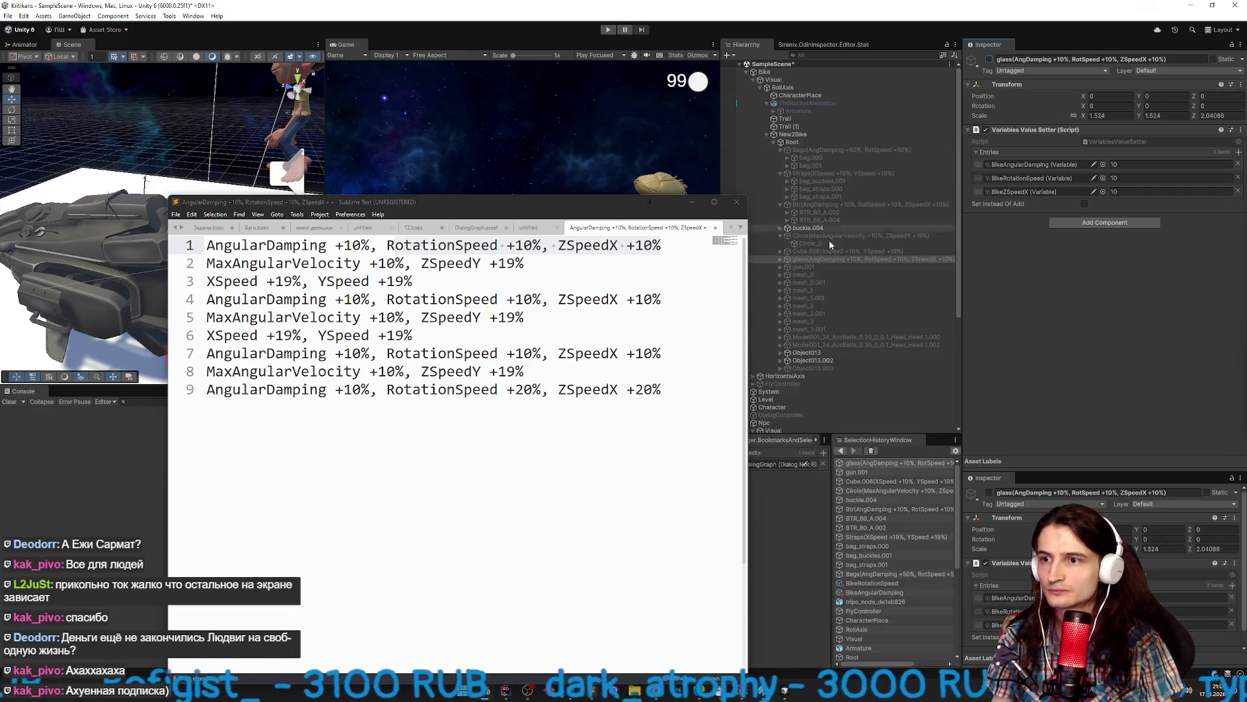
click(804, 267)
click(988, 59)
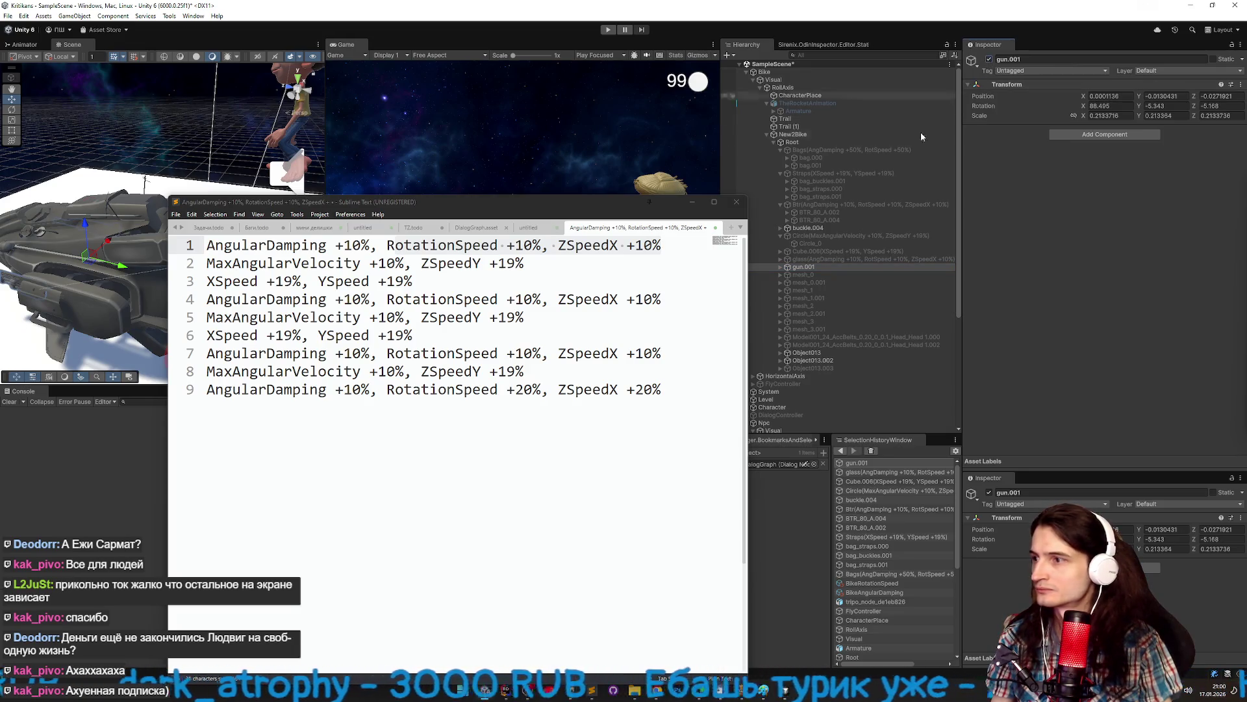
Paste the copied value setter onto gun.001 for BikeMaxAngularVelocity +10 and BikeZSpeedY +19.
drag(97, 227, 146, 235)
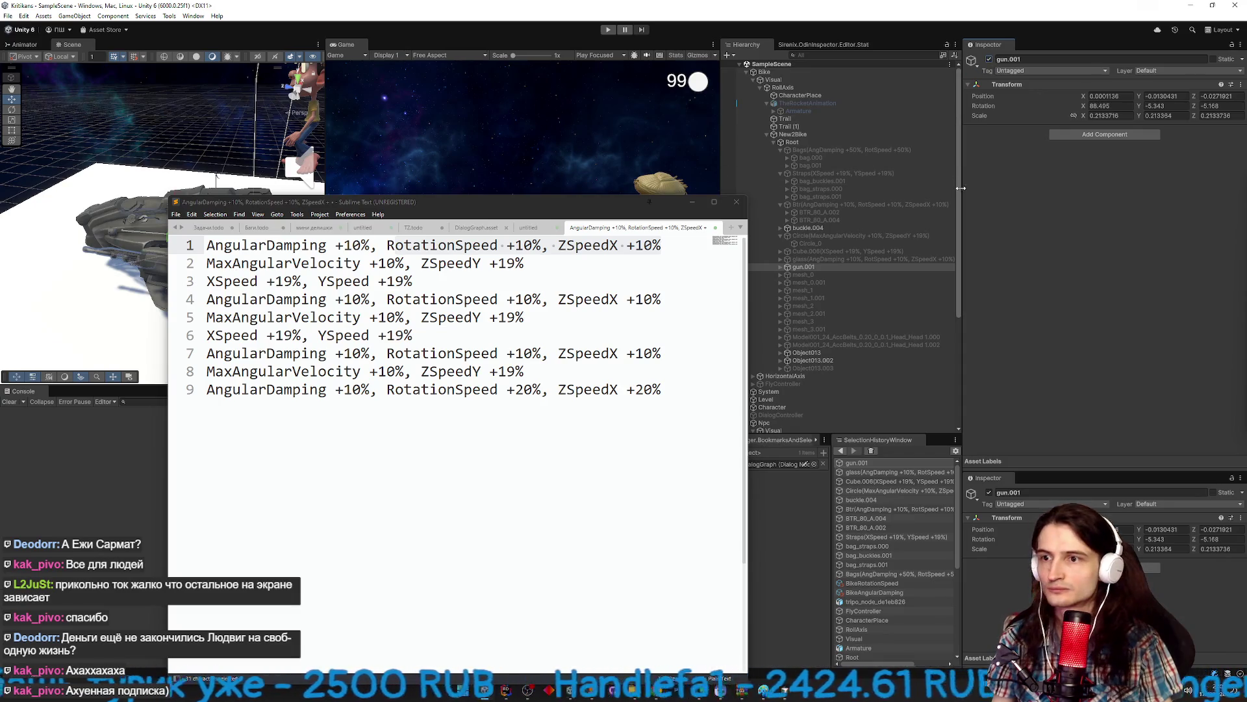
right_click(1012, 84)
mouse_move(1089, 170)
click(1137, 221)
Delete the two used stat note lines and disable gun.001.
key(ctrl+x)
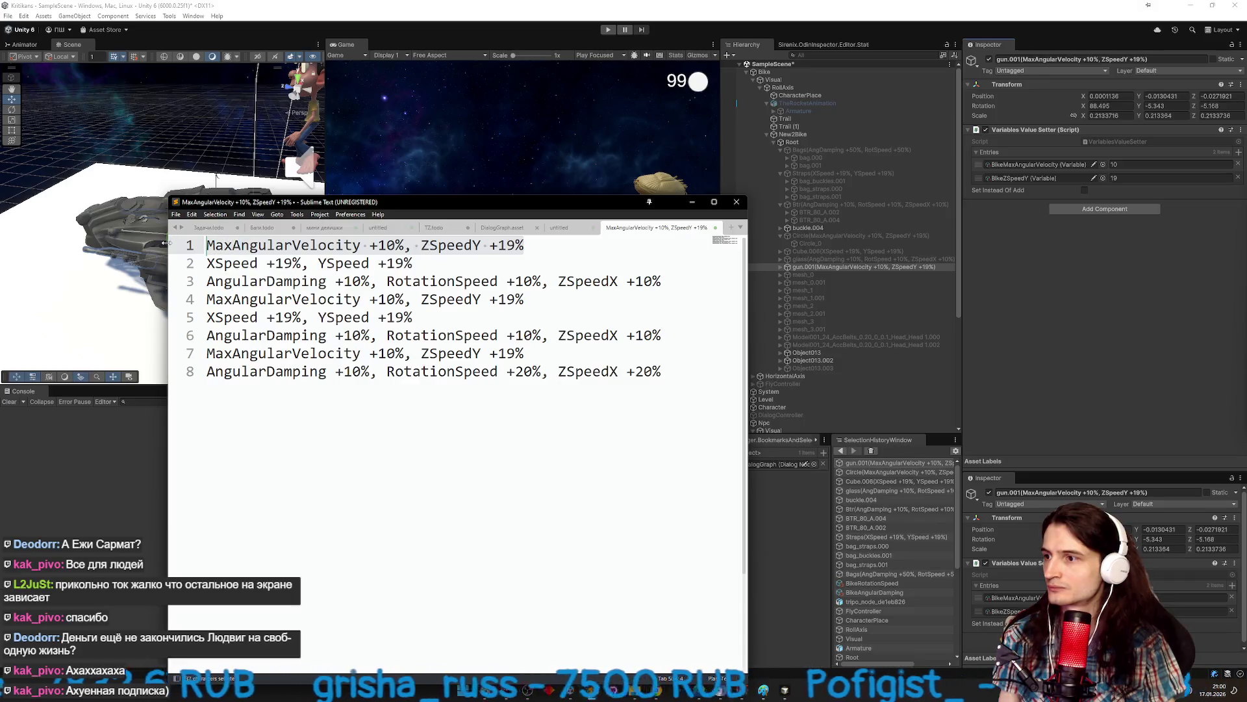
key(Delete)
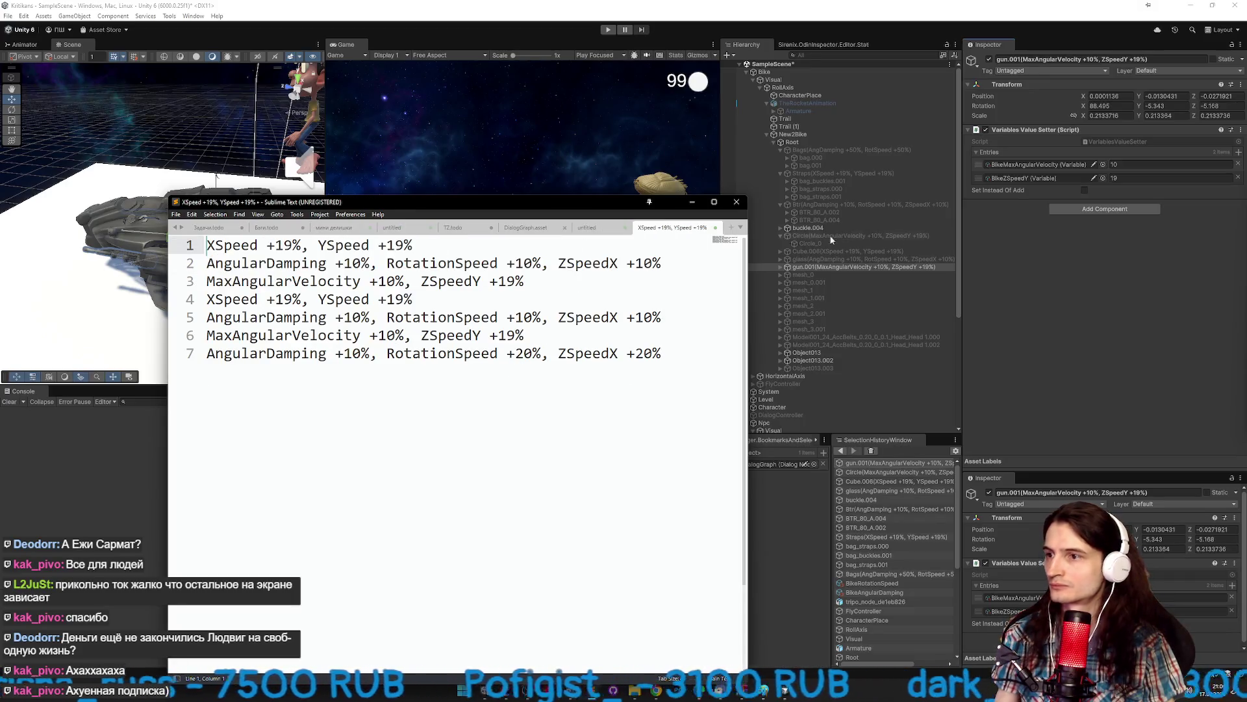
click(989, 60)
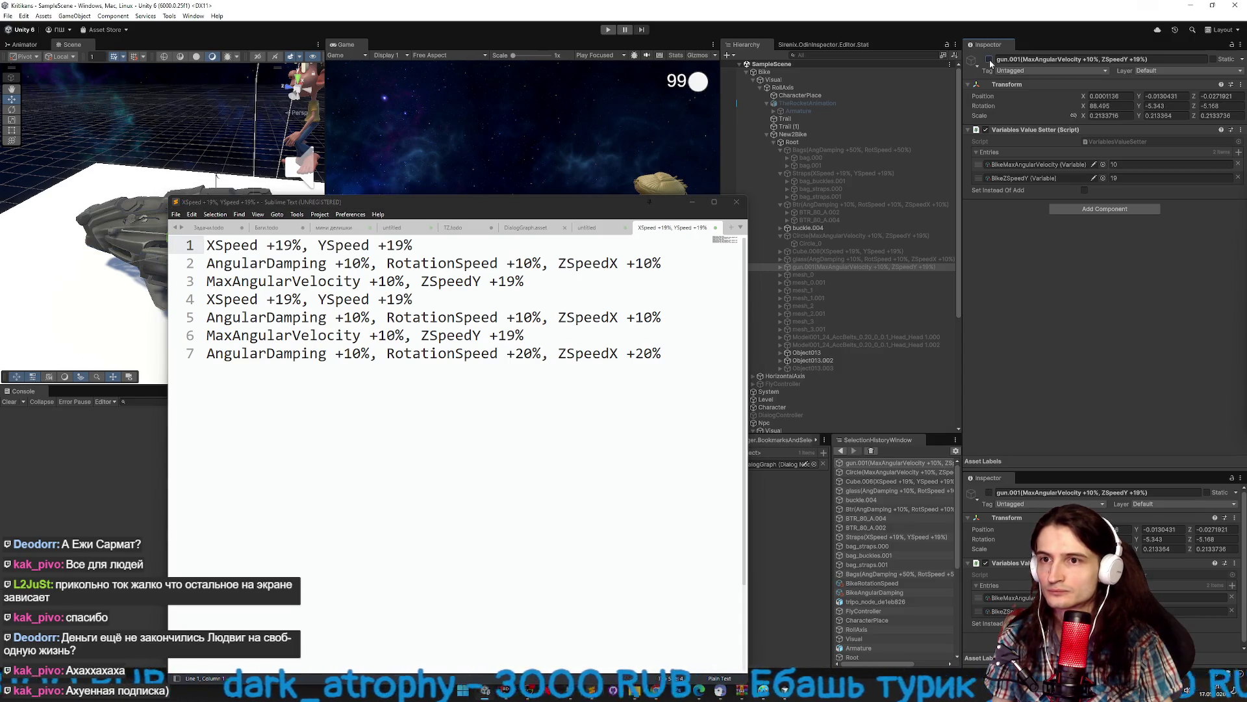
click(826, 272)
Delete buckle.004 and immediately restore it.
mouse_move(583, 197)
mouse_down()
mouse_move(594, 294)
mouse_move(651, 347)
mouse_up()
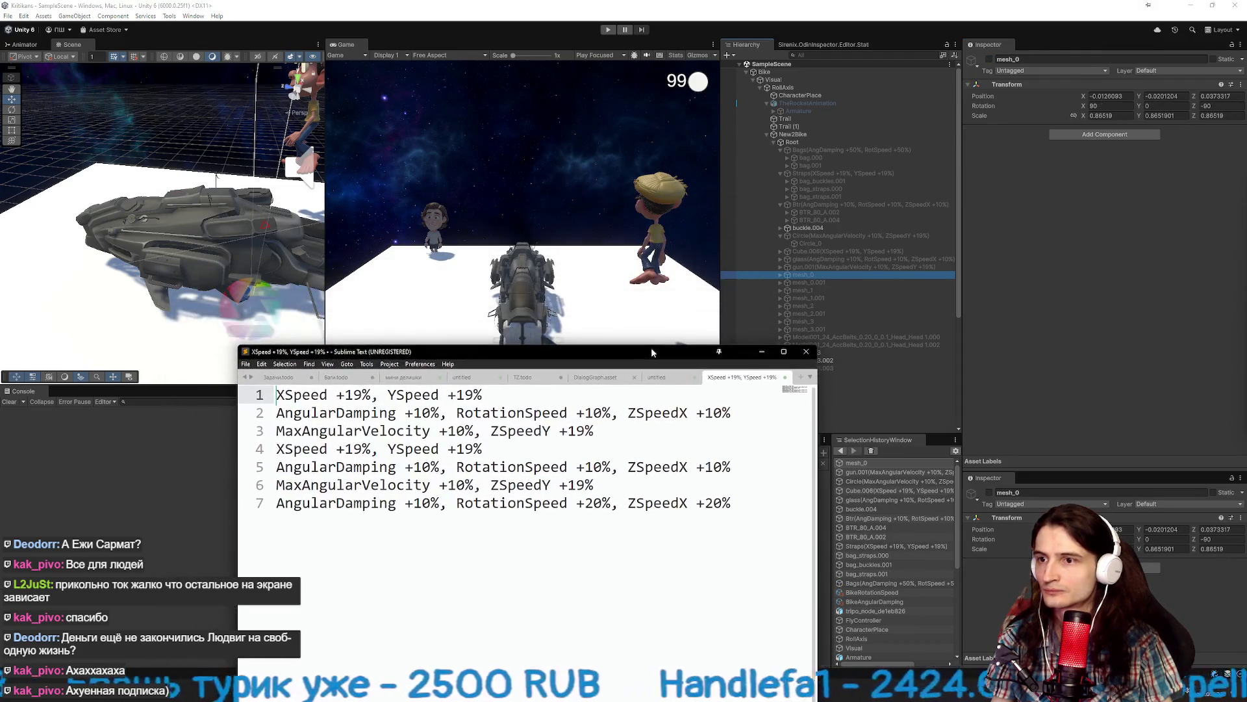
click(820, 228)
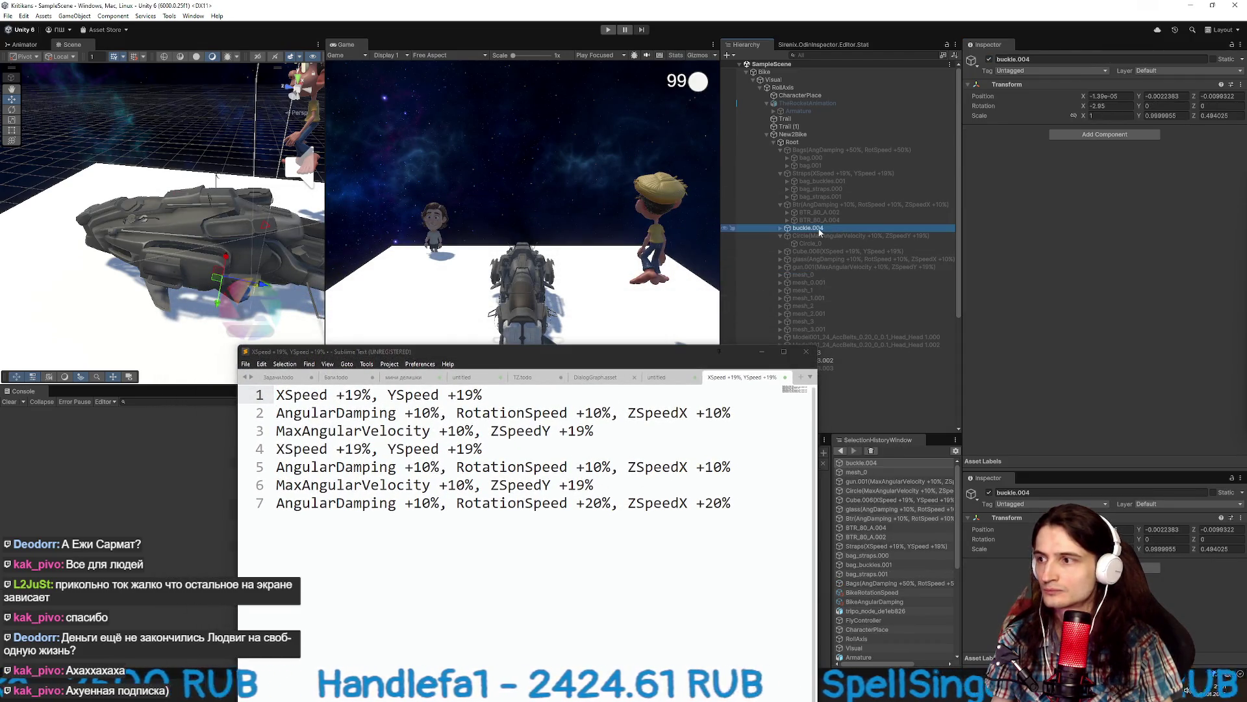
key(Delete)
key(ctrl+s)
Enable mesh_0 and group it with mesh_0.001 under a new parent named SideThings.
click(832, 267)
click(989, 59)
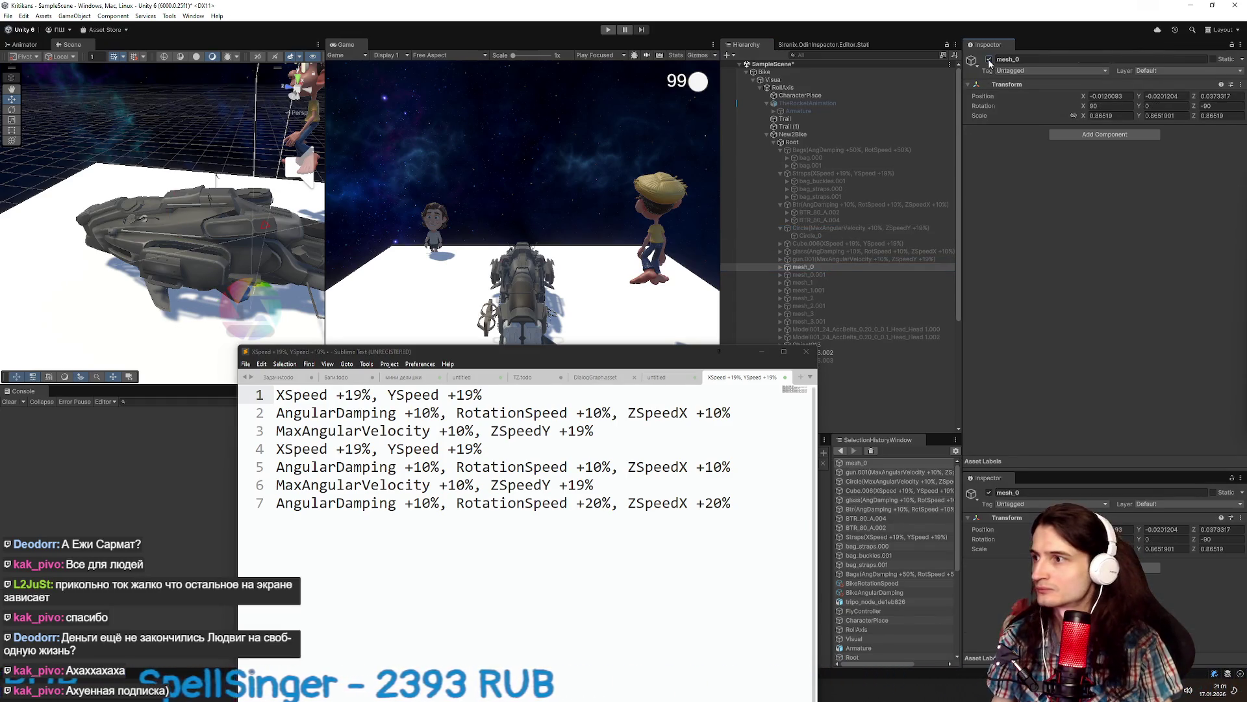
key(Down)
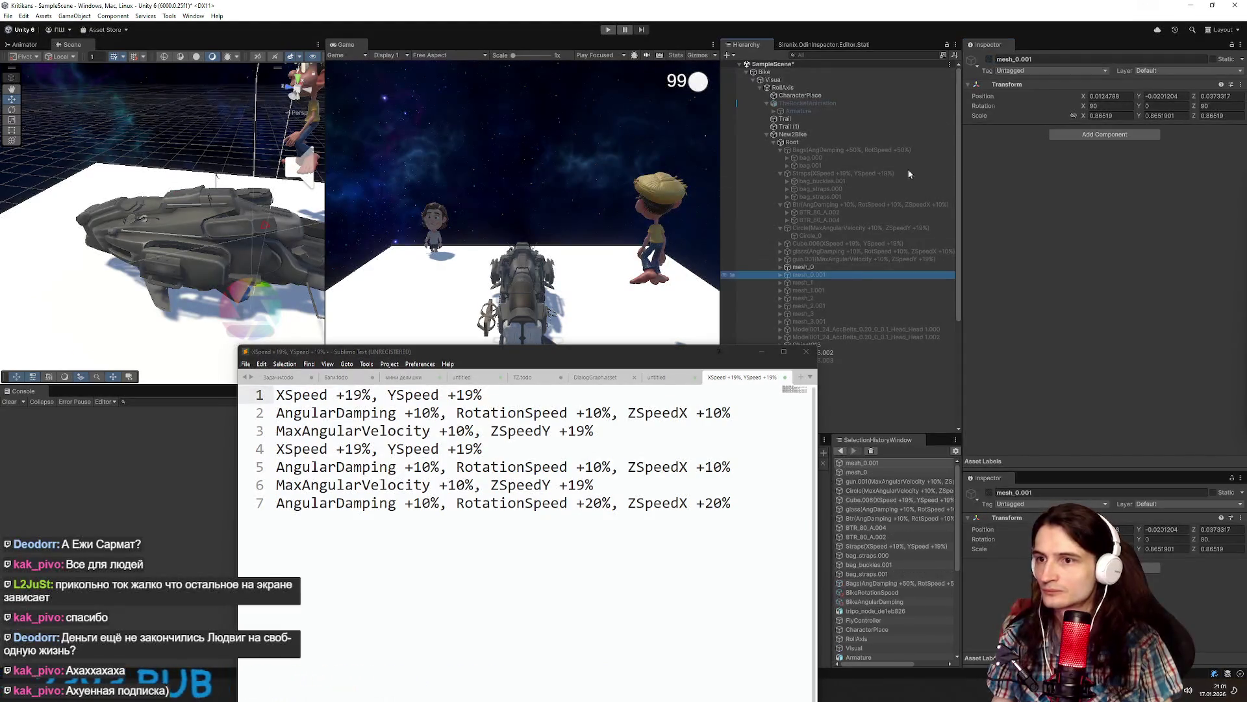
ctrl+click(824, 268)
key(ctrl+shift+g)
text(Side)
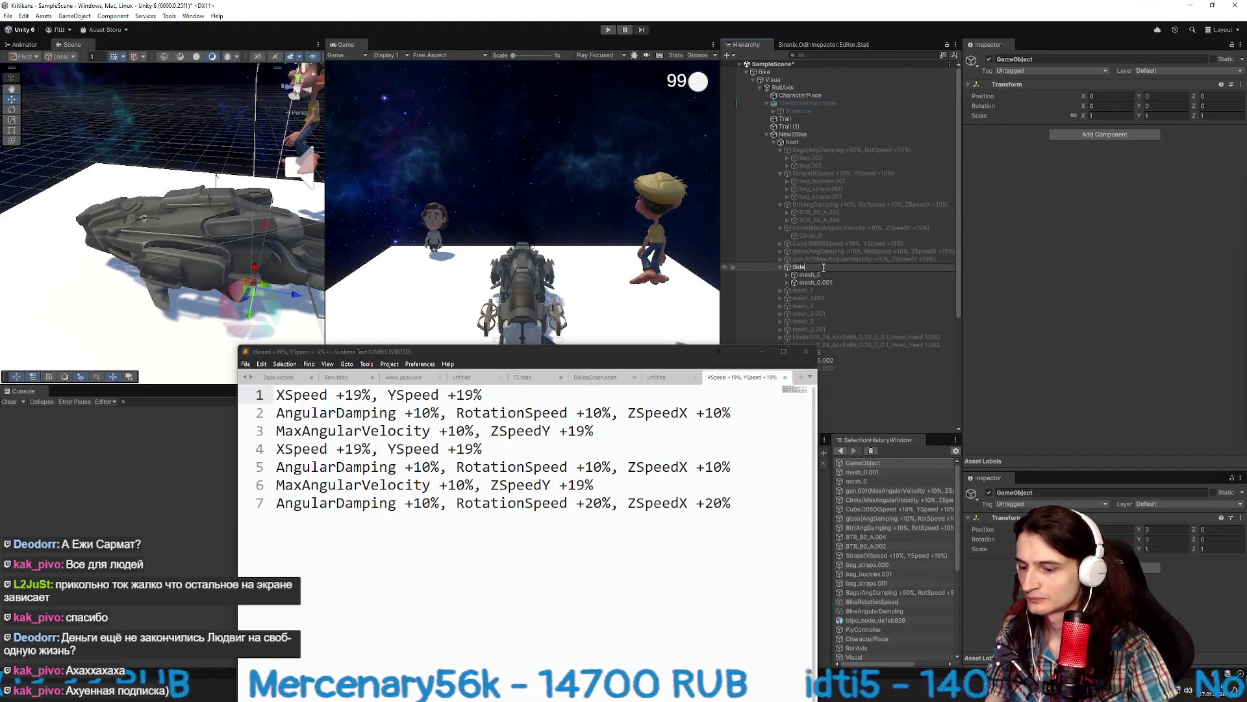
text(Things)
key(Return)
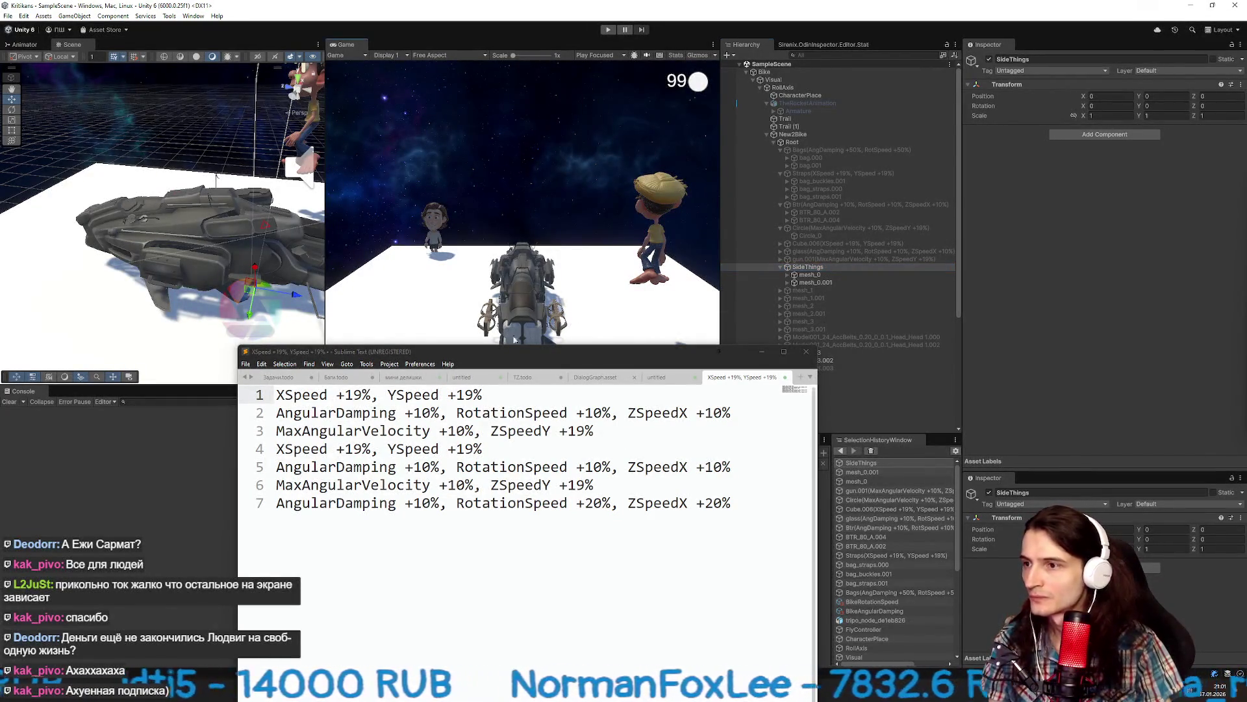
click(577, 316)
Enable mesh_1, mesh_1.001, mesh_2 and mesh_2.001 and move them under SideThings.
click(802, 289)
shift+click(808, 298)
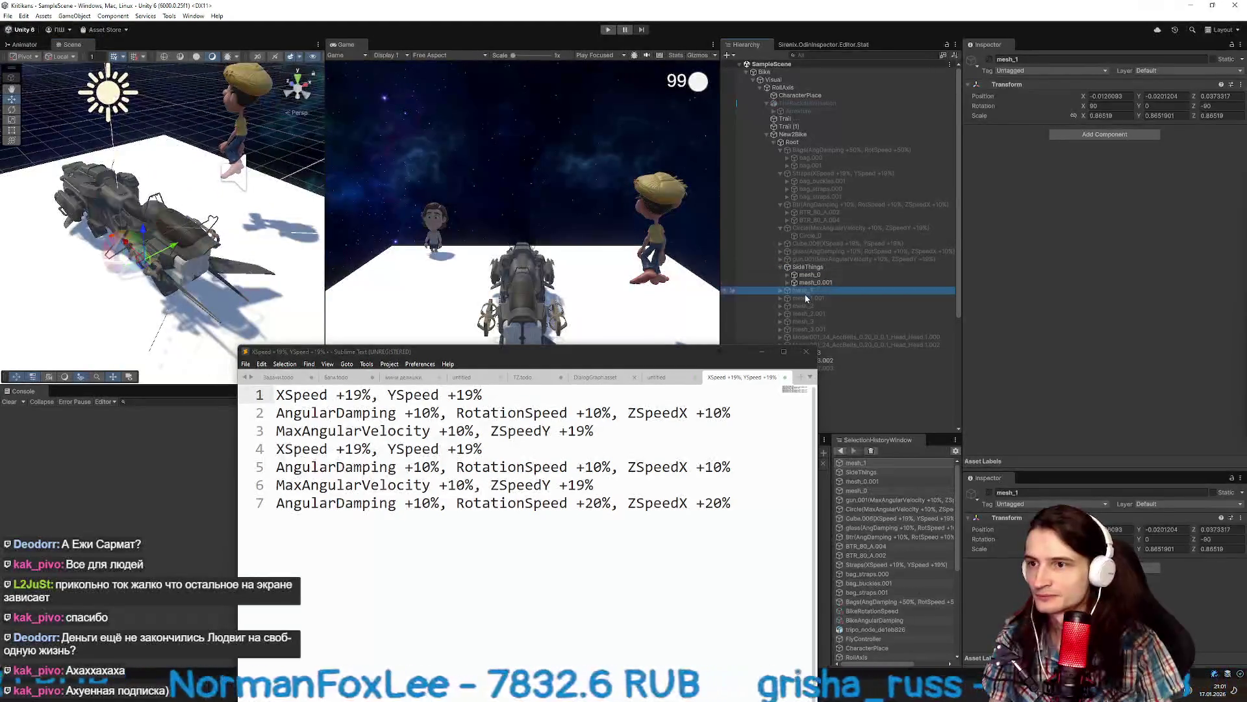
click(990, 59)
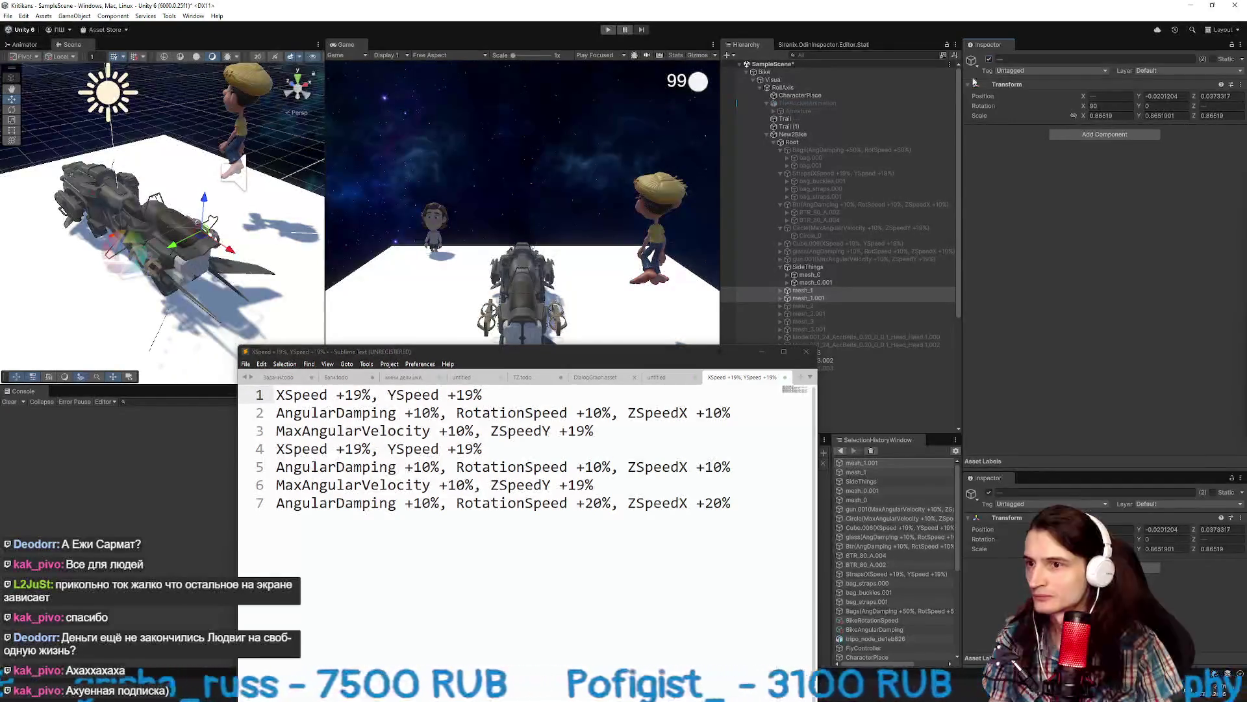
click(832, 305)
click(989, 59)
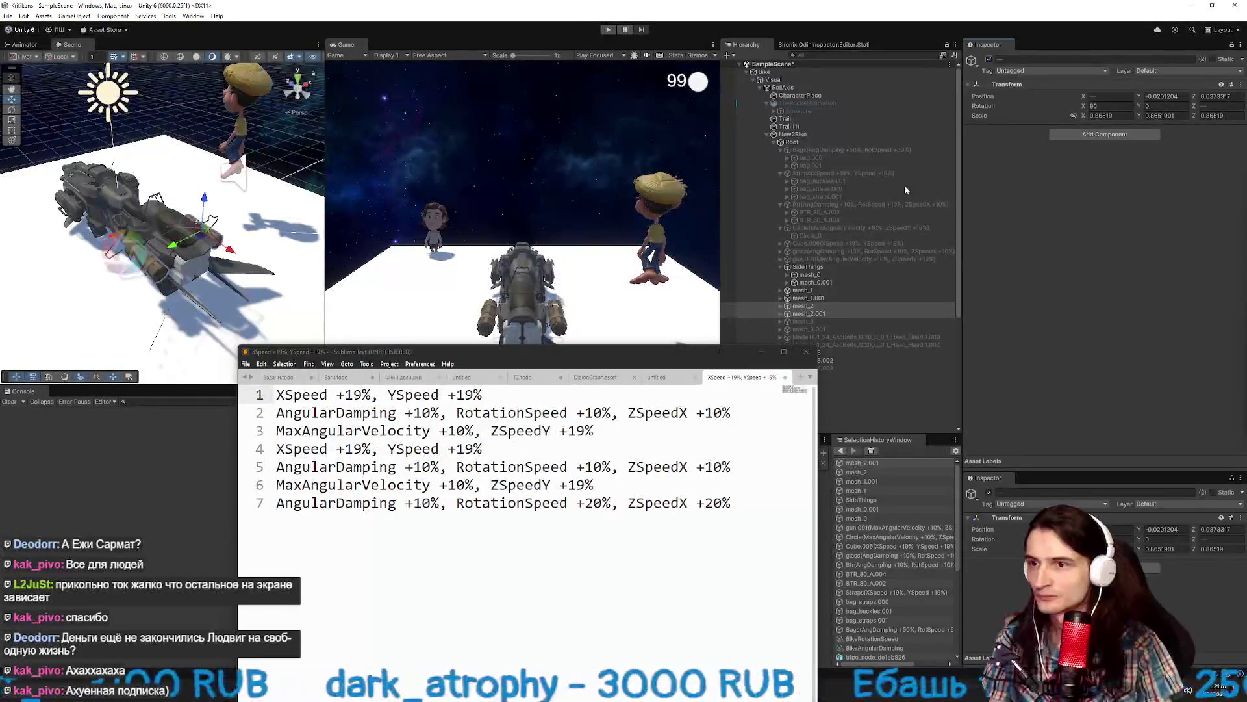
shift+click(805, 290)
drag(805, 291, 832, 265)
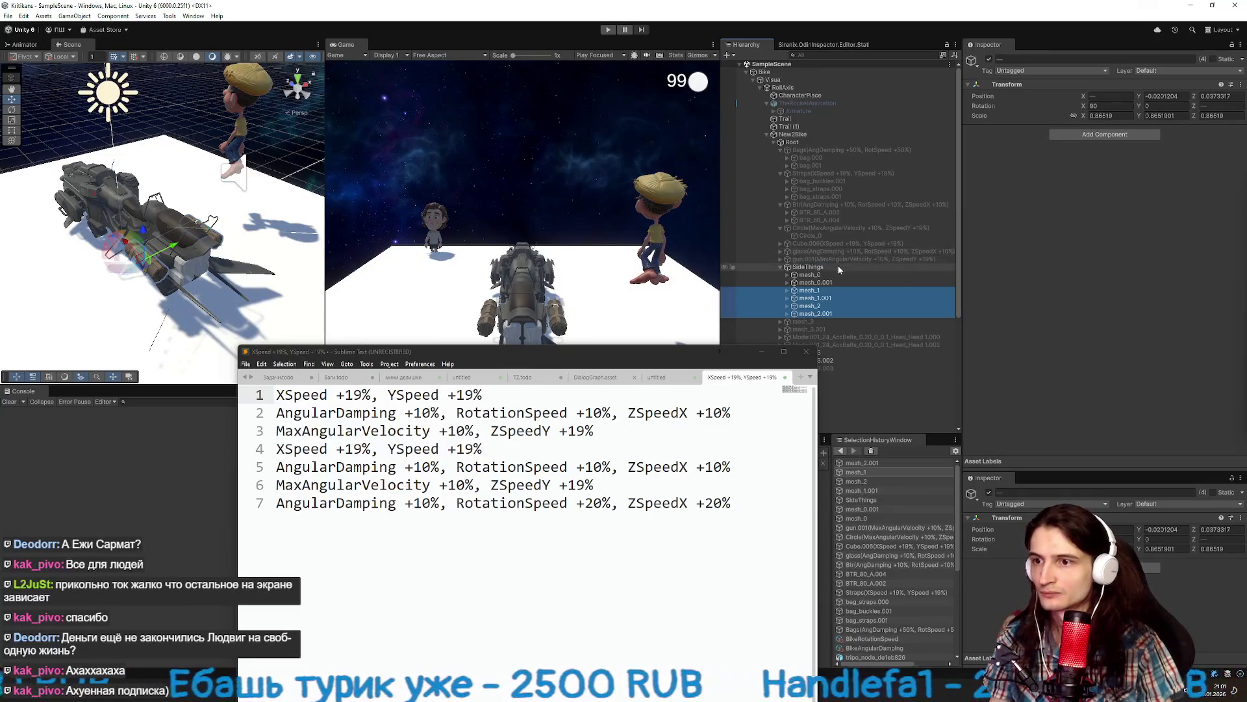
scroll(838, 264, down, 3)
click(827, 208)
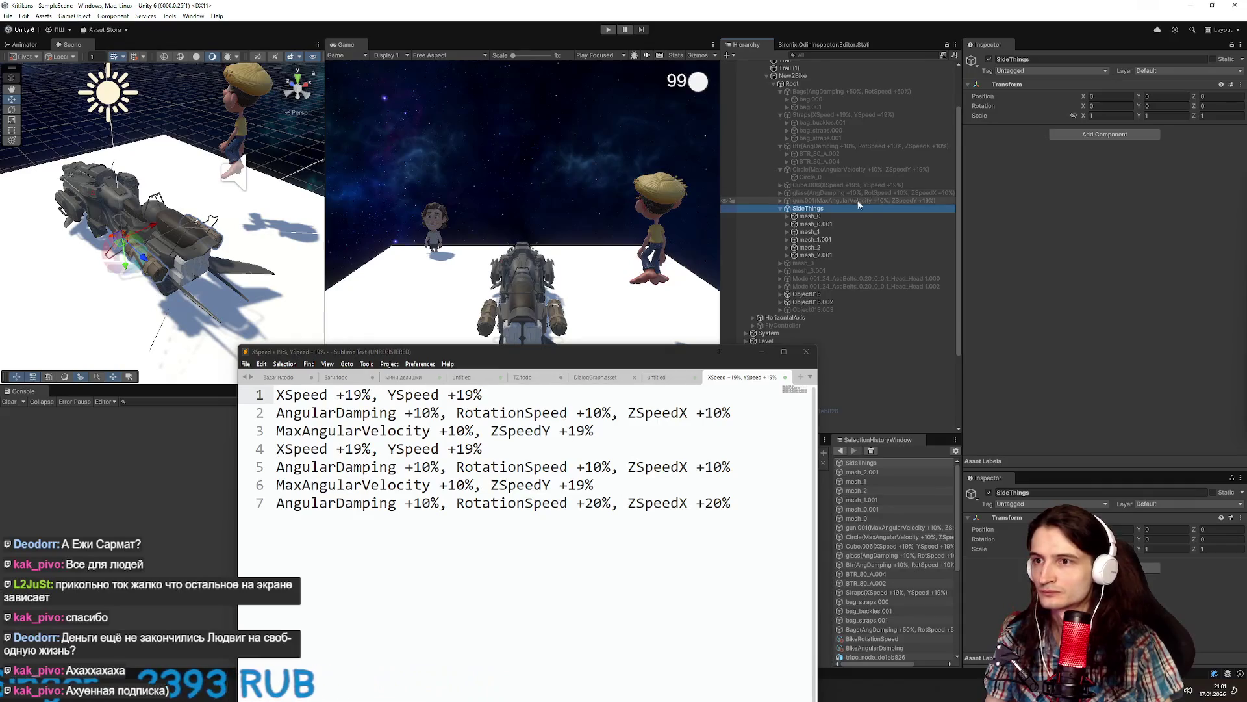
Move mesh_0.001, mesh_1.001 and mesh_2.001 out under Root and group them.
click(823, 224)
ctrl+click(824, 239)
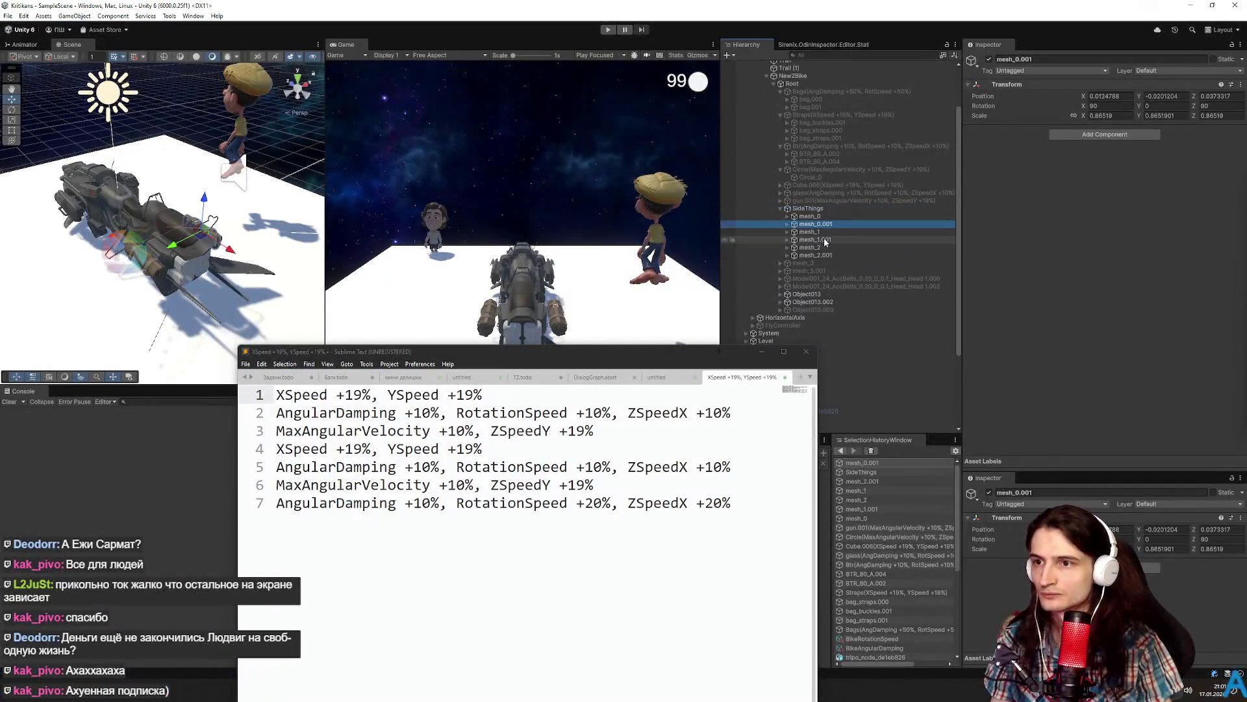
ctrl+click(822, 254)
mouse_move(810, 263)
mouse_down()
mouse_move(786, 267)
mouse_move(801, 259)
mouse_up()
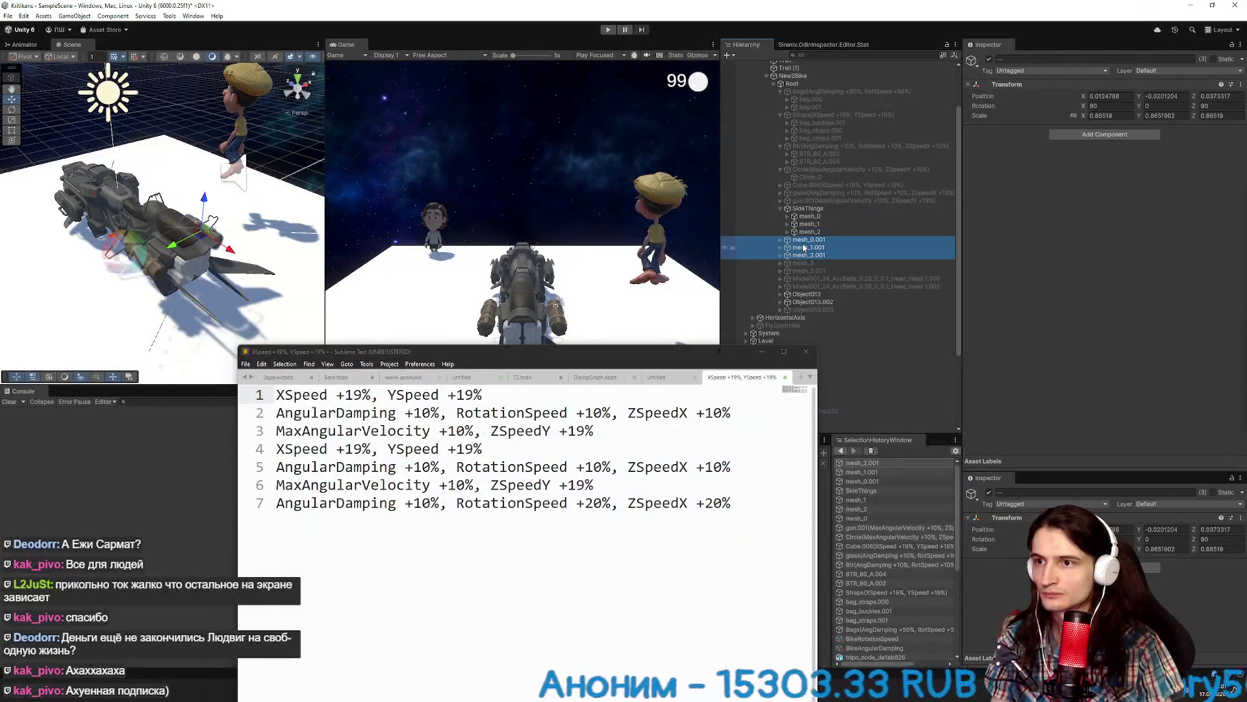
key(ctrl+shift+g)
key(BackSpace)
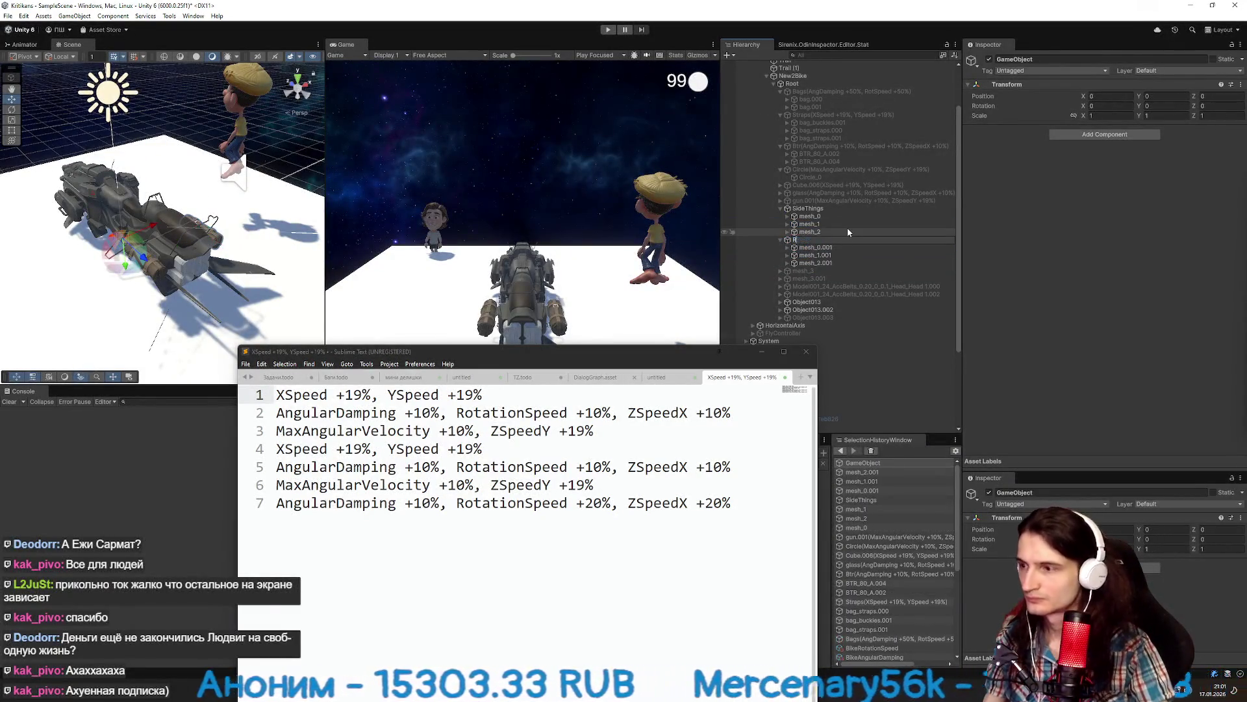
Name the new group Left and rename SideThings to Right.
text(Left)
key(Return)
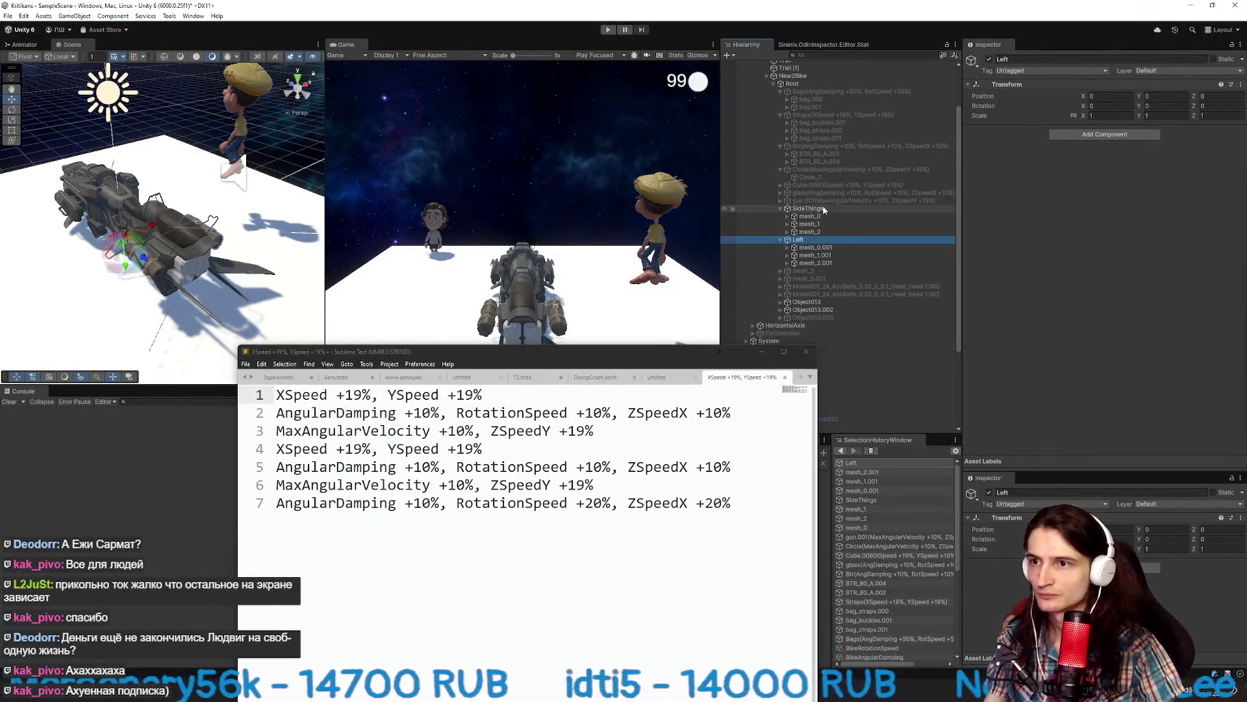
click(822, 208)
text(ht)
key(Return)
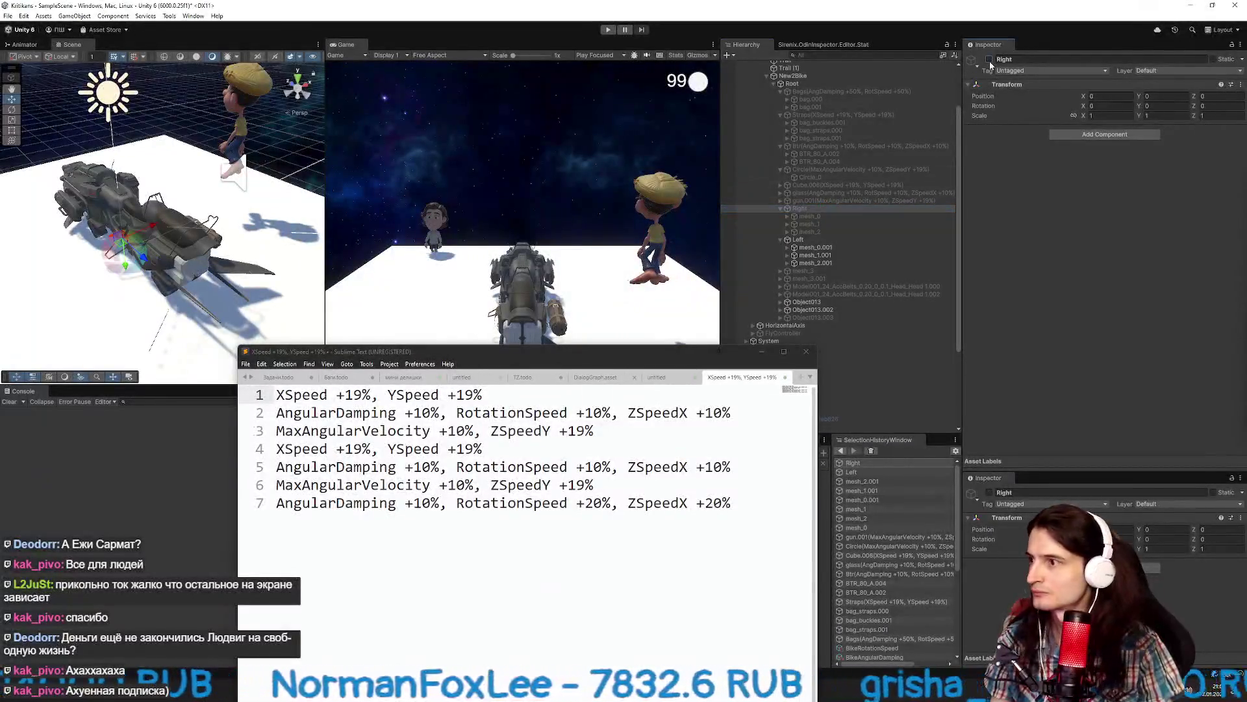
Swap the names so the upper group is Left and the lower group is Right.
click(877, 239)
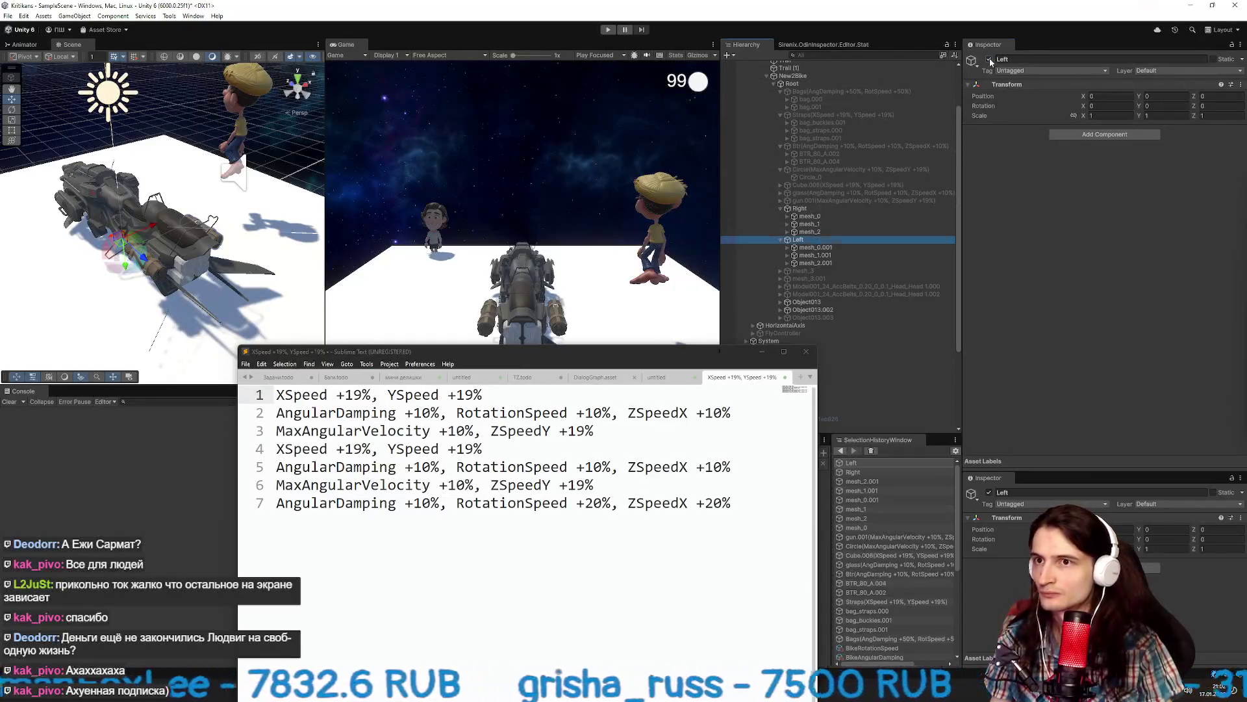
click(799, 241)
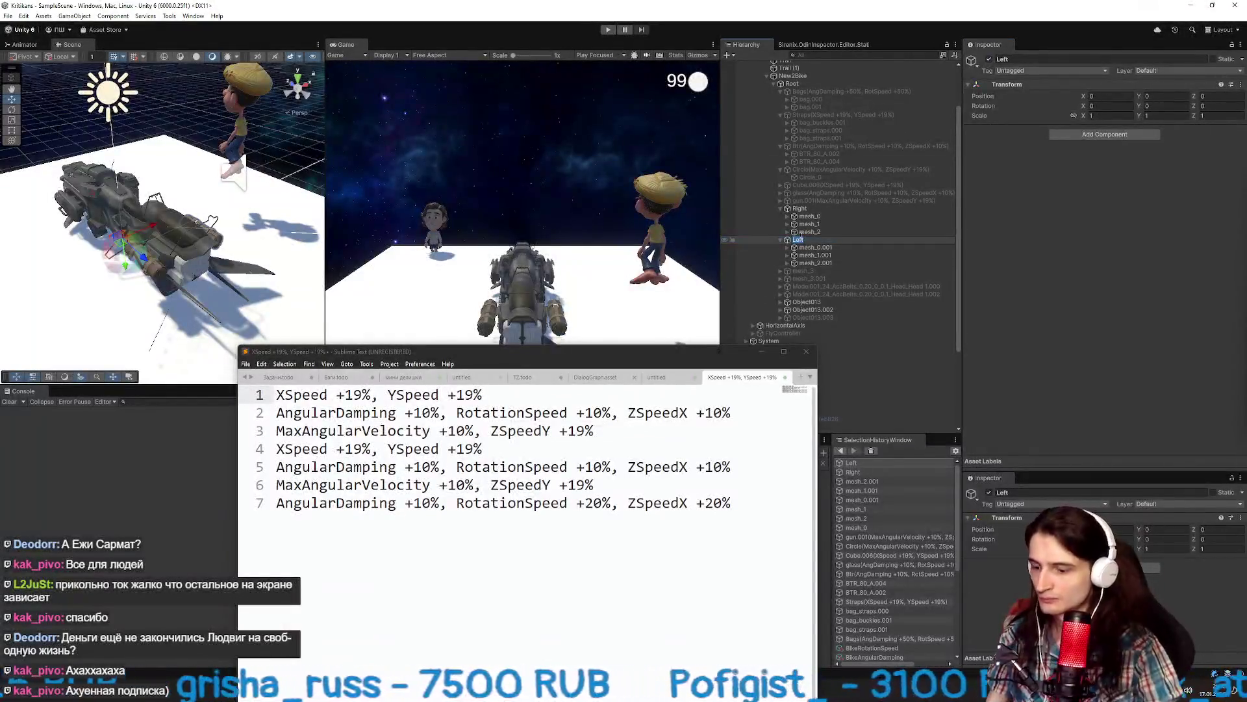
text(Right)
click(814, 208)
click(814, 208)
text(eft)
key(Return)
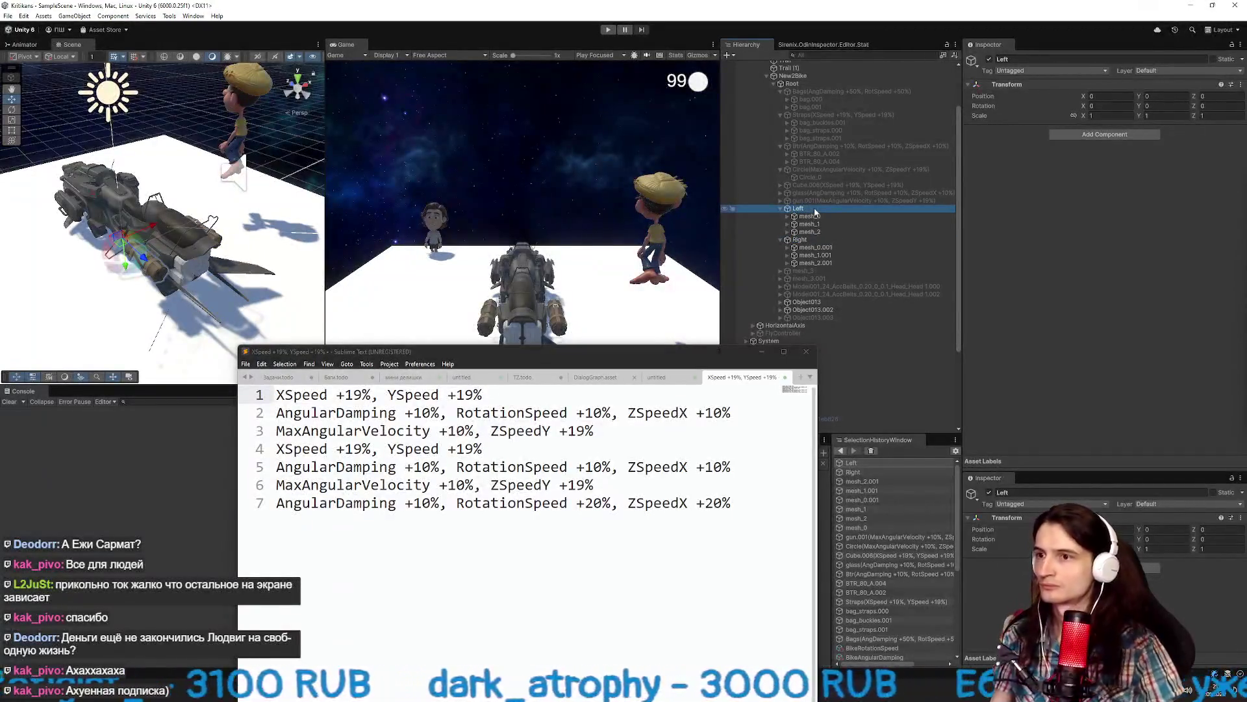
click(1088, 135)
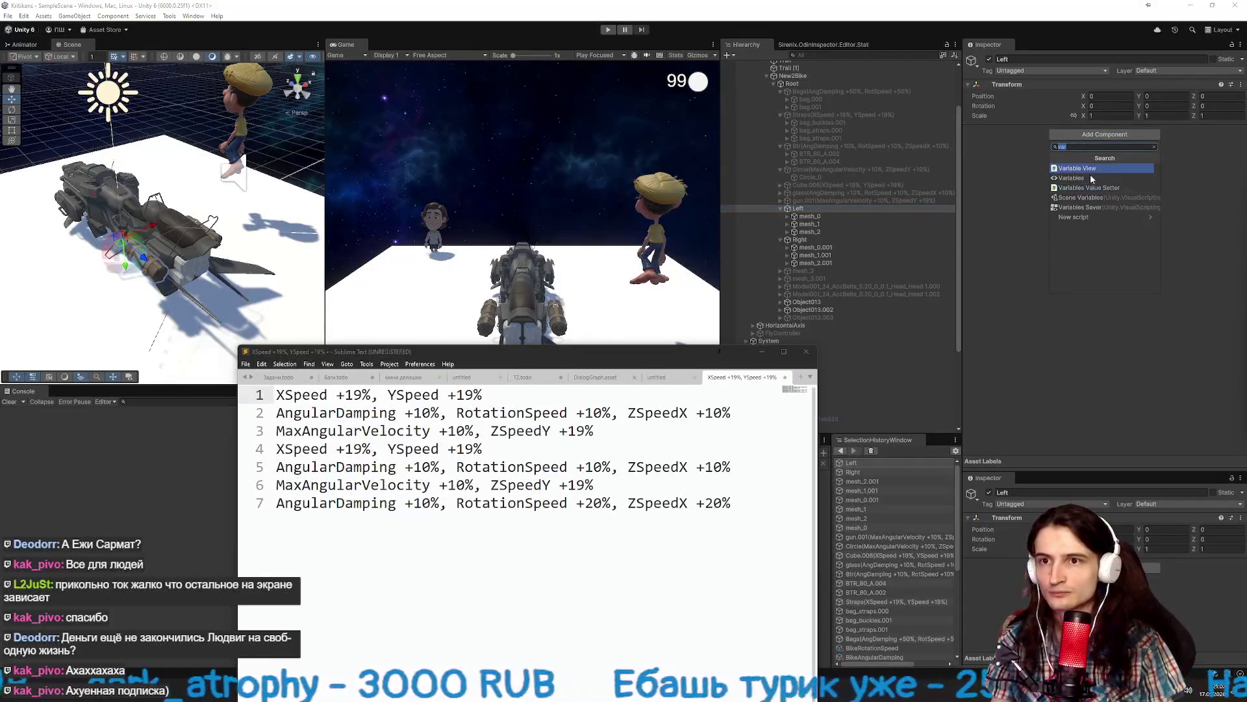
Add a Variables Value Setter to Left with pasted entries set to BikeXSpeed and BikeYSpeed.
click(1069, 188)
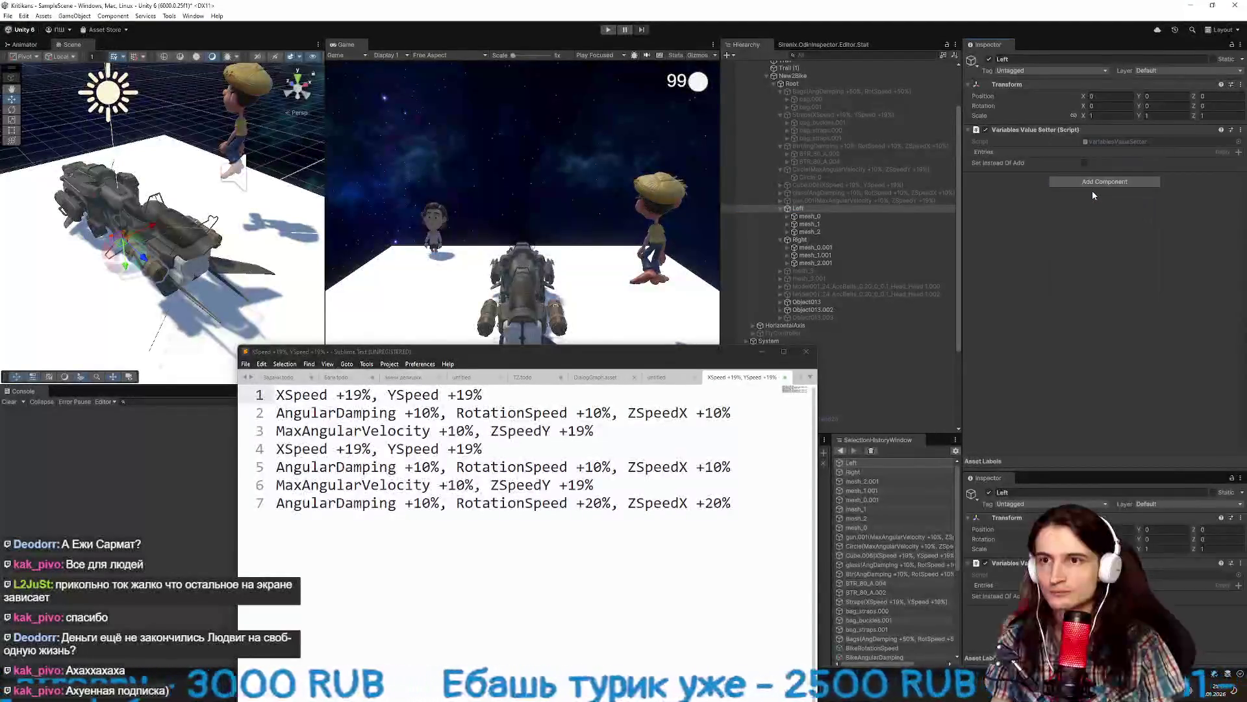
right_click(1001, 151)
click(1026, 157)
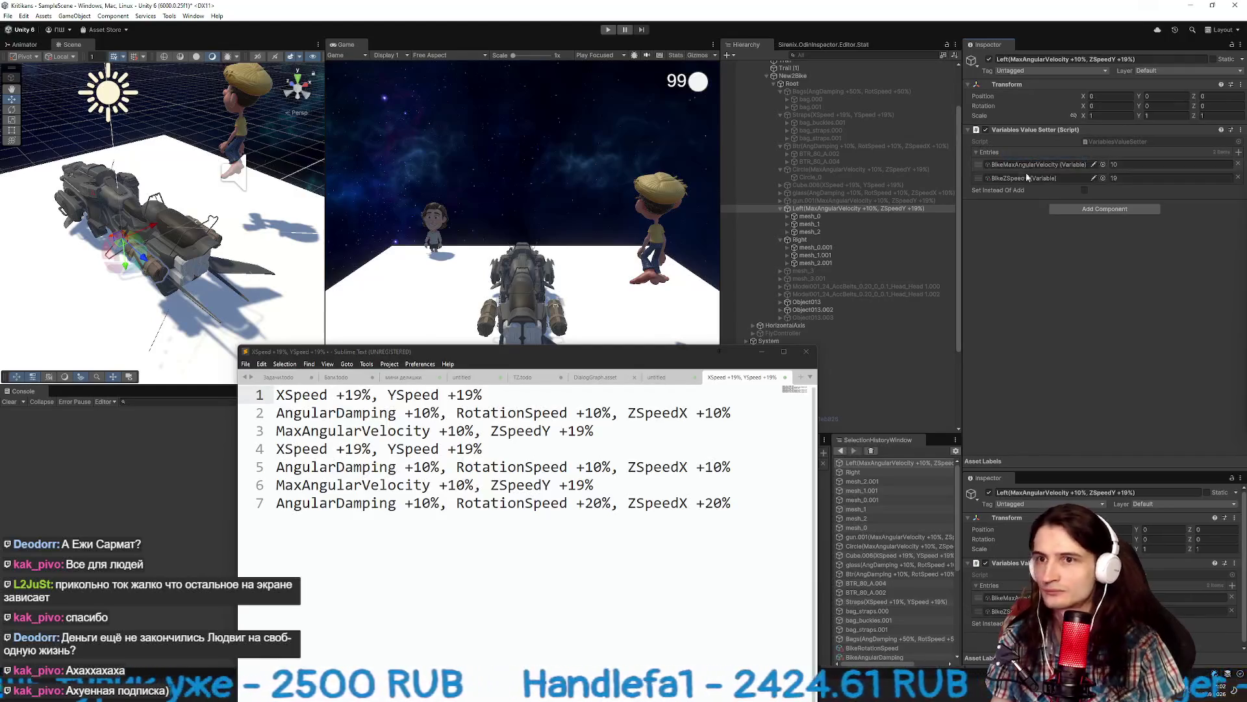
click(1102, 177)
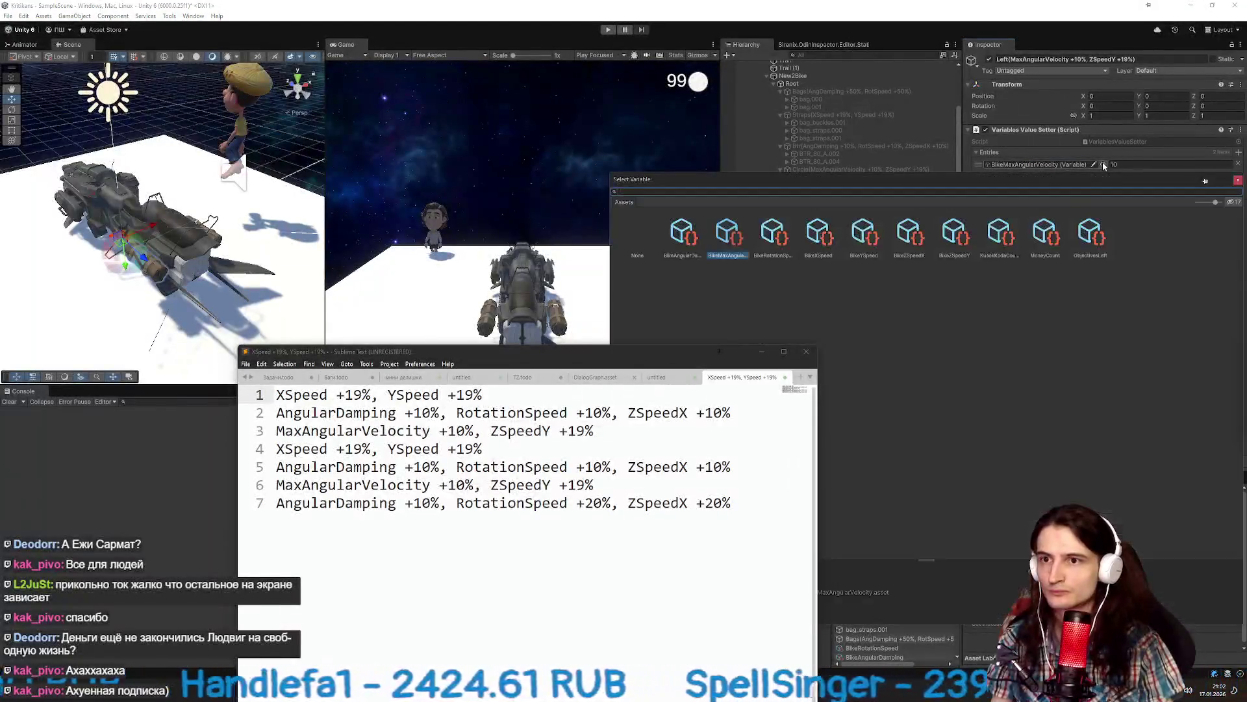
text(xs)
double_click(696, 250)
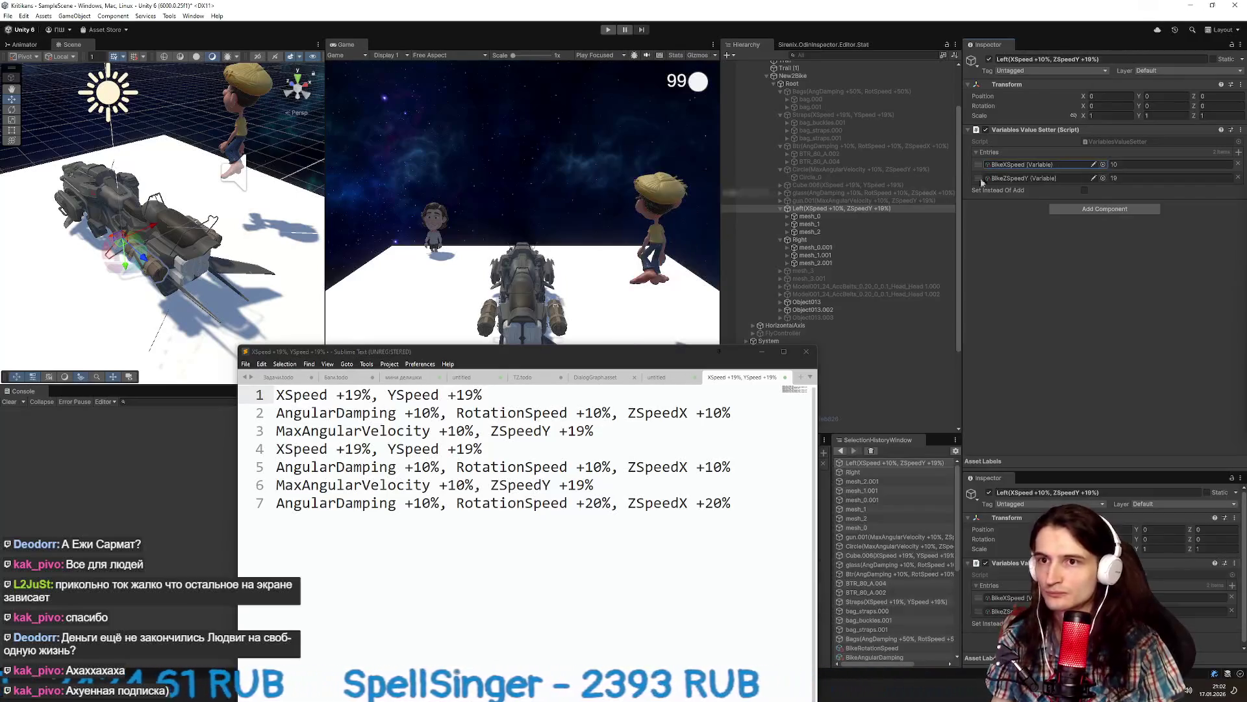
click(1102, 178)
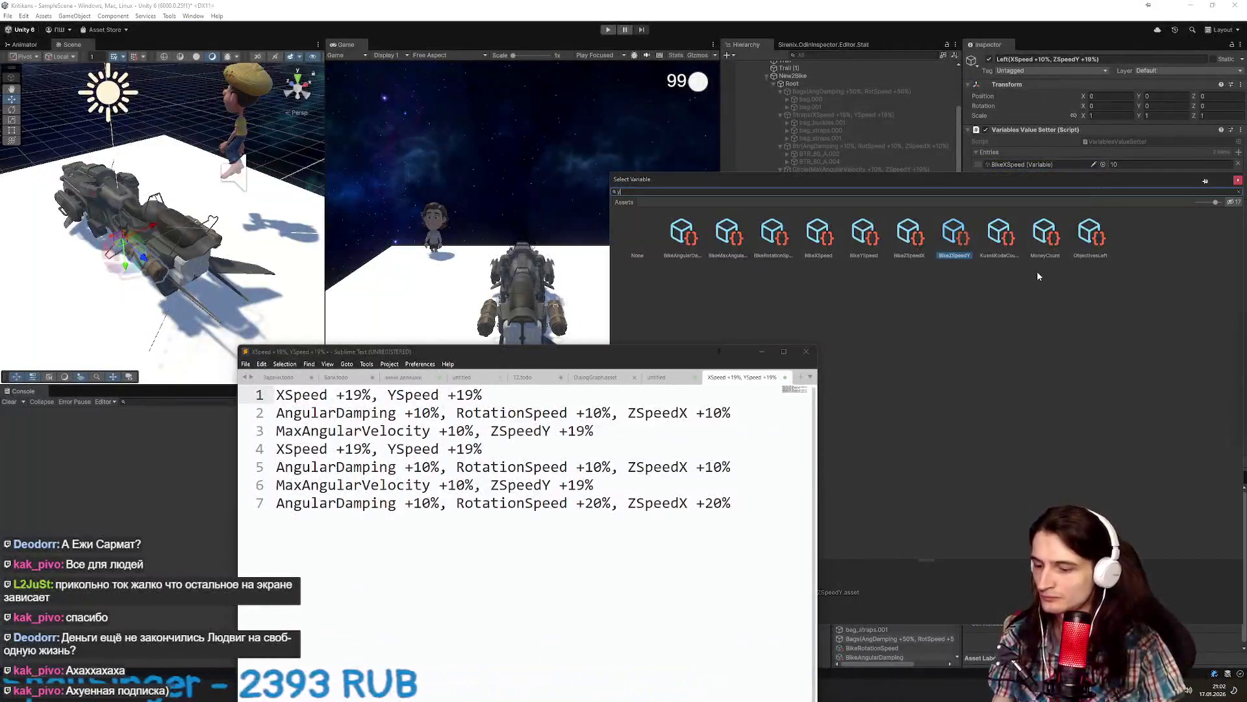
text(s)
key(Down)
key(Return)
Set the BikeXSpeed value to 19, deactivate Left, and select the glass group.
click(1131, 166)
text(9)
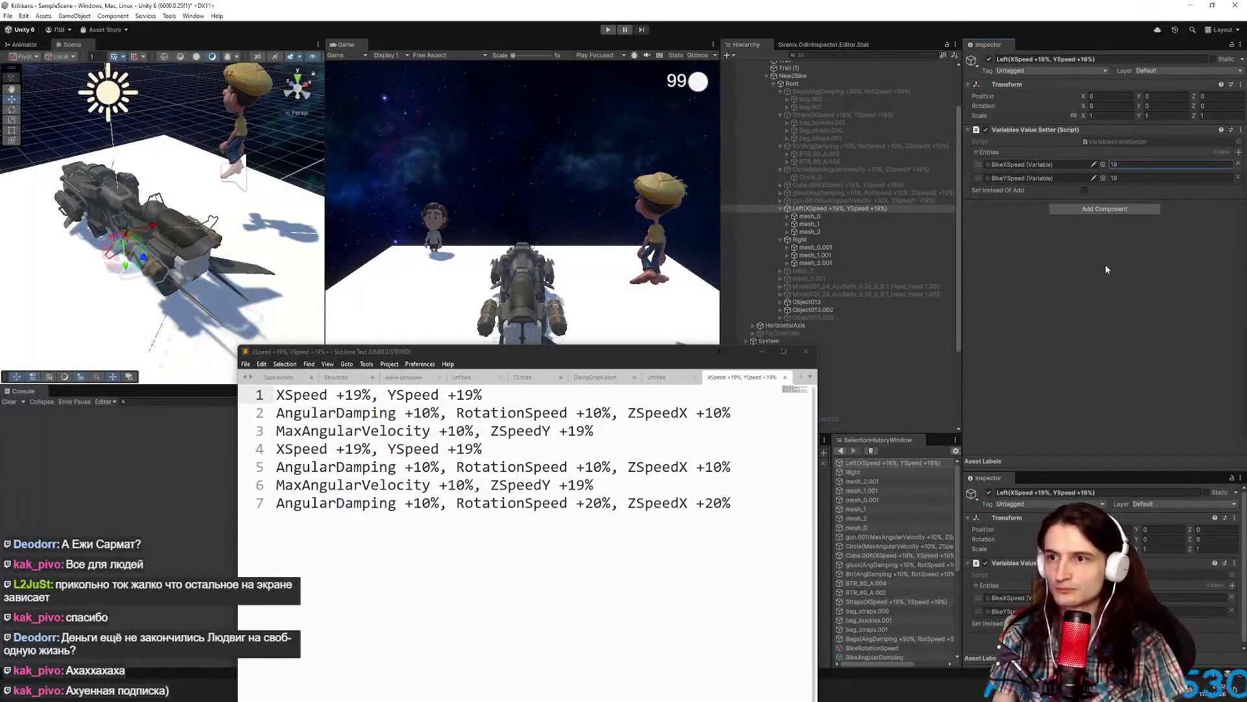
click(989, 59)
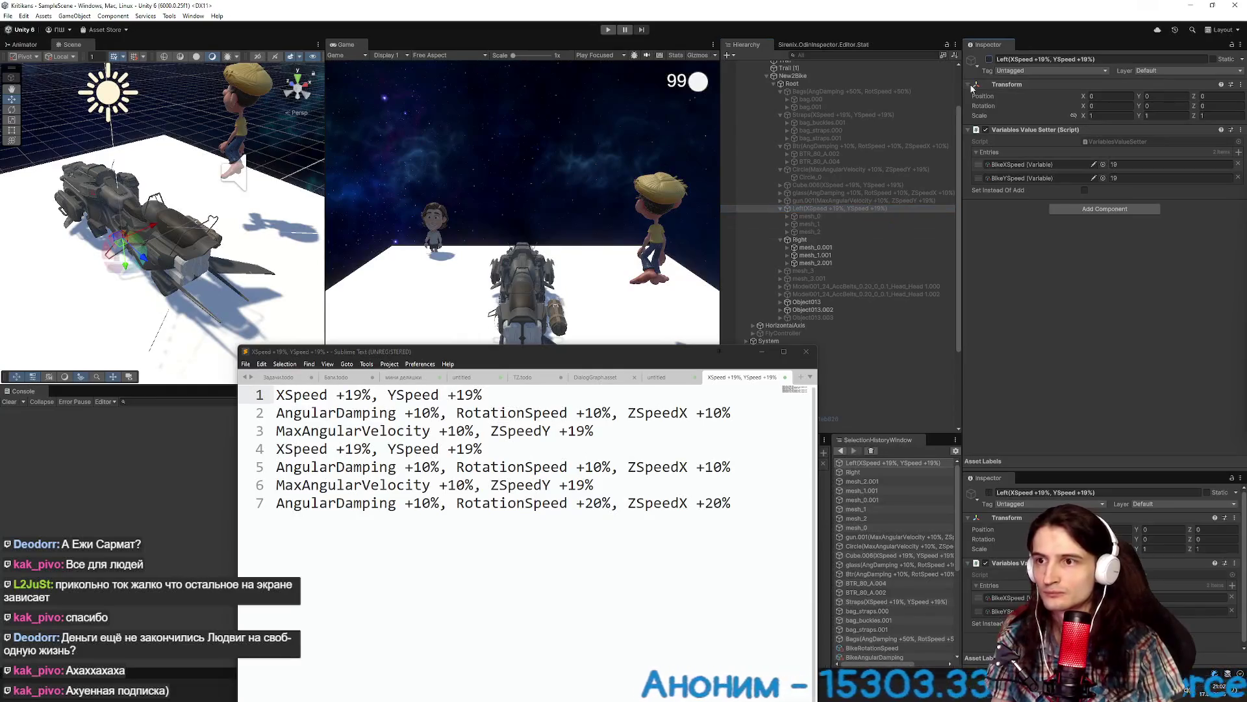
click(849, 238)
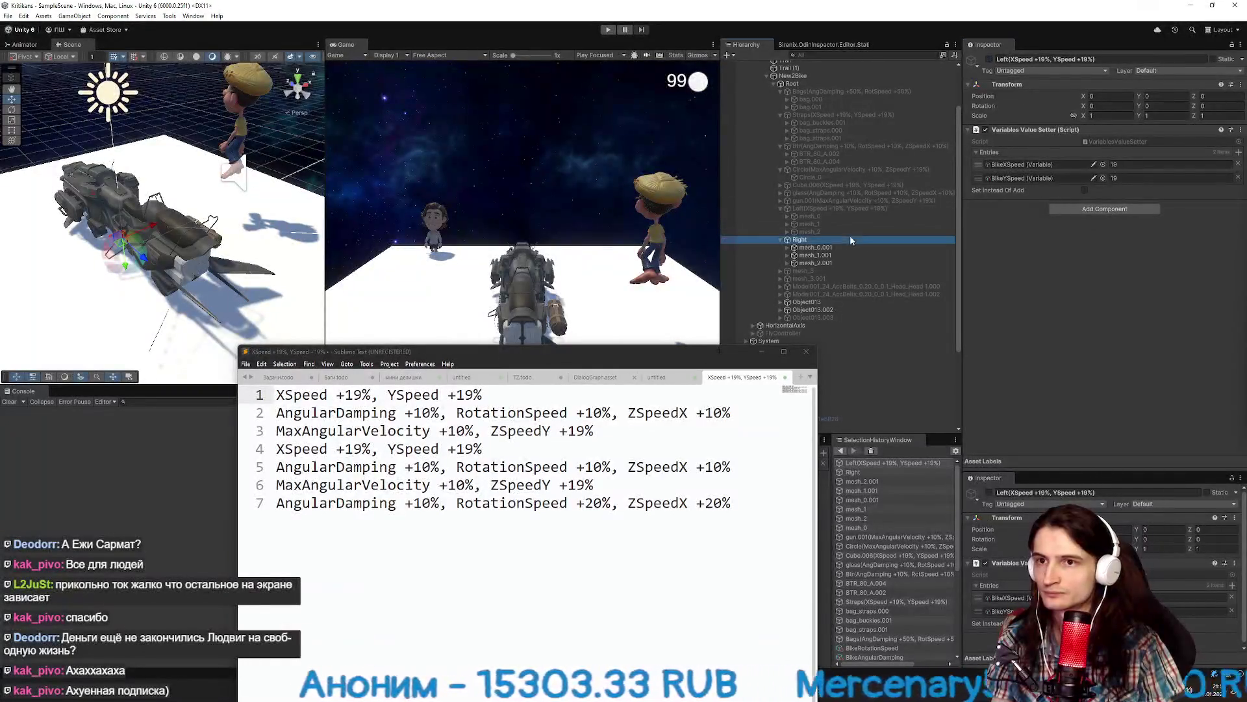
click(835, 209)
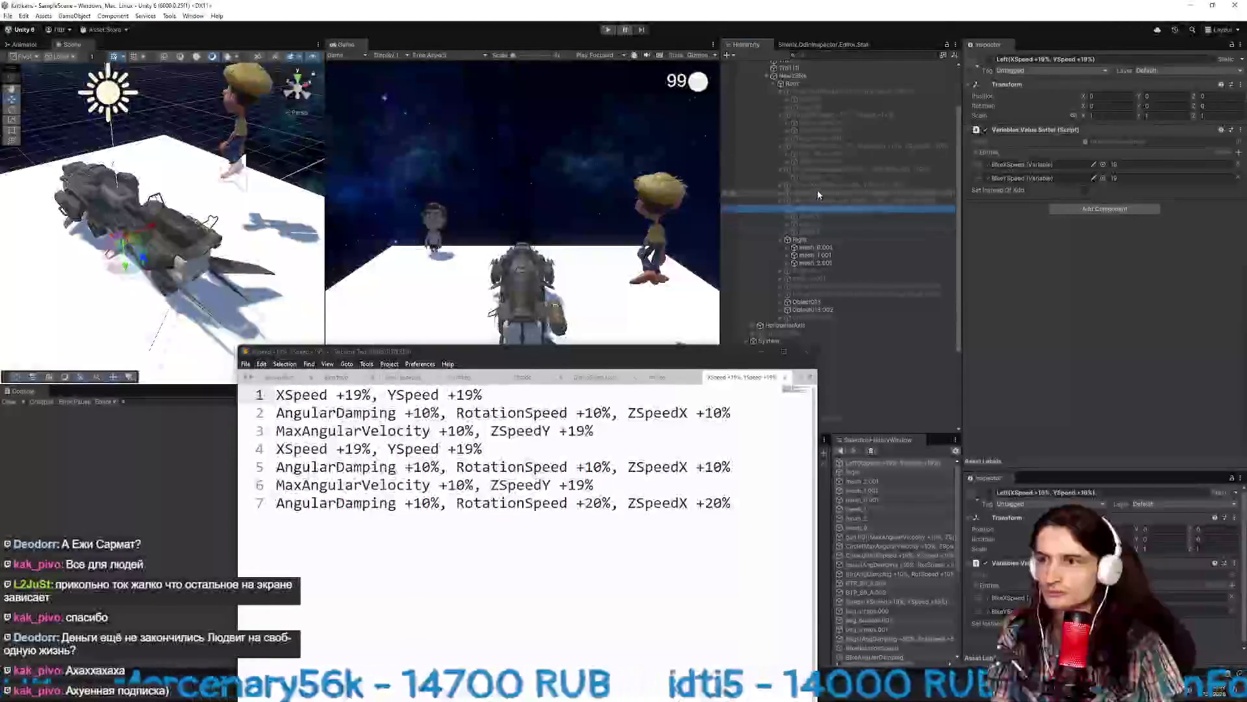
click(818, 194)
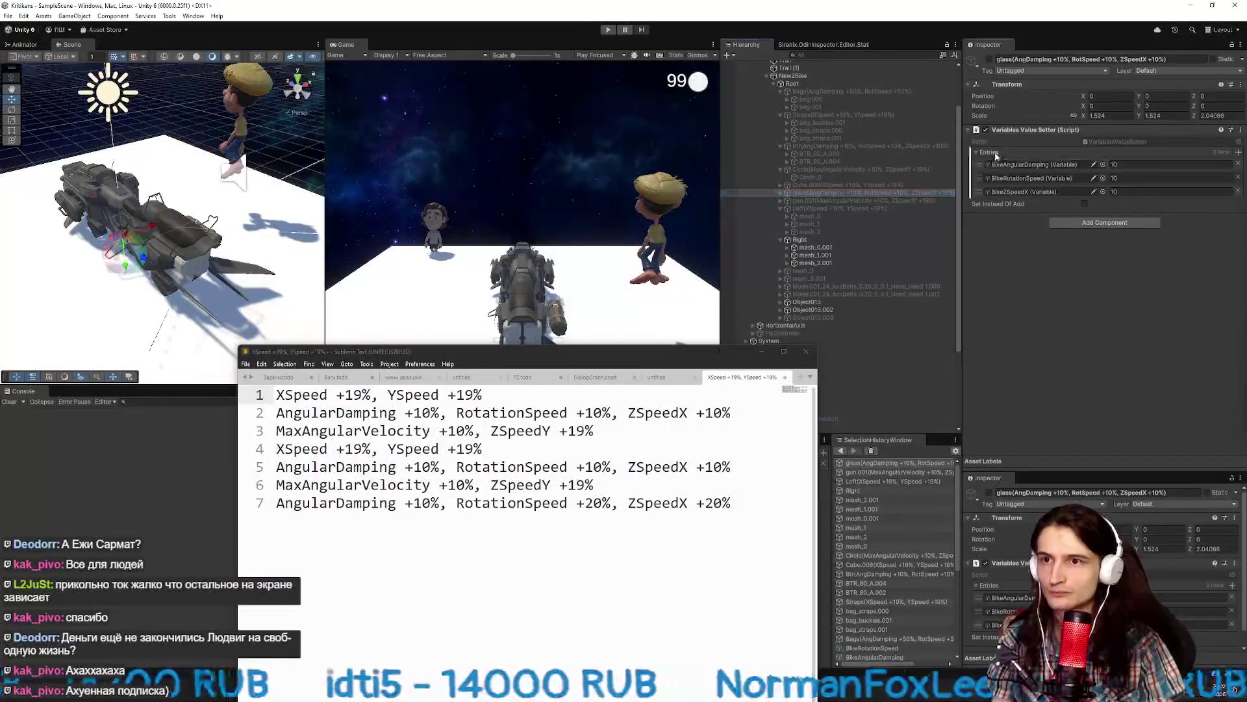
Copy the glass object's Variables Value Setter onto the Right group as a new component, and cut the used note line.
right_click(1014, 130)
click(1041, 202)
click(855, 240)
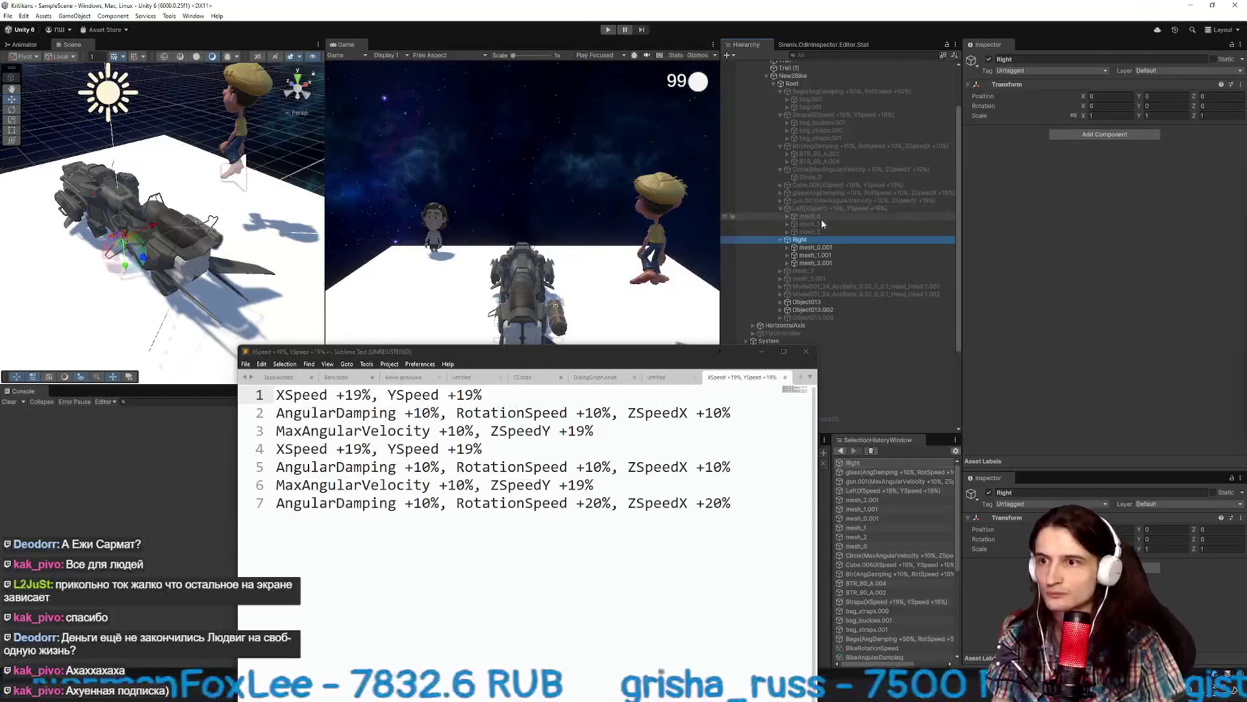
right_click(999, 86)
mouse_move(1092, 178)
click(1151, 228)
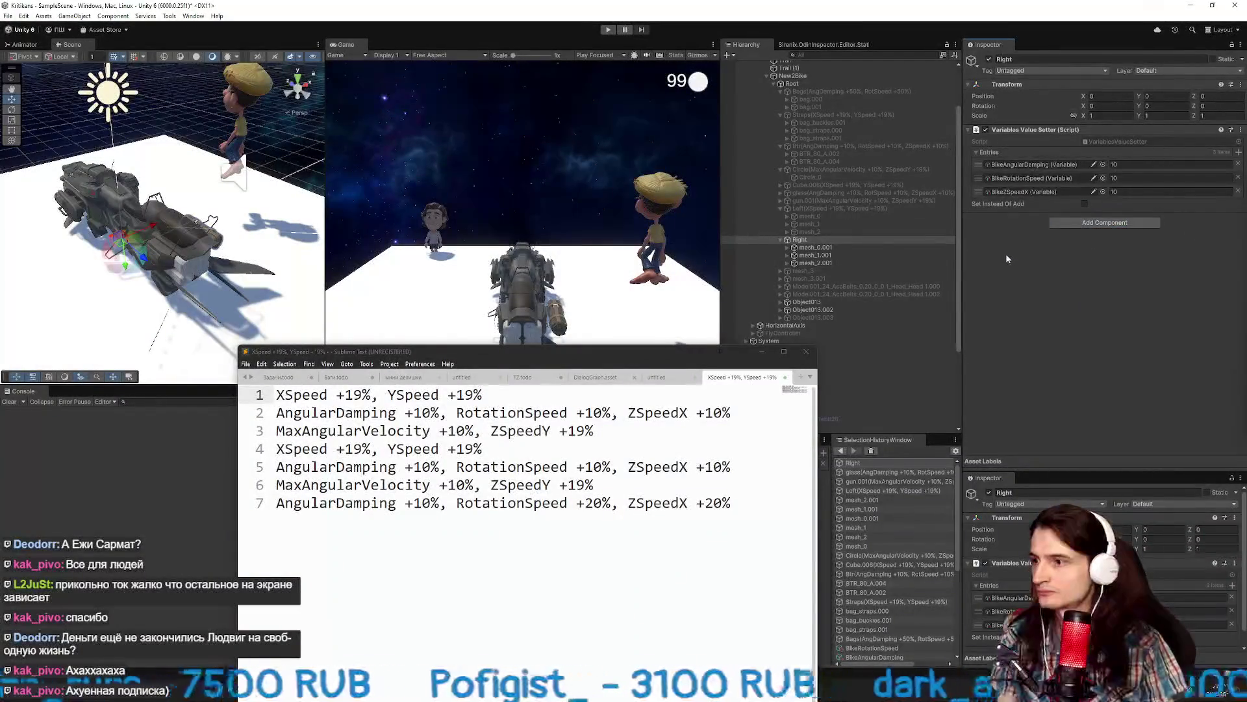
key(shift+Home)
key(ctrl+x)
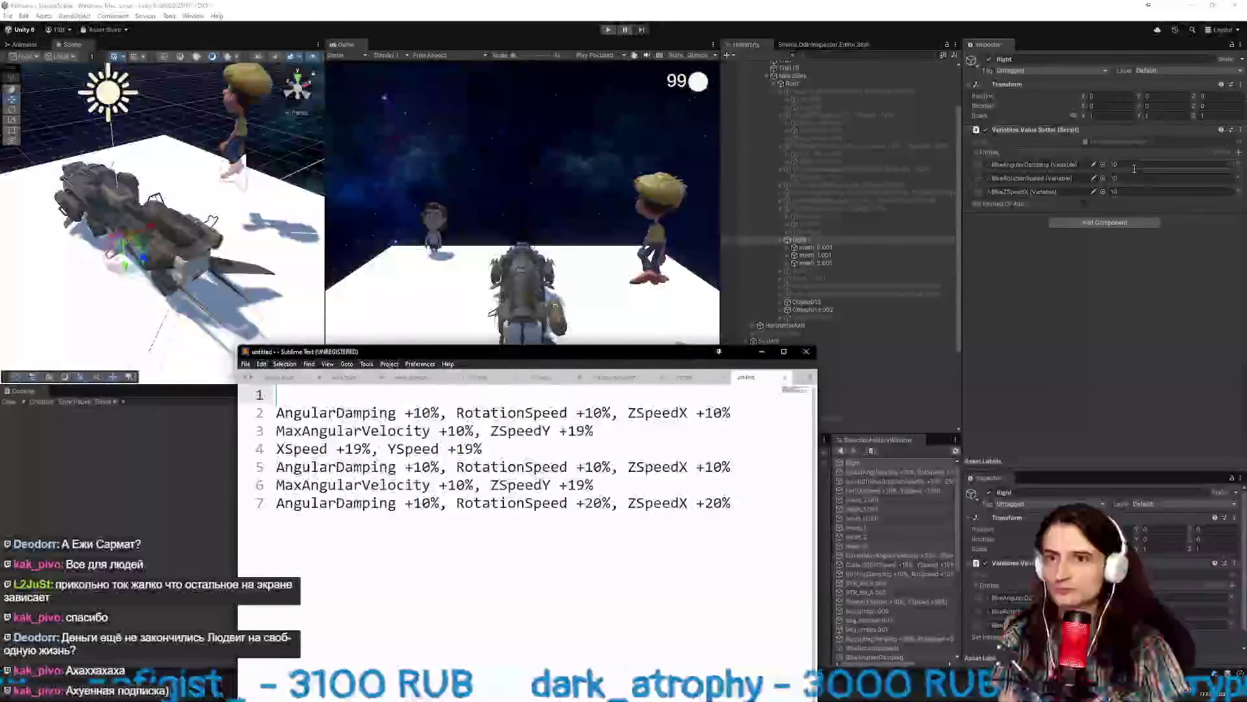
Edit the BikeZSpeedX percentage in the Right group's value setter.
click(1143, 191)
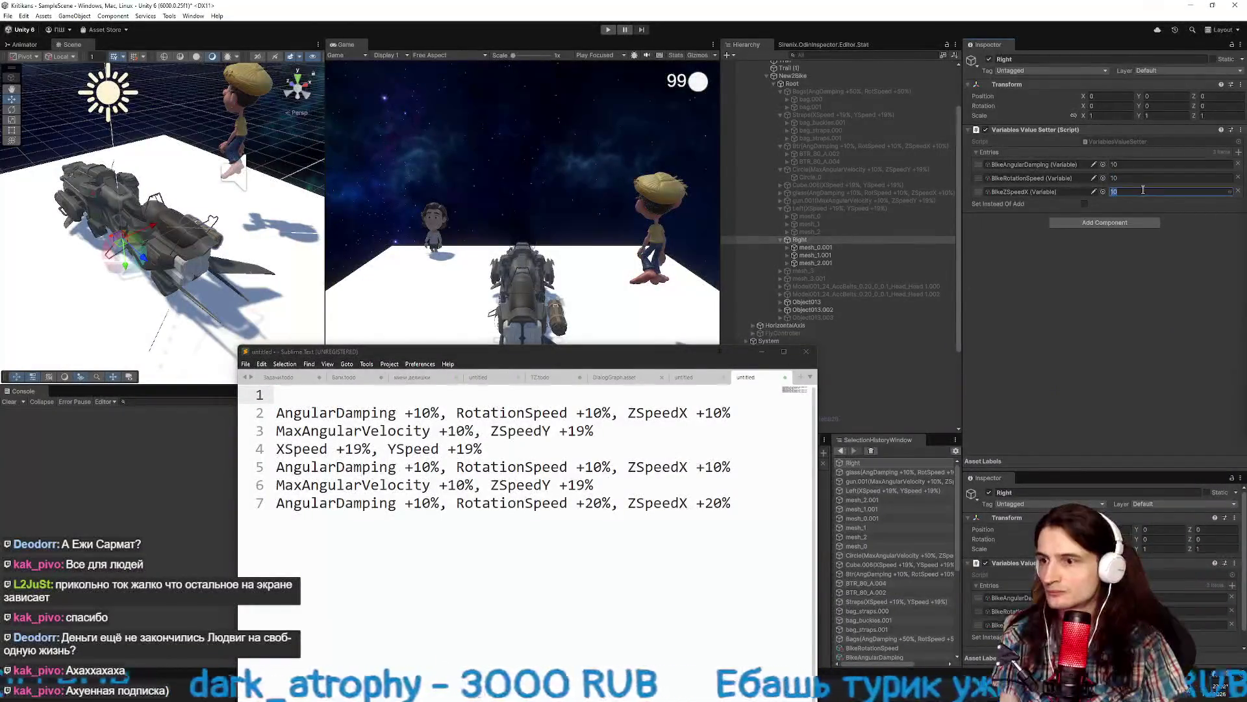
click(1130, 275)
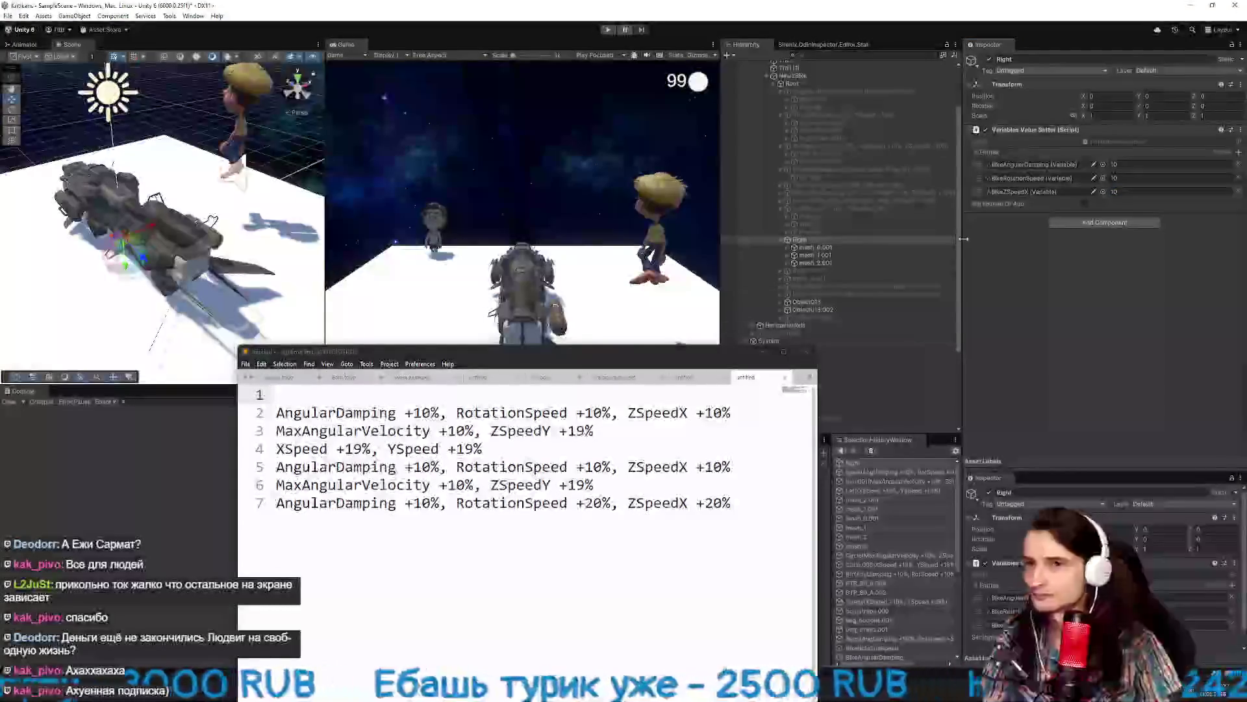
click(871, 240)
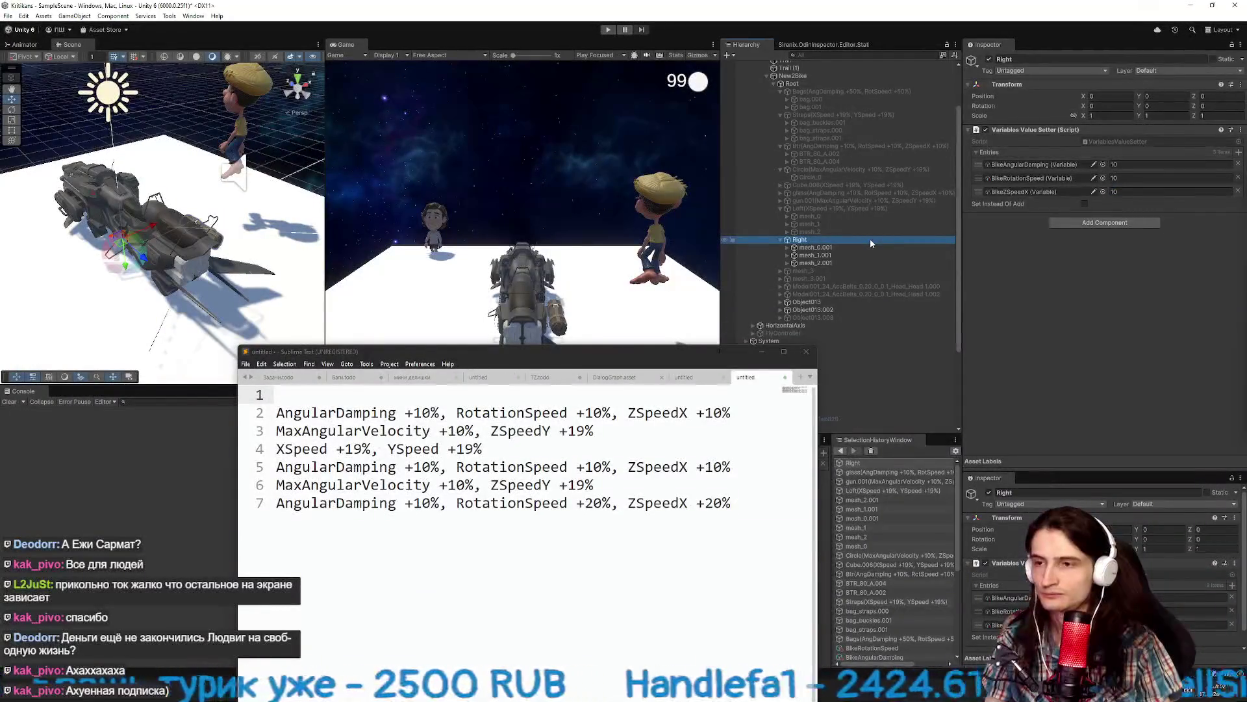
click(1126, 192)
text(9)
click(831, 241)
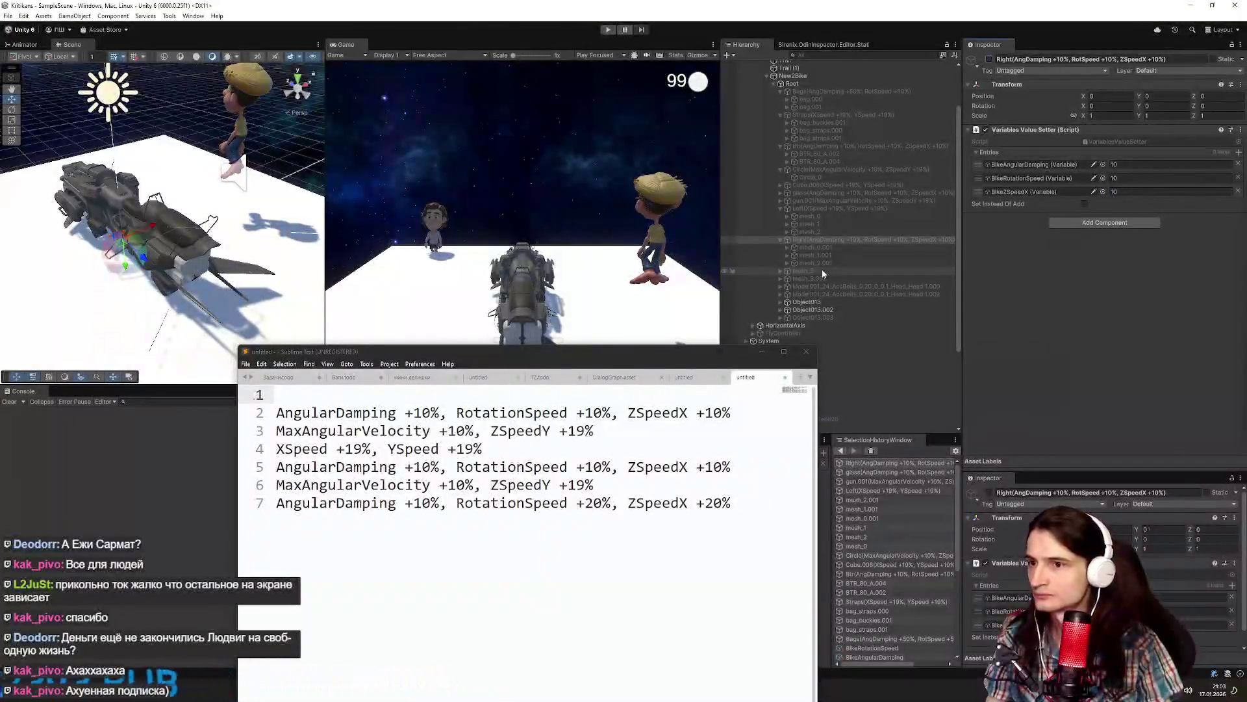
Remove the used AngularDamping line and the empty first line from the notes.
click(266, 354)
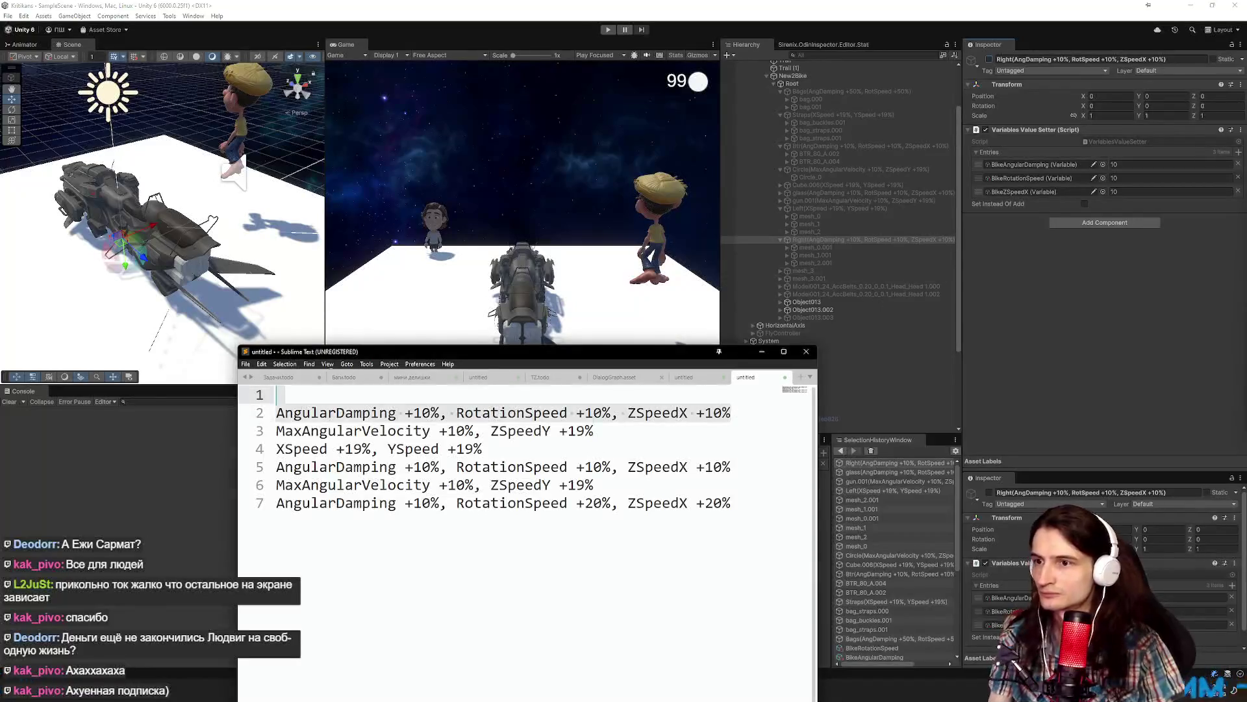
key(ctrl+z)
key(Delete)
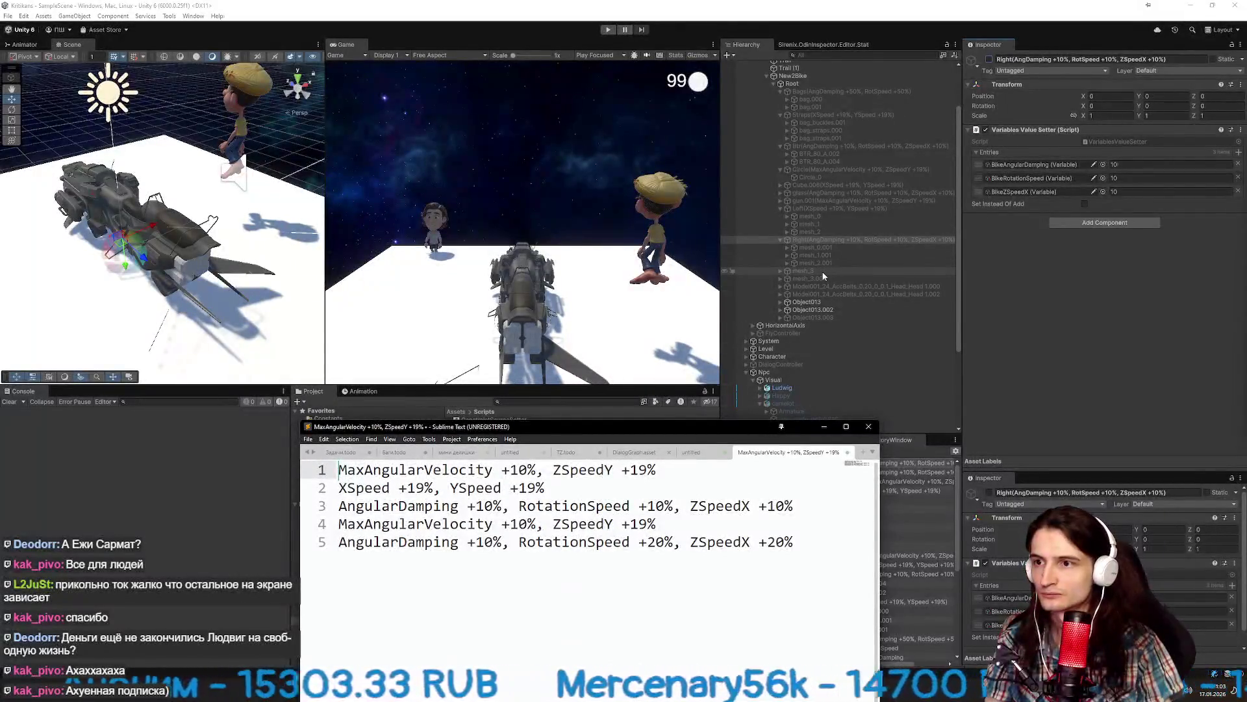
Collapse the Right and Left groups, select mesh_3 and toggle its active checkbox.
click(780, 239)
click(819, 208)
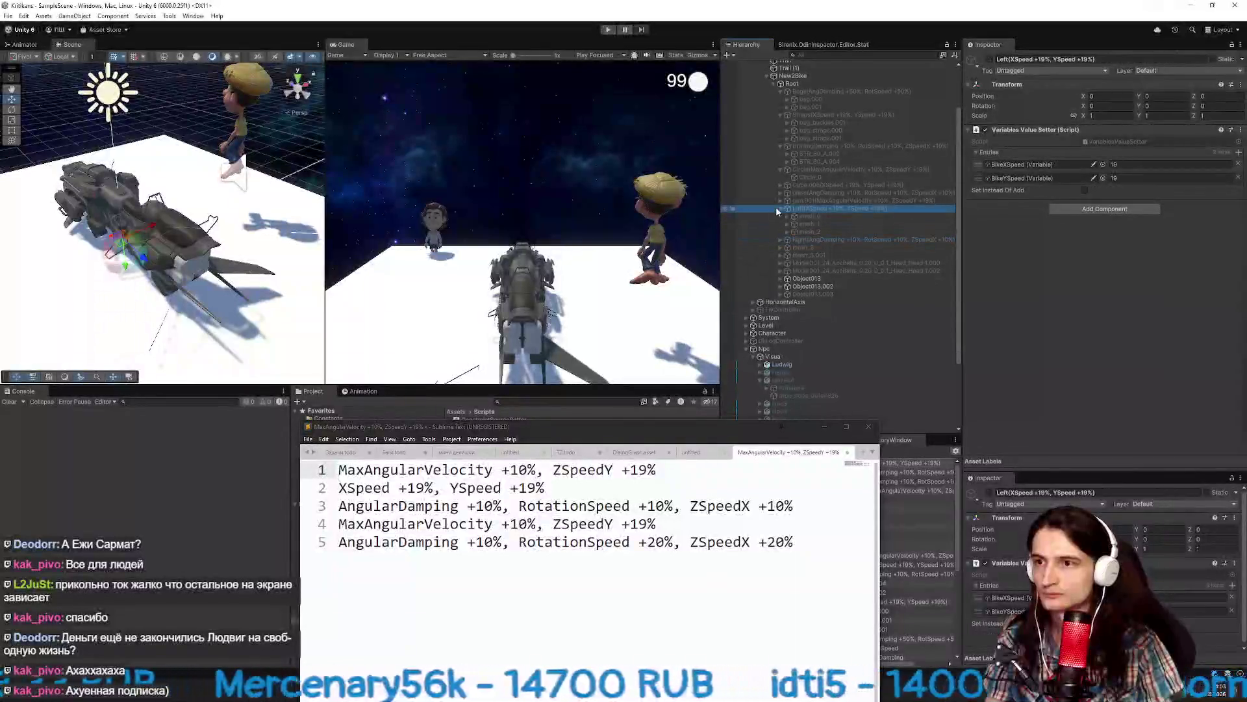
click(780, 208)
click(799, 224)
click(990, 59)
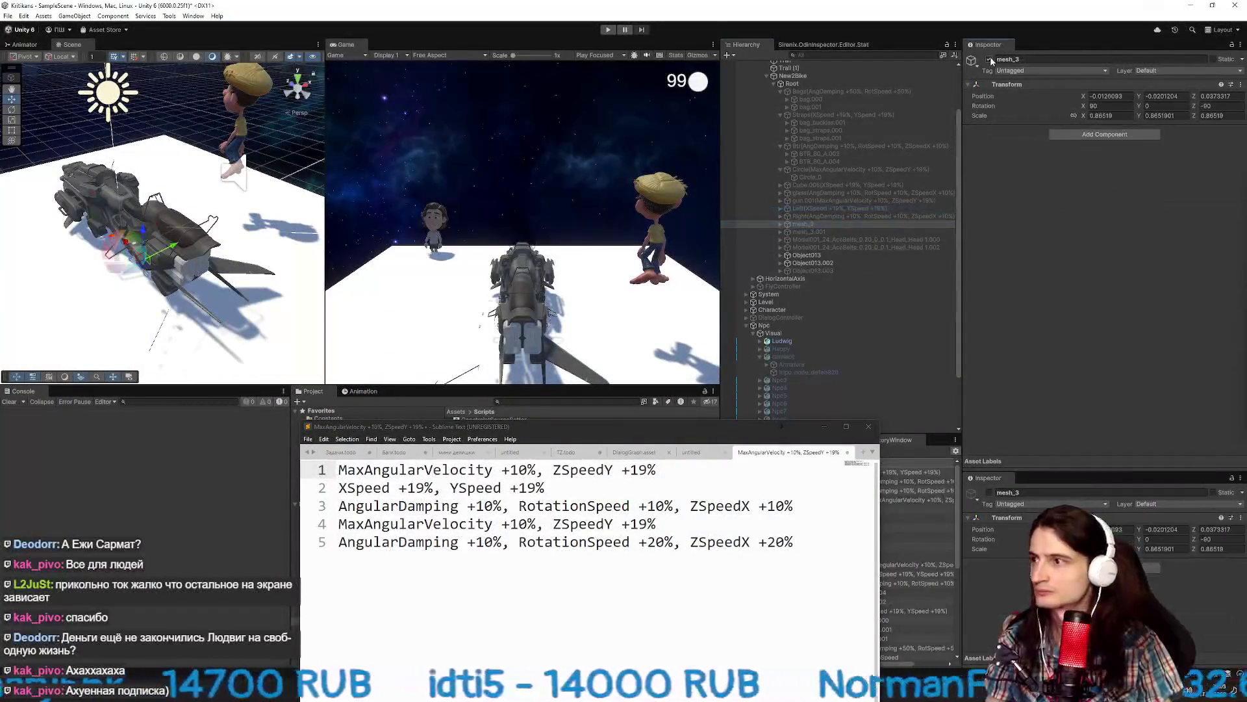
Toggle mesh_3 back on and select mesh_3.001 to compare the side parts.
click(990, 59)
click(990, 59)
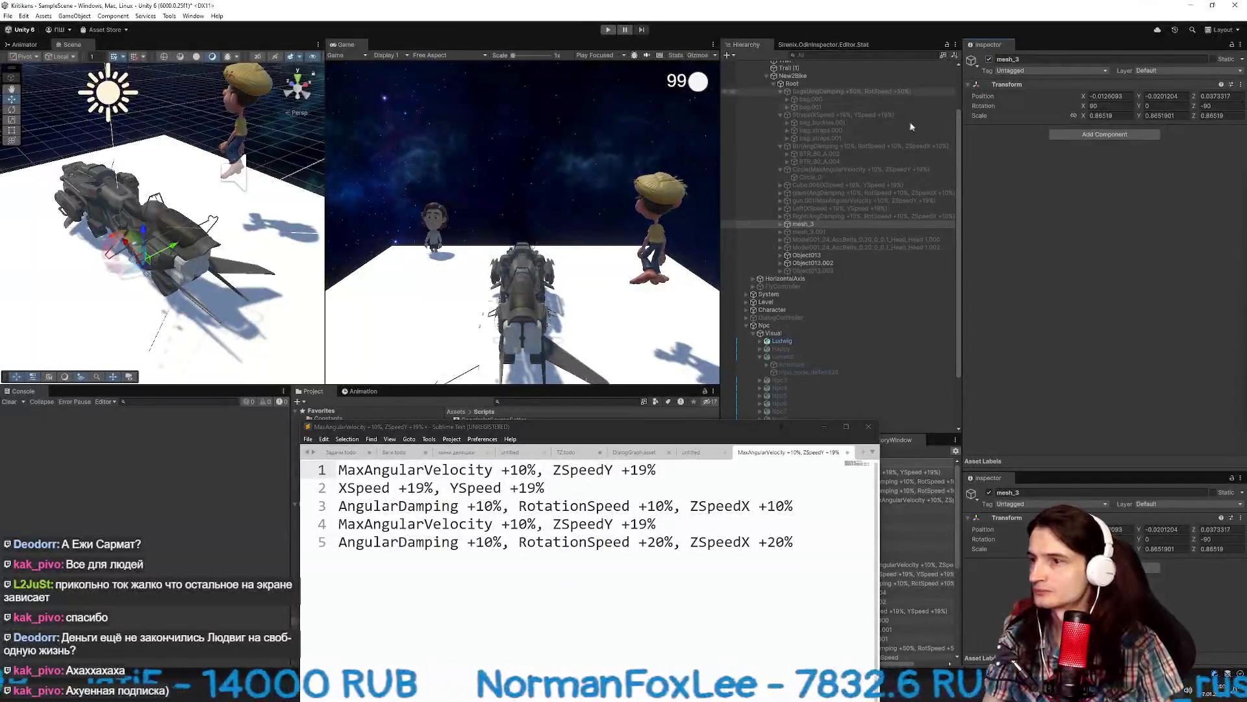
scroll(282, 253, up, 5)
scroll(282, 253, down, 5)
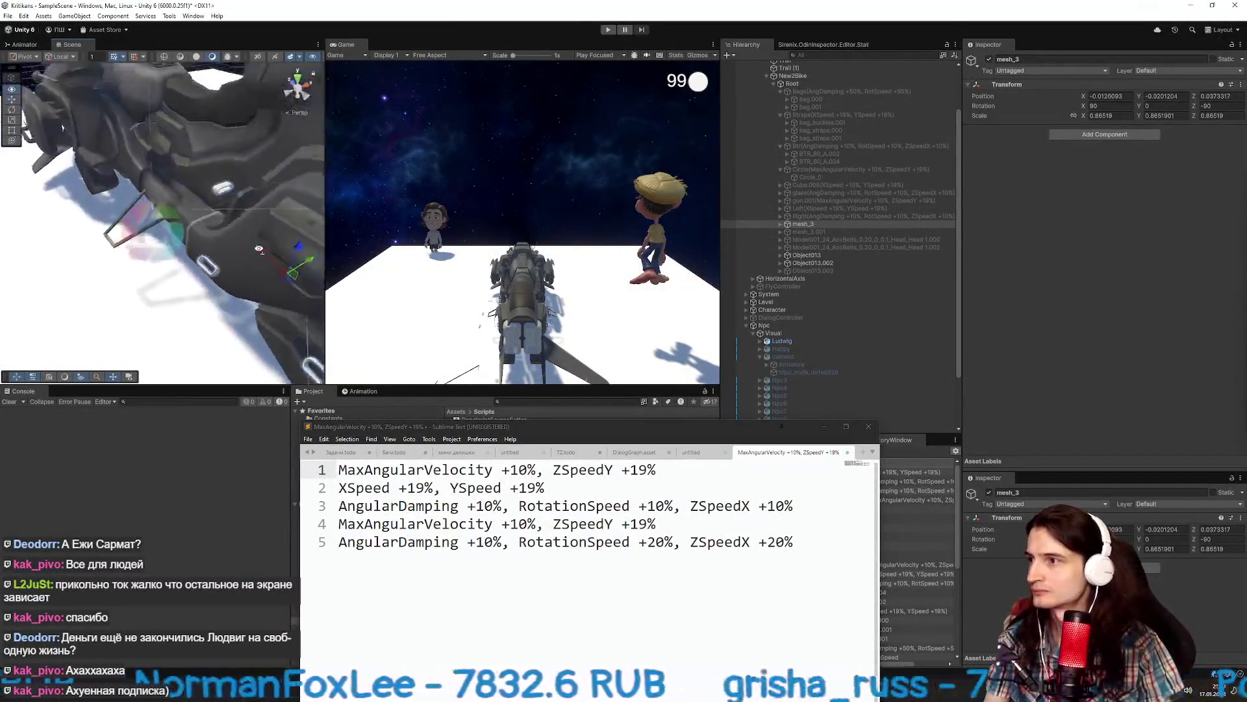
click(829, 232)
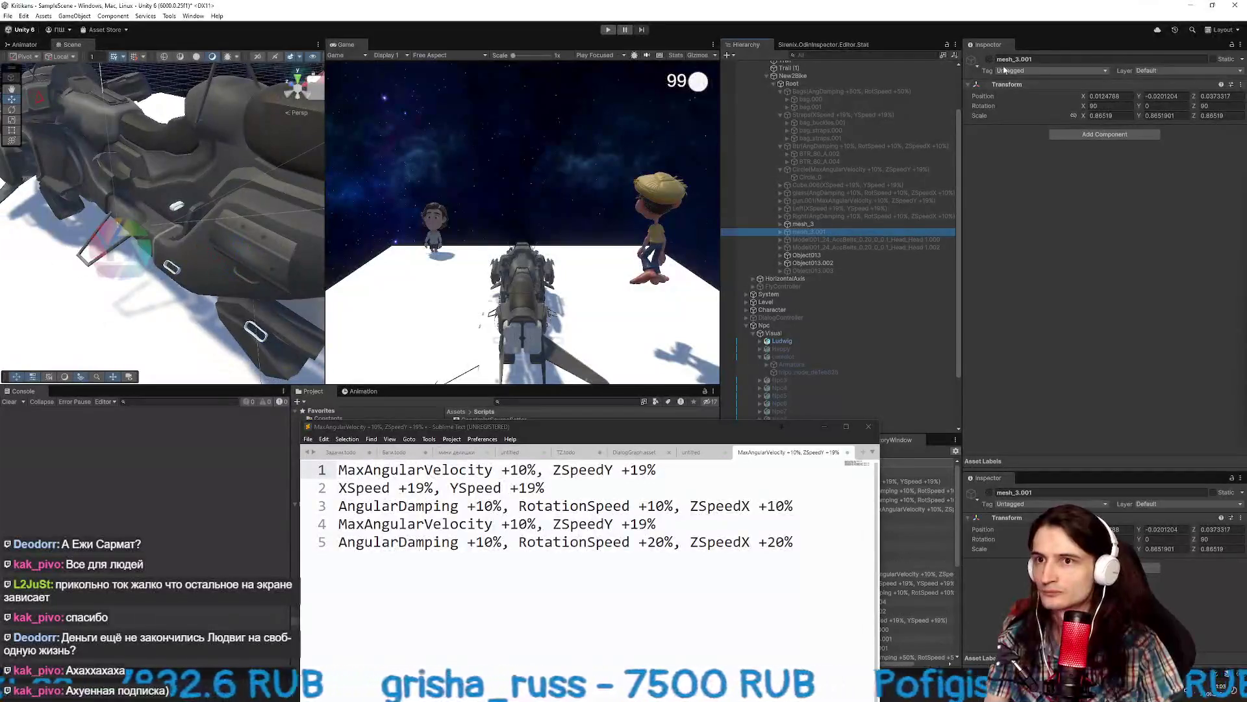
mouse_move(241, 195)
mouse_down()
mouse_move(270, 191)
mouse_move(208, 195)
mouse_up()
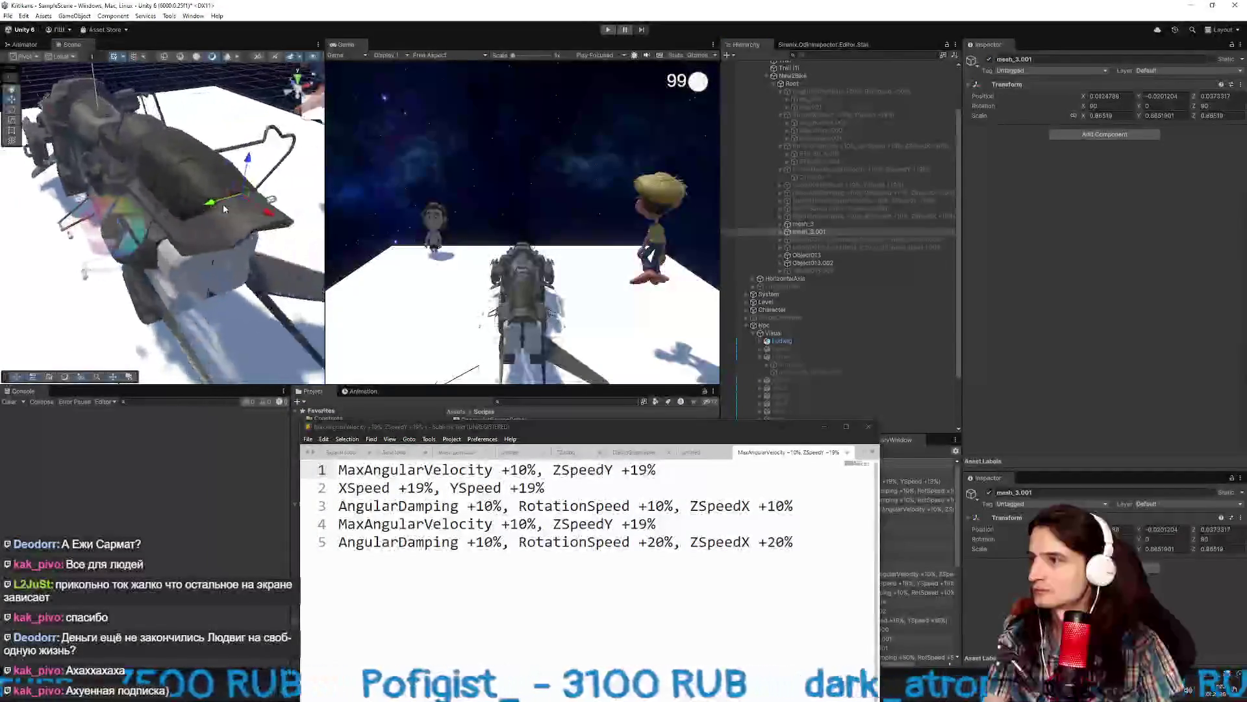
Inspect the AccBelts parts, disabling the Head_Head 1.002 belt and enabling Object013.003.
click(799, 240)
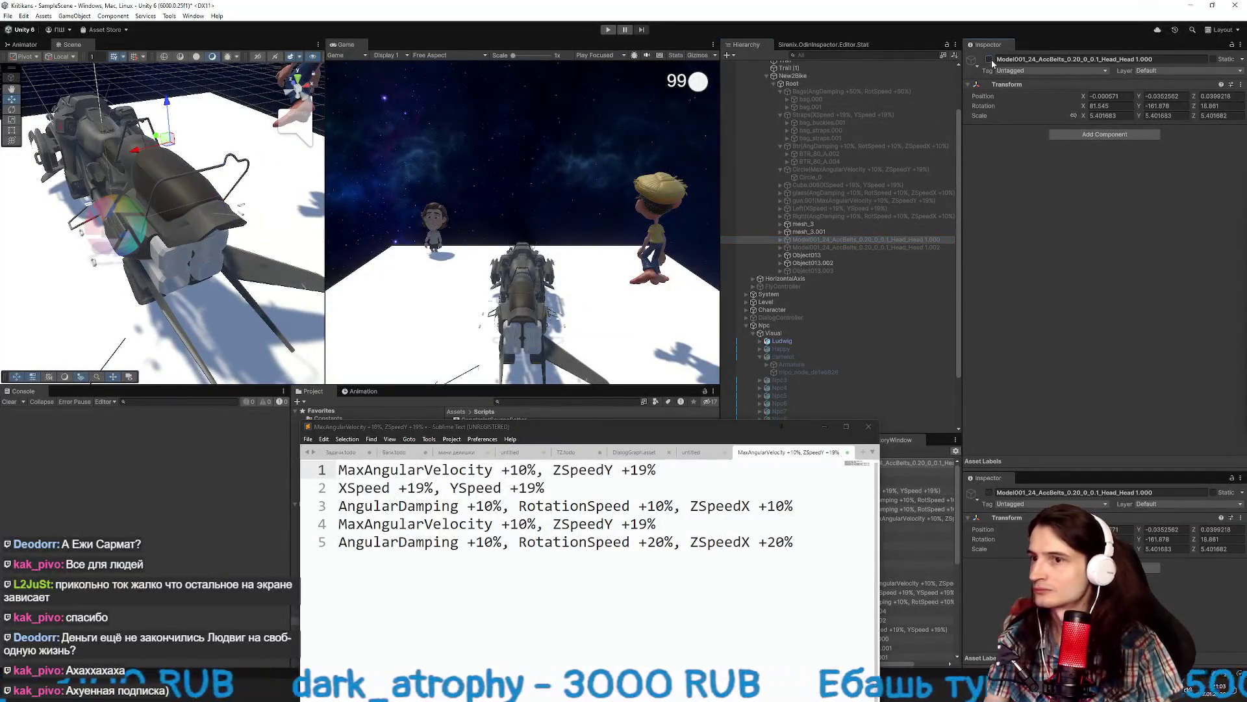
click(833, 242)
click(833, 247)
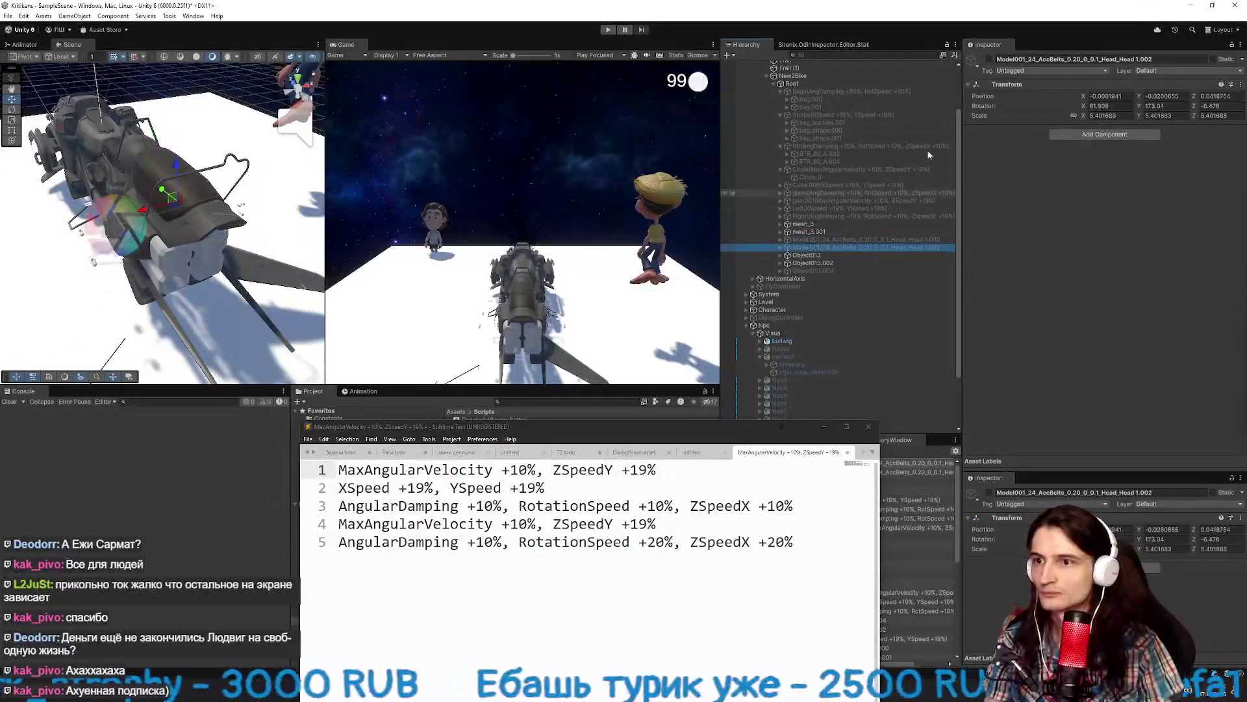
click(990, 59)
click(990, 59)
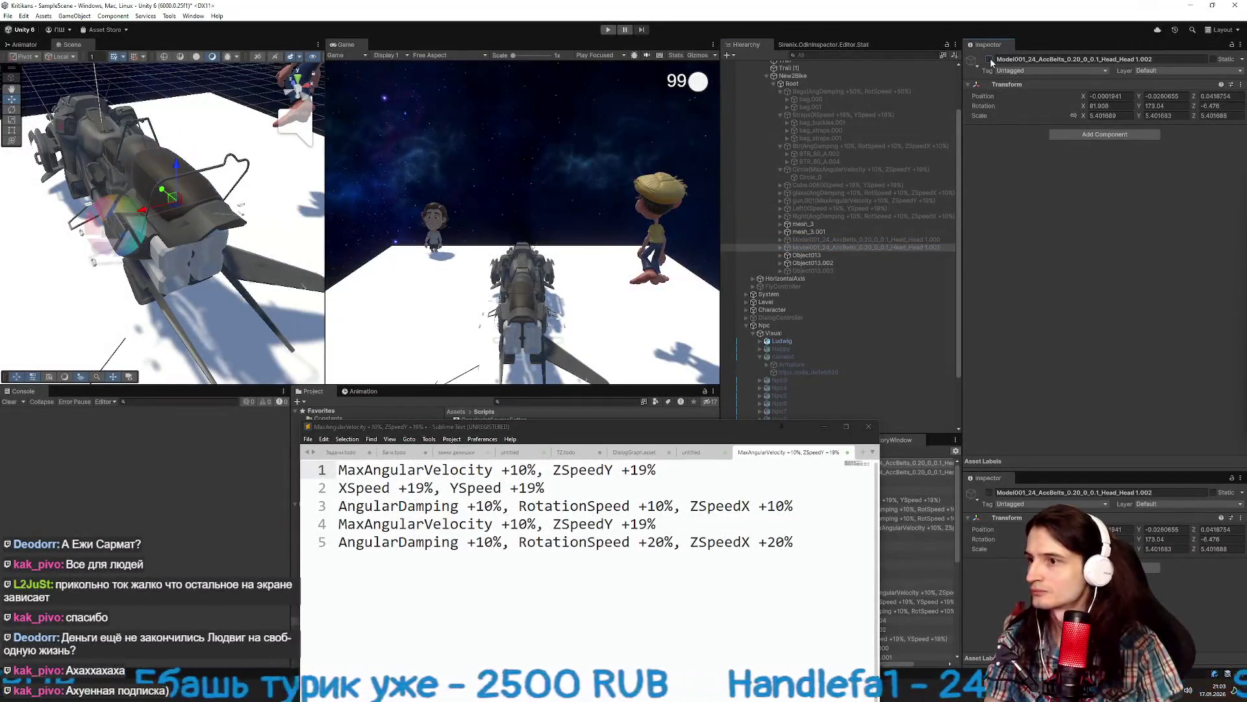
click(813, 270)
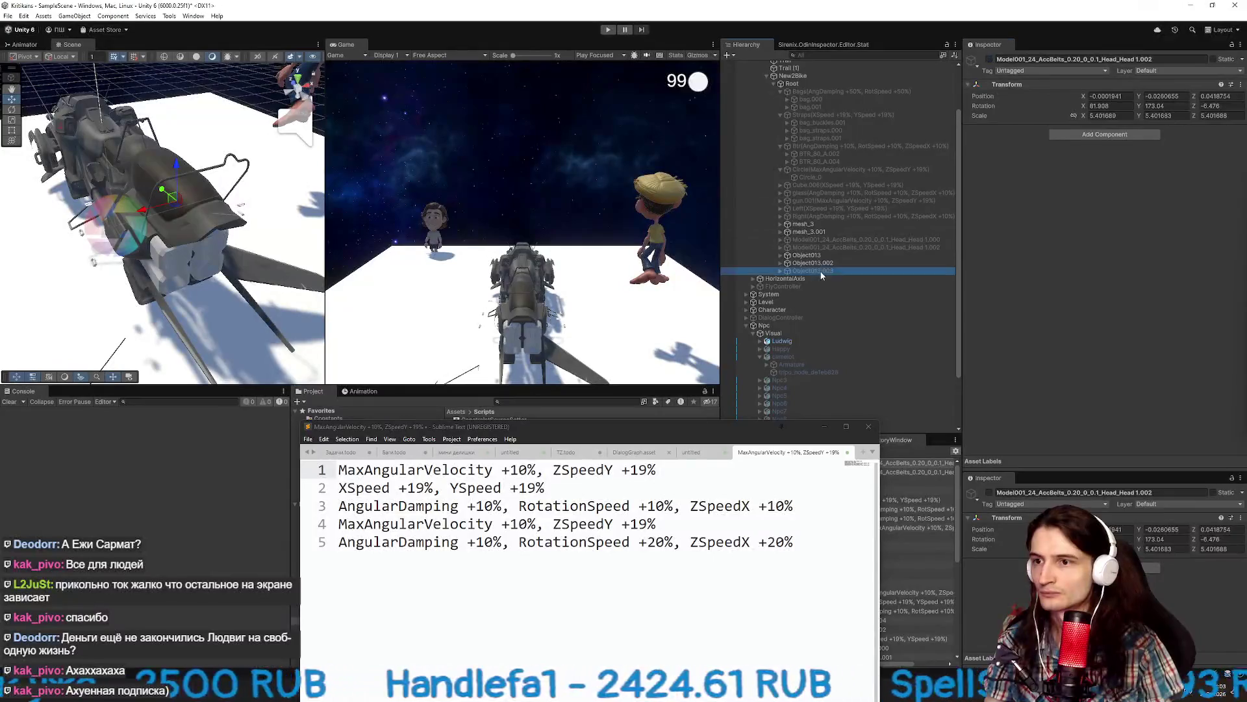
click(989, 60)
Drag the loose mesh_3 part into the Left group.
mouse_move(247, 194)
mouse_down()
mouse_move(300, 206)
mouse_move(224, 300)
mouse_up()
scroll(224, 300, down, 5)
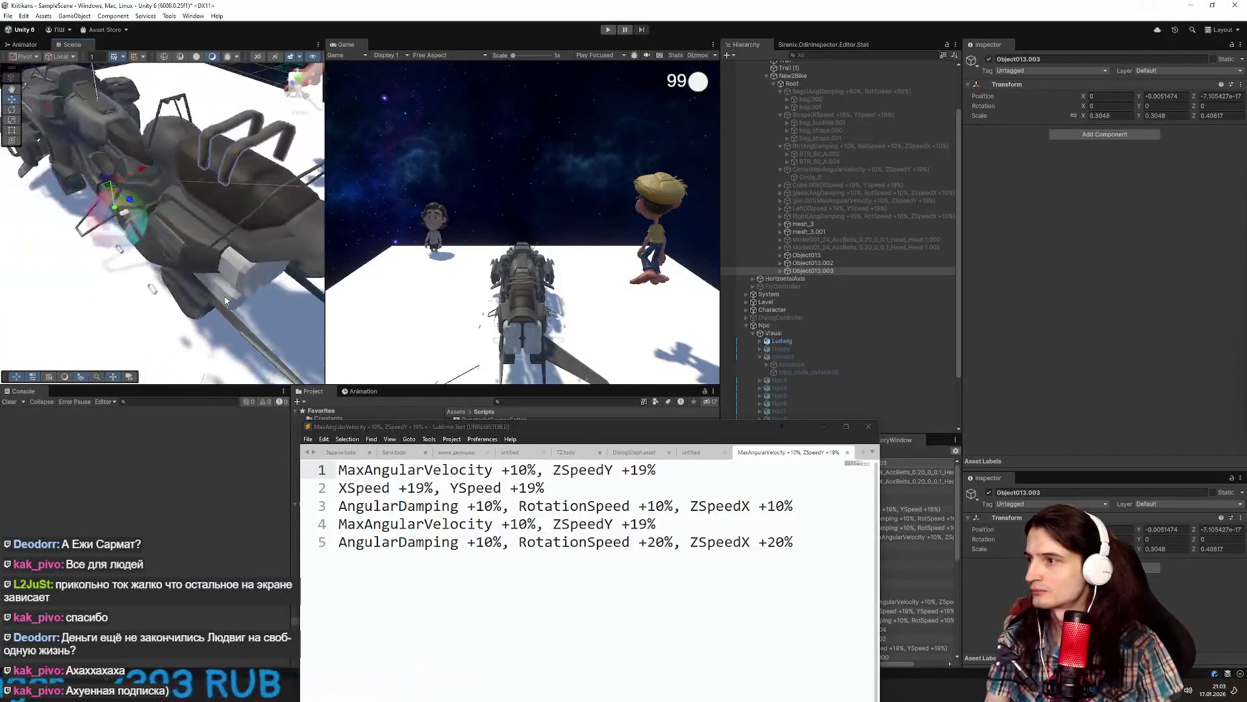
click(801, 223)
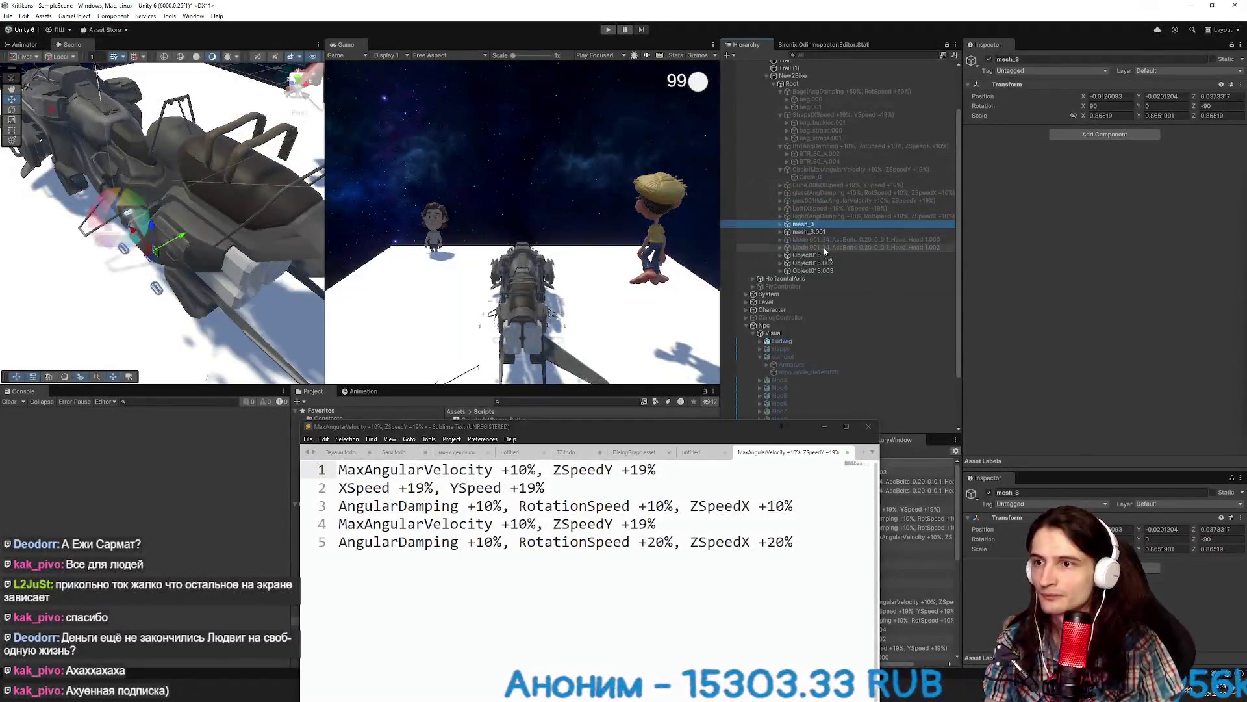
mouse_move(820, 212)
mouse_down()
mouse_move(819, 248)
mouse_move(791, 252)
mouse_up()
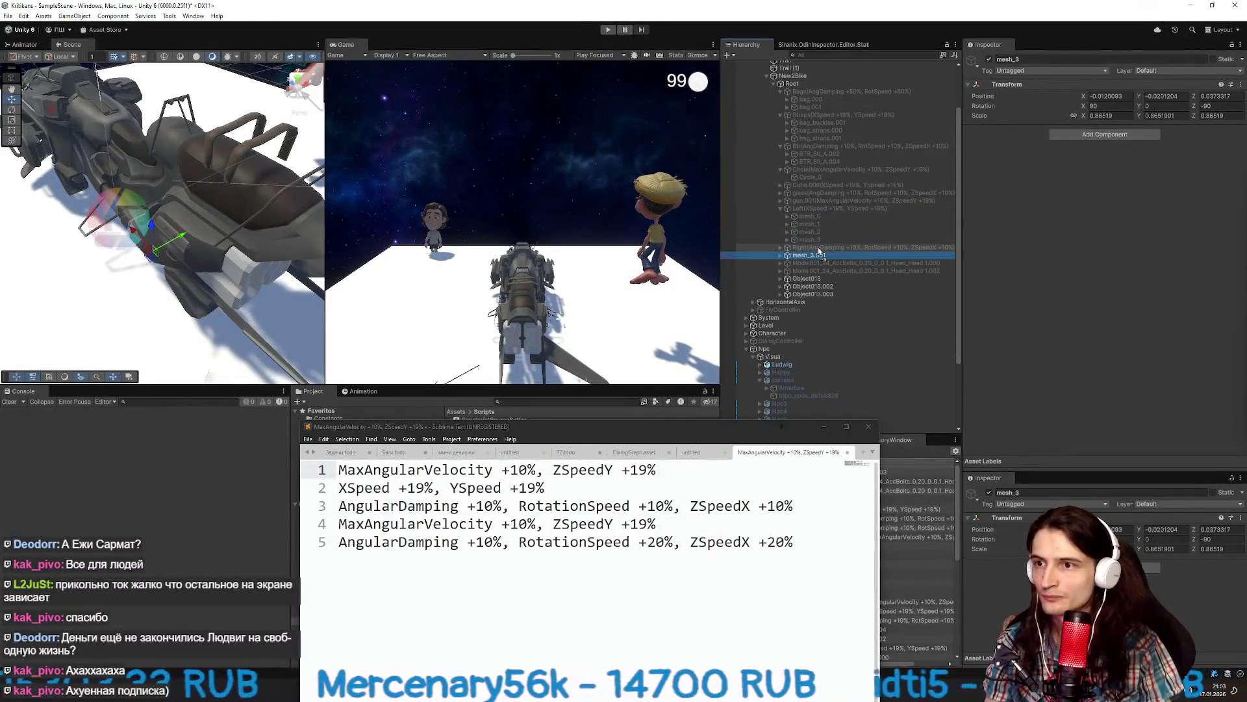
Check the Right group's meshes and the Left group's speed settings.
click(799, 247)
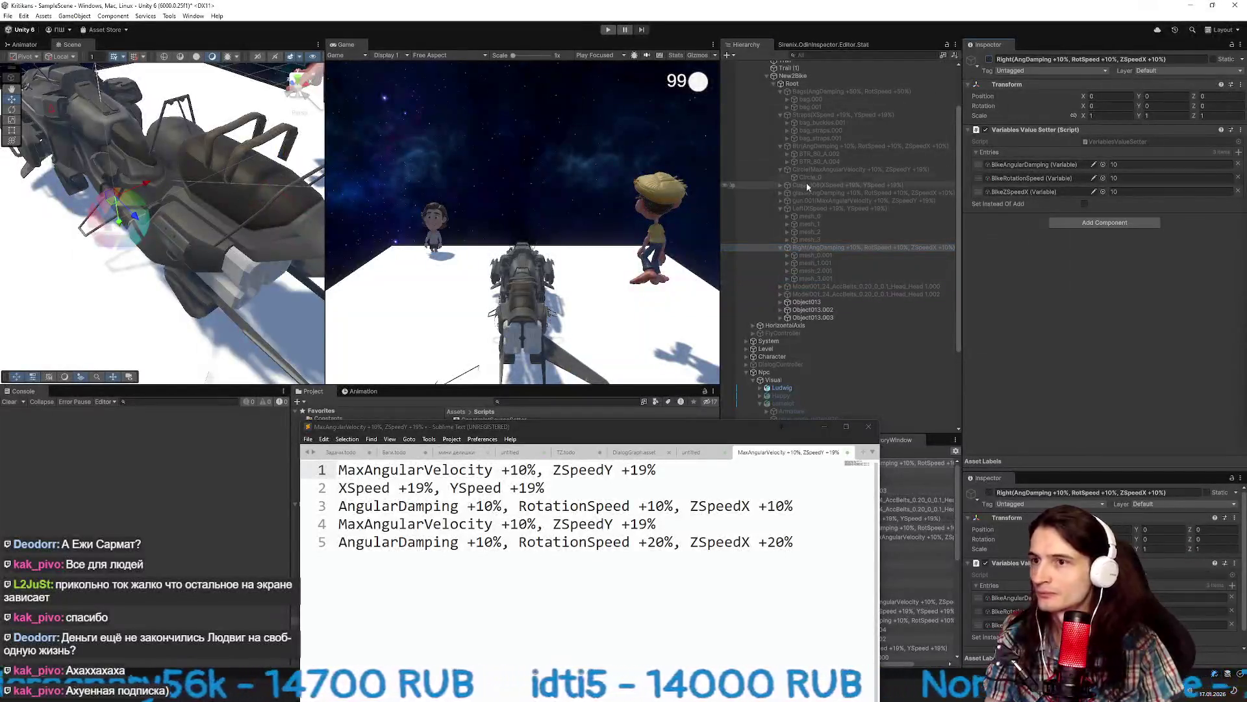
click(838, 208)
mouse_move(332, 198)
mouse_down()
mouse_move(226, 240)
mouse_move(258, 205)
mouse_move(169, 273)
mouse_up()
Frame mesh_3 inside the Left group and nudge it slightly along Y.
click(809, 240)
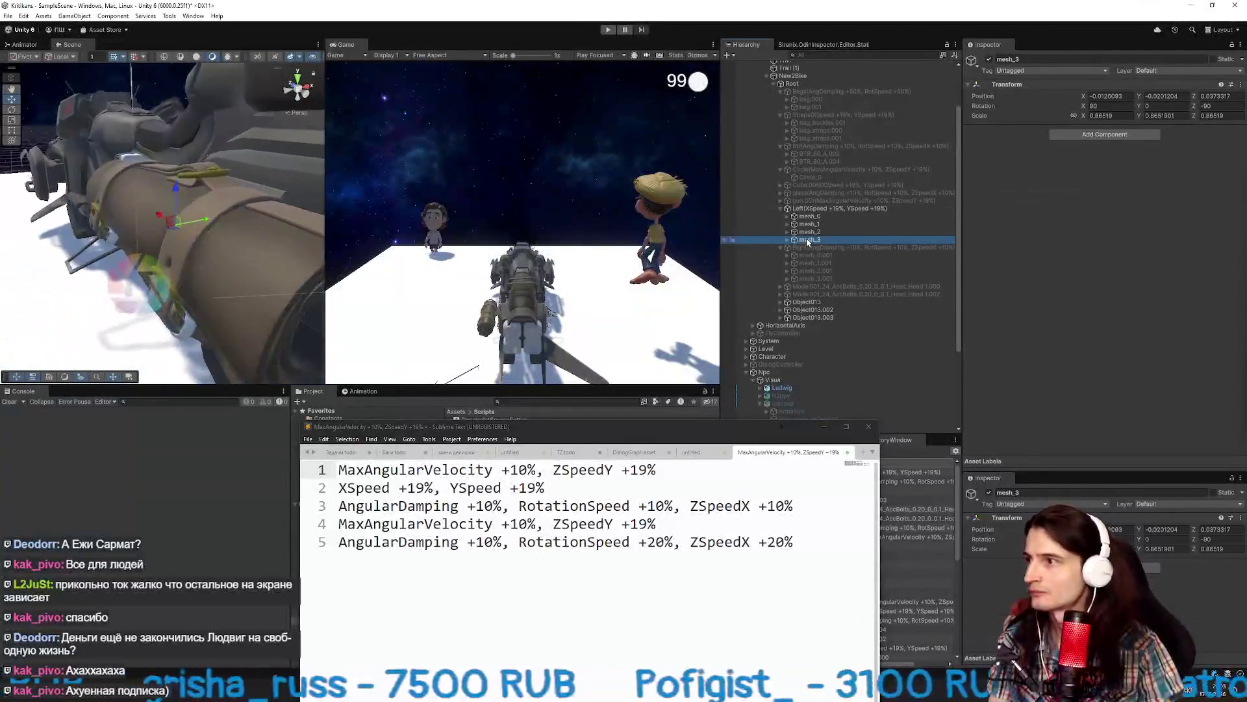
key(f)
mouse_move(193, 224)
mouse_down()
mouse_move(87, 250)
mouse_move(250, 247)
mouse_up()
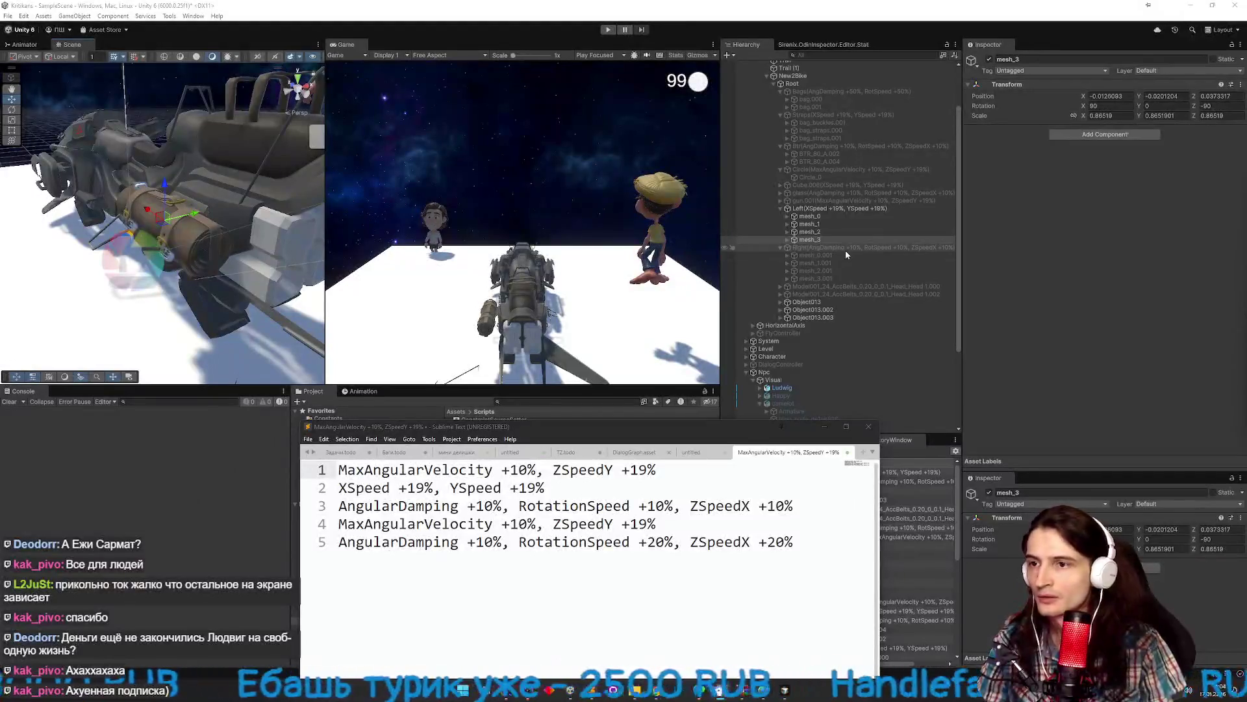
click(844, 286)
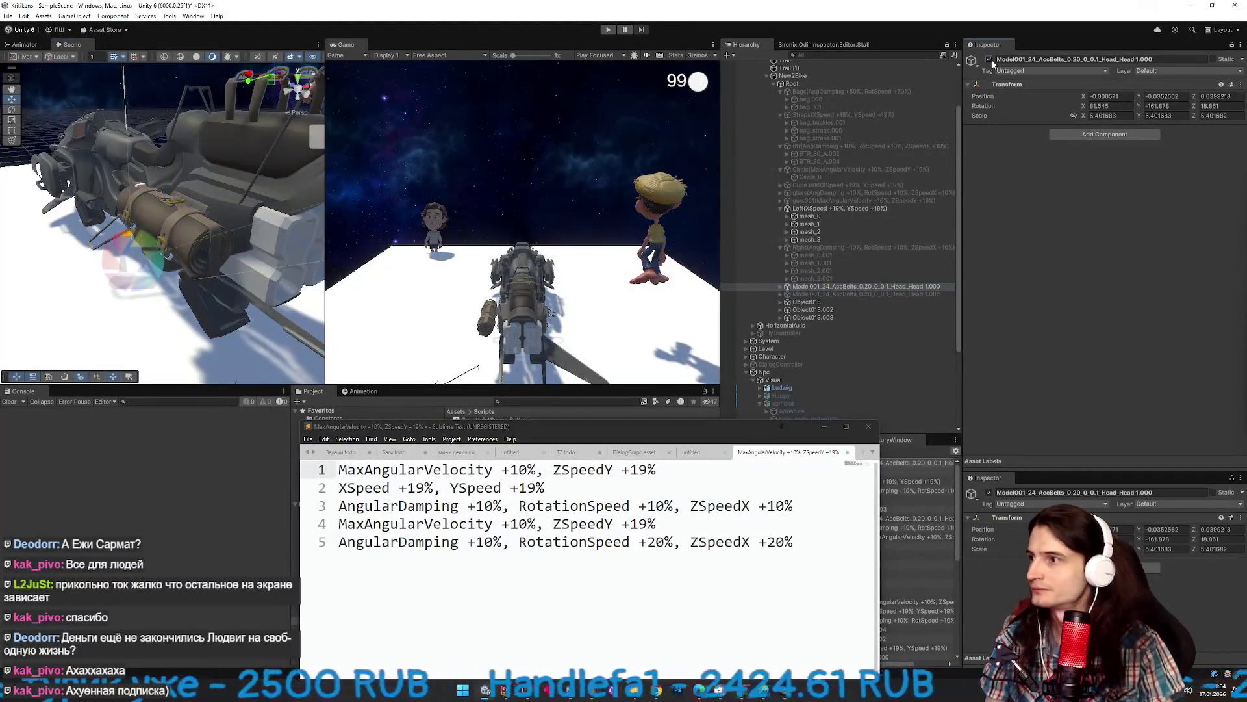
Frame the Head 1.000 belt and toggle its visibility to identify it.
click(292, 95)
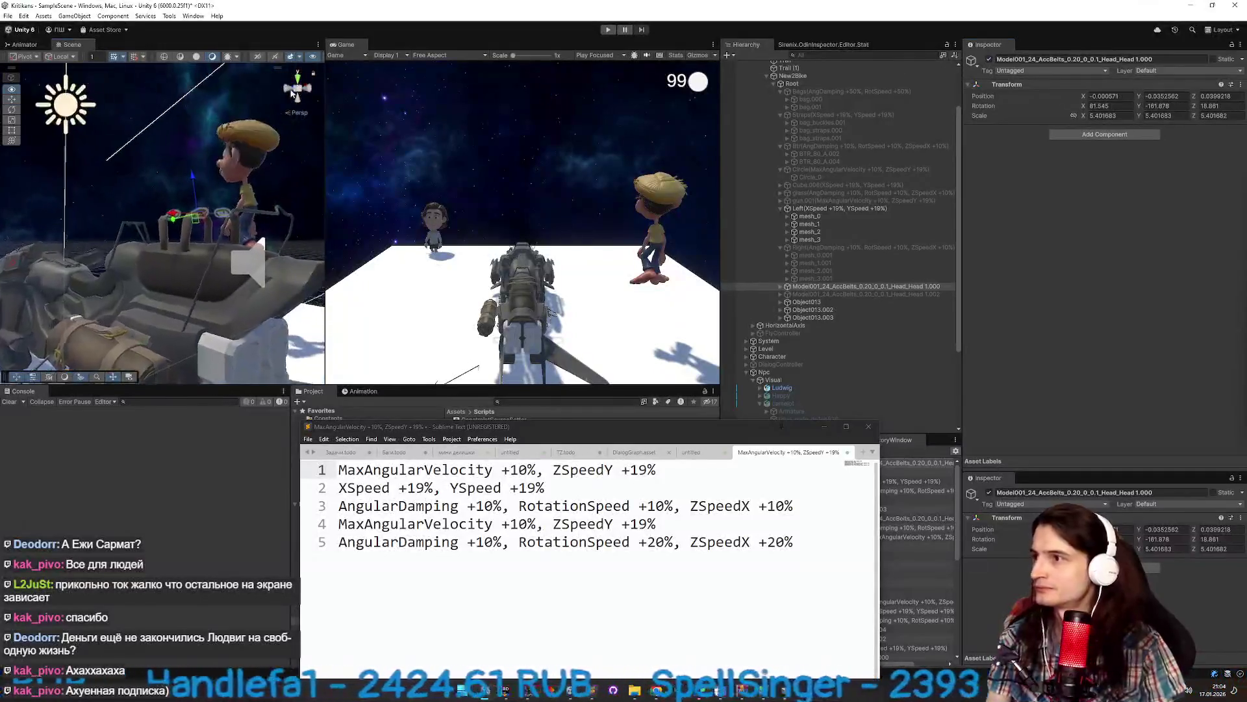
key(f)
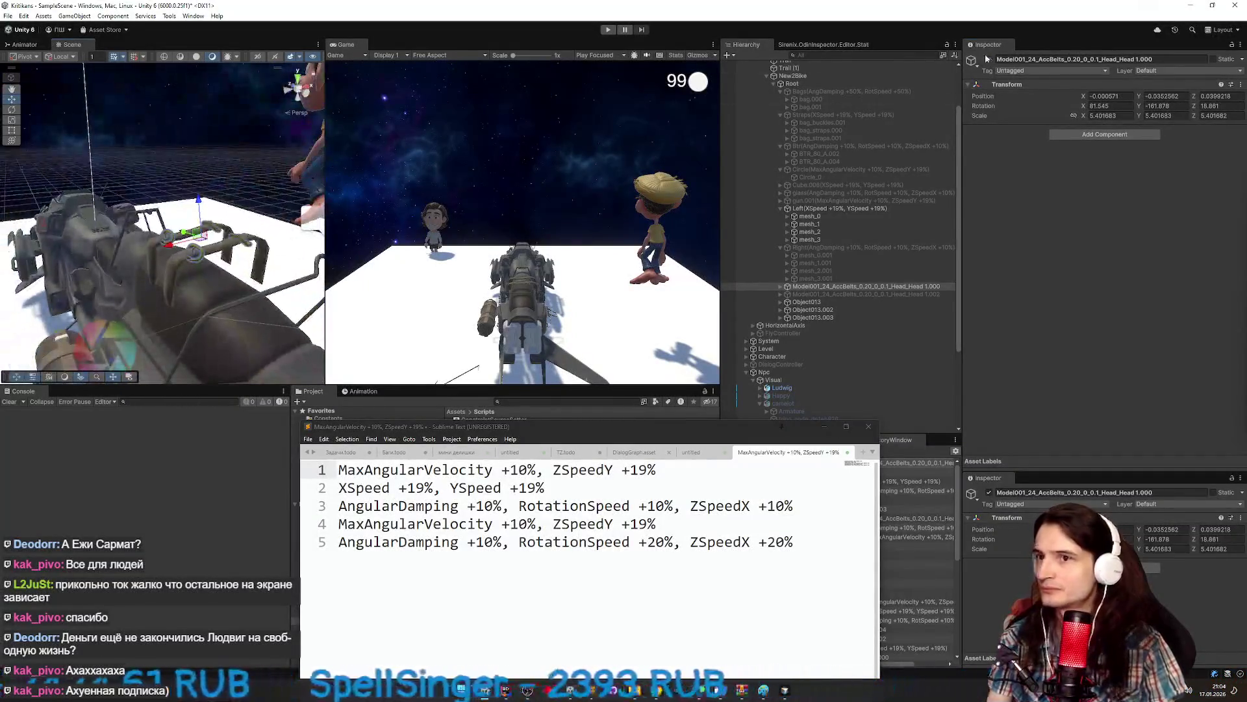
click(988, 59)
click(990, 60)
click(990, 60)
click(989, 60)
scroll(275, 187, down, 4)
Toggle Head 1.002, Object013, Object013.002 and Object013.003 off and on to identify each.
click(821, 295)
click(989, 59)
click(990, 59)
click(990, 59)
click(806, 302)
click(990, 59)
click(990, 59)
click(909, 310)
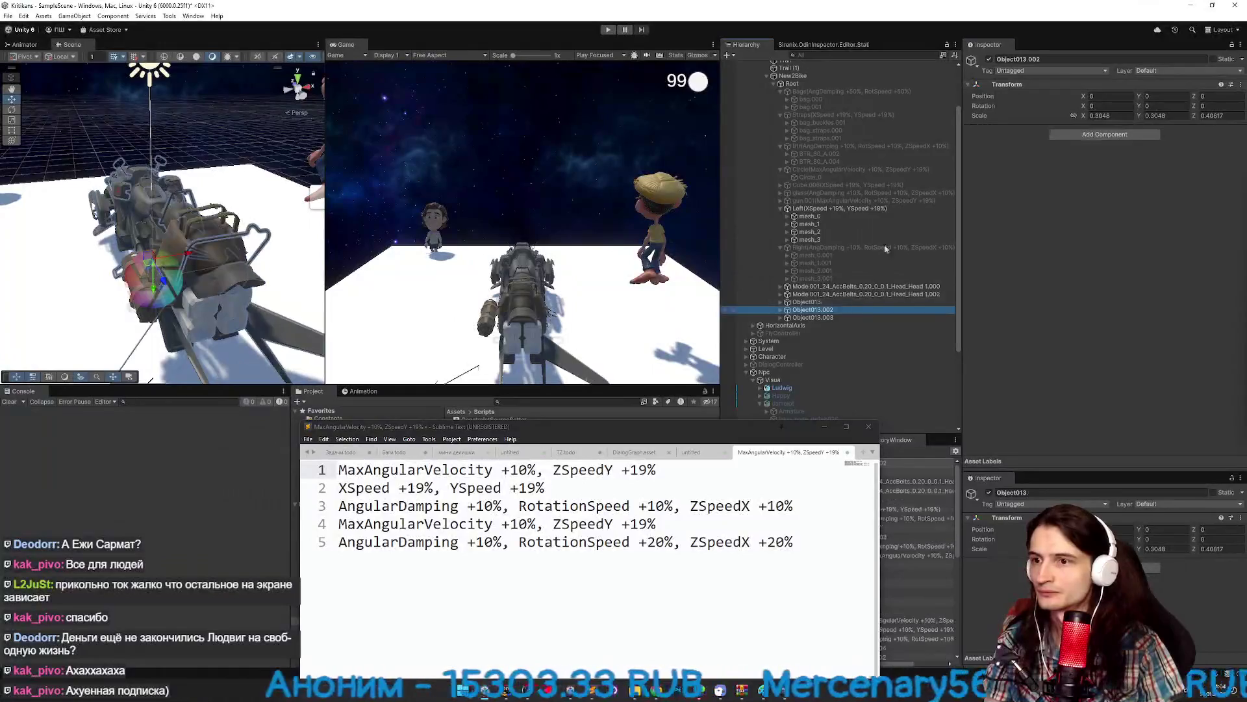
click(989, 59)
click(990, 59)
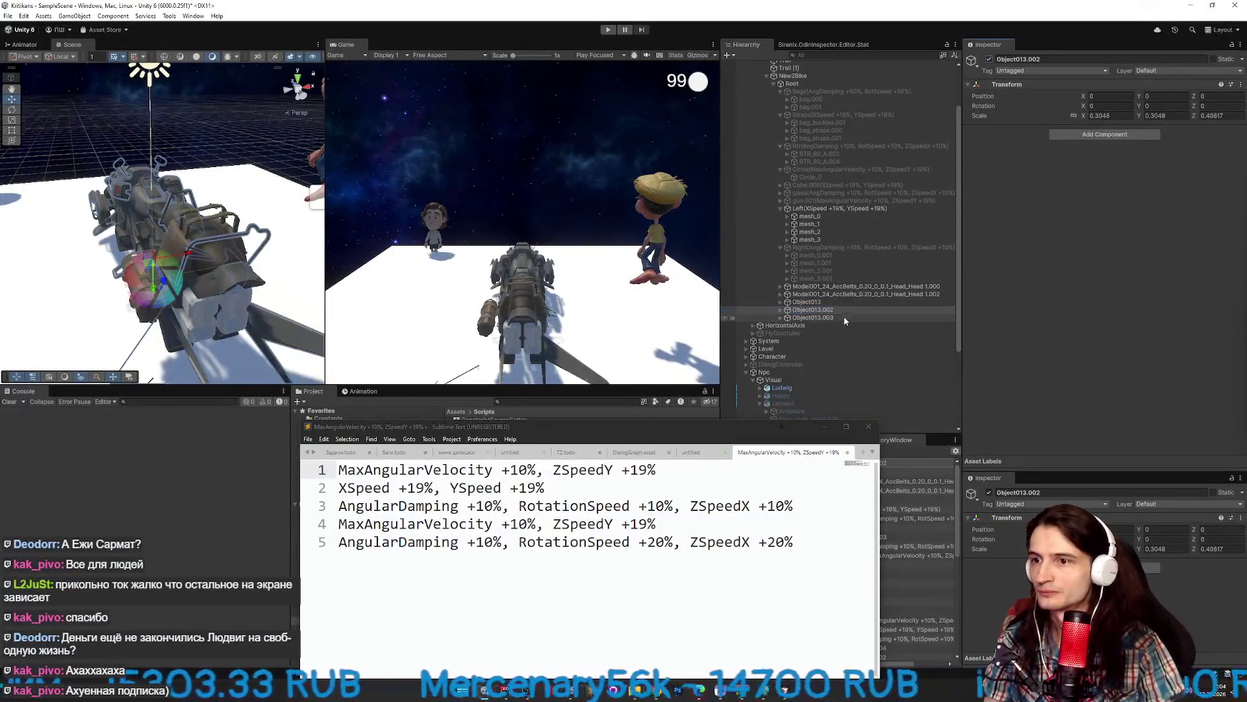
click(812, 318)
click(990, 59)
click(989, 59)
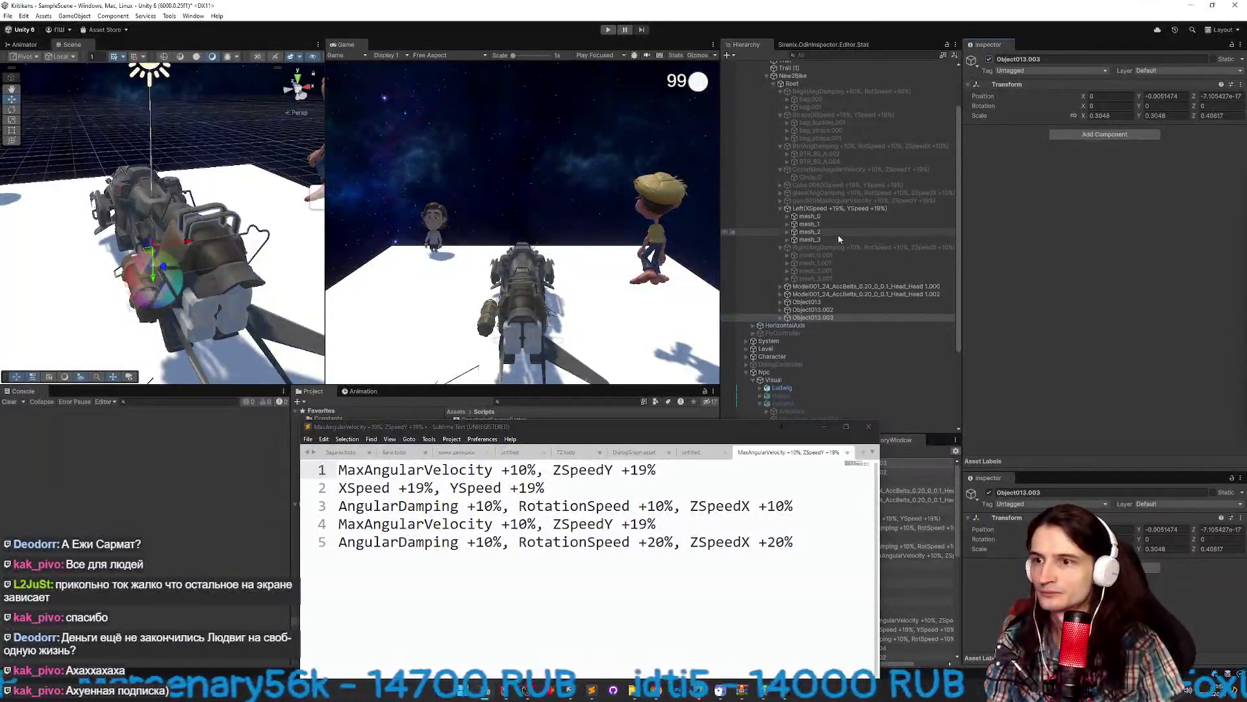
Hide and show both Head 1.000 and Head 1.002 belts together to locate them.
click(838, 294)
shift+click(835, 286)
click(990, 59)
click(989, 59)
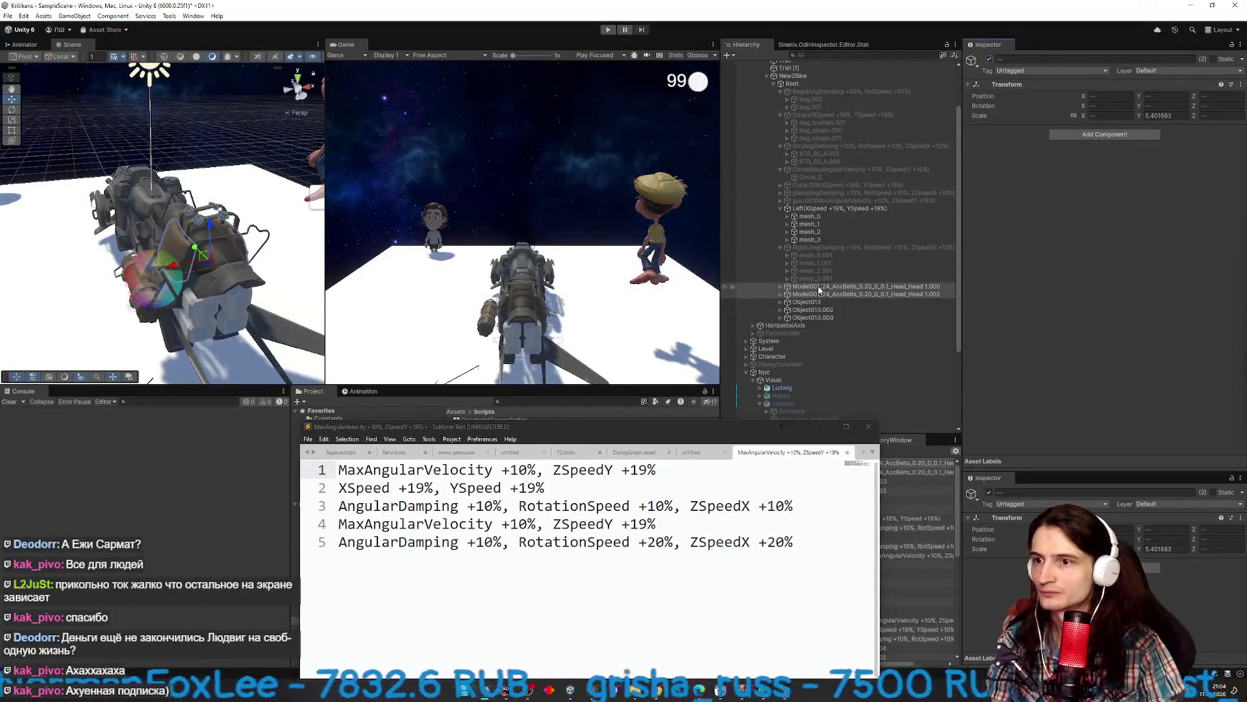
Collapse the Left group and nest the Head 1.000 belt under Object013.003.
click(781, 208)
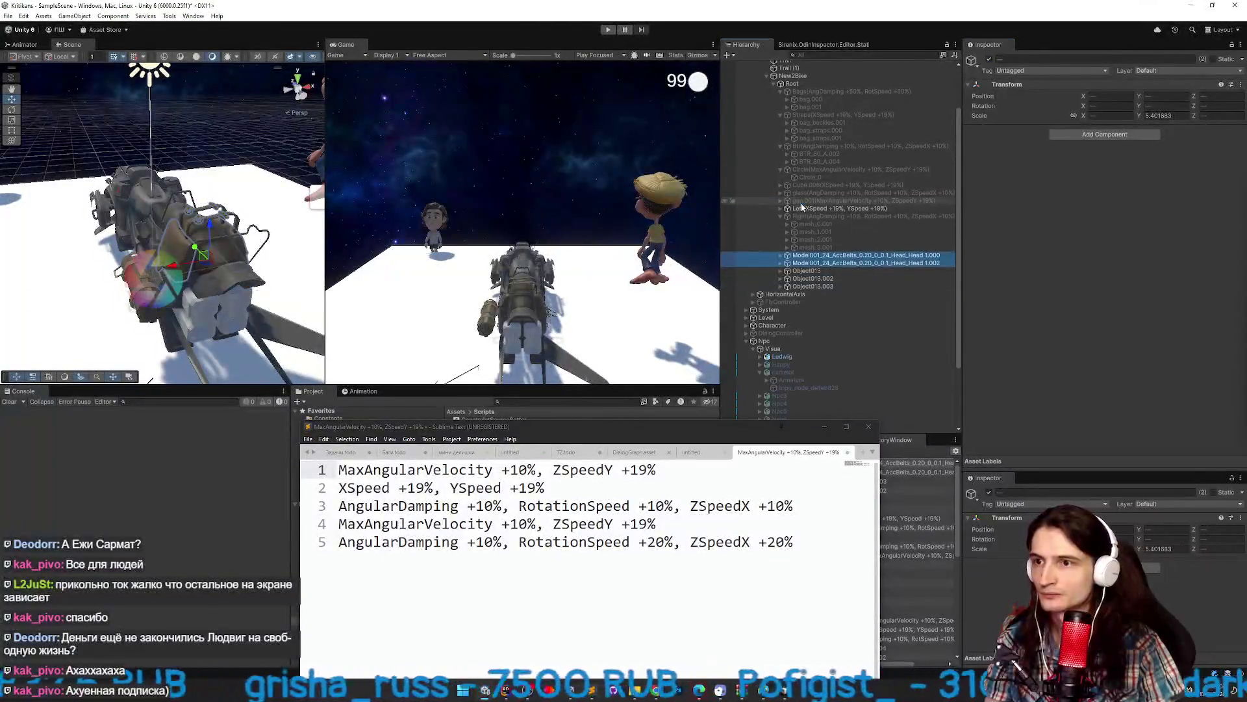
click(838, 208)
click(819, 256)
click(823, 263)
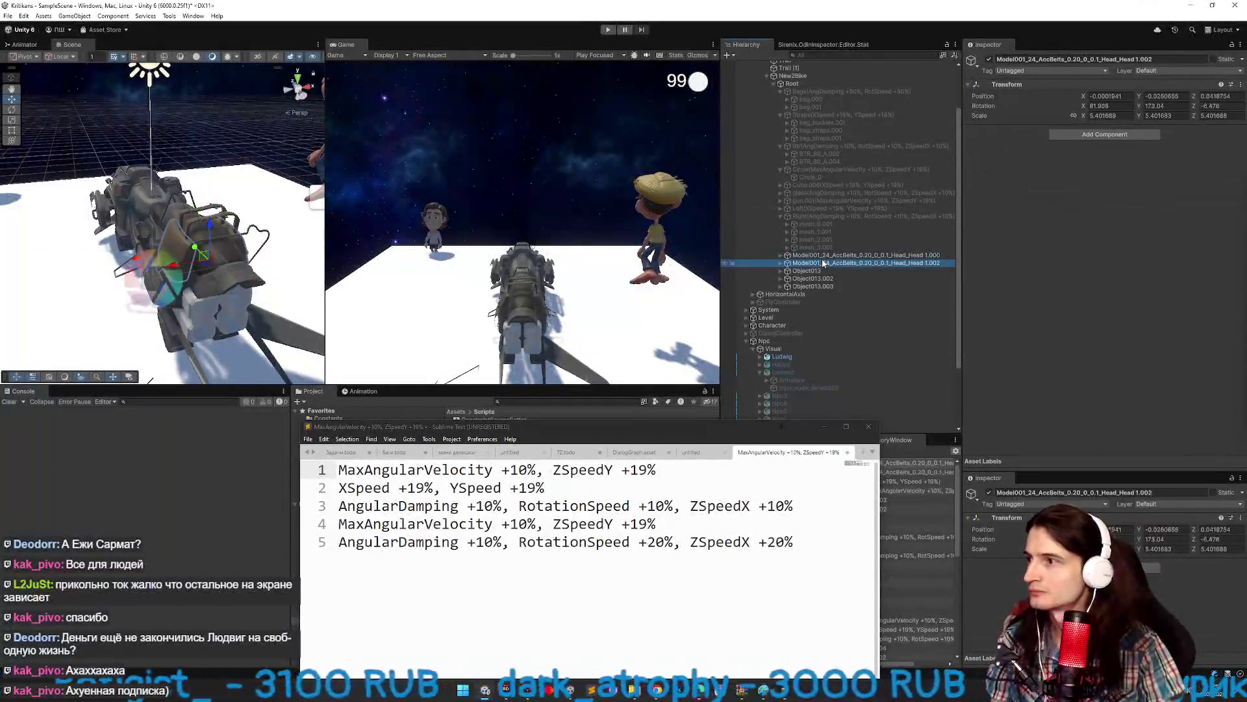
click(823, 270)
click(822, 286)
drag(820, 256, 820, 286)
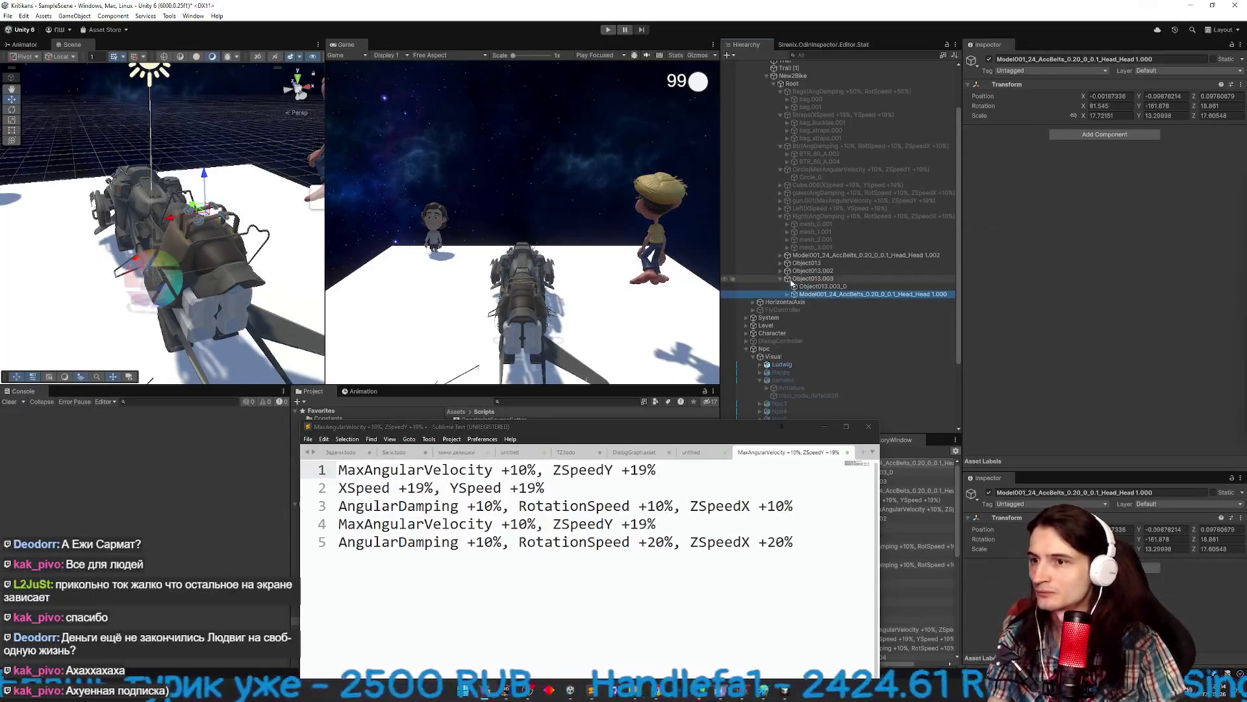
Paste the copied Variables Value Setter onto Object013.003 as a new component.
click(805, 279)
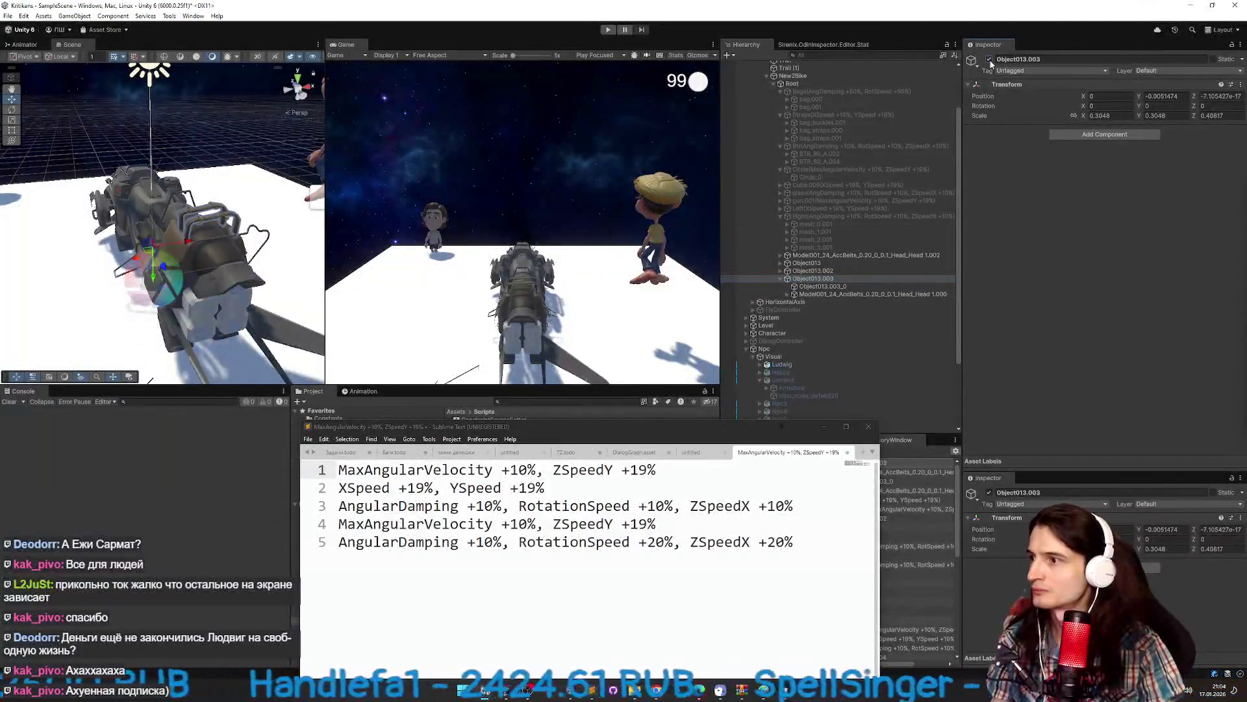
right_click(1020, 83)
mouse_move(1092, 170)
click(1138, 223)
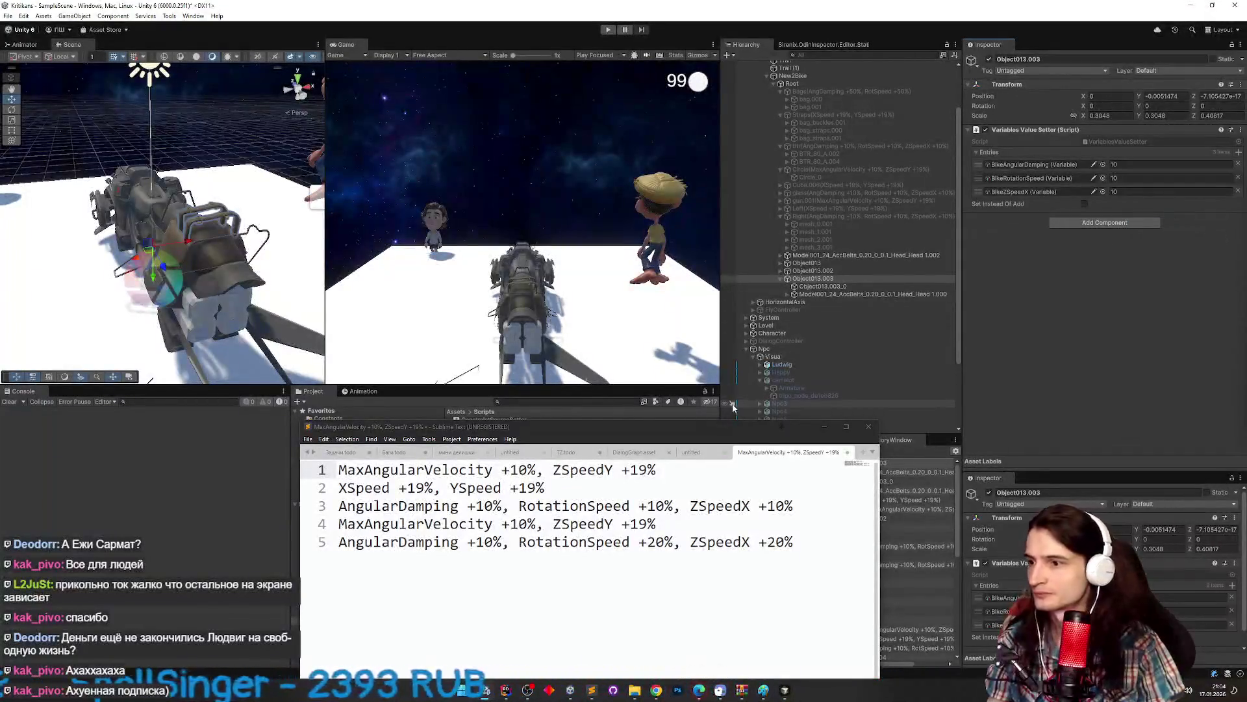
Review the Right group's stat setter and identify the Head 1.002 belt by toggling it.
click(821, 254)
click(780, 215)
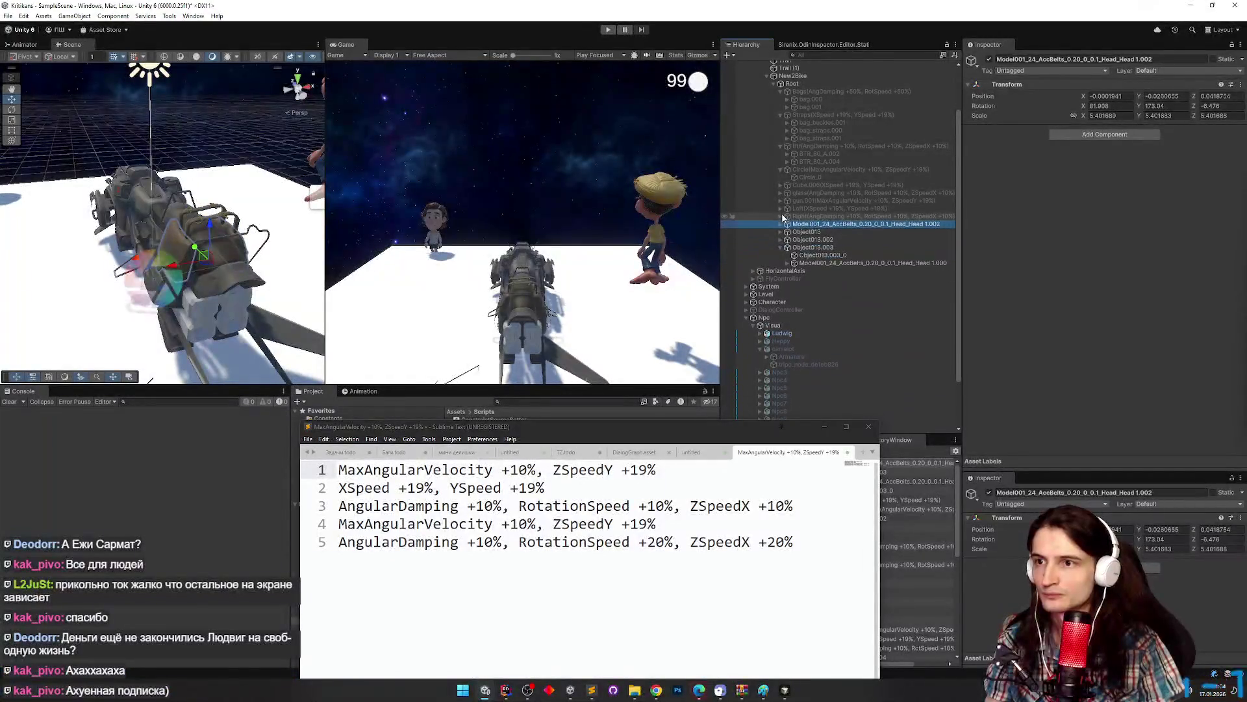
click(794, 216)
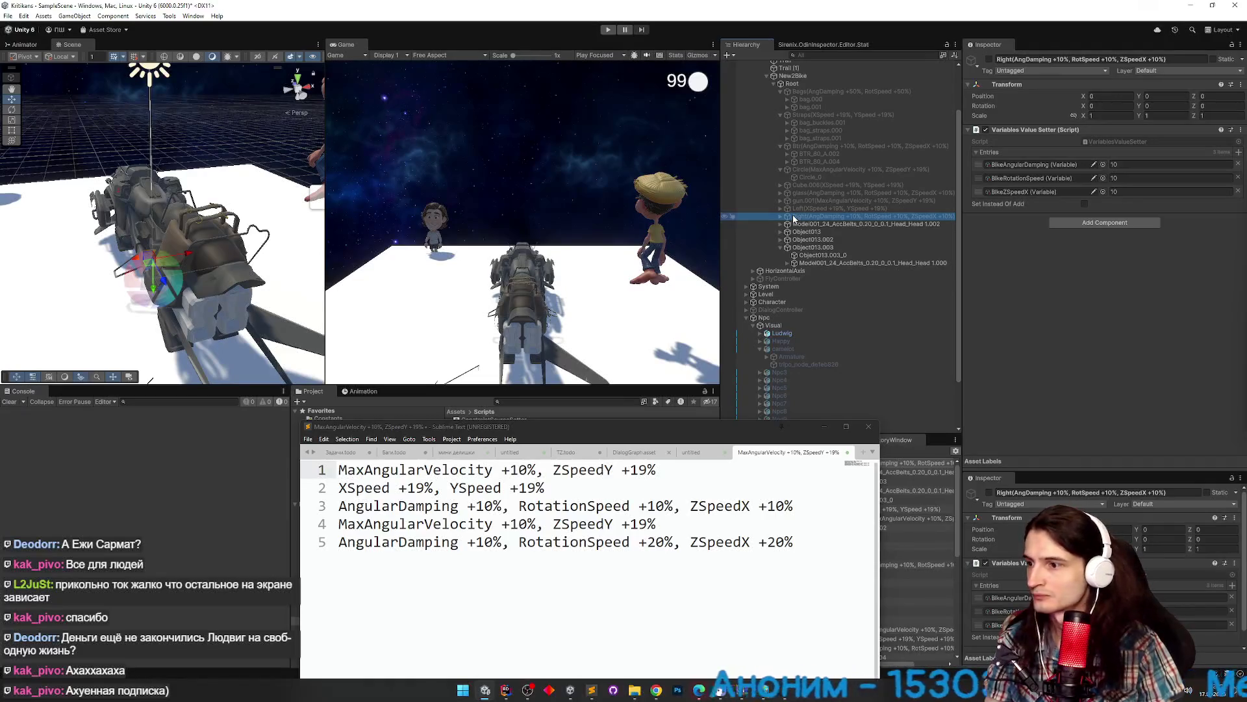
click(815, 247)
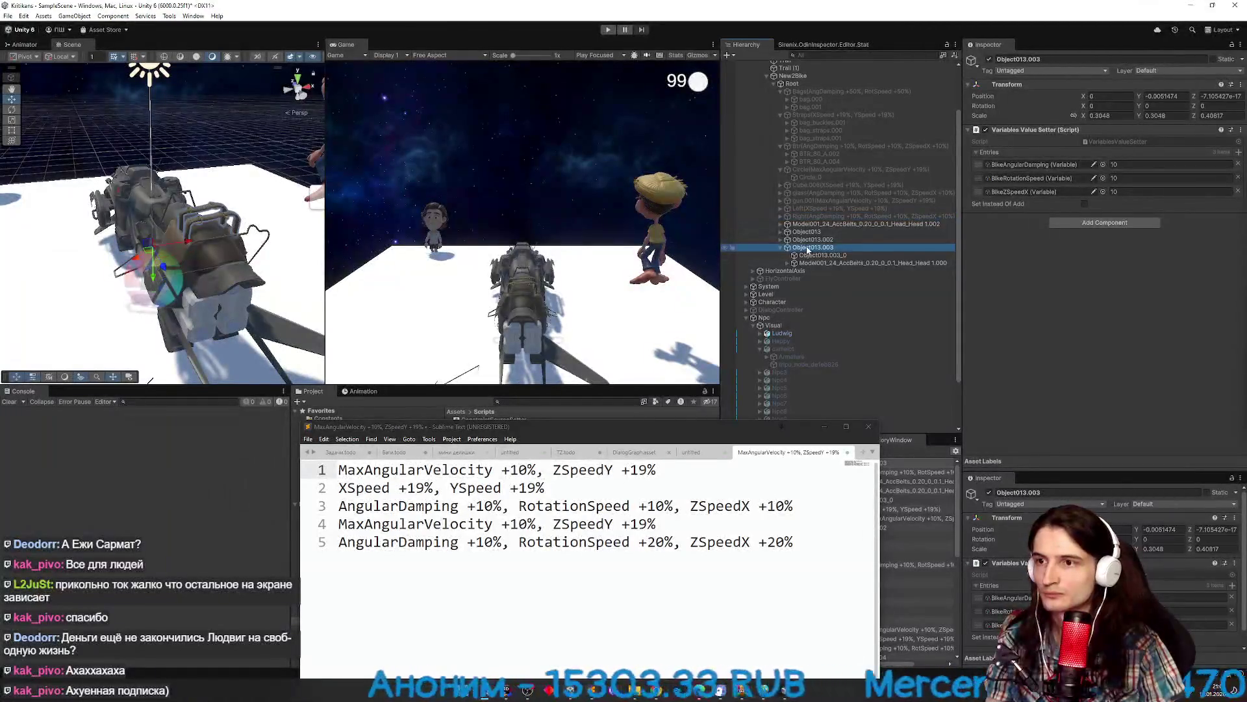
click(820, 225)
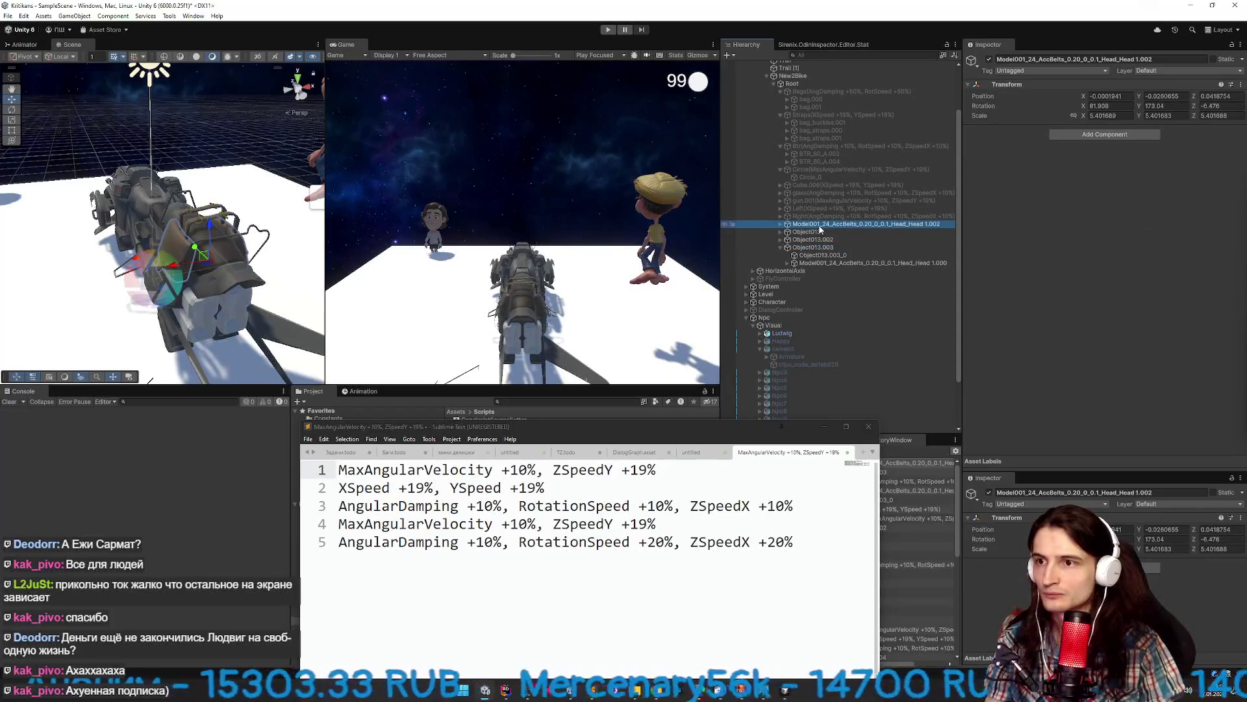
click(989, 59)
click(989, 60)
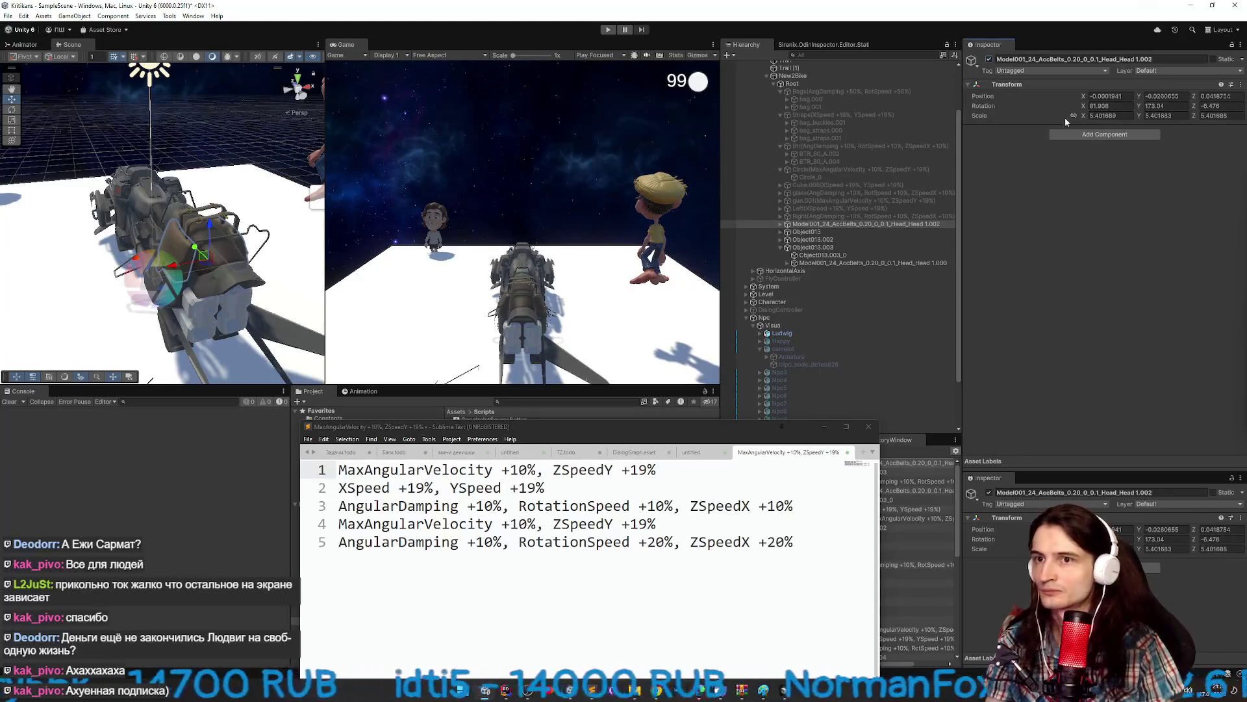
Paste the setter onto the Head 1.002 belt with BikeMaxAngularVelocity as its first entry.
right_click(1008, 87)
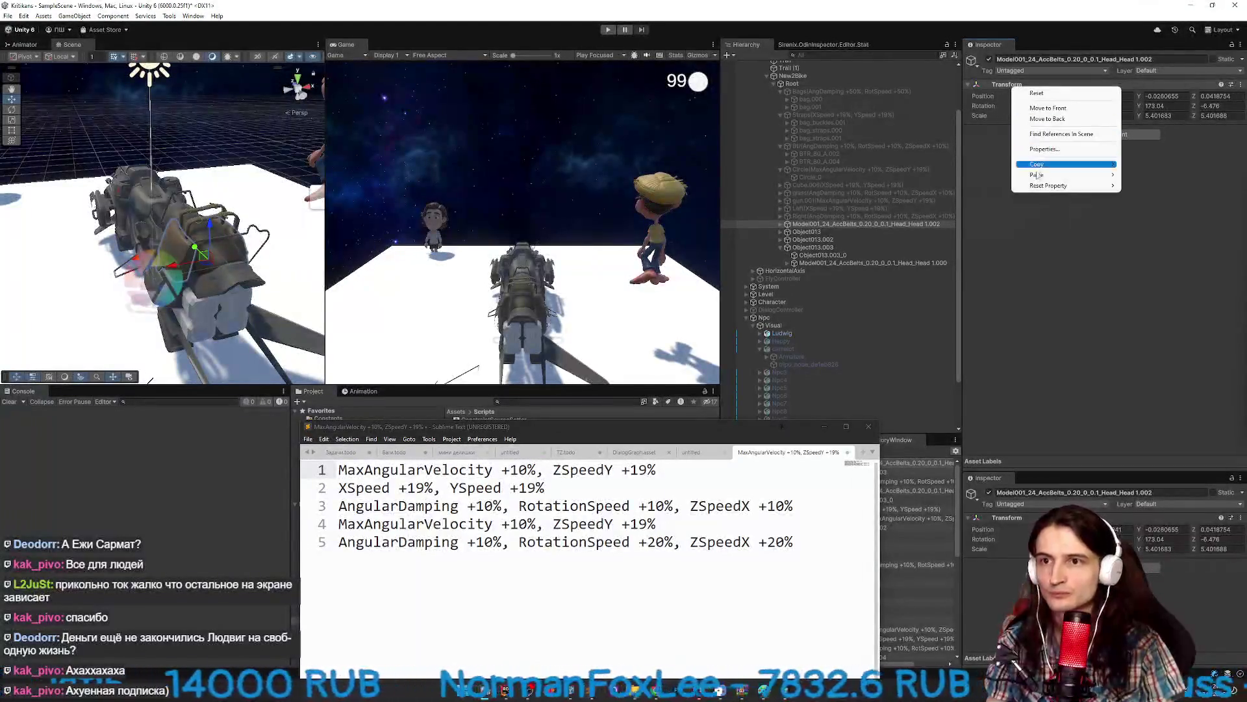
mouse_move(1038, 175)
click(1133, 226)
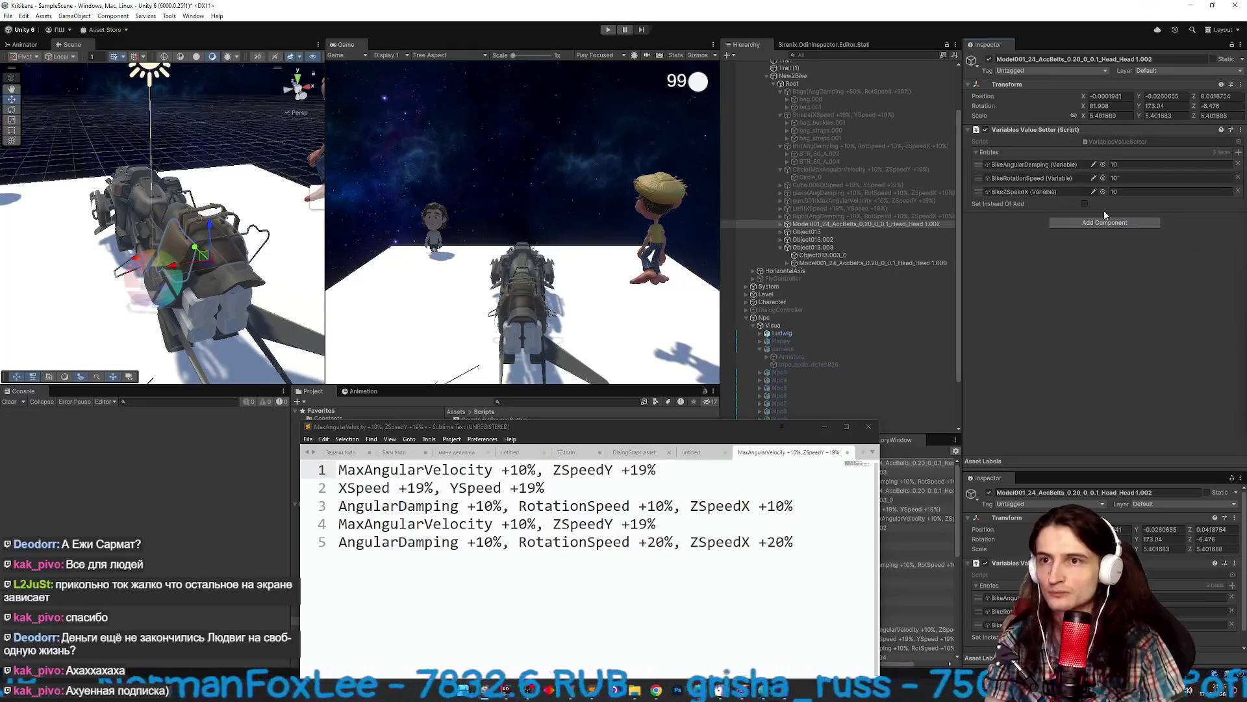
click(1103, 165)
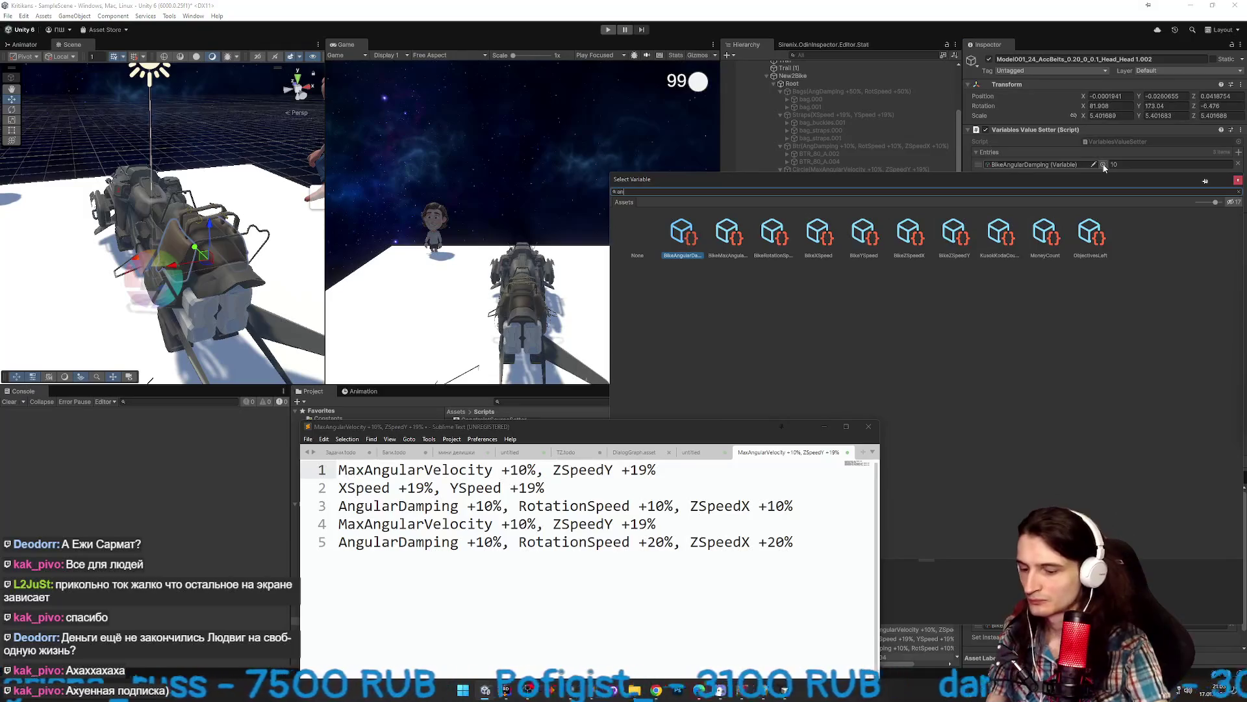
text(gula)
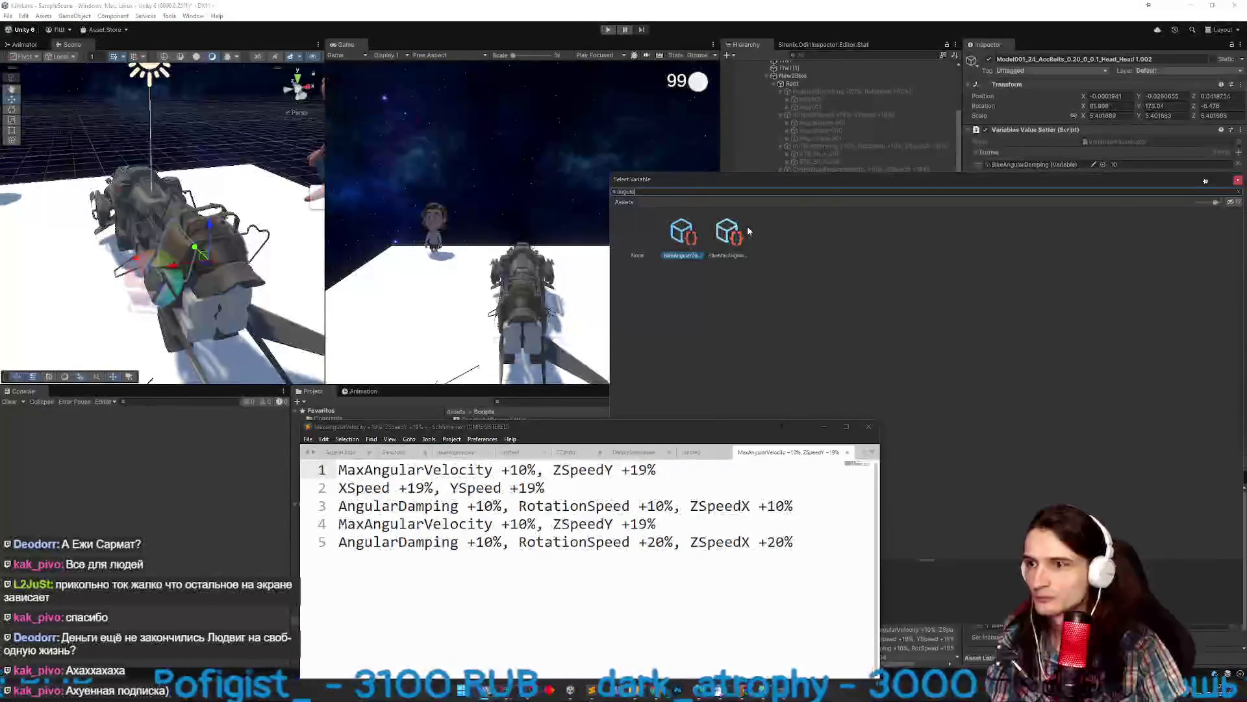
double_click(736, 232)
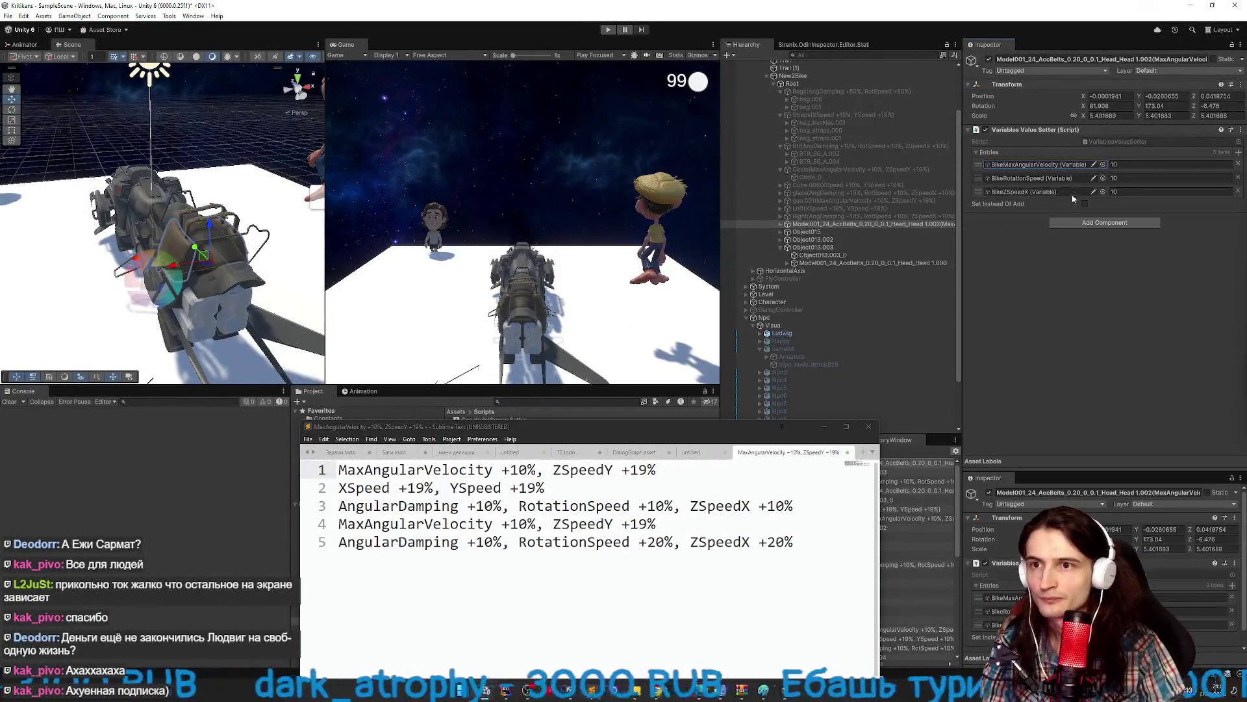
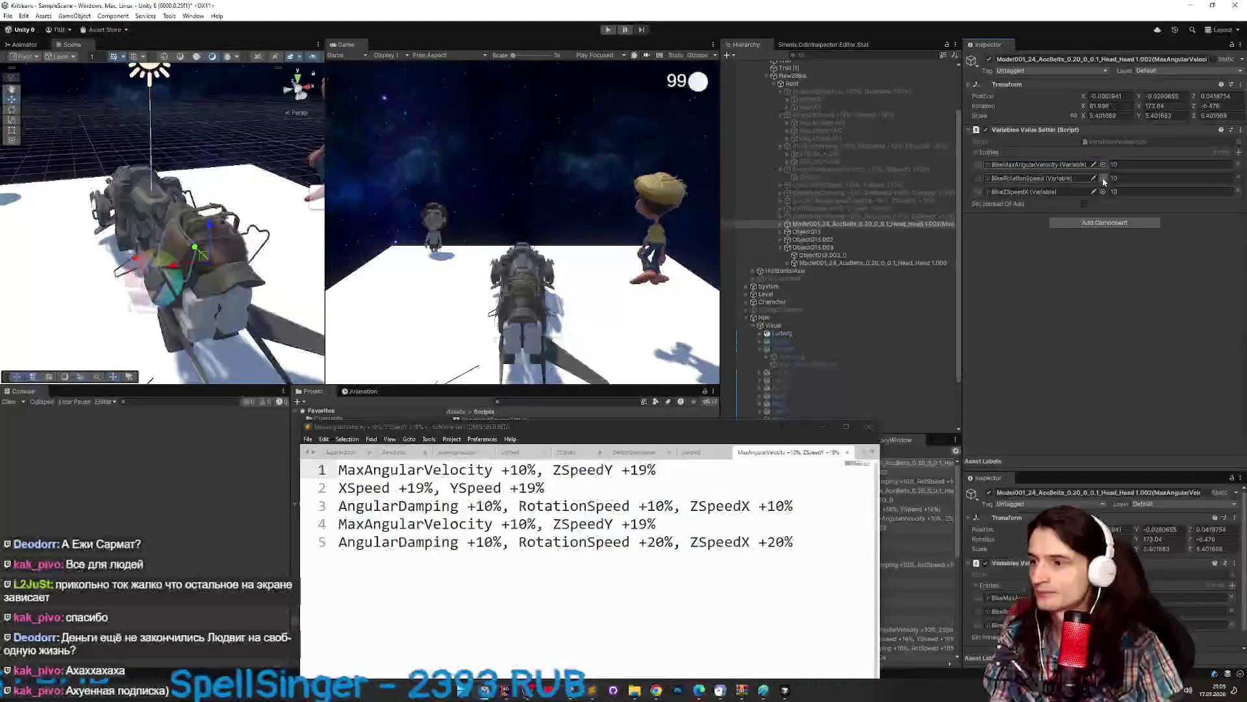
Switch the second bonus entry to BikeZSpeedY at 19 and remove the third entry.
click(1103, 178)
text(zspeed)
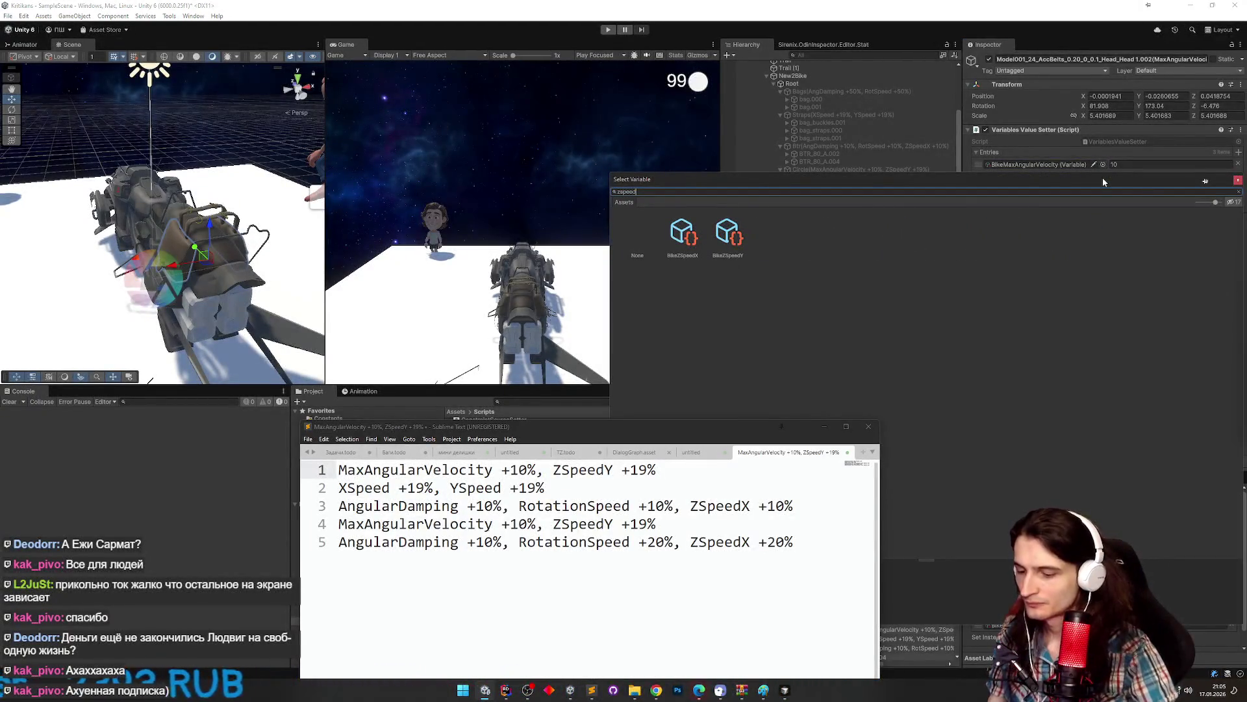
text(x)
double_click(700, 229)
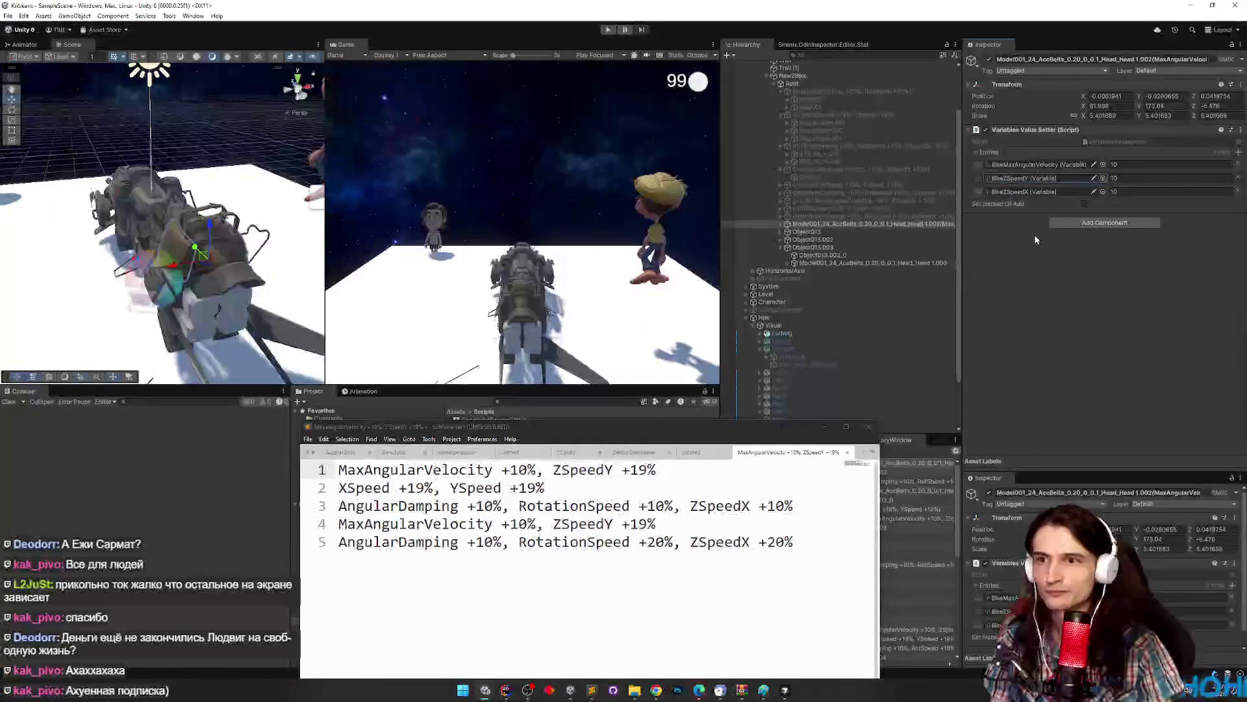
click(1238, 192)
click(1157, 178)
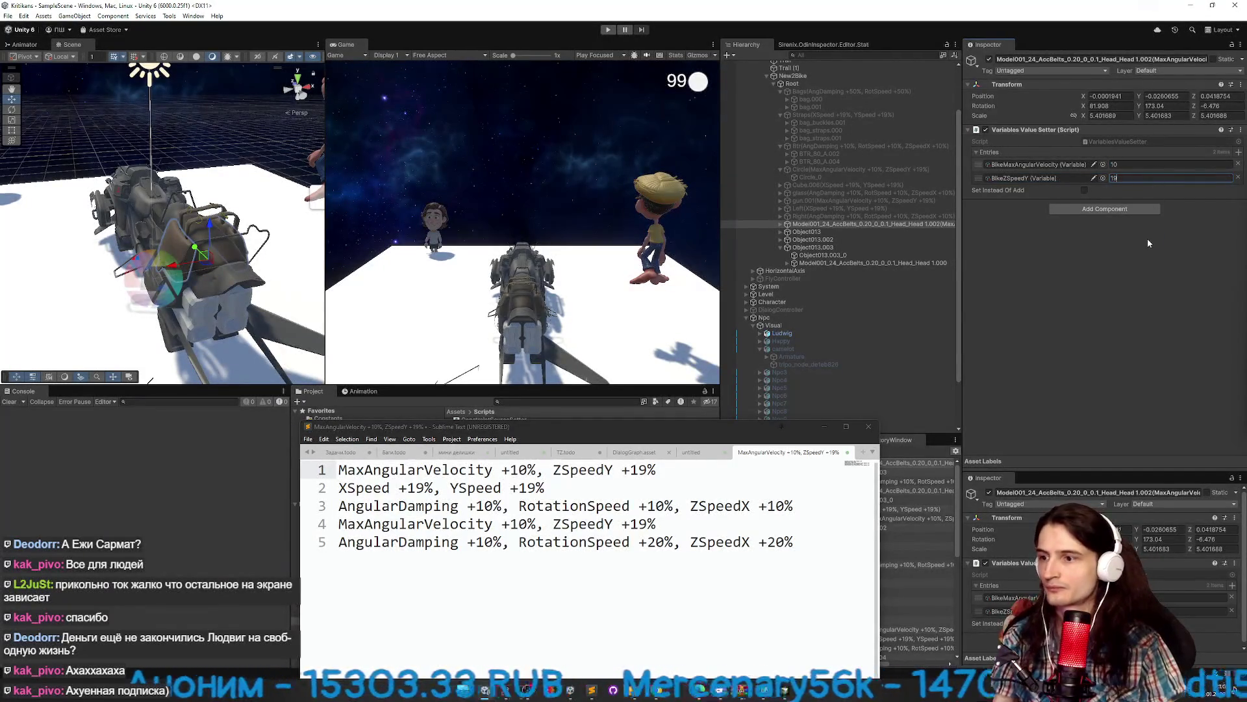
key(Return)
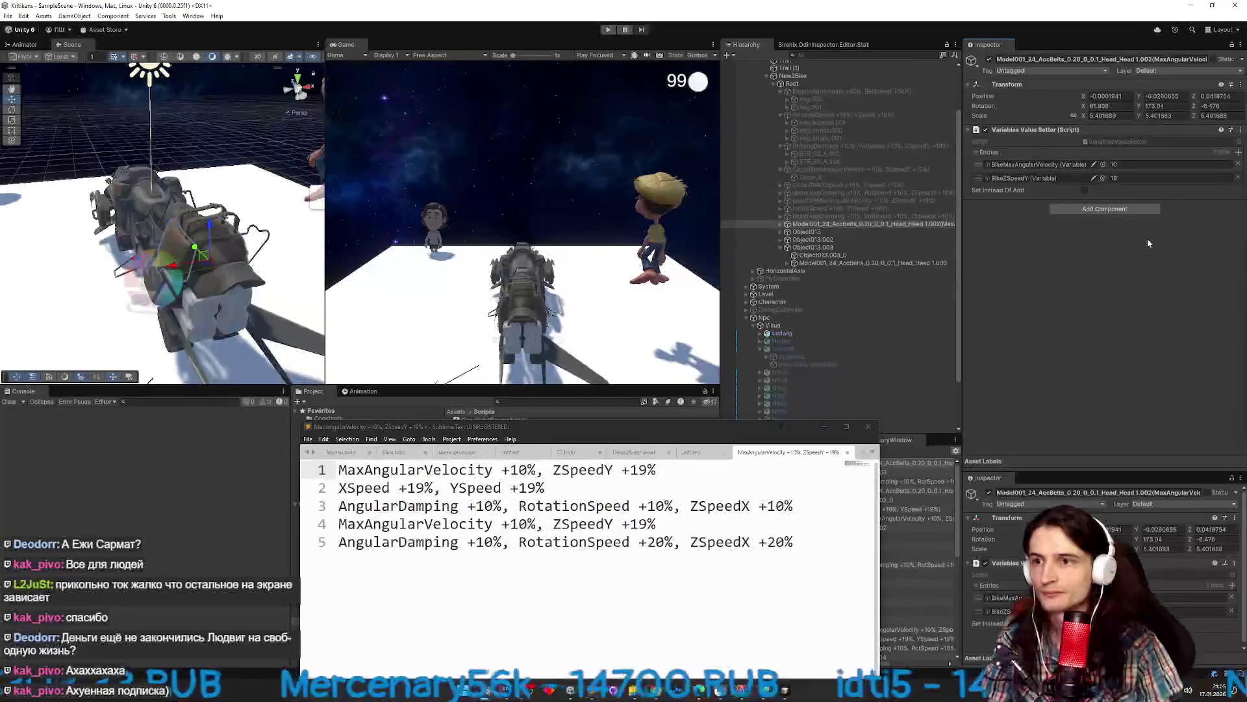
Rename the part to 'Mode(MaxAngularVelocity +10%, ZSpeedY +19%)' and deactivate it.
click(921, 223)
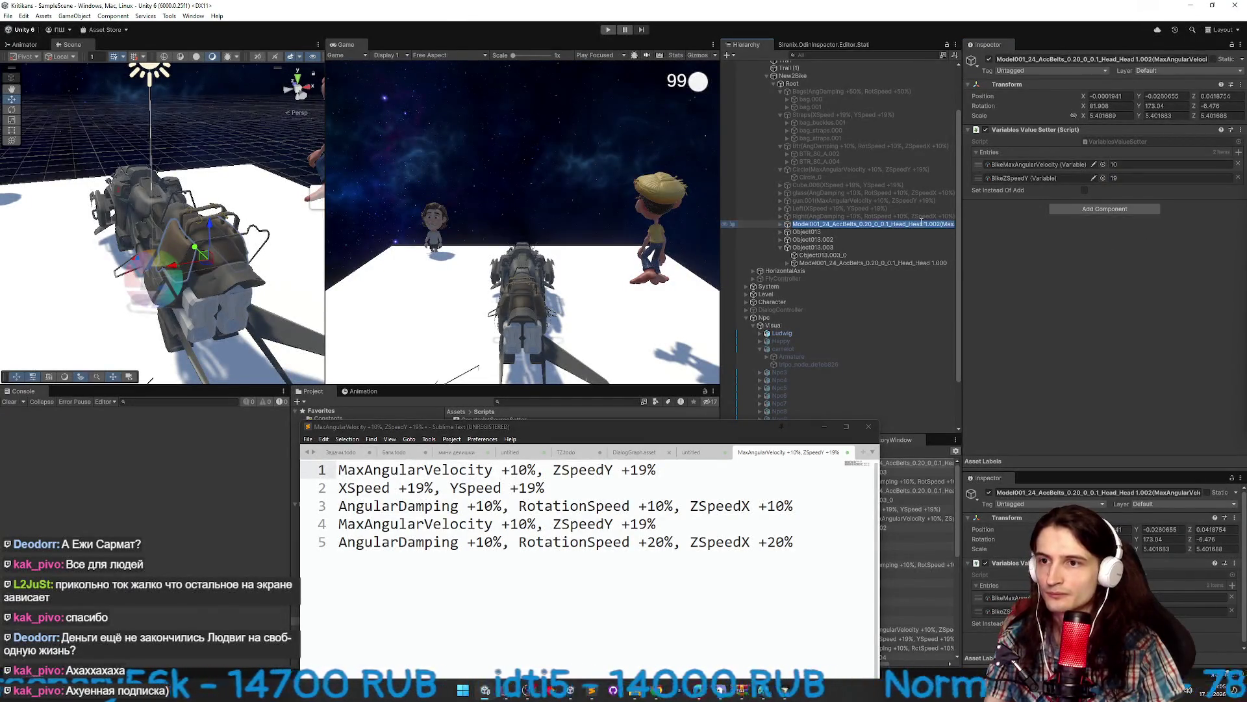
drag(938, 223, 815, 224)
key(BackSpace)
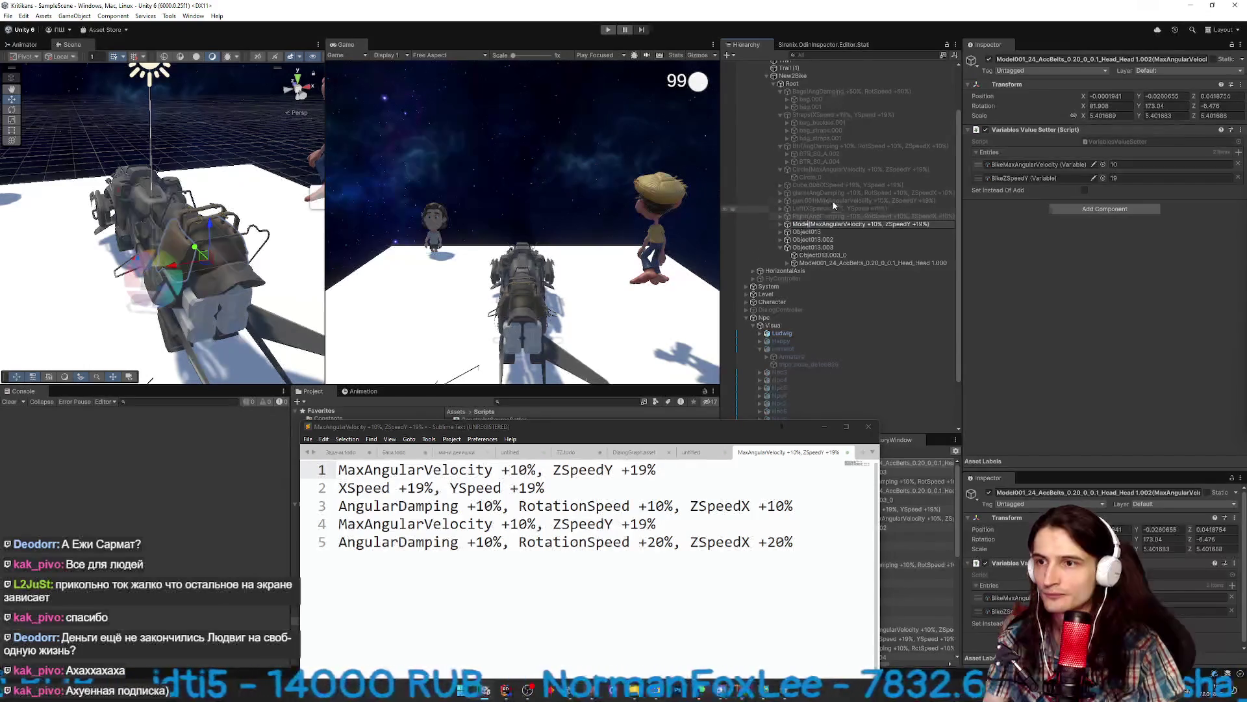
key(Return)
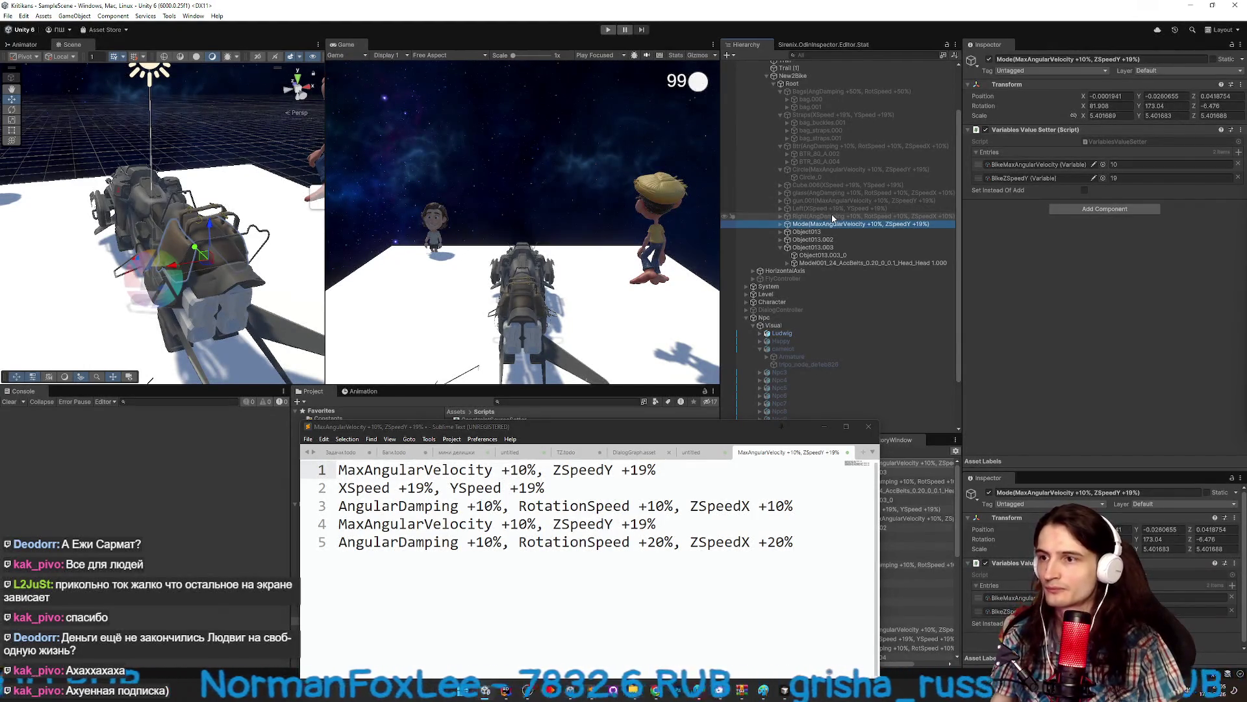
click(988, 59)
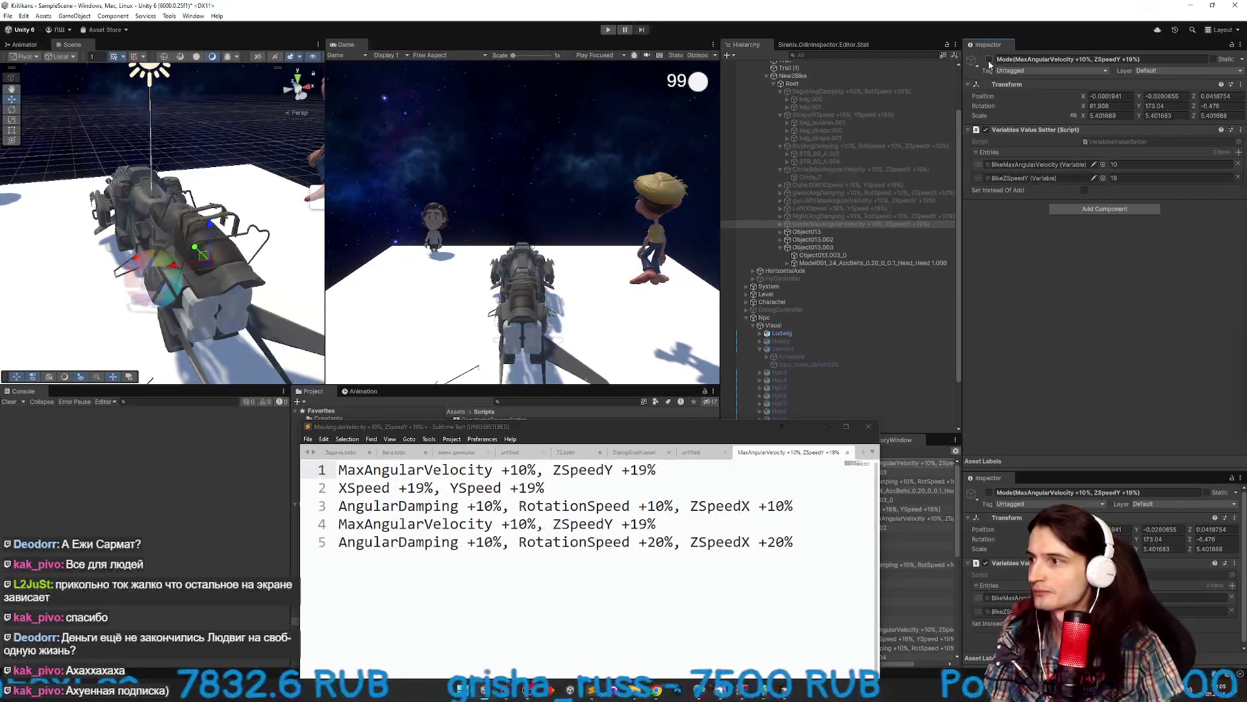
mouse_move(276, 241)
mouse_down()
mouse_move(259, 256)
mouse_move(279, 240)
mouse_move(244, 242)
mouse_move(124, 156)
mouse_up()
Select Object013.003 and rename it to Back.
click(806, 231)
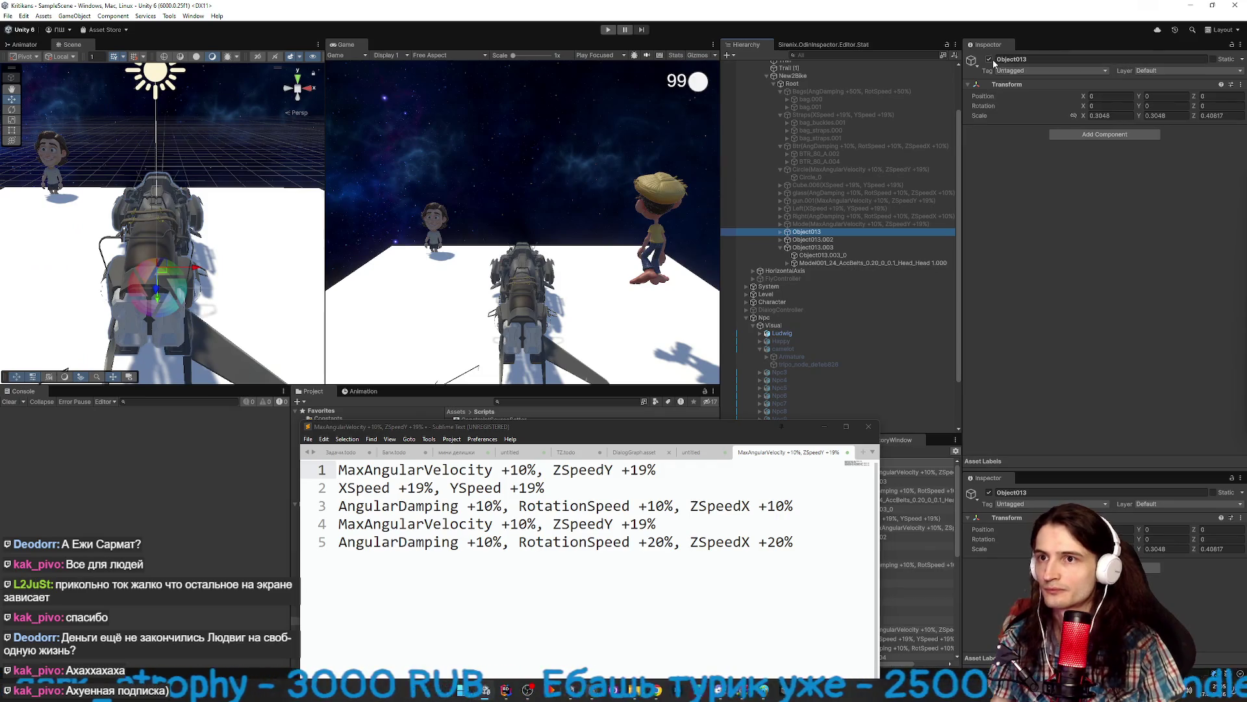
click(815, 247)
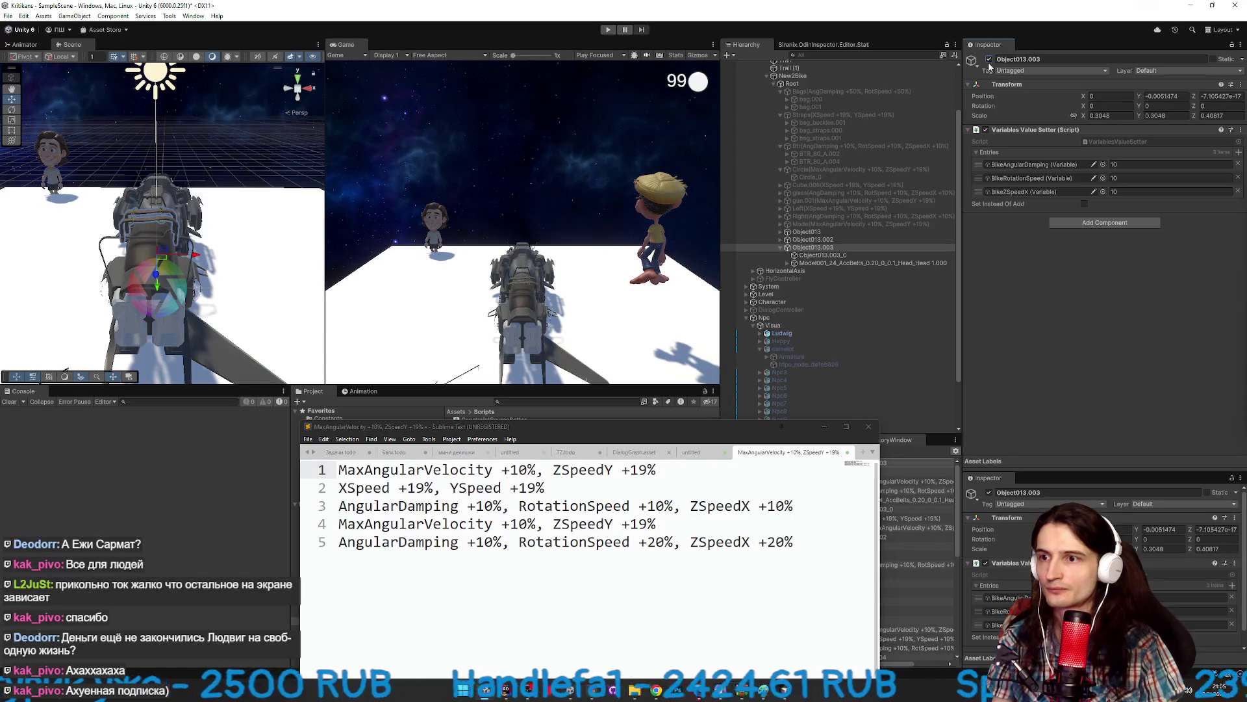
click(840, 246)
text(k)
key(Return)
key(alt+Tab)
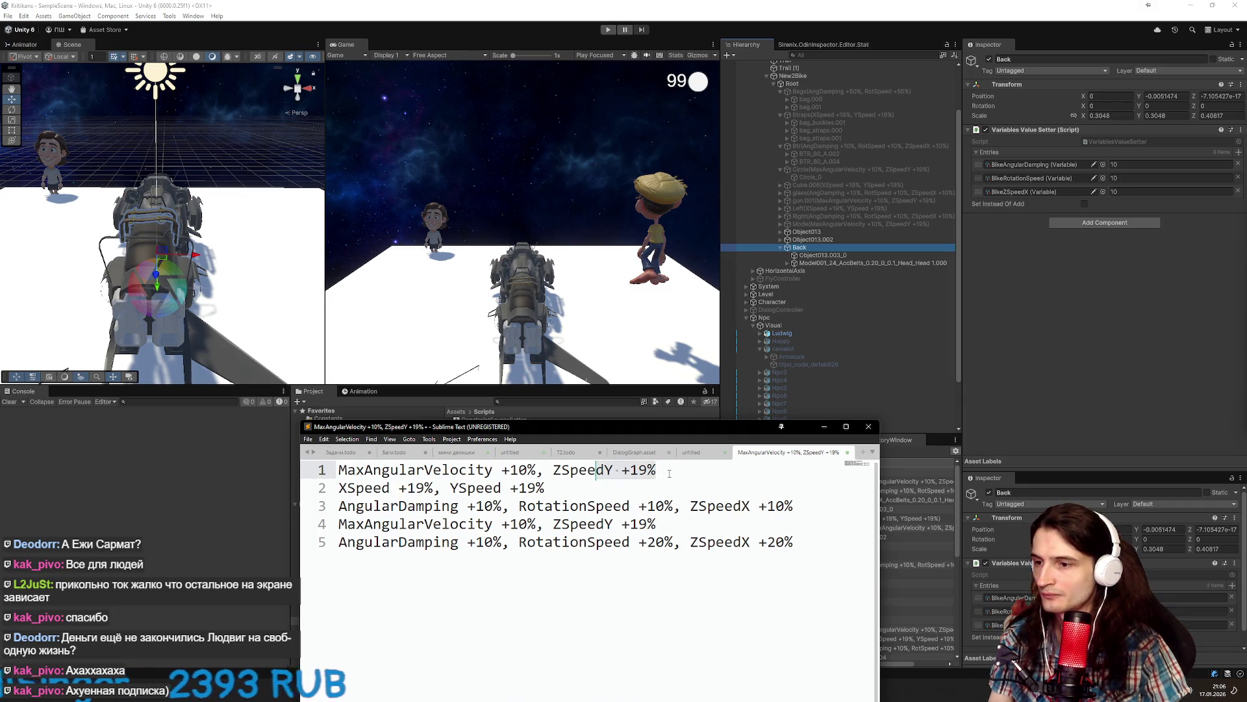
Delete the completed first line and its leftover empty line from the notes.
key(End)
key(shift+Home)
key(BackSpace)
key(Down)
key(BackSpace)
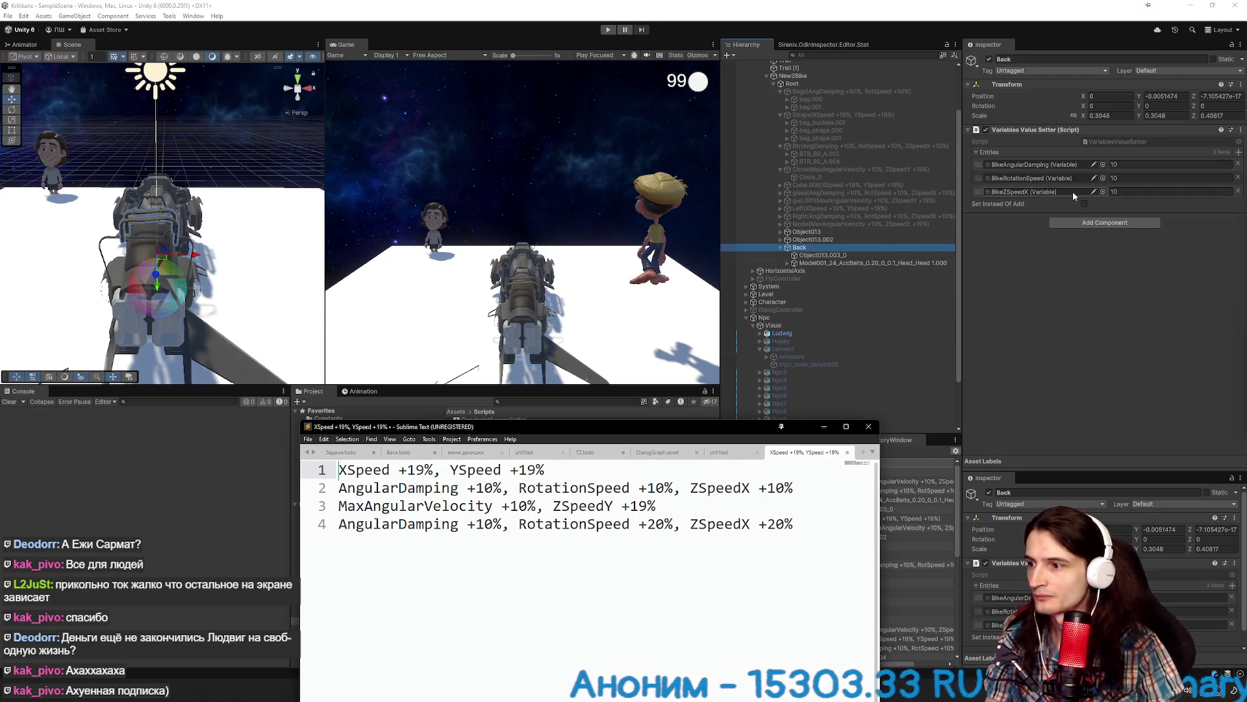
Assign BikeXSpeed and BikeYSpeed to the first two entries and remove the ZSpeedX entry.
click(1103, 164)
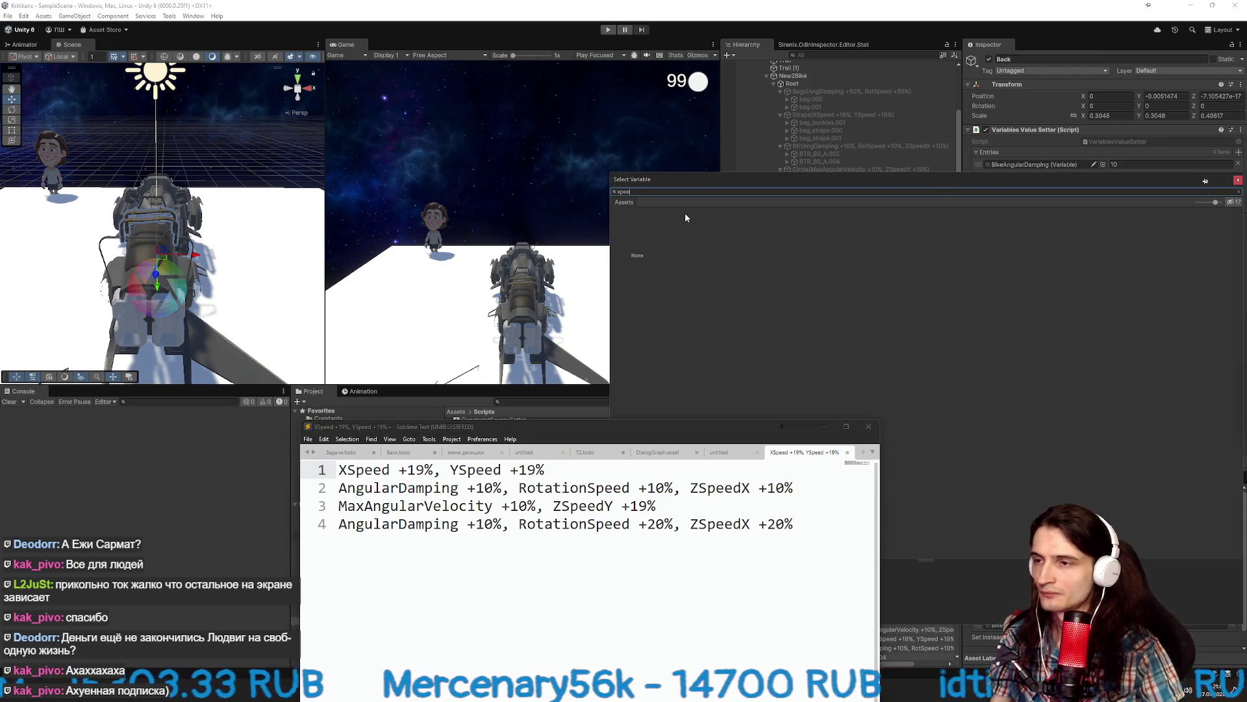
text(x)
key(BackSpace)
key(BackSpace)
key(BackSpace)
double_click(727, 243)
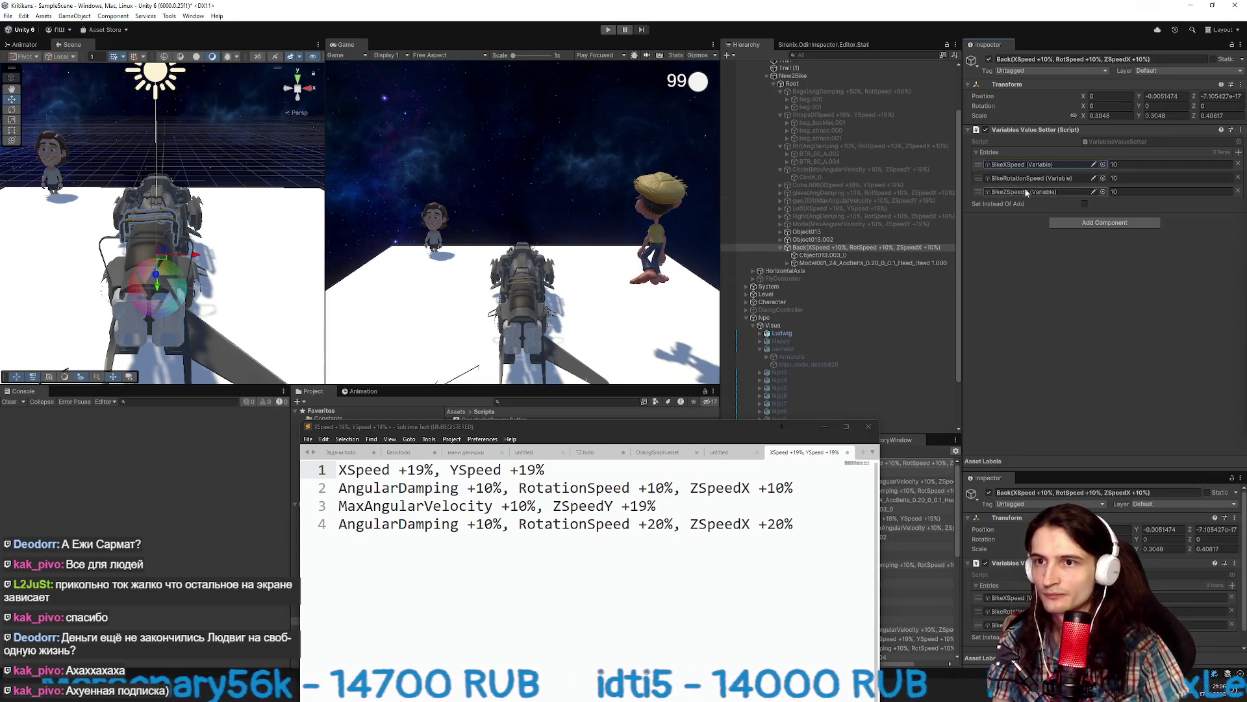
click(1103, 178)
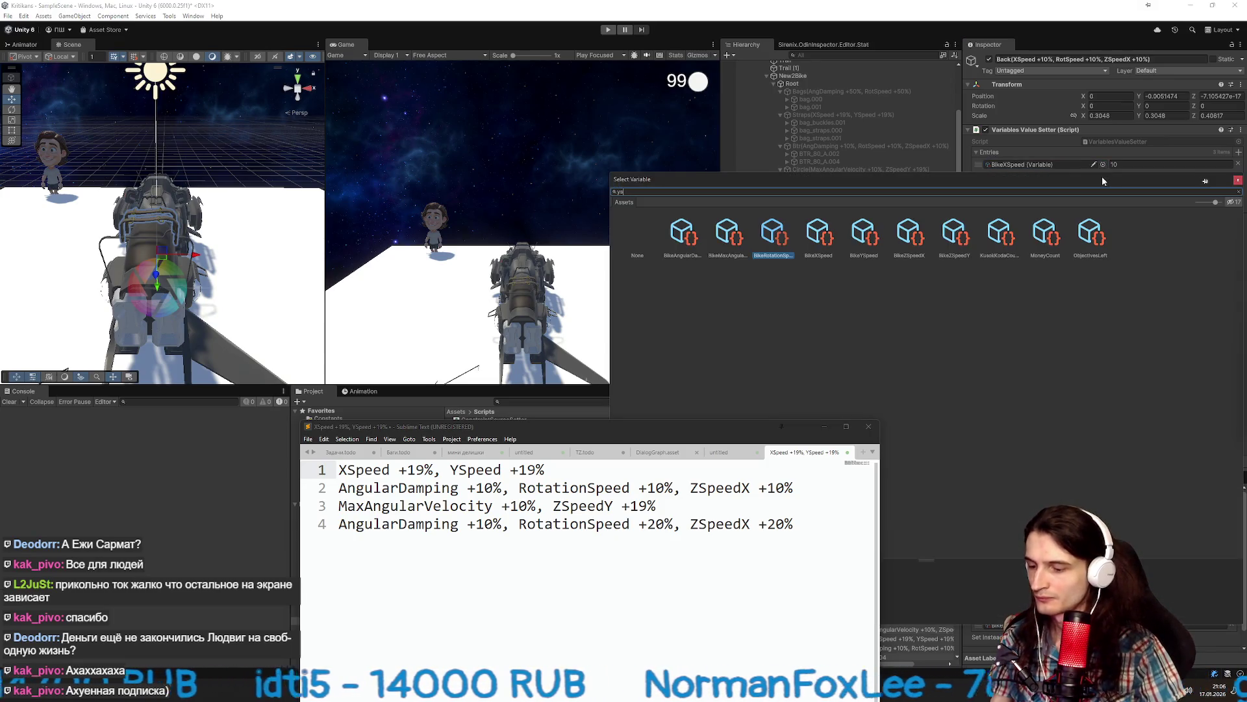
text(ysp)
double_click(692, 234)
click(1238, 192)
Set both speed bonuses to 19, deactivate Back, and delete the XSpeed note line.
click(1172, 164)
text(19)
click(1154, 178)
click(817, 249)
click(989, 59)
drag(545, 469, 323, 469)
key(Delete)
key(Delete)
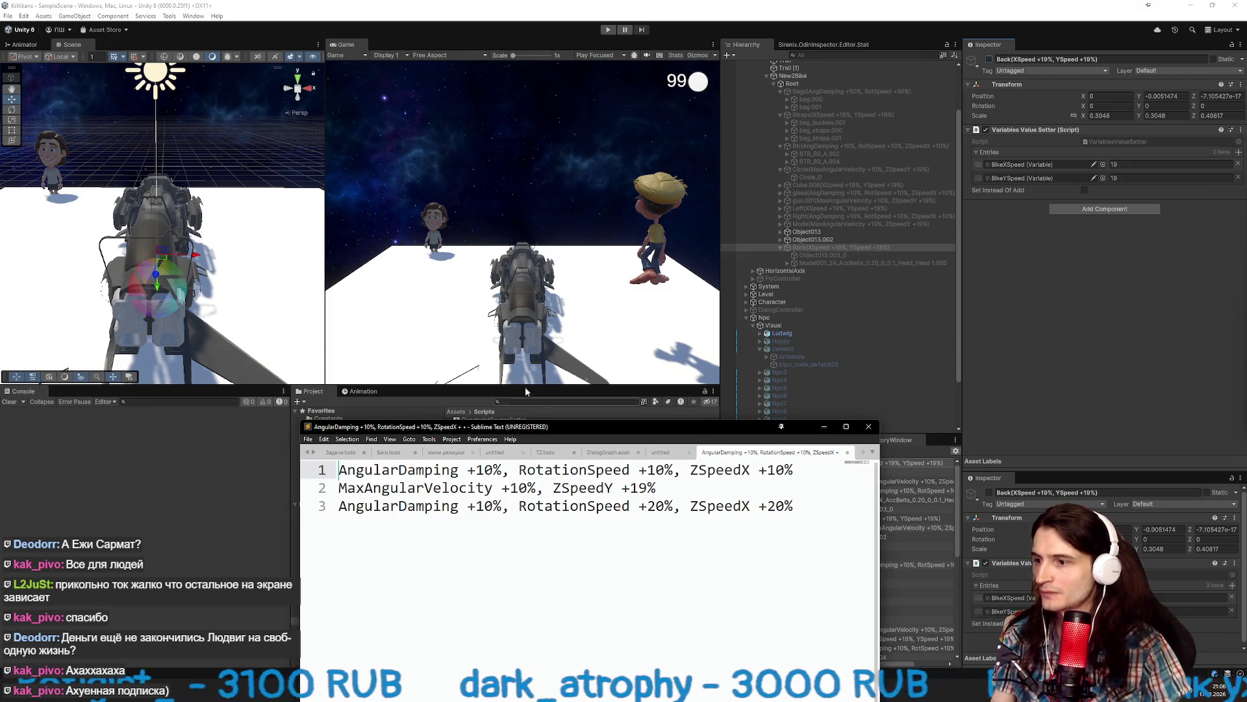
Collapse the Bags, Straps, Btr, Circle and Back groups and expand the Left and Right parts.
scroll(867, 196, up, 3)
click(774, 150)
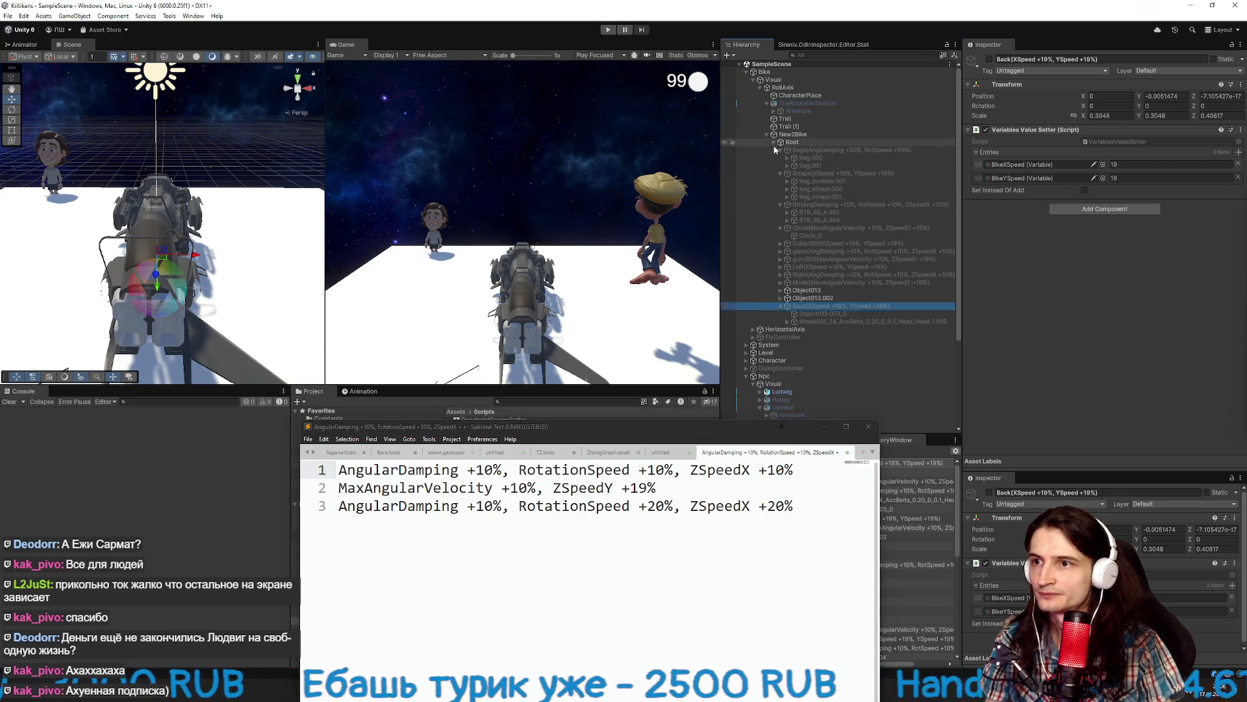
click(779, 149)
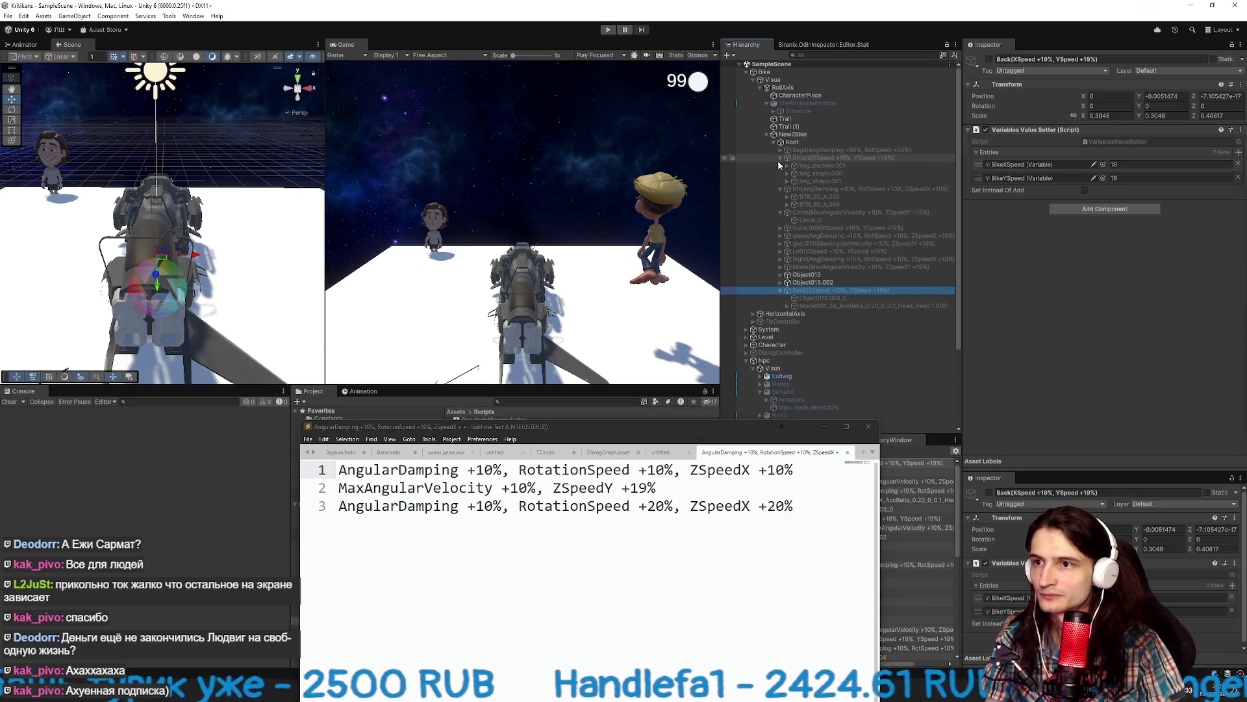
click(777, 160)
click(778, 165)
click(777, 173)
click(778, 180)
click(780, 181)
click(780, 196)
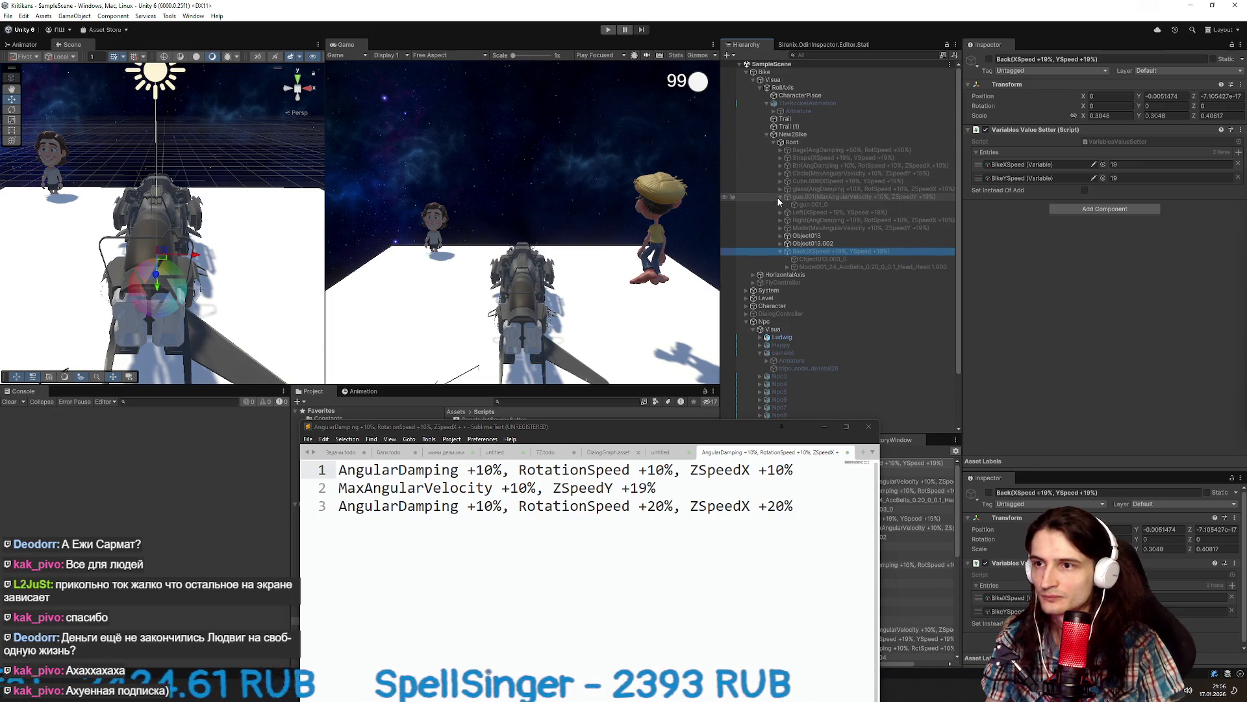
click(779, 204)
click(780, 212)
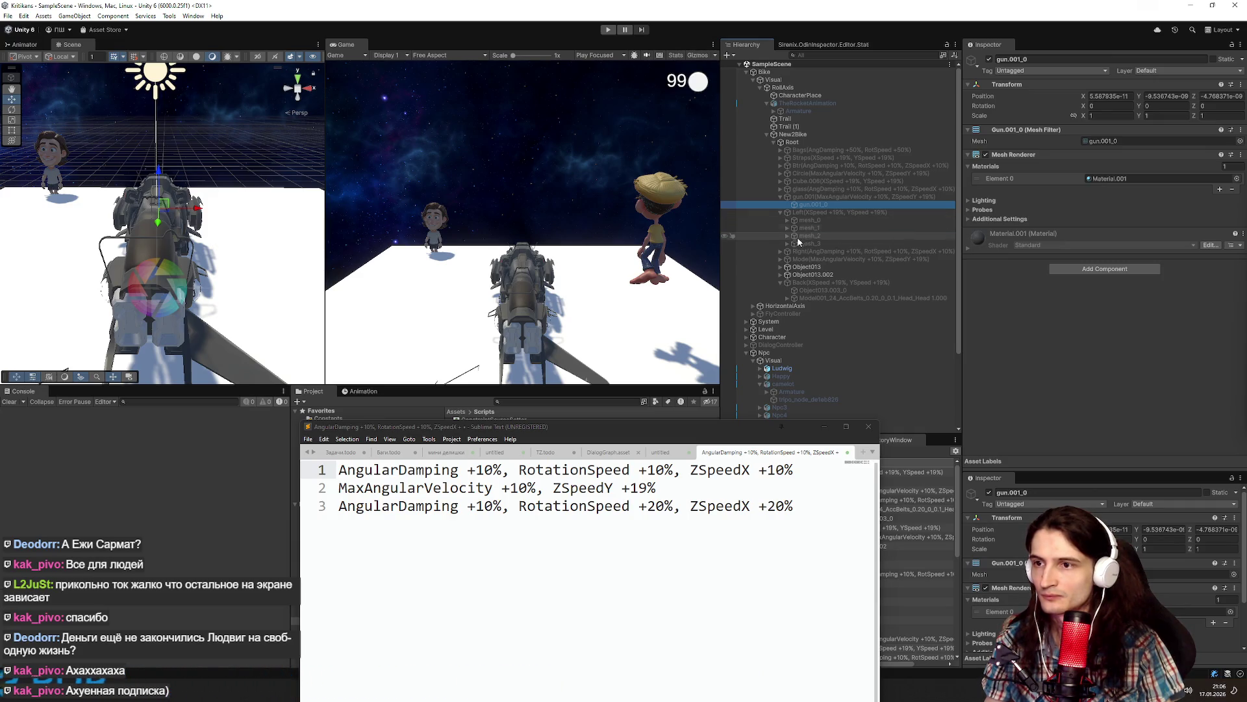
click(780, 282)
click(780, 251)
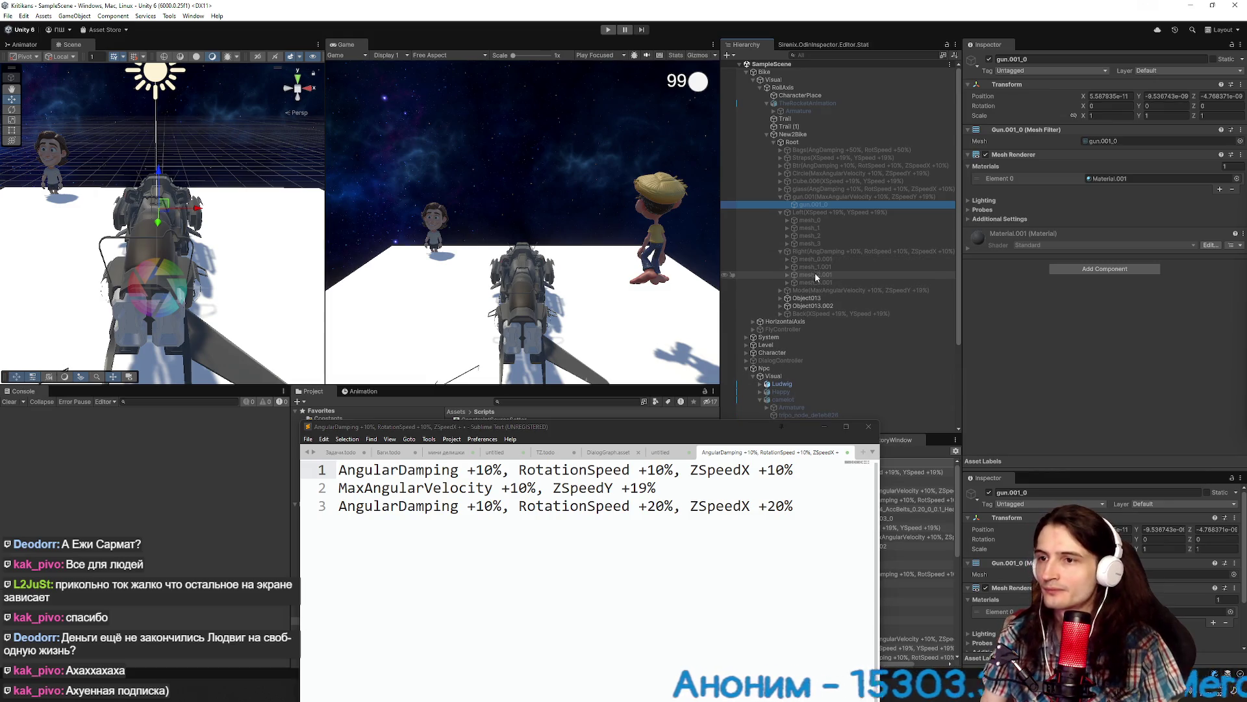
Enable the Left part so its gun shows, viewing the bike from the side.
click(822, 220)
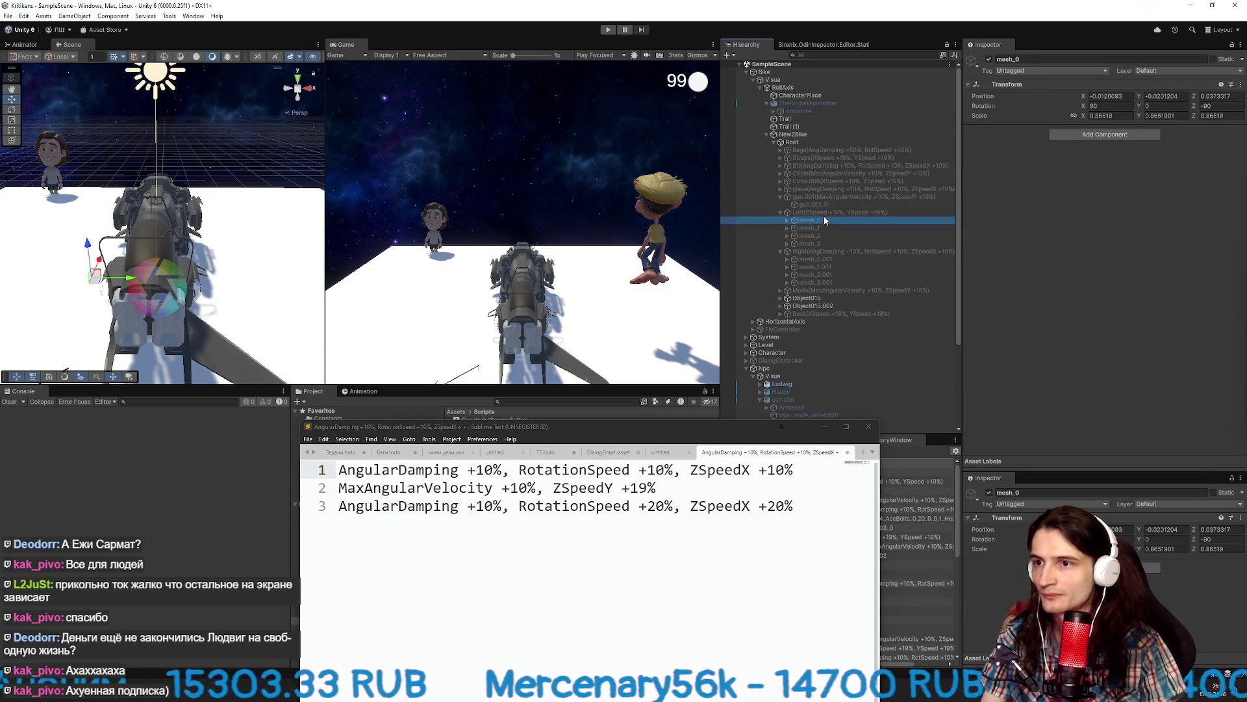
click(874, 213)
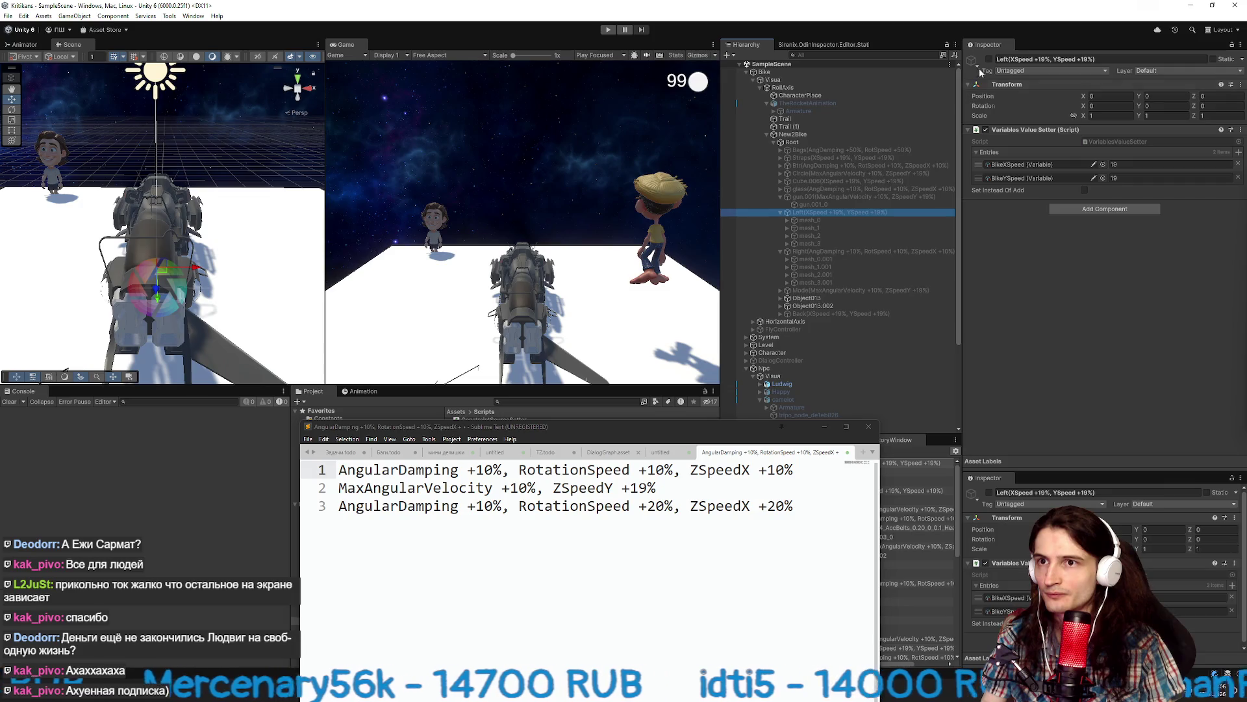
click(989, 59)
mouse_move(210, 217)
mouse_down()
mouse_move(244, 247)
mouse_move(248, 235)
mouse_up()
Toggle mesh_0's visibility on and off to identify which piece it is.
click(806, 221)
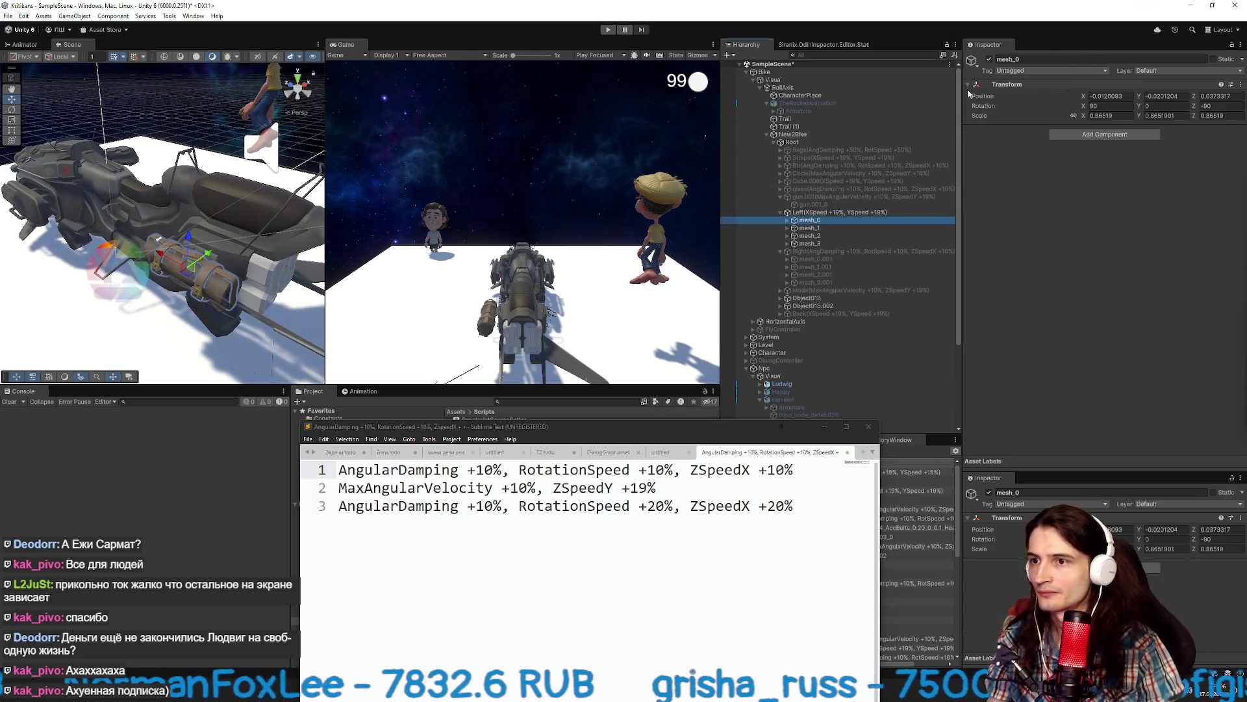
click(989, 60)
click(989, 59)
click(989, 59)
click(989, 60)
click(989, 60)
click(990, 60)
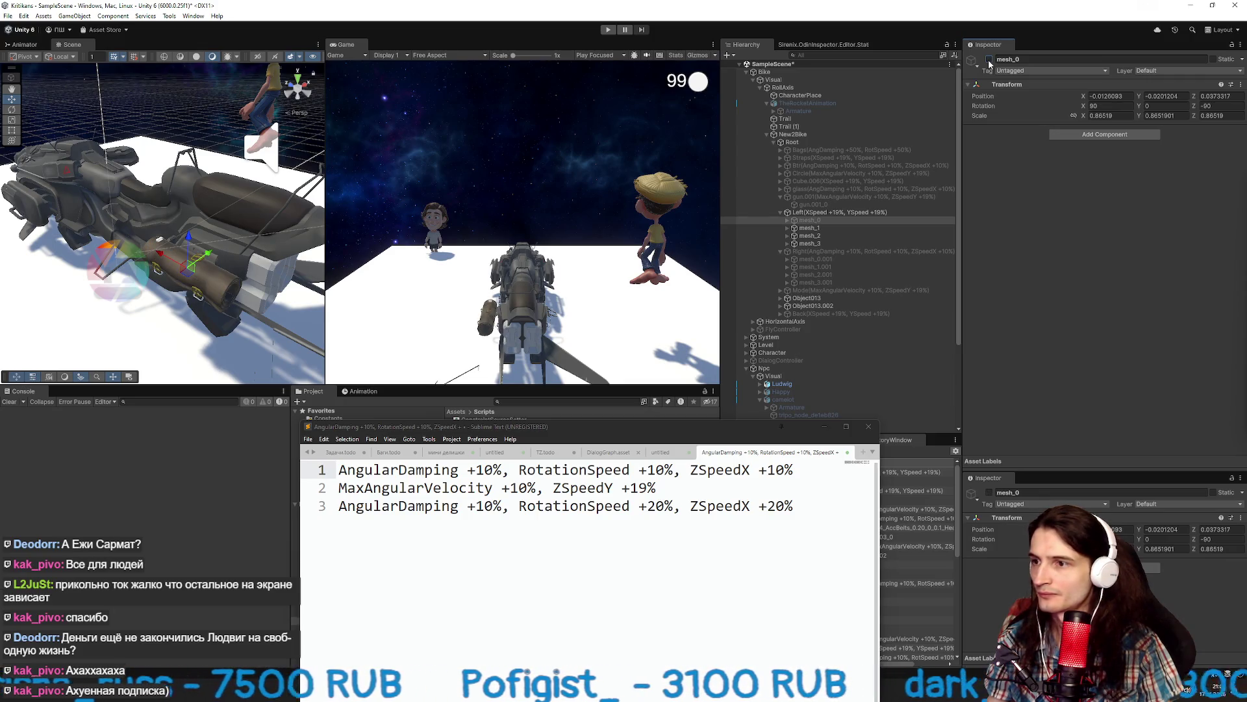
click(990, 60)
Identify mesh_1 to mesh_3 by hiding each, then move the mesh_2 bag out of Left under Root.
key(Down)
click(989, 60)
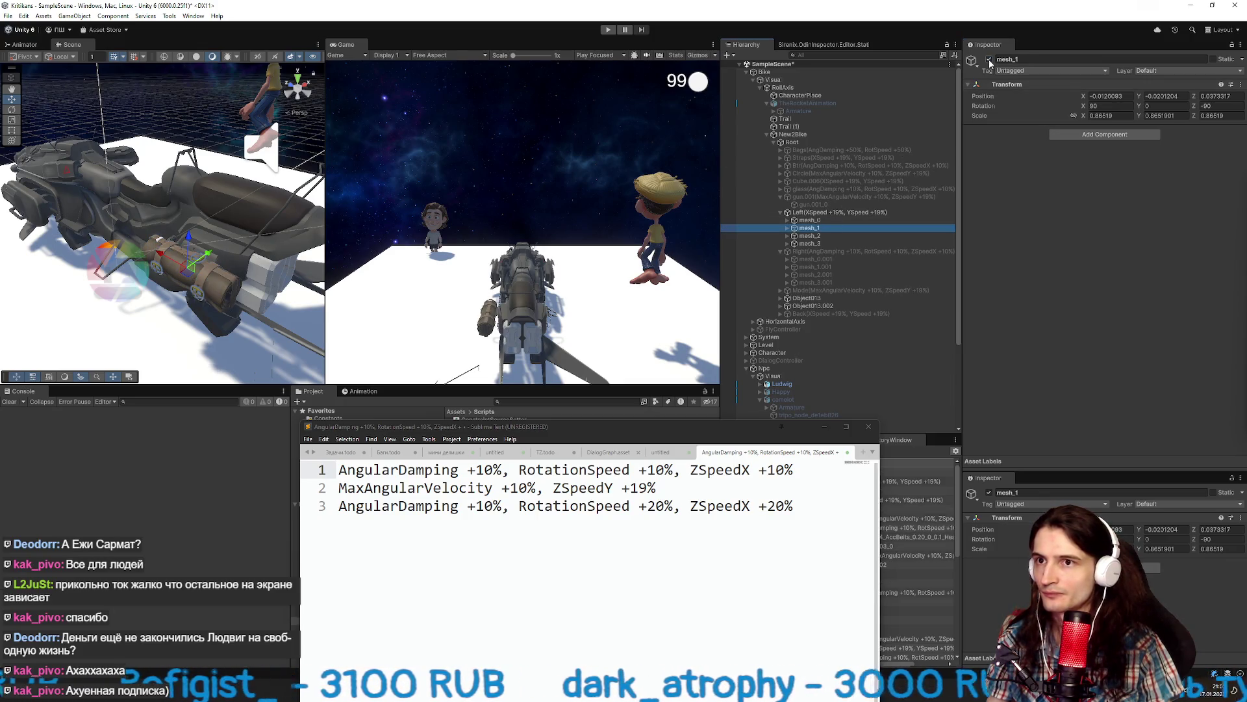
click(990, 60)
click(836, 235)
click(990, 59)
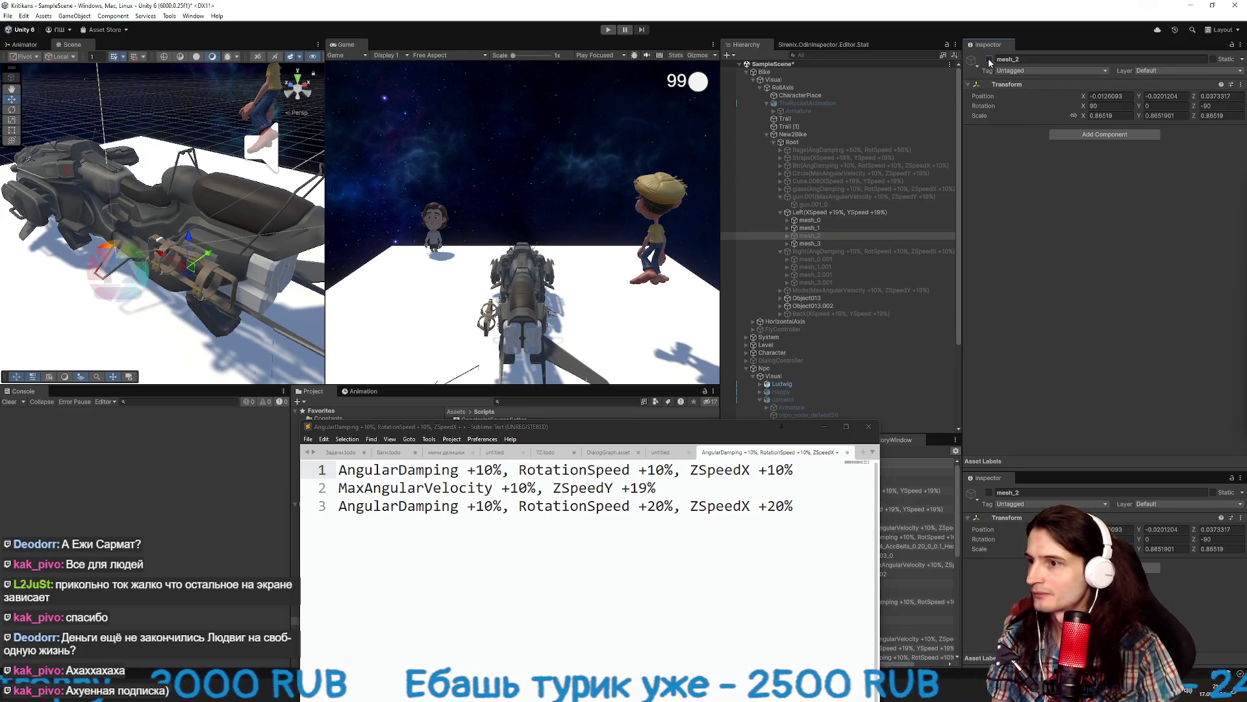
click(990, 60)
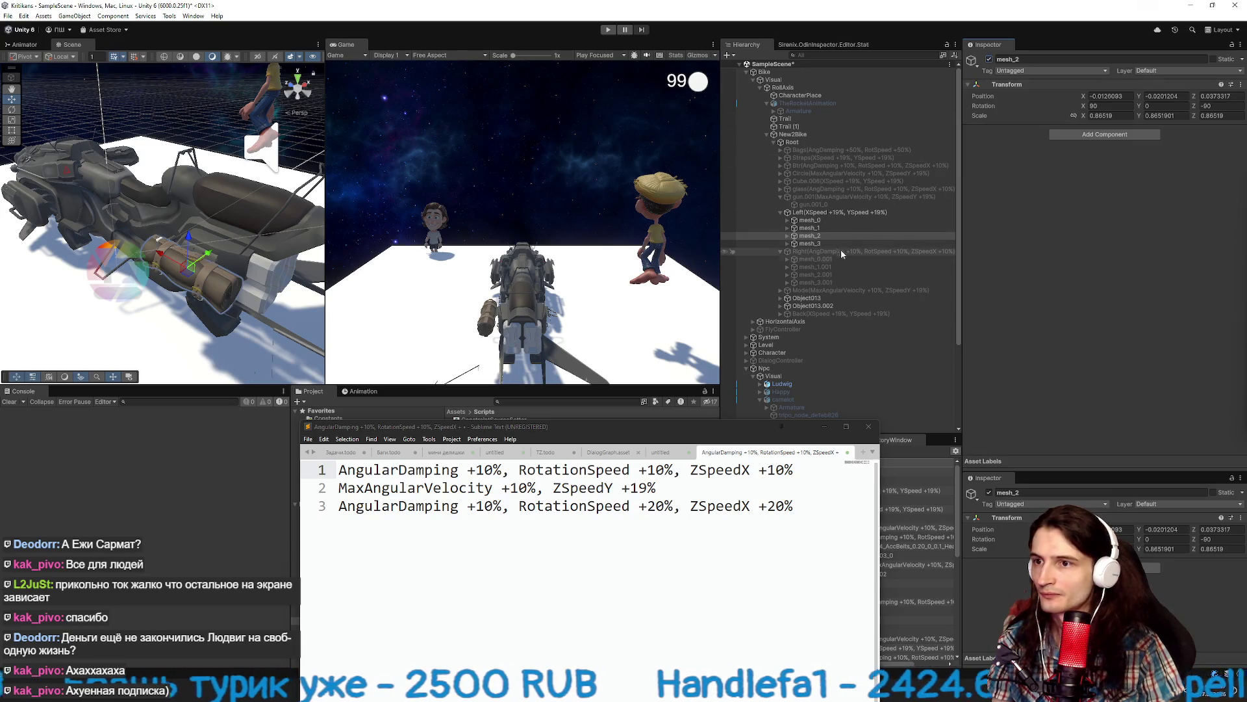
click(838, 243)
click(990, 60)
click(990, 60)
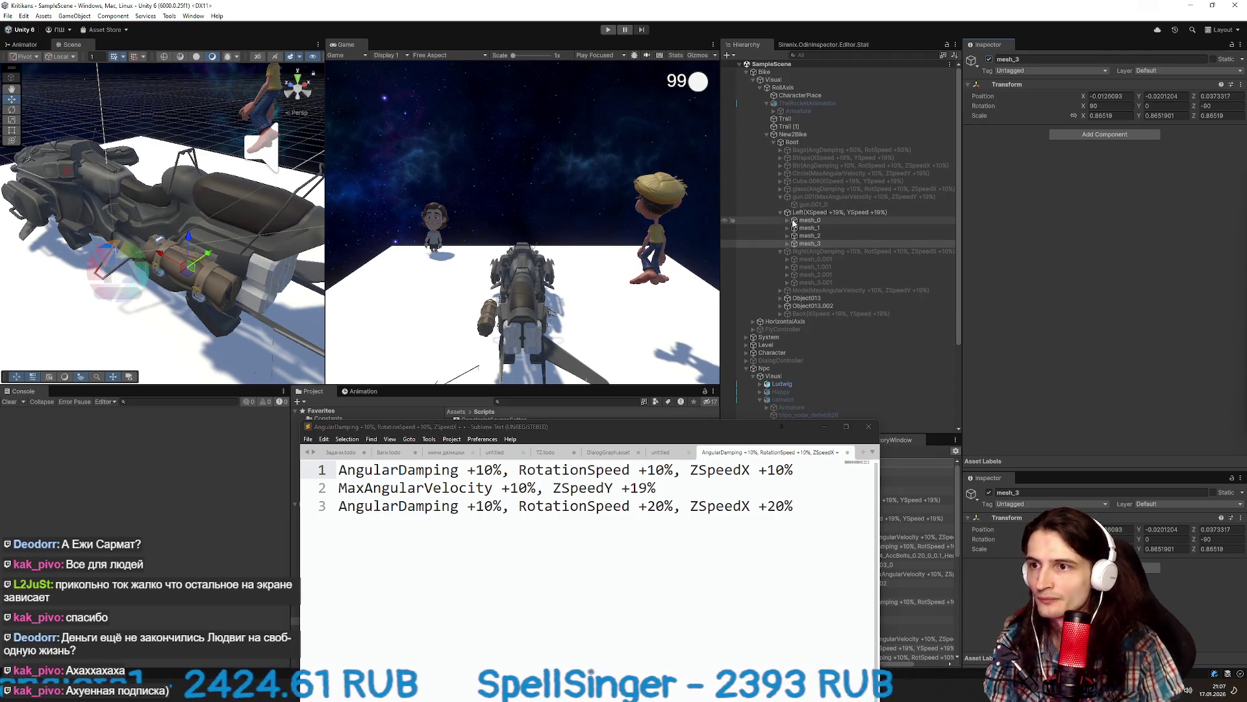
click(805, 236)
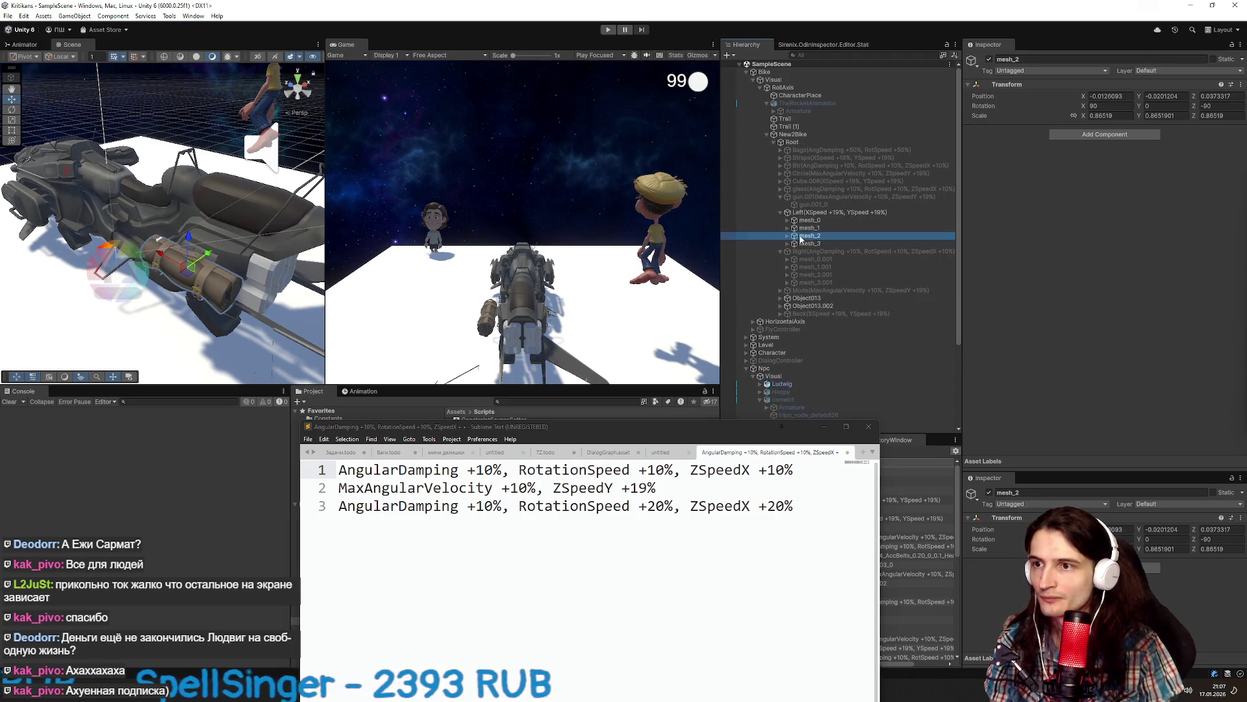
drag(801, 239, 782, 211)
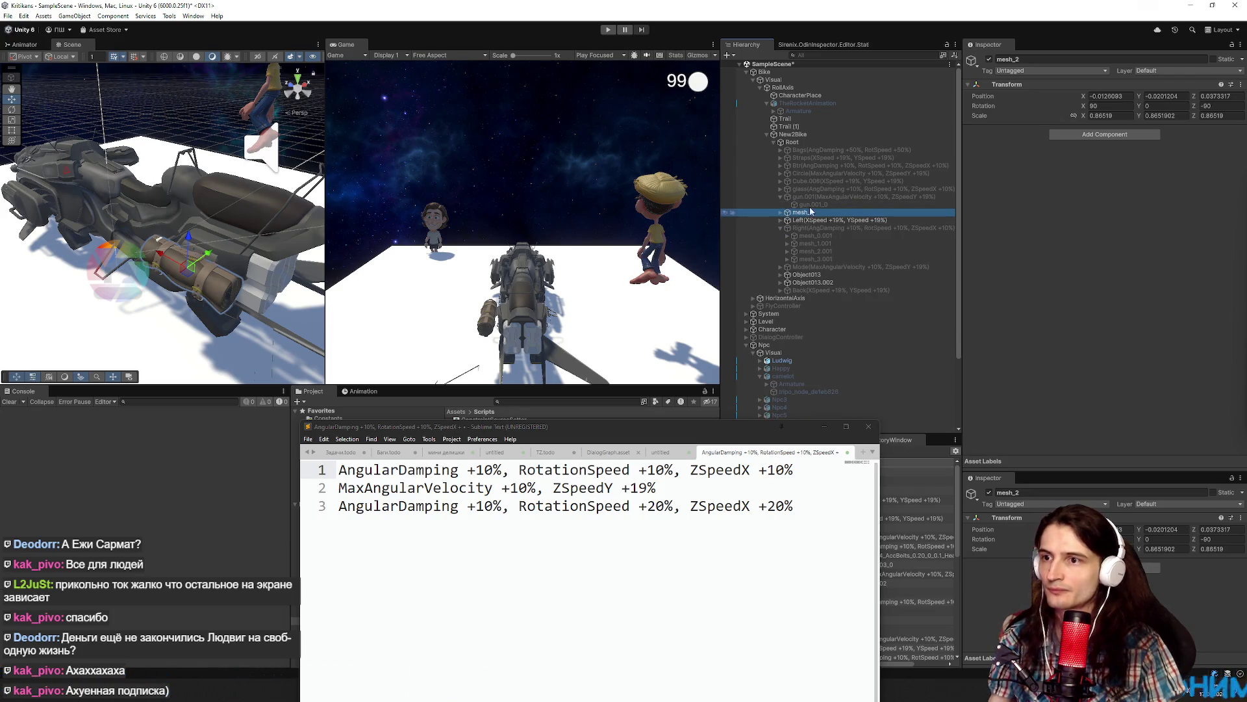
Rename mesh_2 to LeftBag, move mesh_0.001 out of Right and rename it RightBag.
click(810, 211)
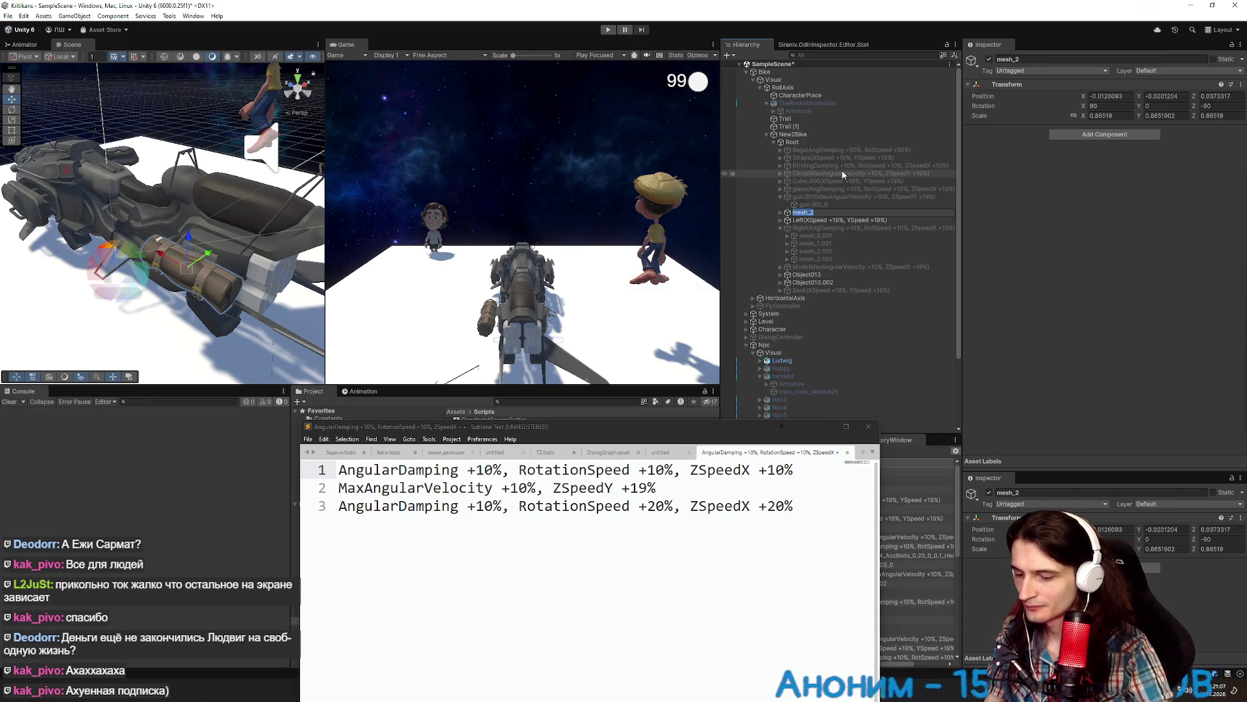
text(Left)
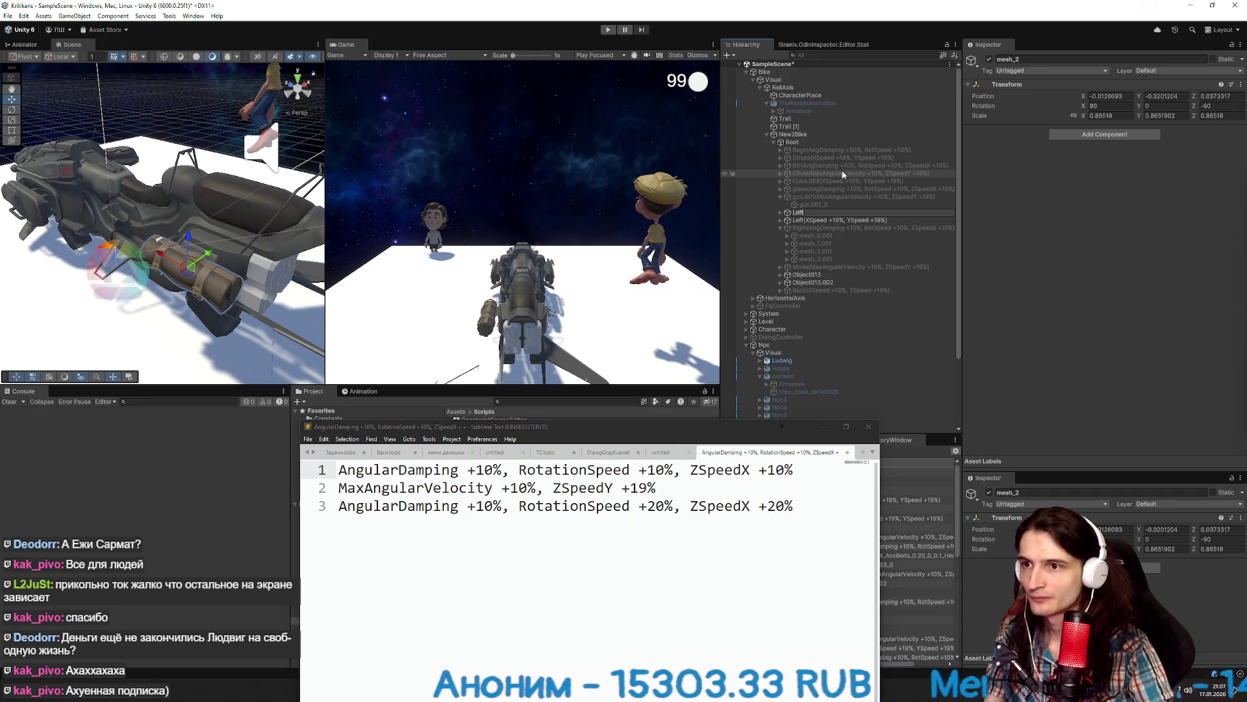
text(Bag)
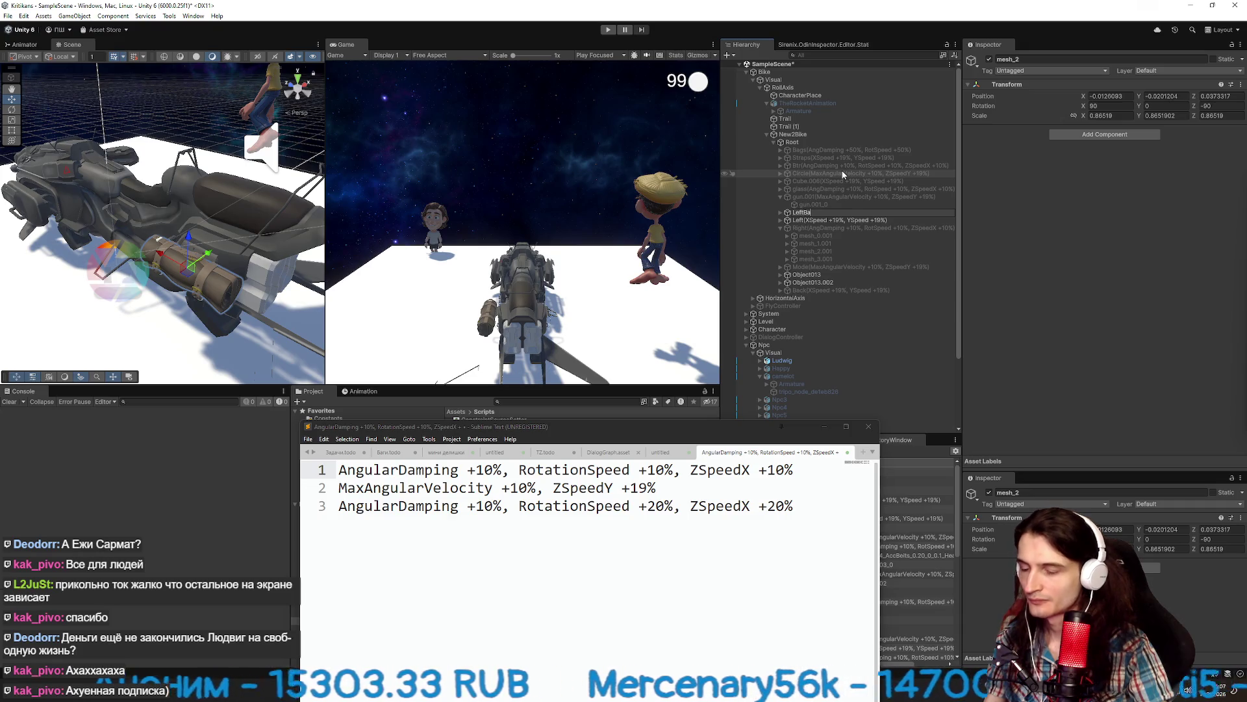
key(Return)
drag(815, 235, 814, 228)
key(F2)
key(BackSpace)
text(Right)
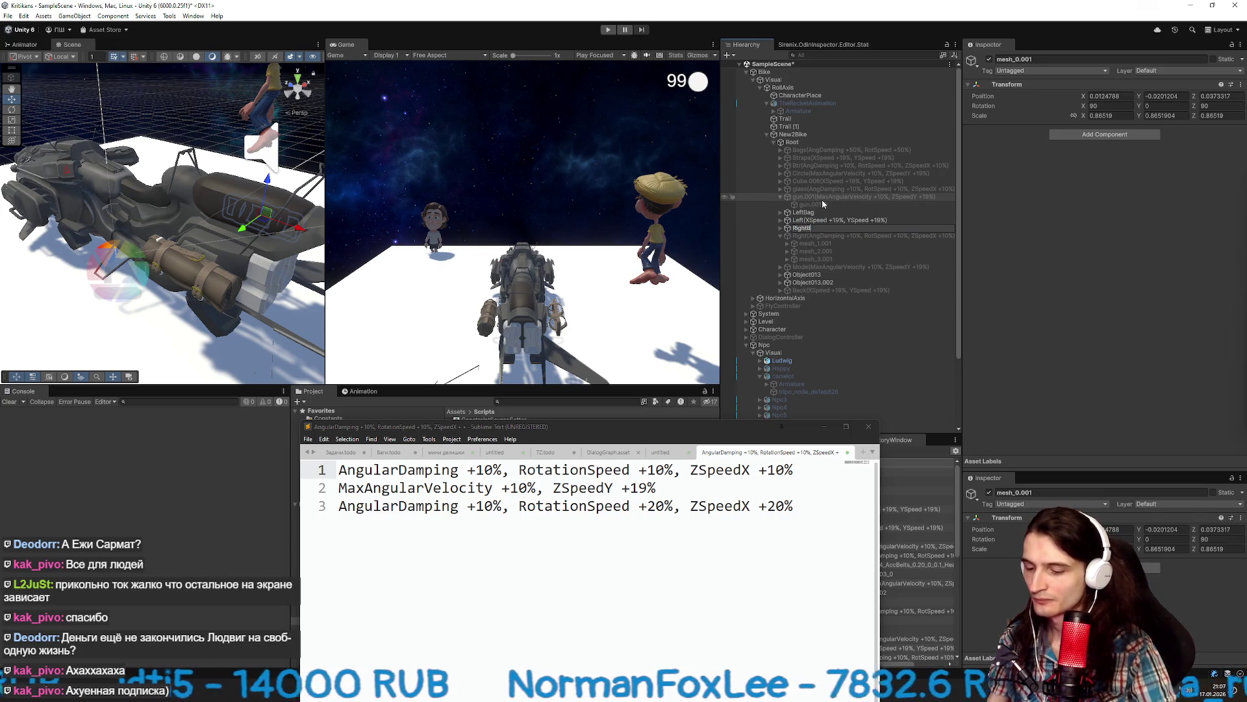
text(Bag)
key(Return)
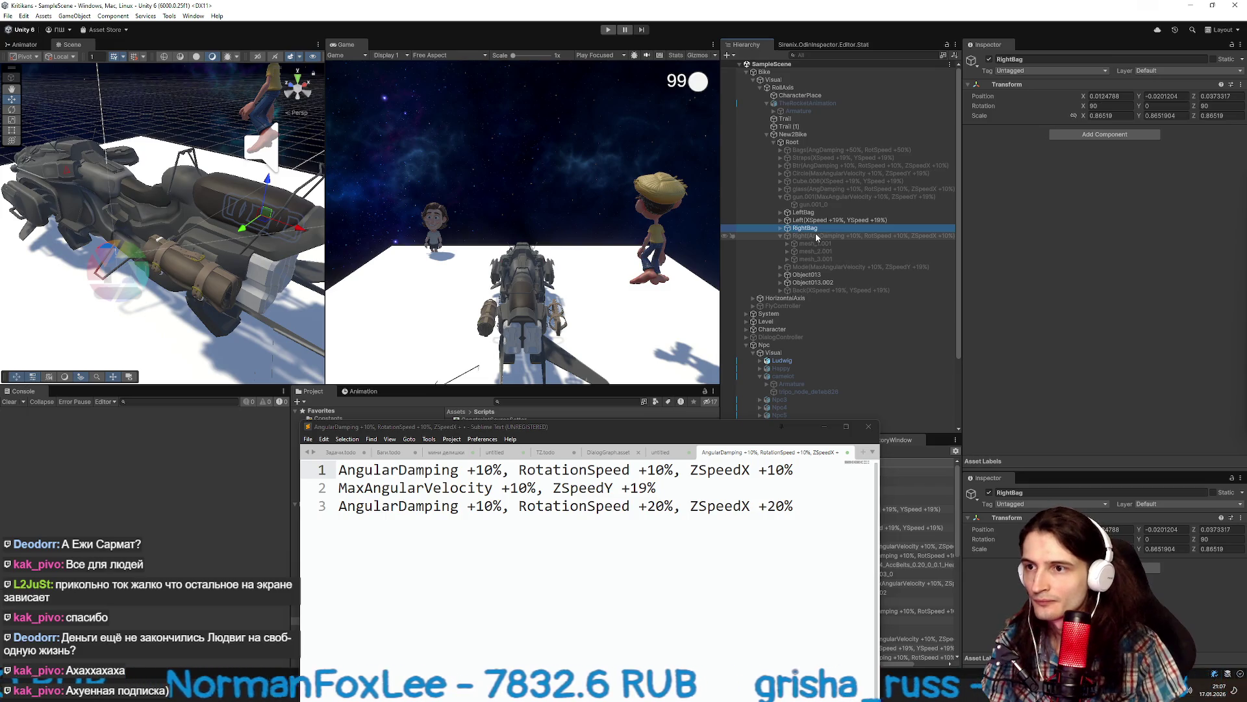
Reorder the Hierarchy so the bag objects sit below the Right group.
click(780, 236)
mouse_move(811, 233)
mouse_down()
mouse_move(817, 219)
mouse_move(818, 242)
mouse_up()
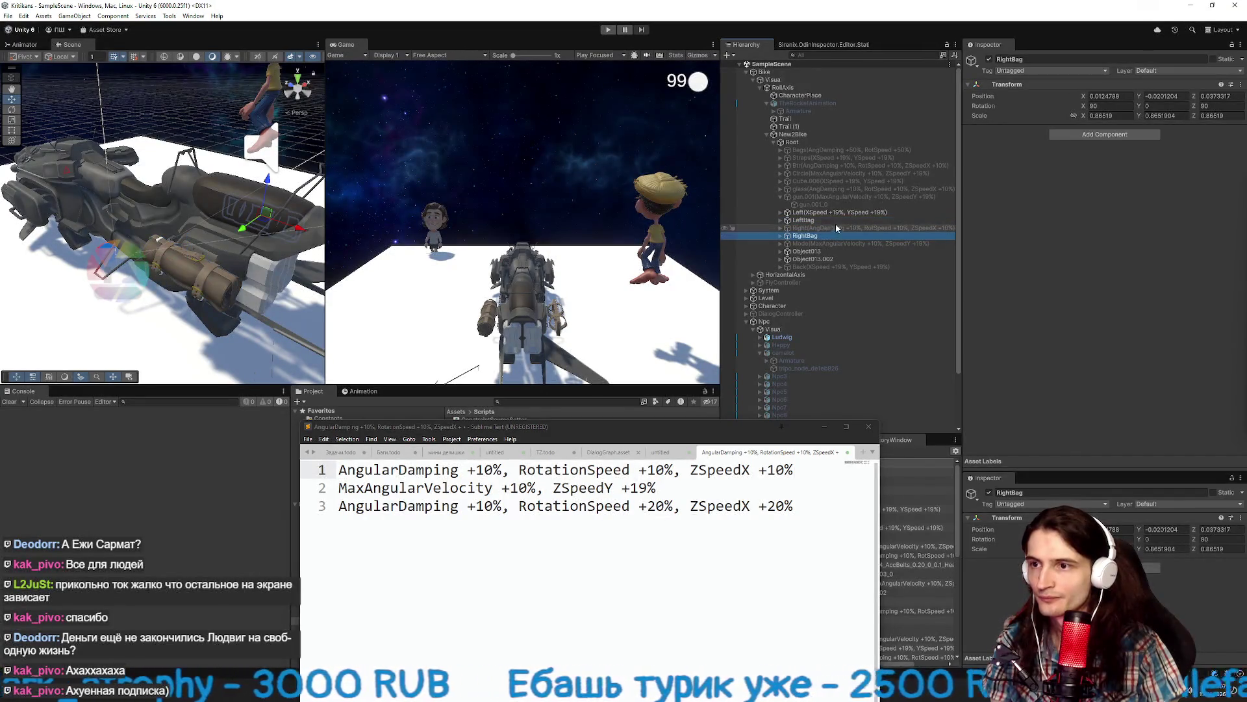
click(836, 228)
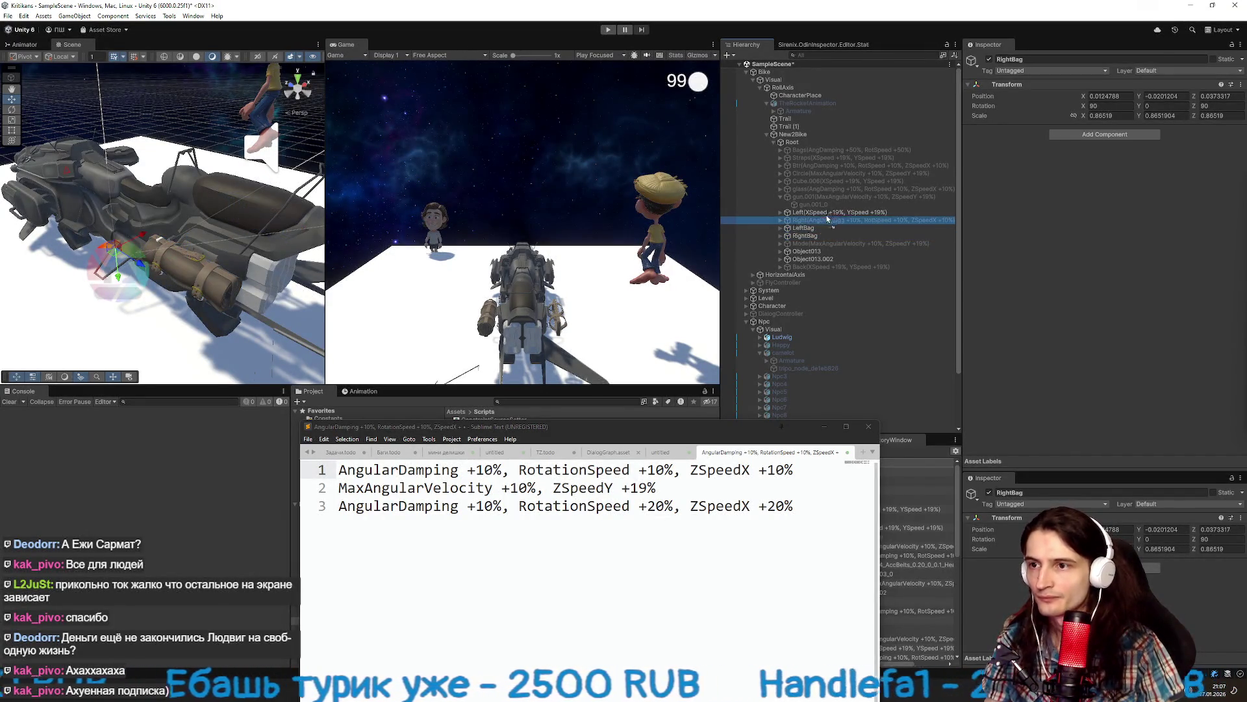
drag(823, 220, 823, 230)
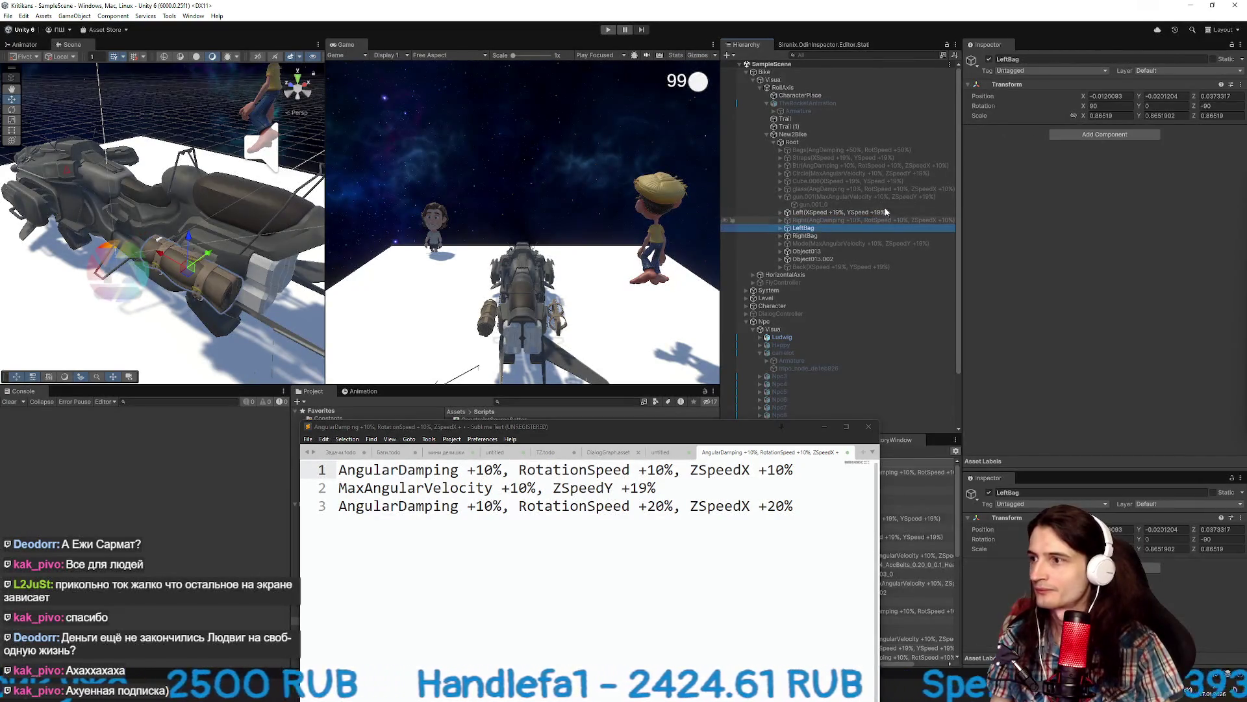
Paste the Variables Value Setter onto LeftBag as new and set RotationSpeed to 10.
click(990, 60)
click(990, 60)
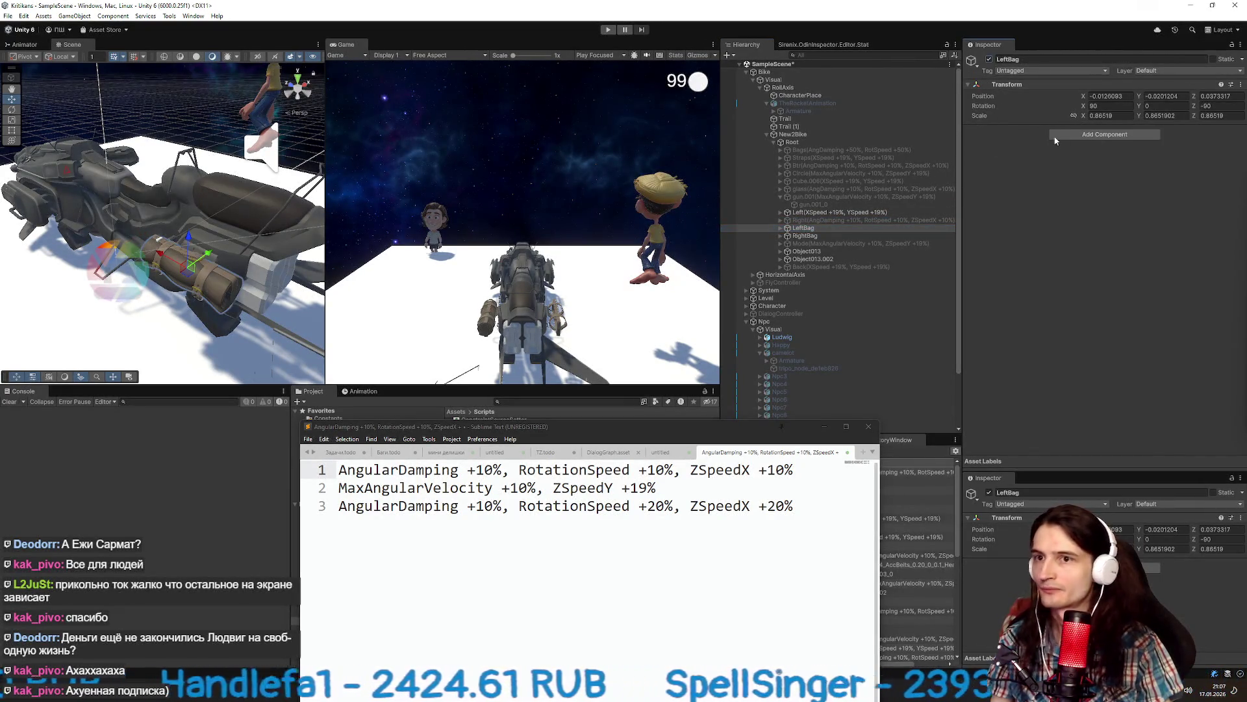
right_click(1040, 87)
click(1190, 227)
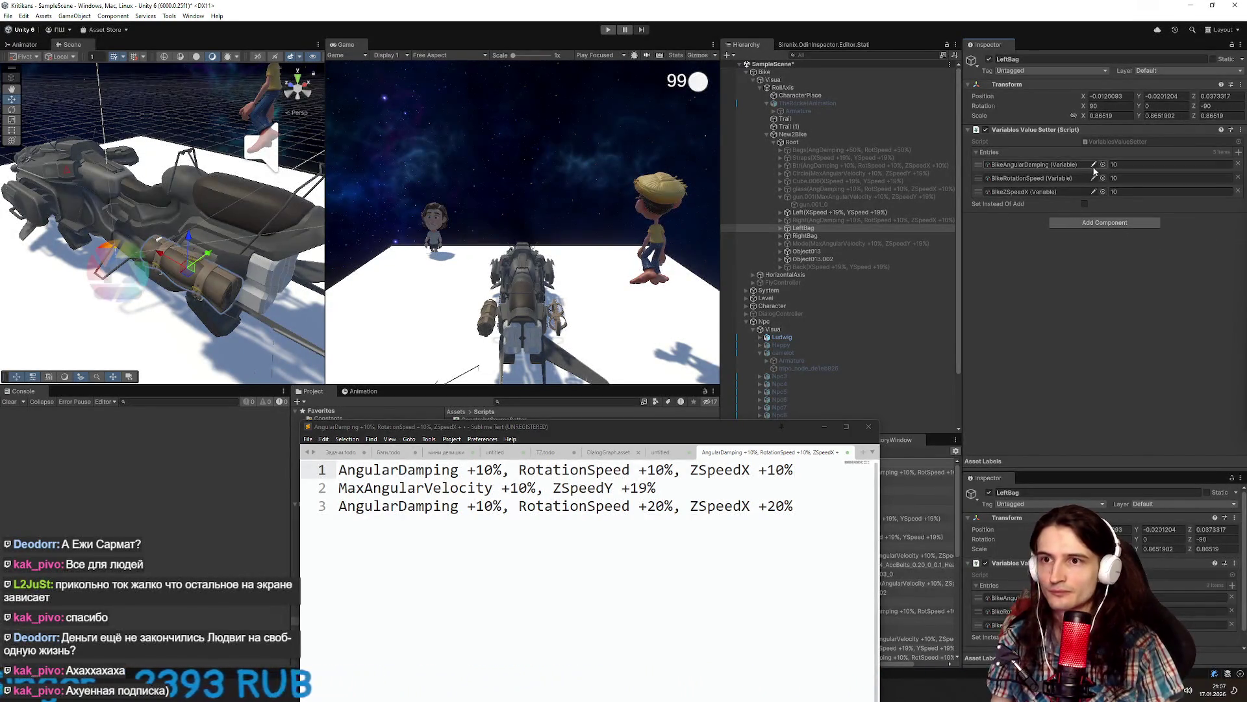
click(1095, 179)
text(10)
key(Return)
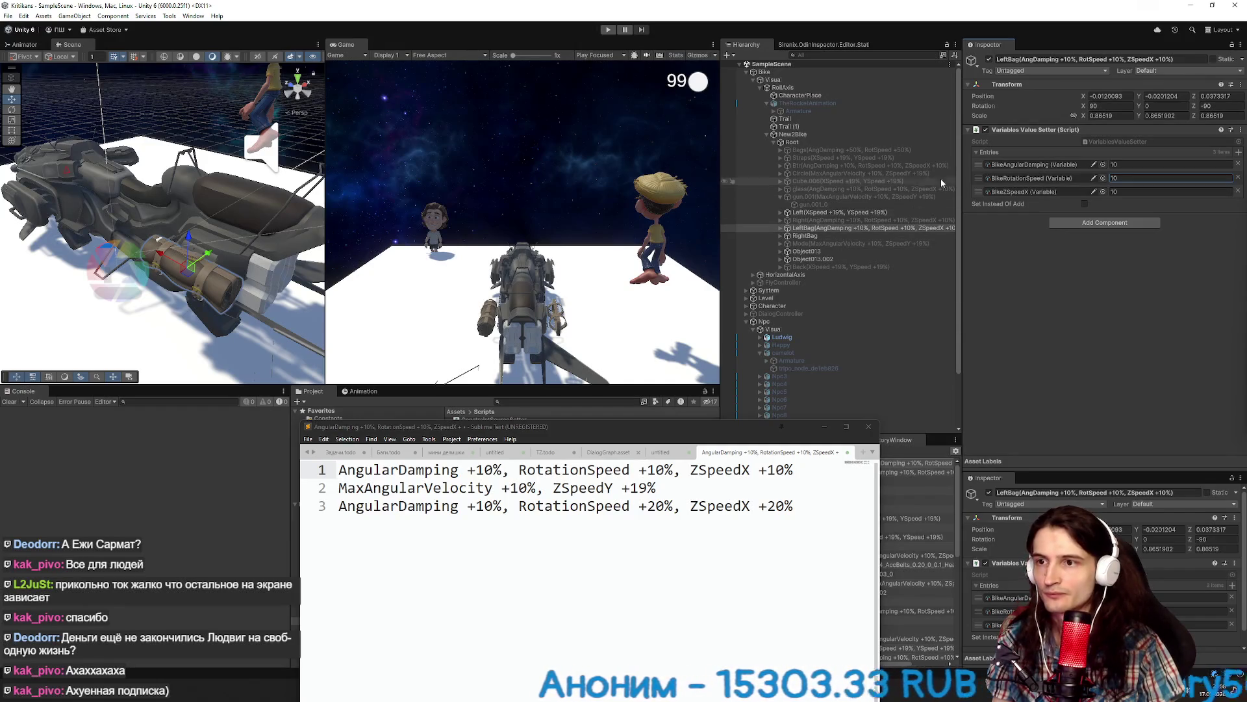
Disable LeftBag and save the scene.
click(989, 59)
key(ctrl+s)
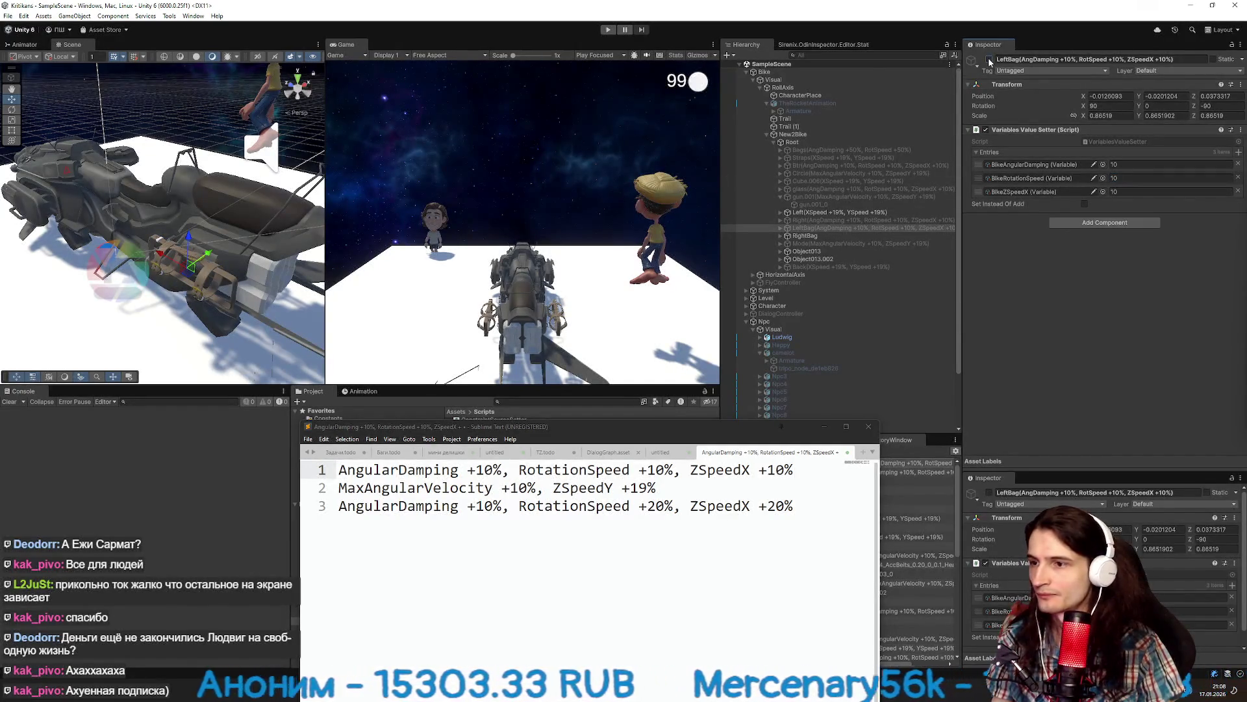
click(839, 234)
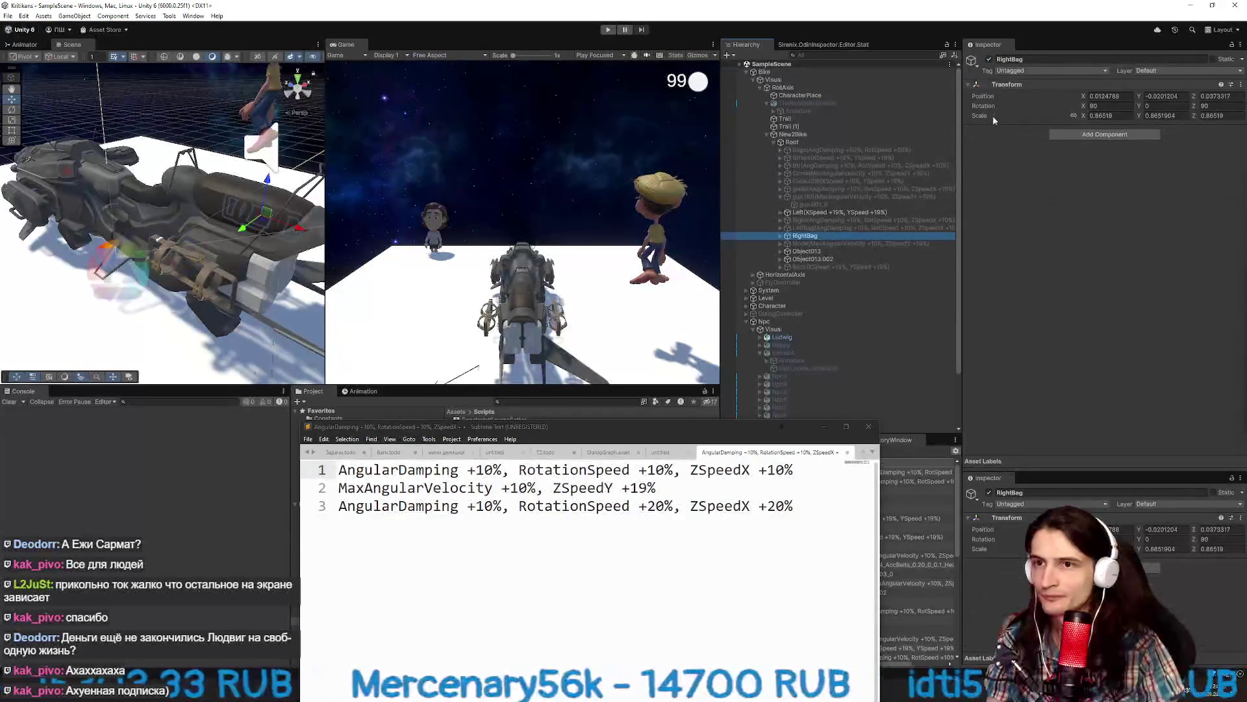
Paste the Variables Value Setter onto RightBag as a new component.
right_click(1008, 84)
mouse_move(1047, 174)
click(1162, 224)
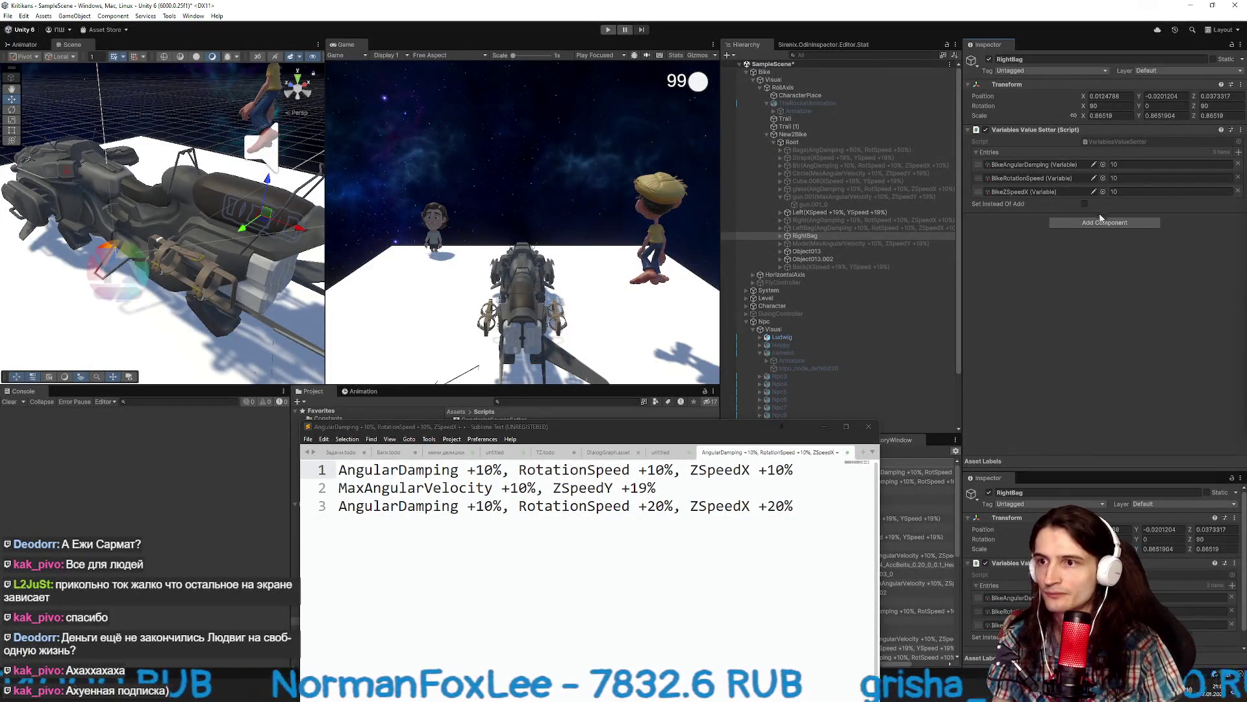
key(ctrl+z)
key(ctrl+y)
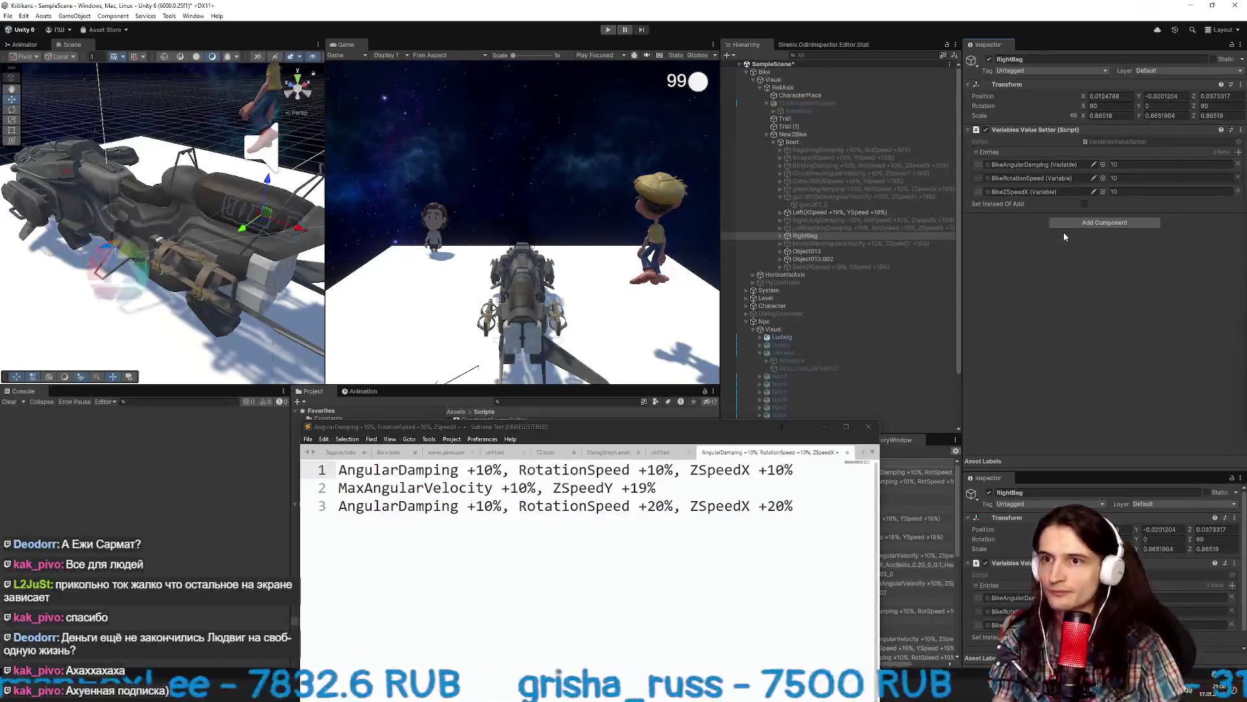
Assign BikeMaxAngularVelocity and BikeZSpeedY to the entries and remove the BikeZSpeedX entry.
click(1102, 165)
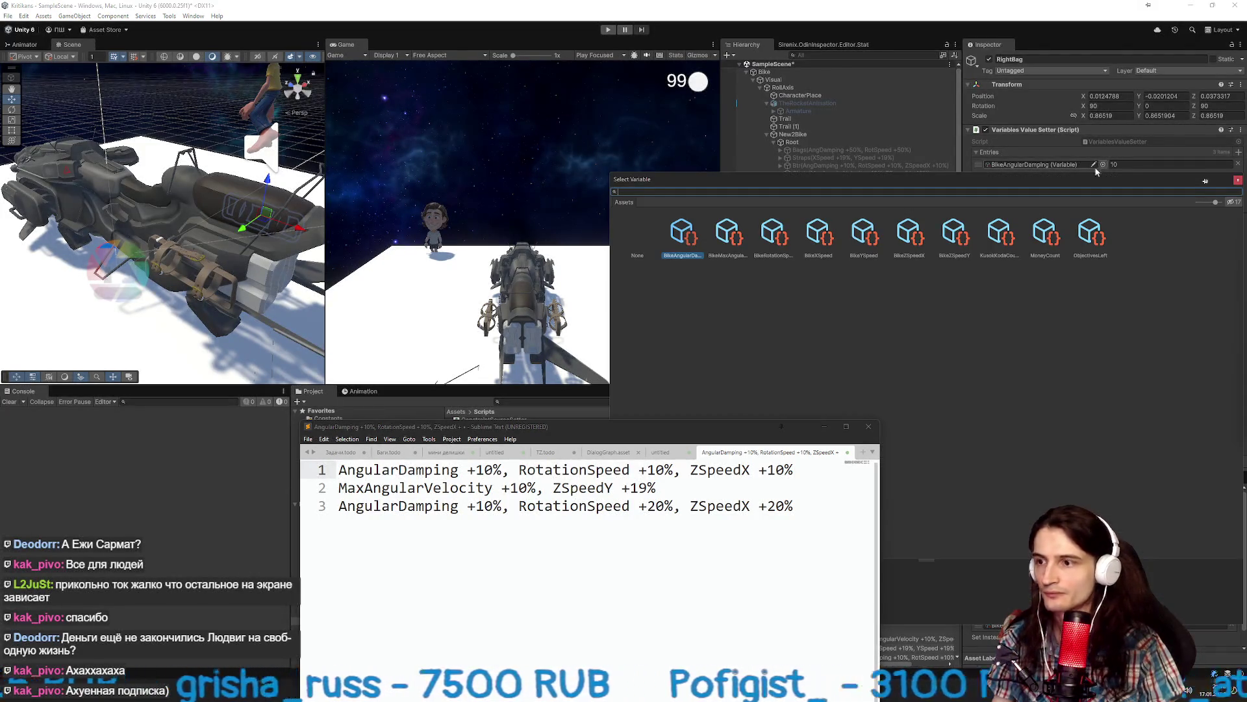
text(maxa)
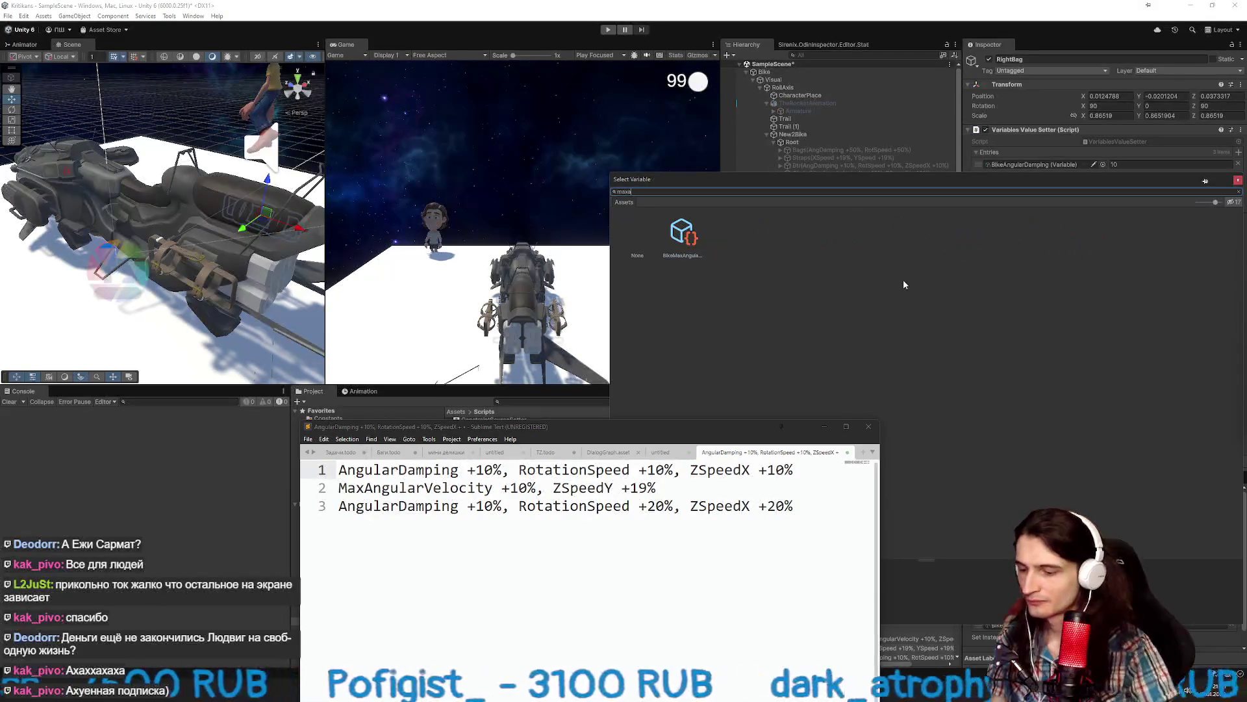
double_click(683, 247)
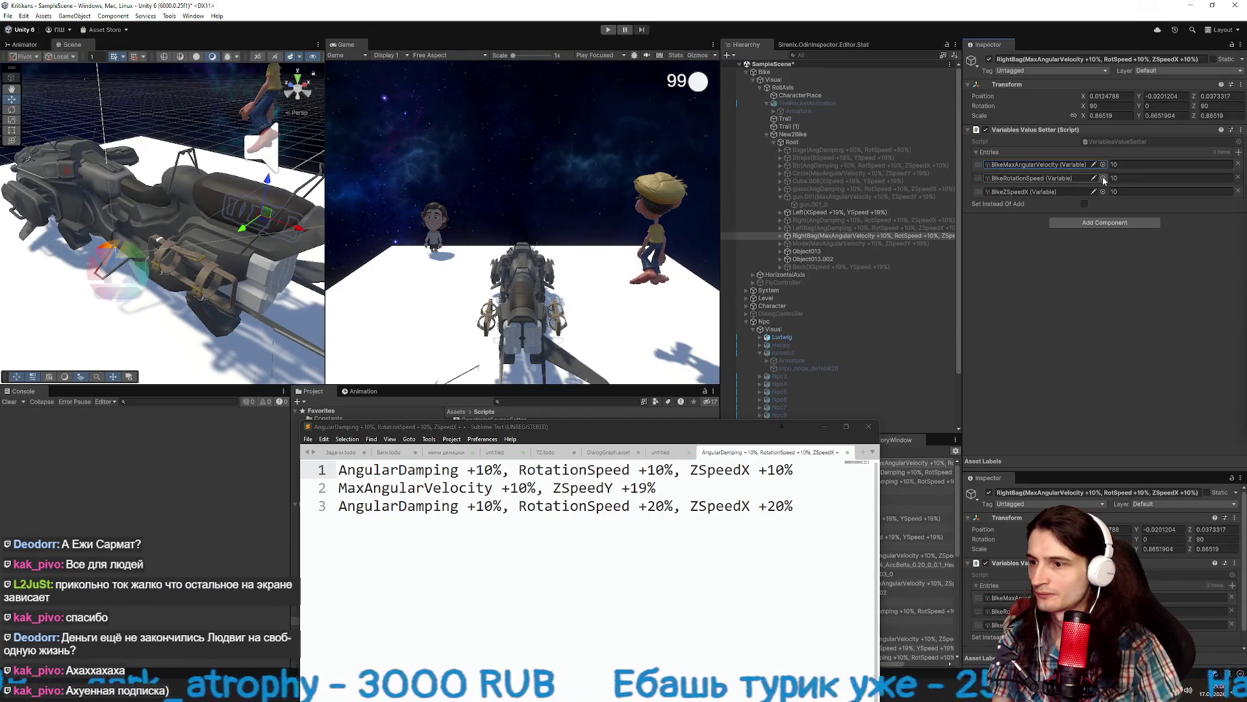
click(1102, 178)
text(zs)
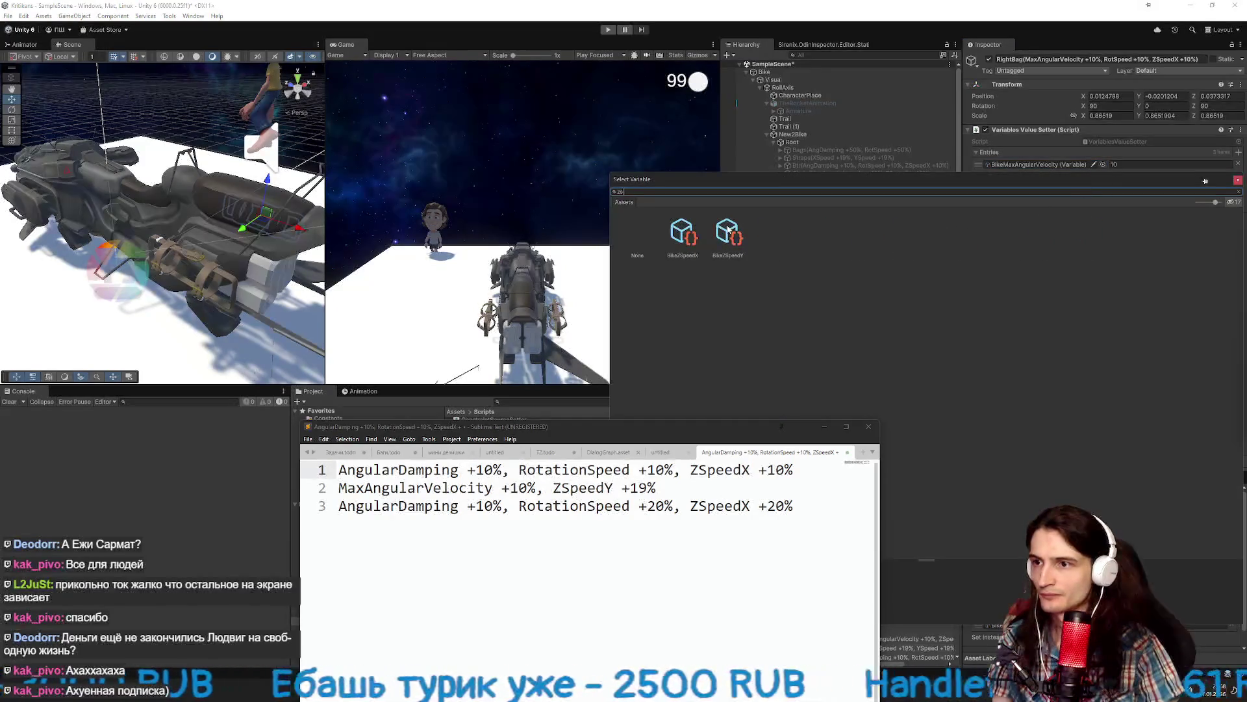
double_click(728, 233)
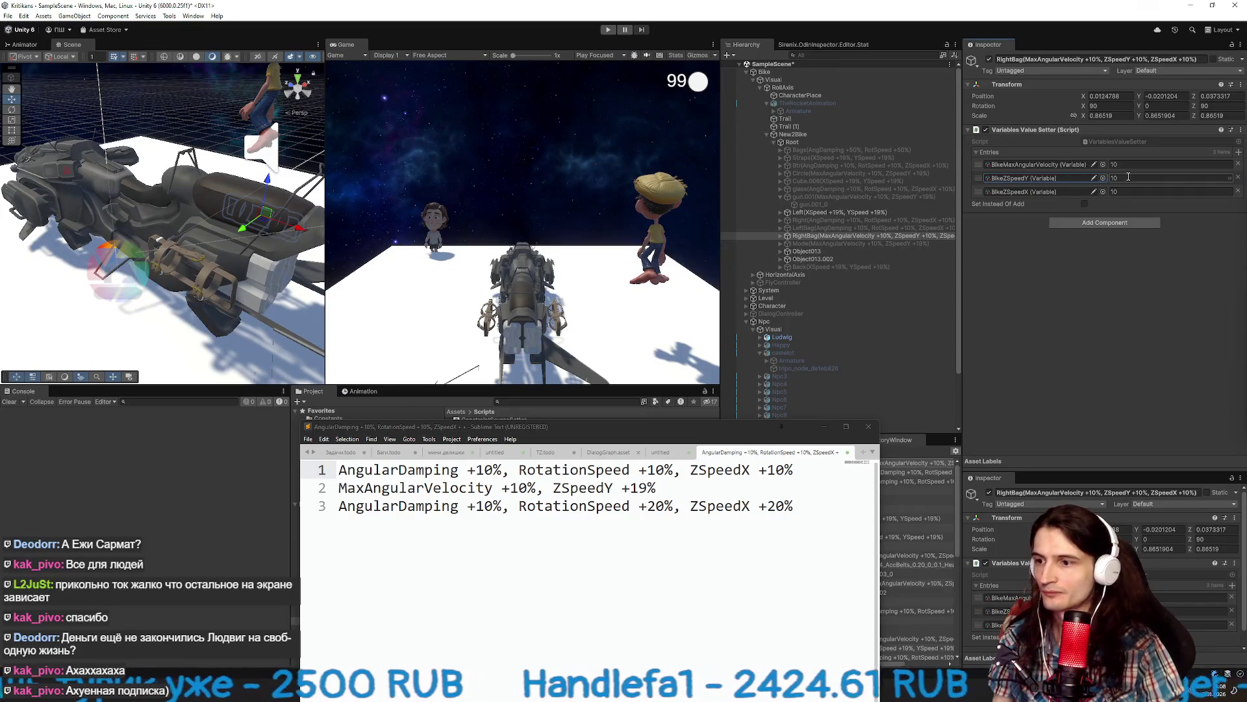
click(1237, 191)
Set the ZSpeedY bonus to 19, then disable RightBag and the Left part.
click(1130, 164)
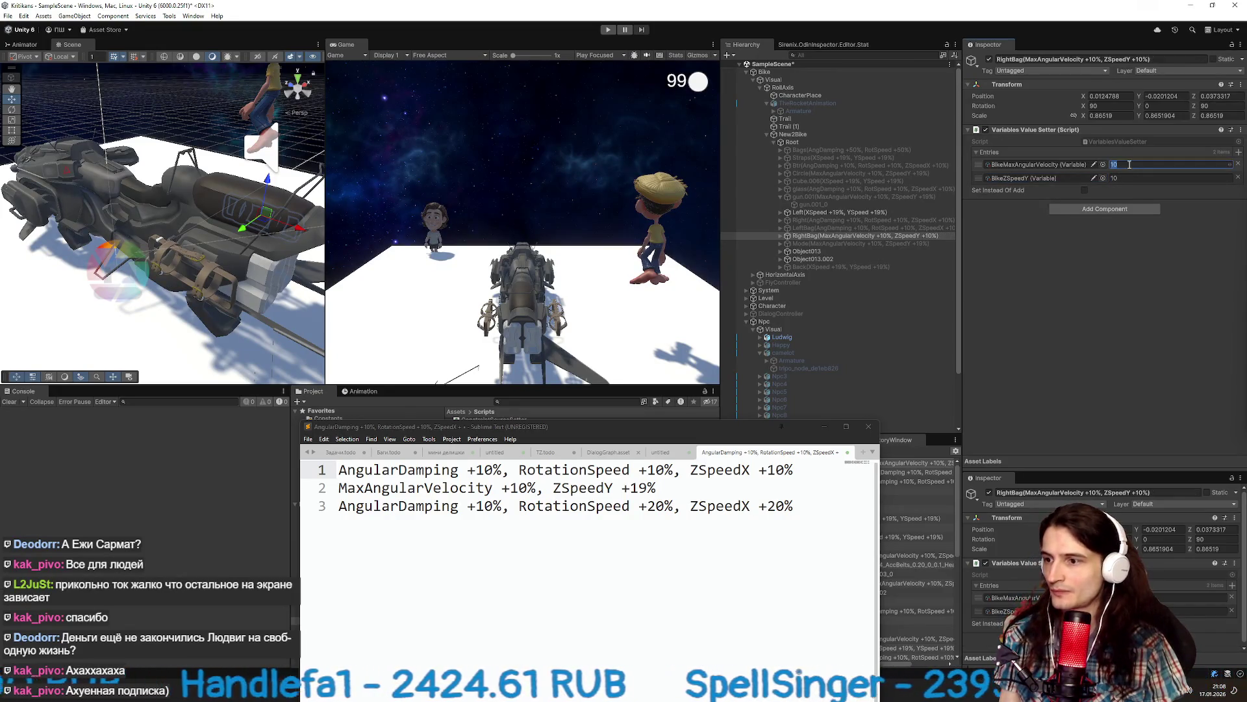
key(Tab)
text(19)
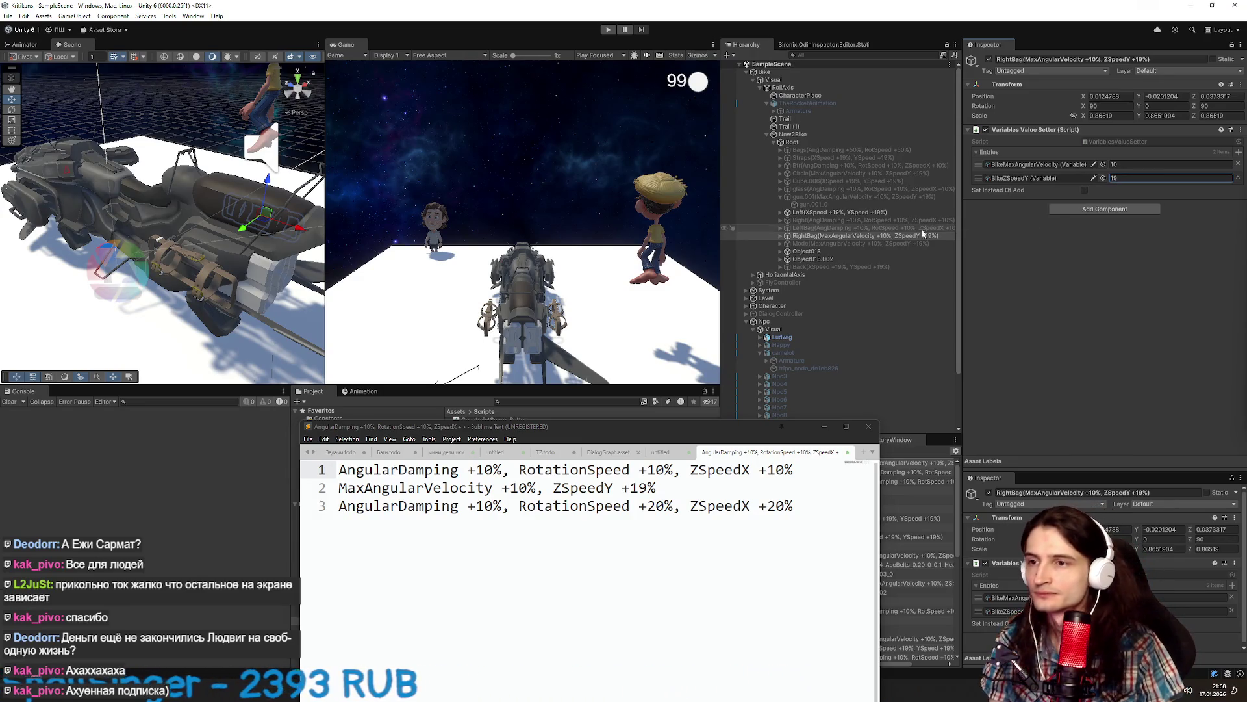
click(989, 60)
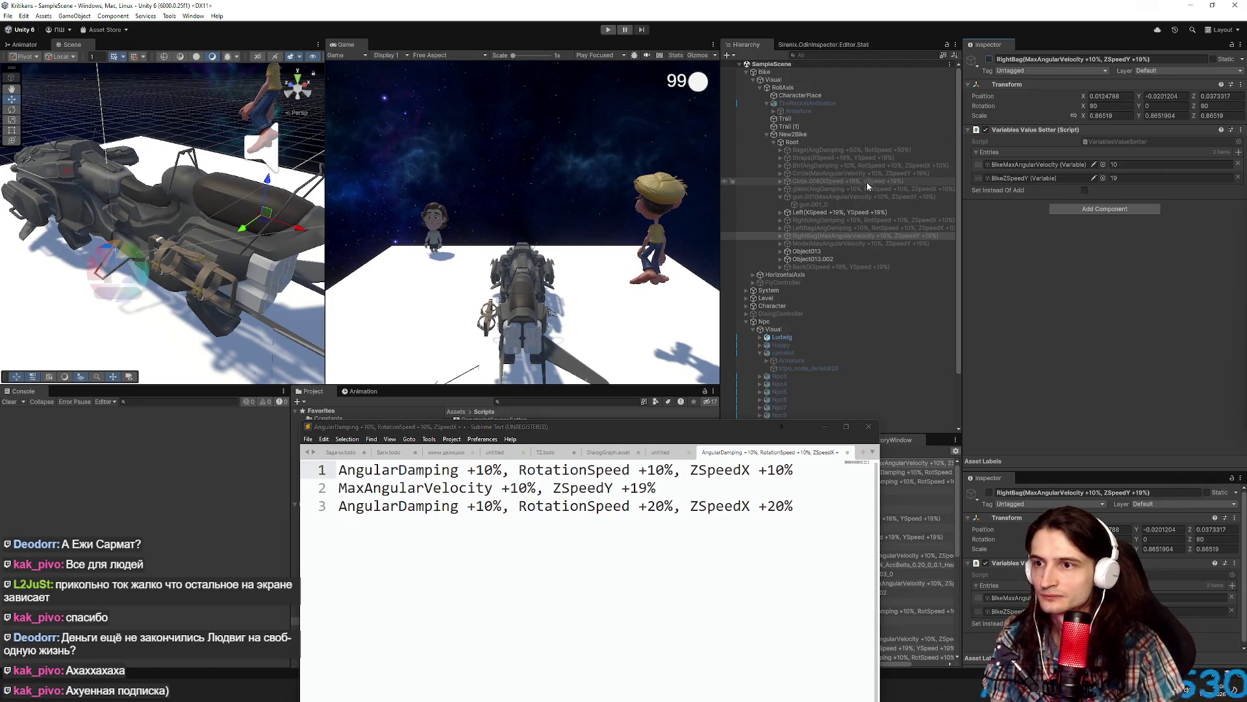
click(838, 212)
click(989, 59)
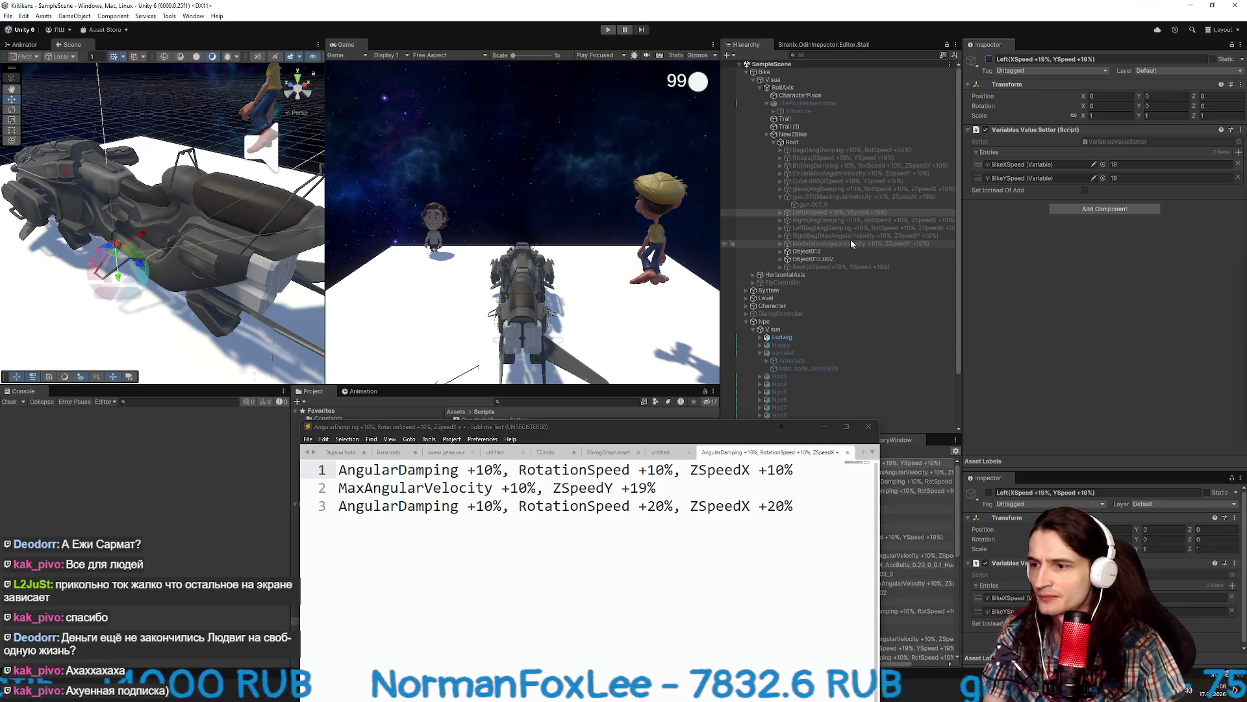
Select New2Bike to review its base values, enter 10 for MaxAngularVelocity, and widen the Hierarchy.
click(840, 143)
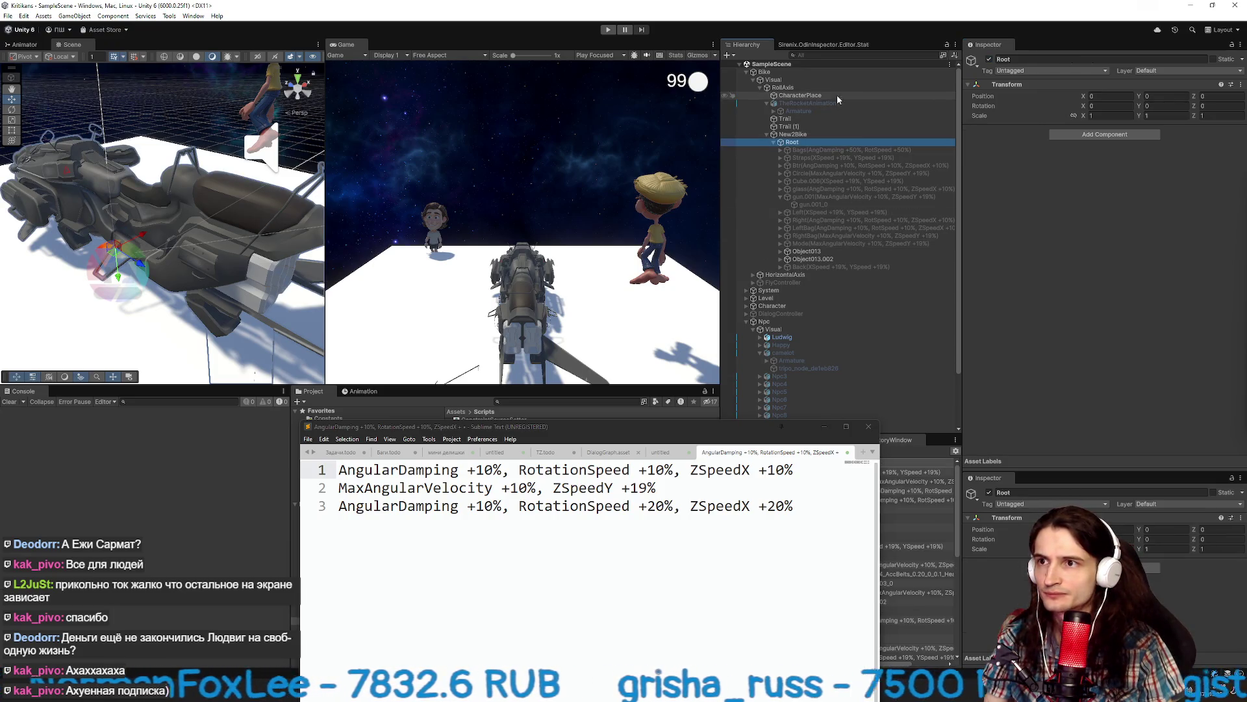
click(836, 112)
click(832, 133)
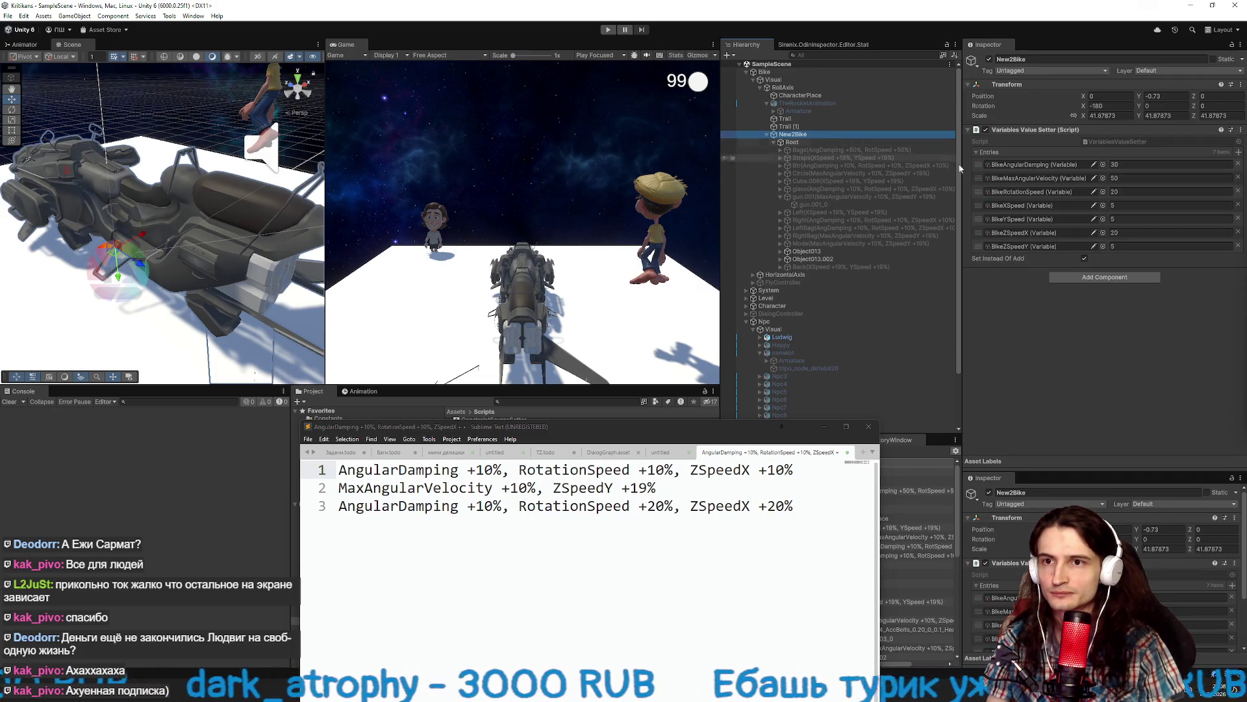
click(1075, 178)
text(100)
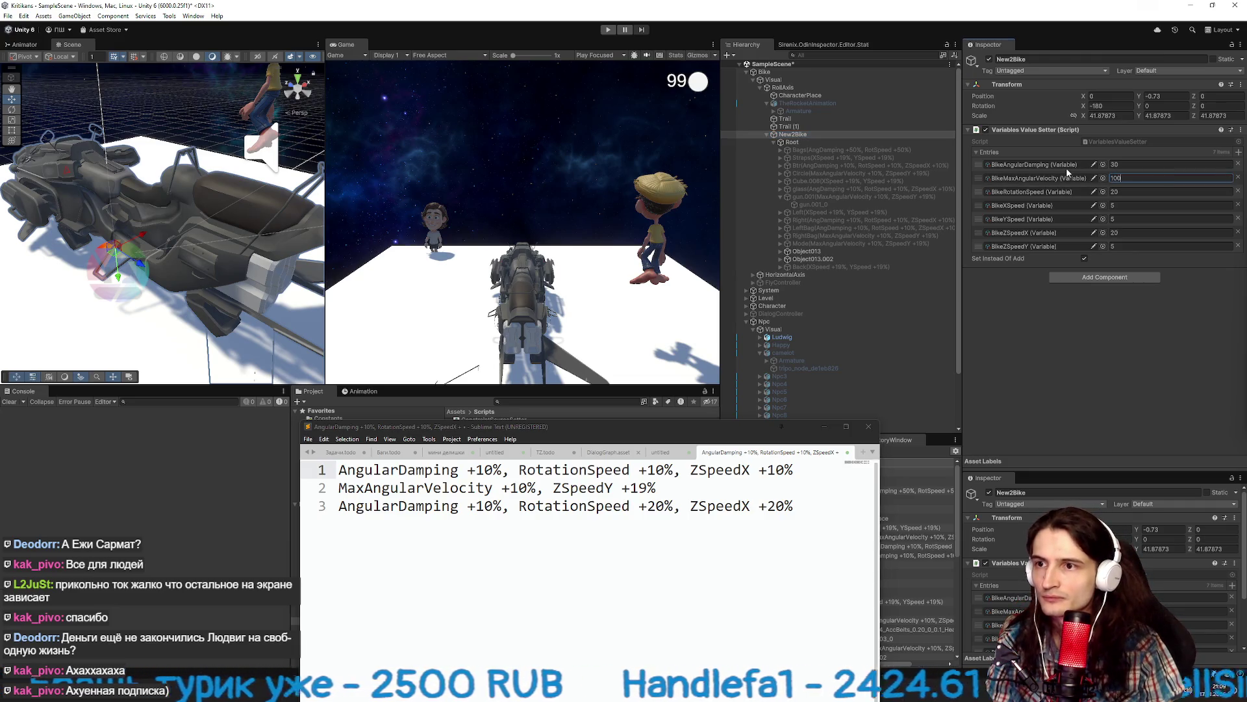
click(1021, 312)
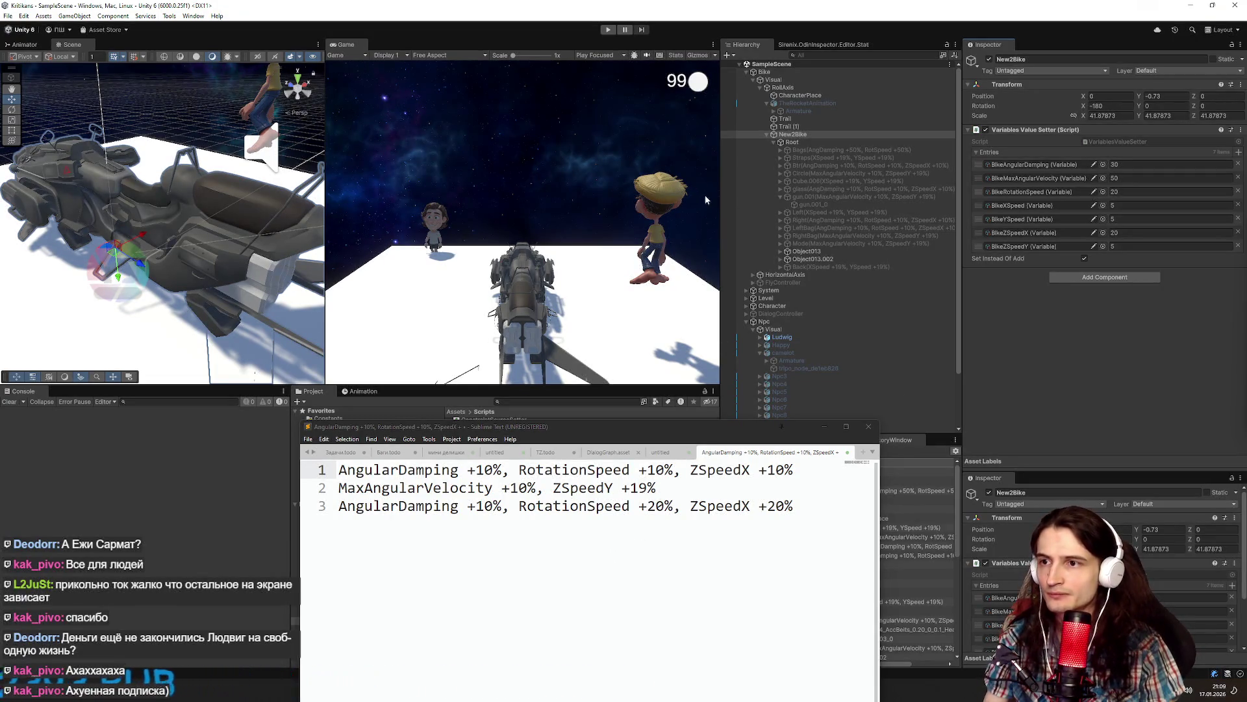
drag(718, 200, 684, 200)
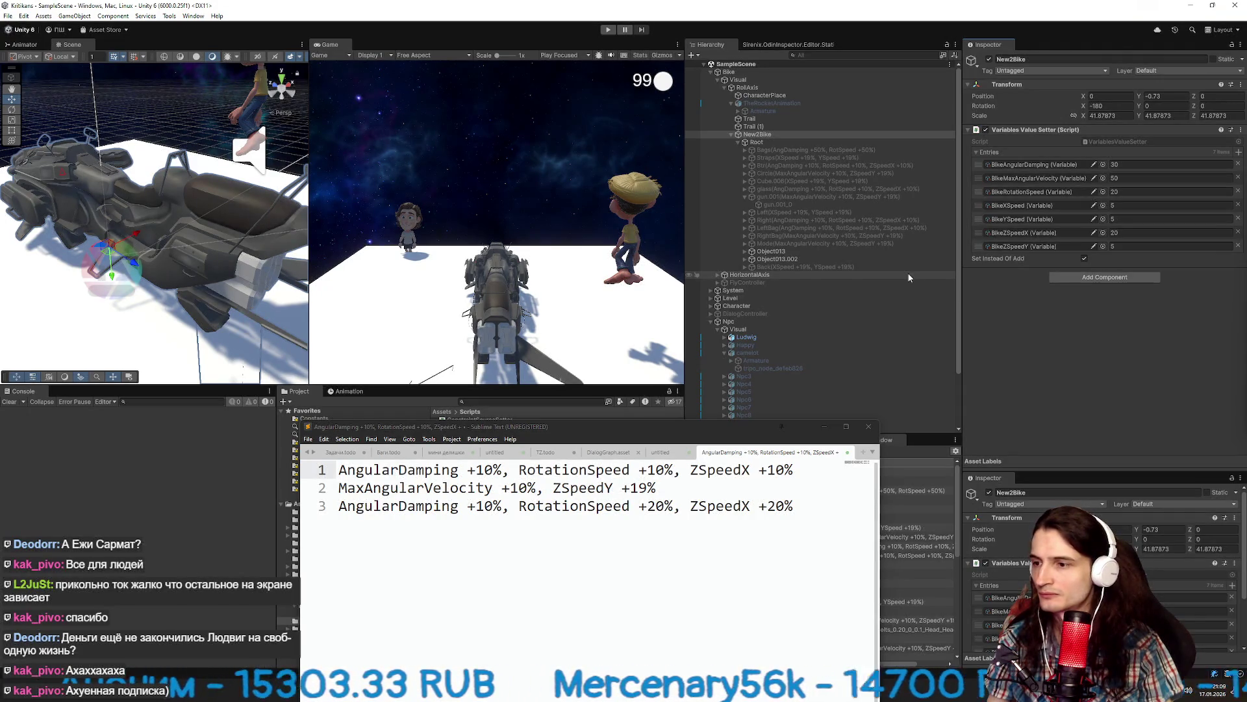
Delete the first two bonus lines from the notes.
drag(656, 487, 334, 469)
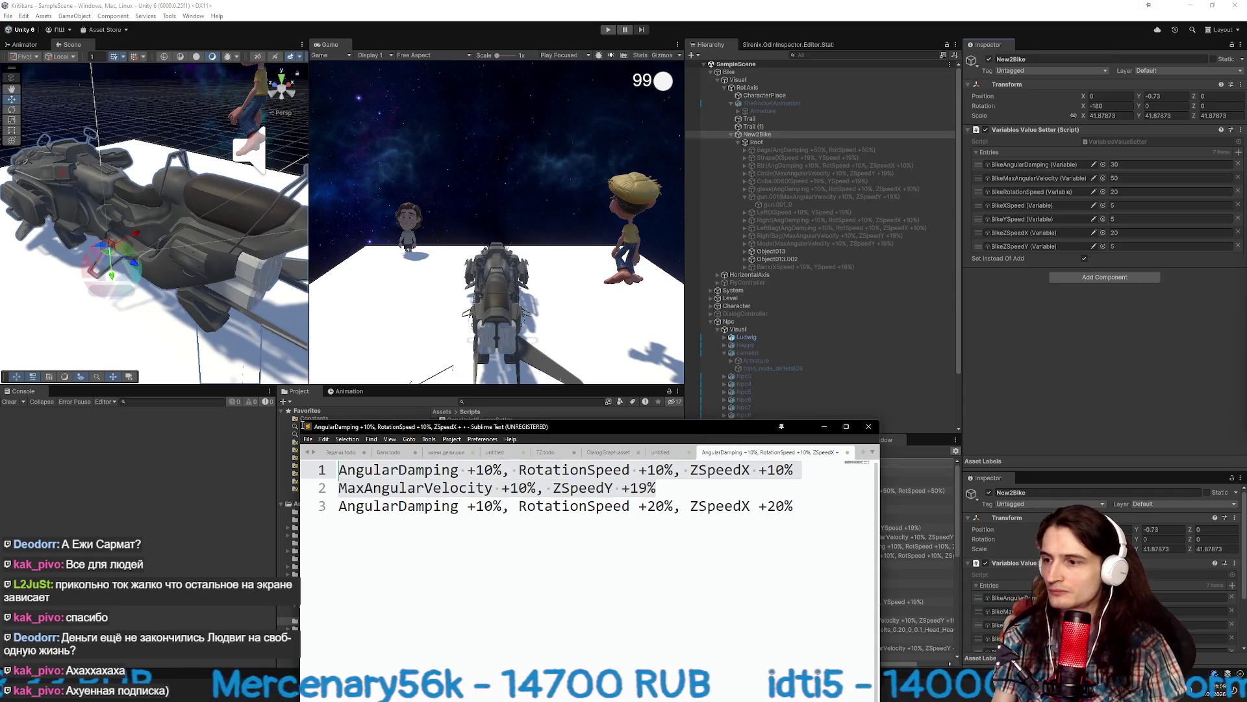
key(BackSpace)
key(Delete)
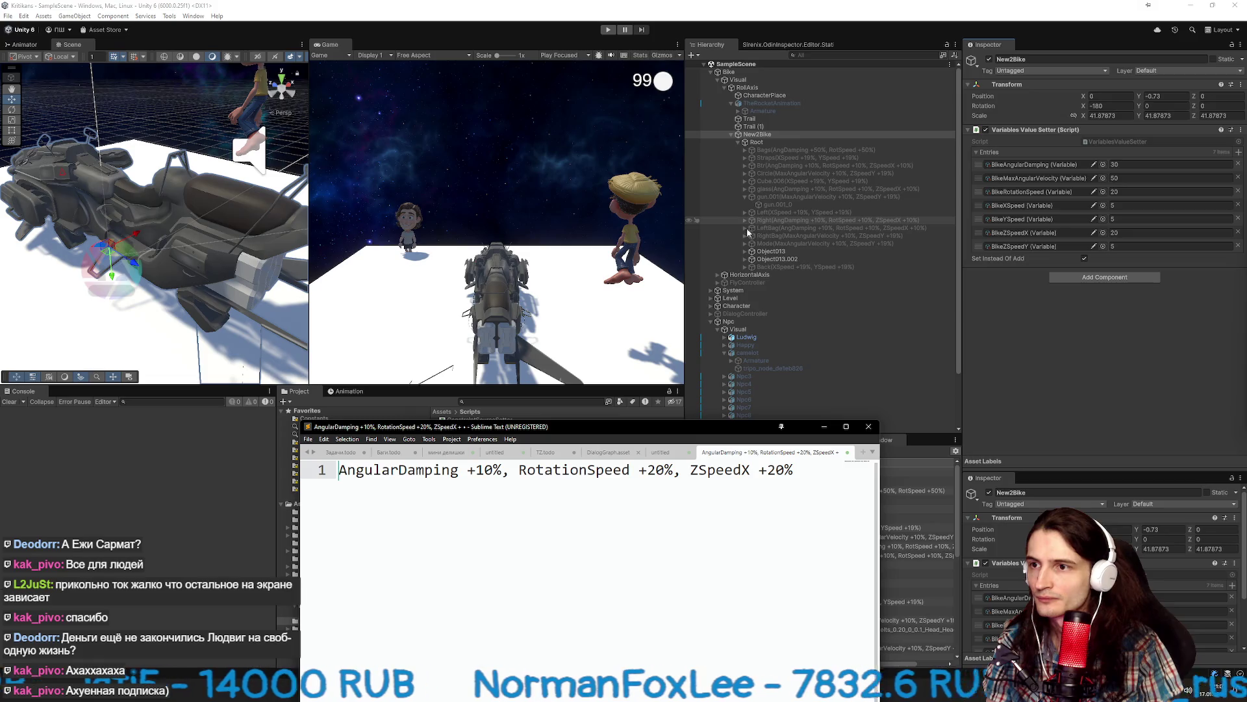
Try moving Object013.003_0 out of Back and deactivating Back, then undo the change.
click(746, 267)
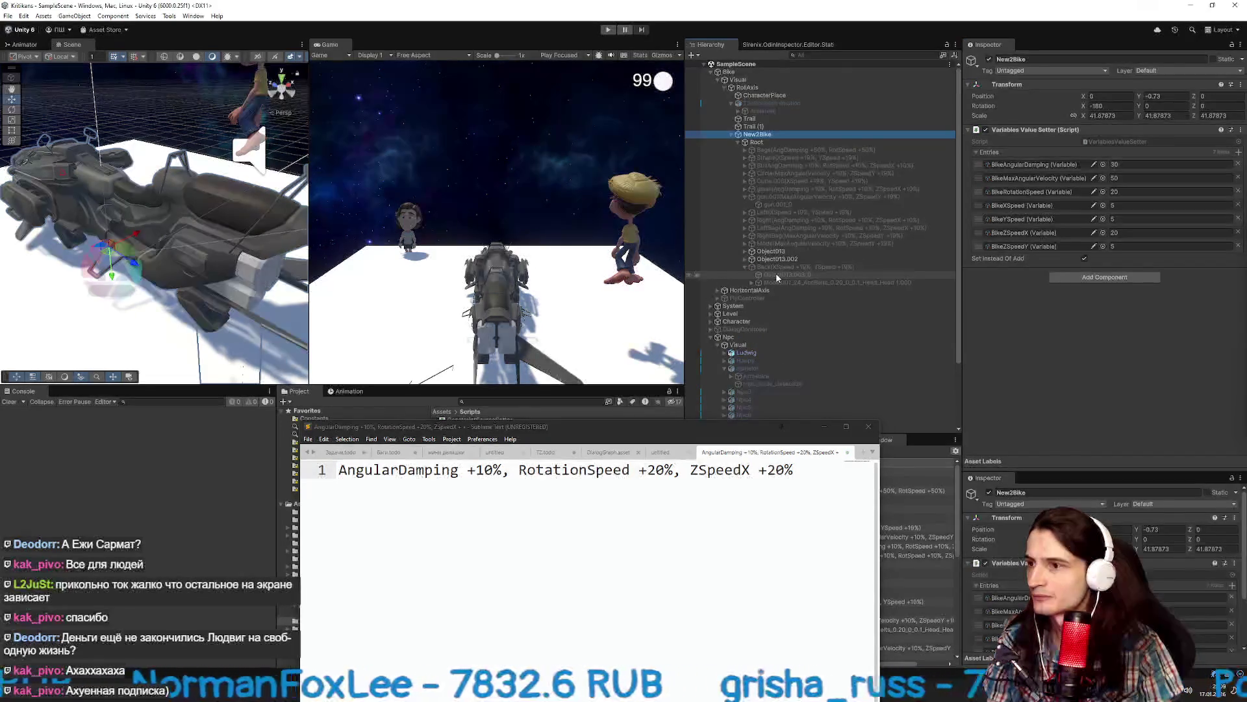
click(777, 275)
drag(769, 262, 770, 263)
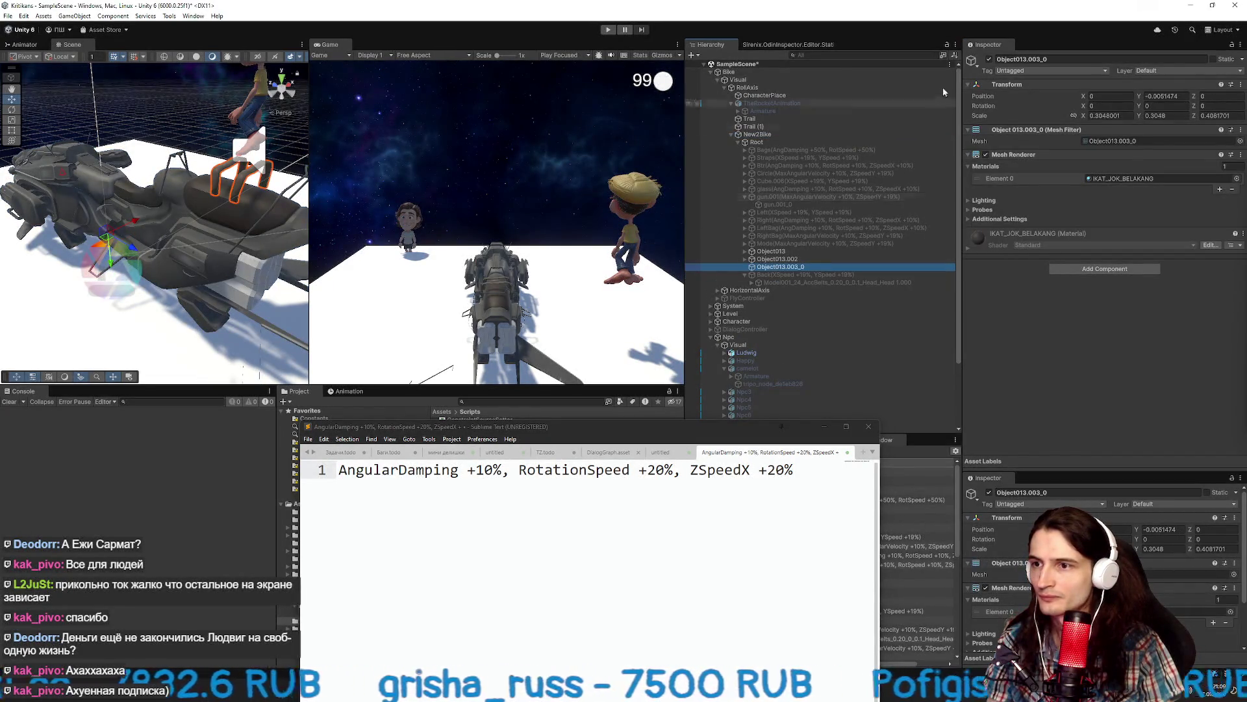
click(797, 274)
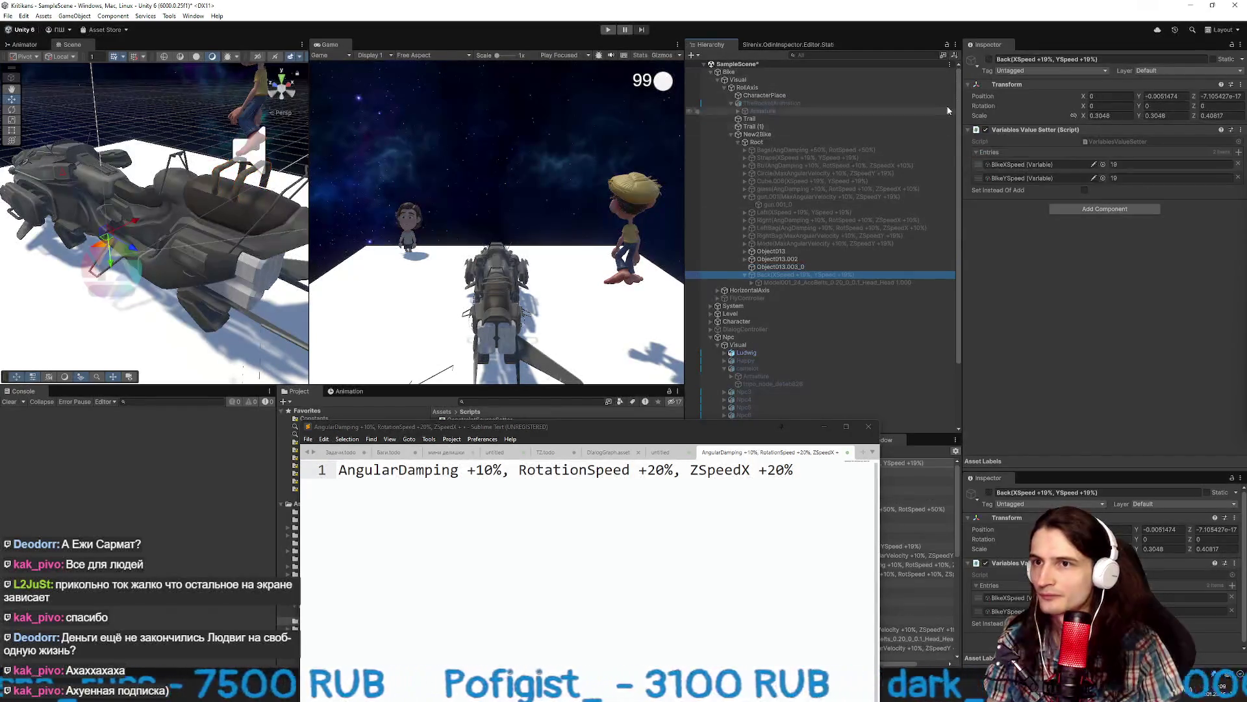
click(988, 59)
key(ctrl+z)
key(ctrl+z)
key(ctrl+z)
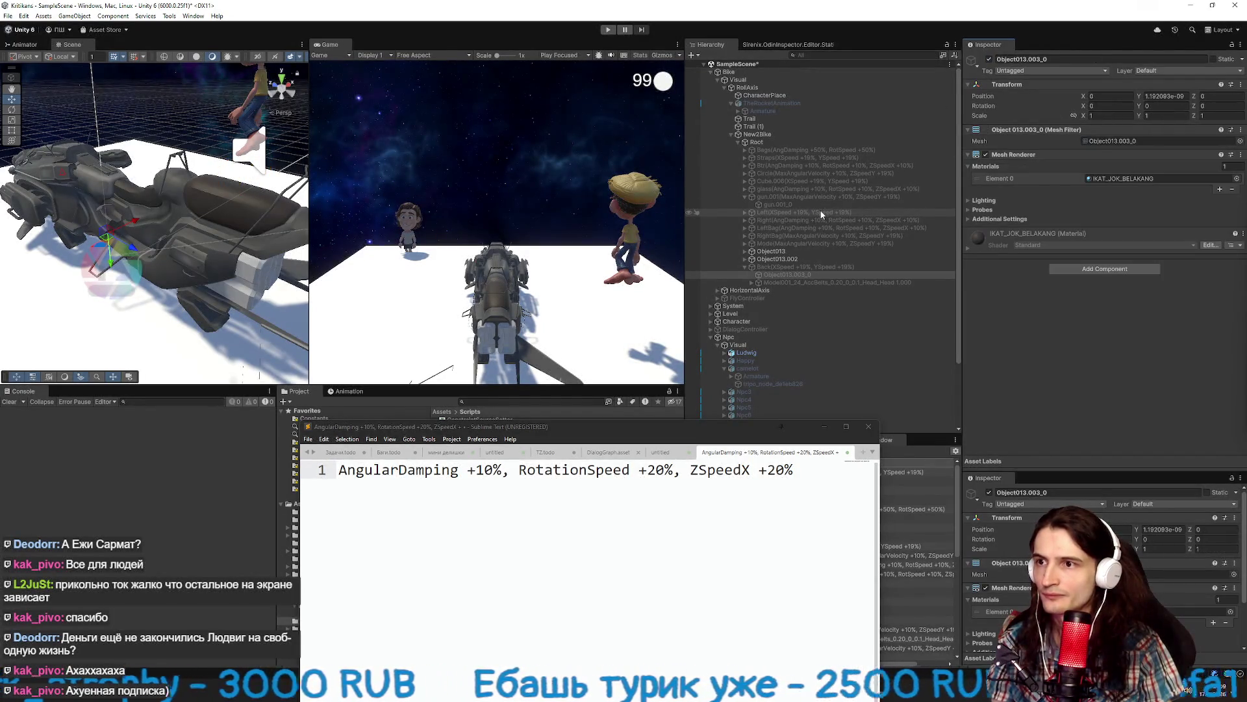
Move bag.000 out of Bags directly under Root and rename it LeftBag.
click(744, 196)
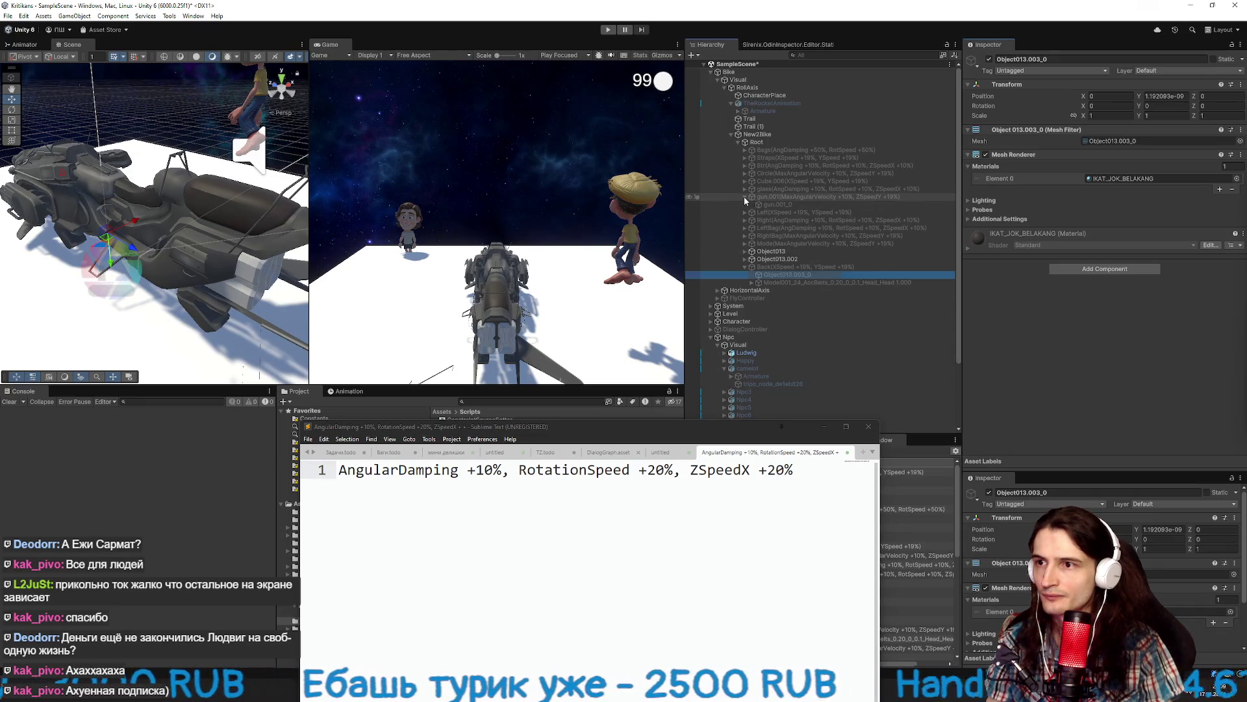
click(744, 150)
click(774, 158)
drag(778, 152, 779, 148)
click(793, 150)
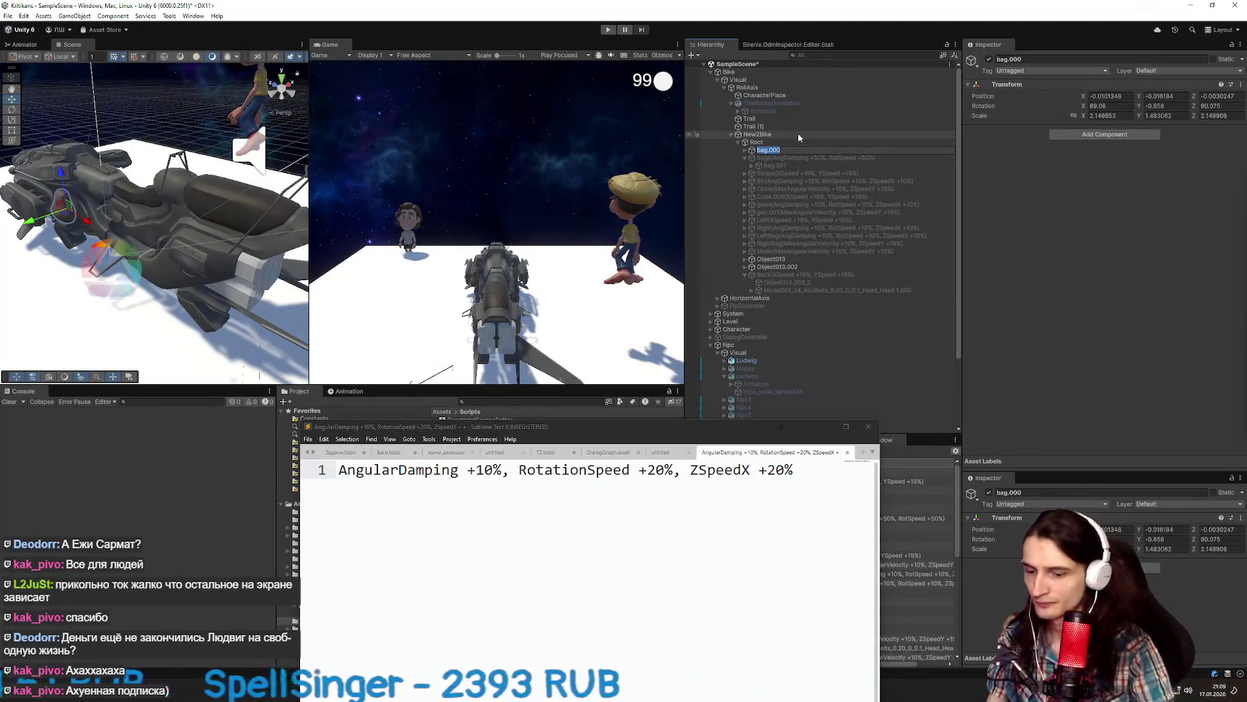
text(LeftBag)
key(Return)
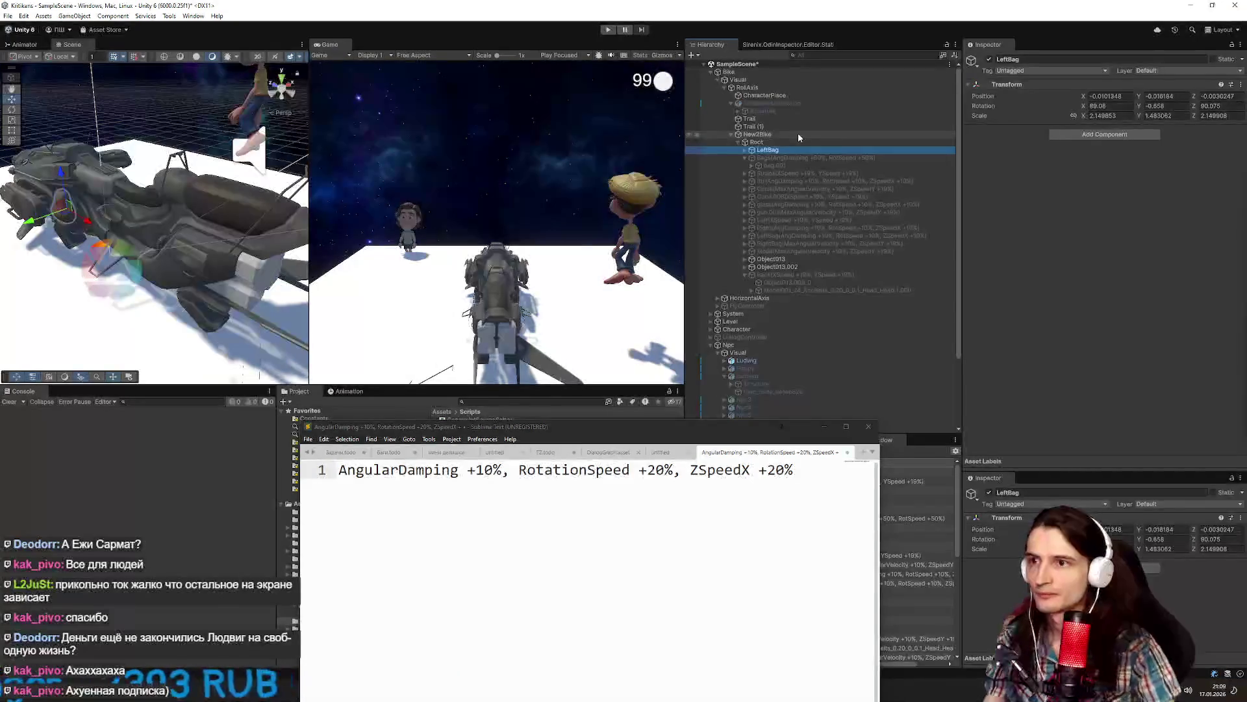
Rename the Bags object to 'RightBag(AngDamping +50%, RotSpeed +50%)'.
key(Down)
key(F2)
text(RightBag)
key(Return)
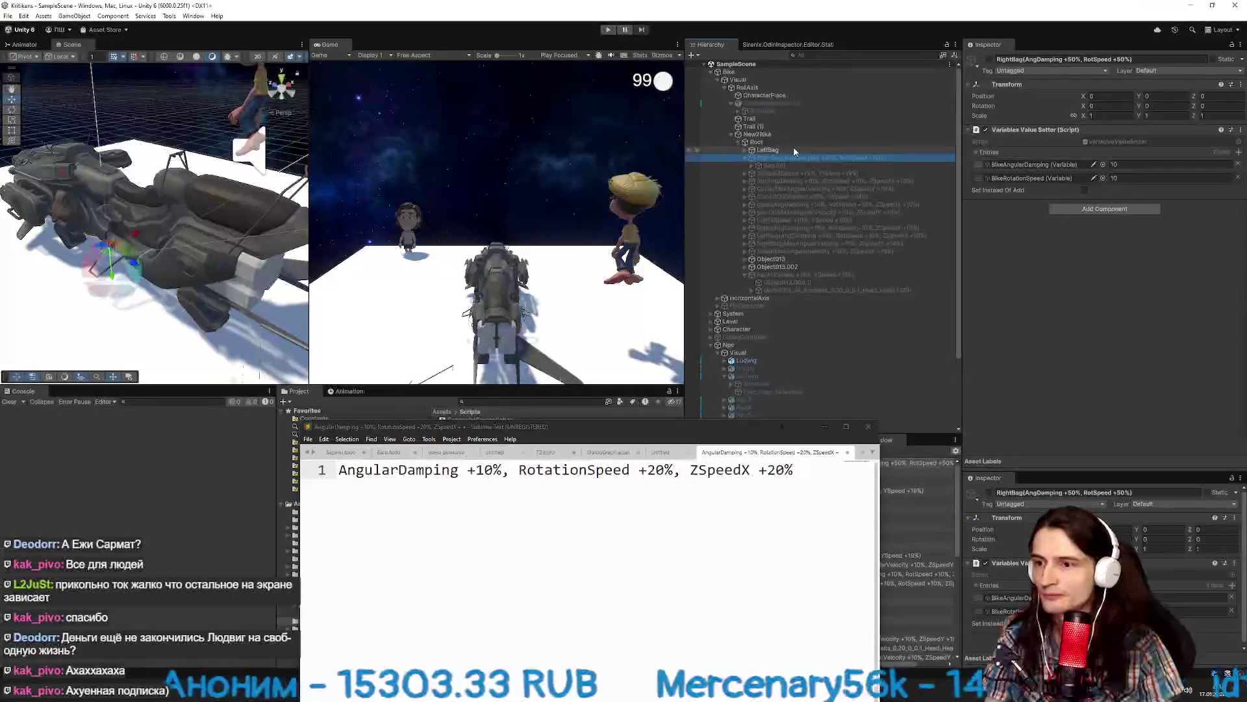
Paste the copied Variables Value Setter onto LeftBag as a new component.
click(794, 148)
right_click(1032, 86)
mouse_move(1091, 173)
click(1170, 174)
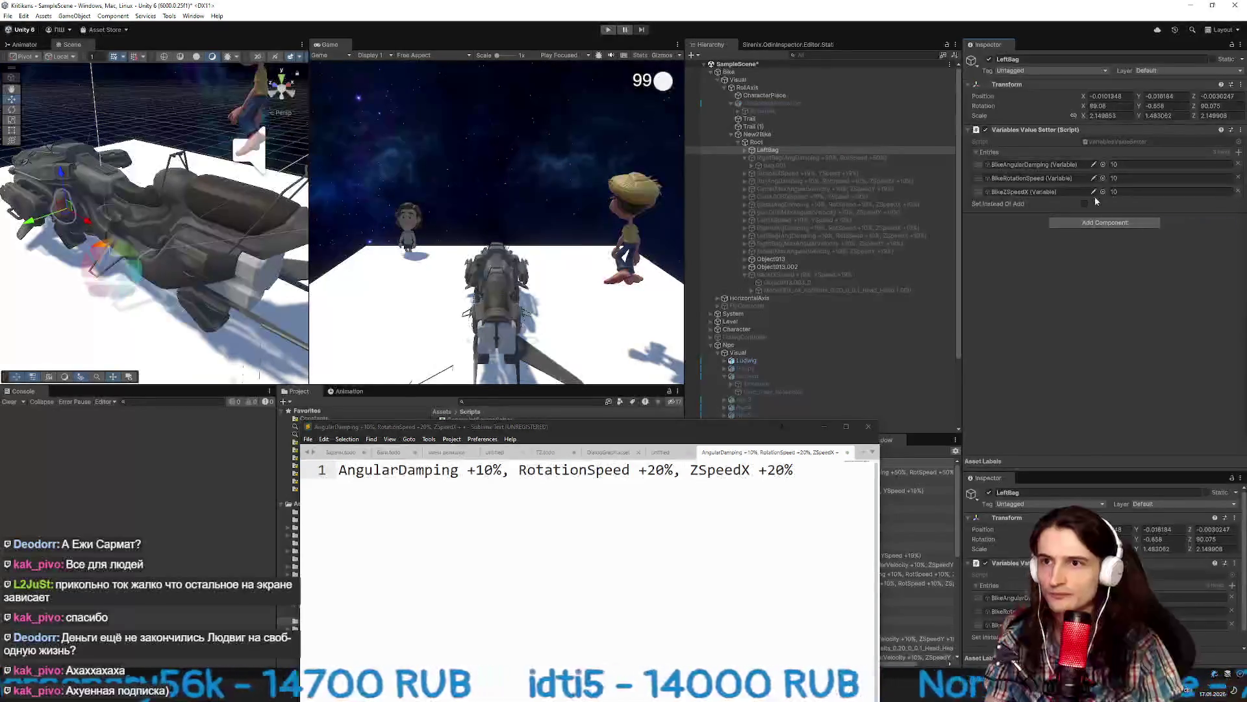
Assign BikeAngularDamping, BikeRotationSpeed and BikeZSpeedX to LeftBag's three bonus entries.
click(1102, 165)
text(angula)
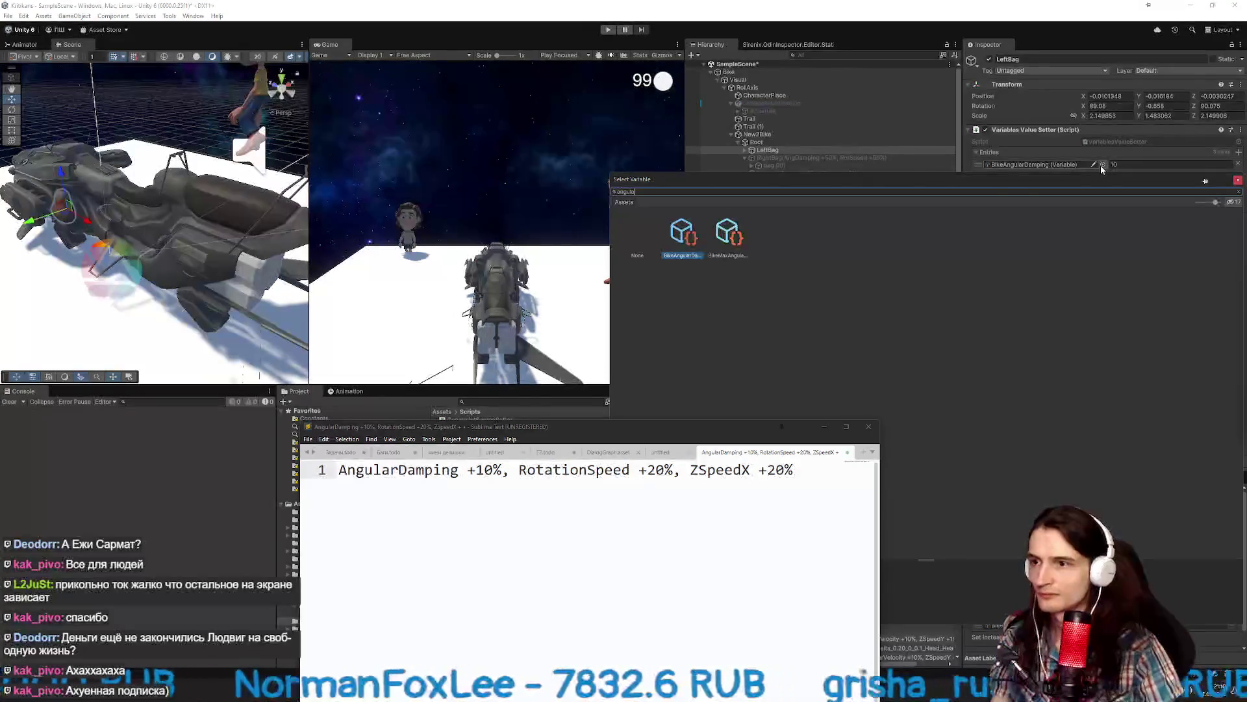
double_click(696, 238)
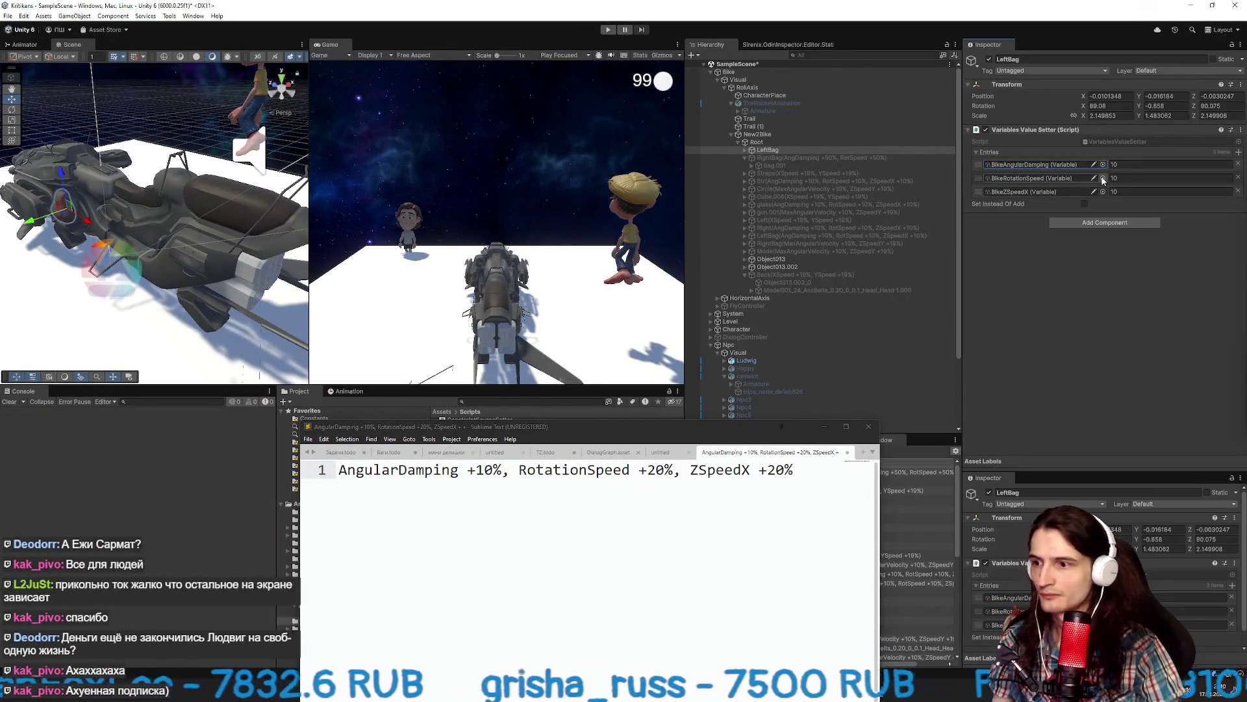
click(1102, 178)
text(rotat)
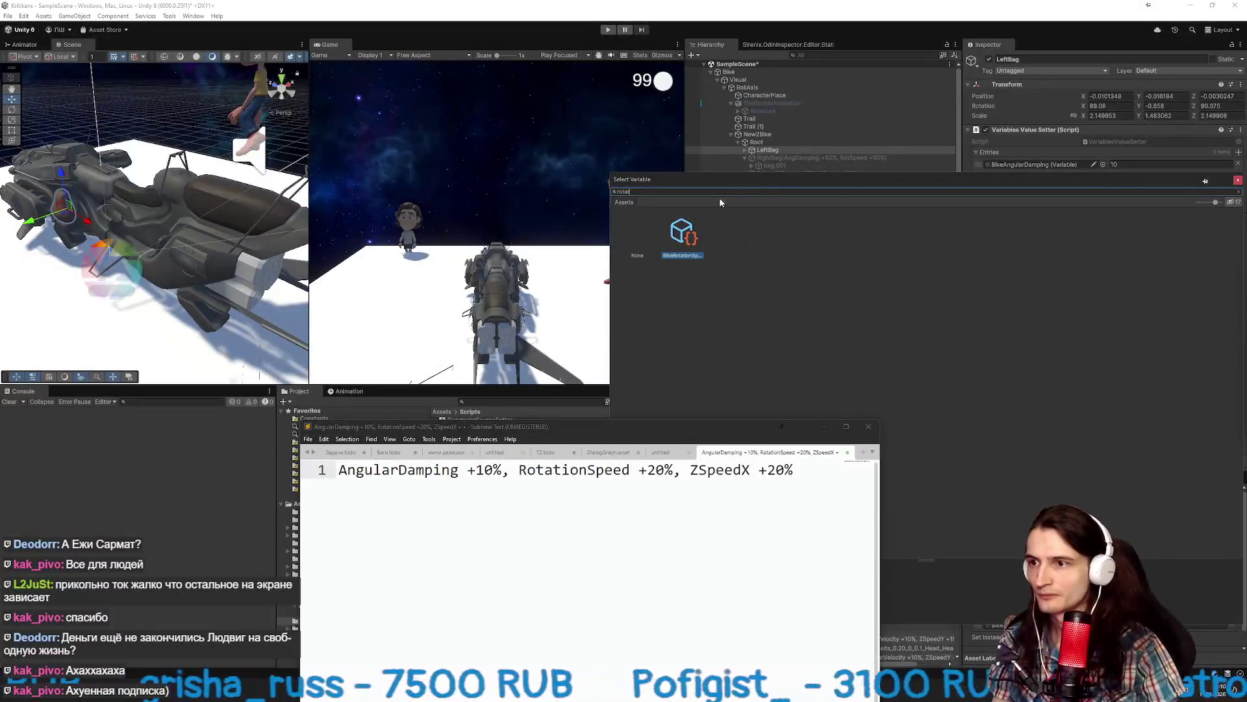
double_click(682, 238)
click(1102, 189)
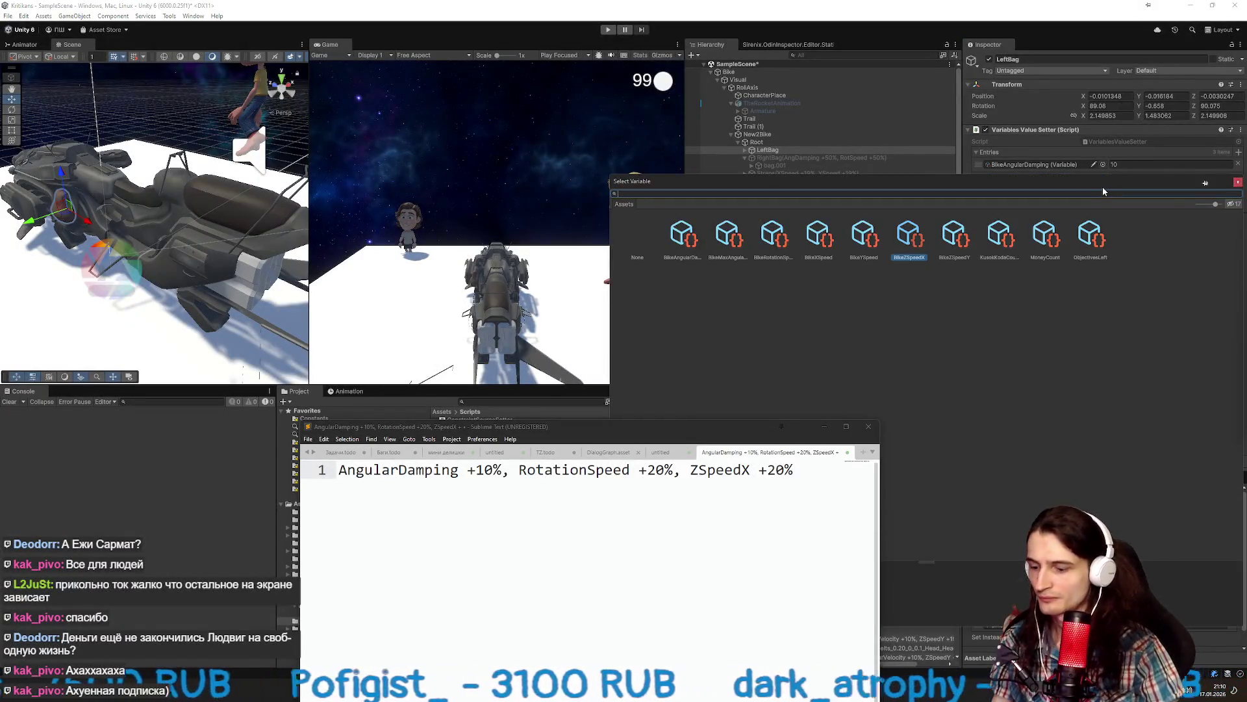
text(spedx)
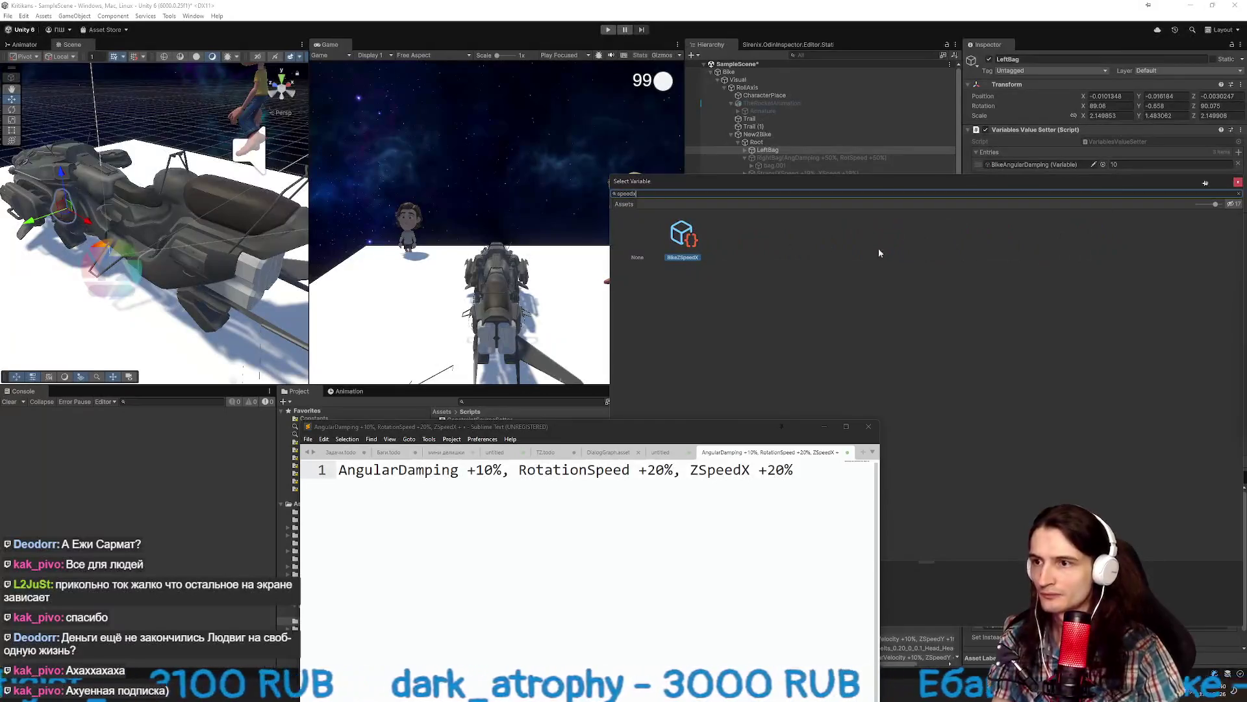
double_click(688, 242)
Set LeftBag's rotation speed and ZSpeedX bonus values to 20 each.
click(1133, 178)
text(20)
click(1134, 191)
text(20)
key(Return)
Move Object013 and Object013.002 to the top of Root's children, then start play mode.
click(799, 157)
key(Left)
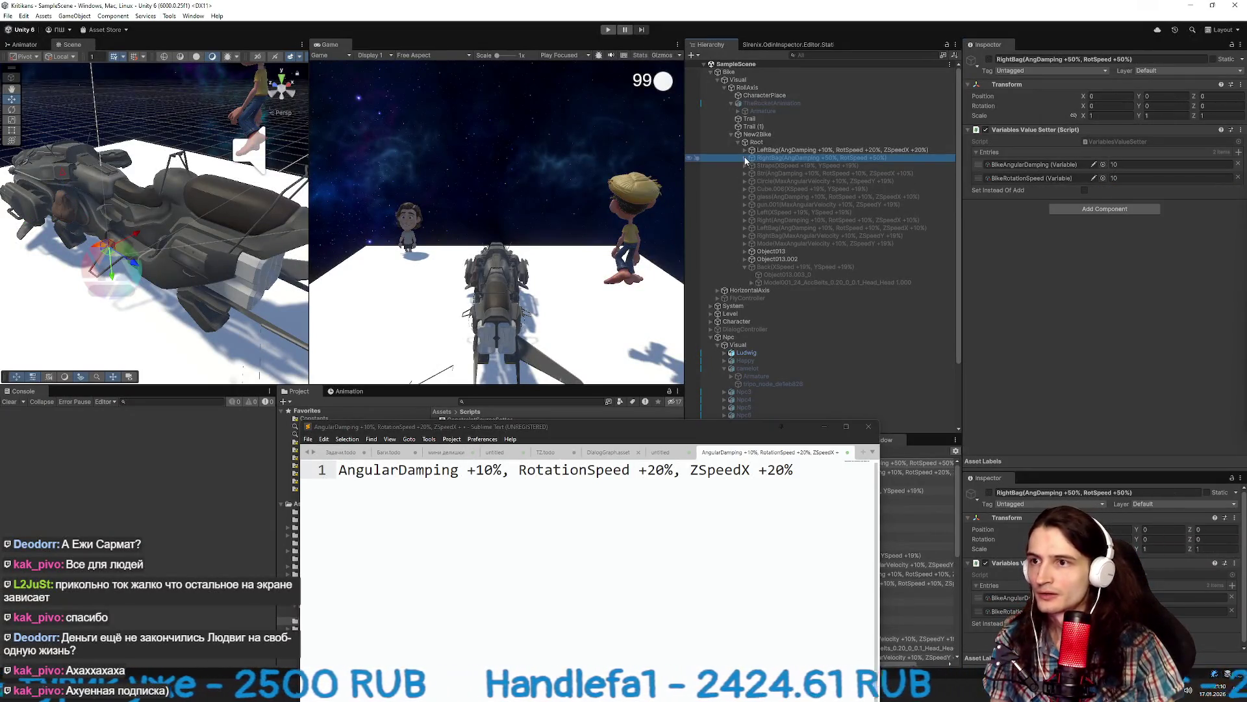
click(742, 266)
key(Up)
key(Up)
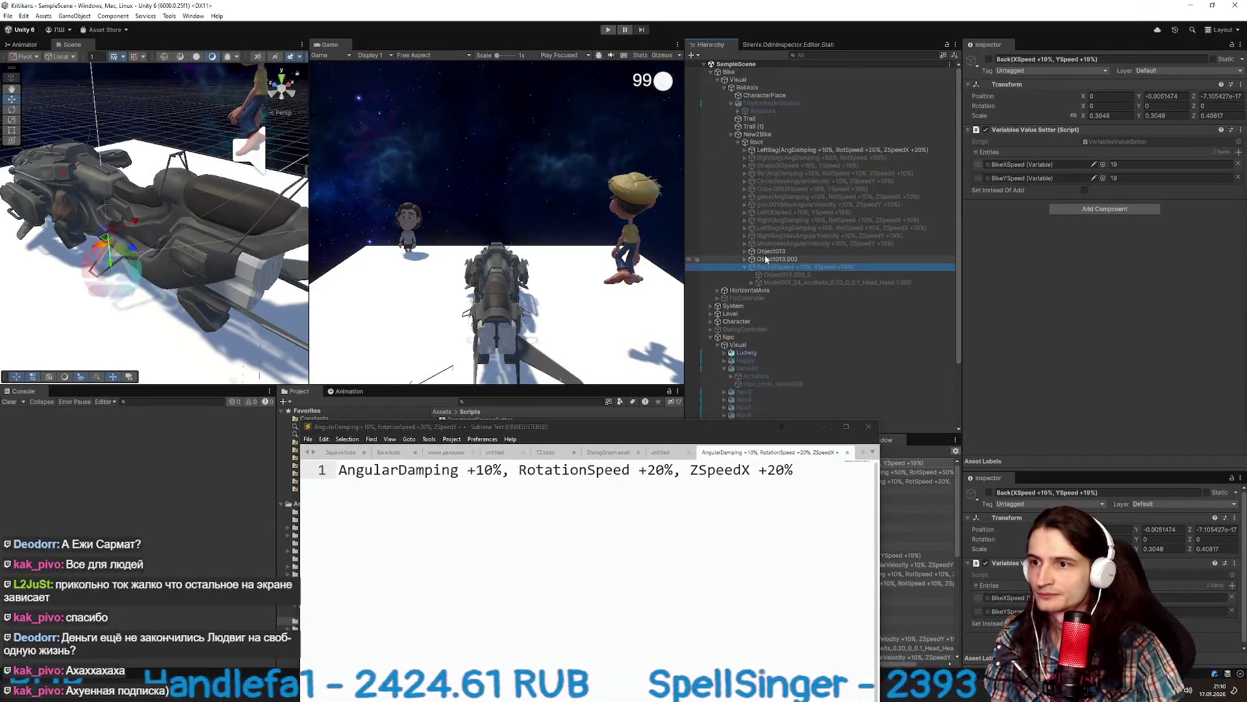
drag(770, 149, 769, 146)
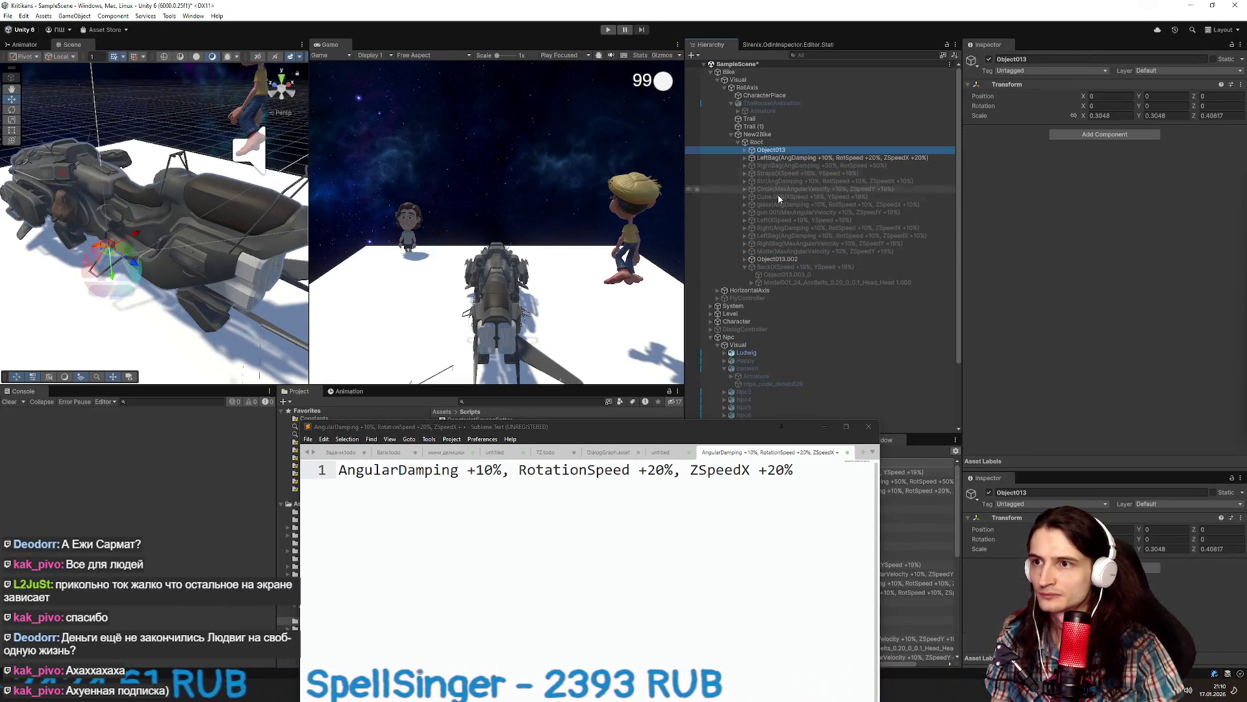
drag(777, 258, 783, 155)
click(786, 165)
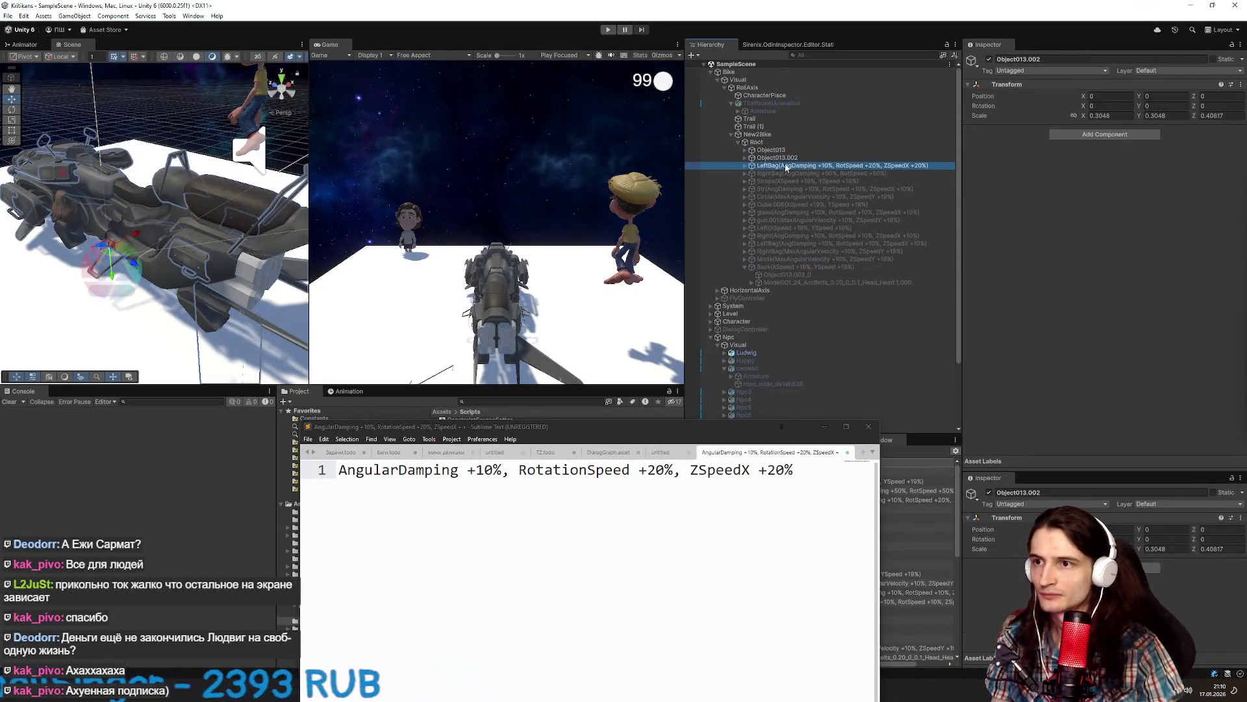
key(ctrl+p)
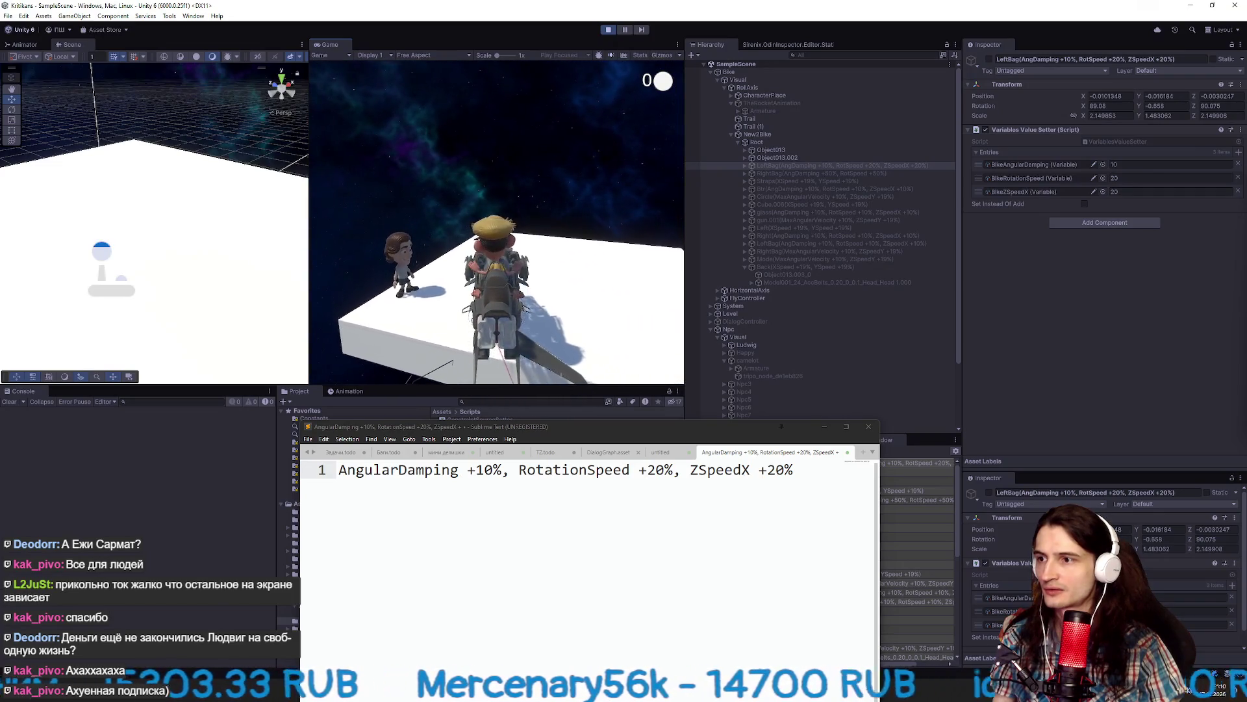
During play, step through the upgrade parts from LeftBag down to RightBag, checking their bonuses.
key(super)
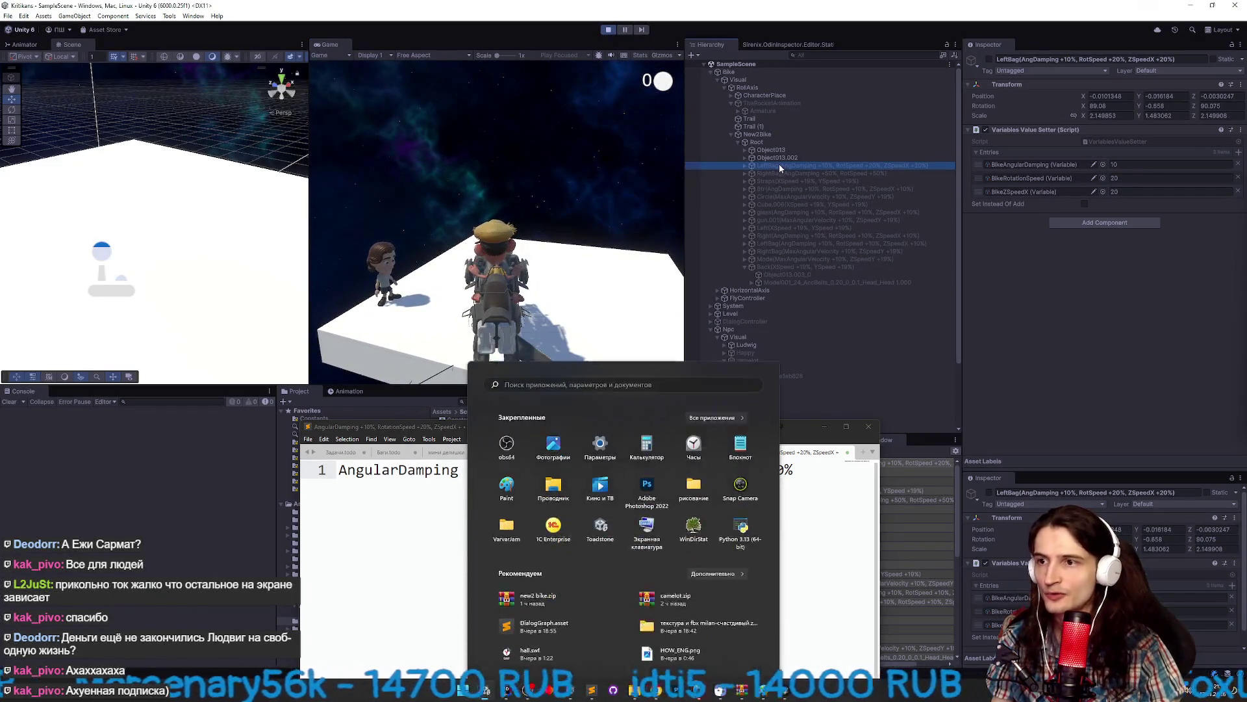
click(778, 165)
click(746, 267)
click(746, 269)
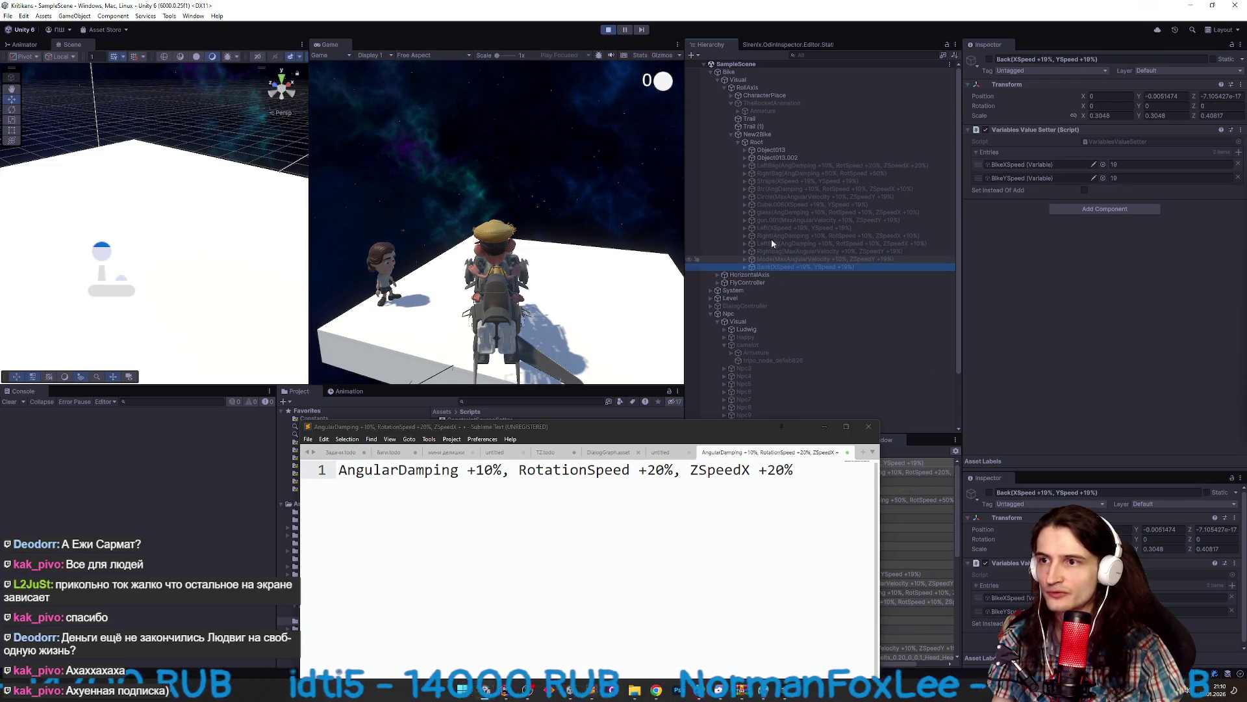
shift+click(779, 164)
click(782, 165)
key(Down)
key(Down)
key(Down)
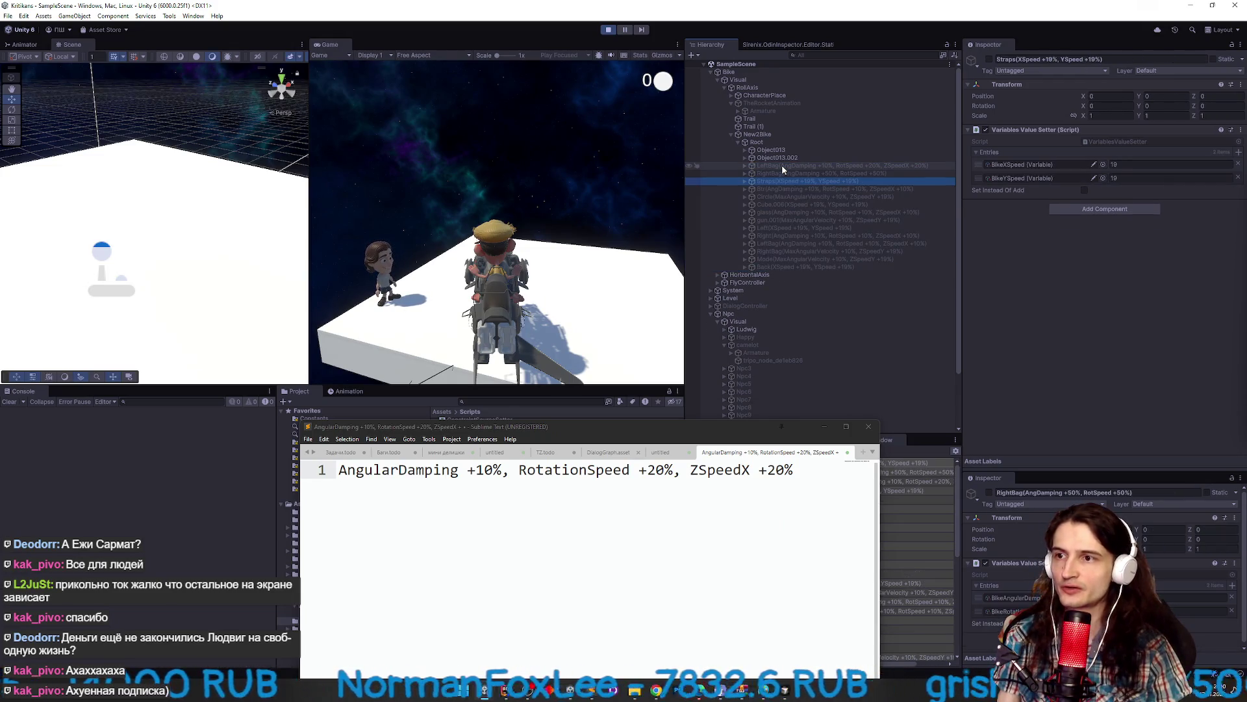
key(Down)
key(Down)
key(Down)
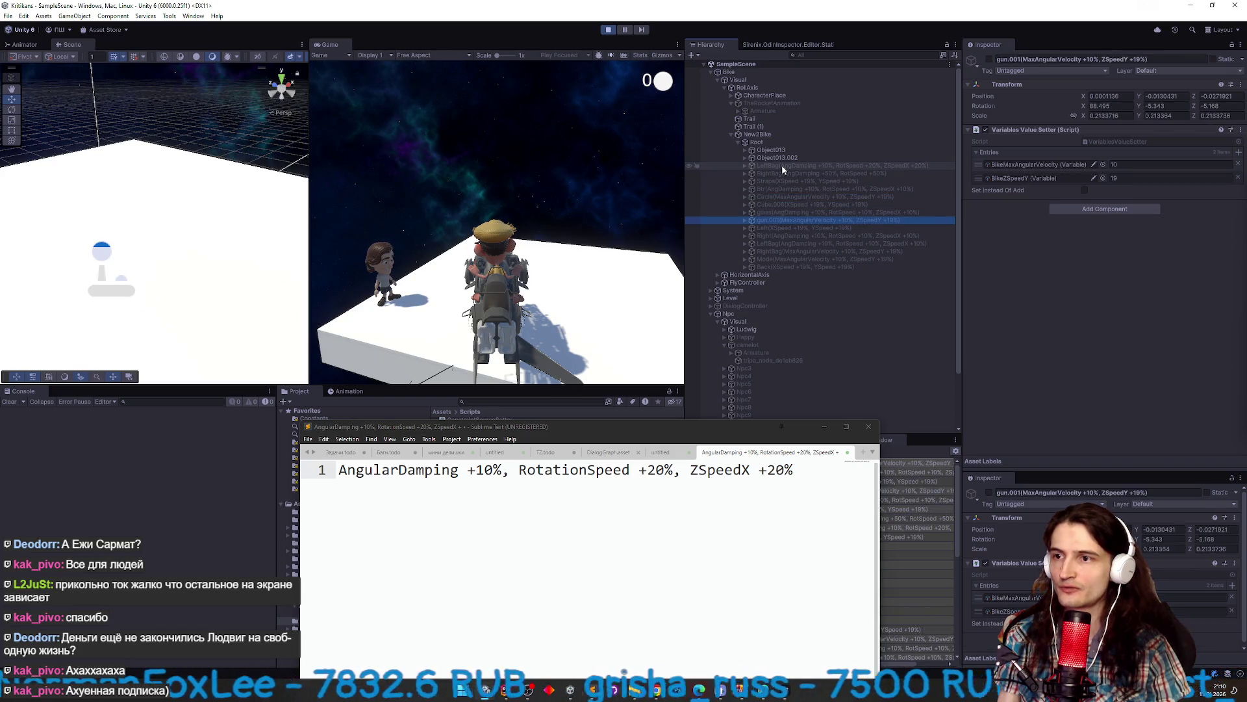
key(Down)
key(Down)
key(Up)
Select all upgrade parts from LeftBag to Back, switch them on, and minimize the notes window.
click(781, 166)
shift+click(775, 267)
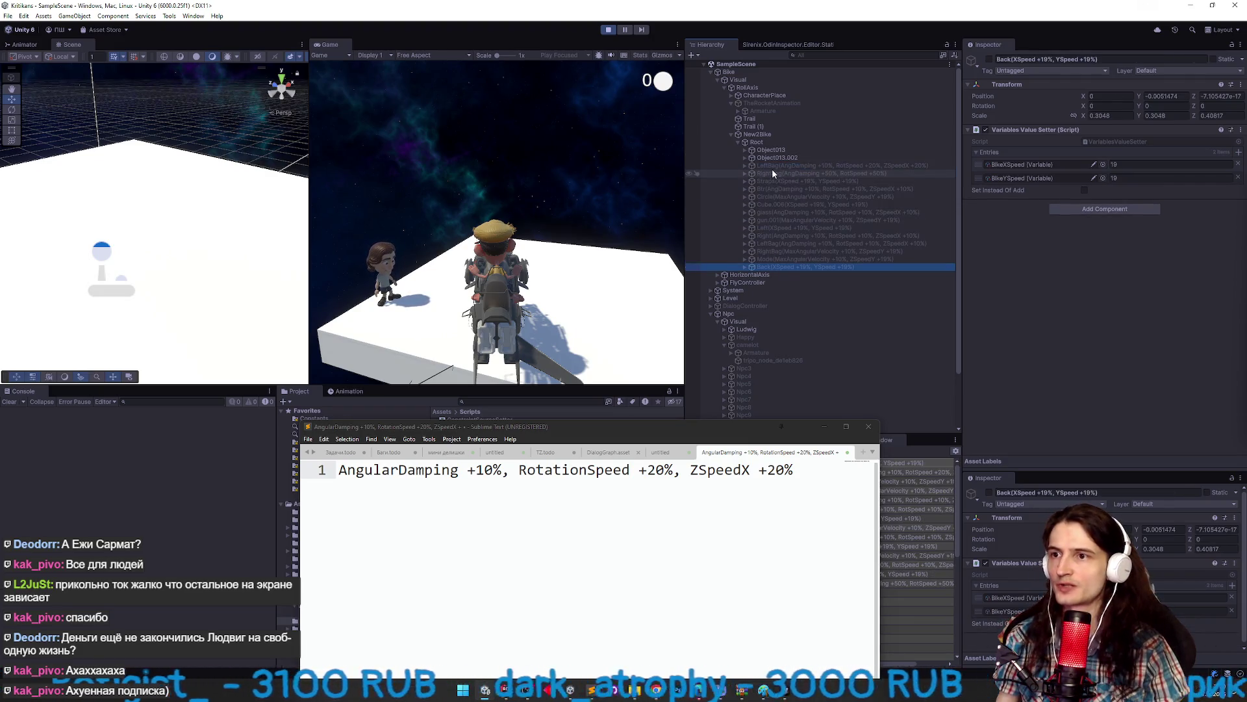
click(988, 59)
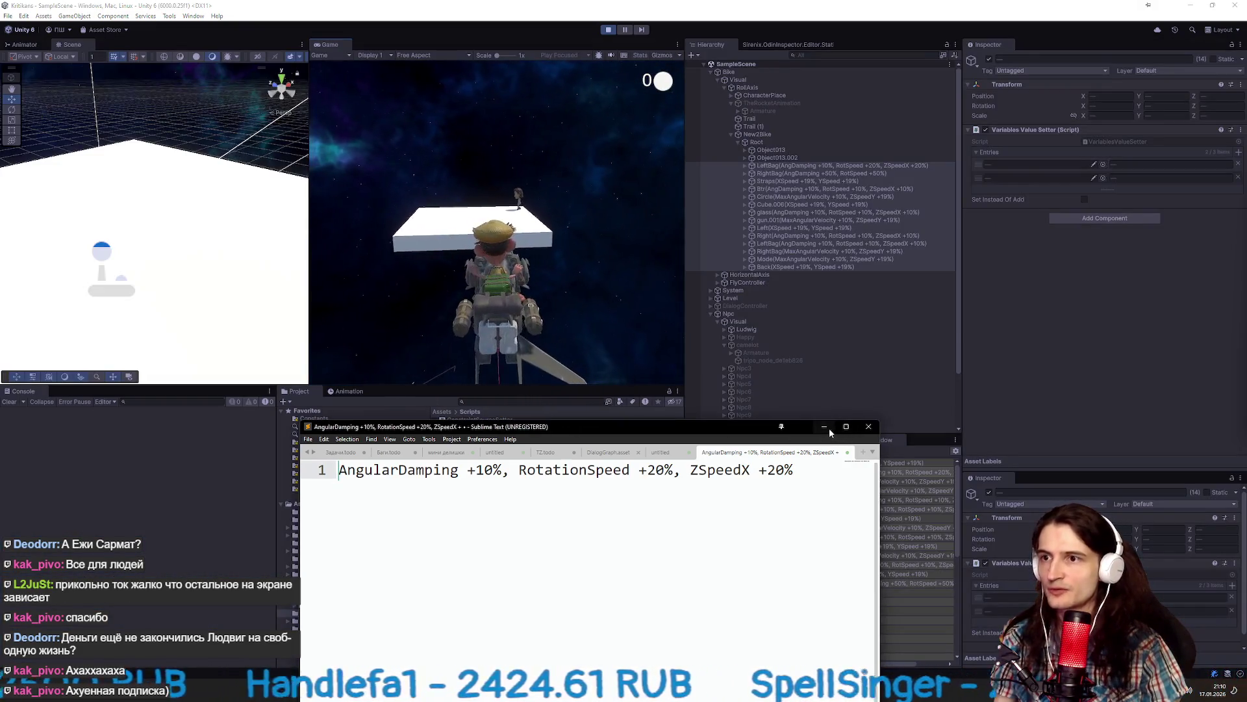
click(824, 426)
Check the Bike and FlyController, then open BikeAngularDamping (base 1000, current 900).
click(776, 72)
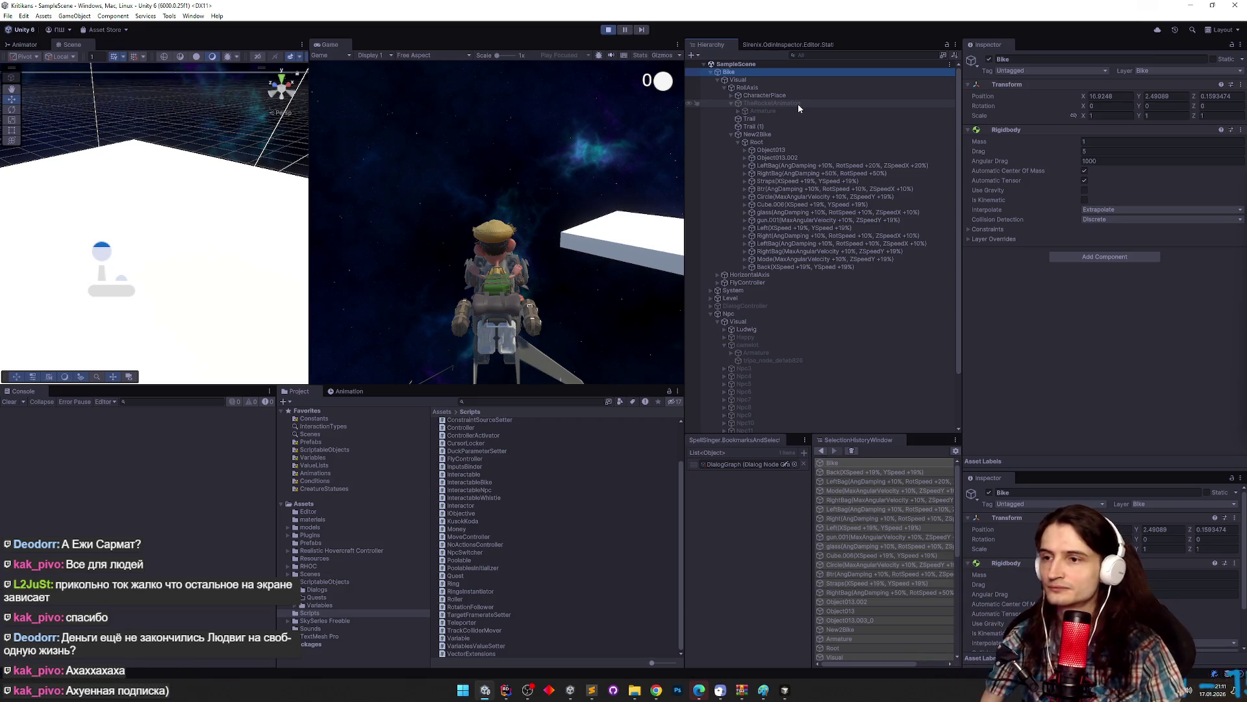
click(758, 284)
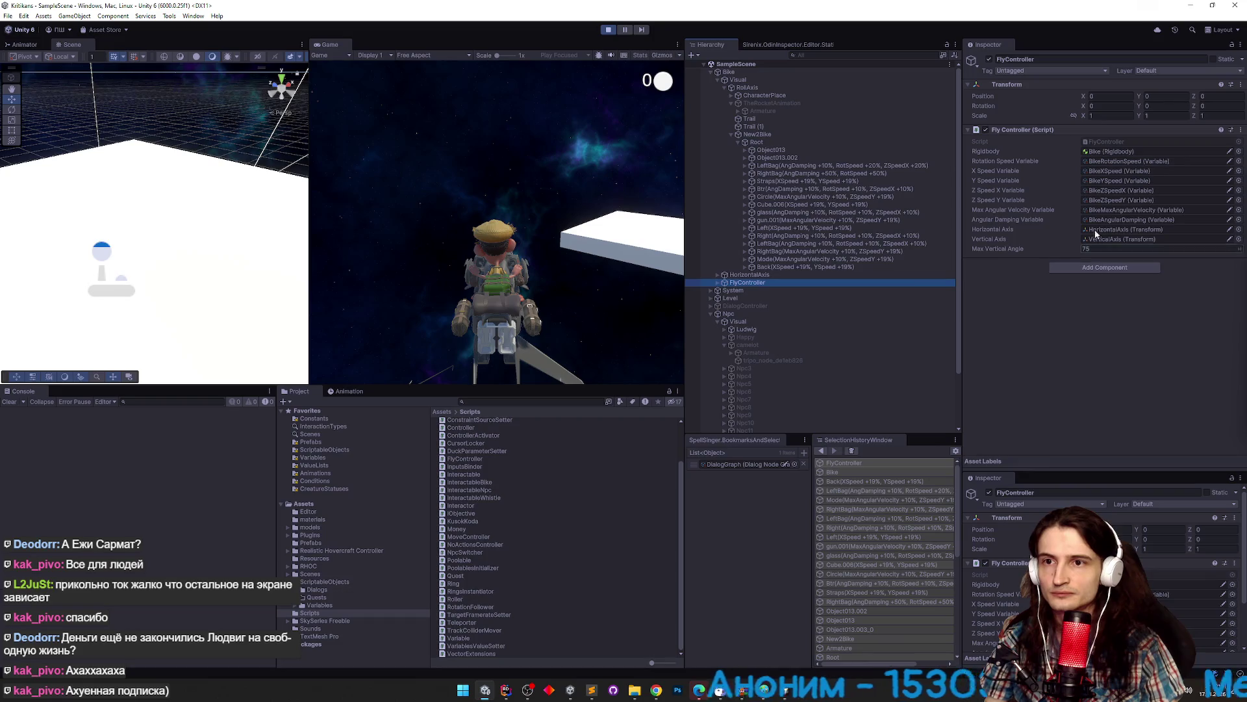
click(1111, 161)
click(479, 422)
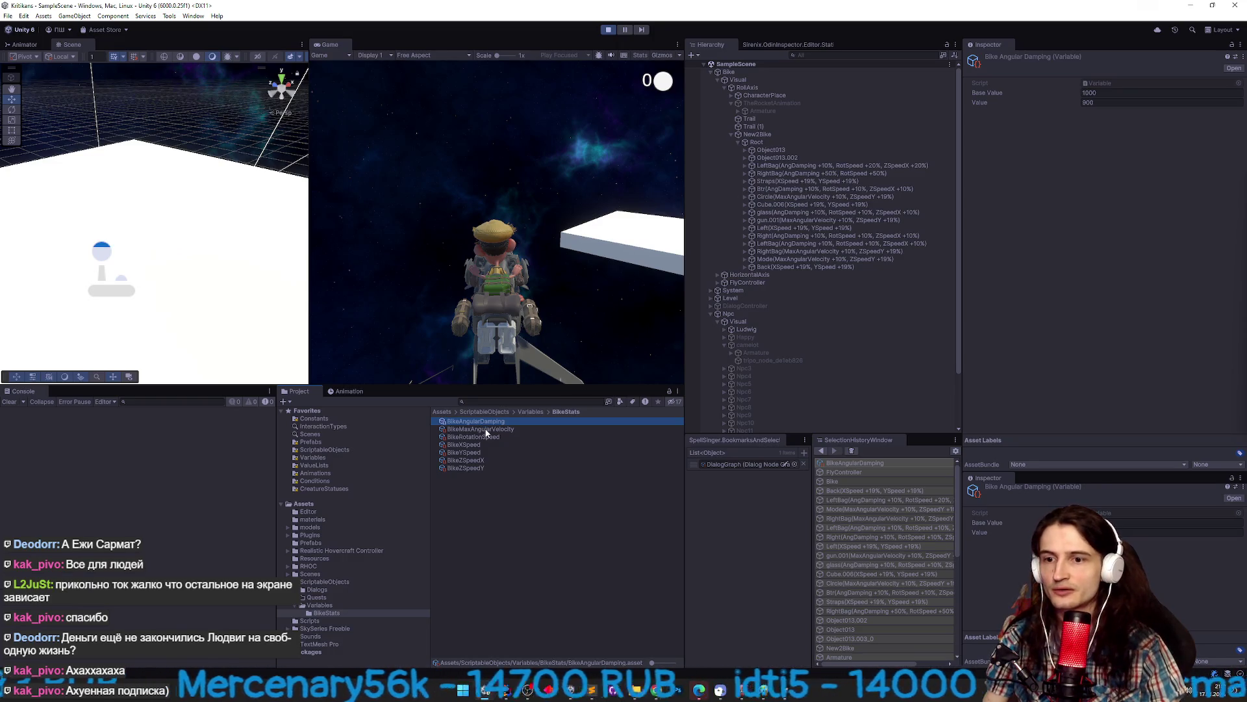
Read live values of BikeMaxAngularVelocity through BikeZSpeedY, then select LeftBag to see its entries.
click(486, 430)
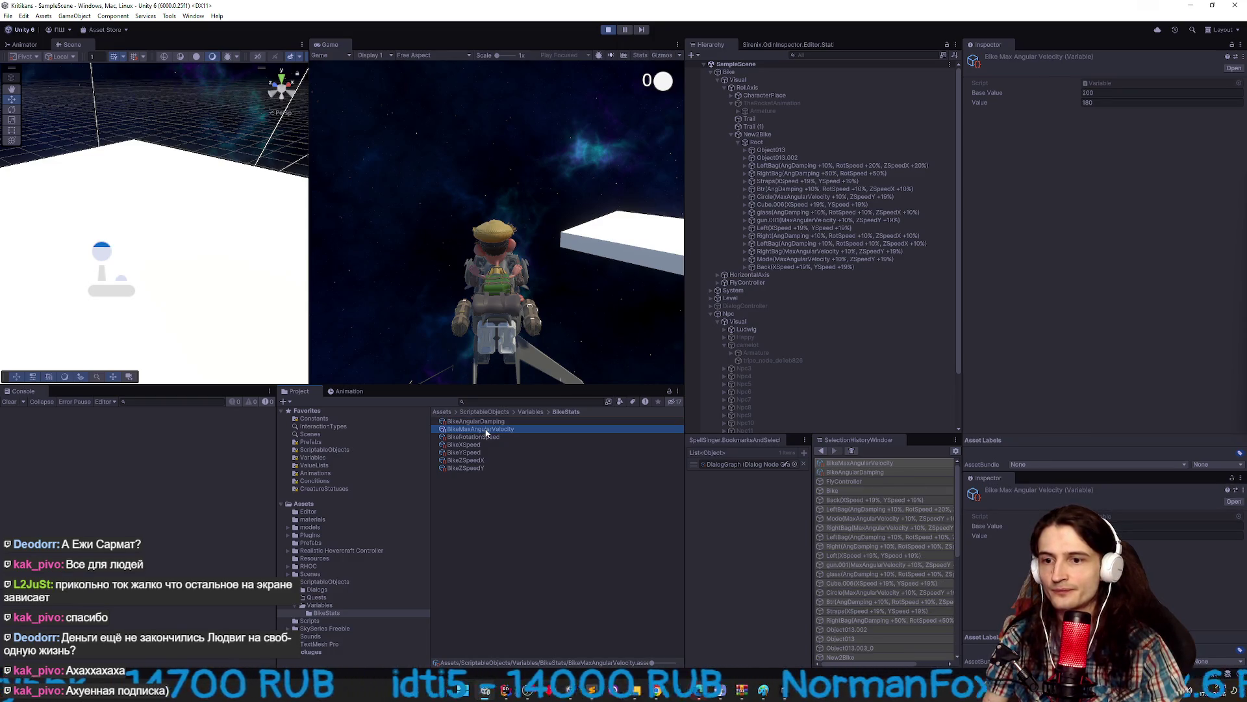
click(489, 438)
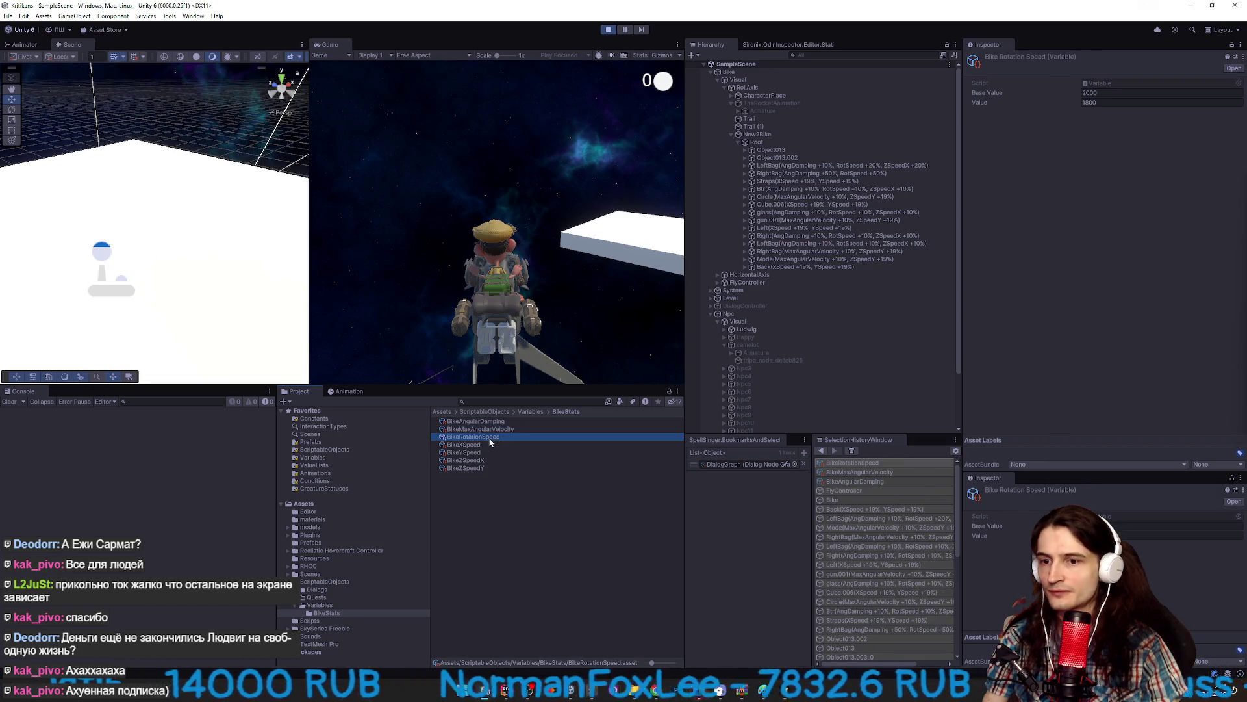
click(483, 444)
click(483, 453)
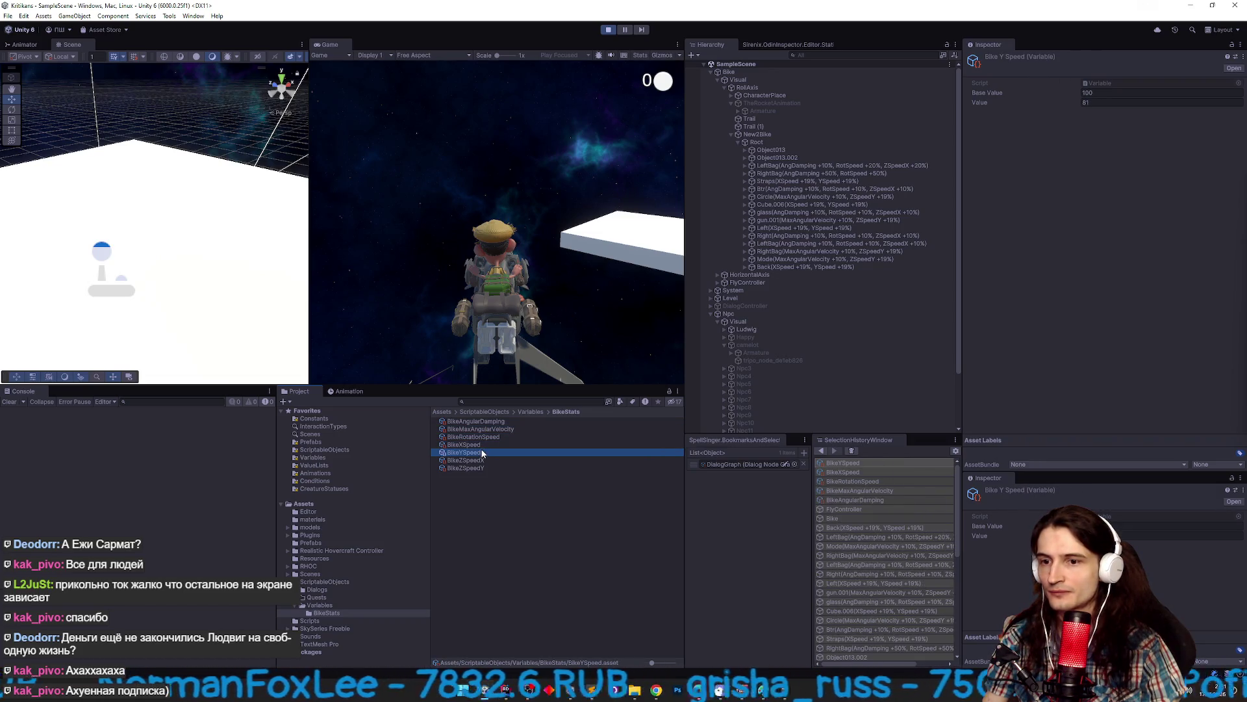
click(482, 460)
click(480, 468)
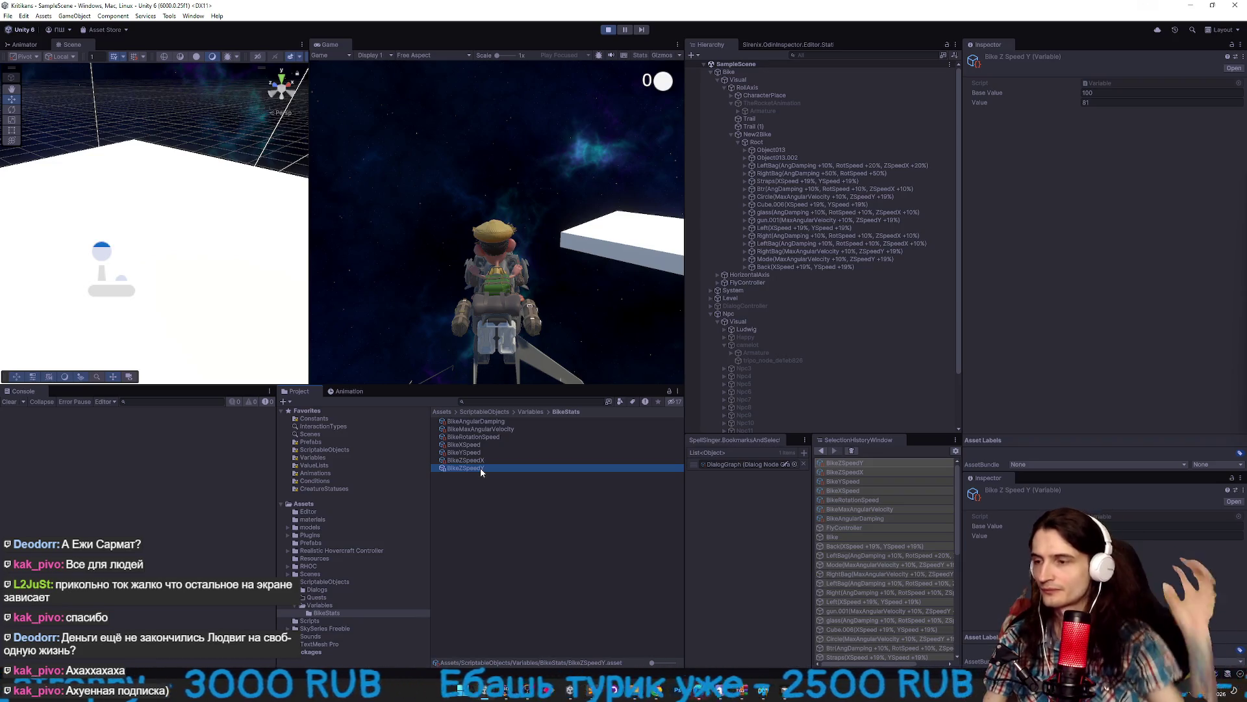
key(Up)
key(Up)
key(Up)
key(Down)
key(Down)
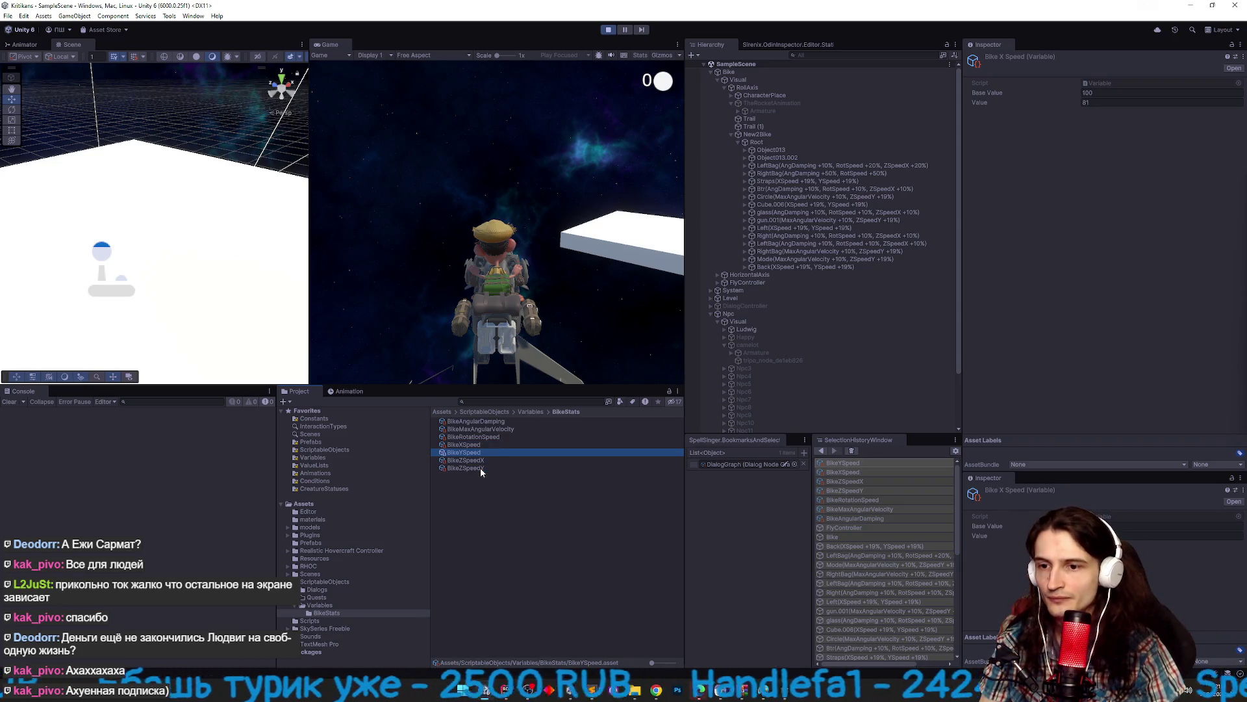
key(Up)
key(Up)
key(Up)
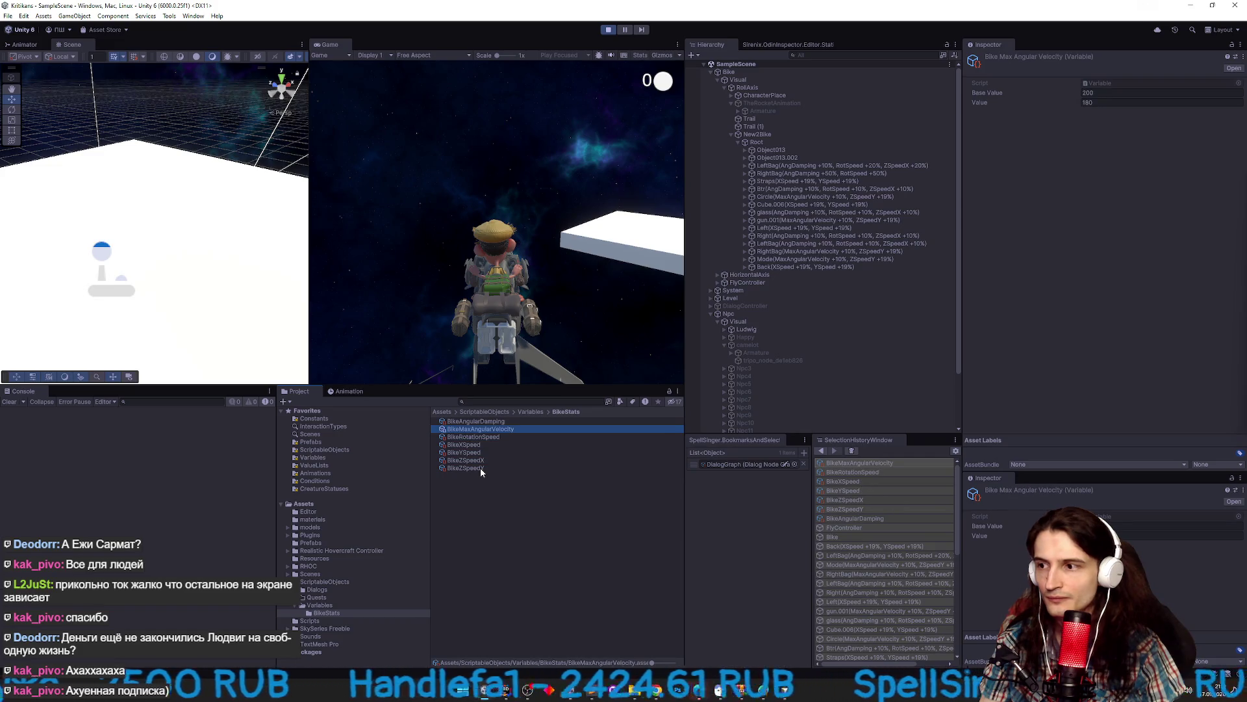
click(769, 166)
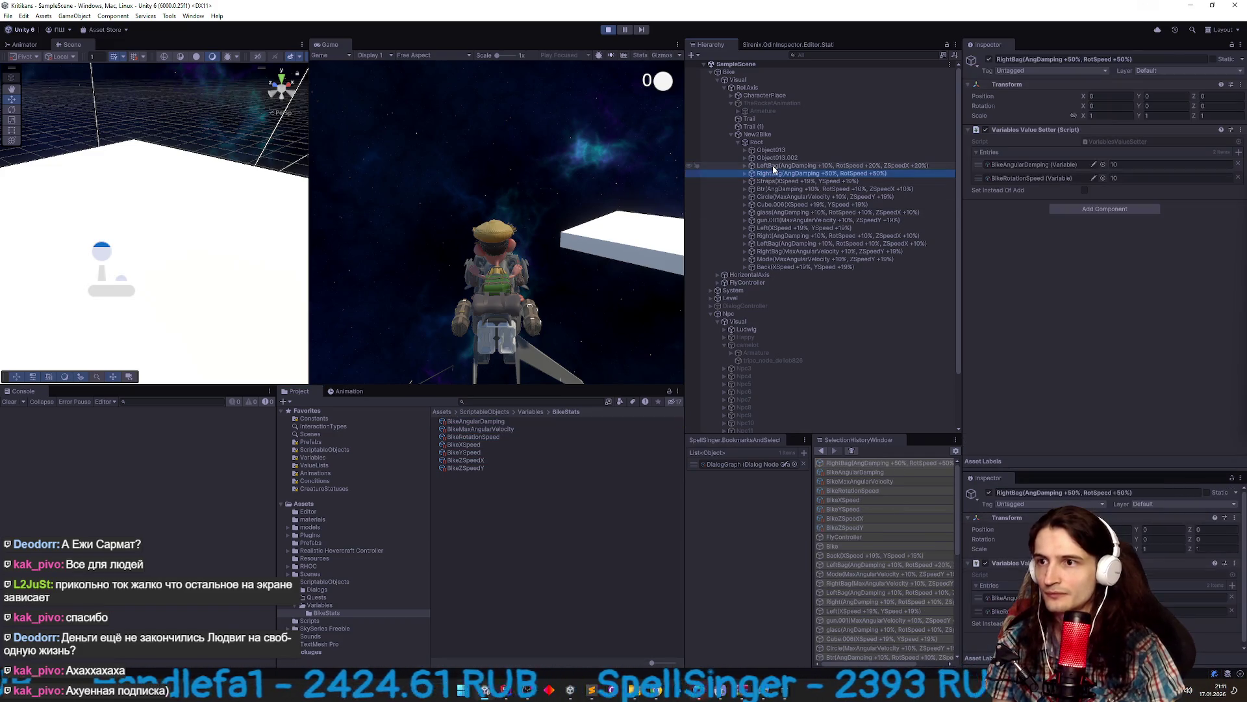
Switch off all 14 upgrade parts and check the BikeAngularDamping, BikeYSpeed and BikeZSpeedY values.
shift+click(785, 263)
click(989, 60)
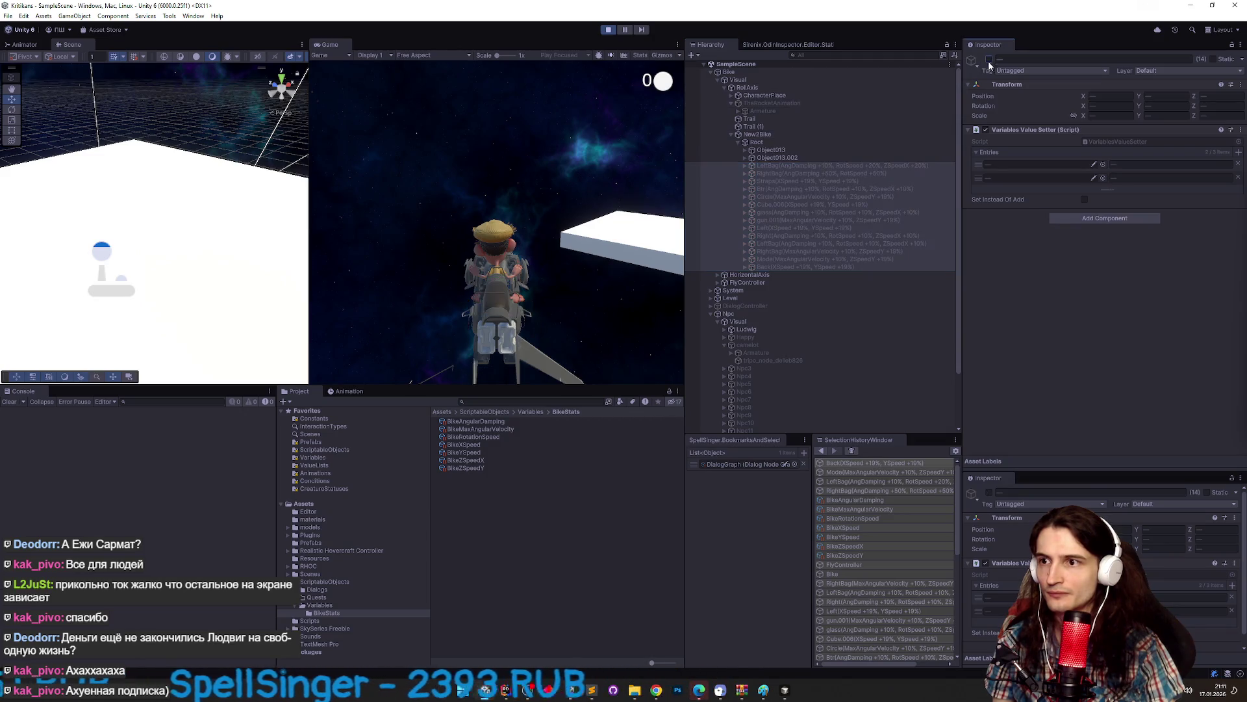
key(ctrl+s)
click(798, 168)
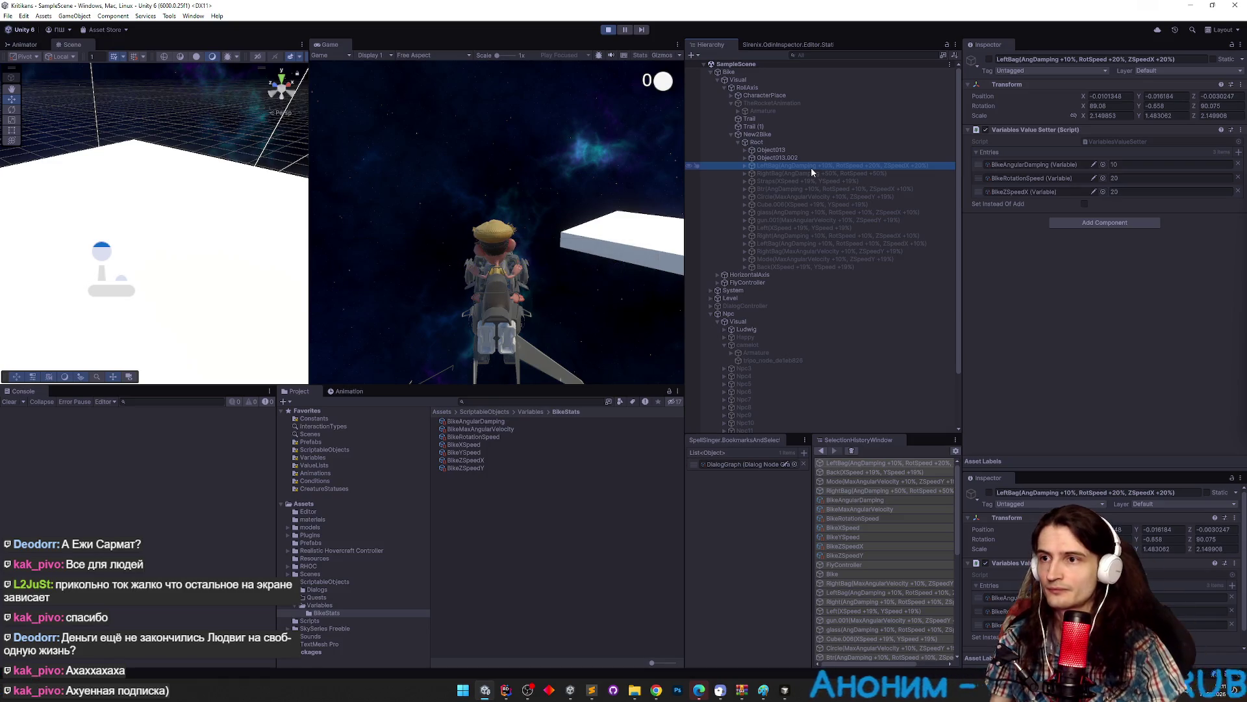
click(498, 426)
key(Up)
key(Down)
key(Down)
key(Down)
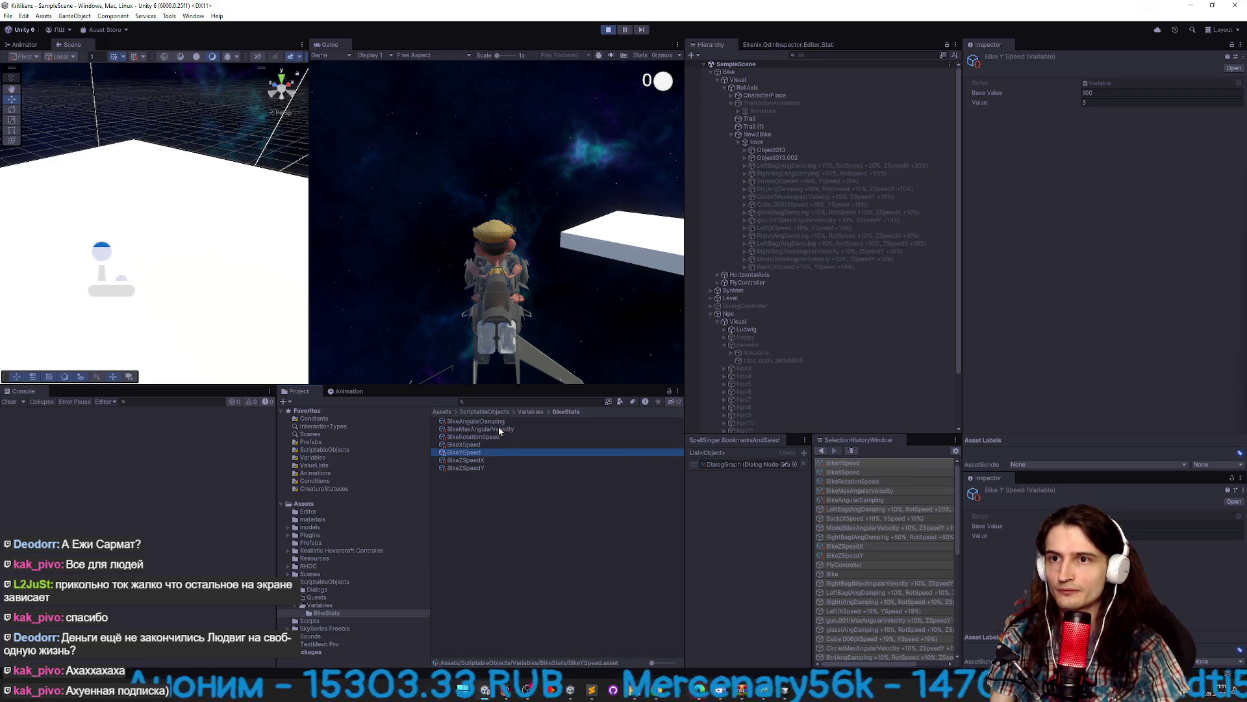
key(Down)
key(Down)
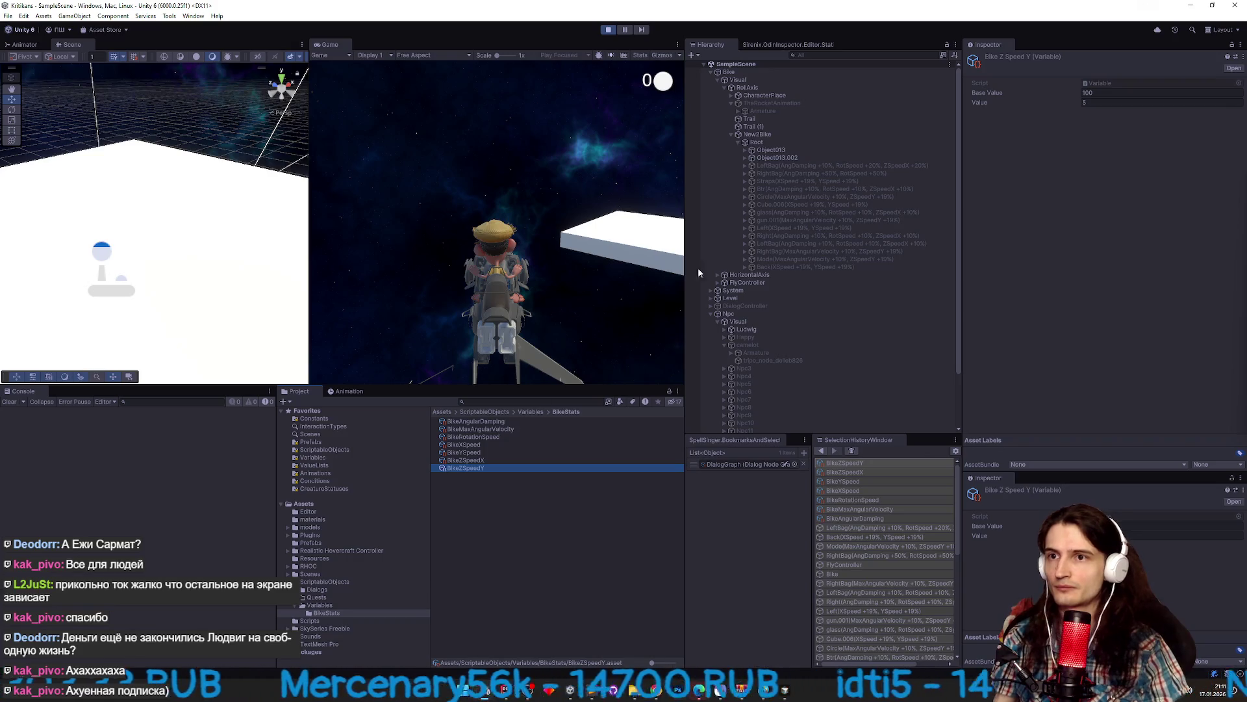
Stop and restart play mode, then switch all 14 upgrade parts back on.
key(ctrl+p)
key(ctrl+p)
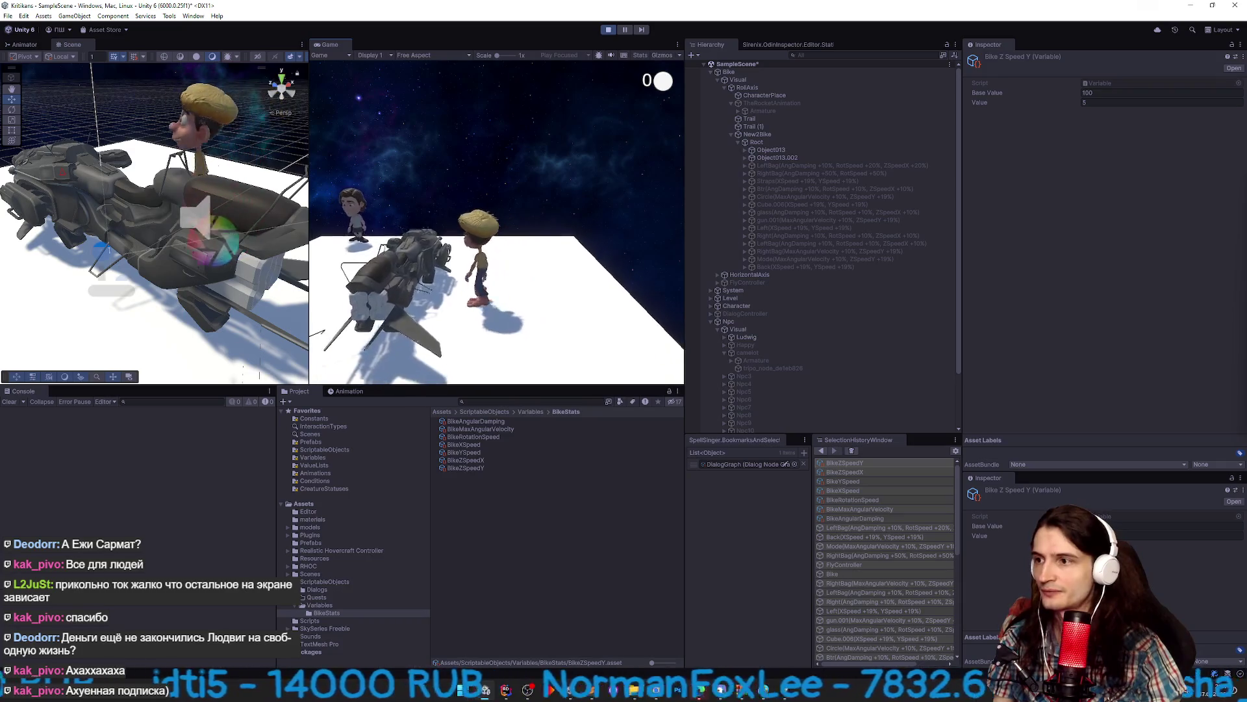
key(super)
click(788, 165)
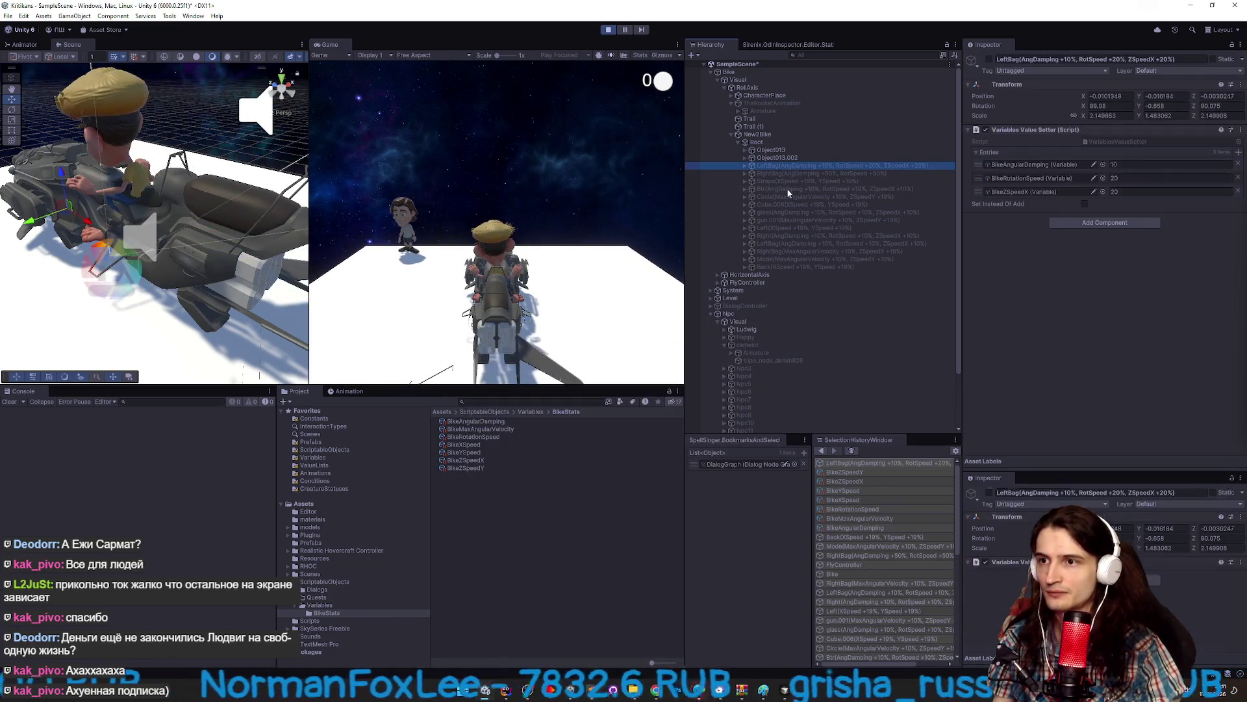
shift+click(805, 267)
click(988, 58)
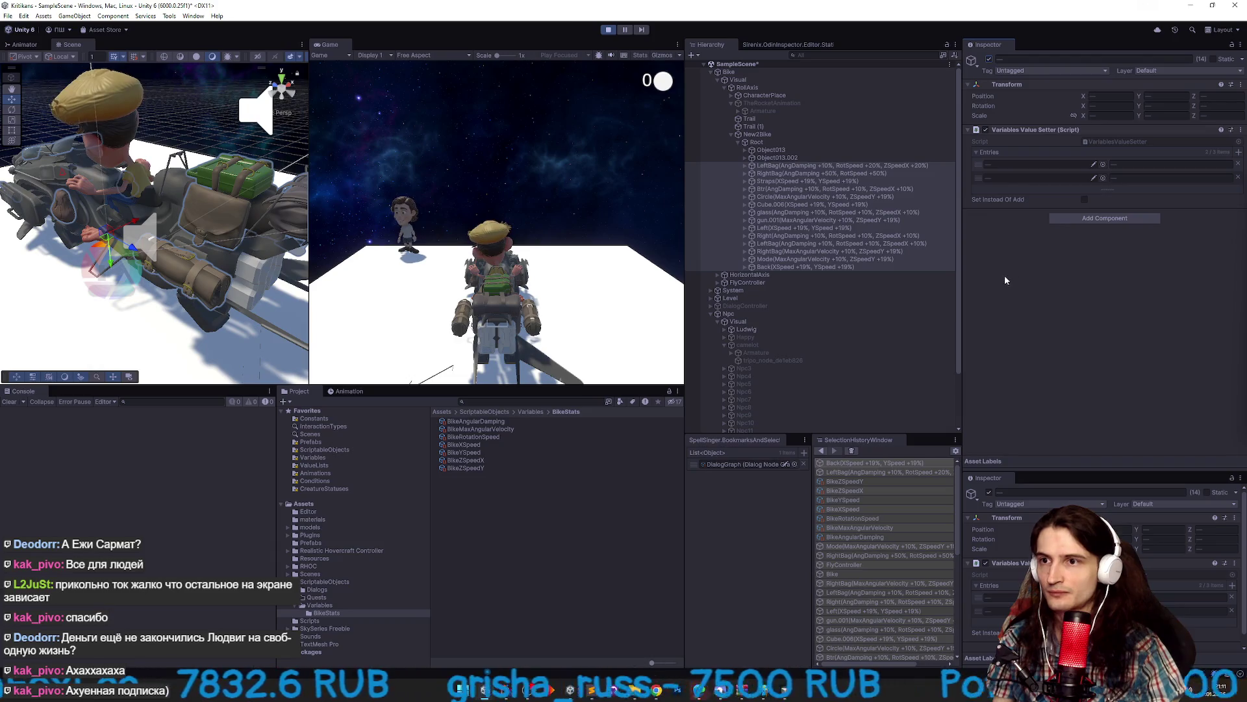
Check the glass part and the speed and damping variable values, then select the Mode part.
click(812, 212)
click(475, 422)
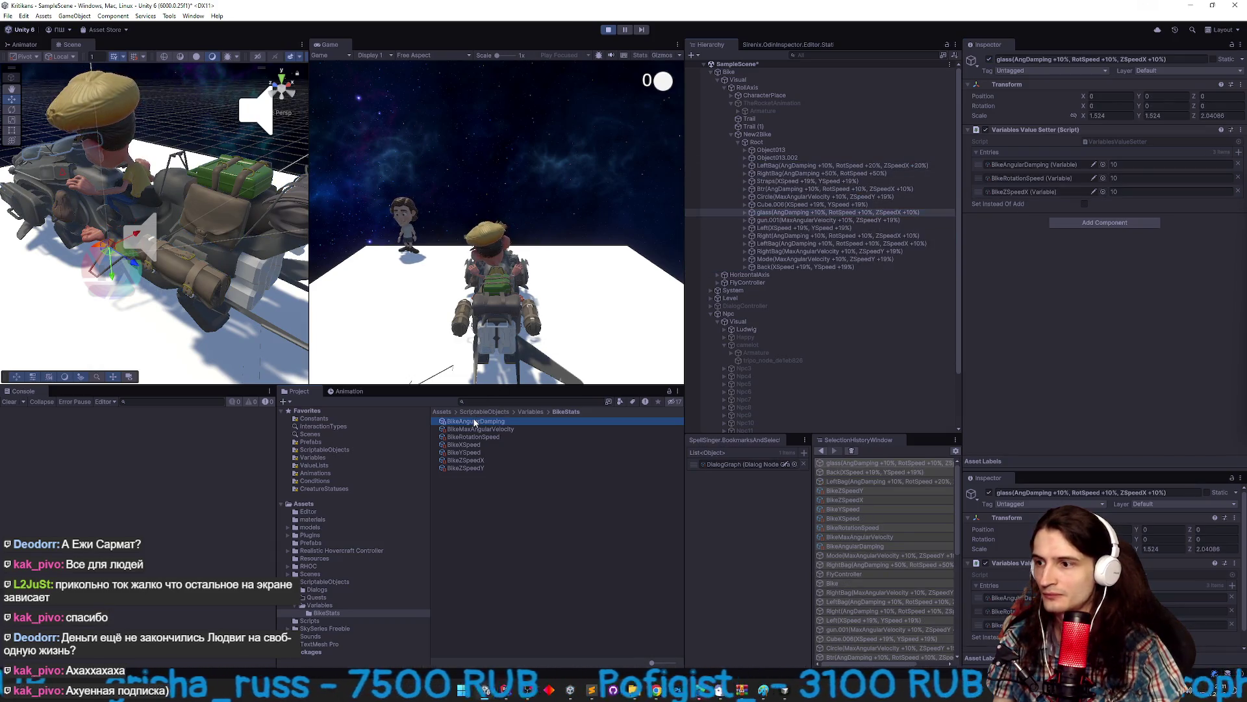
key(Down)
key(Down)
key(Down)
key(Down)
key(Down)
click(483, 423)
click(482, 428)
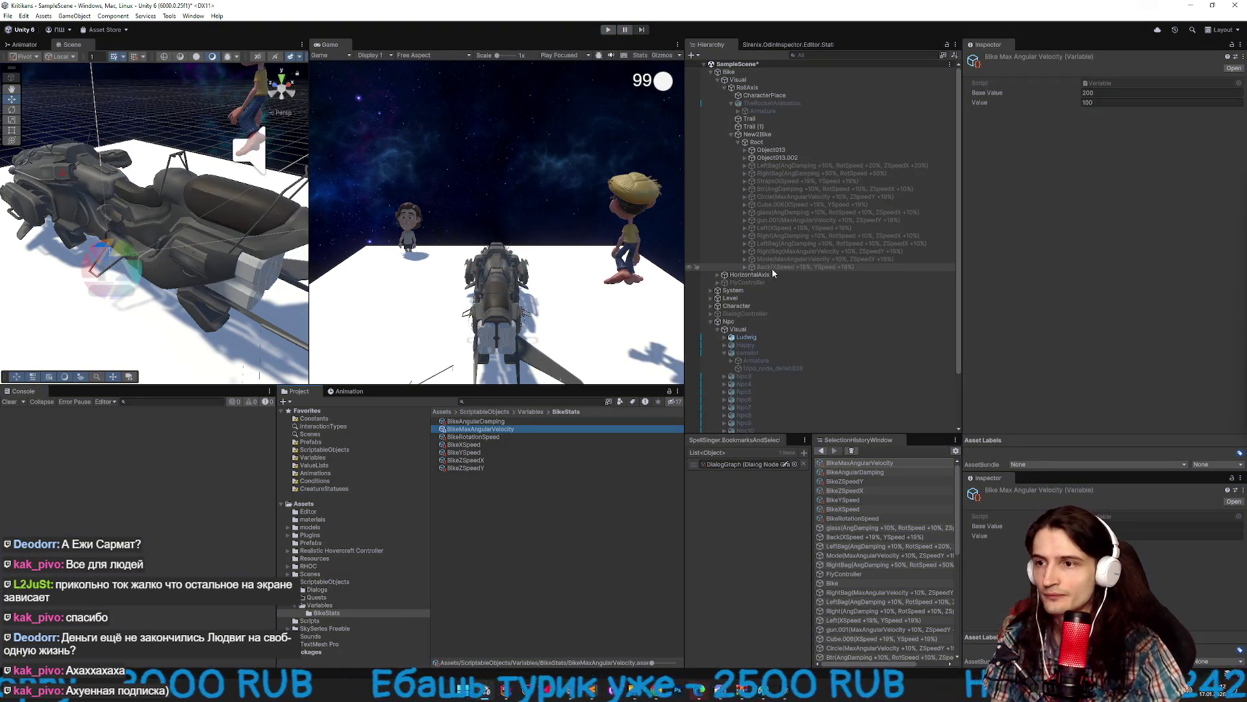
click(808, 259)
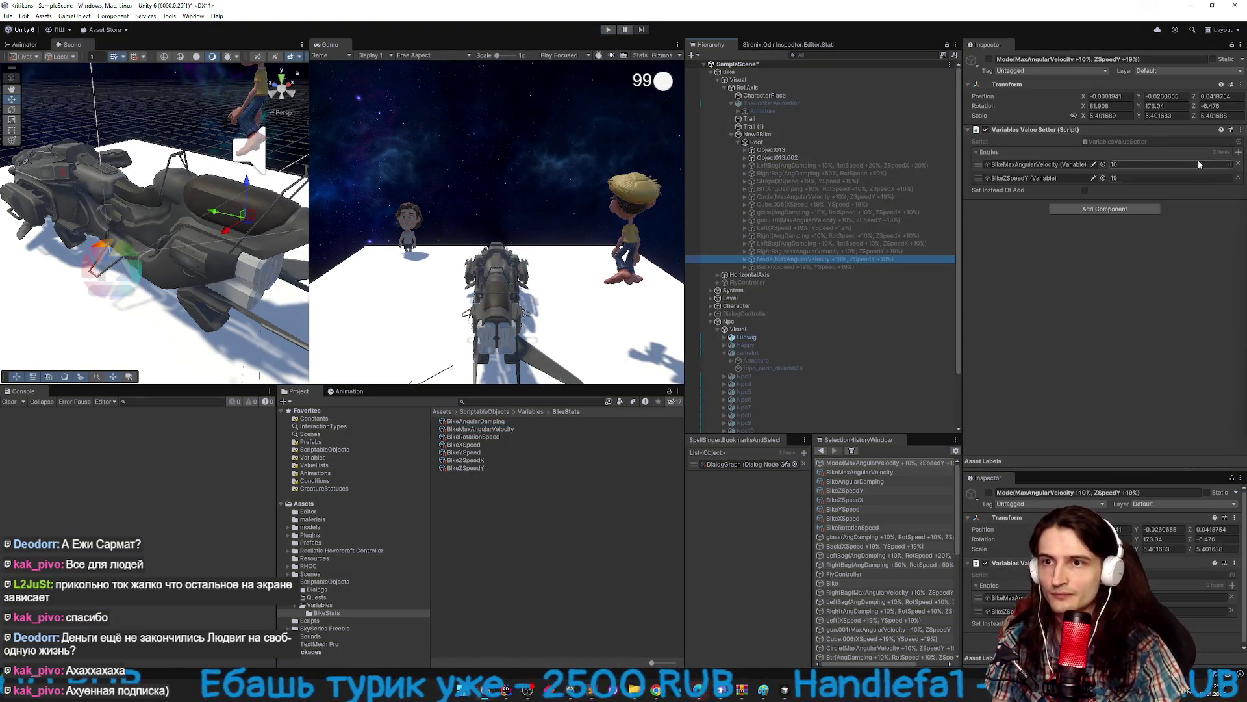
Add a third bonus entry to Mode targeting BikeAngularDamping.
click(1238, 153)
click(1104, 190)
text(da)
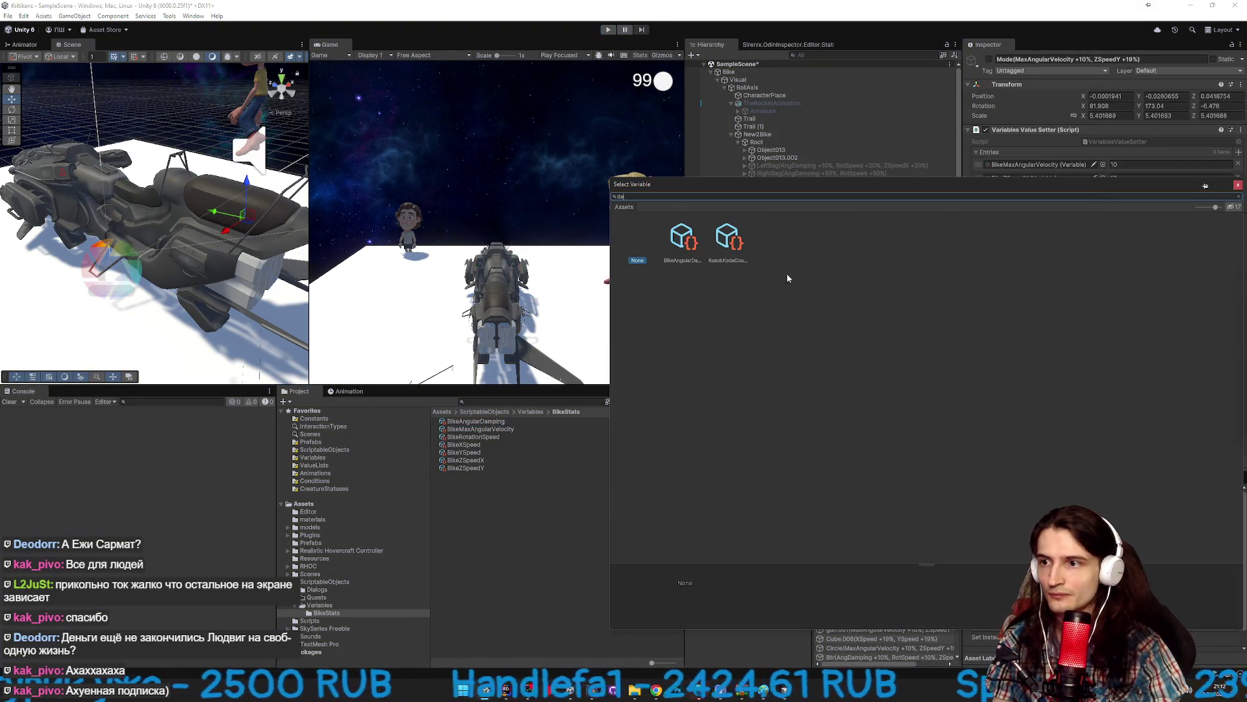
double_click(683, 239)
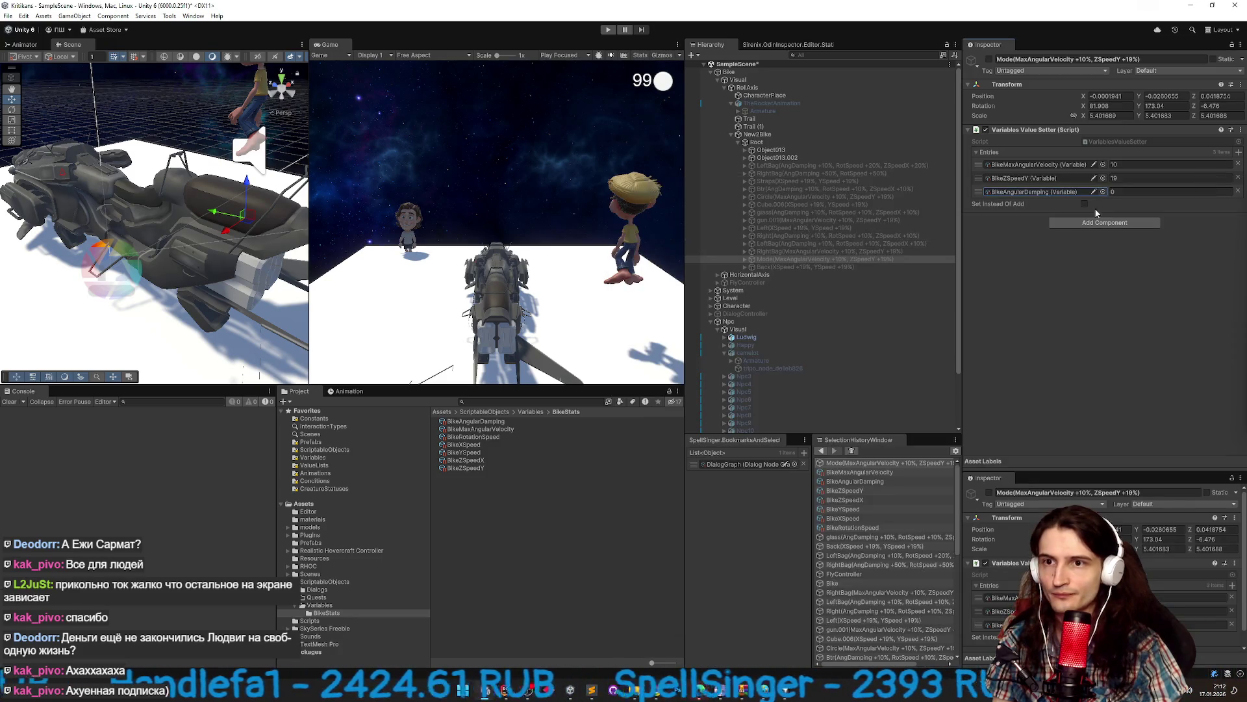
Compare with LeftBag's entries, toggle the Mode part on and off, and start a play test.
click(925, 243)
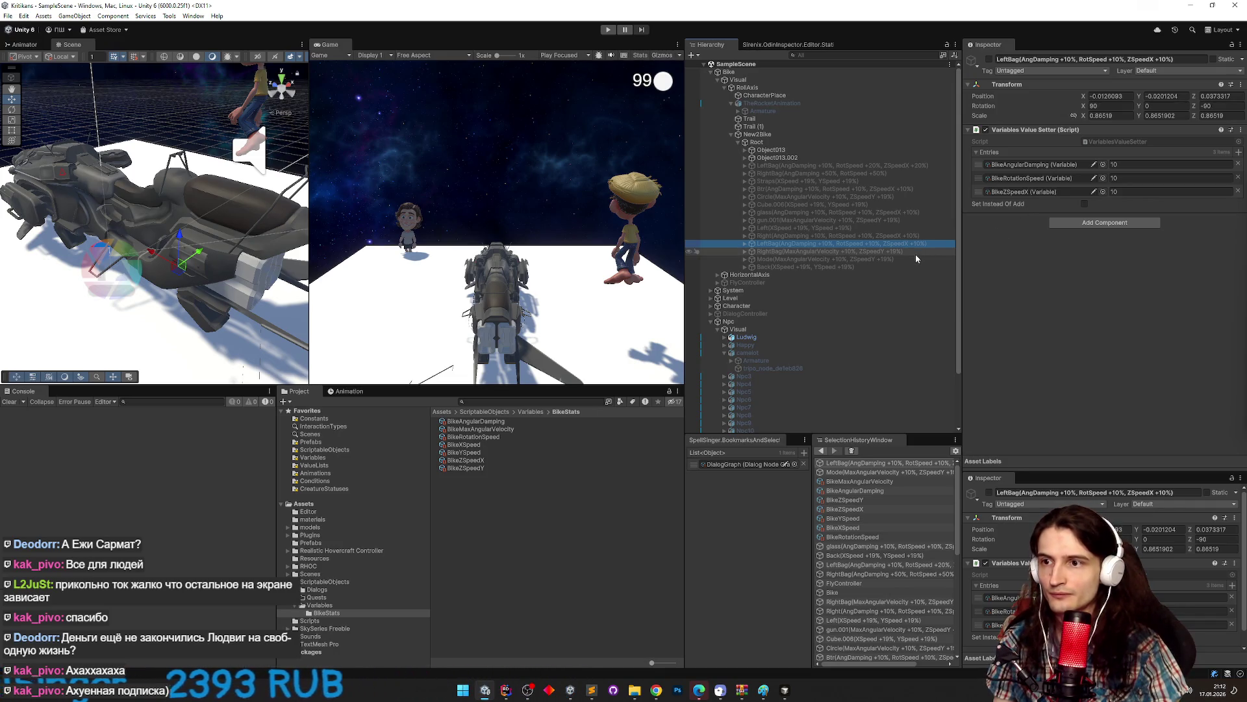
key(Down)
key(Down)
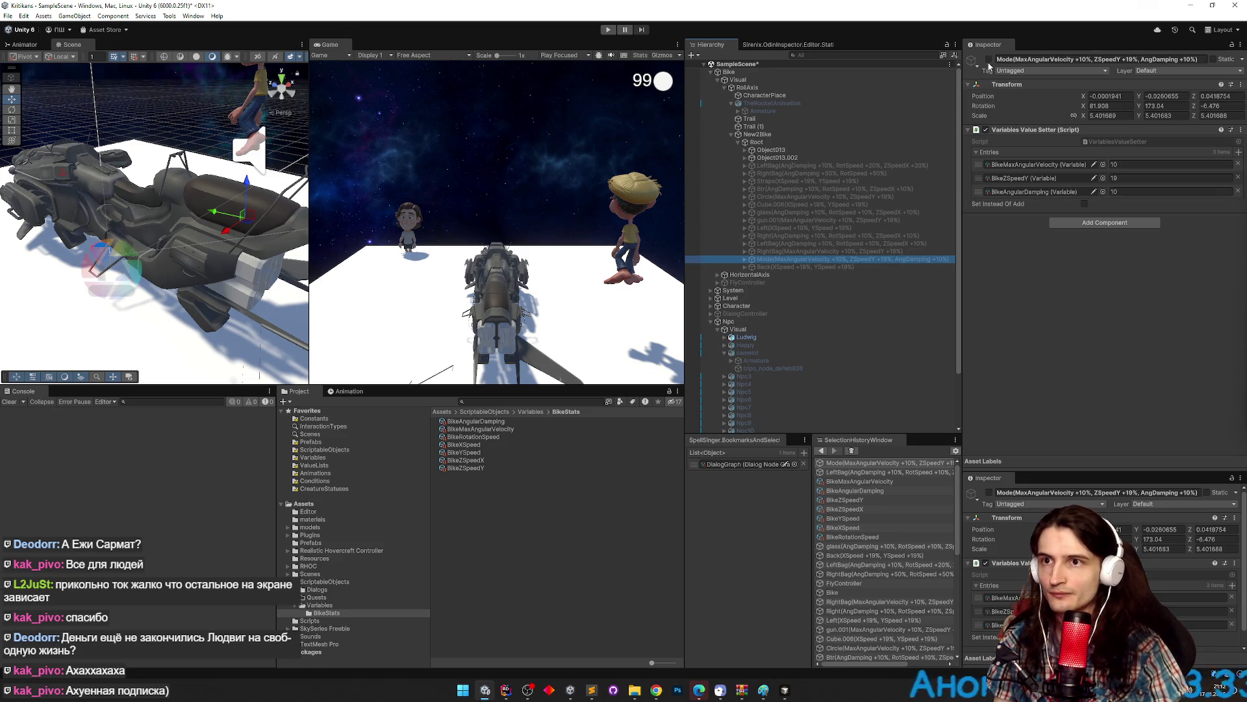
click(989, 59)
click(990, 61)
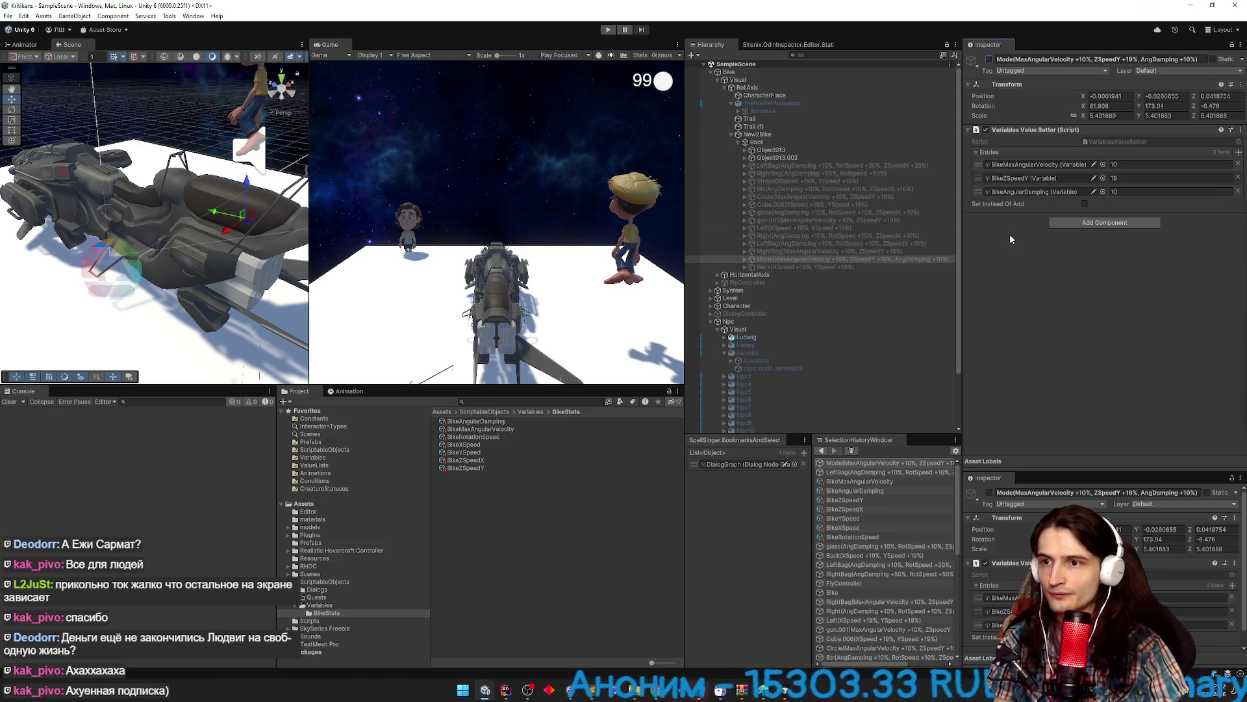
key(ctrl+p)
key(super)
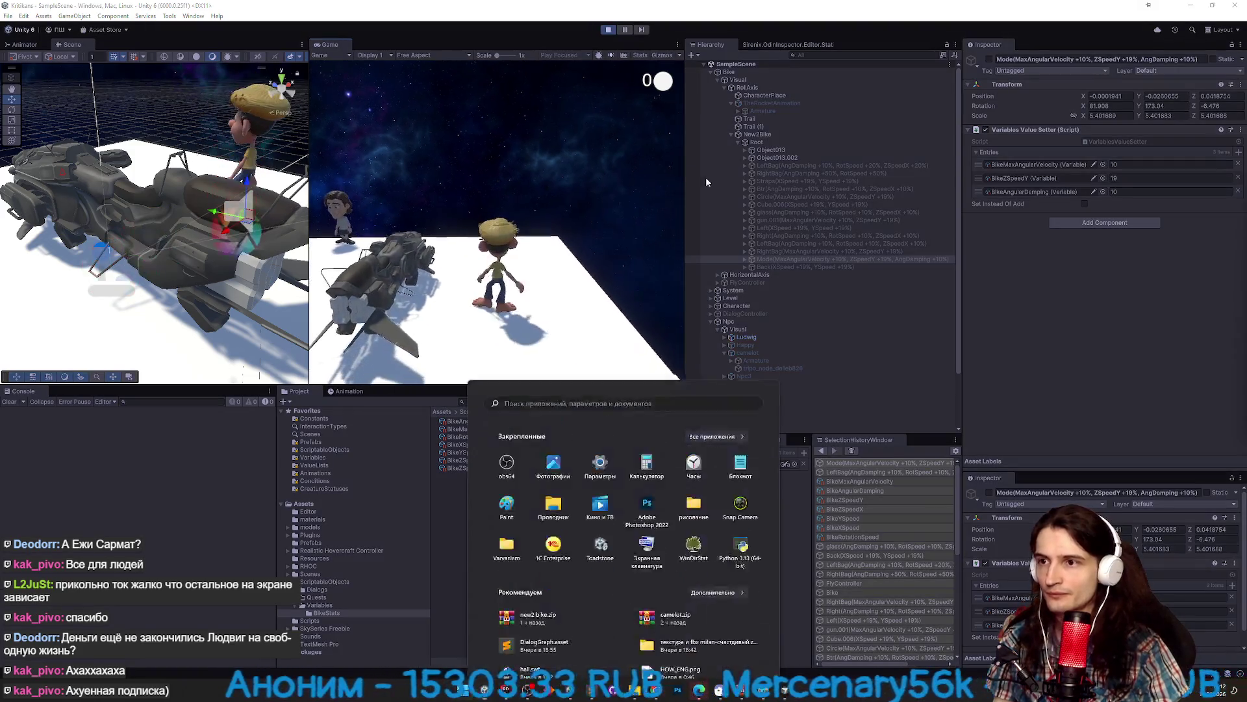
Switch all 14 upgrade parts on, check BikeAngularDamping and BikeMaxAngularVelocity (base 200), then stop playing.
key(super)
key(super)
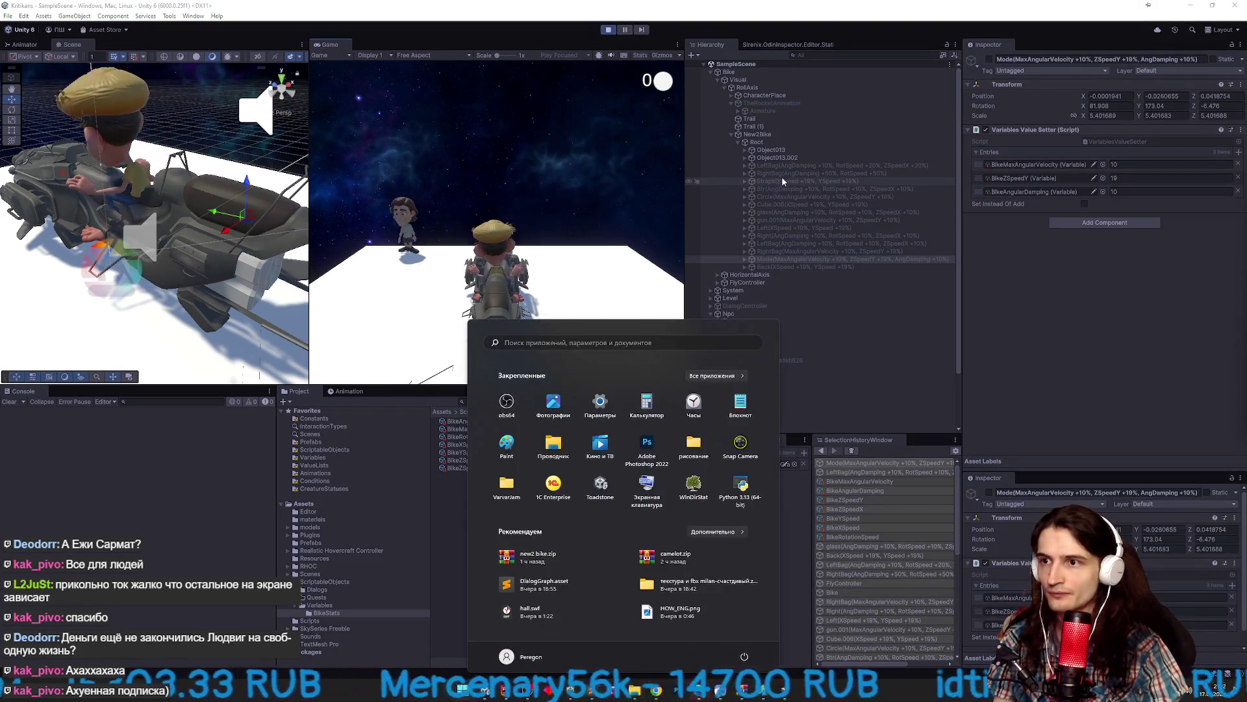
click(783, 166)
shift+click(805, 266)
click(989, 59)
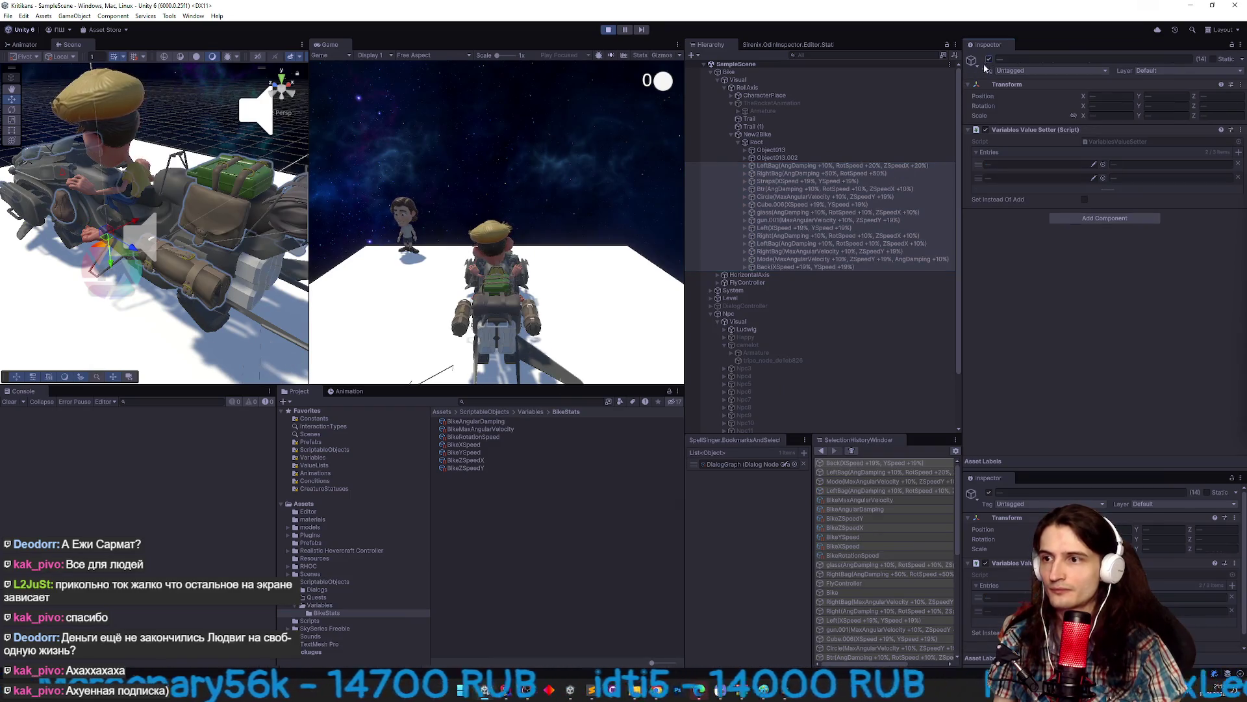
key(ctrl+s)
click(483, 421)
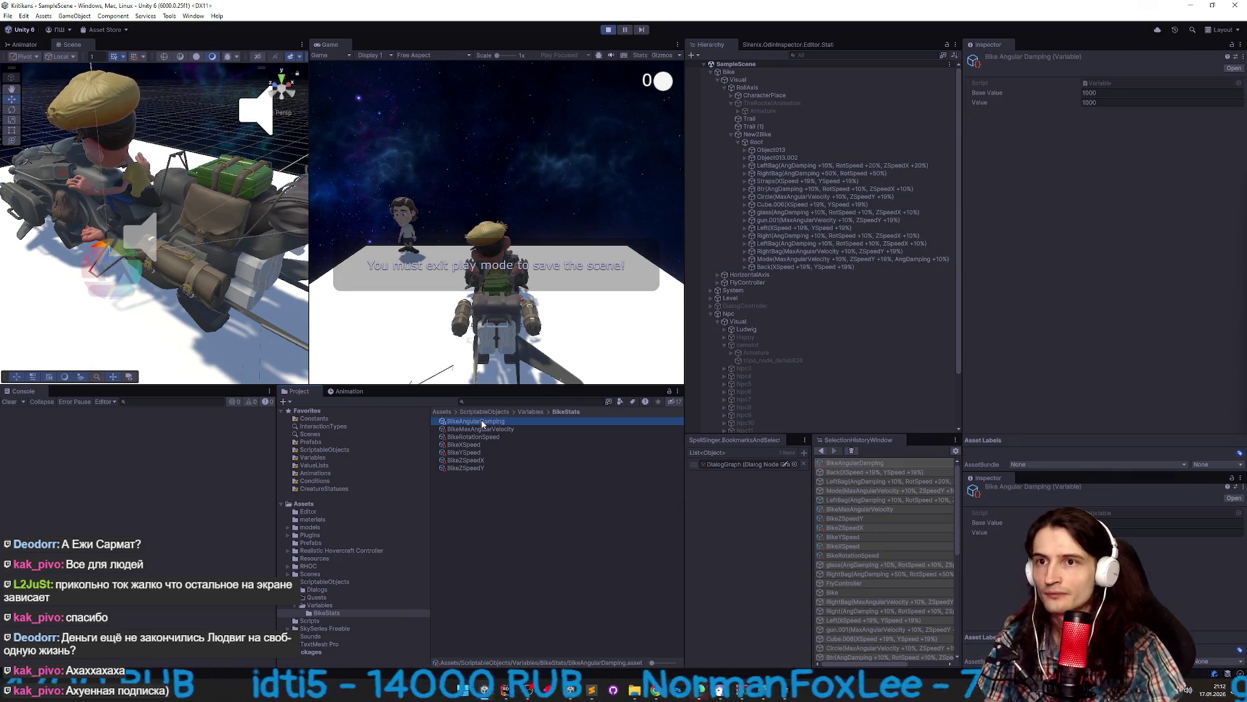
key(Down)
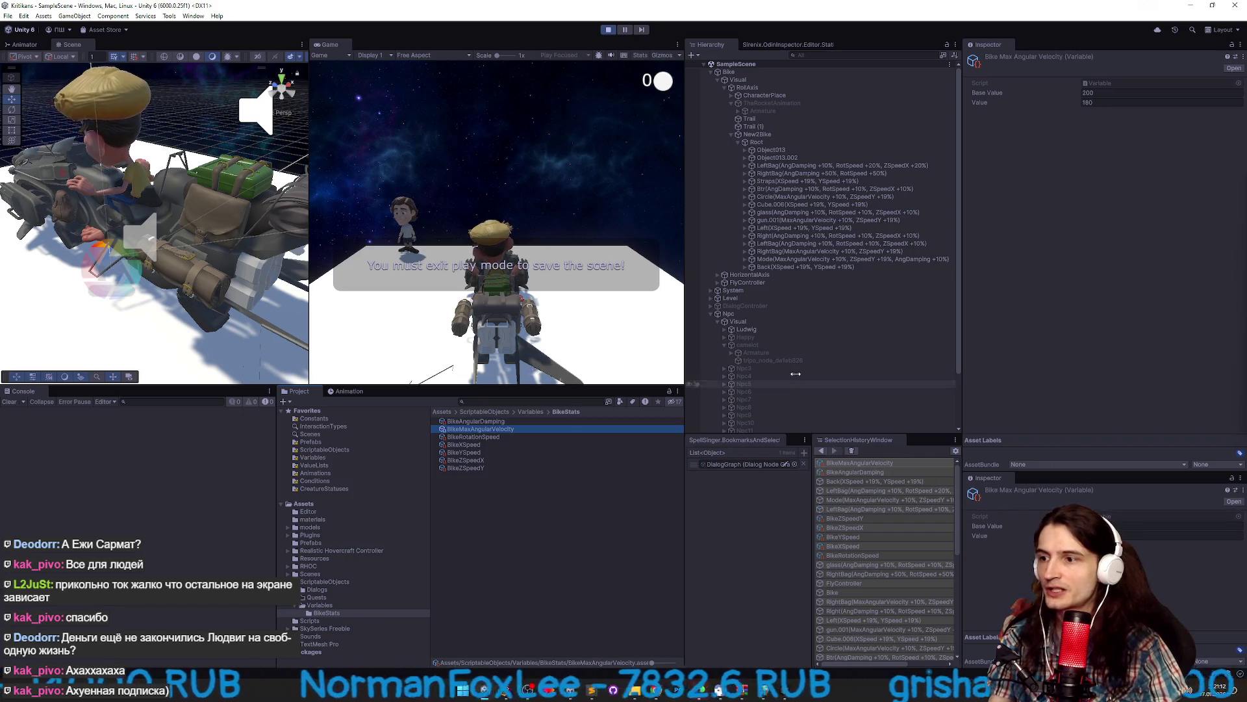
key(ctrl+p)
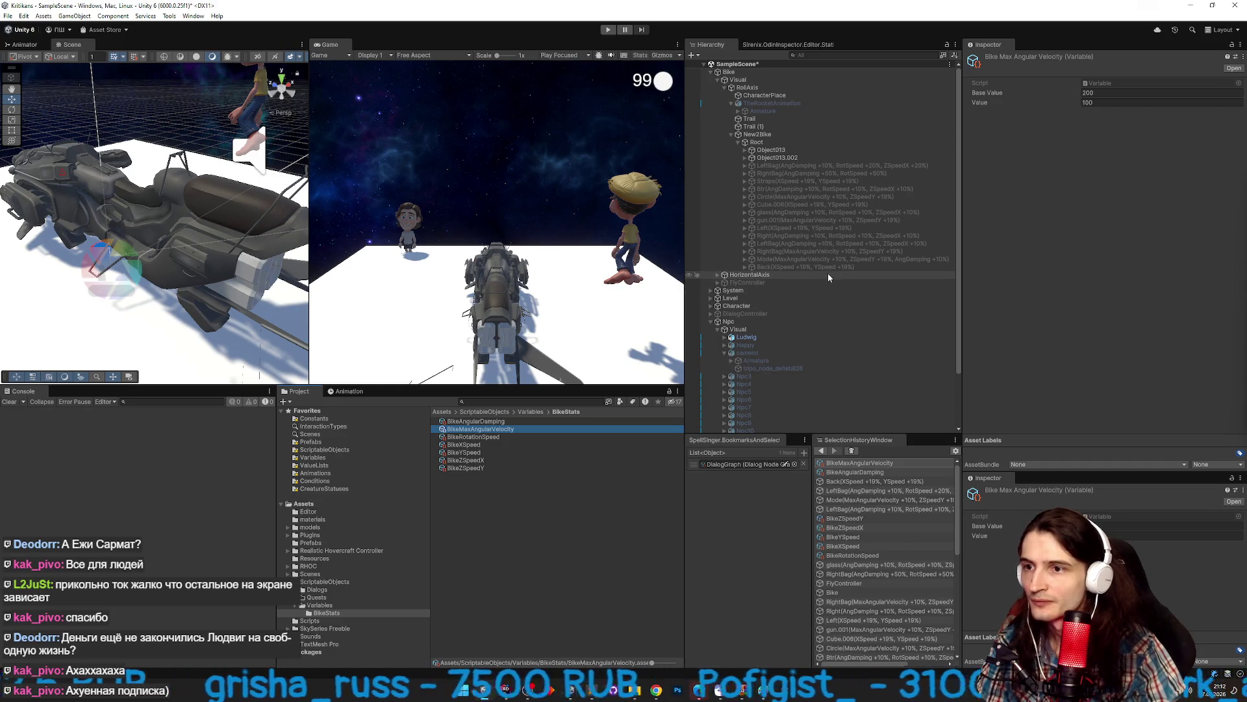
Set the Mode part's BikeMaxAngularVelocity bonus to 15 and hide the part again.
click(782, 260)
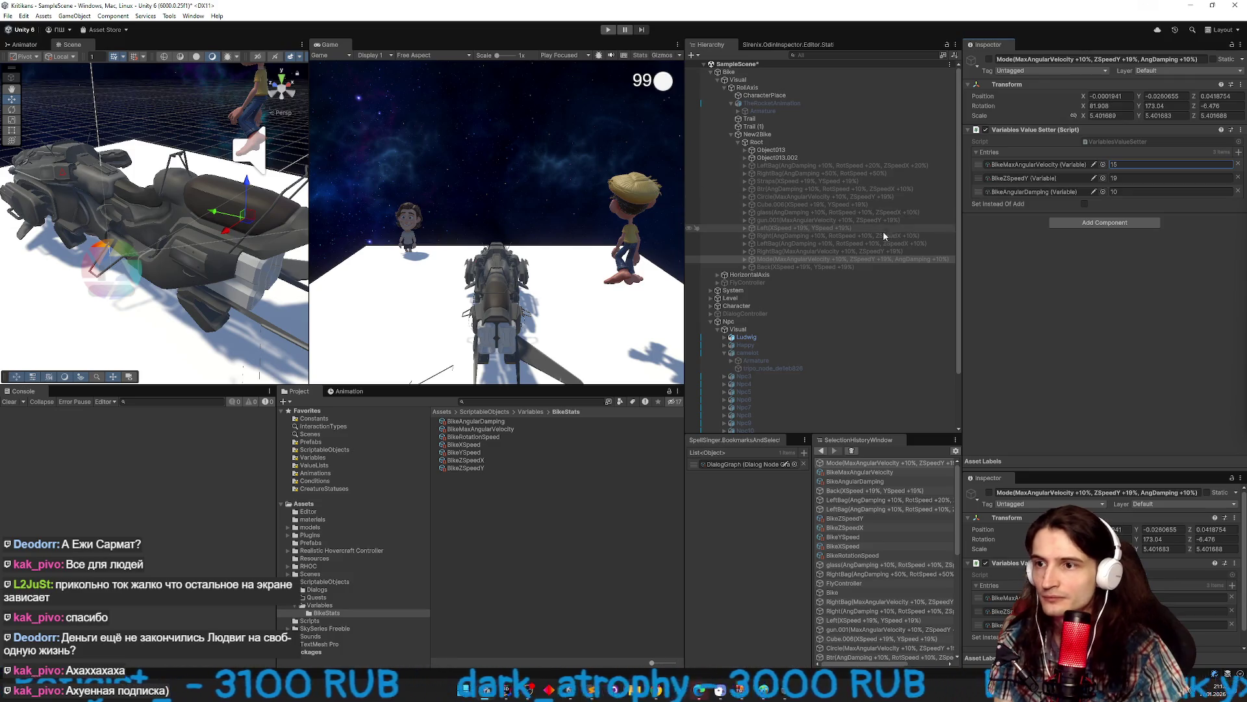
click(851, 236)
click(838, 259)
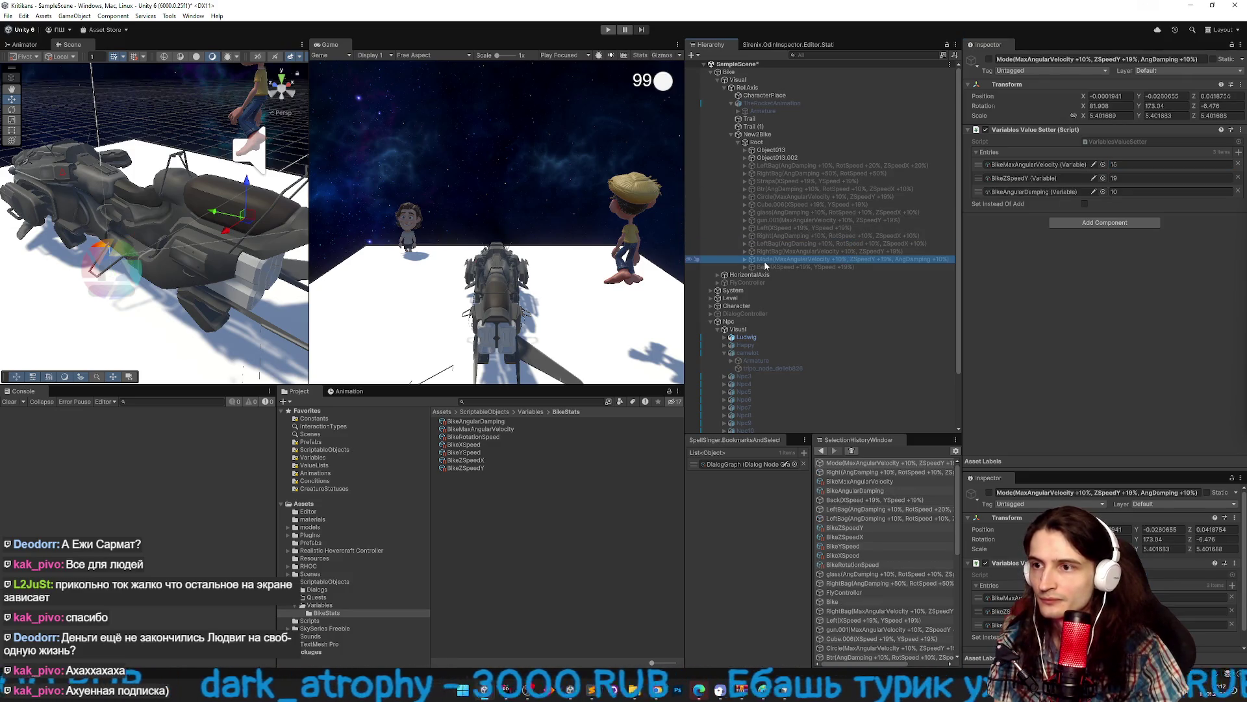
click(990, 60)
text(1)
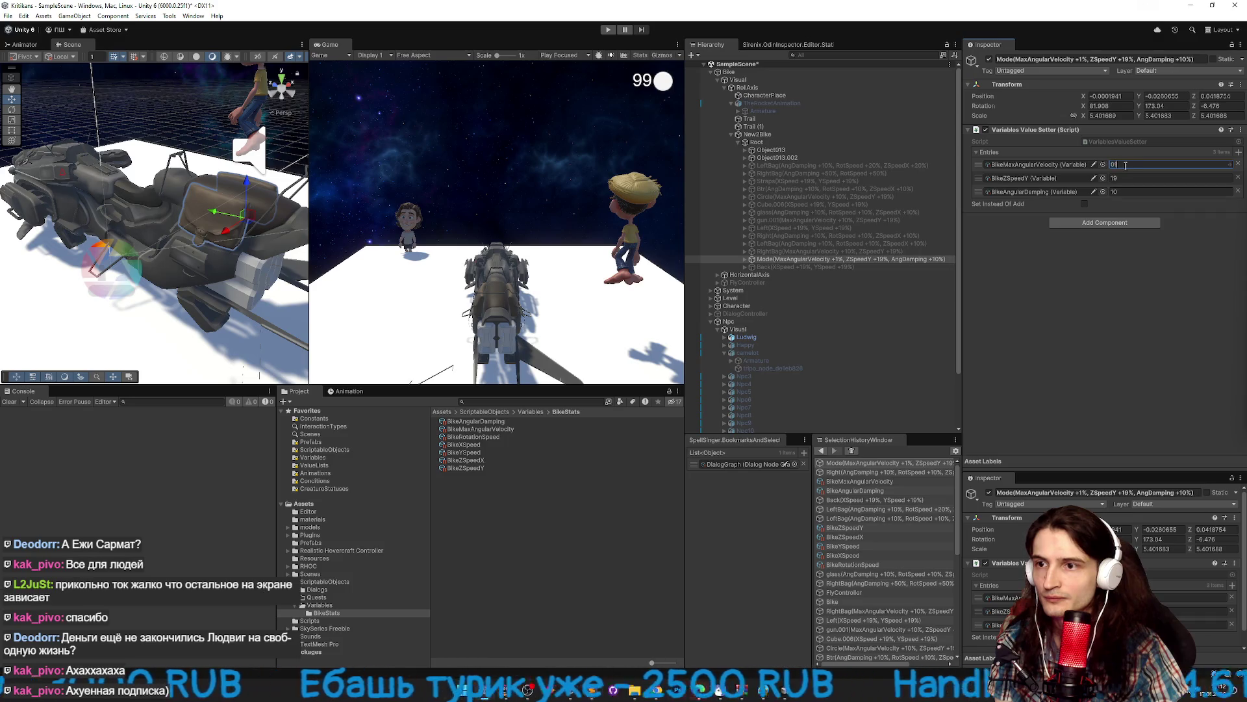
text(5)
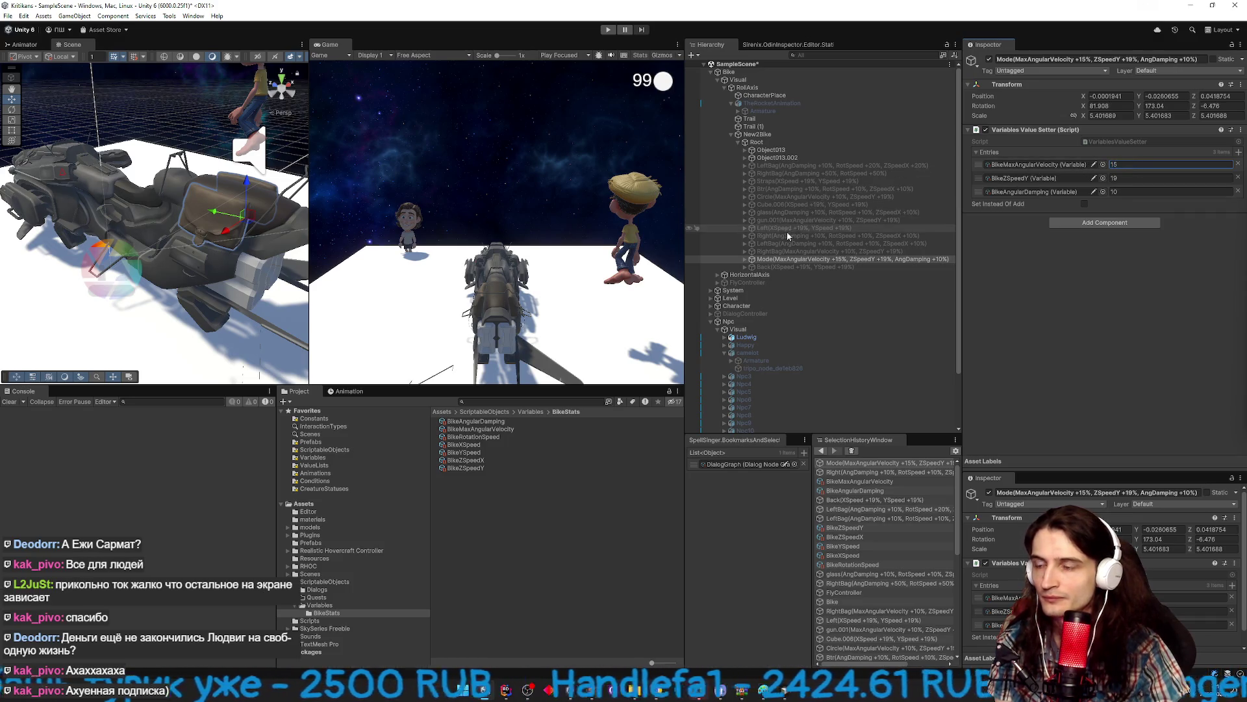
key(alt+shift+a)
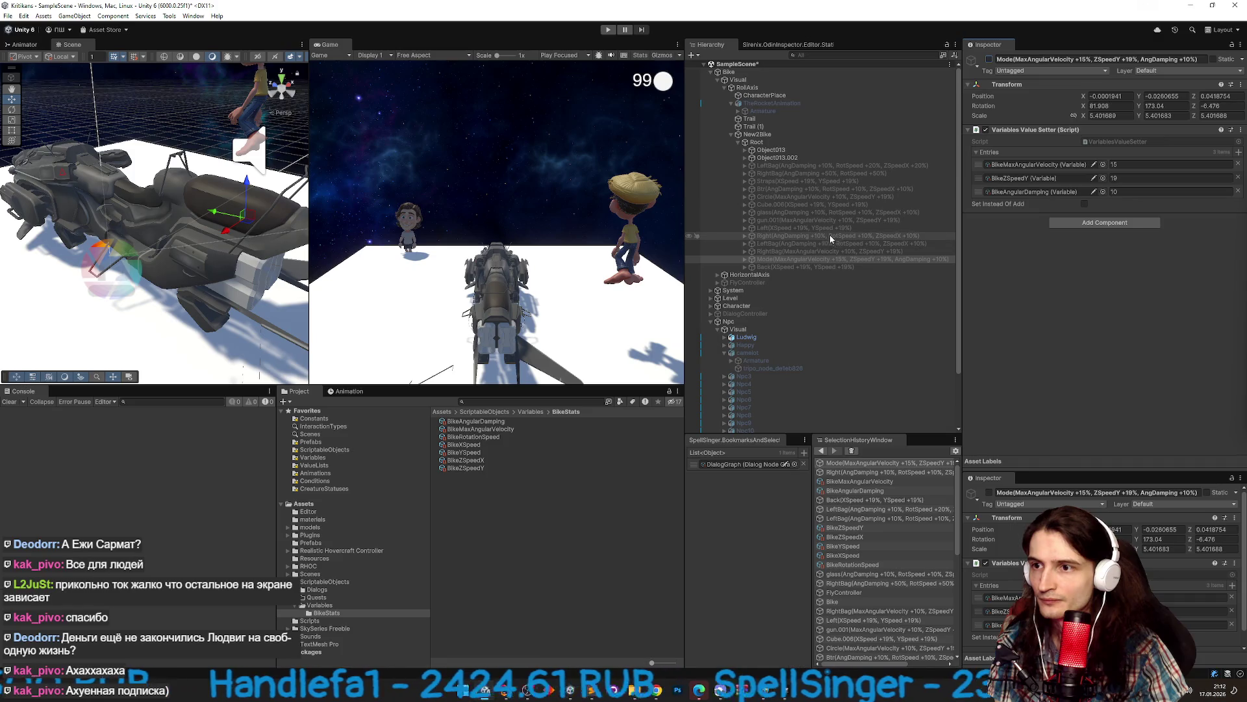
Check the gun.001 part's 15 bonus, open BikeRotationSpeed, and start a test flight.
click(829, 222)
click(989, 59)
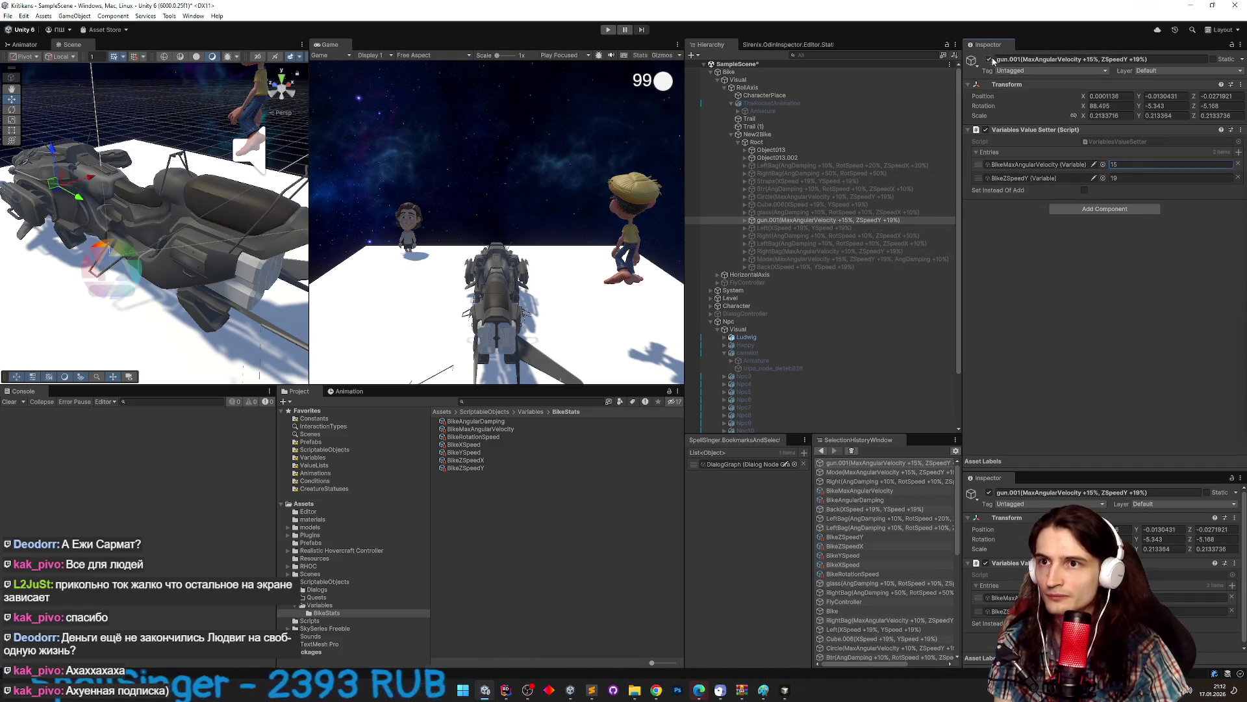
key(alt+shift+a)
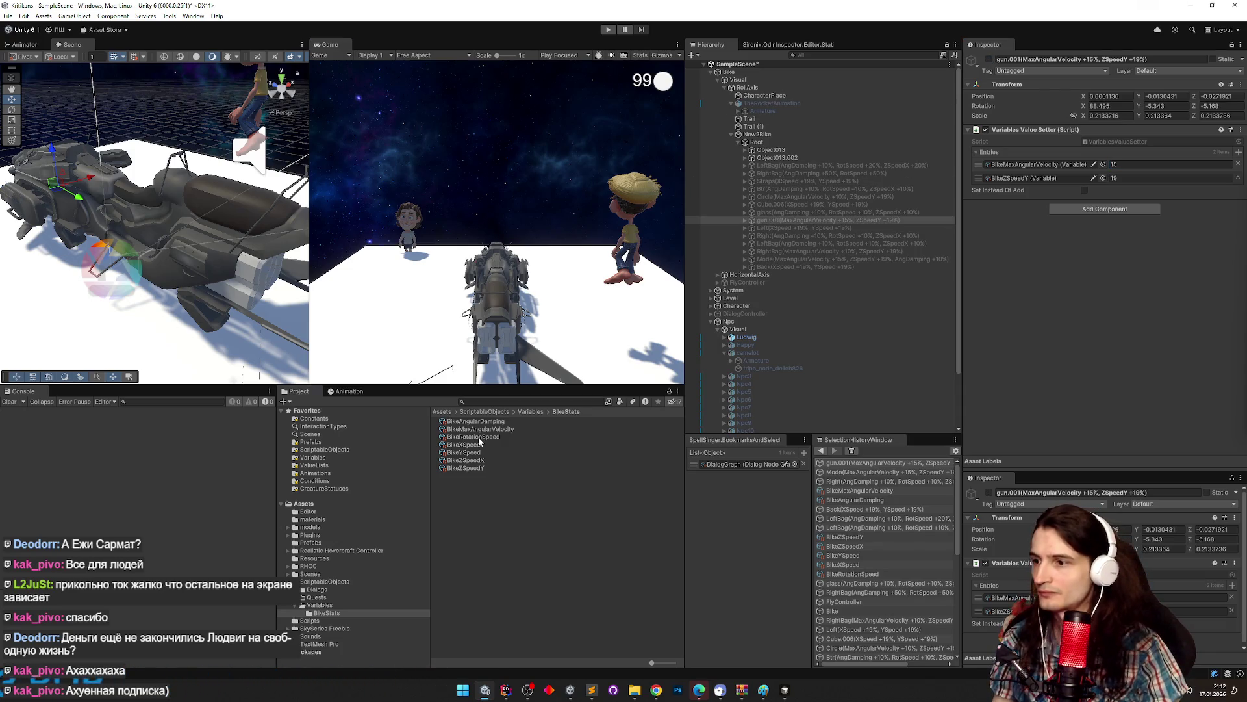
click(479, 437)
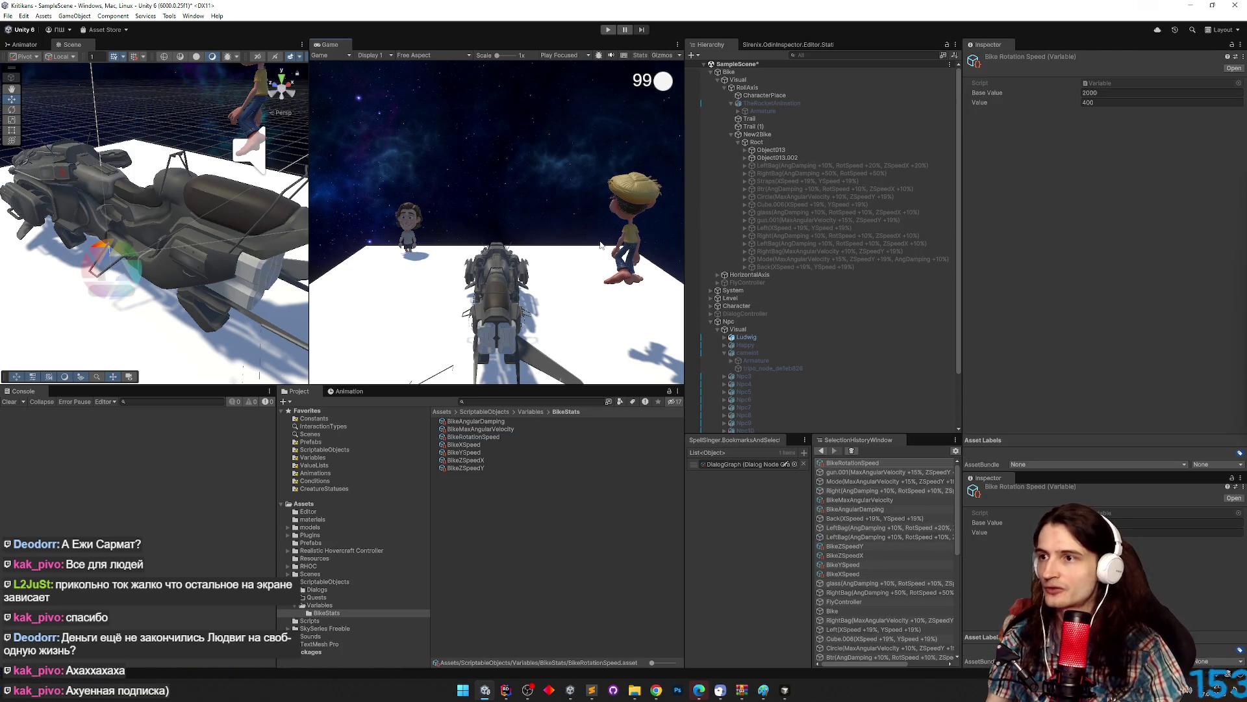
key(ctrl+p)
key(super)
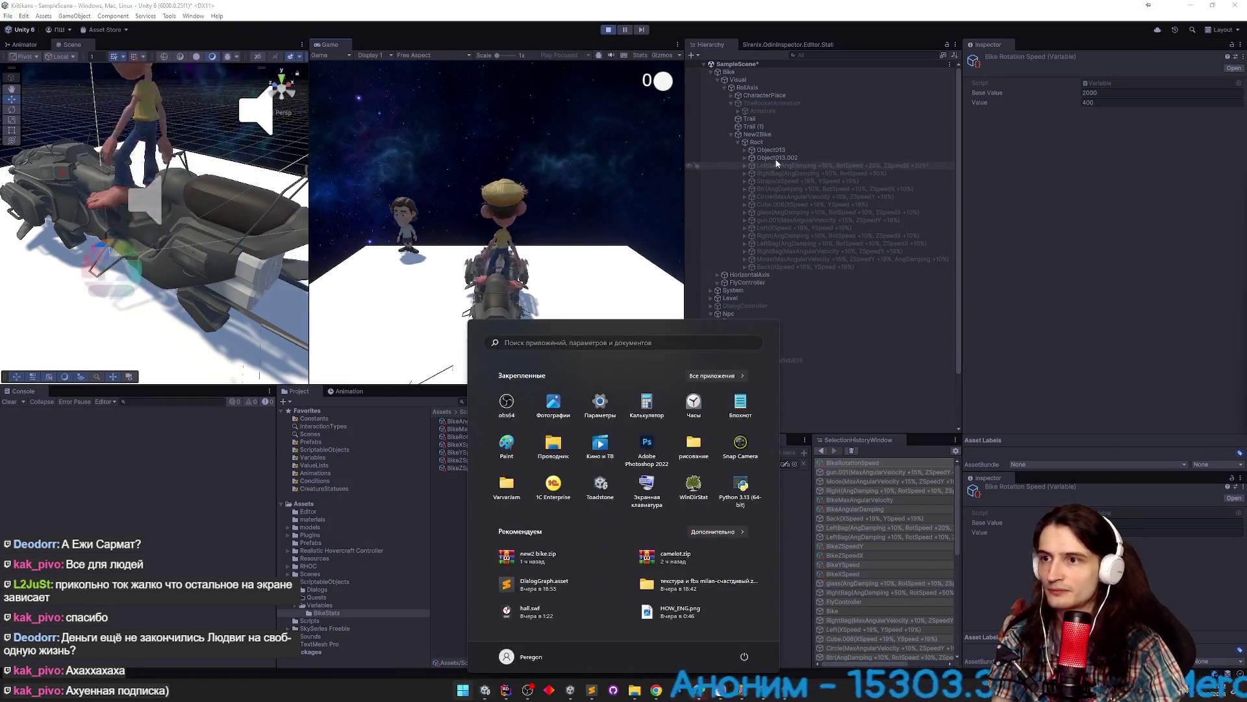
With parts LeftBag to Back selected, check the BikeAngularDamping and BikeRotationSpeed live values.
click(777, 158)
click(782, 166)
shift+click(788, 267)
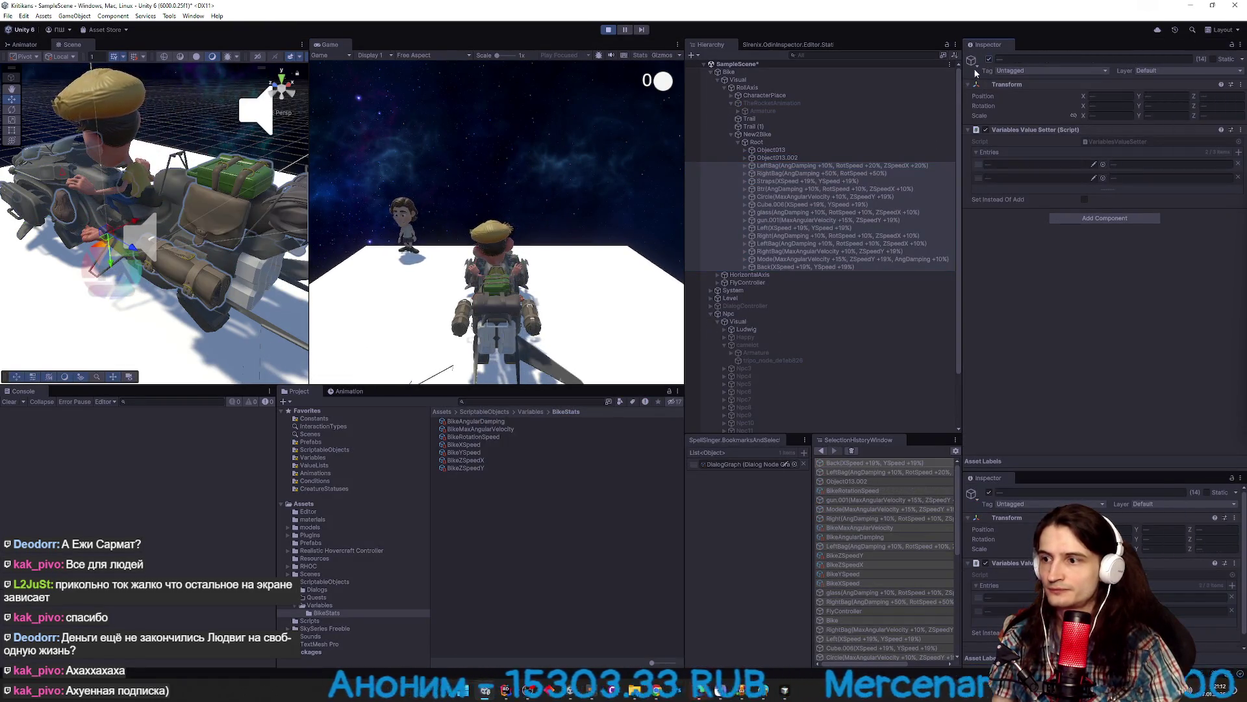
click(477, 422)
key(Down)
key(Down)
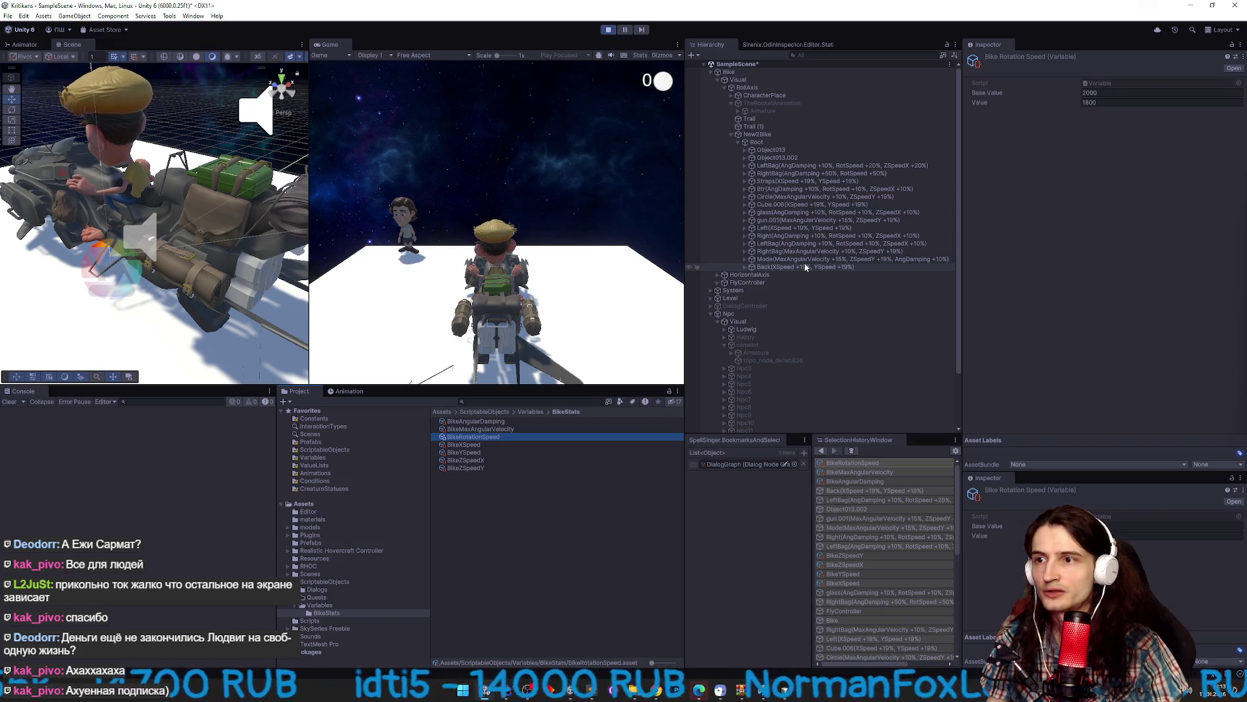
Stop play mode and switch the RightBag part on.
key(ctrl+p)
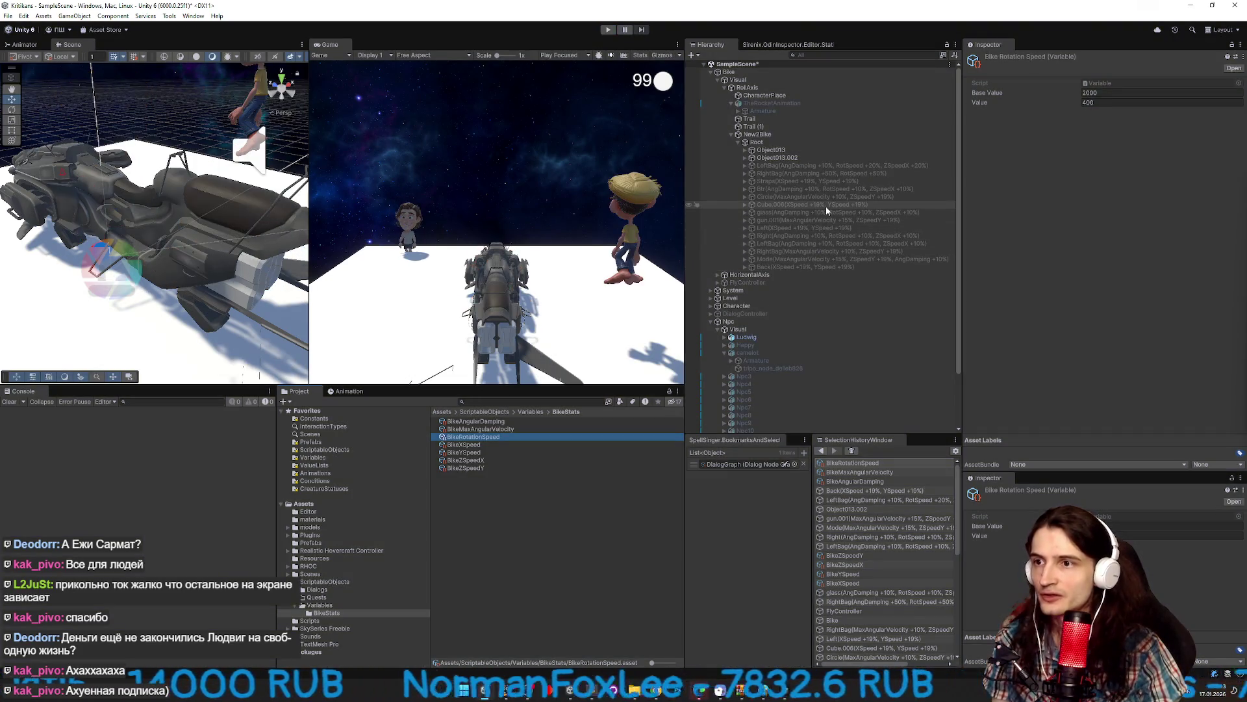
click(899, 172)
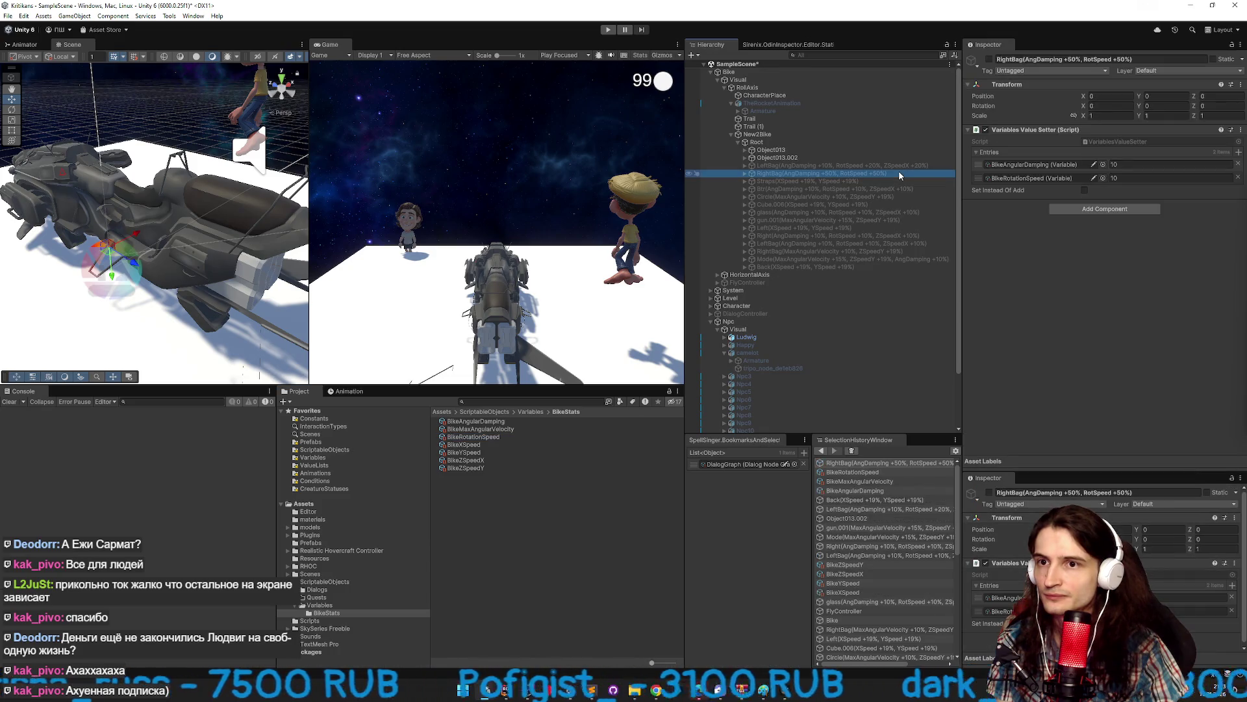
click(990, 59)
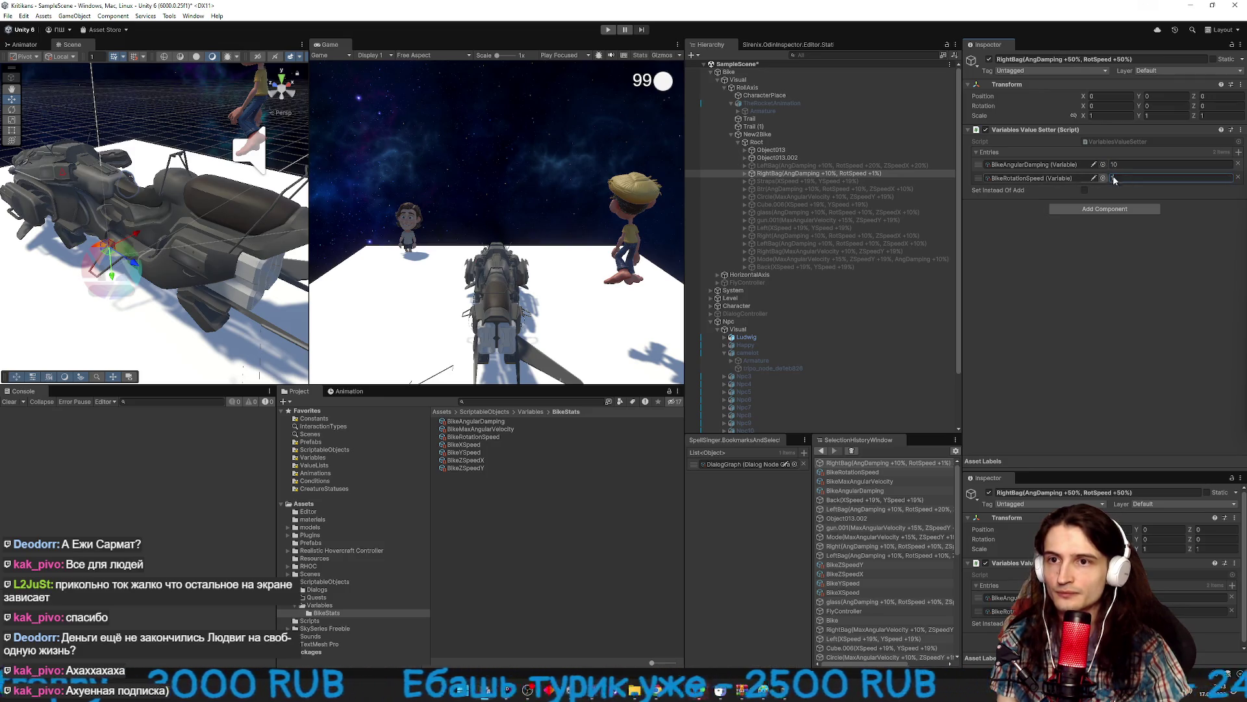
Enable Btr and give it a BikeRotationSpeed bonus of 15 like RightBag, then start play.
click(922, 167)
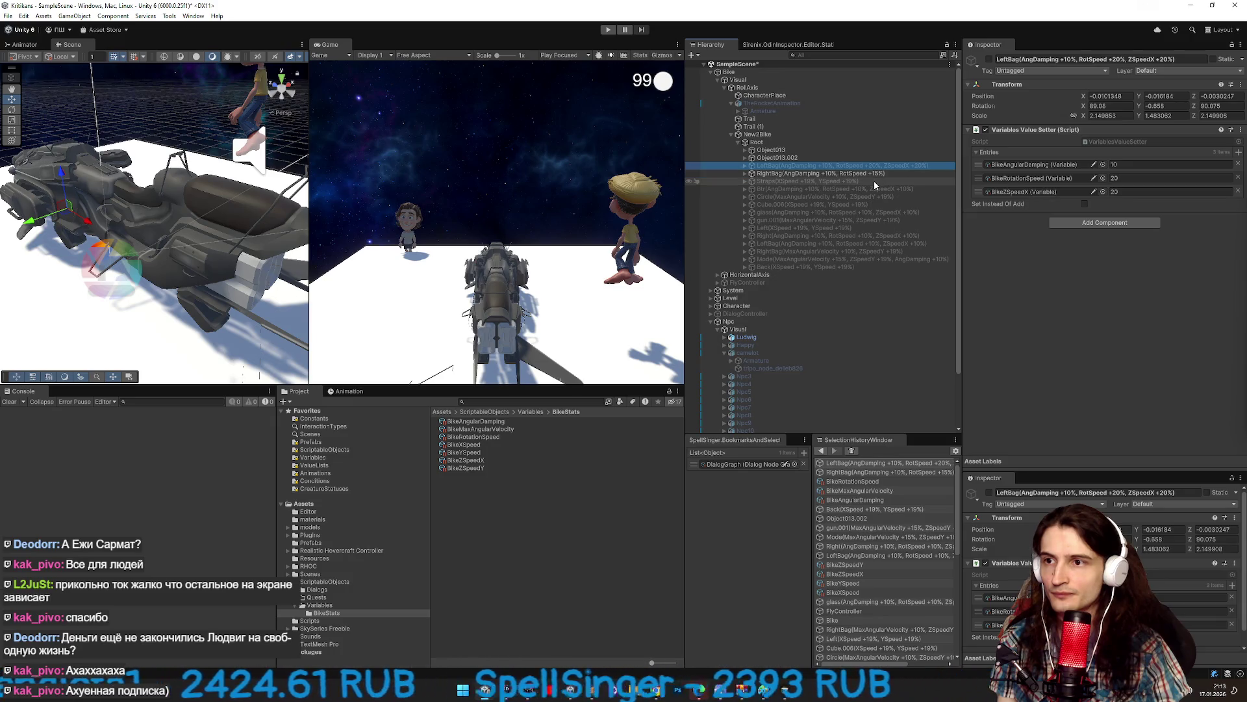
click(897, 189)
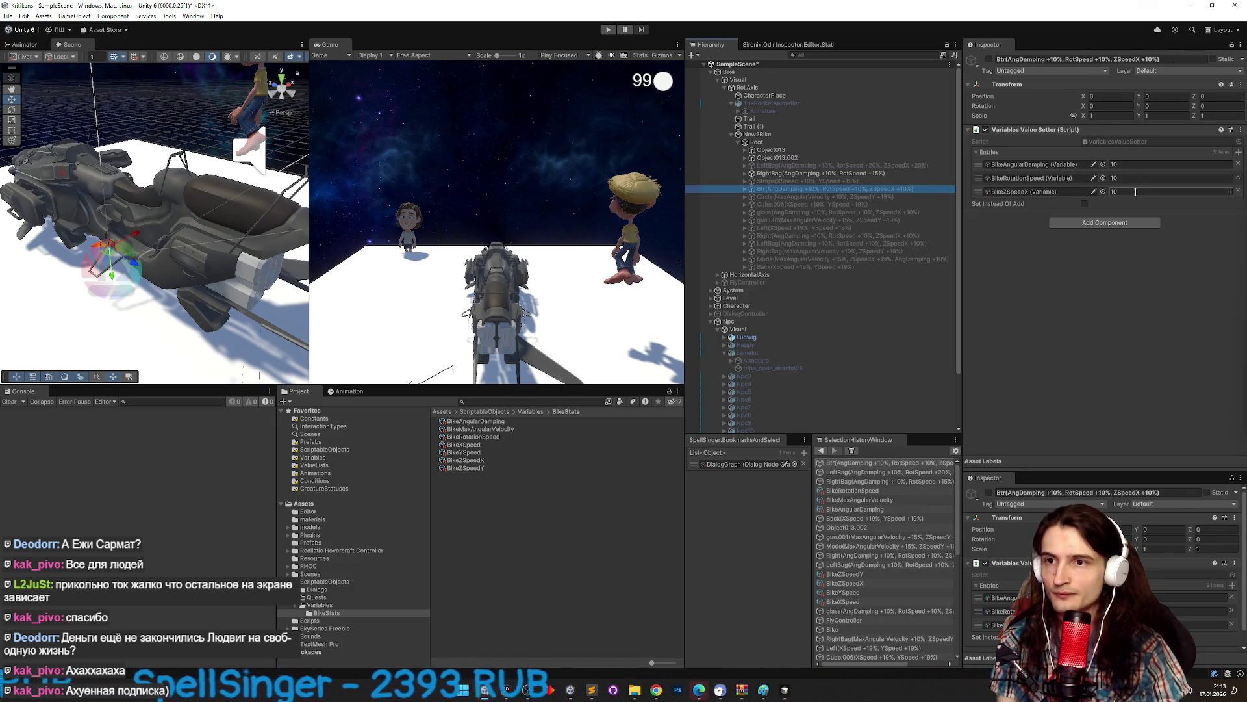
click(989, 60)
text(15)
key(Return)
ctrl+click(838, 174)
key(ctrl+p)
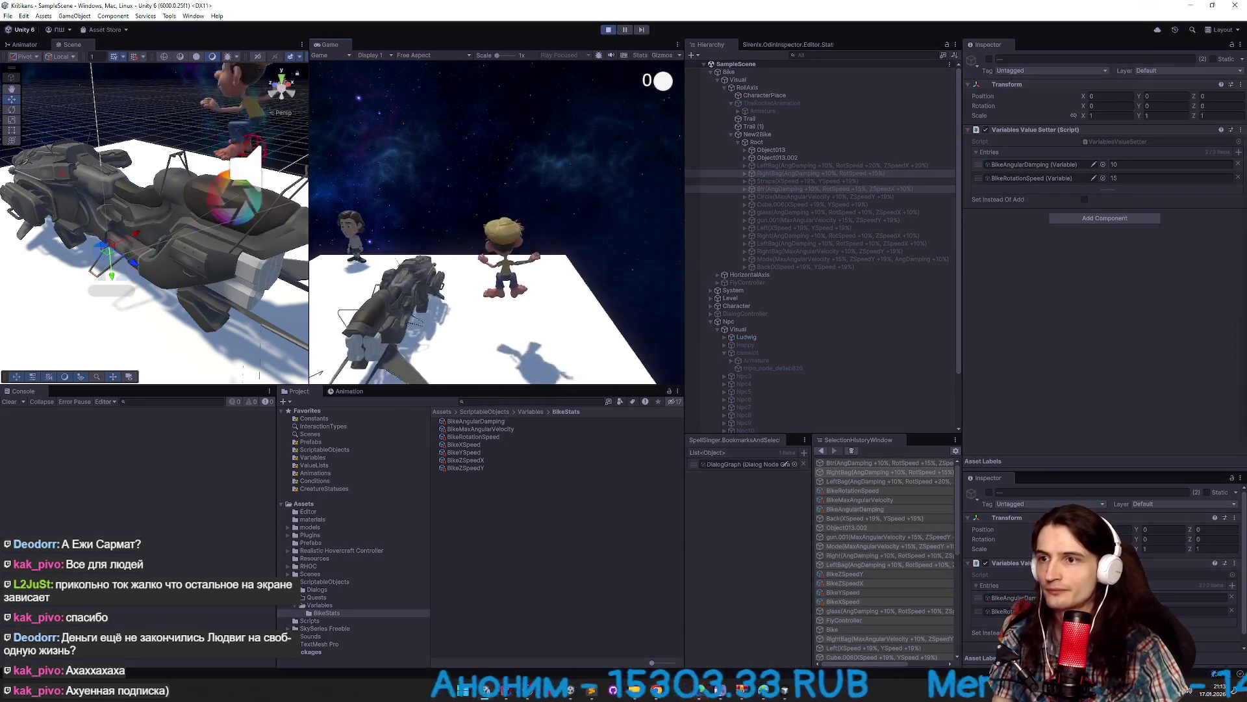
Select all upgrade parts from LeftBag to Back and open the BikeAngularDamping variable.
key(super)
click(730, 166)
shift+click(805, 267)
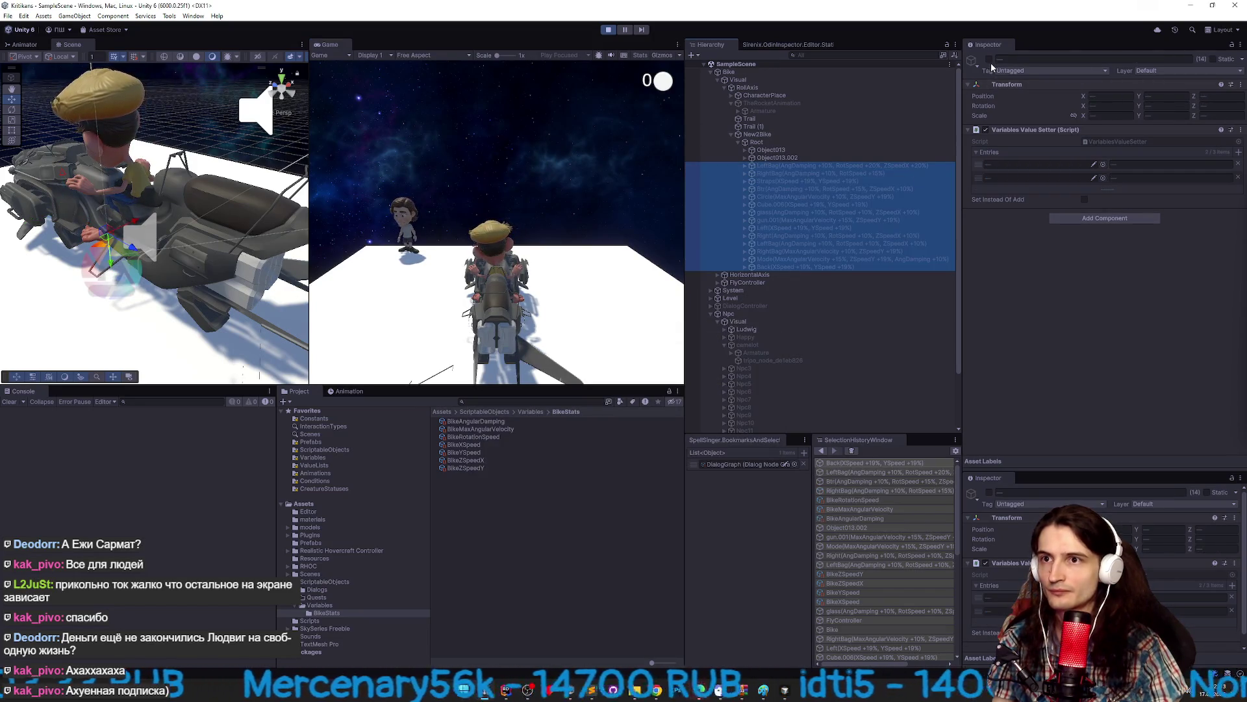
click(476, 423)
Compare live BikeXSpeed, BikeYSpeed, BikeZSpeedX and BikeZSpeedY values, then stop play mode.
key(Down)
key(Down)
key(Down)
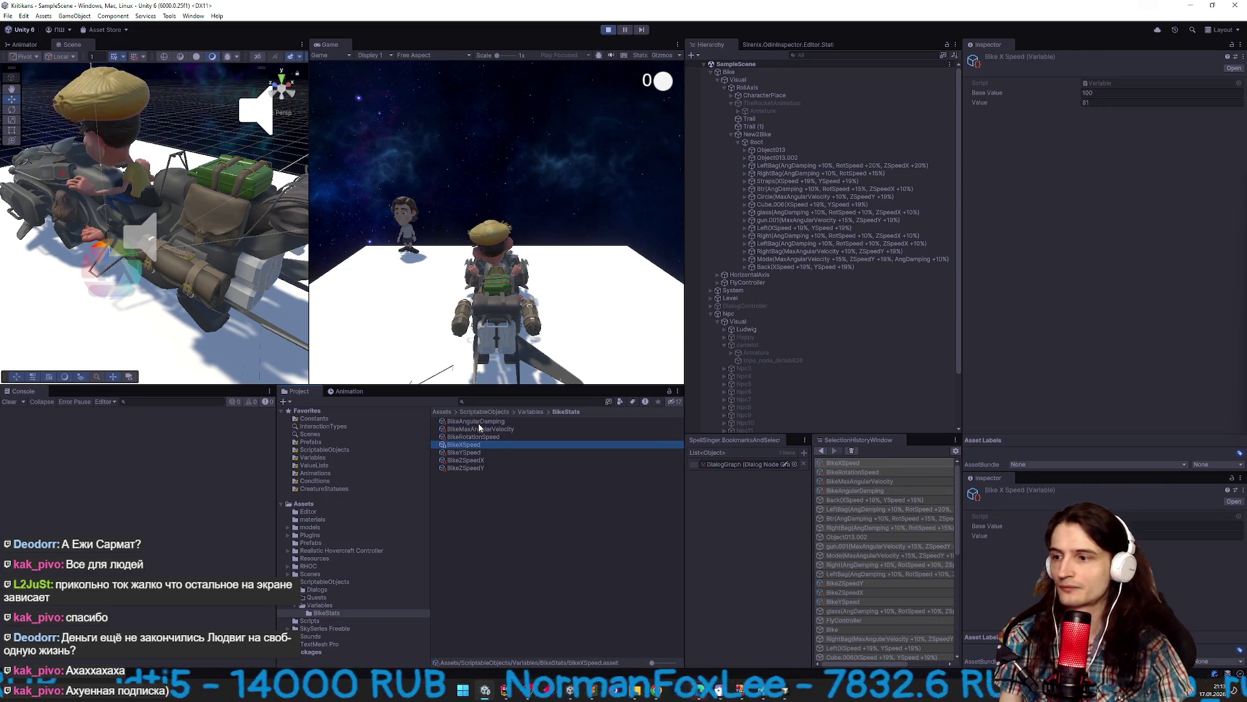
key(Down)
key(Down)
key(Down)
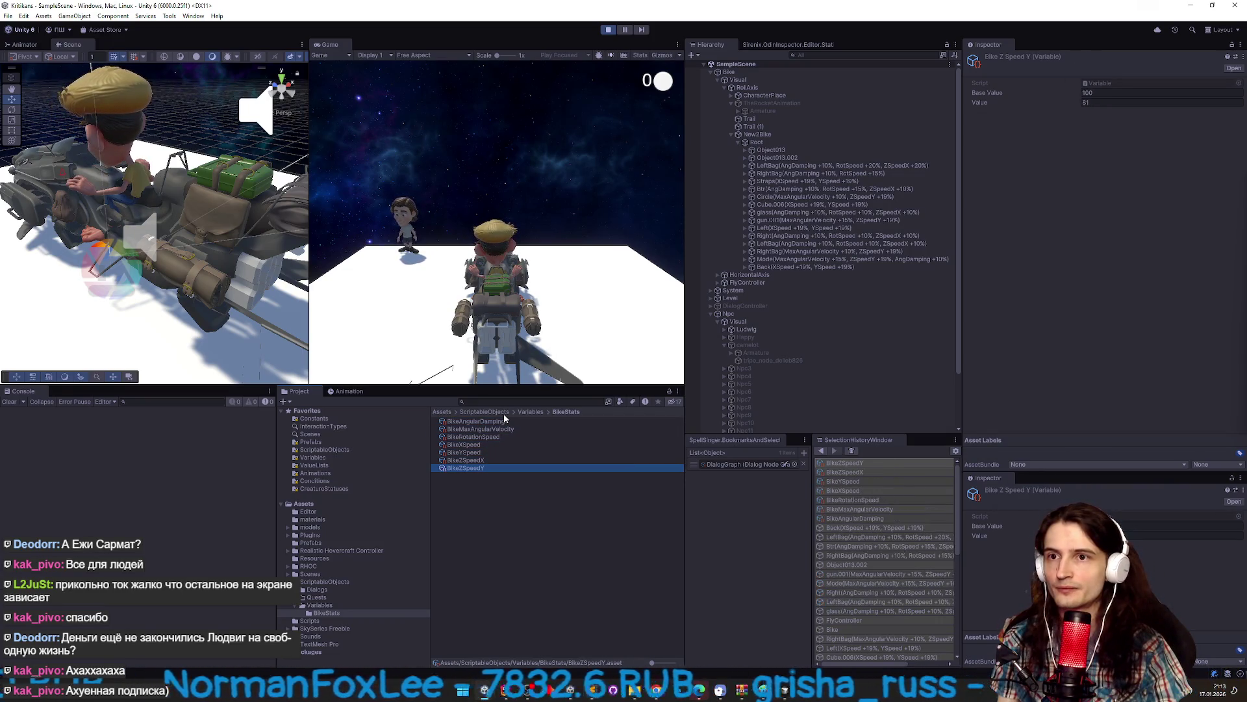
key(Up)
key(Up)
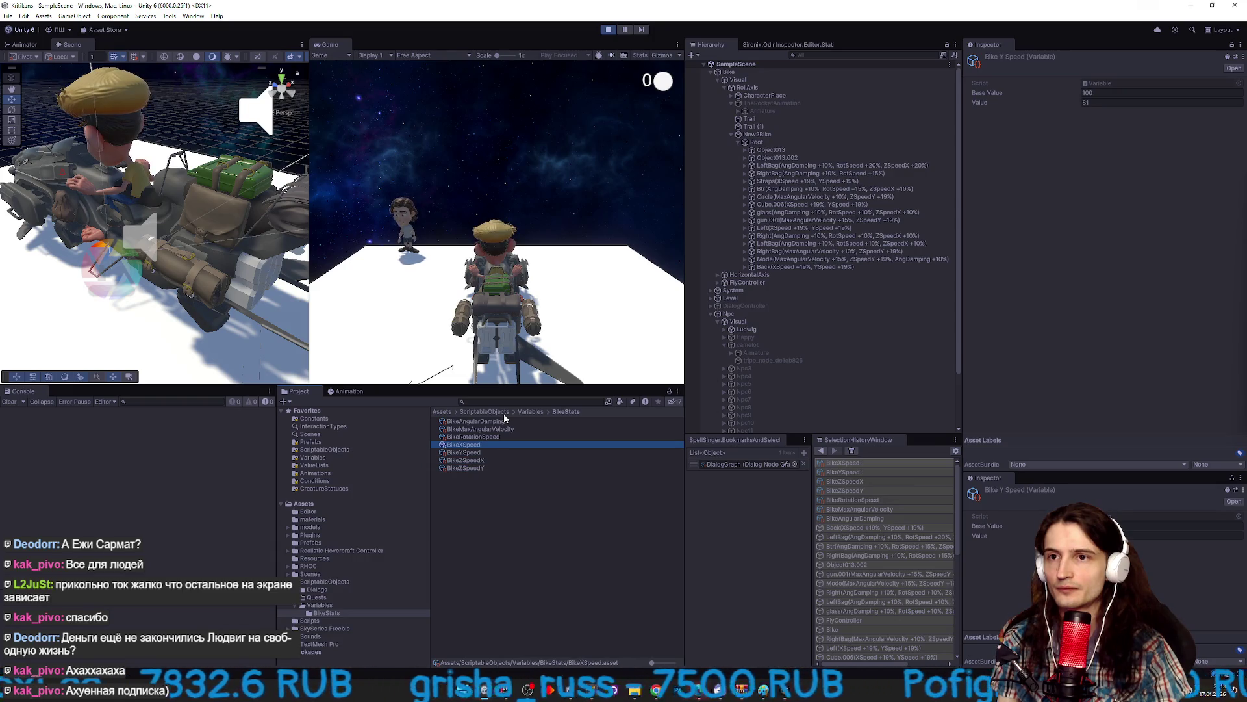
key(Up)
key(Down)
key(Down)
key(Down)
key(Down)
key(Up)
key(Down)
key(Up)
key(Up)
key(Up)
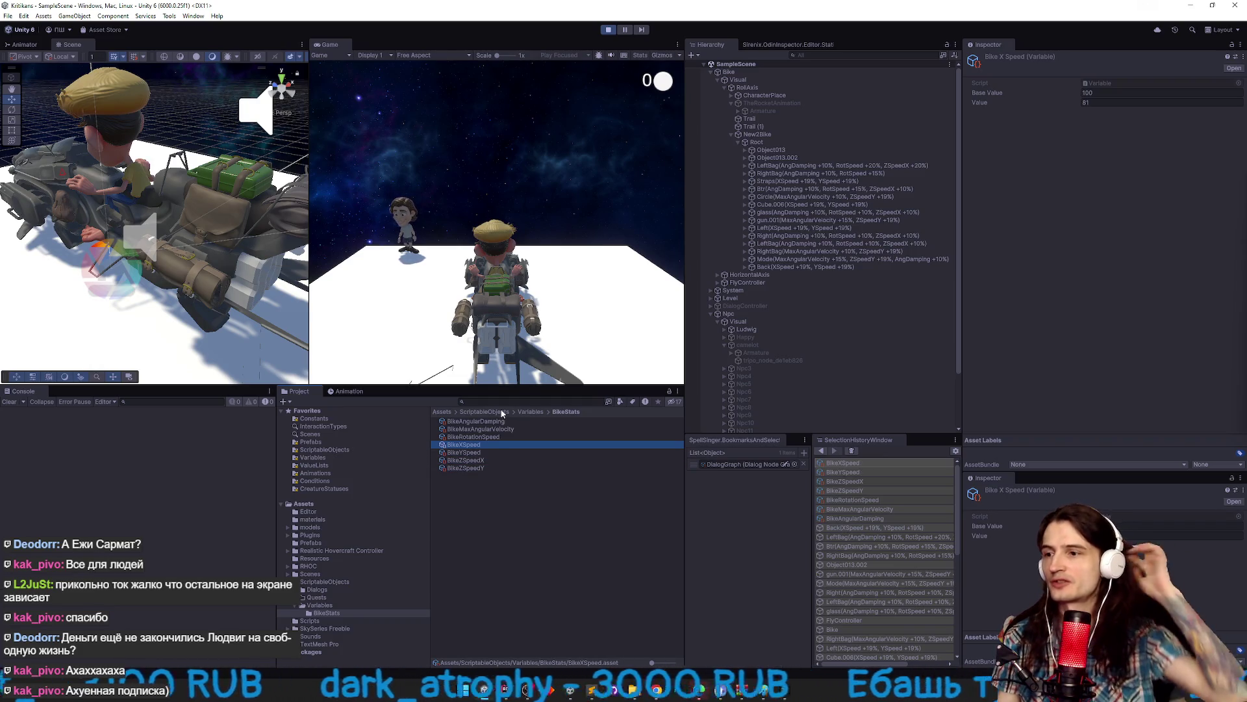
key(Down)
key(Up)
key(Down)
key(Down)
key(Down)
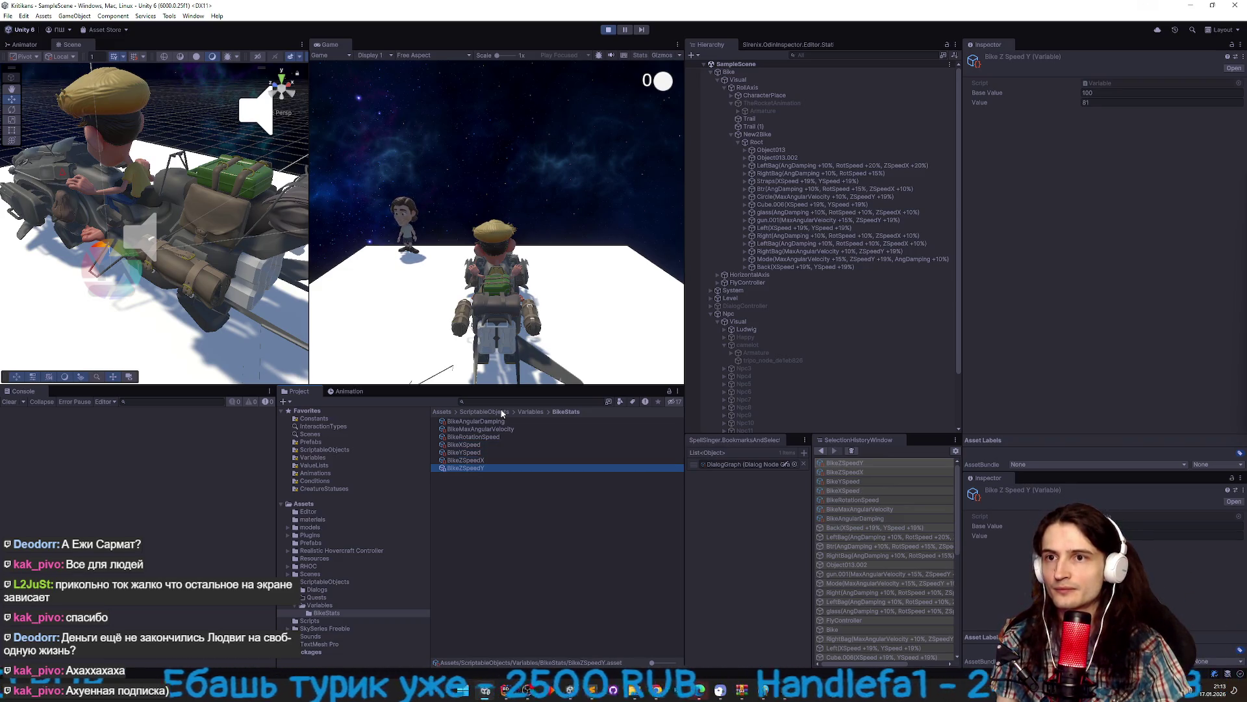
key(Up)
key(Down)
key(Up)
key(Up)
key(Up)
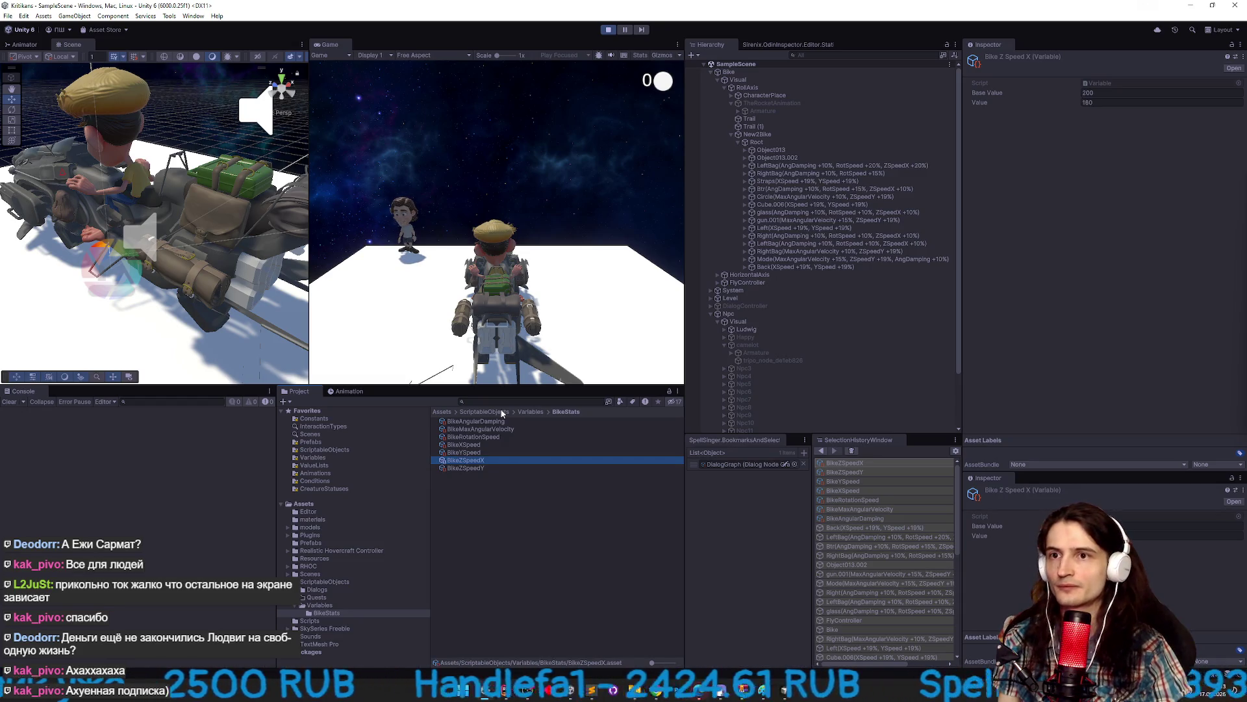
key(ctrl+p)
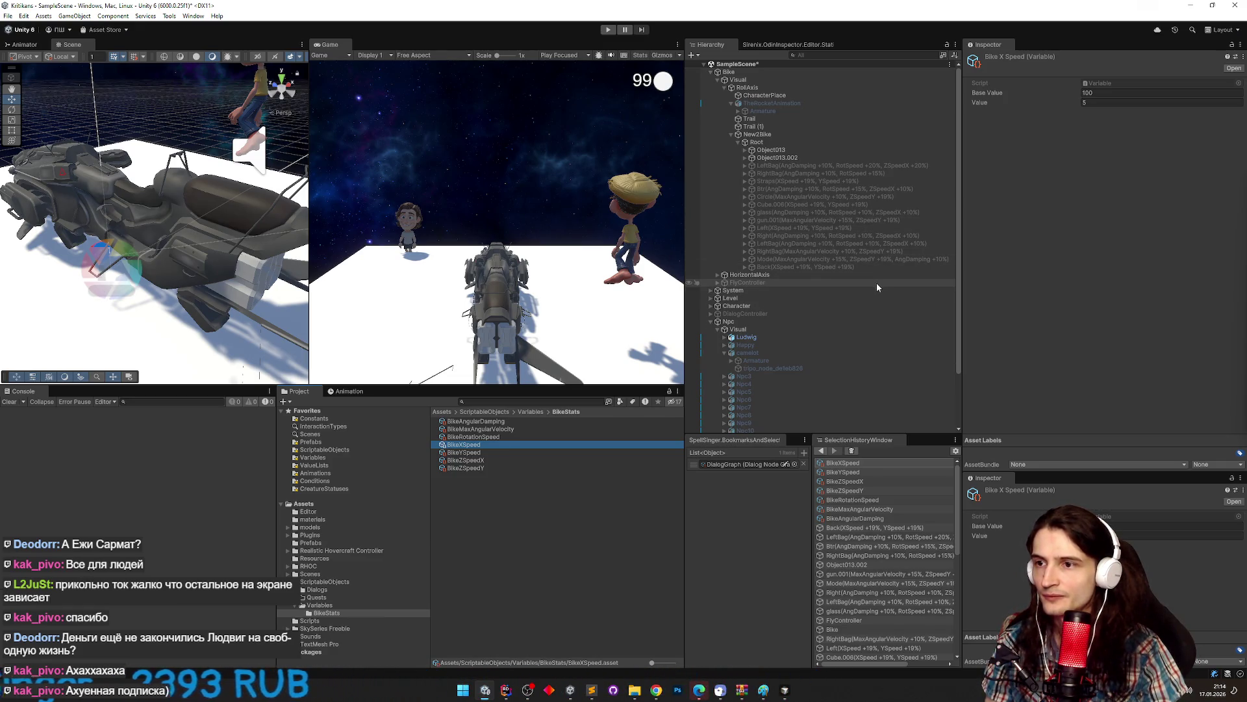
Browse the Mode, RightBag and Back parts and widen the Hierarchy panel.
click(874, 259)
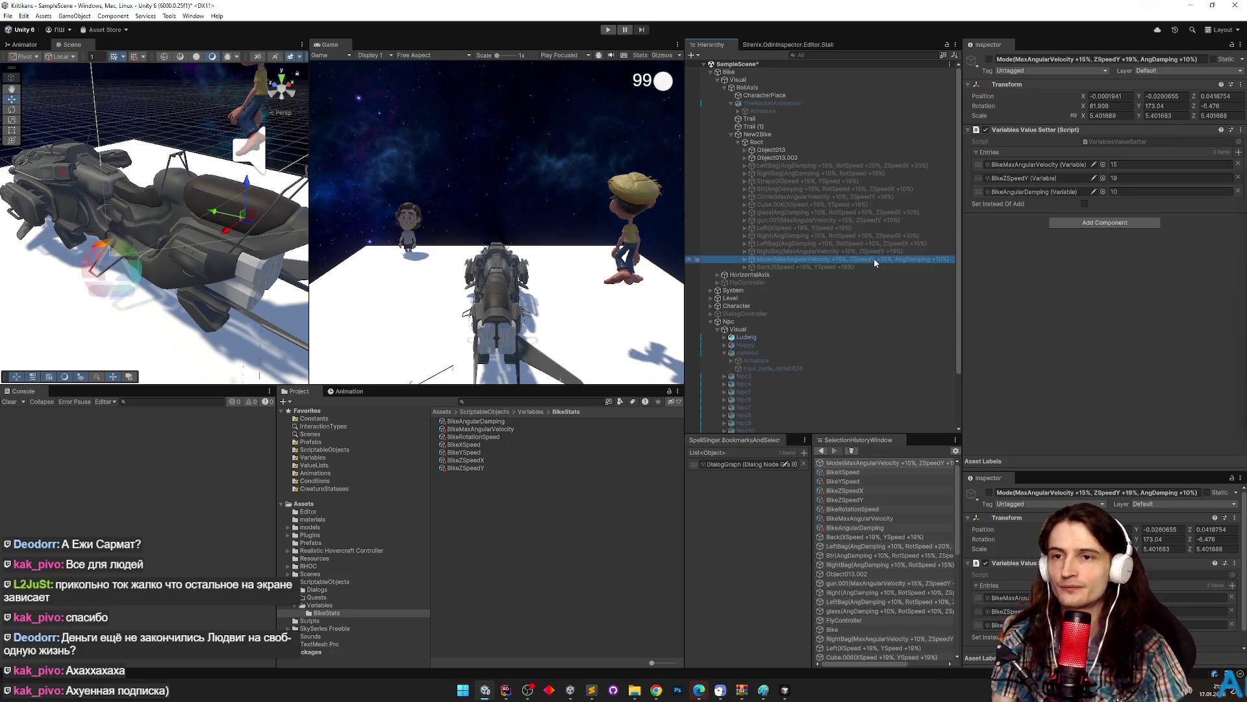
key(Up)
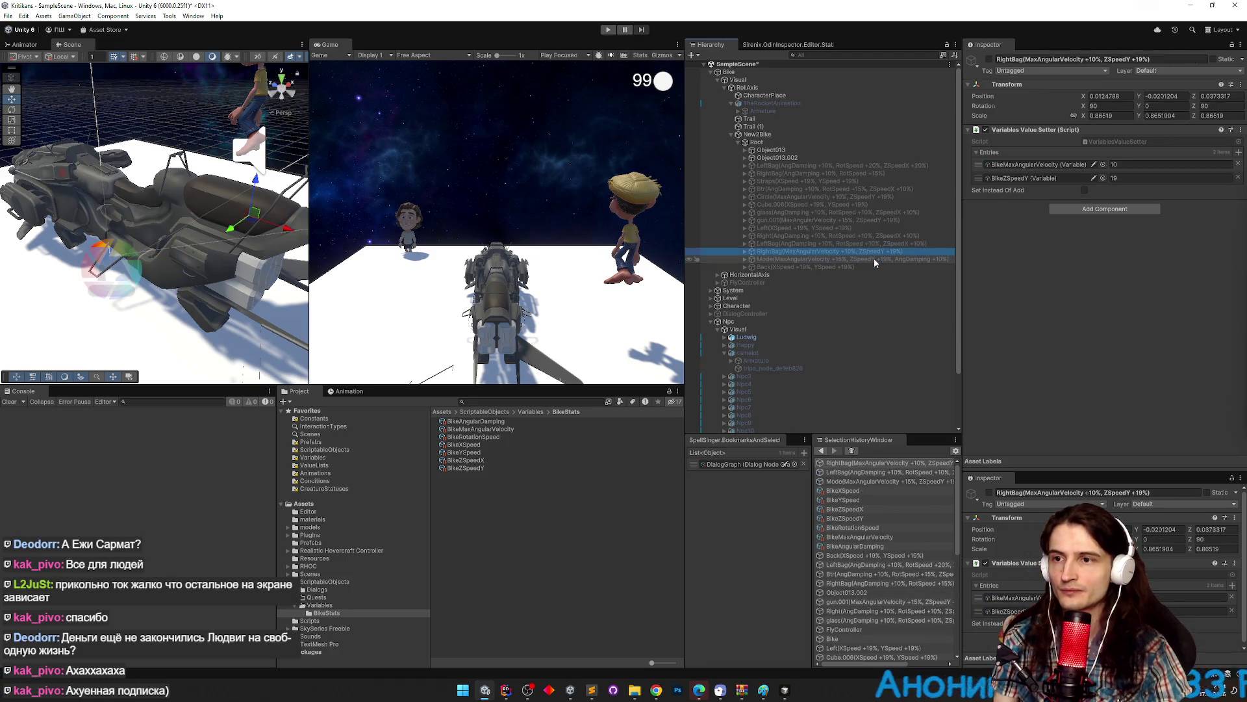
key(Down)
key(Down)
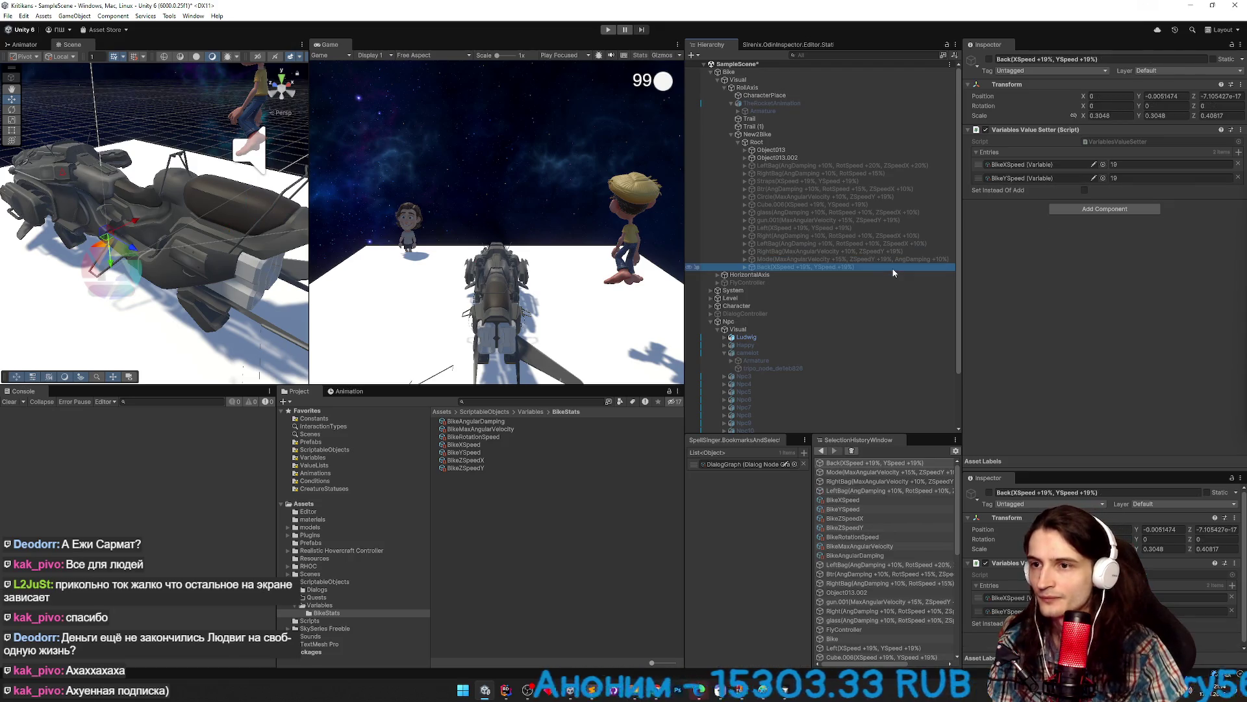
drag(684, 261, 663, 260)
Select the Back part and start filtering the Hierarchy for 'xs'.
click(758, 166)
shift+click(751, 267)
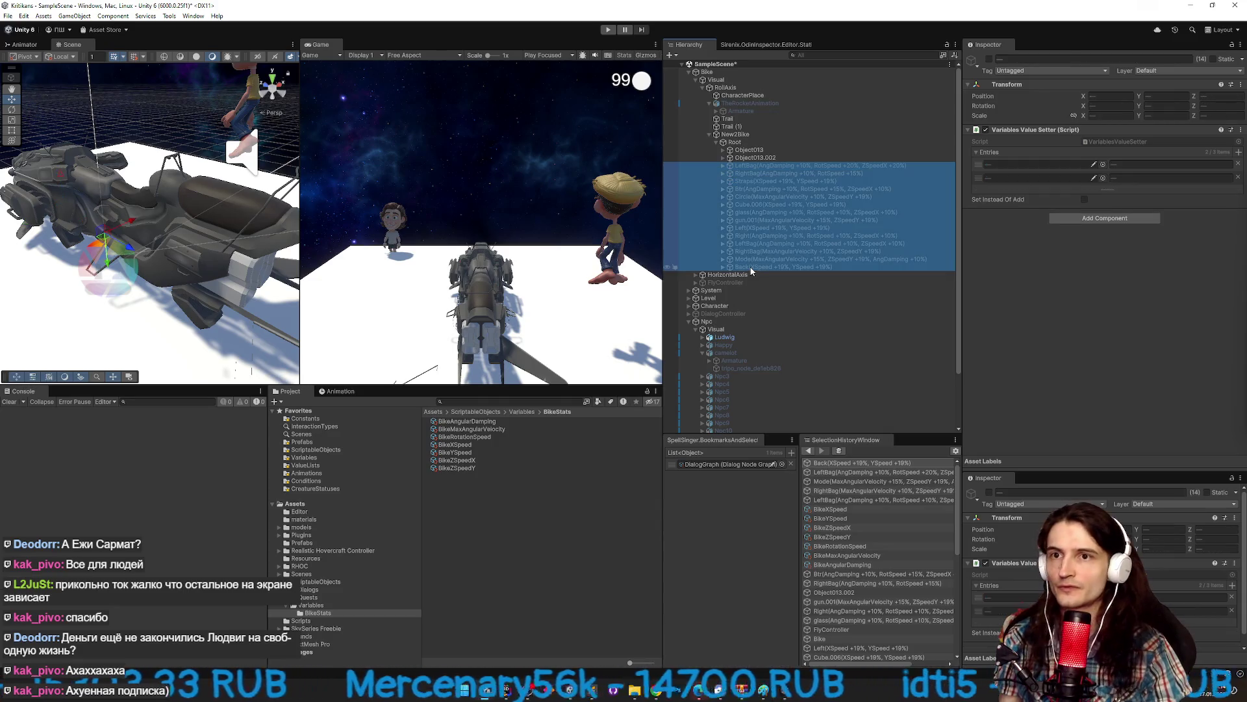
click(794, 378)
click(773, 267)
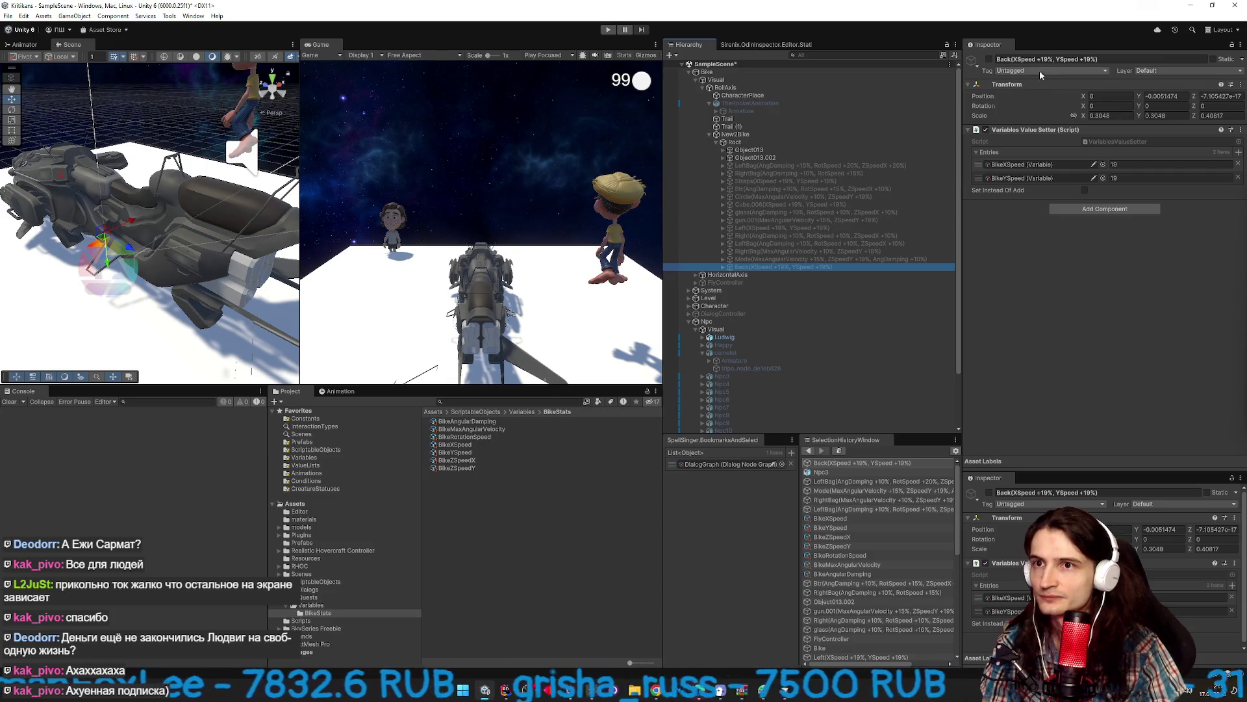
click(813, 57)
text(xspeed)
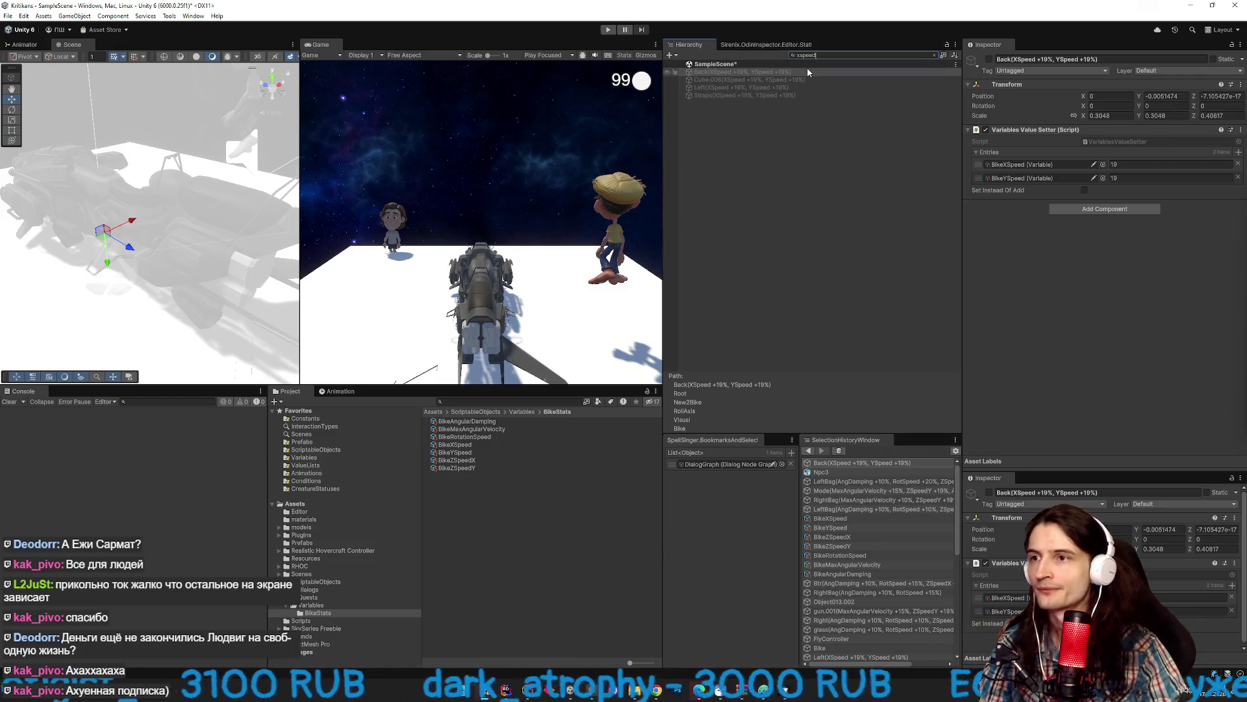
Set the Back part's BikeXSpeed value to 24.
click(809, 72)
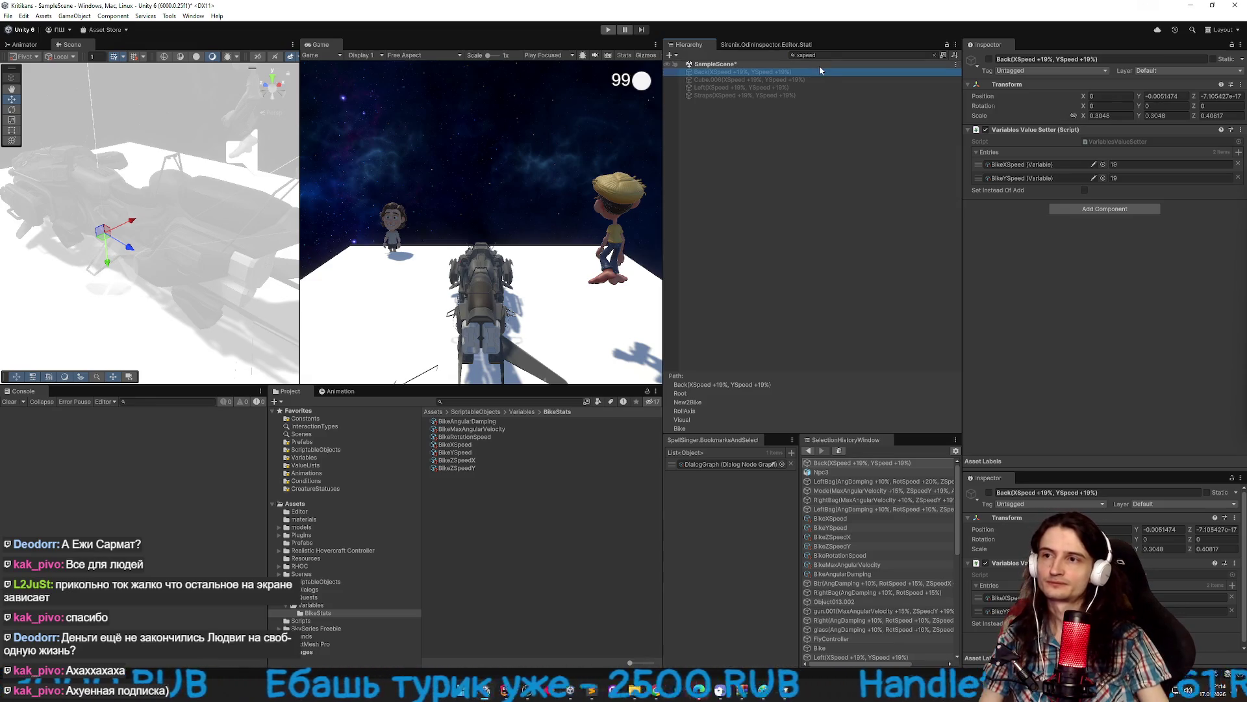
click(1129, 166)
text(24)
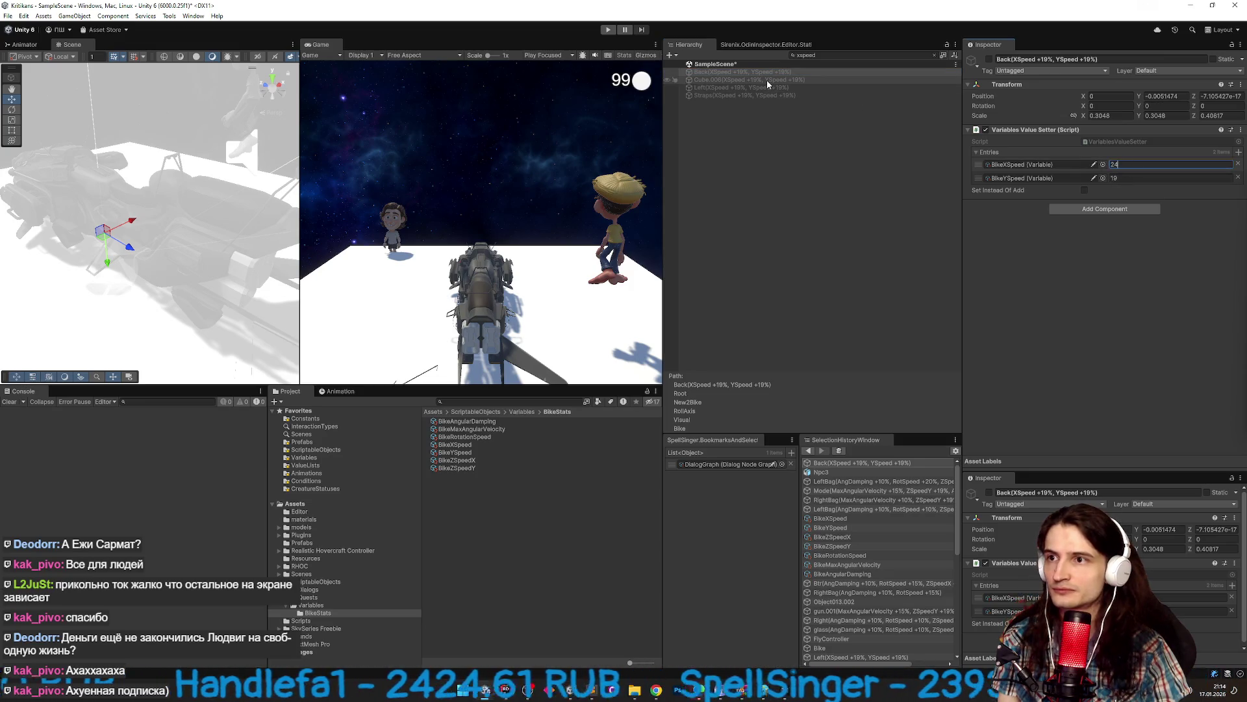
click(775, 73)
shift+click(770, 94)
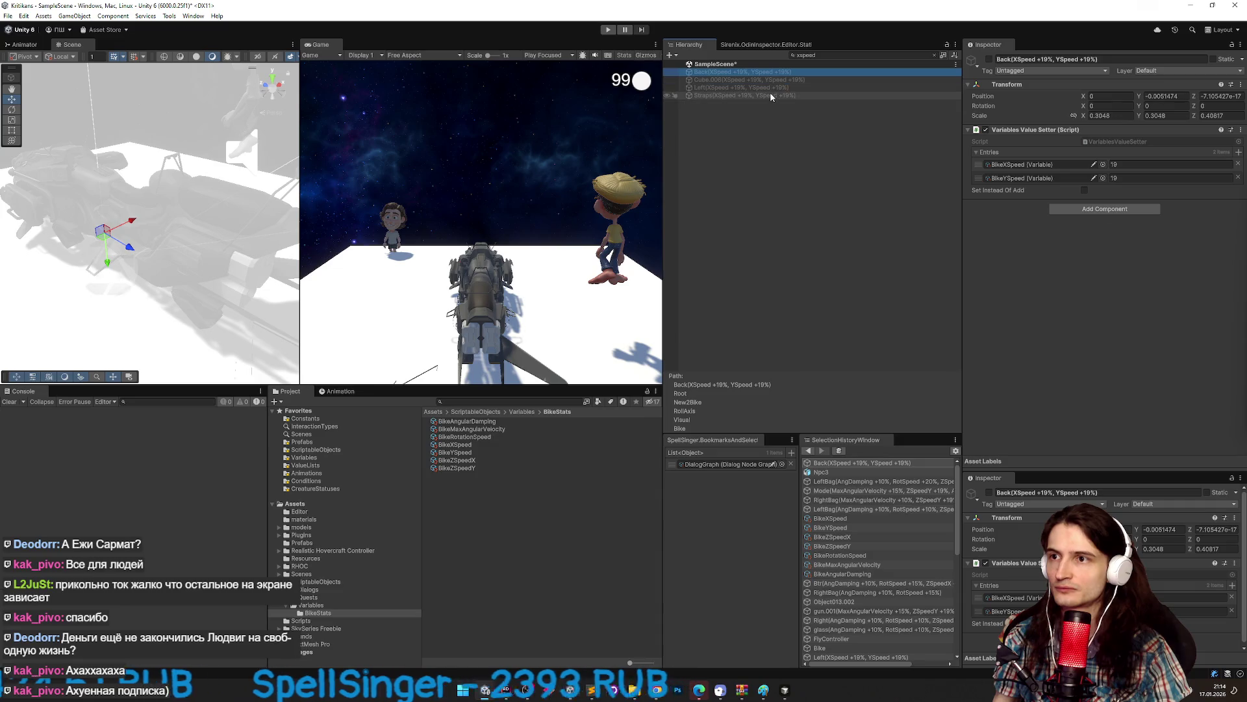
click(844, 73)
Set the Left part's BikeXSpeed to 24 as well, then clear the 'xspeed' search.
key(Down)
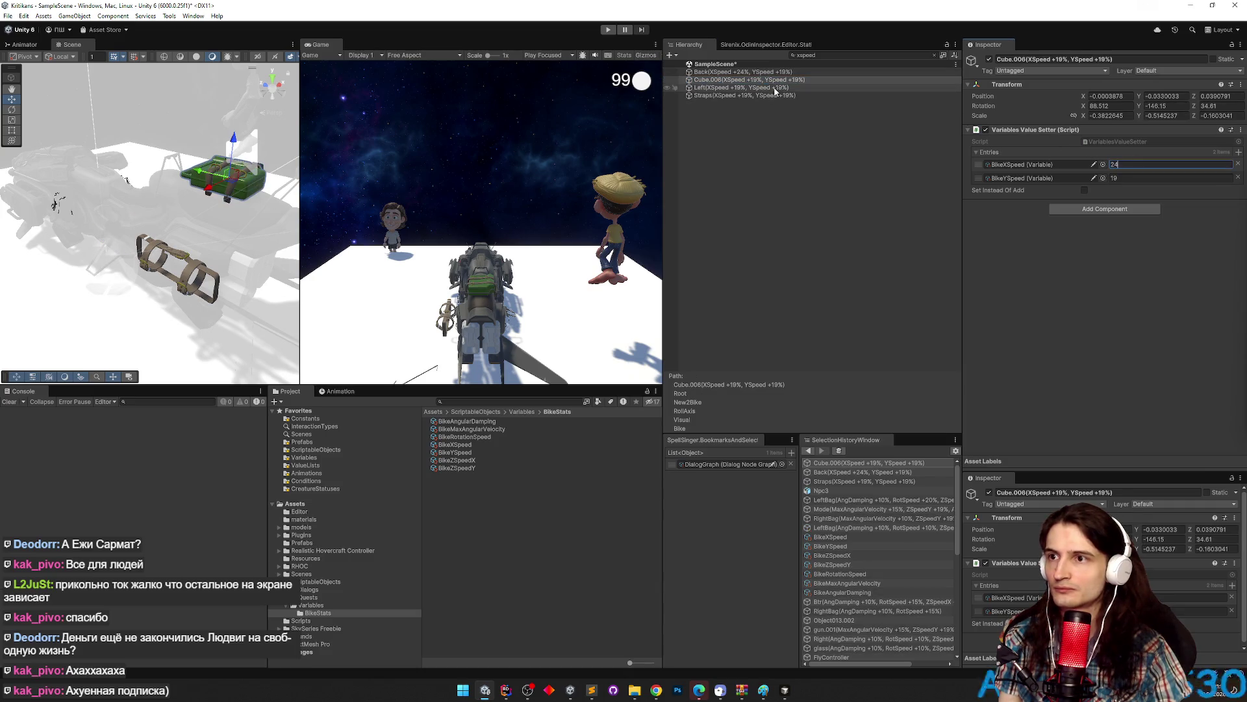
key(Down)
click(1066, 164)
text(4)
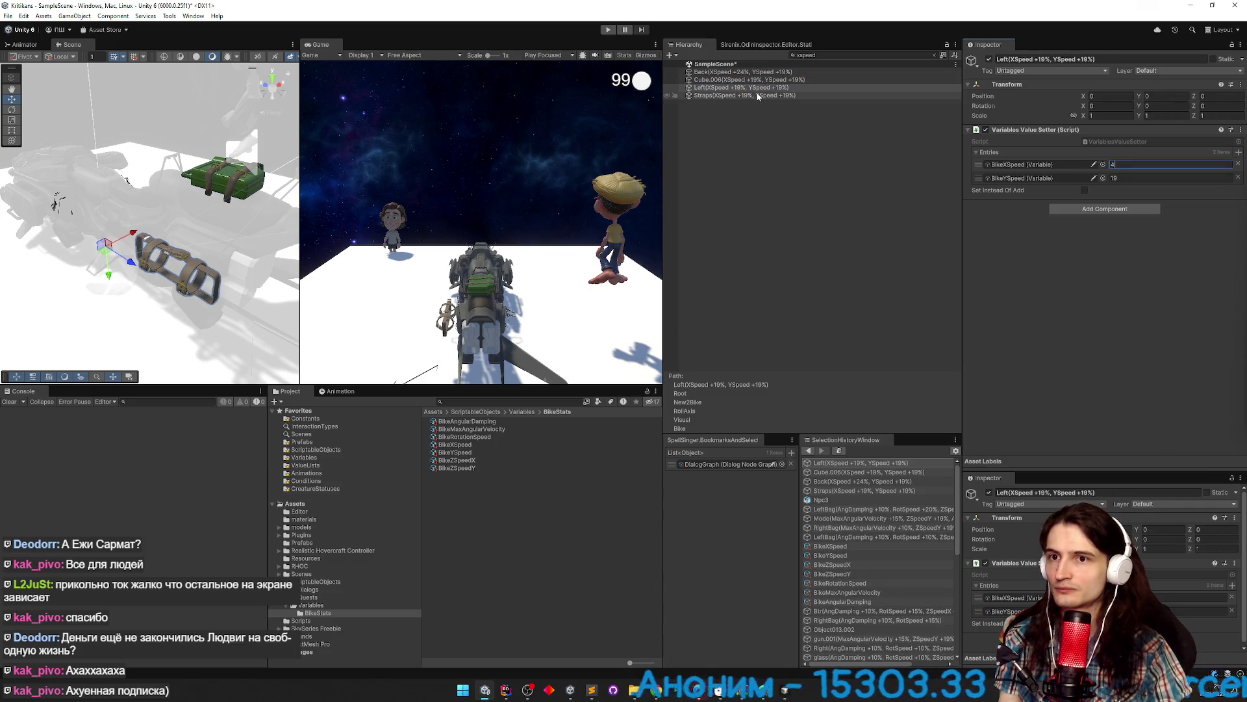
key(Escape)
click(845, 95)
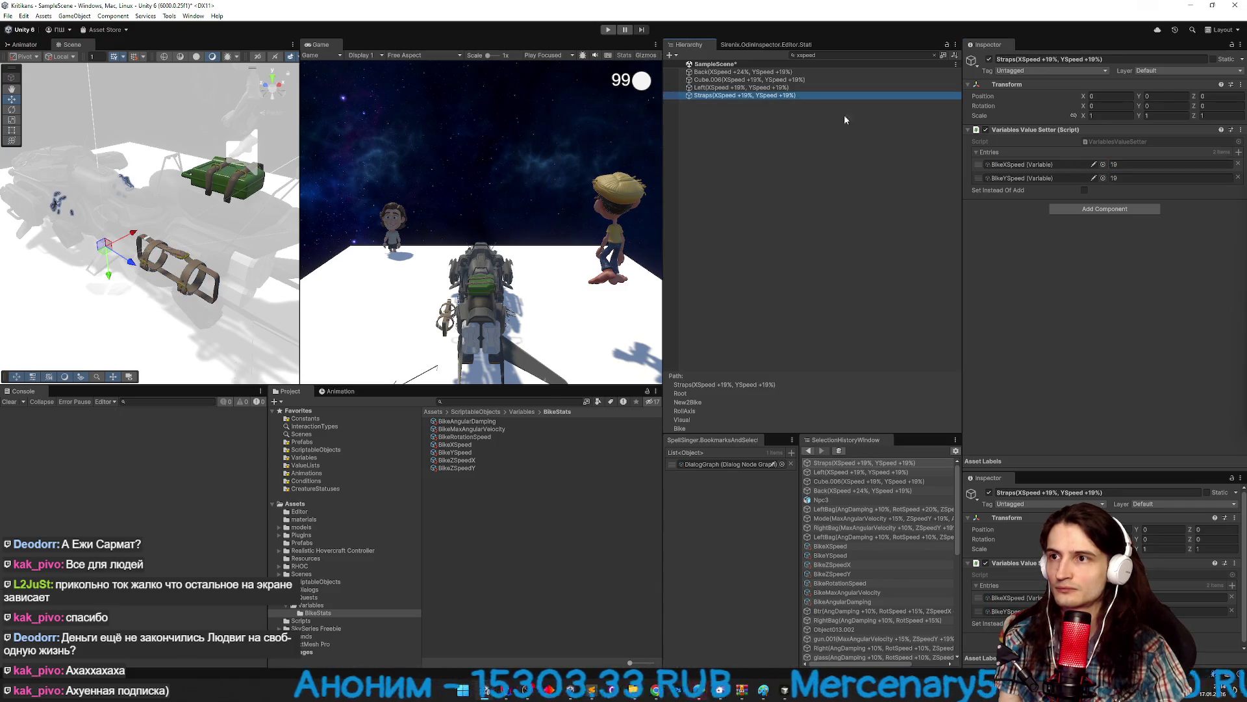
key(Up)
click(1134, 166)
click(1116, 167)
text(24)
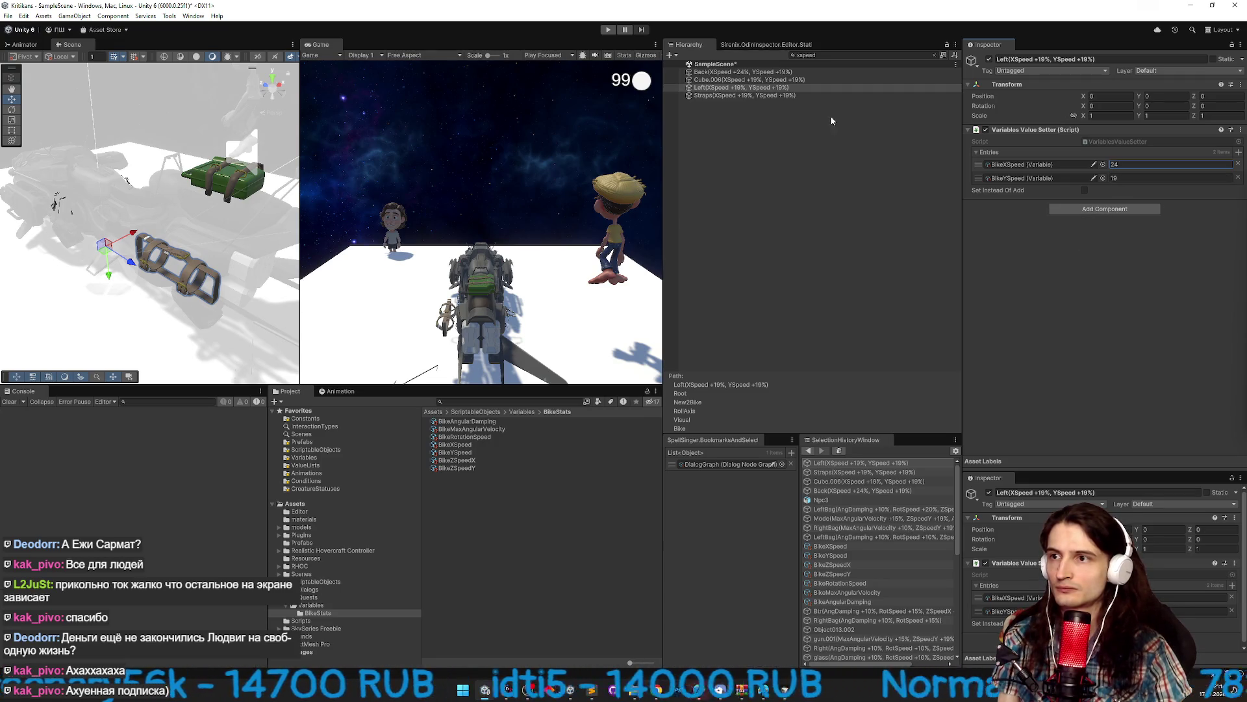
click(812, 87)
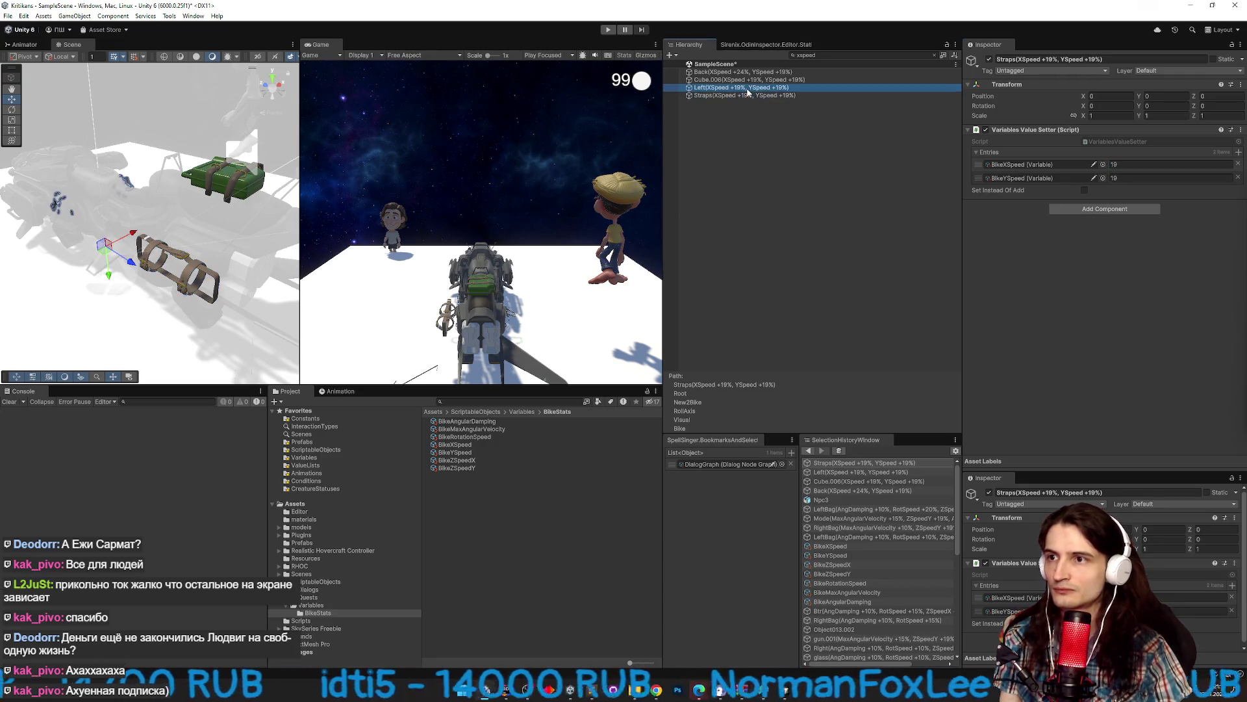
click(933, 55)
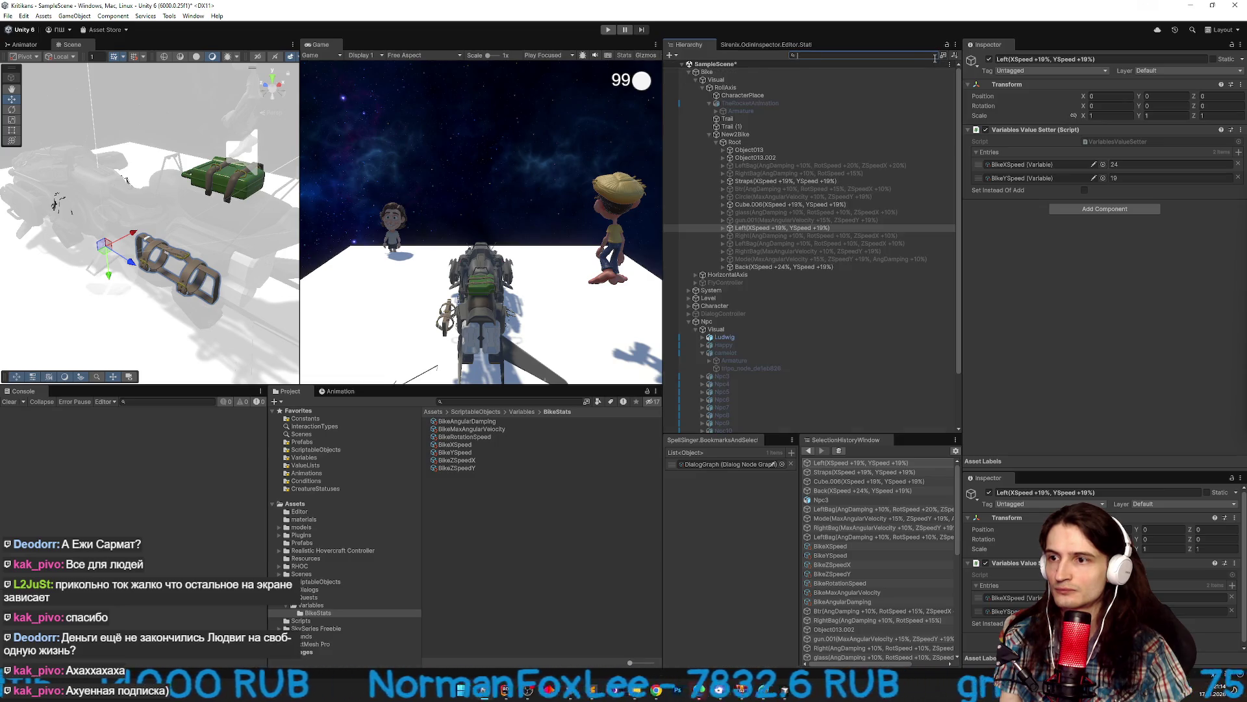
Rename the Left part so its XSpeed label reads +24%.
click(821, 214)
key(Down)
key(Down)
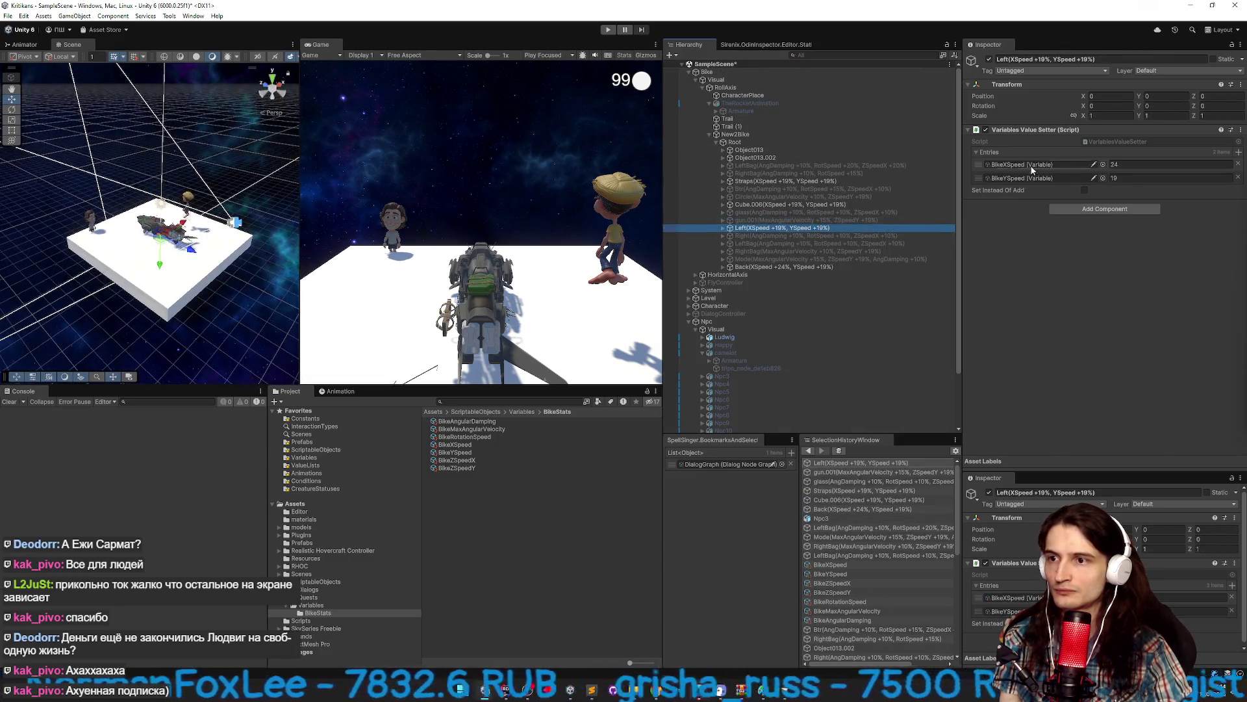
click(1113, 165)
text(19)
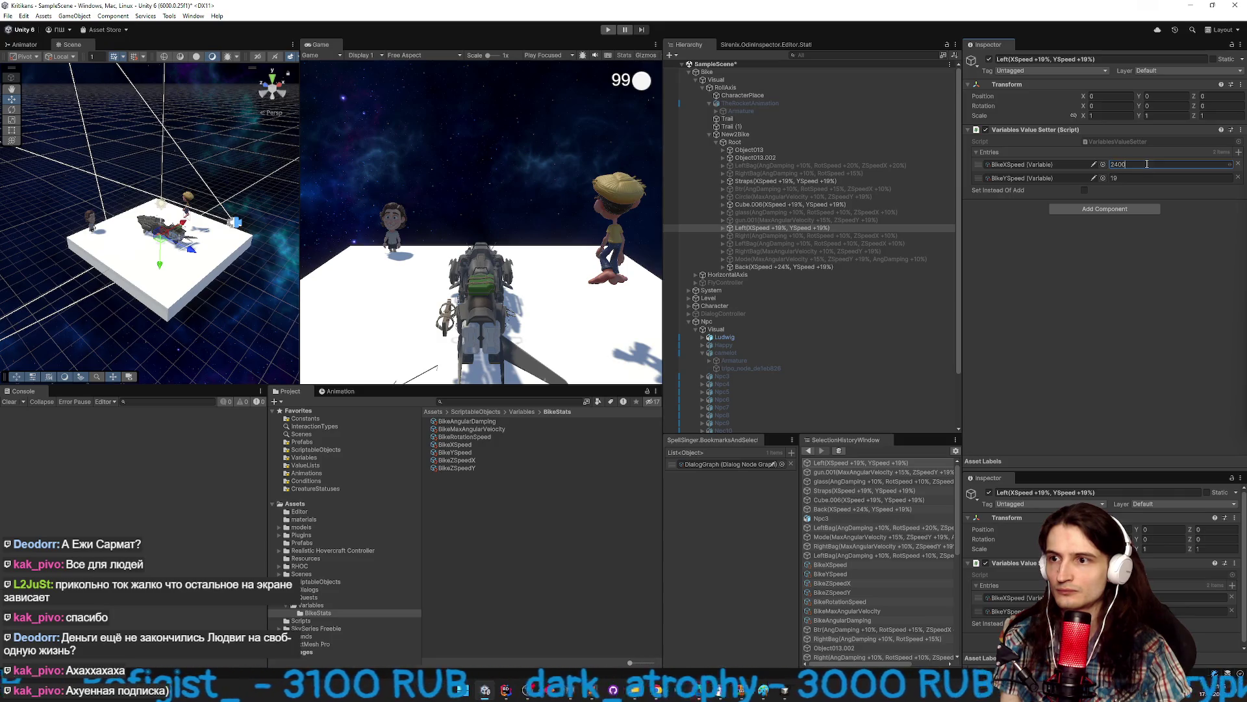
text(24)
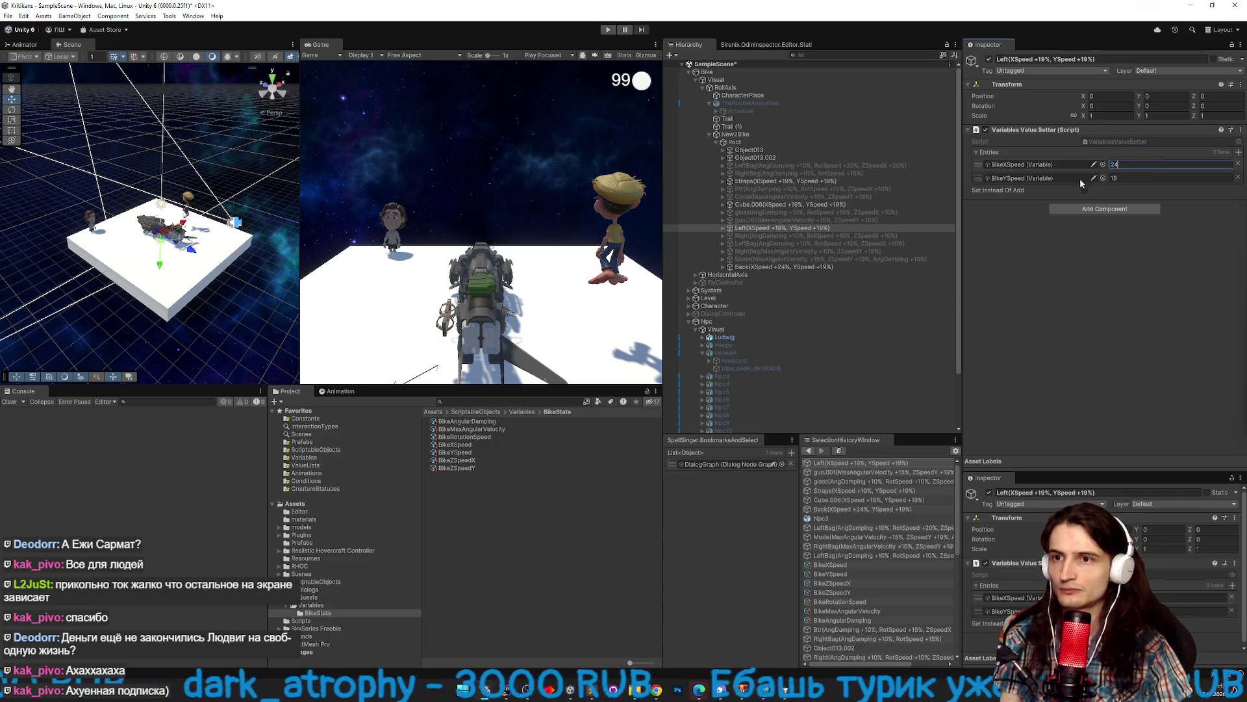
click(782, 229)
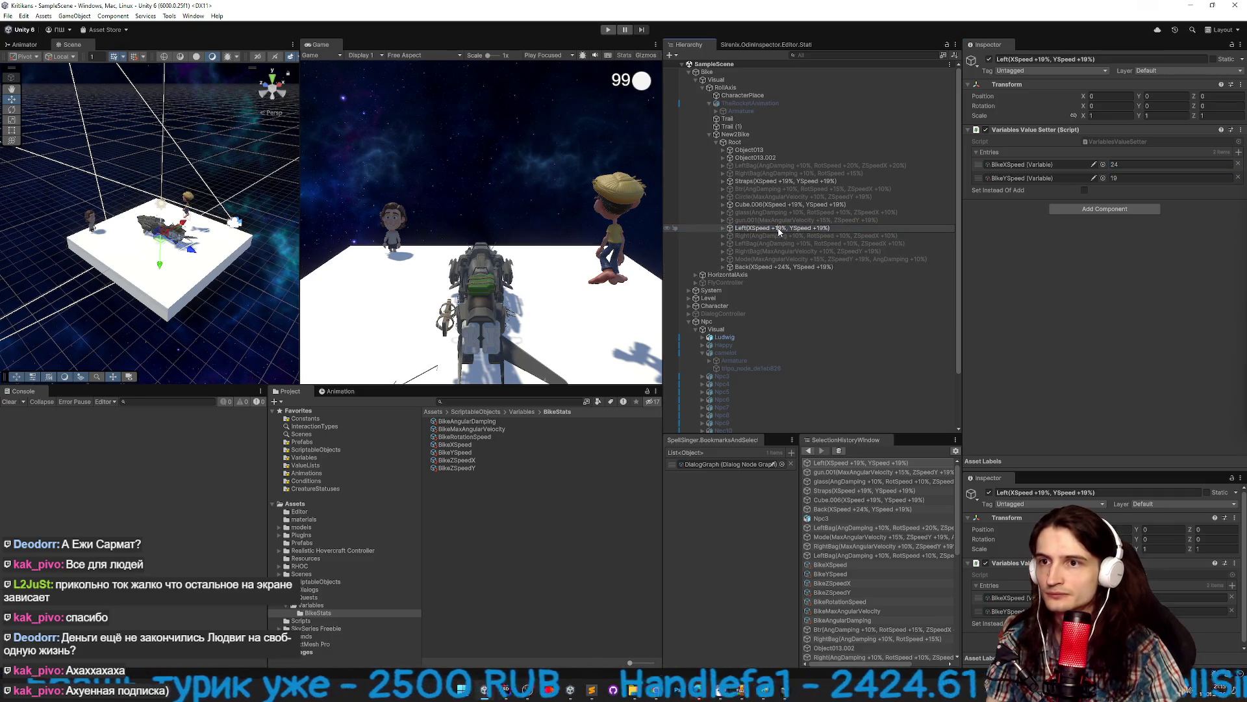
text(24)
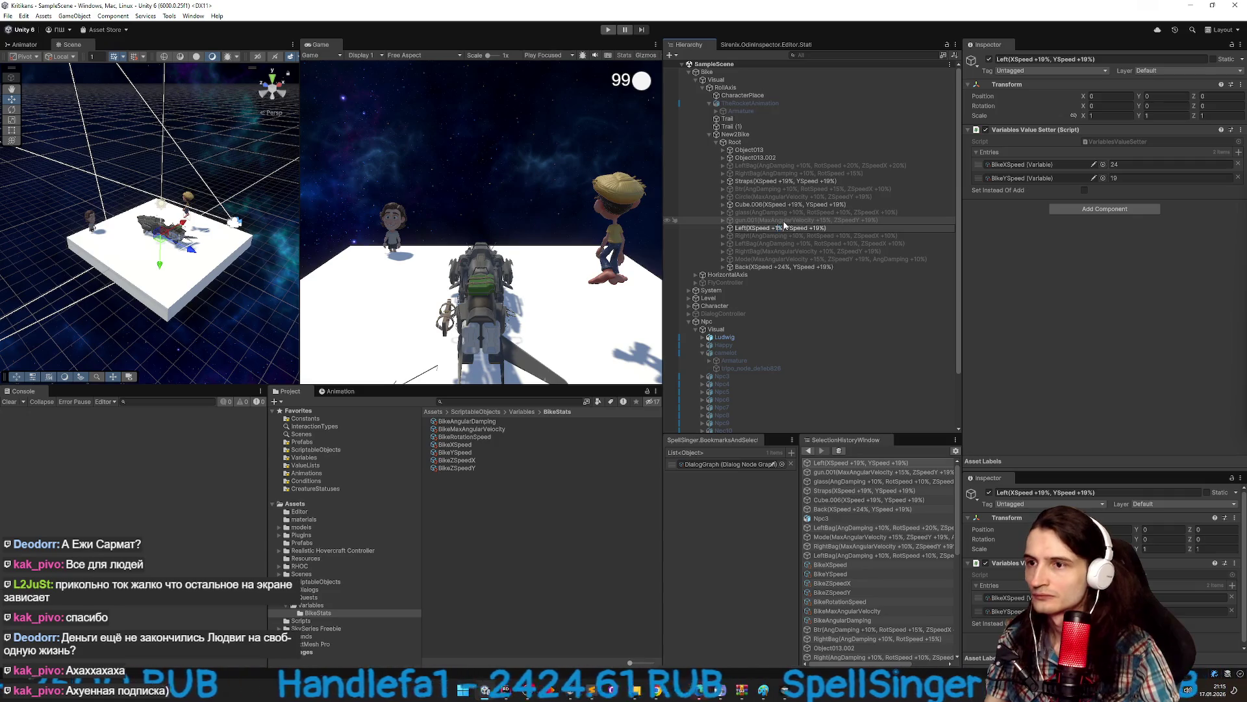
key(Return)
Rename Cube.006 to XSpeed +24%, keeping its BikeYSpeed at 19, then start Play mode.
click(798, 204)
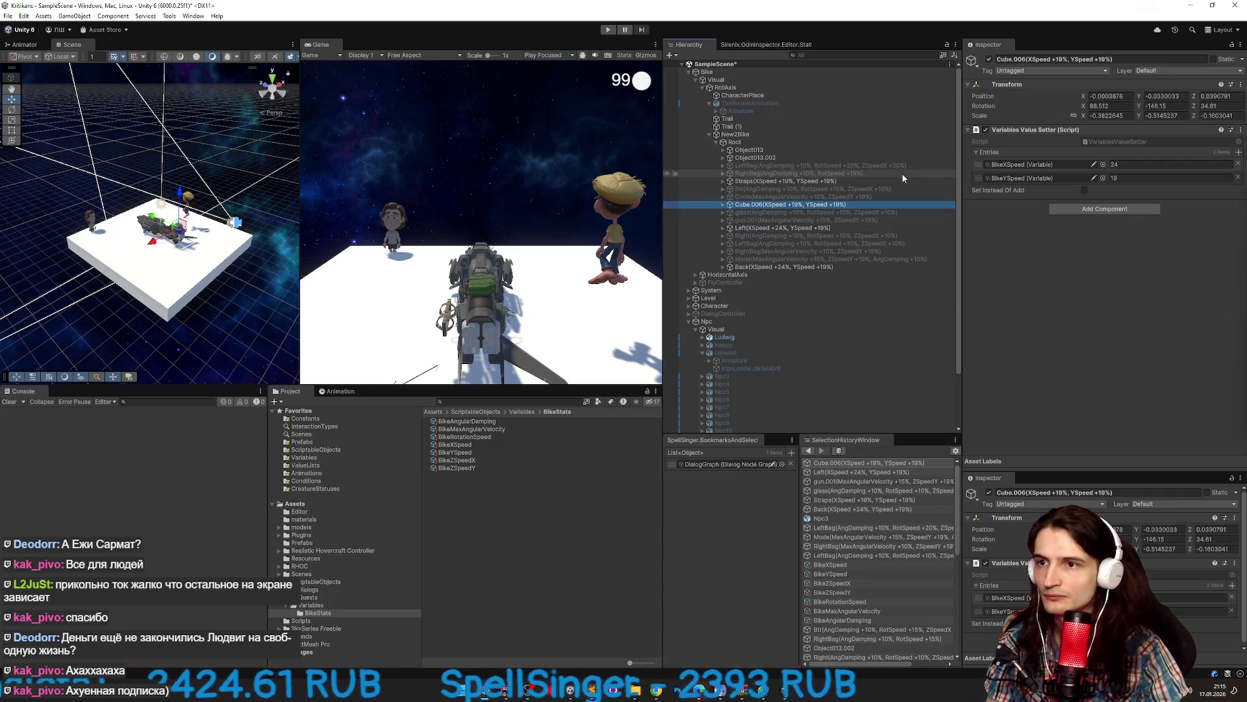
click(1128, 178)
double_click(1136, 178)
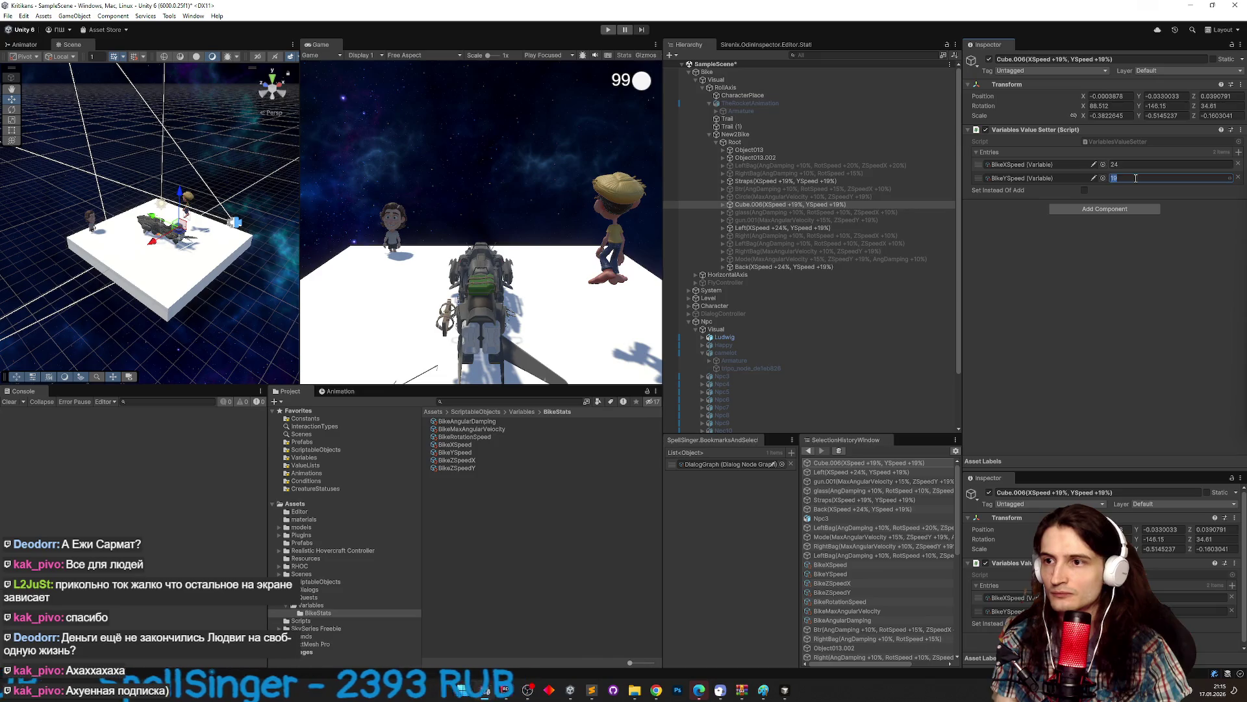
text(20)
key(Escape)
key(shift+Tab)
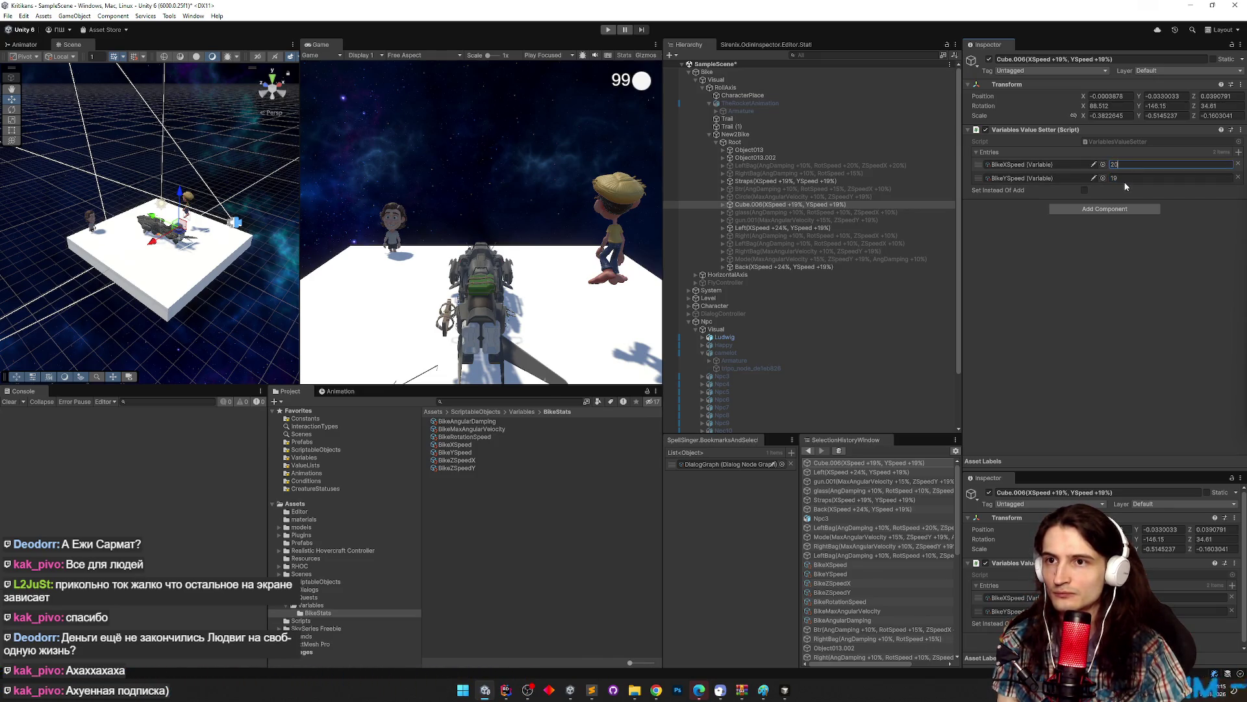
text(24)
key(Return)
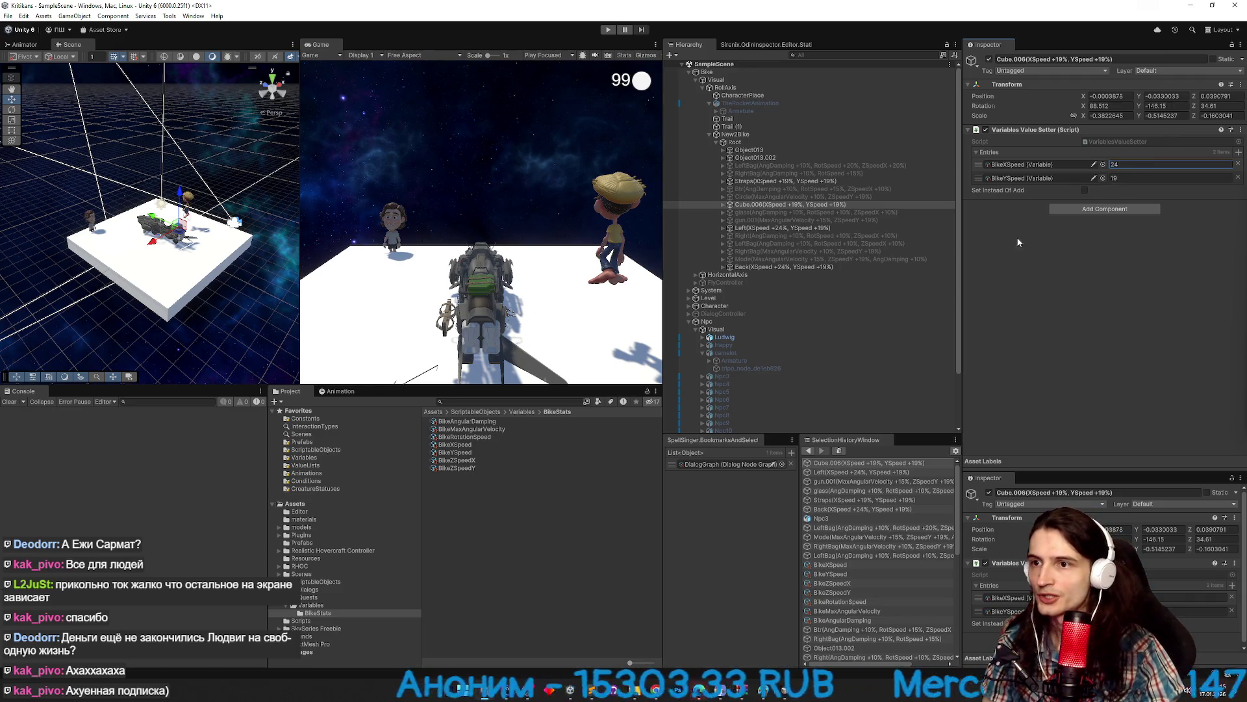
click(874, 204)
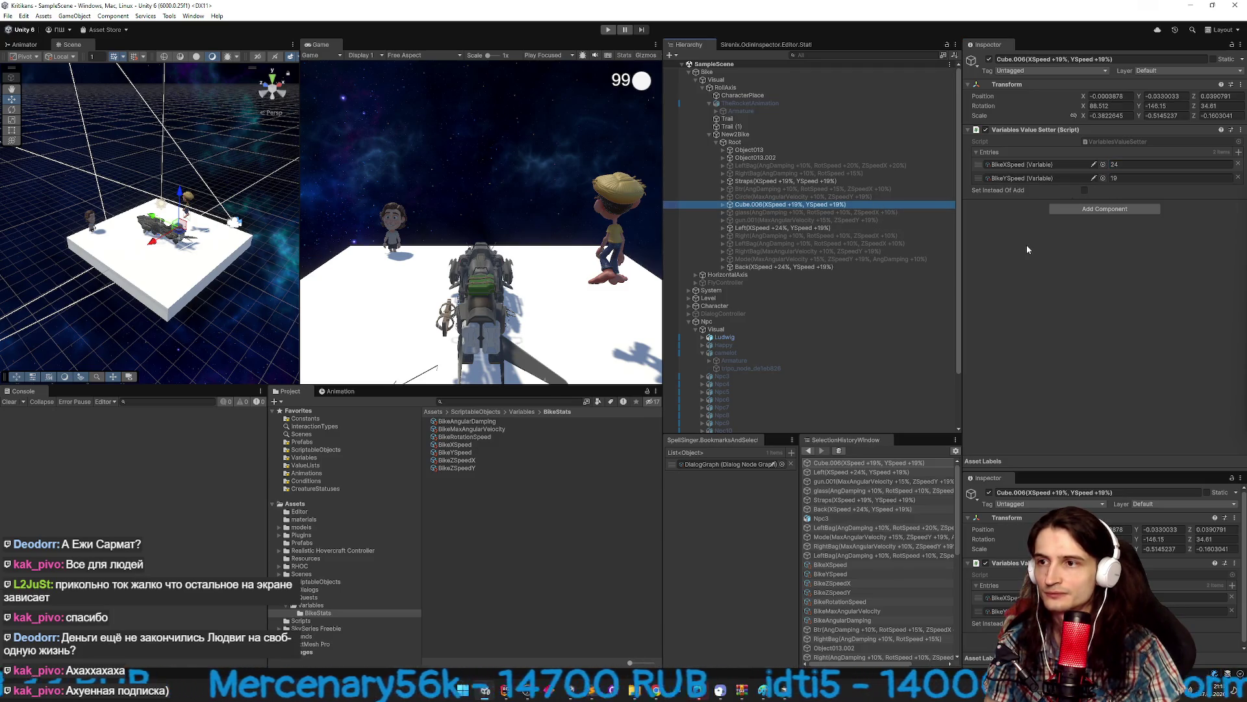
click(794, 204)
double_click(795, 205)
text(24)
key(Return)
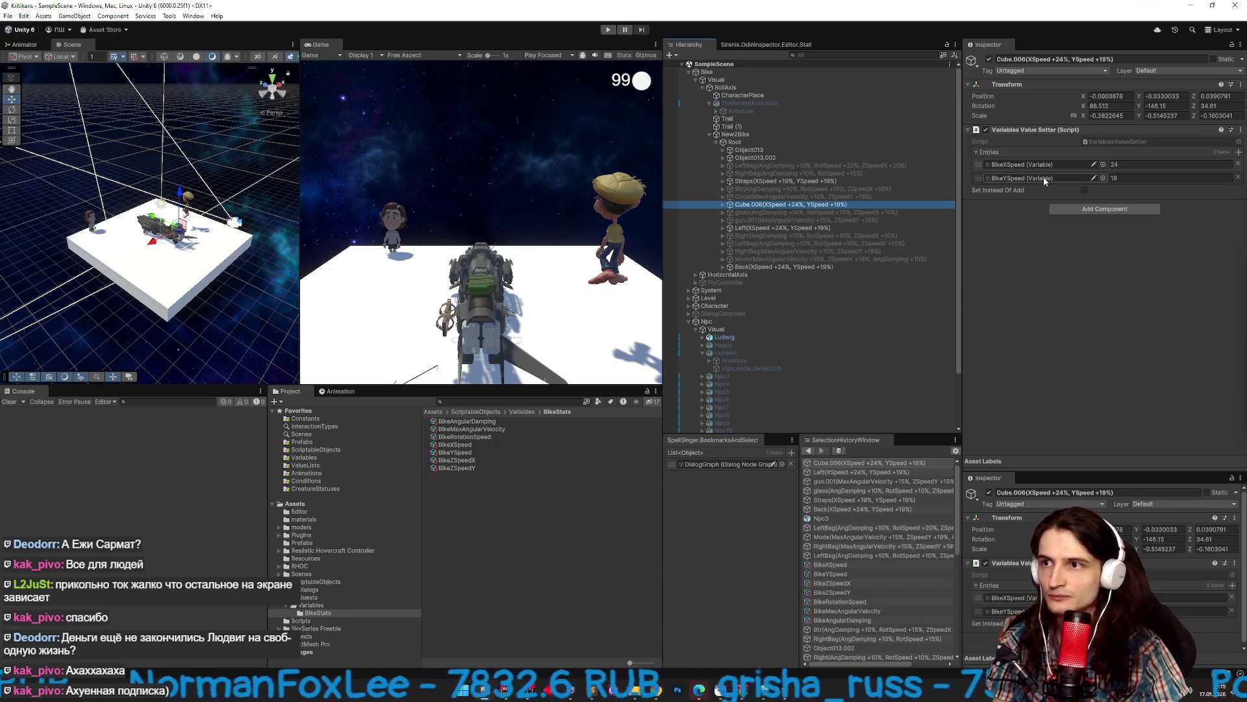
click(845, 165)
Check the BikeXSpeed and BikeYSpeed variable values during a brief Play mode run.
shift+click(779, 266)
key(ctrl+p)
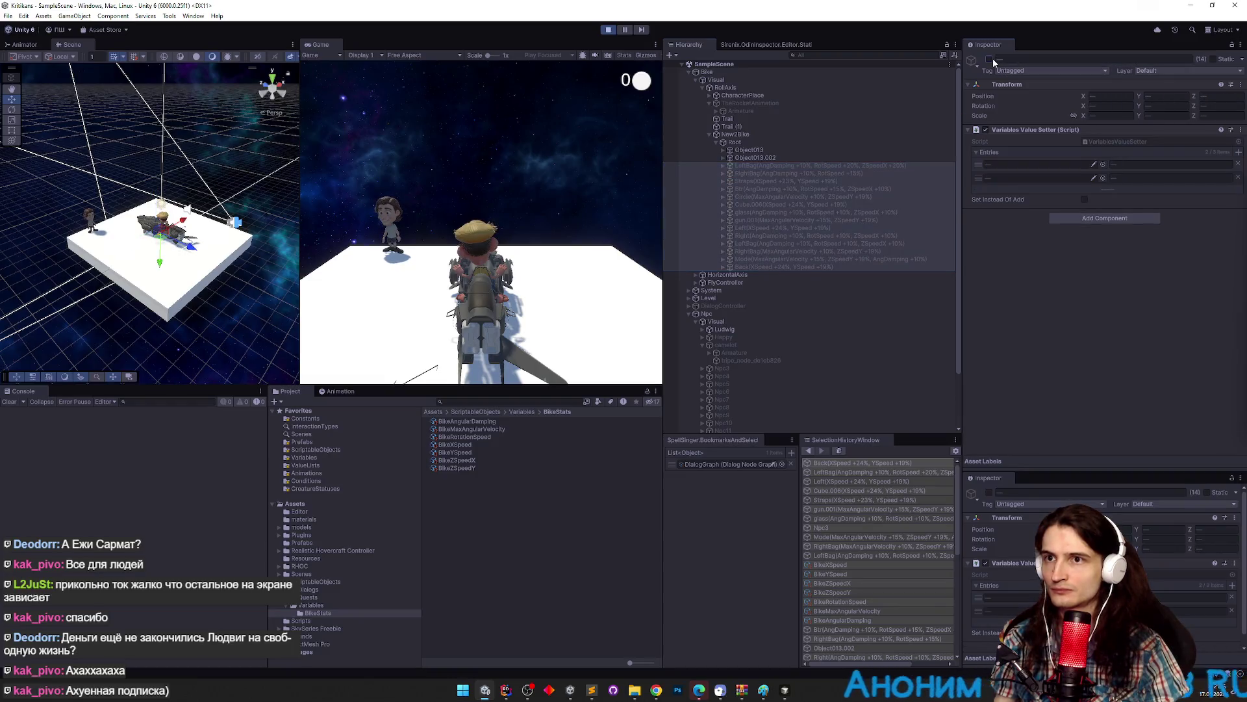
click(455, 445)
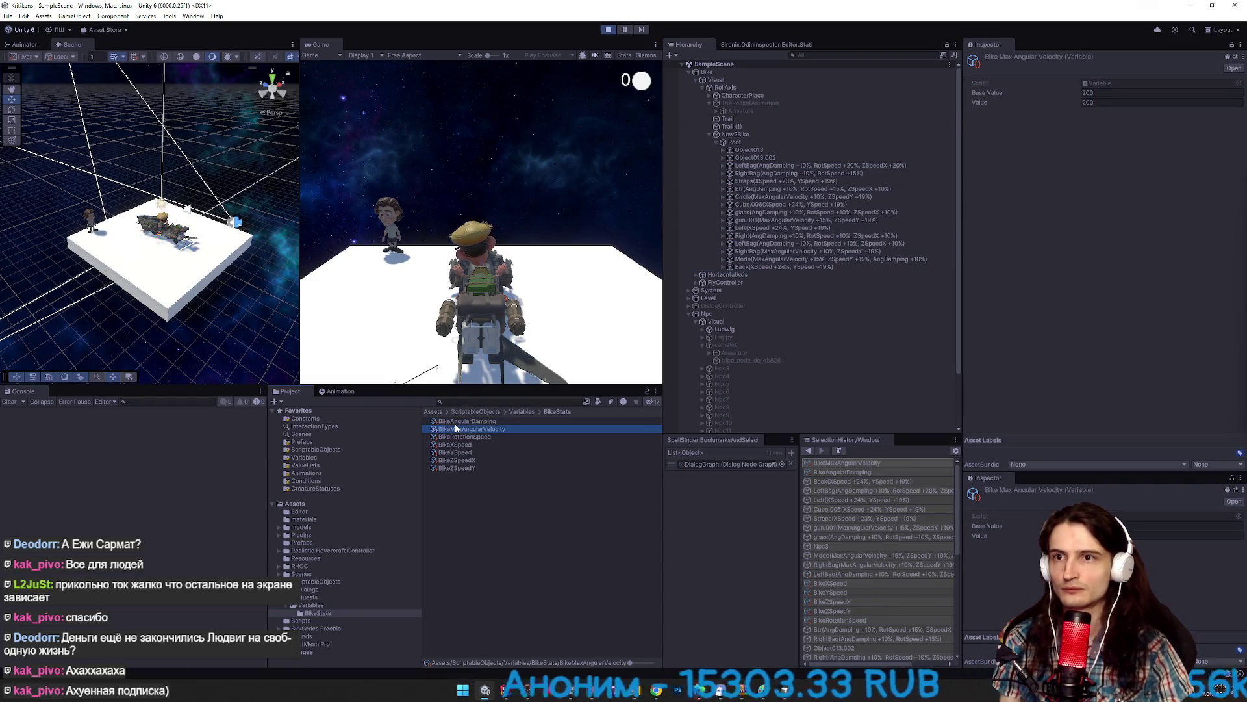
key(Down)
key(Down)
key(Down)
key(Up)
key(Up)
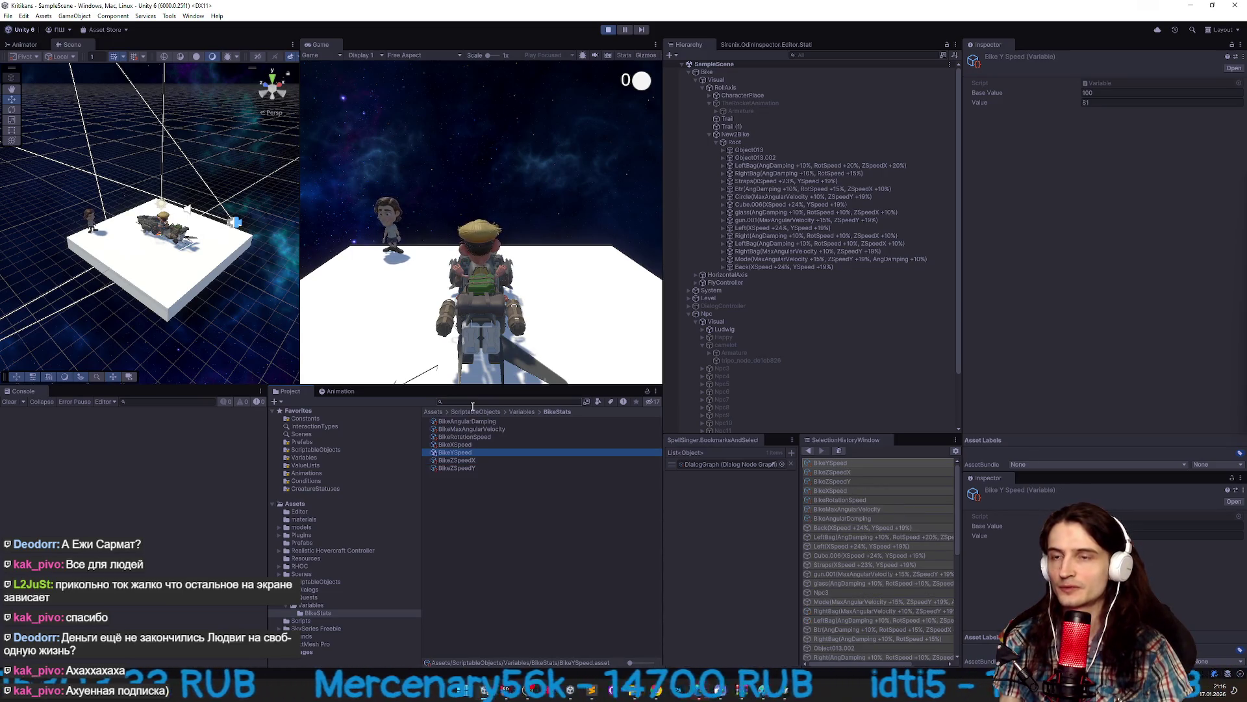
key(ctrl+p)
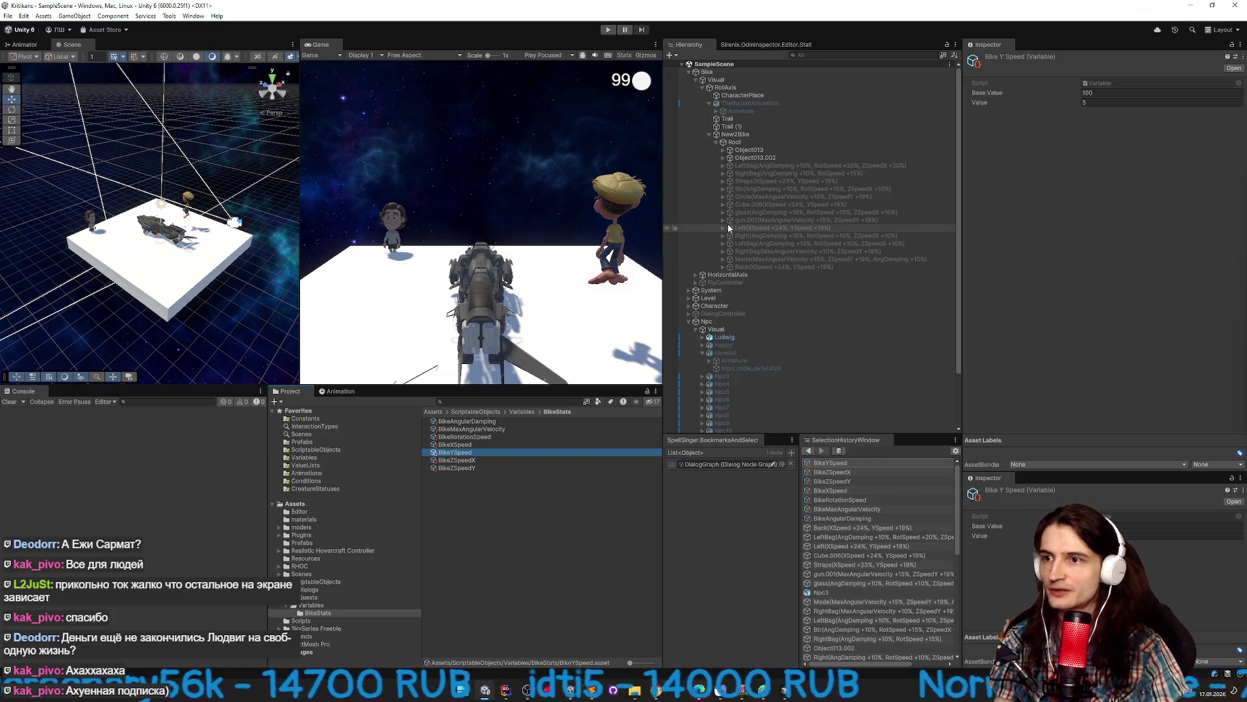
Filter the Hierarchy by 'ys' to locate the YSpeed parts, then pick Cube.006.
click(838, 181)
click(1131, 178)
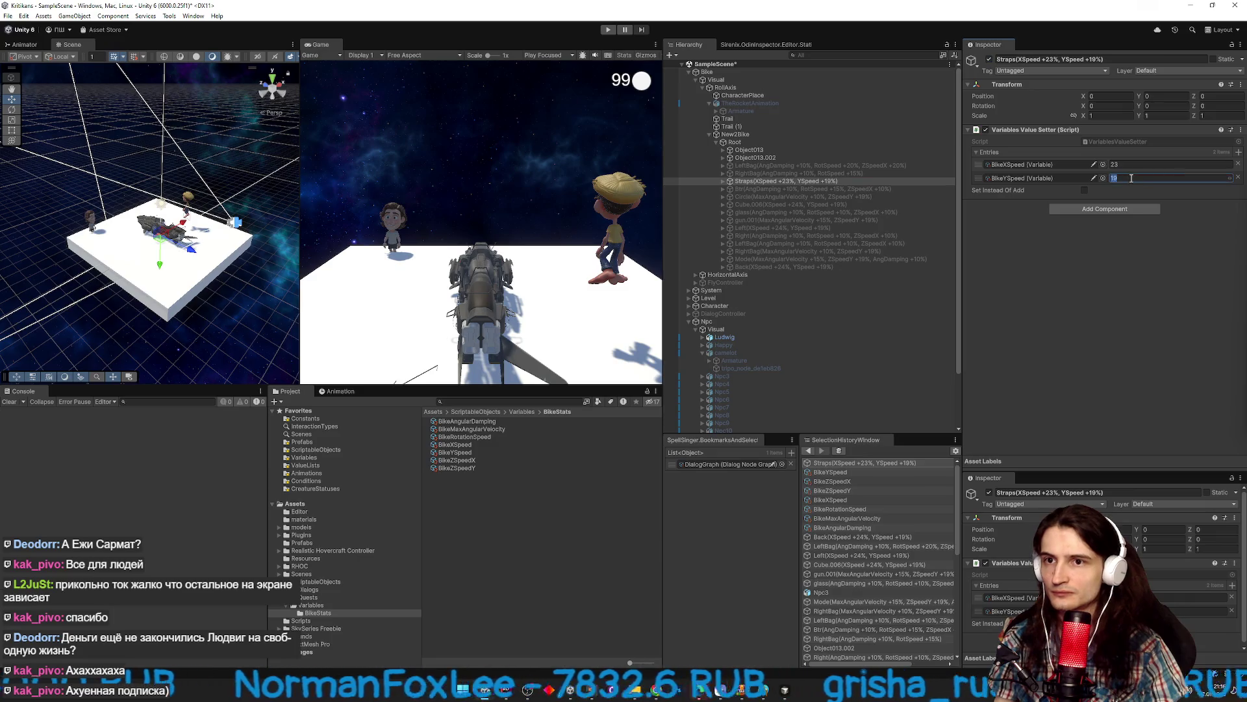
text(20)
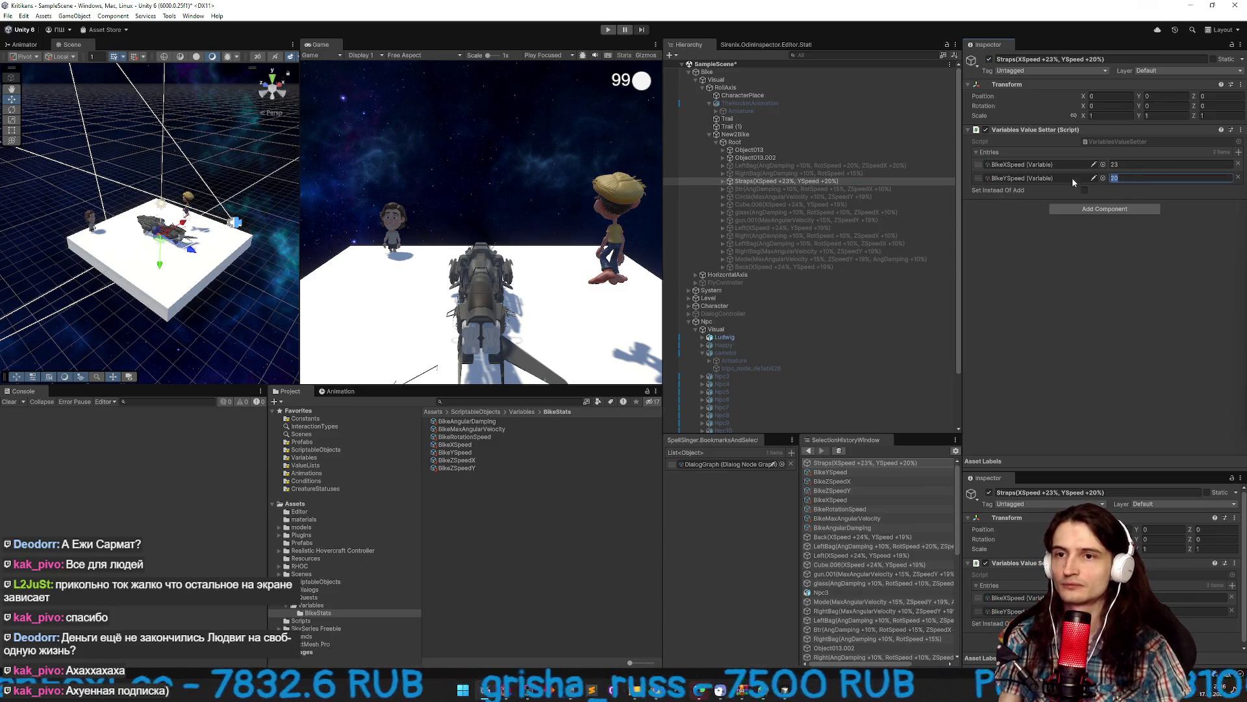
text(19)
click(838, 54)
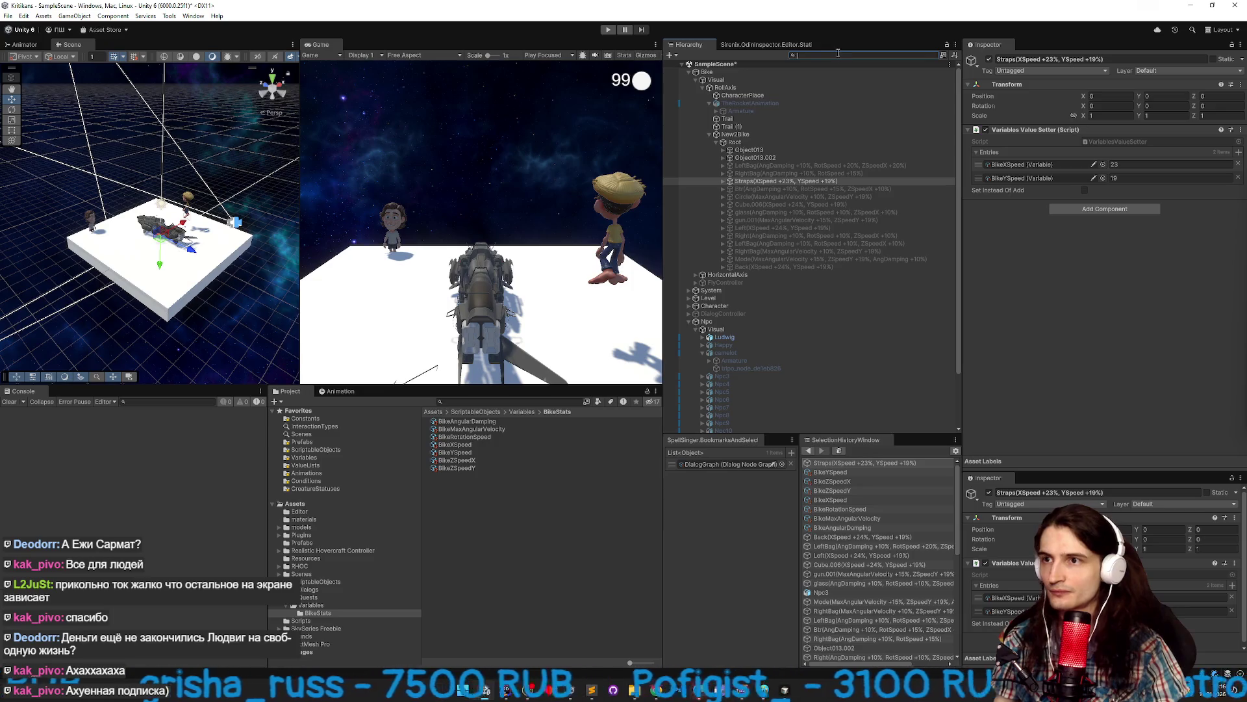
text(yspeed)
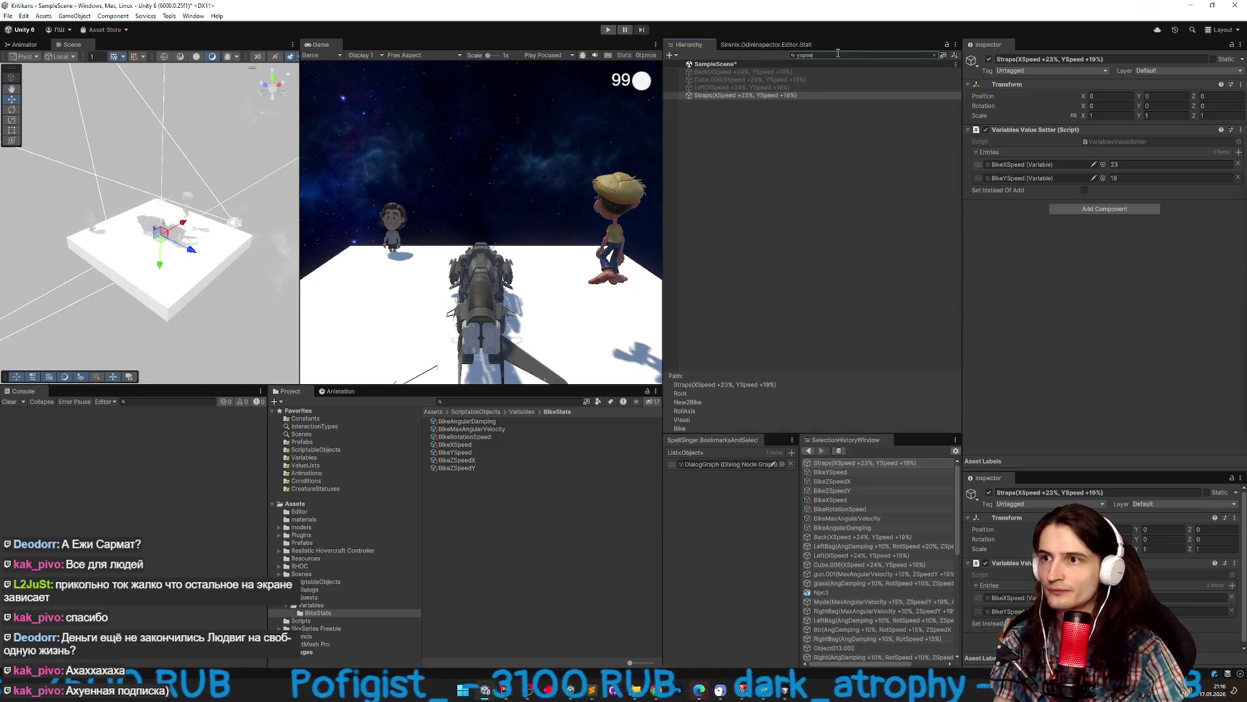
shift+click(740, 71)
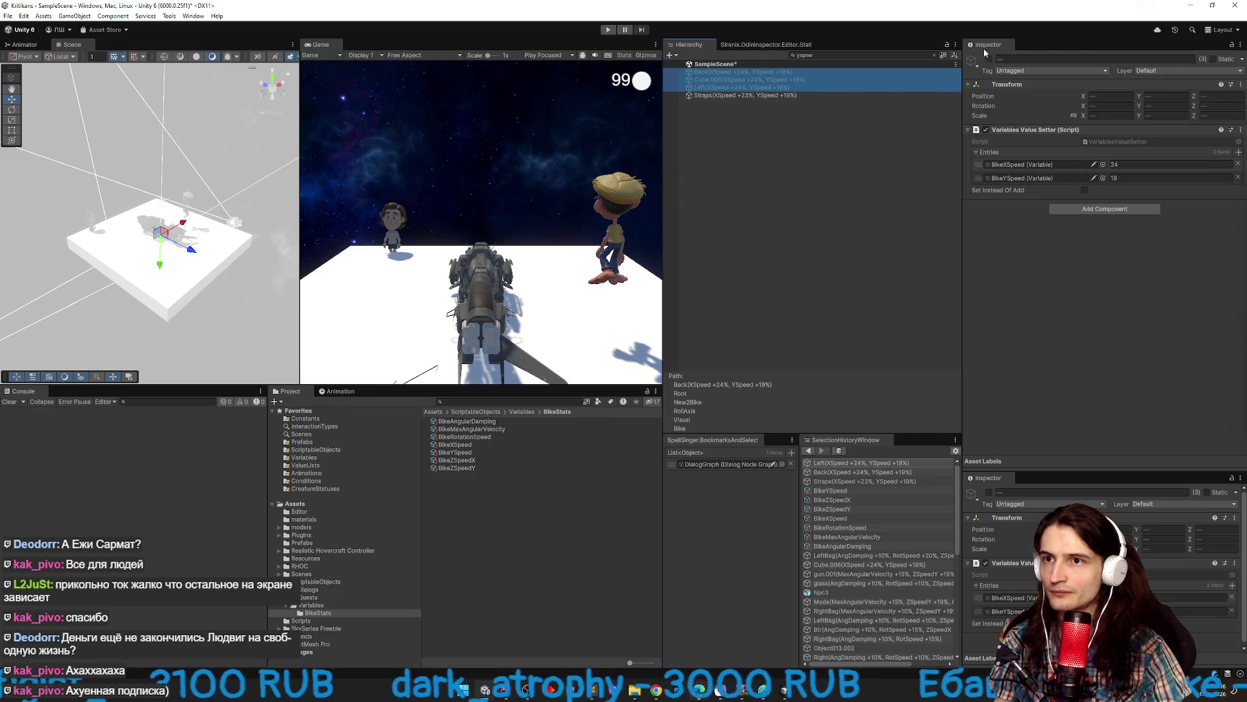
click(936, 55)
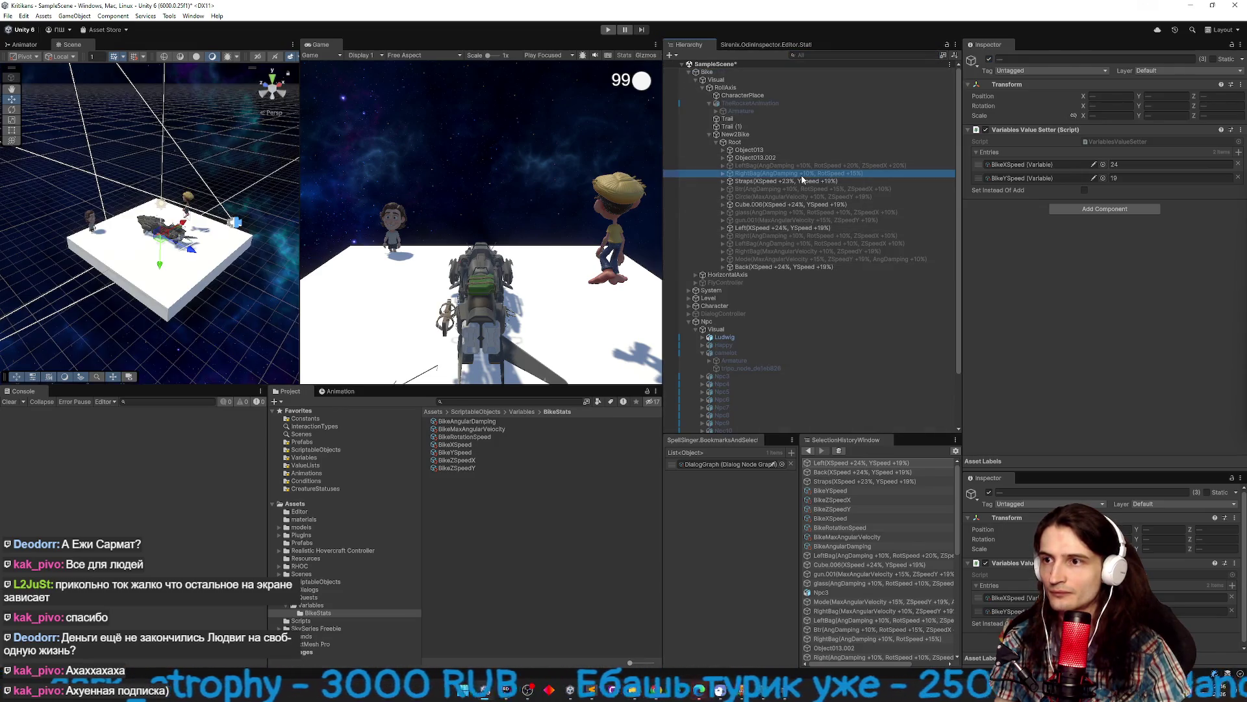
click(812, 206)
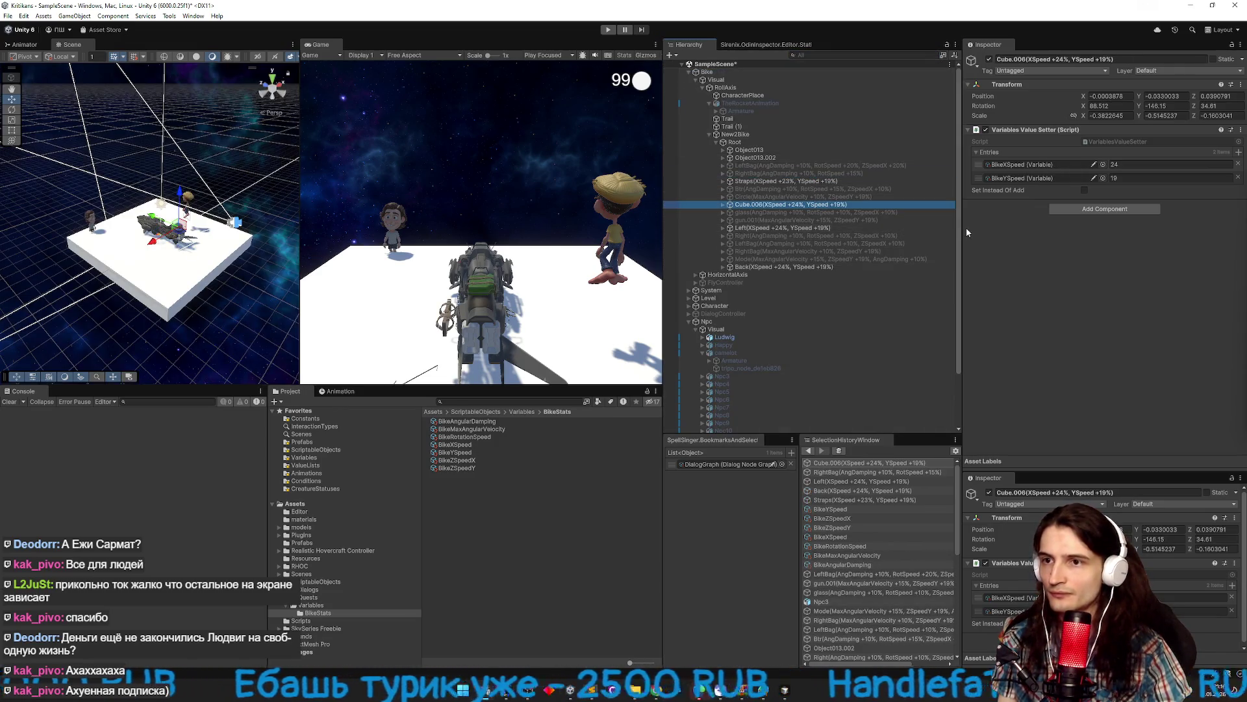
Set Cube.006's BikeYSpeed bonus to 24.
click(1137, 177)
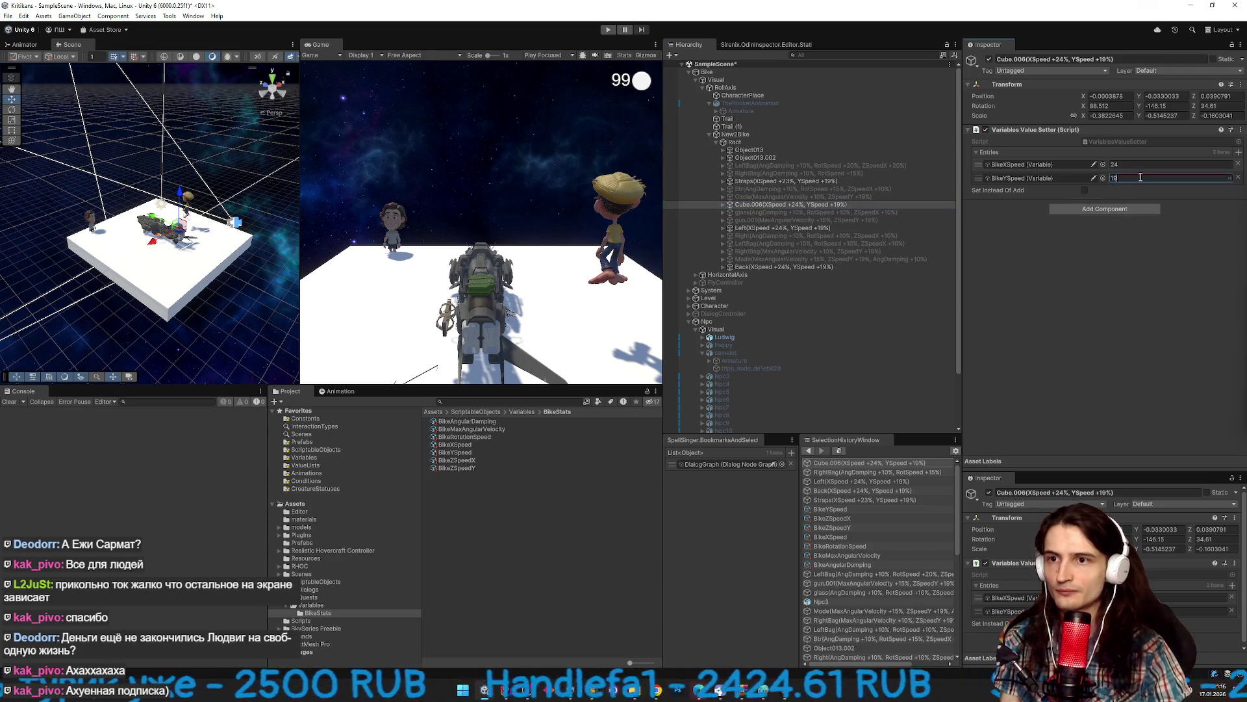
text(21)
click(832, 194)
click(835, 204)
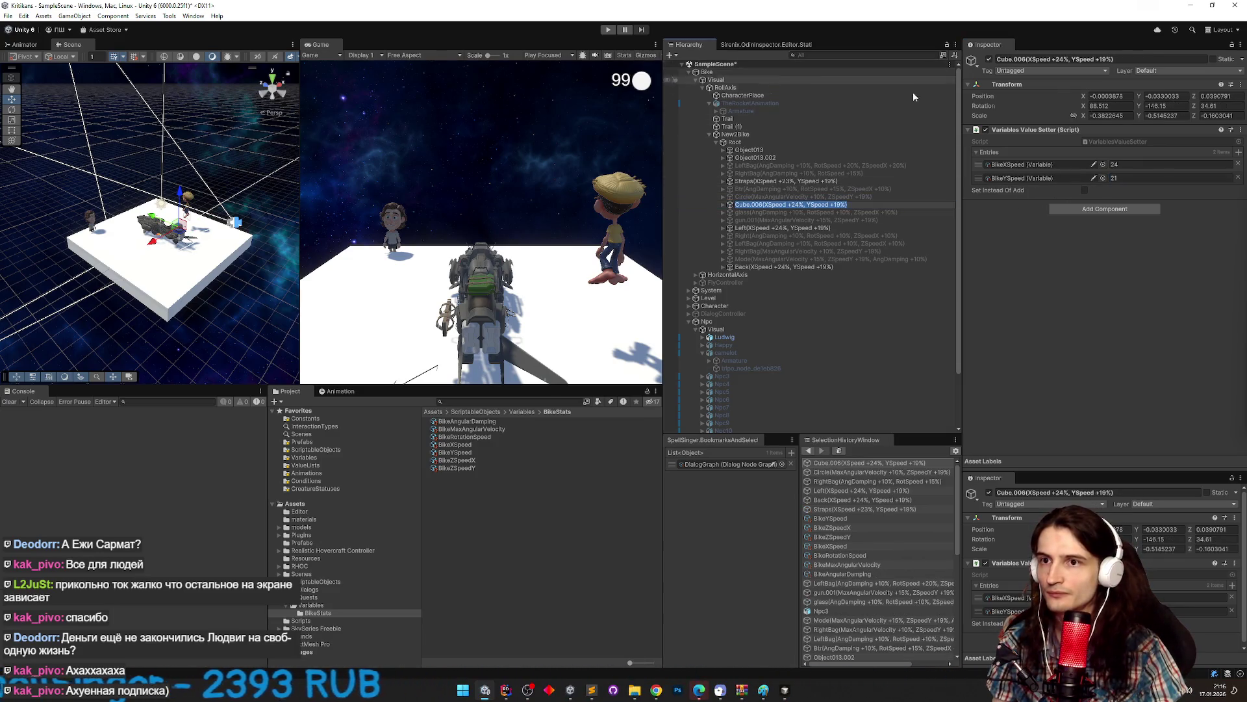
click(783, 227)
click(836, 207)
click(1142, 178)
text(11)
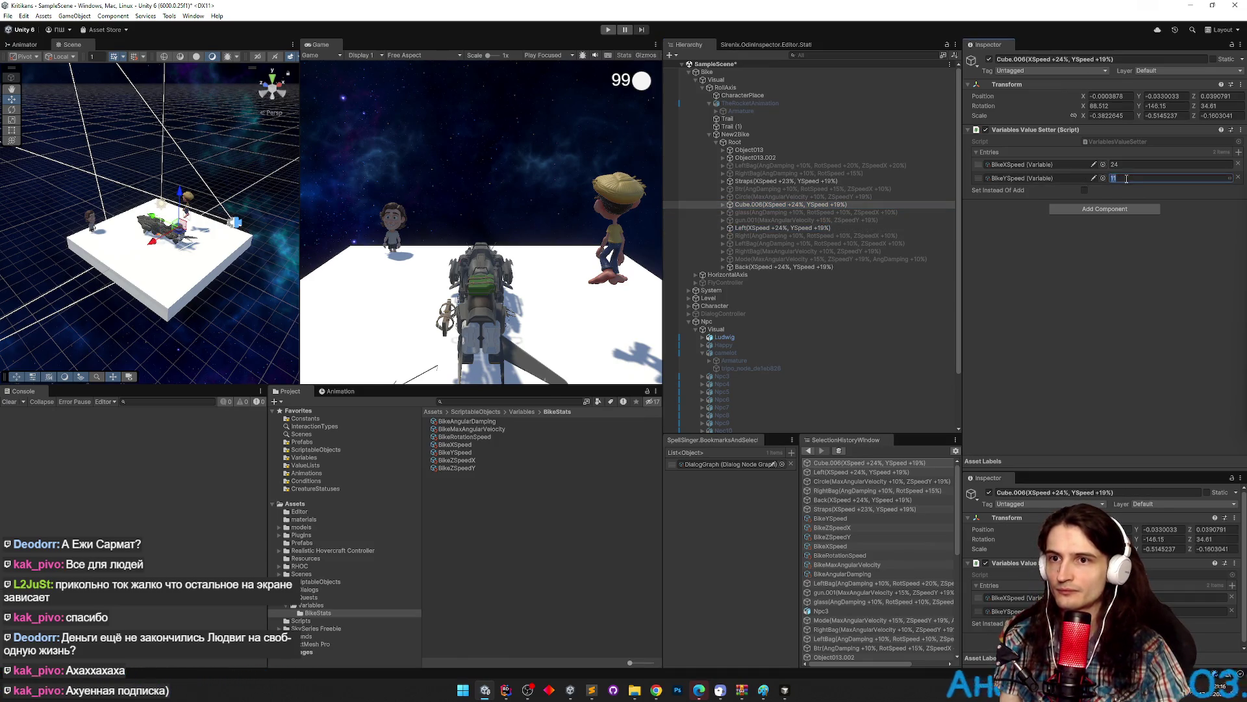
click(606, 29)
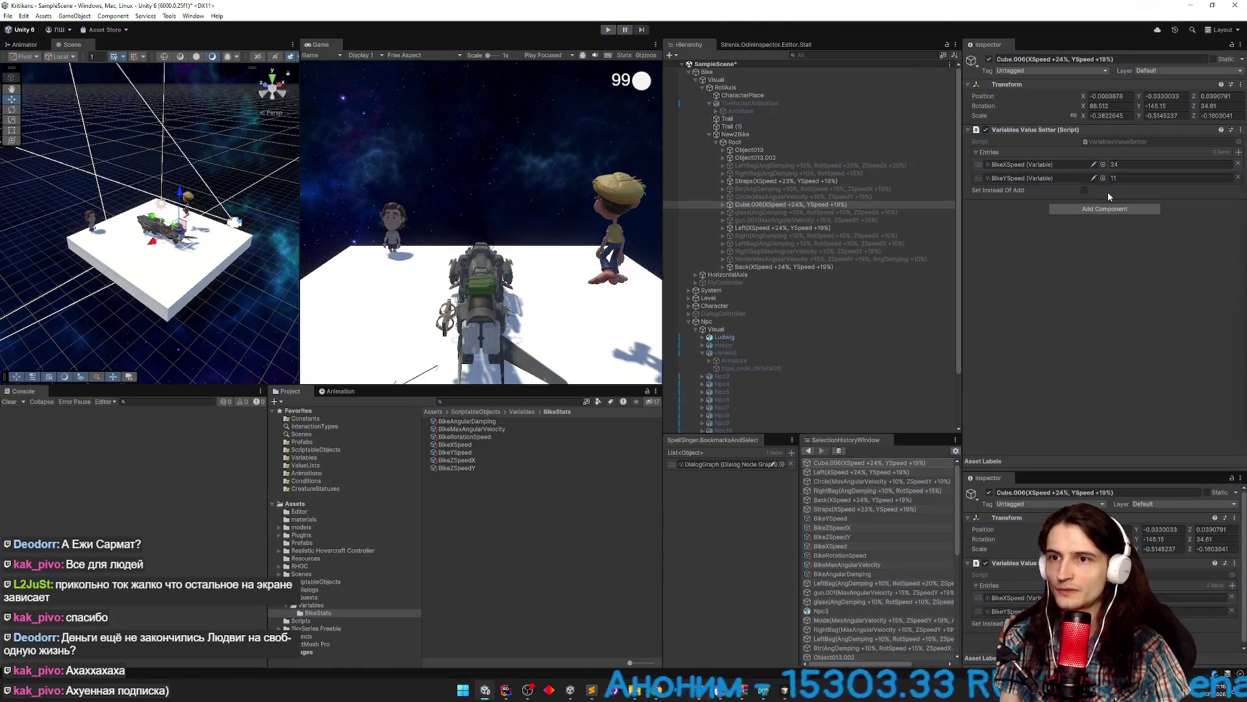
text(121212)
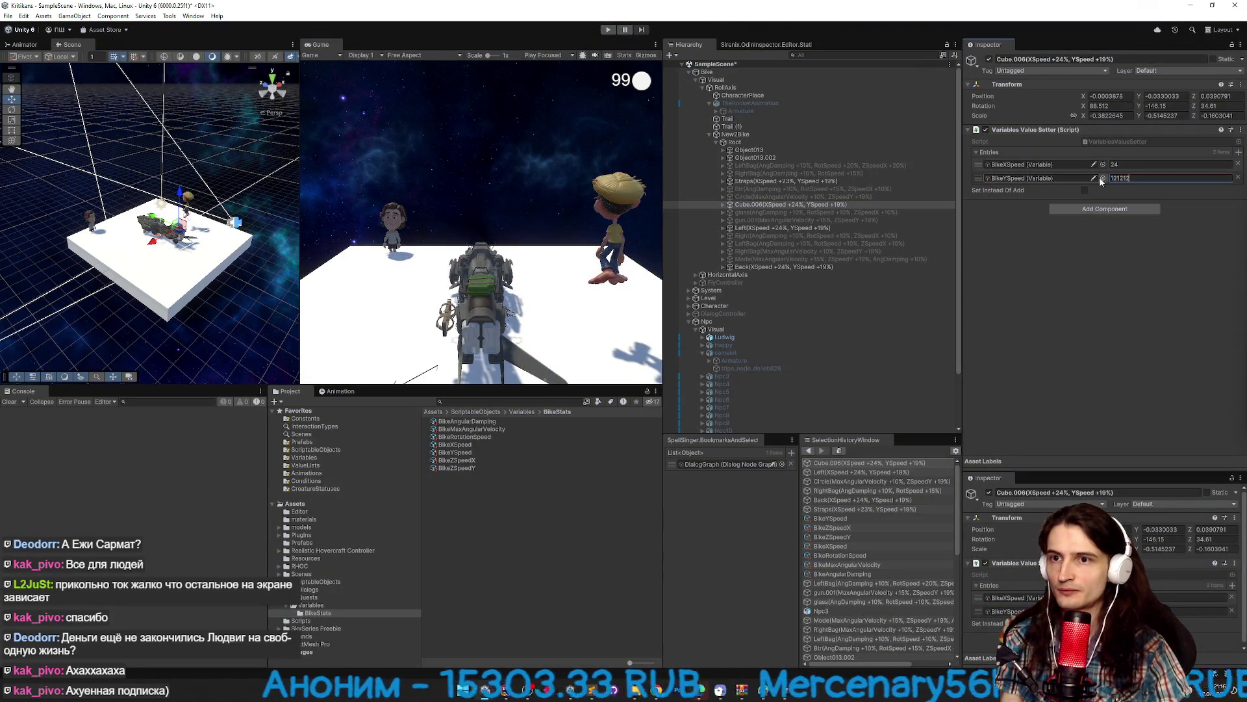
key(BackSpace)
key(BackSpace)
key(BackSpace)
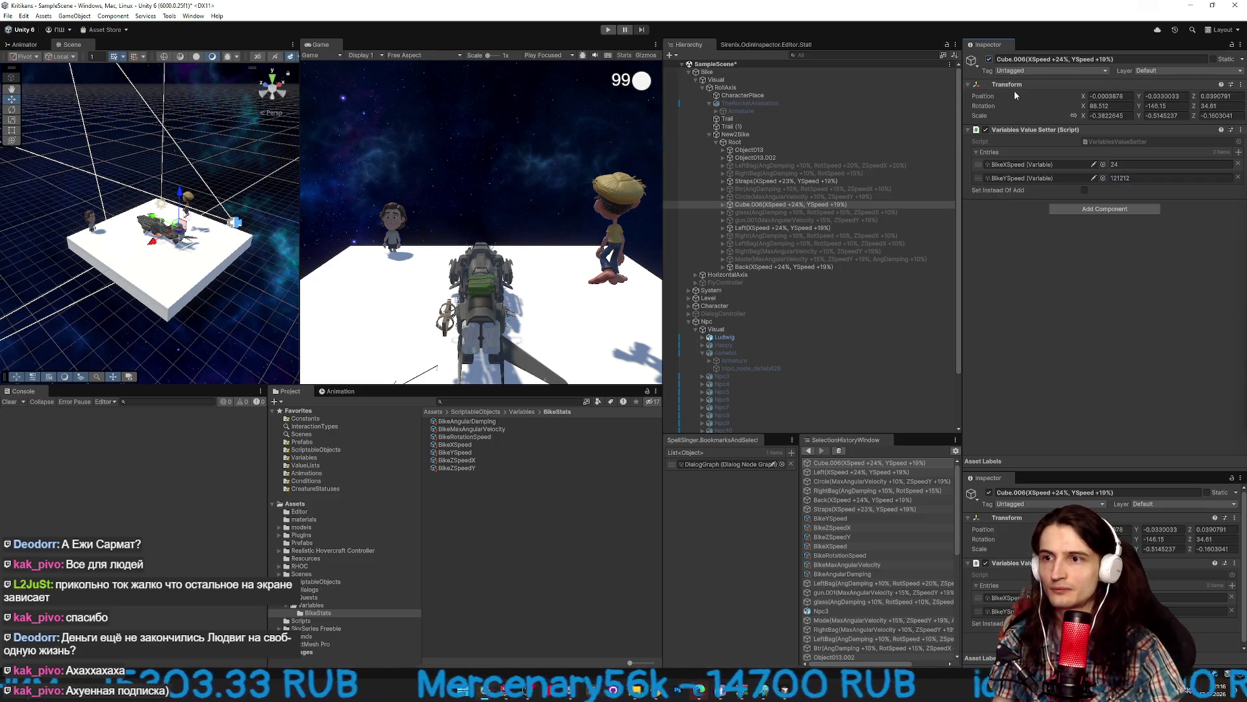
text(1)
double_click(1132, 180)
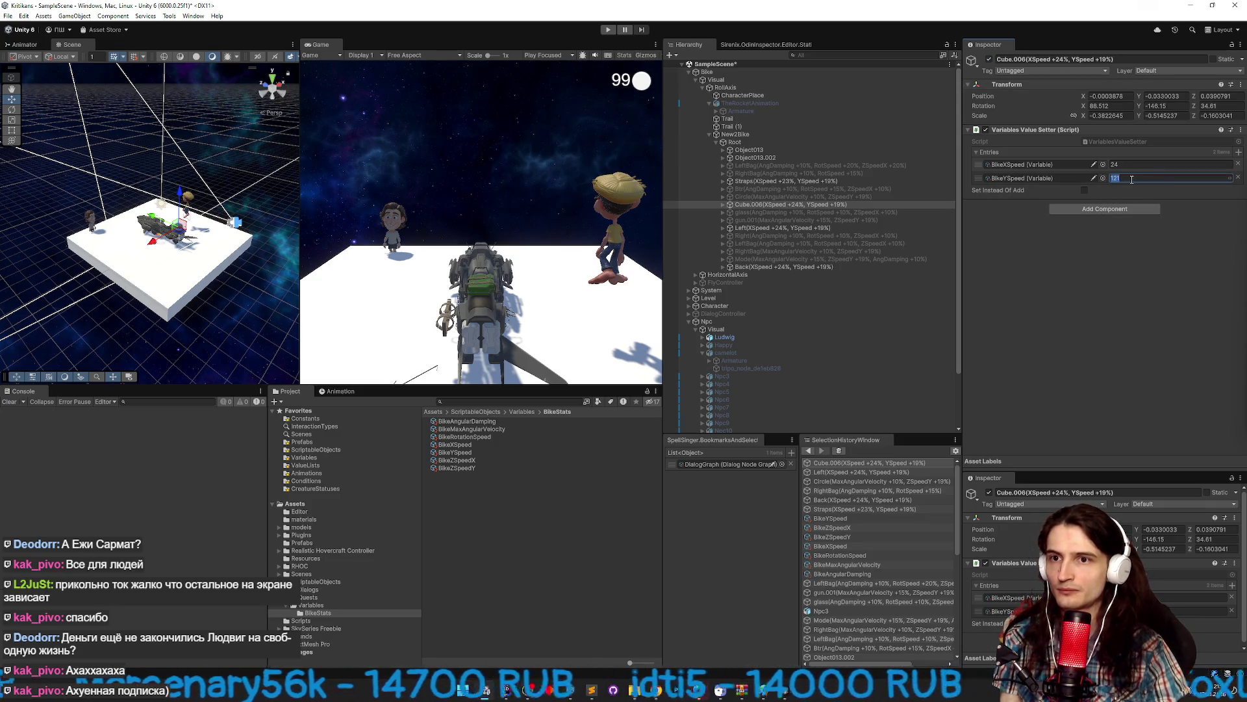
key(Return)
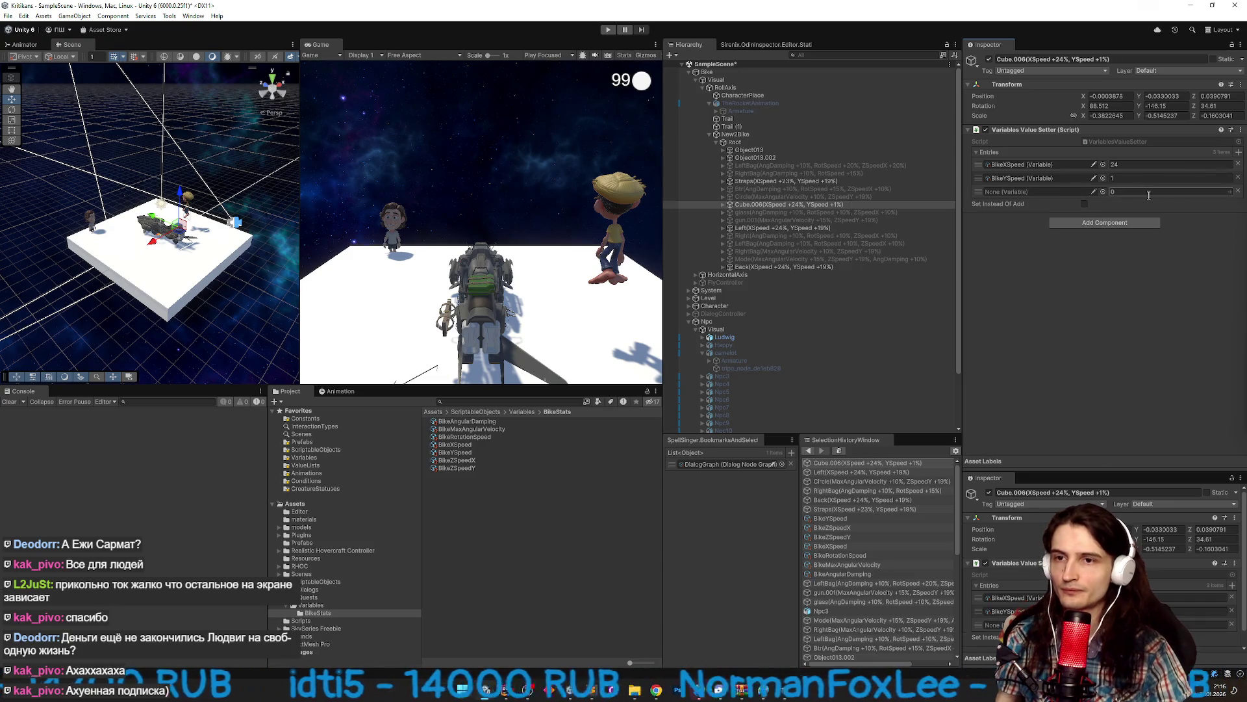
text(24)
key(Return)
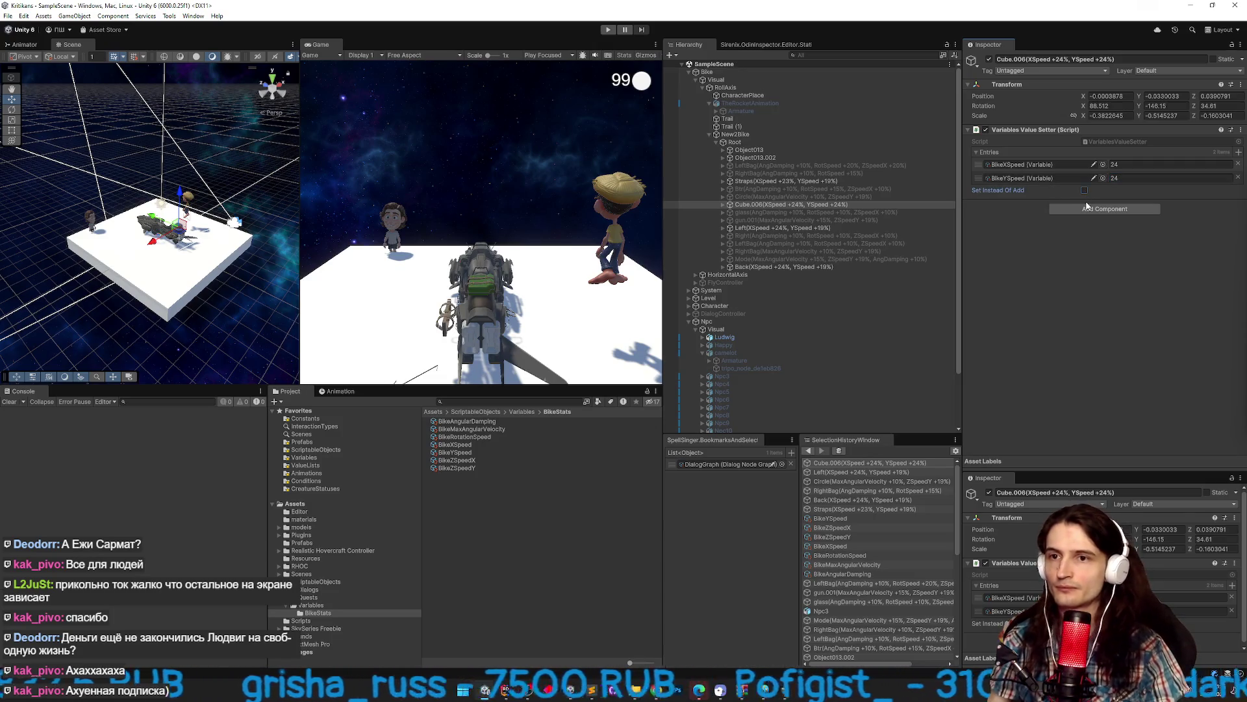
Set the Straps part's BikeYSpeed bonus to 23.
click(859, 181)
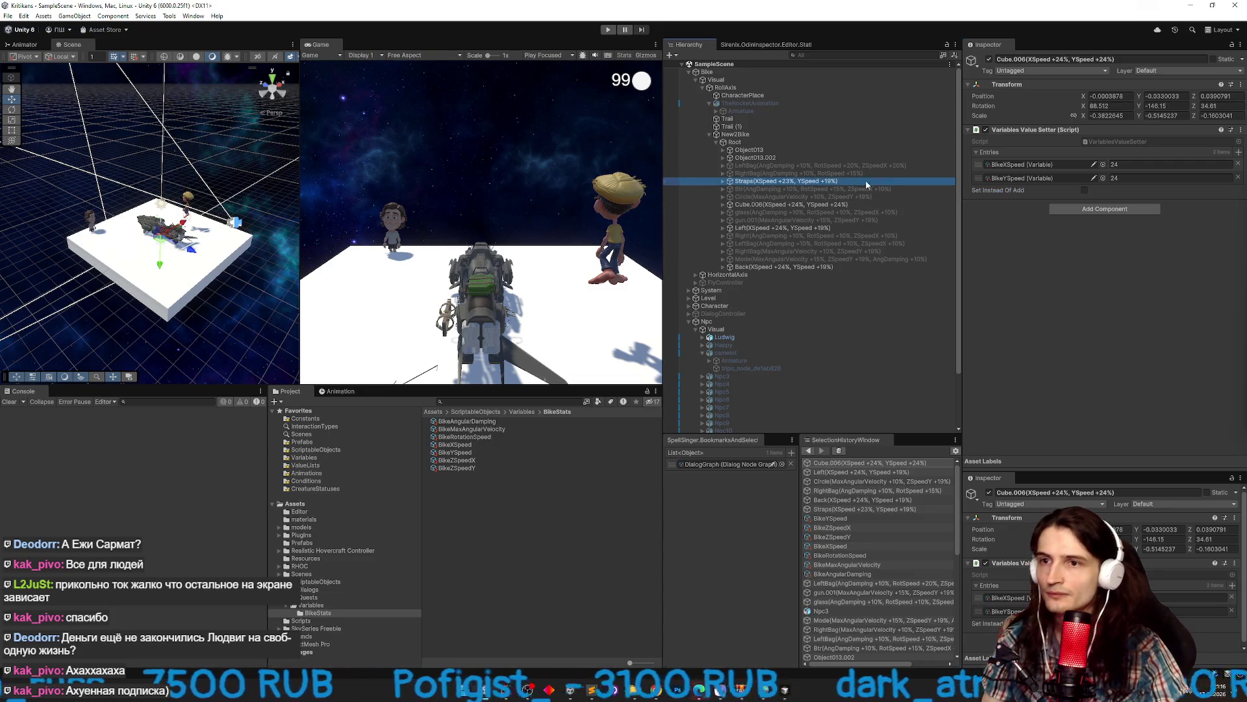
click(1137, 178)
key(Tab)
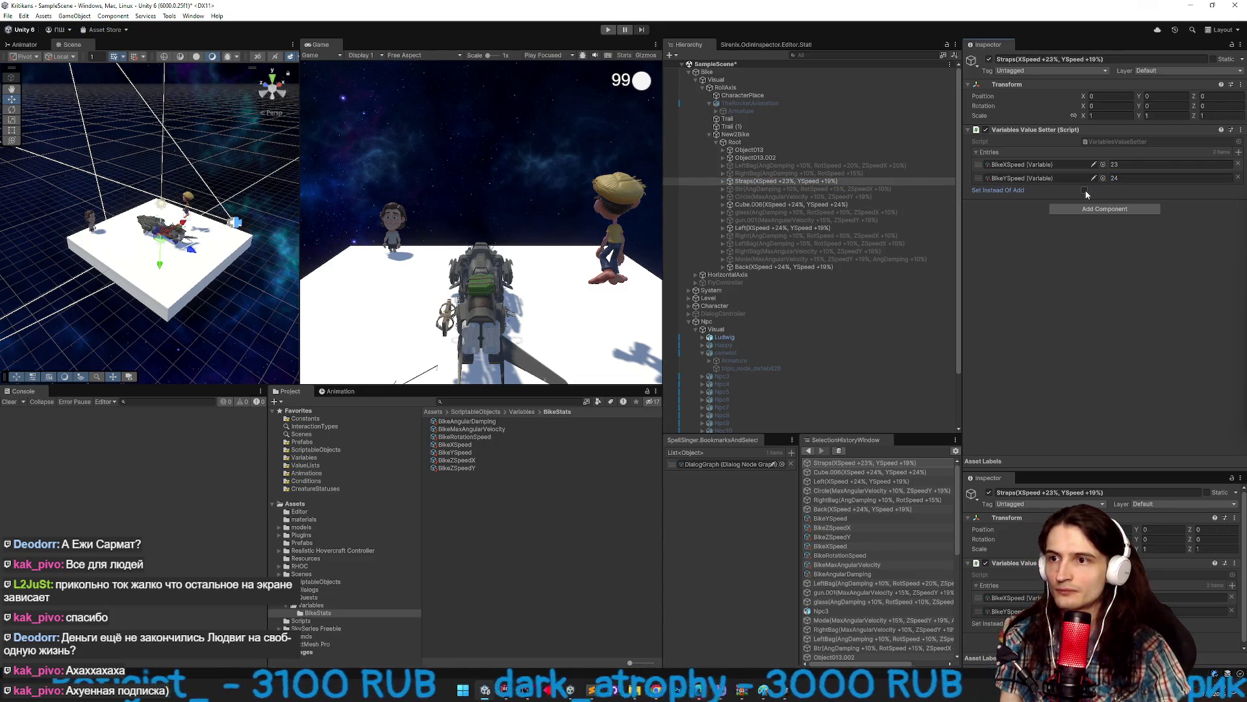
click(1116, 181)
text(23)
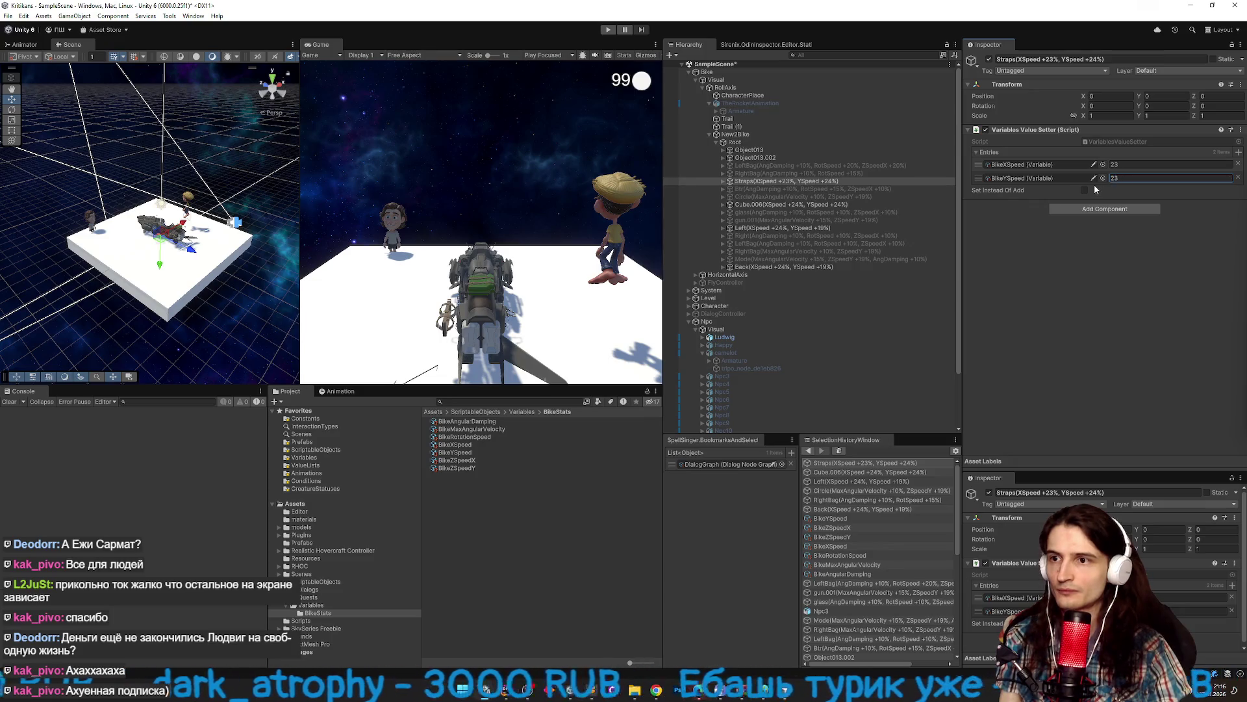
key(Return)
Set the Left part's BikeYSpeed bonus to 24 and bring up the Back part.
click(864, 236)
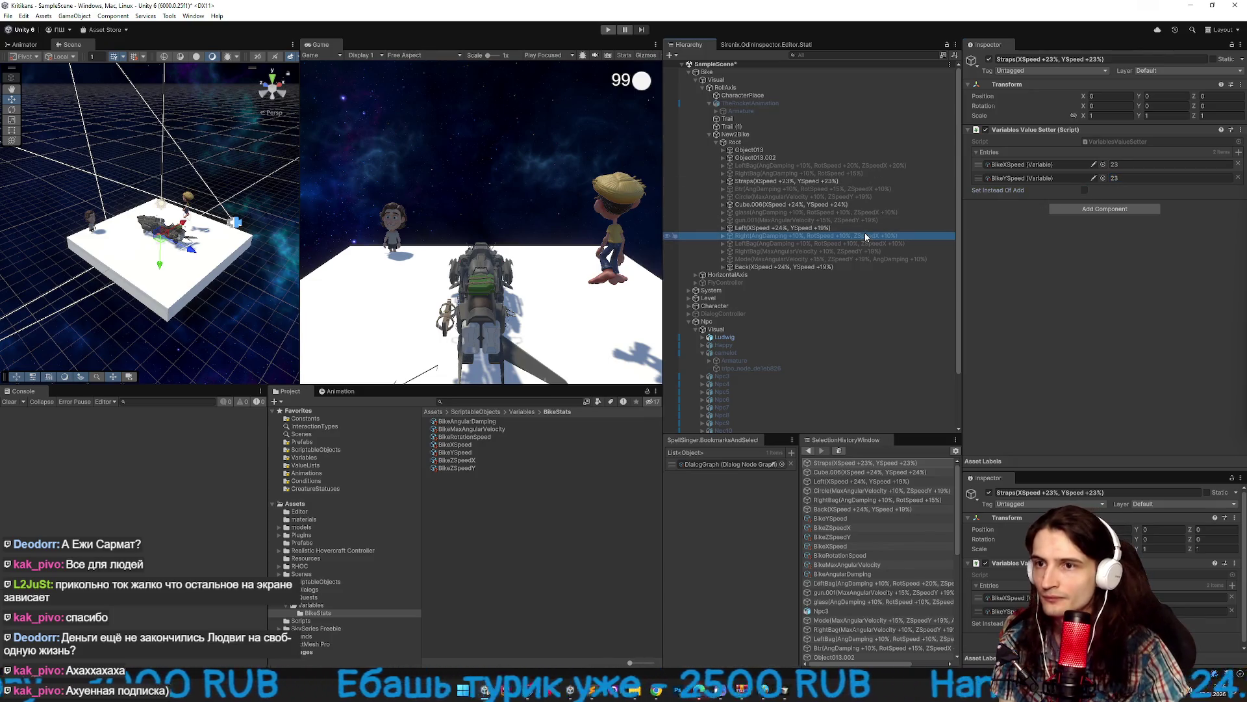
click(864, 228)
click(1112, 178)
text(24)
click(1084, 191)
click(857, 267)
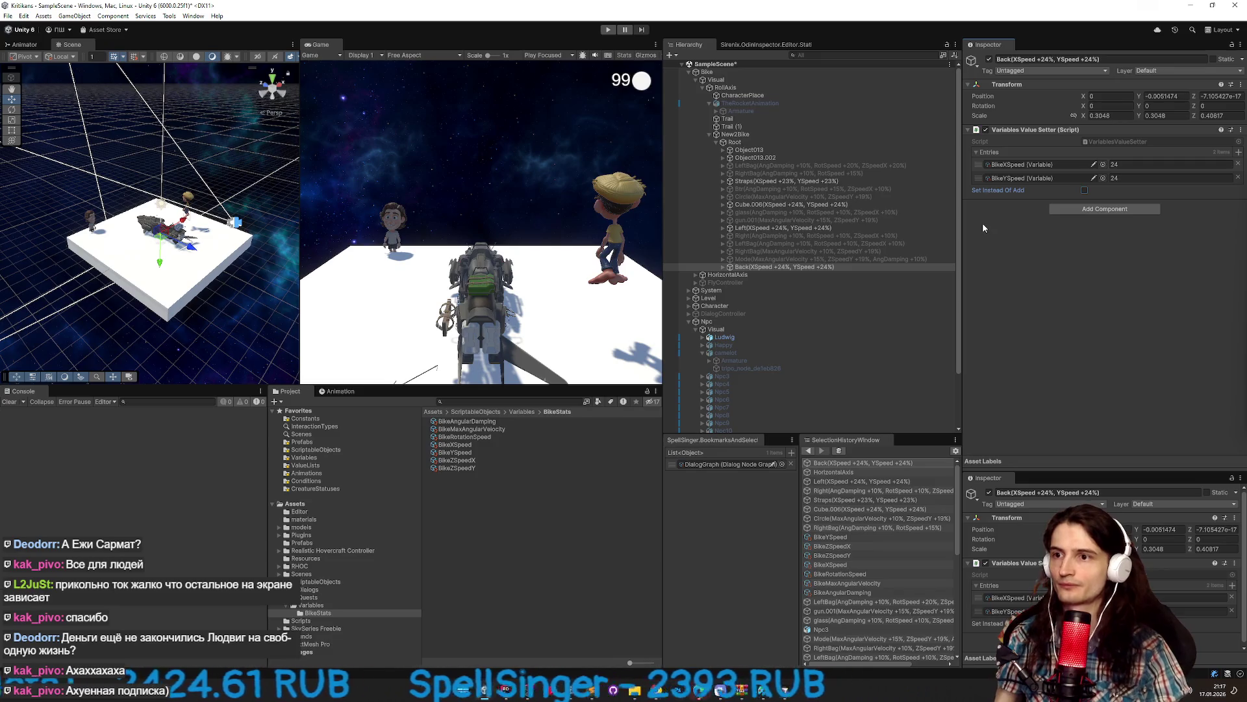
Select Straps, Cube.006, Left and Back together.
click(825, 181)
ctrl+click(812, 205)
ctrl+click(810, 220)
ctrl+click(794, 228)
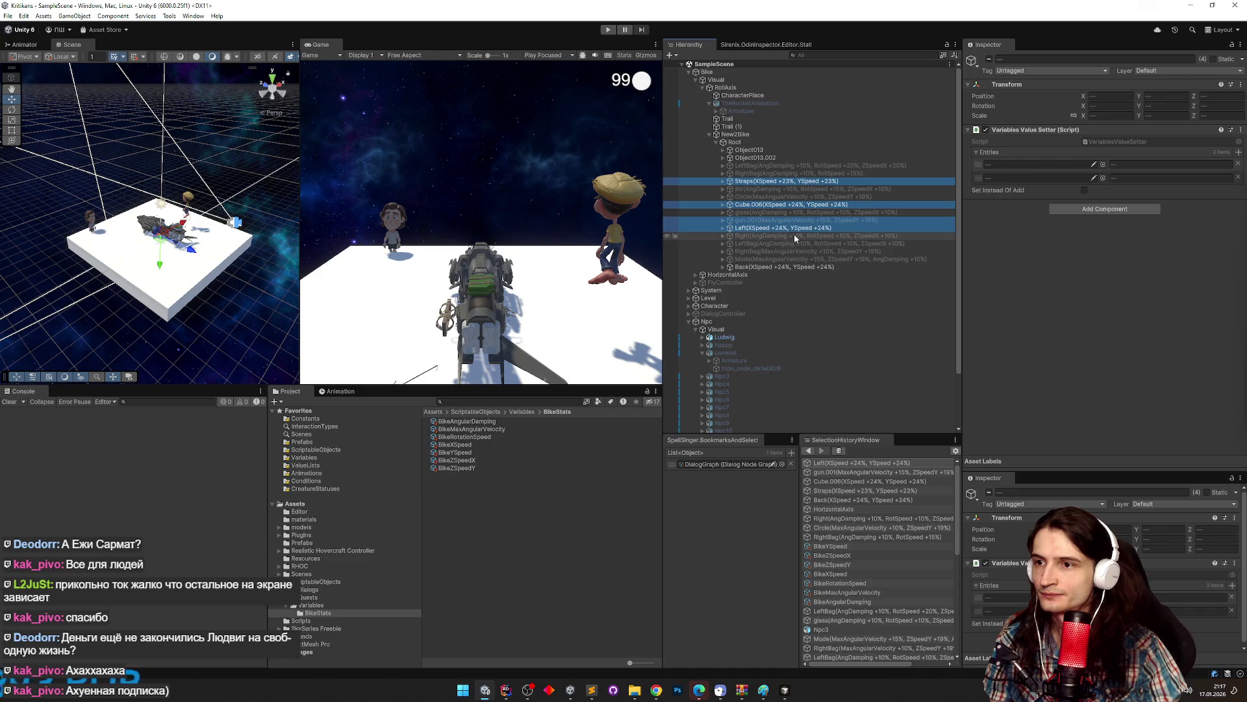
click(794, 229)
ctrl+click(795, 205)
ctrl+click(797, 181)
ctrl+click(783, 267)
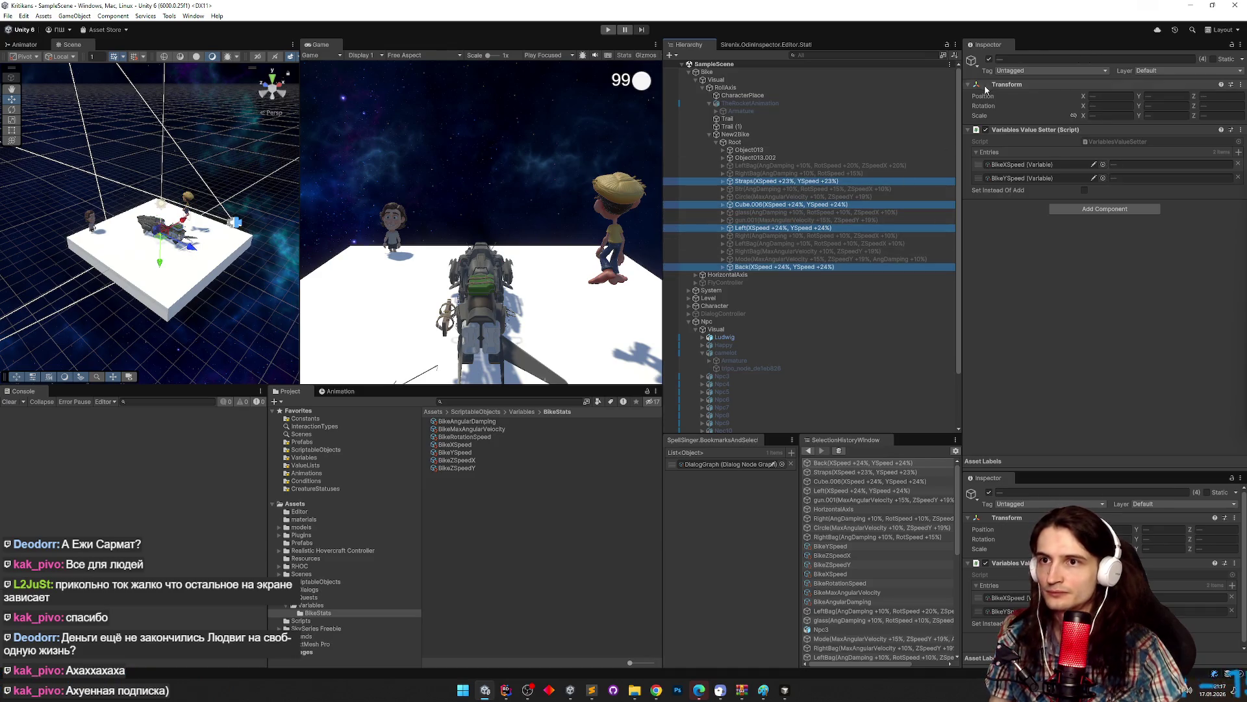
In Play mode, activate all upgrade parts from LeftBag to Back and save the scene.
key(ctrl+p)
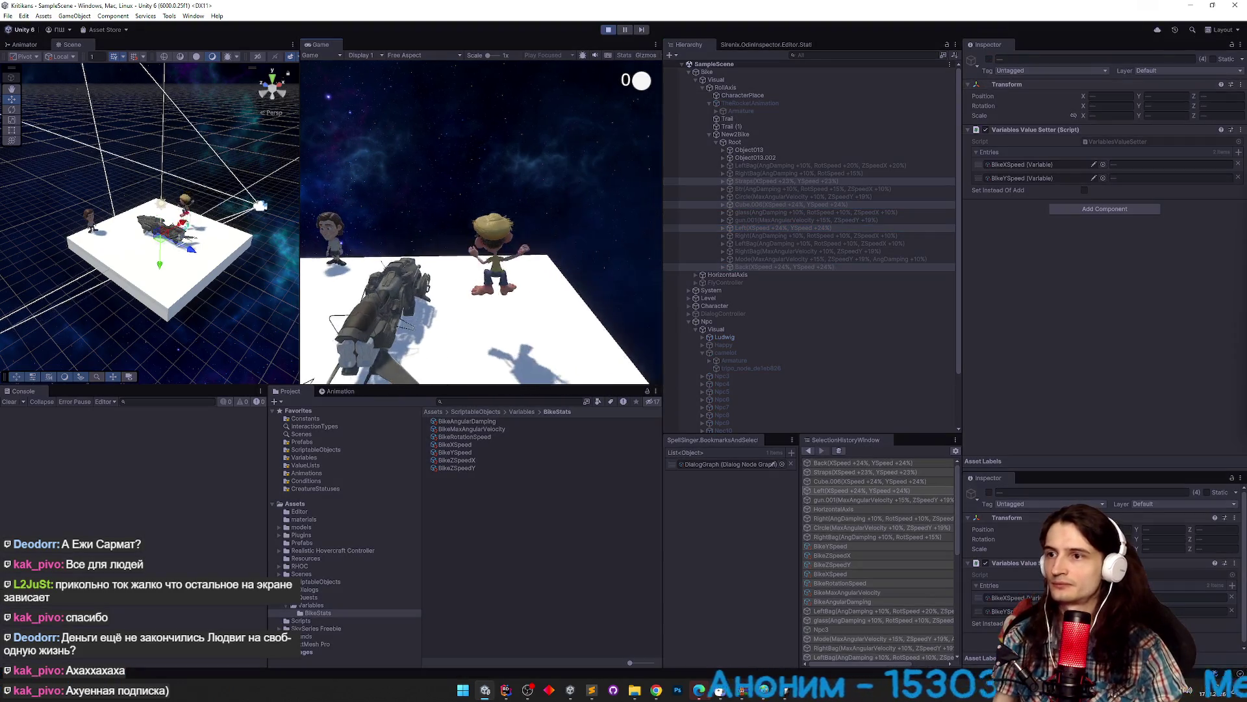
key(super)
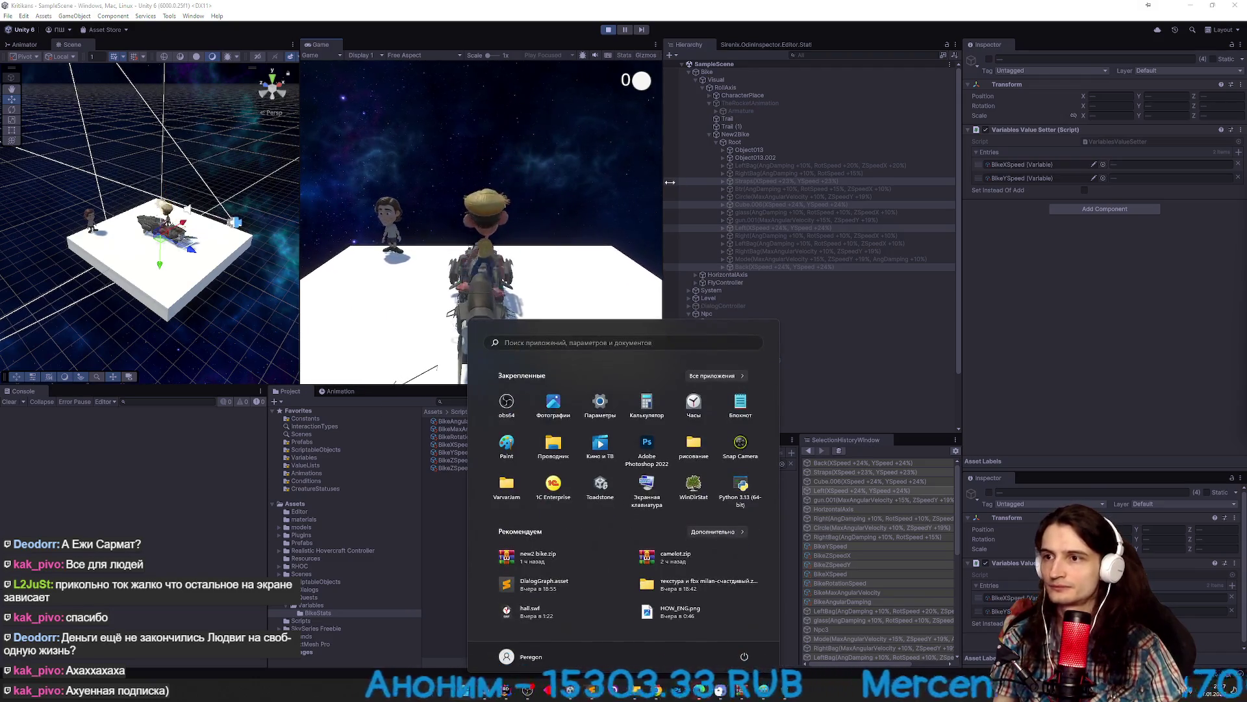
shift+click(758, 267)
click(989, 59)
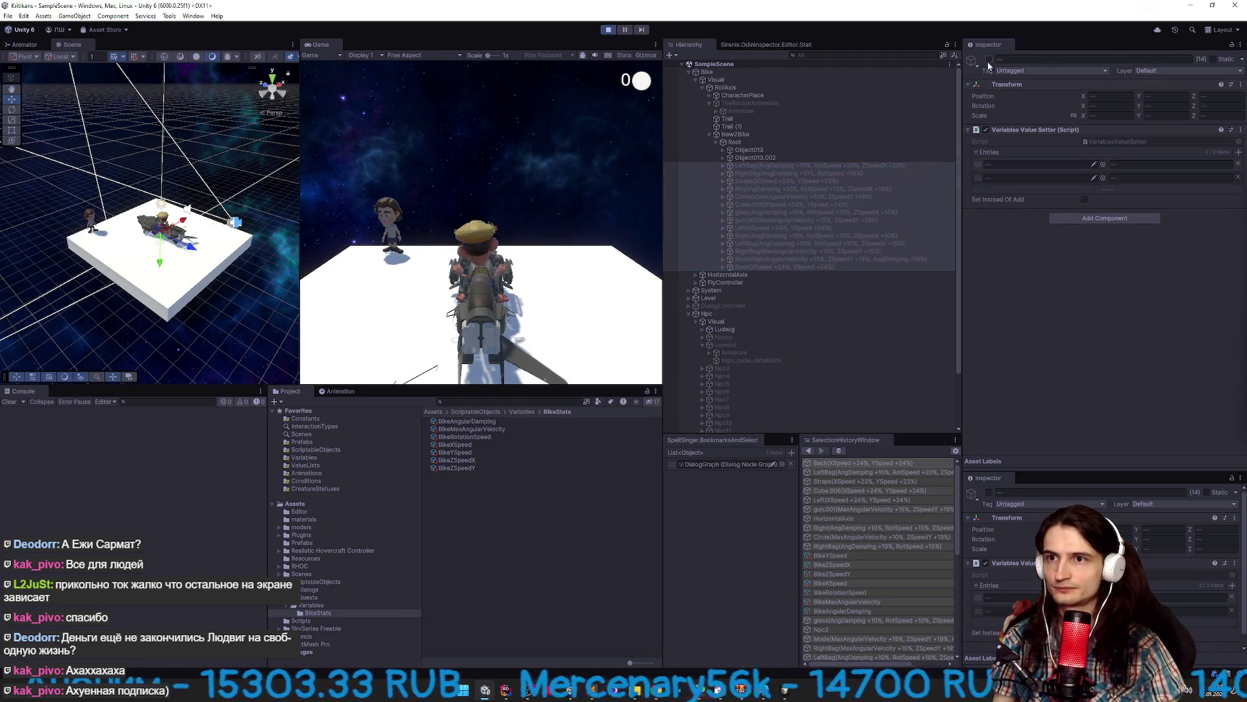
key(ctrl+s)
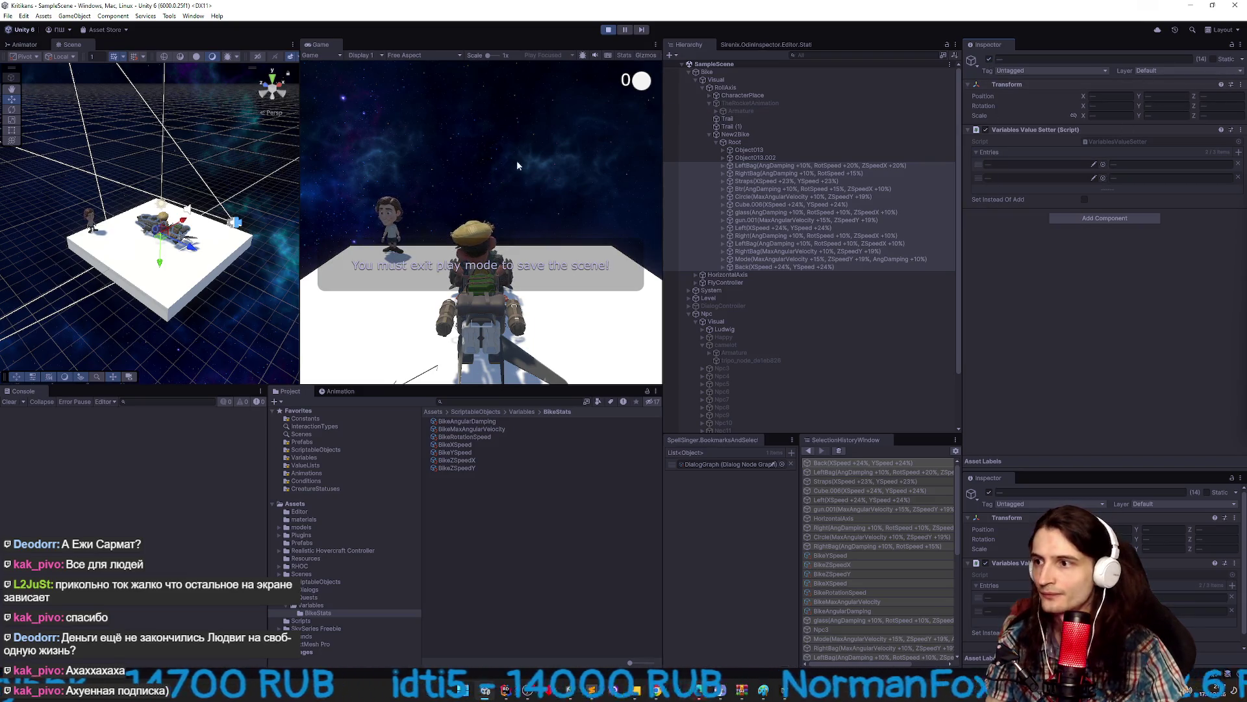
Check the BikeZSpeedX and BikeZSpeedY variable assets, then stop Play mode.
key(super)
click(451, 459)
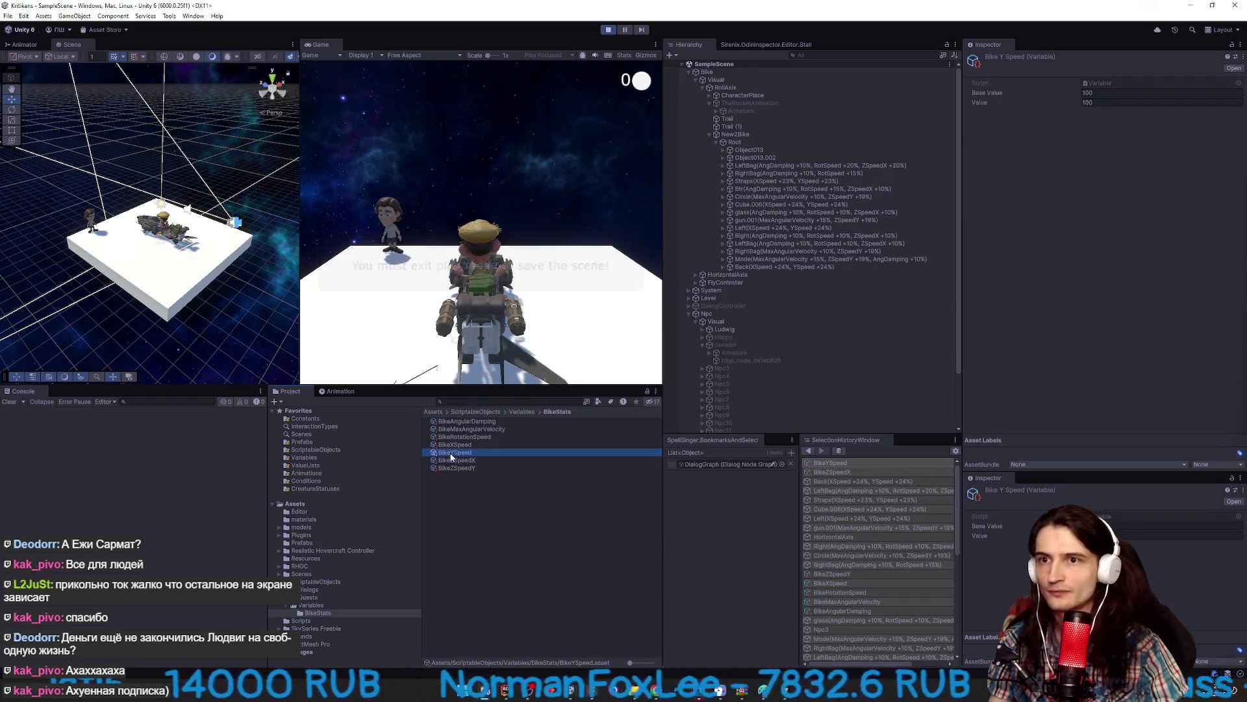
key(Down)
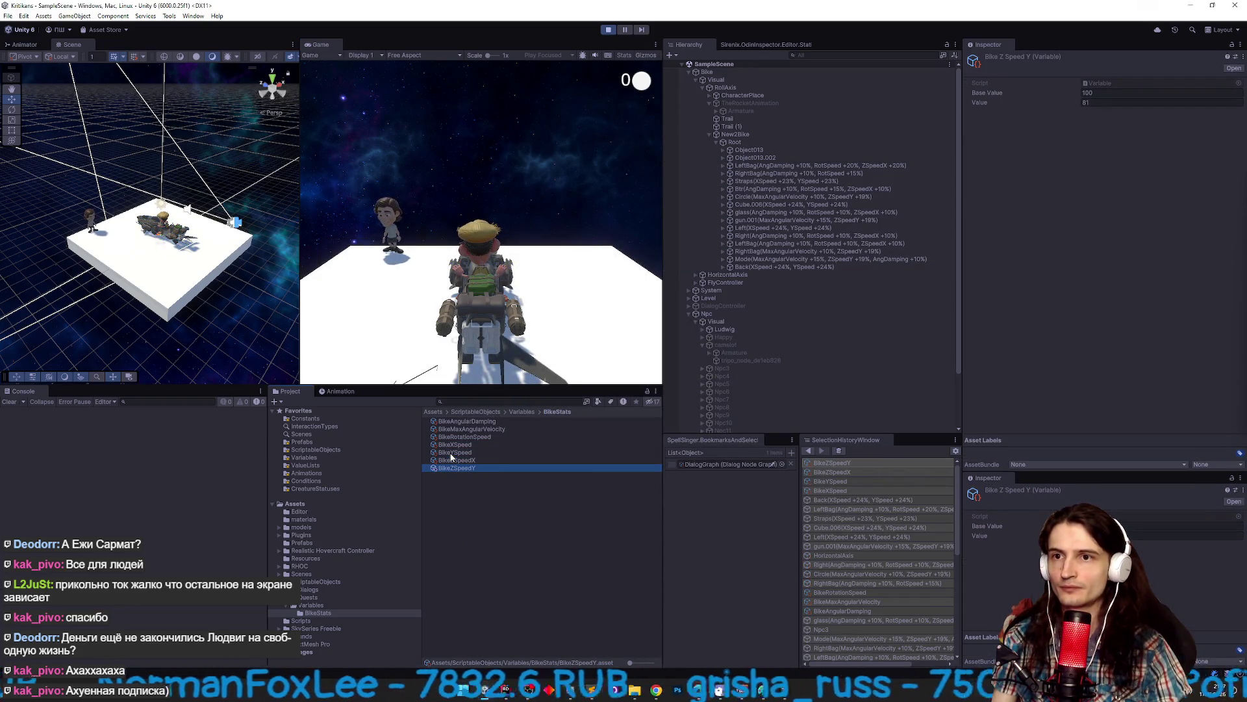
key(ctrl+p)
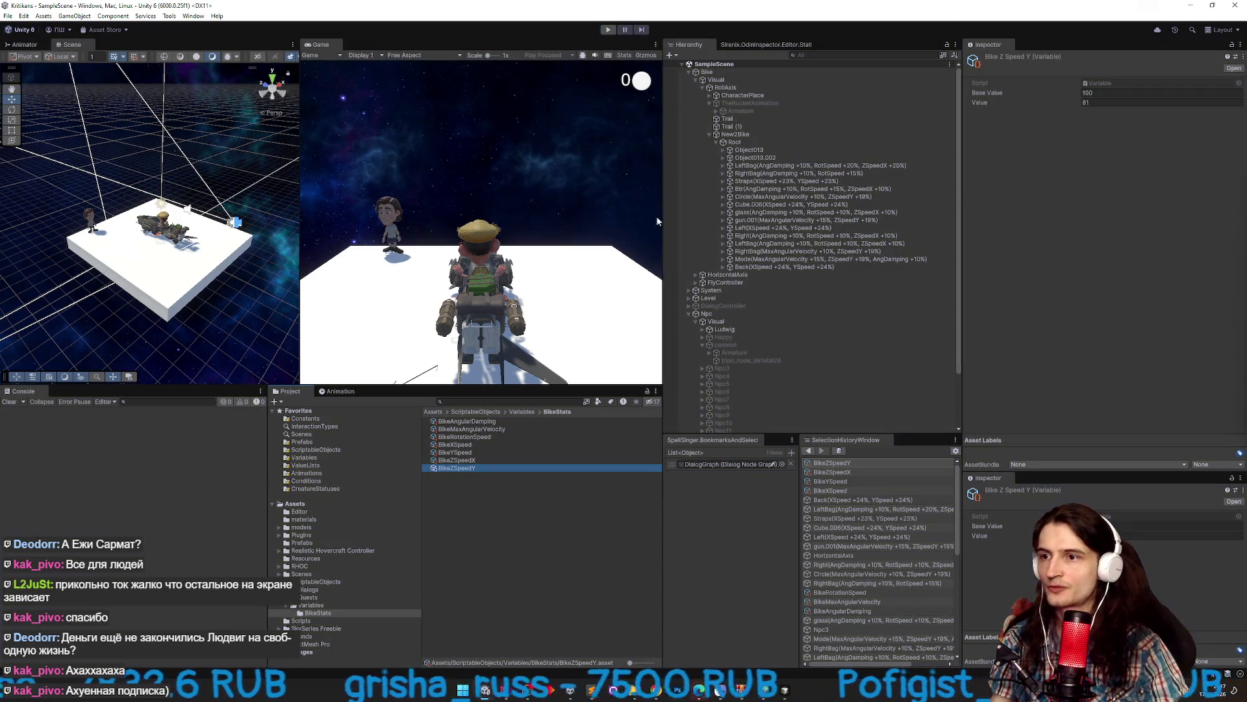
Filter the Hierarchy for 'speedy' and select every ZSpeedY part.
text(zspeed)
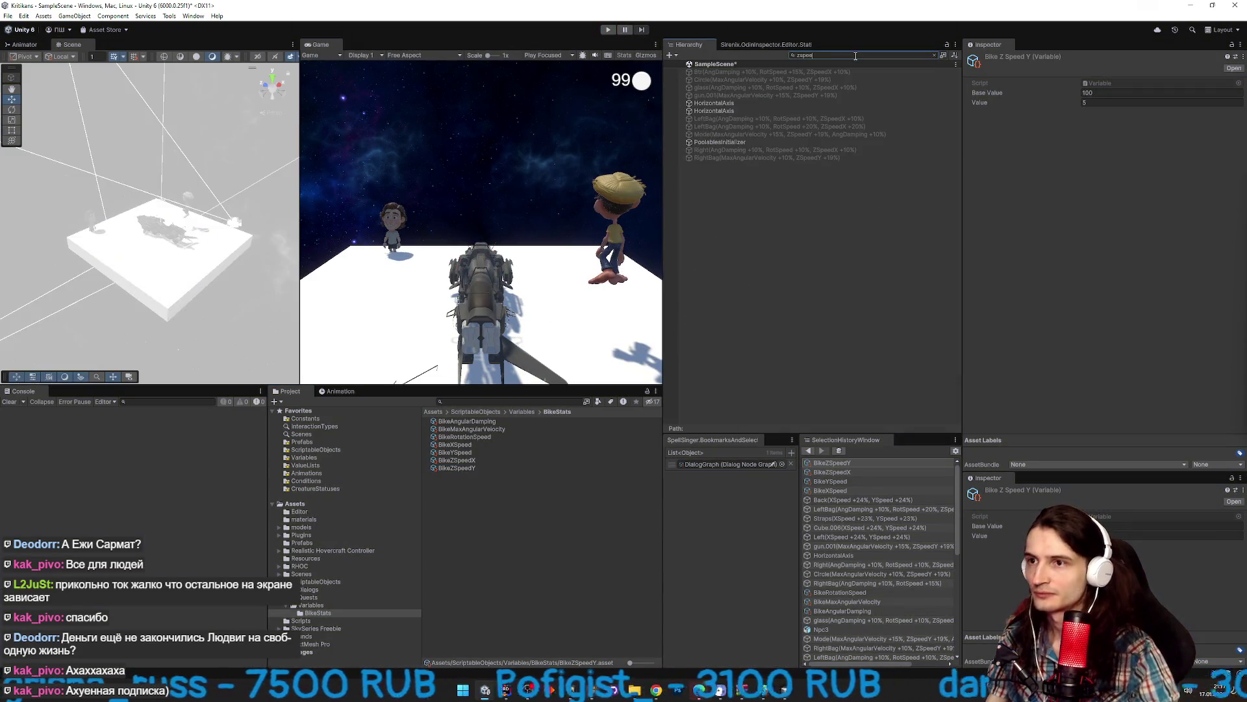
text(y)
click(828, 71)
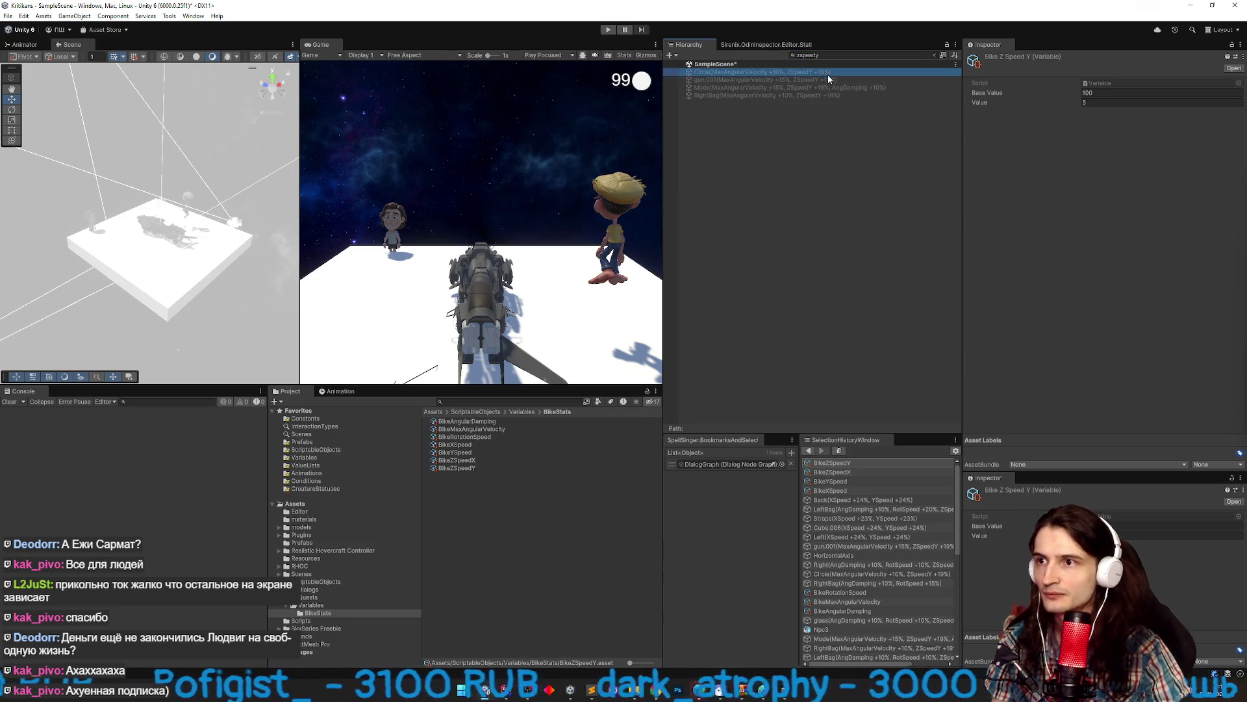
shift+click(842, 95)
click(934, 55)
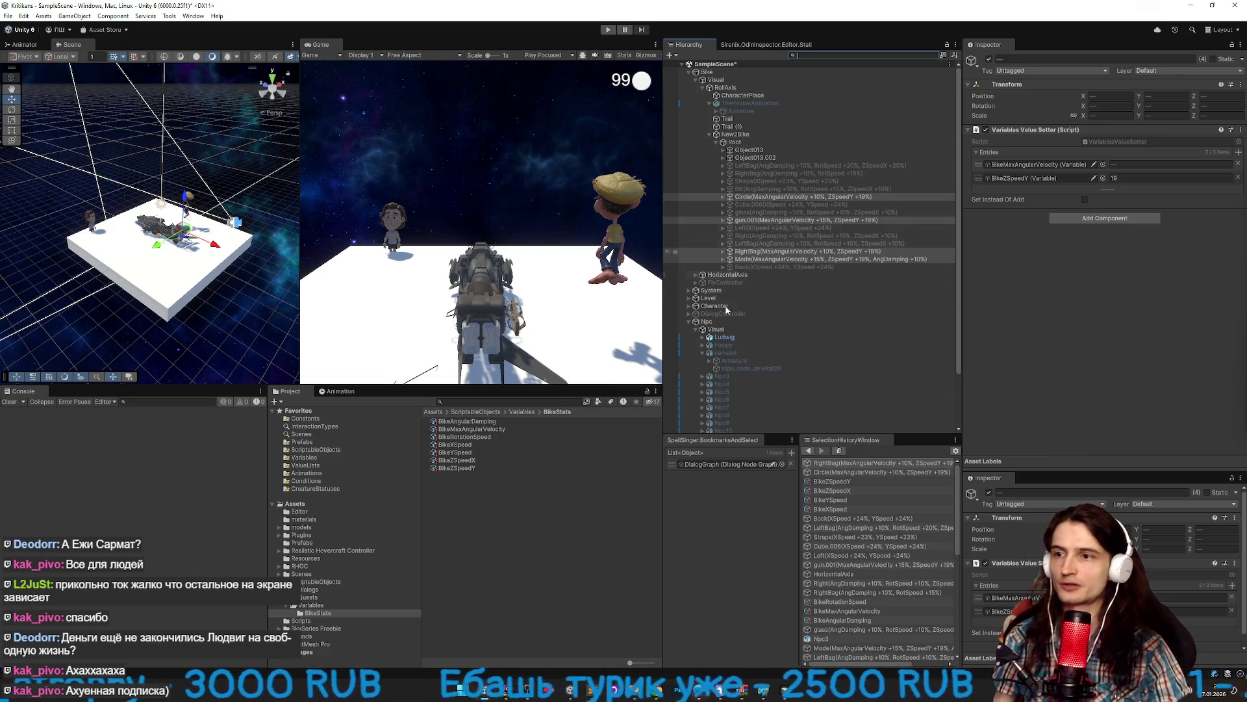
Set Circle's BikeZSpeedY to 23 and Mode's BikeZSpeedY to 24.
click(838, 196)
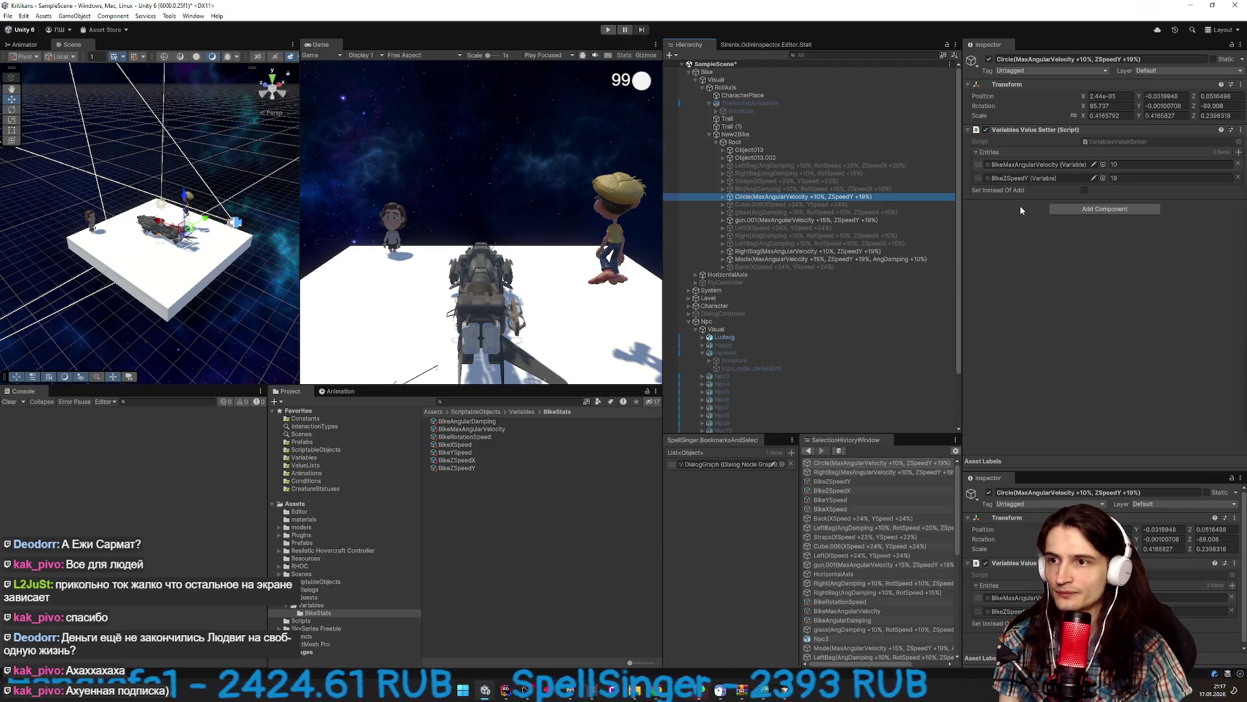
click(1109, 177)
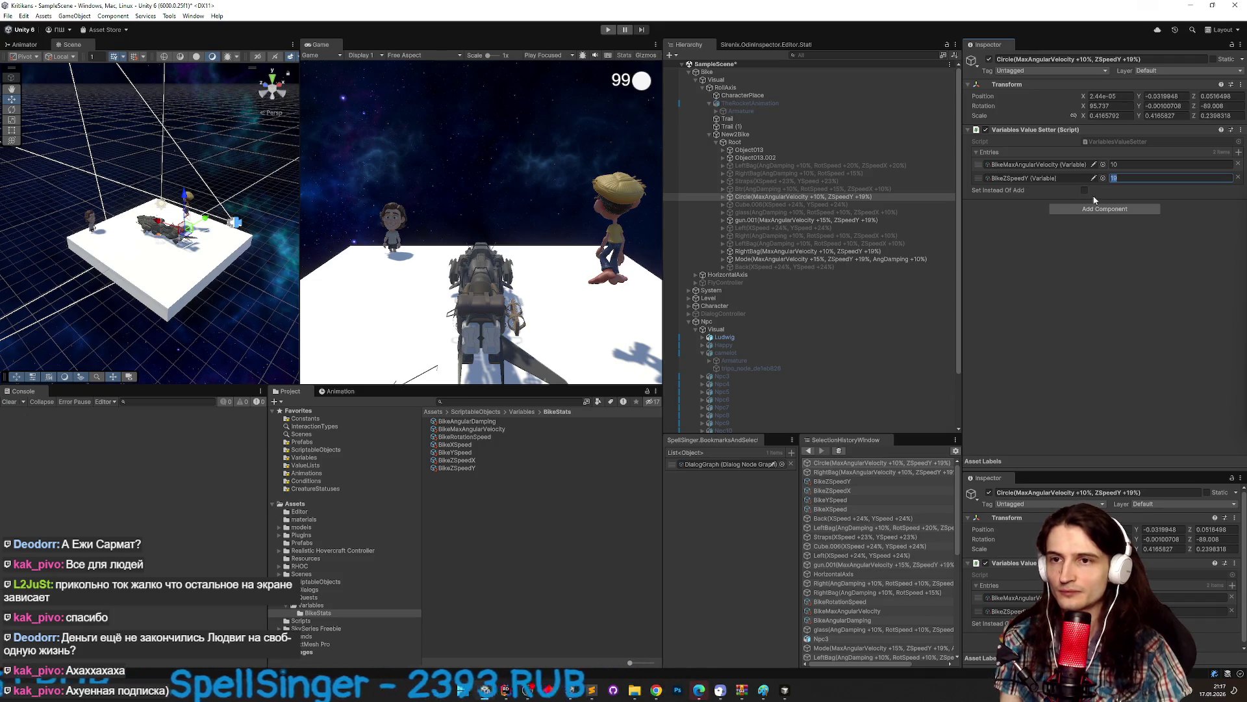
text(23)
key(Return)
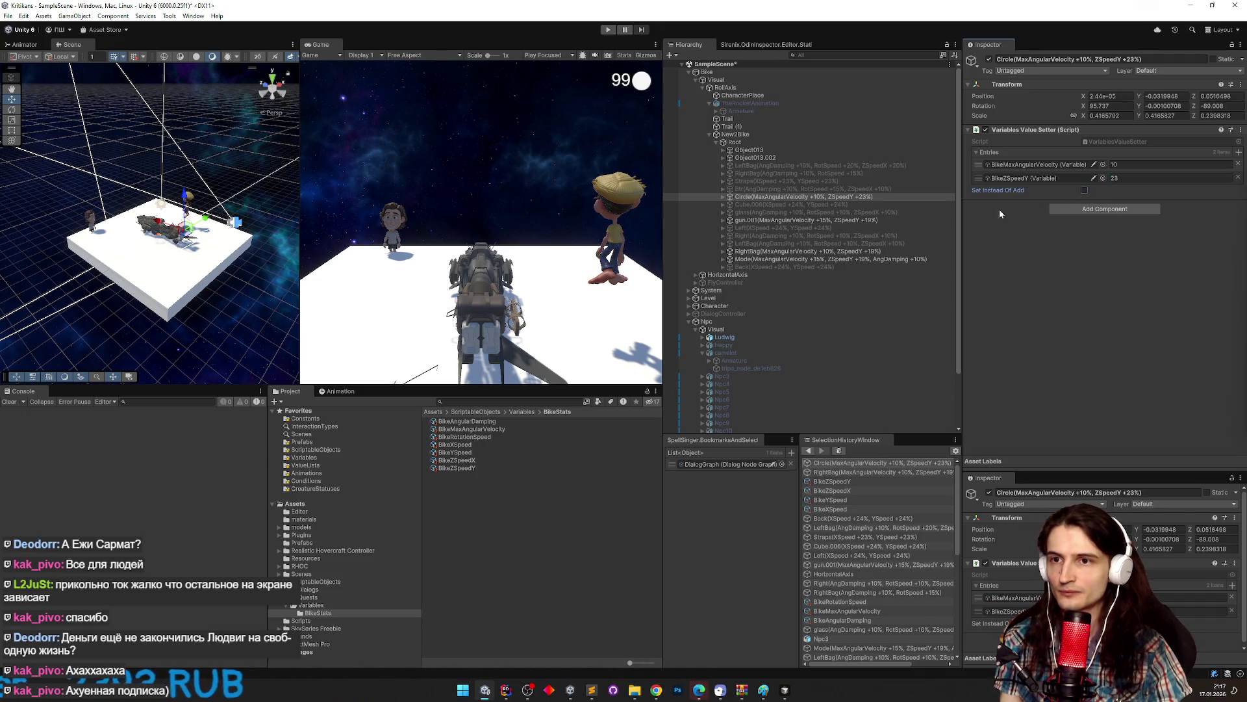
click(887, 220)
click(864, 251)
click(918, 258)
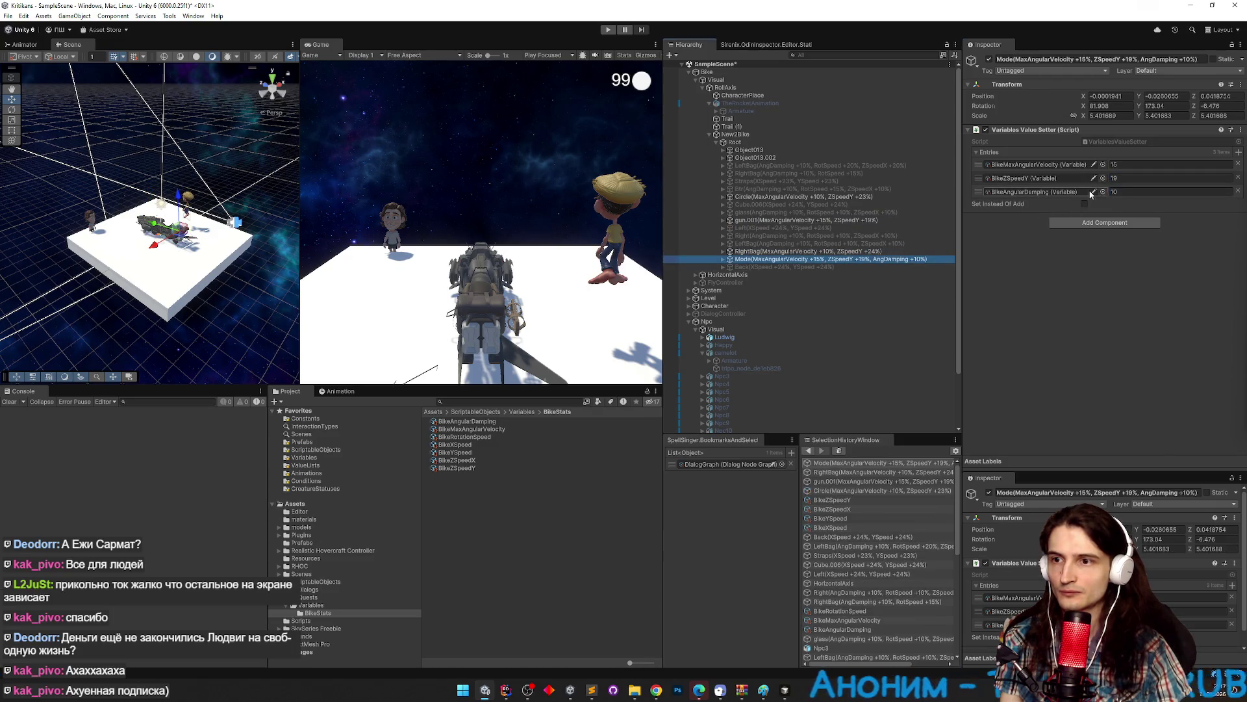
click(1130, 178)
text(24)
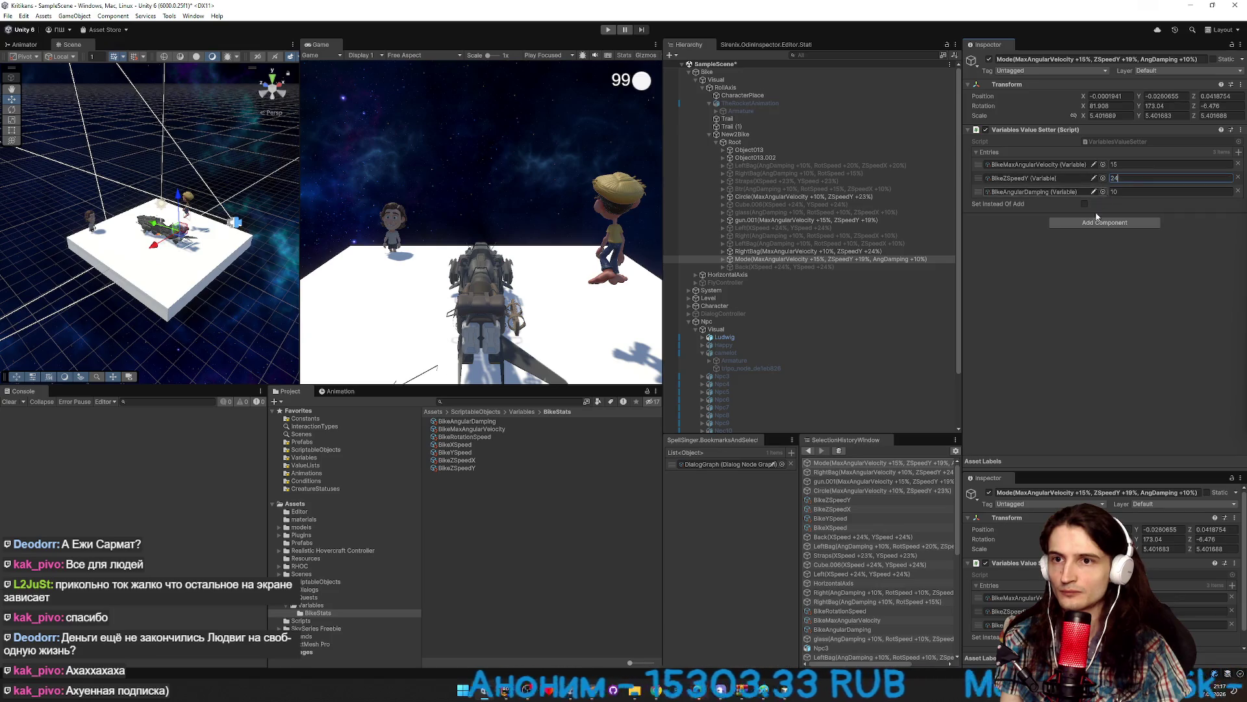
click(1055, 263)
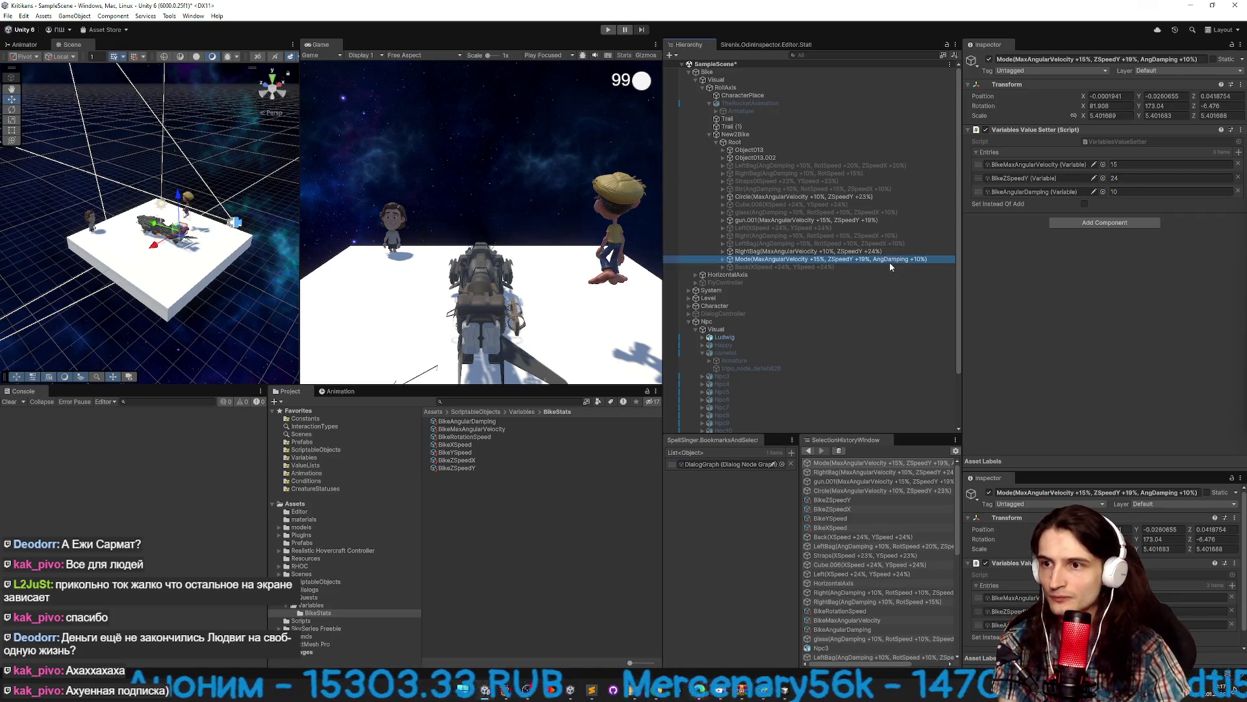
click(1084, 204)
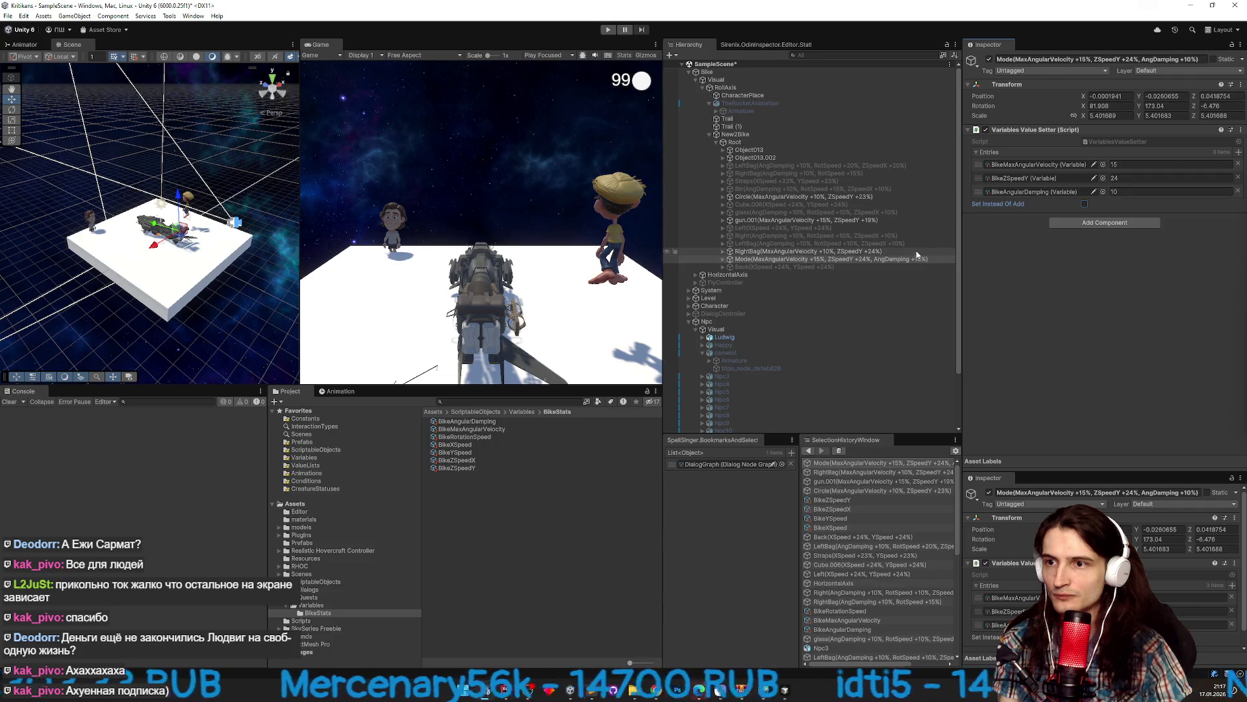
Select Circle, gun.001, RightBag and Mode together and deactivate them.
click(905, 219)
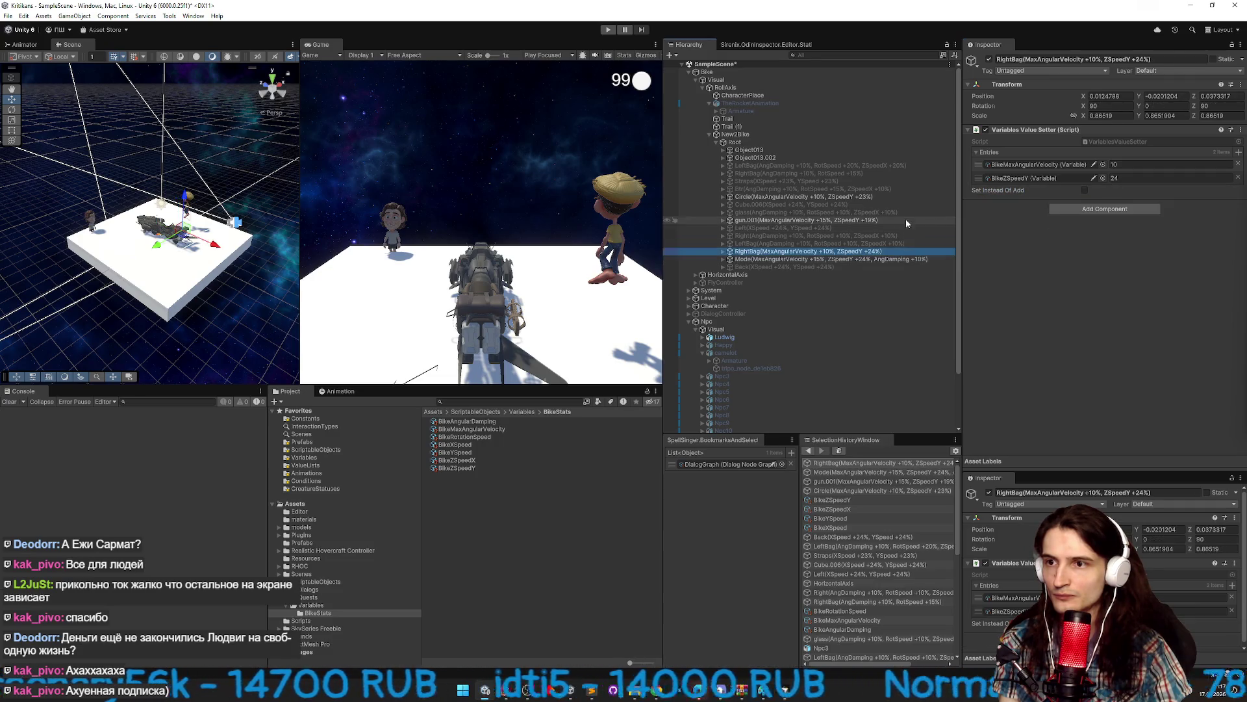
click(906, 251)
click(1084, 191)
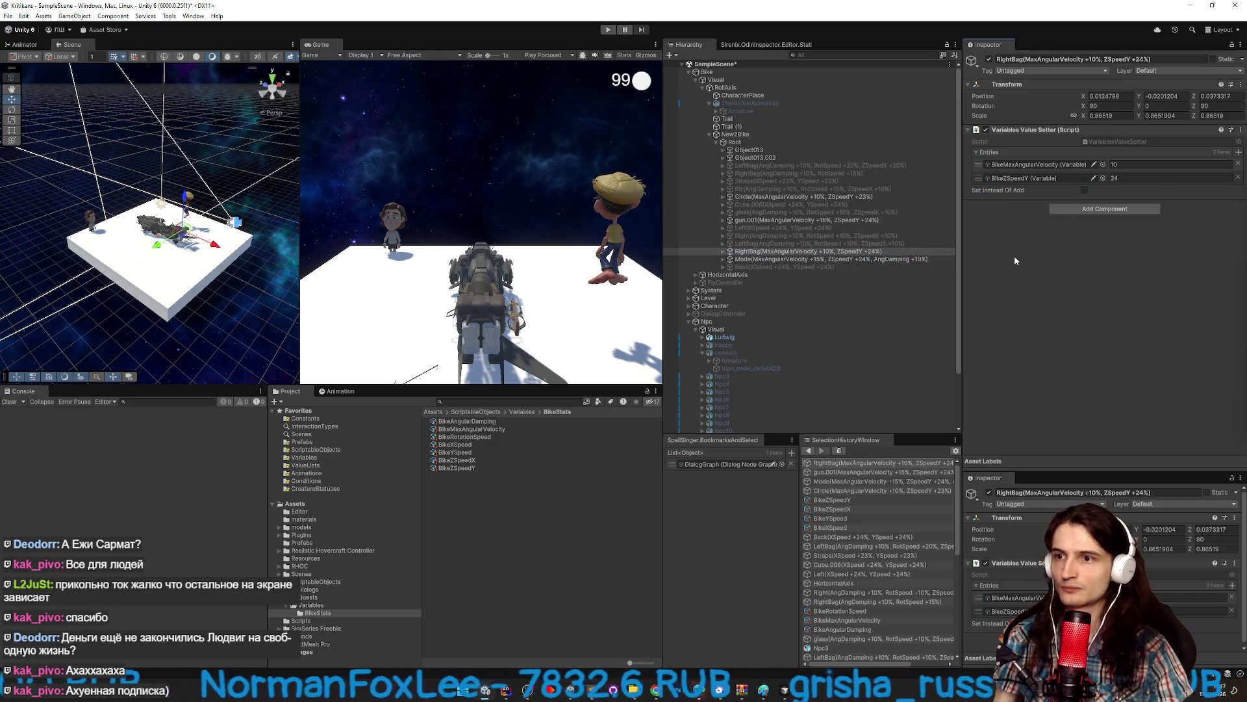
click(866, 197)
ctrl+click(864, 213)
ctrl+click(864, 213)
ctrl+click(859, 220)
ctrl+click(858, 251)
ctrl+click(859, 259)
click(988, 59)
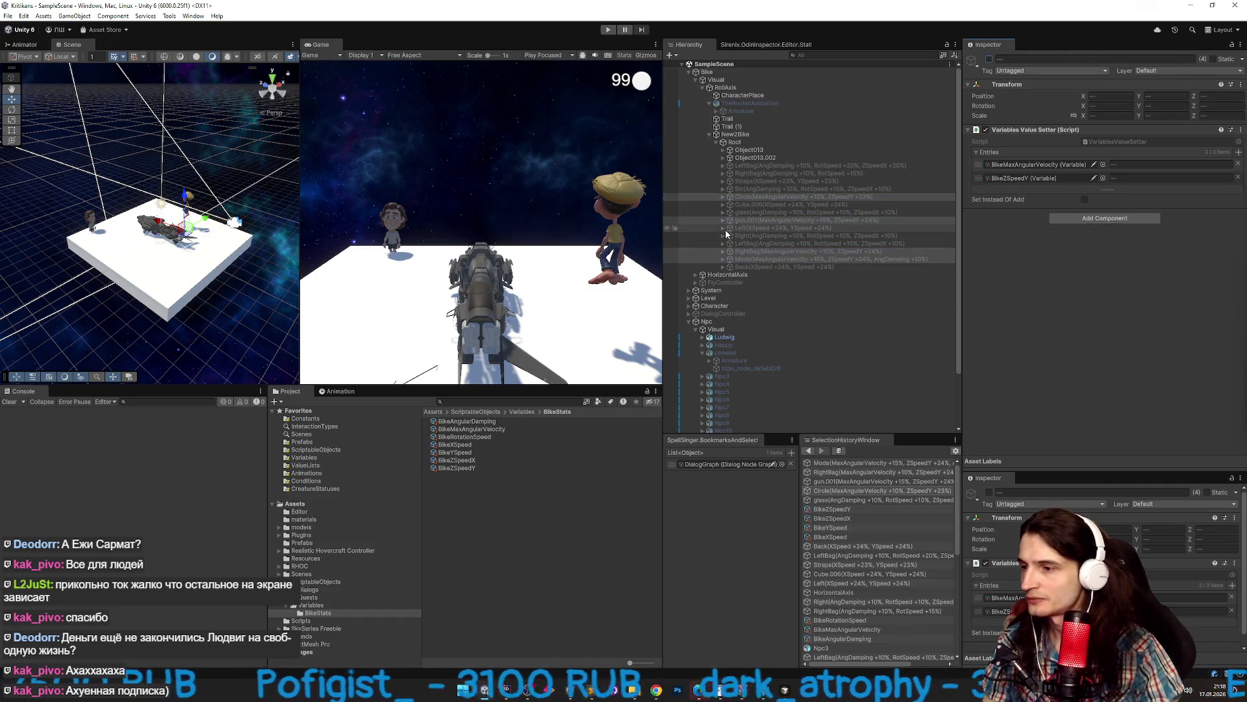
Compare the BikeZSpeedX and BikeZSpeedY variable assets.
click(458, 460)
click(461, 468)
click(467, 462)
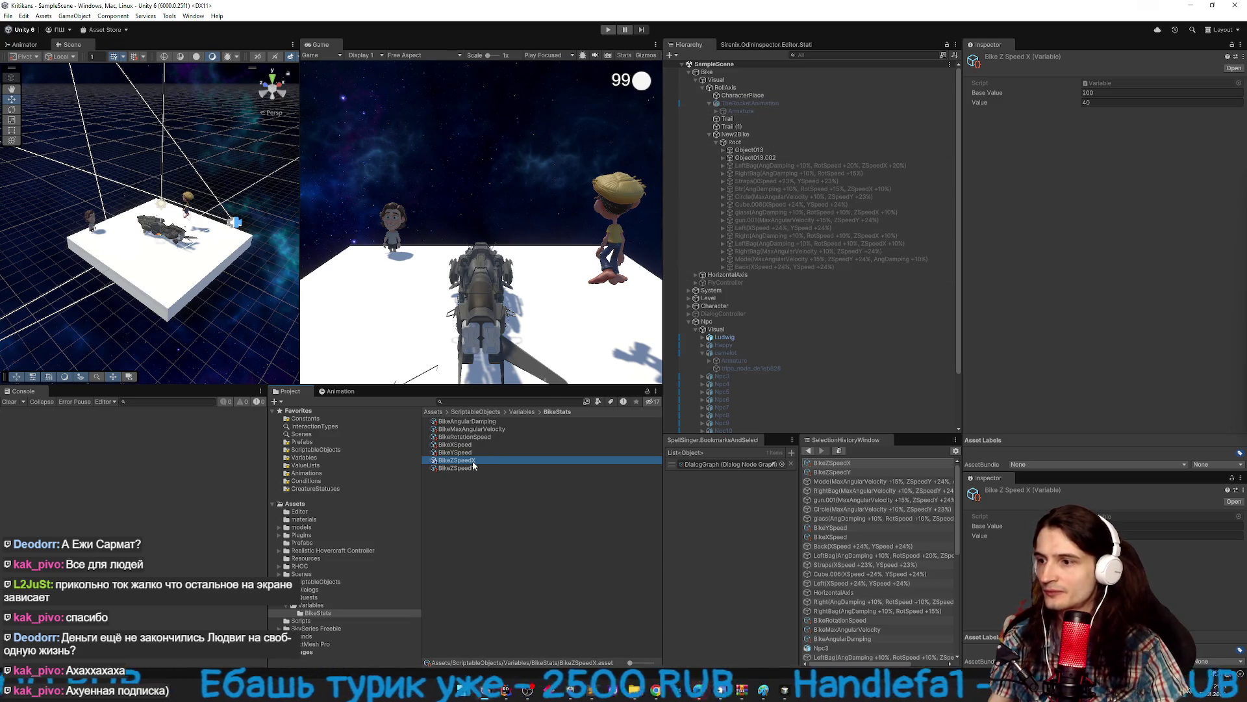
Filter the Hierarchy by ZSpeedX and set Btr's BikeZSpeedX bonus to 12.
click(838, 56)
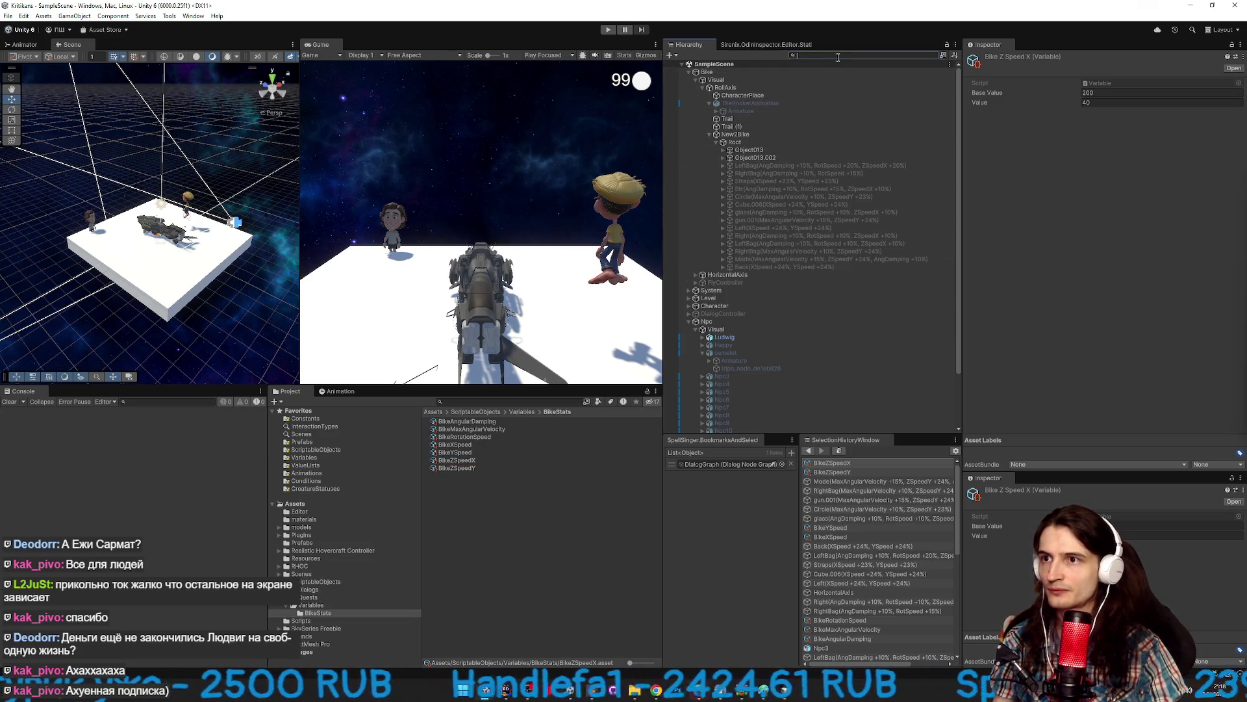
text(ZSpeedX)
click(779, 72)
shift+click(786, 96)
click(805, 104)
click(889, 72)
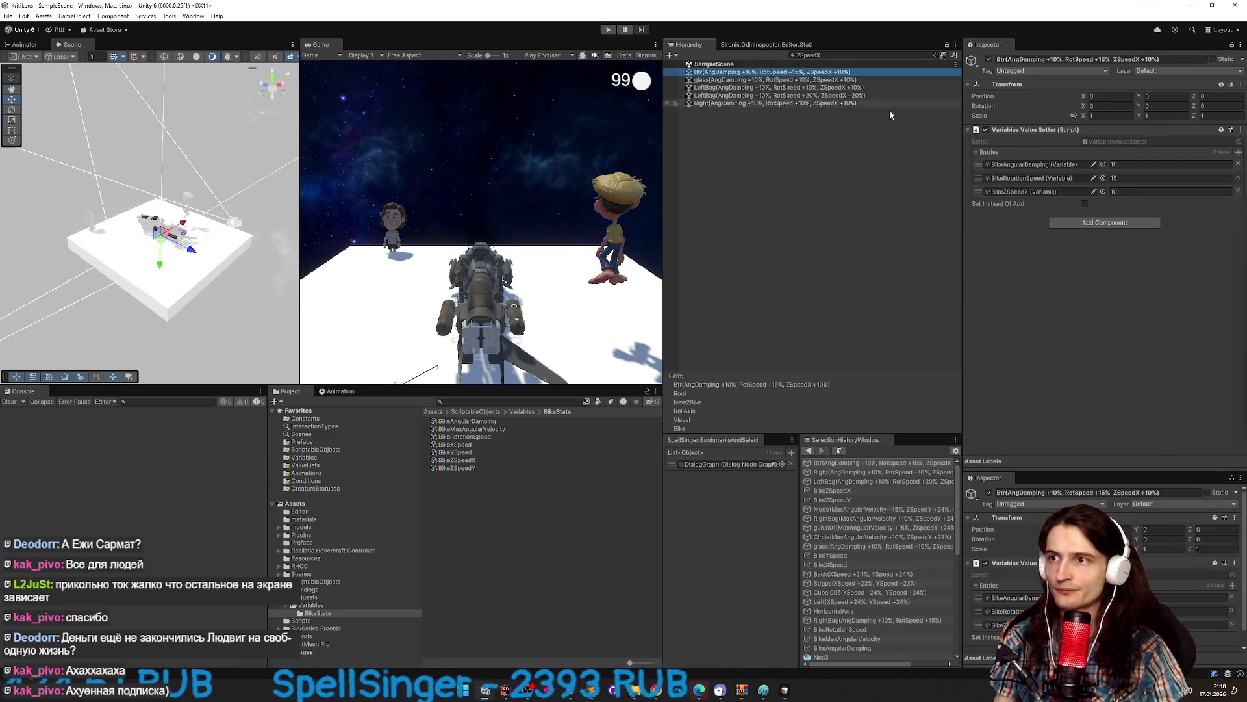
click(1134, 190)
text(12)
click(760, 79)
click(1084, 204)
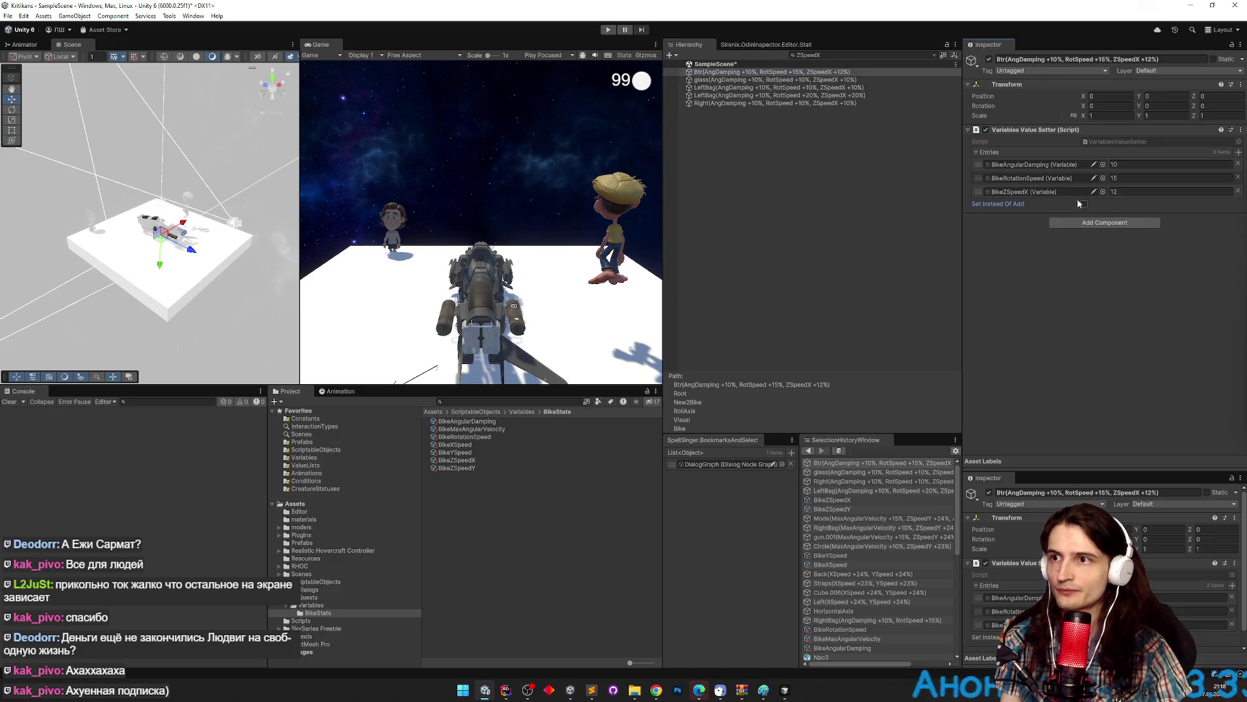
Clear the search and set the +20% LeftBag's BikeZSpeedX bonus to 22.
click(935, 54)
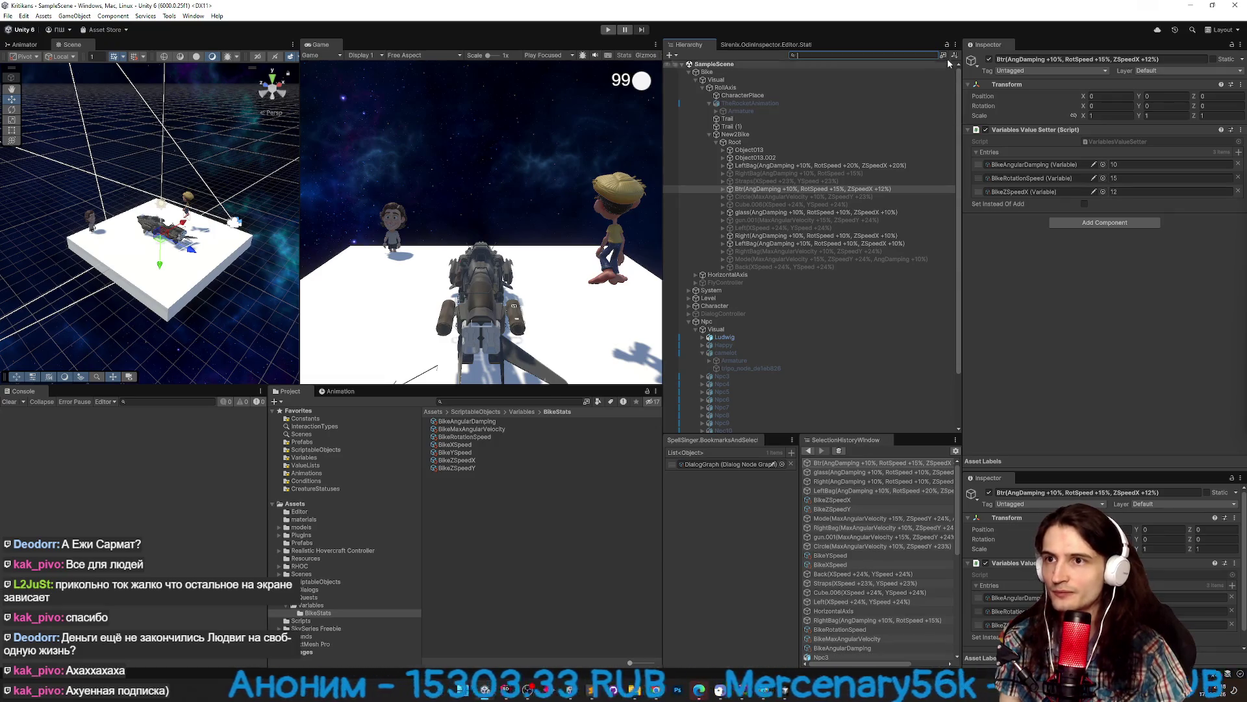
click(790, 164)
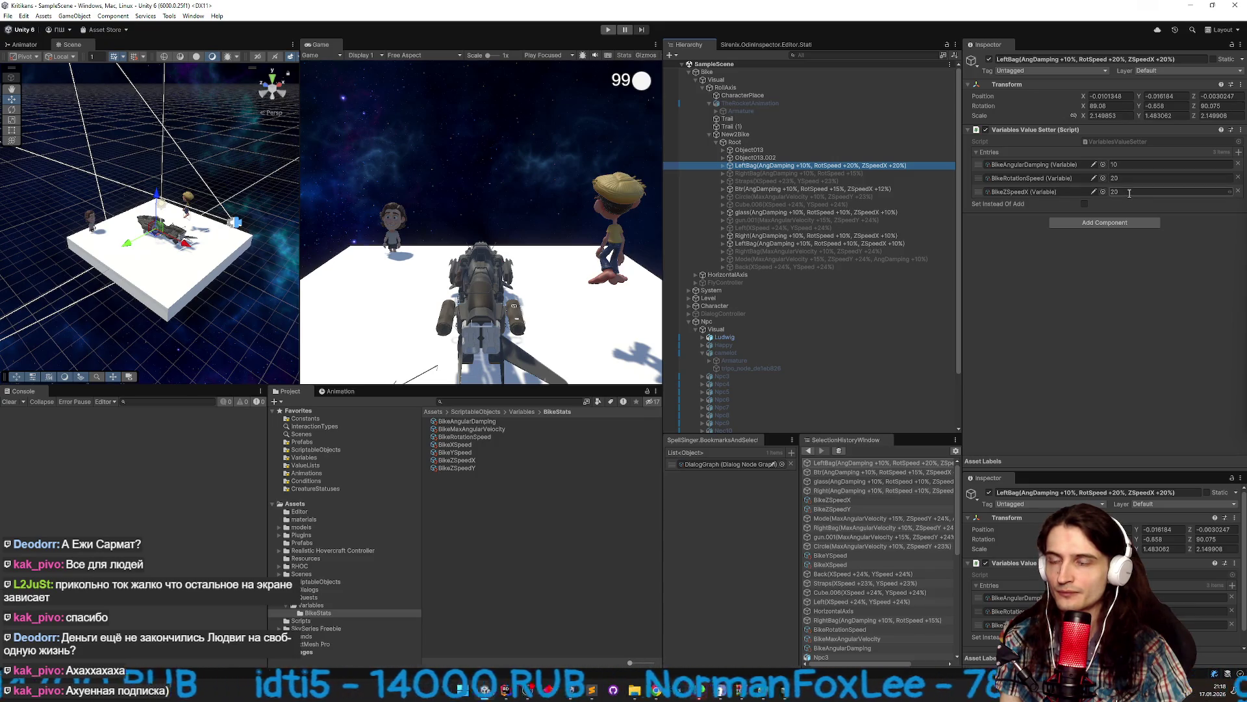
click(1130, 193)
text(22)
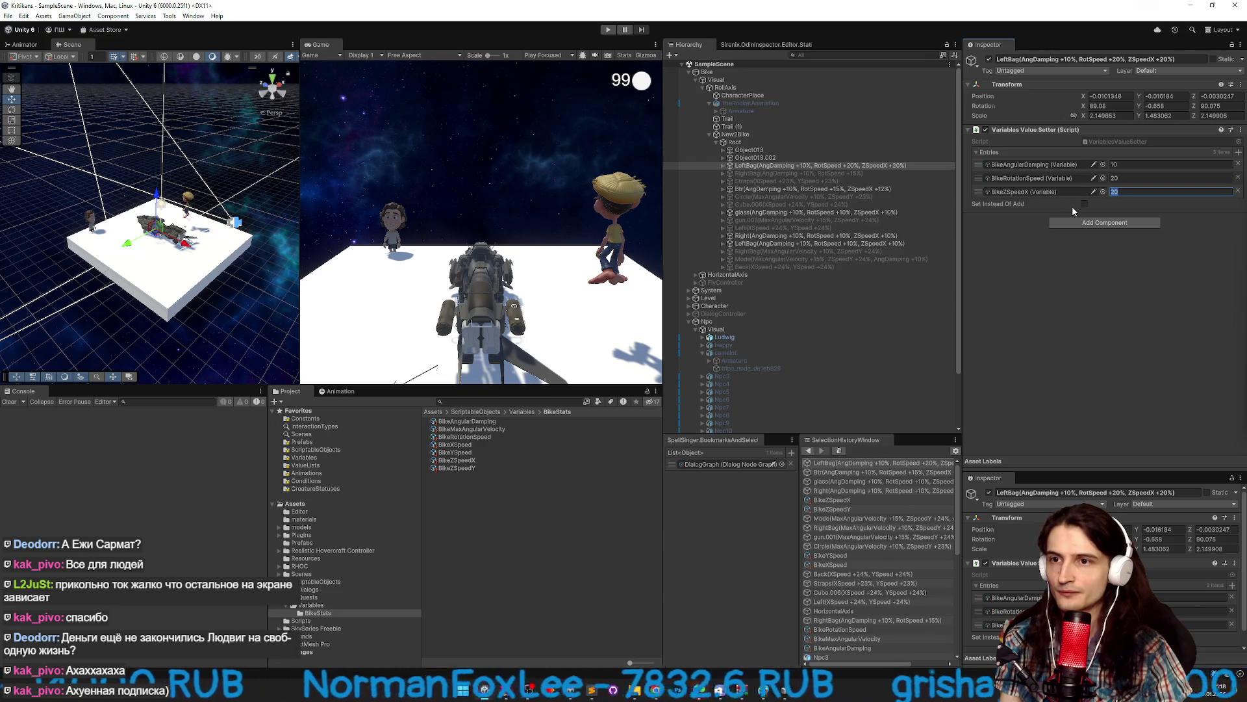
Check the glass and Right parts' bonuses, then set the second LeftBag's to 12.
click(921, 212)
click(936, 235)
click(925, 212)
click(1085, 204)
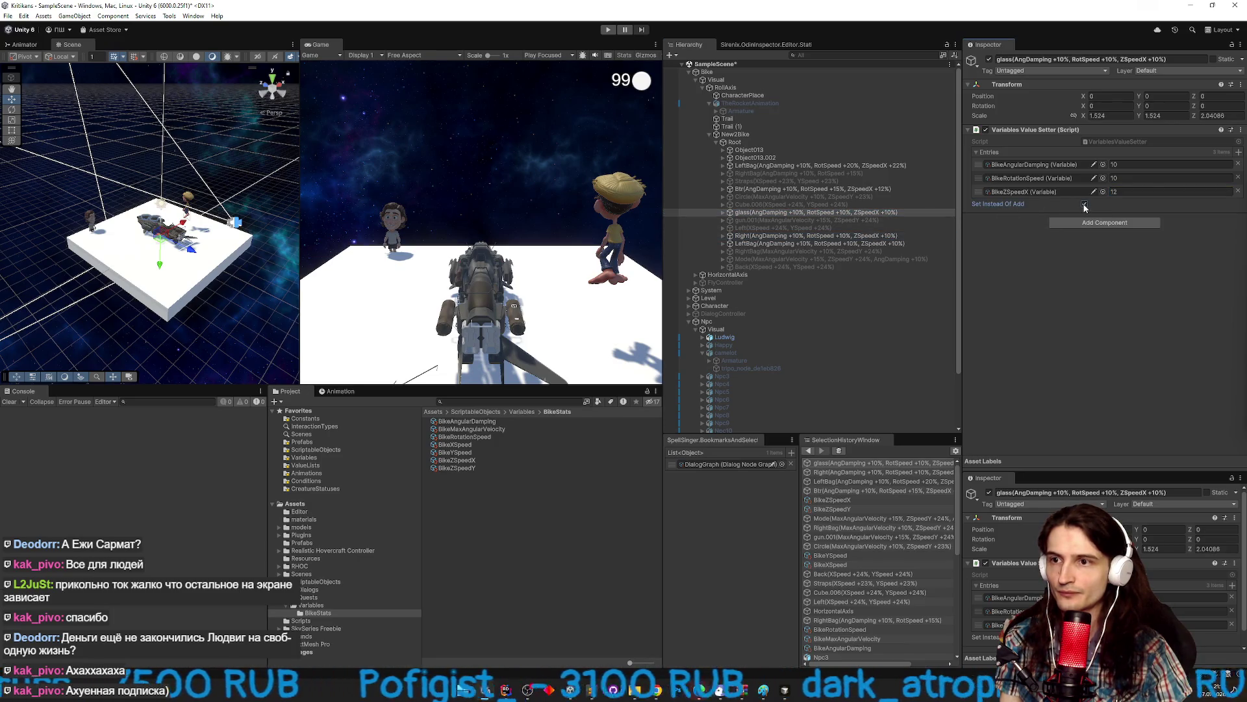
click(922, 235)
click(1137, 192)
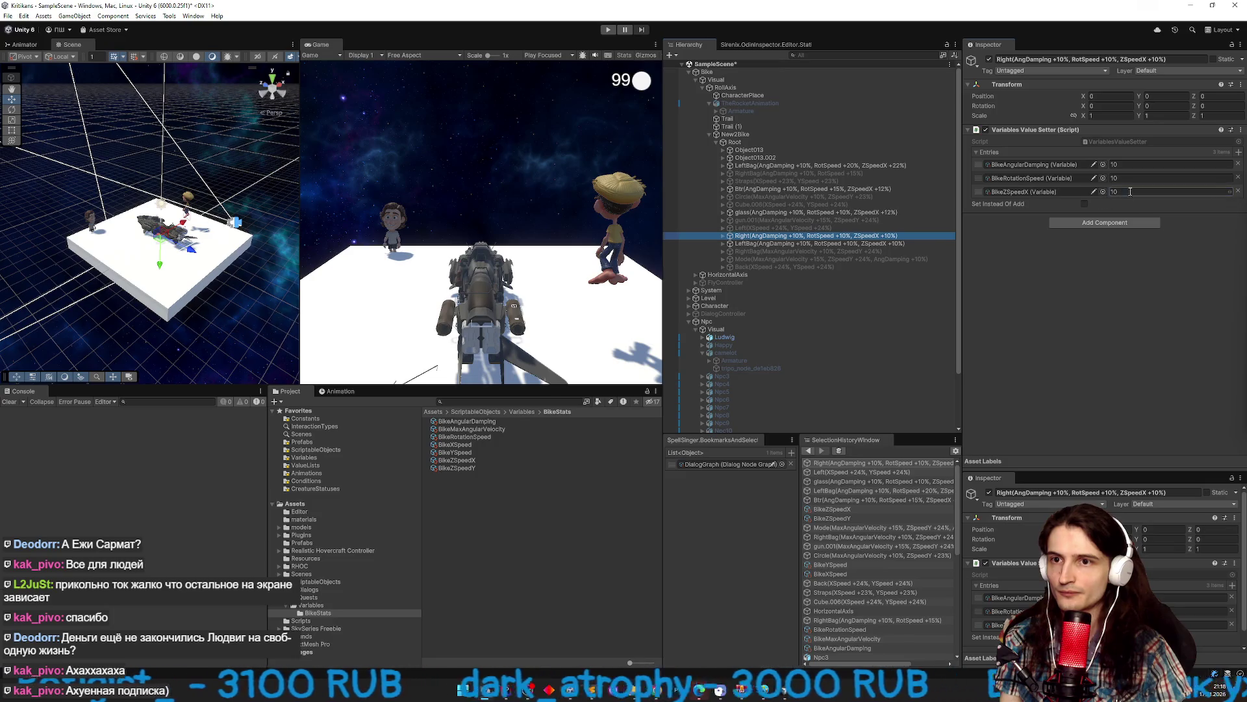
click(918, 244)
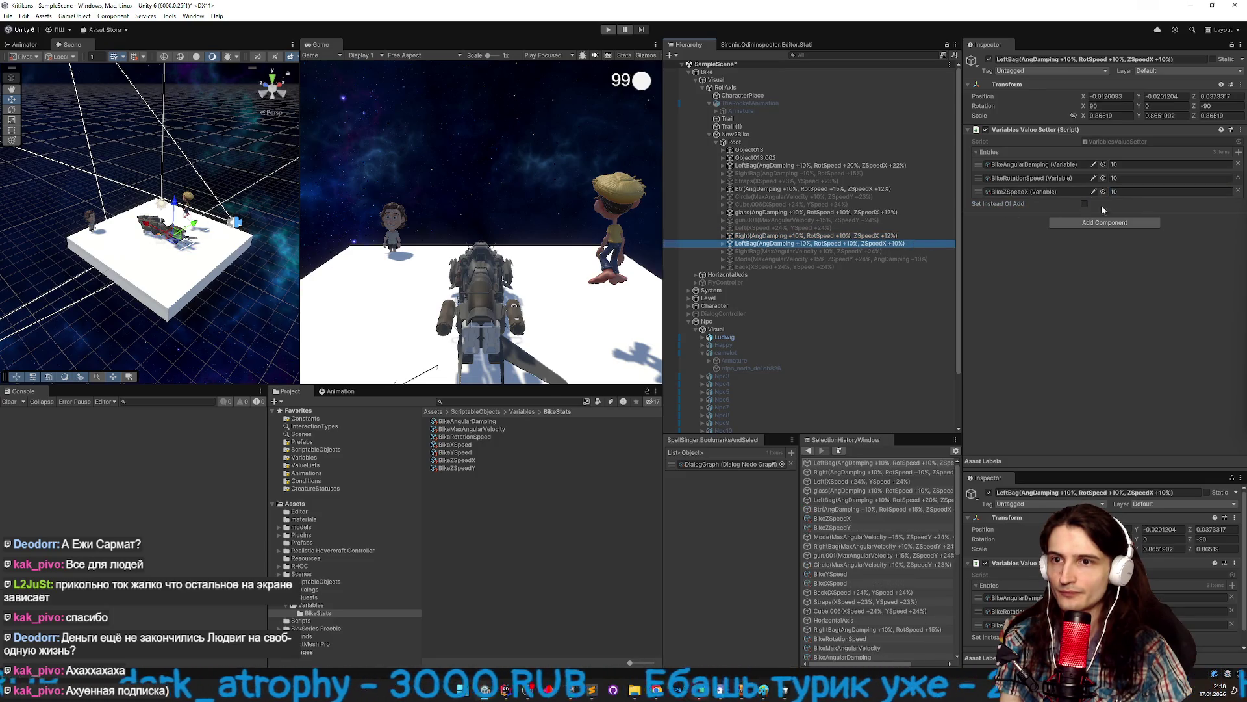
text(12)
key(Return)
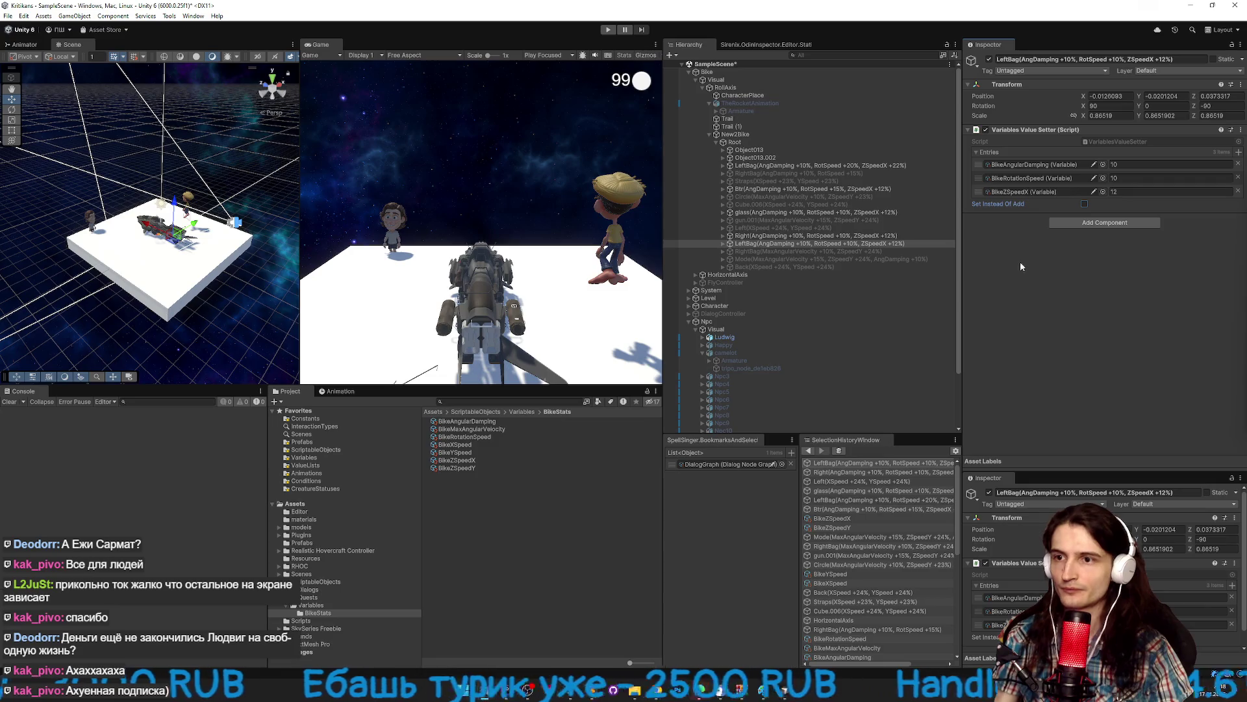
Select LeftBag, Btr, Cube.006, glass, Right and the second LeftBag, and deactivate them.
click(839, 165)
ctrl+click(827, 182)
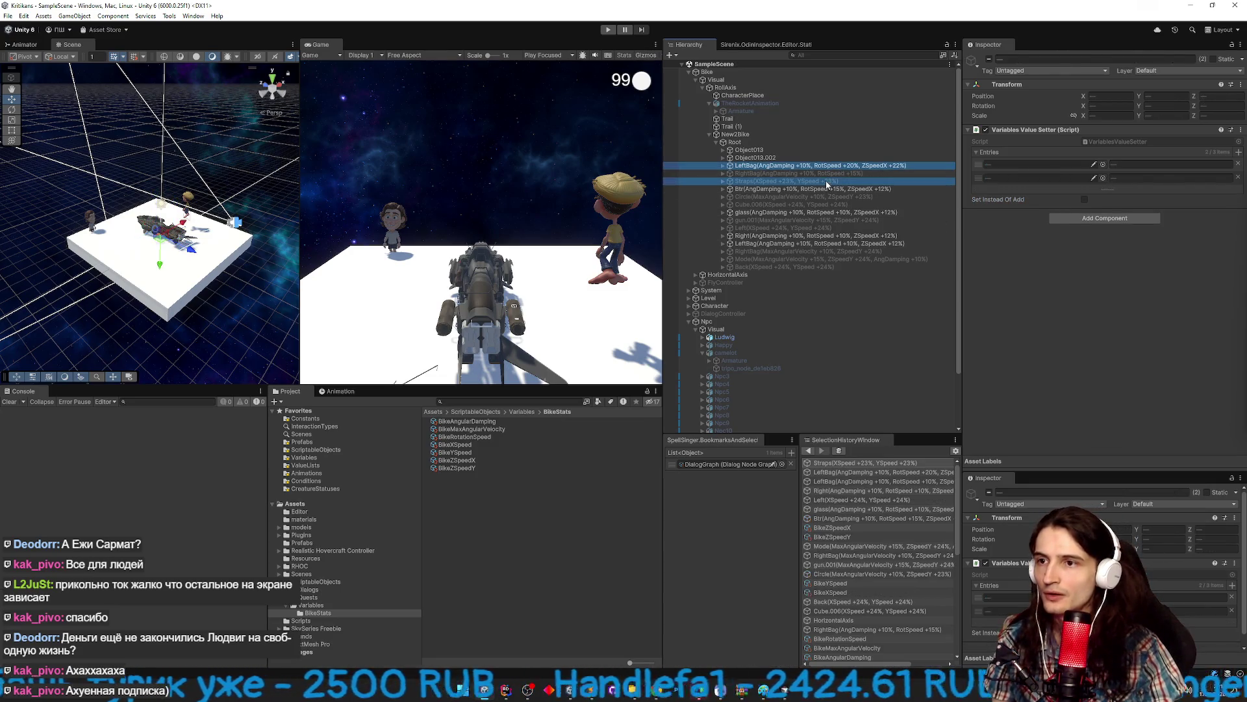
ctrl+click(827, 181)
ctrl+click(823, 189)
ctrl+click(815, 204)
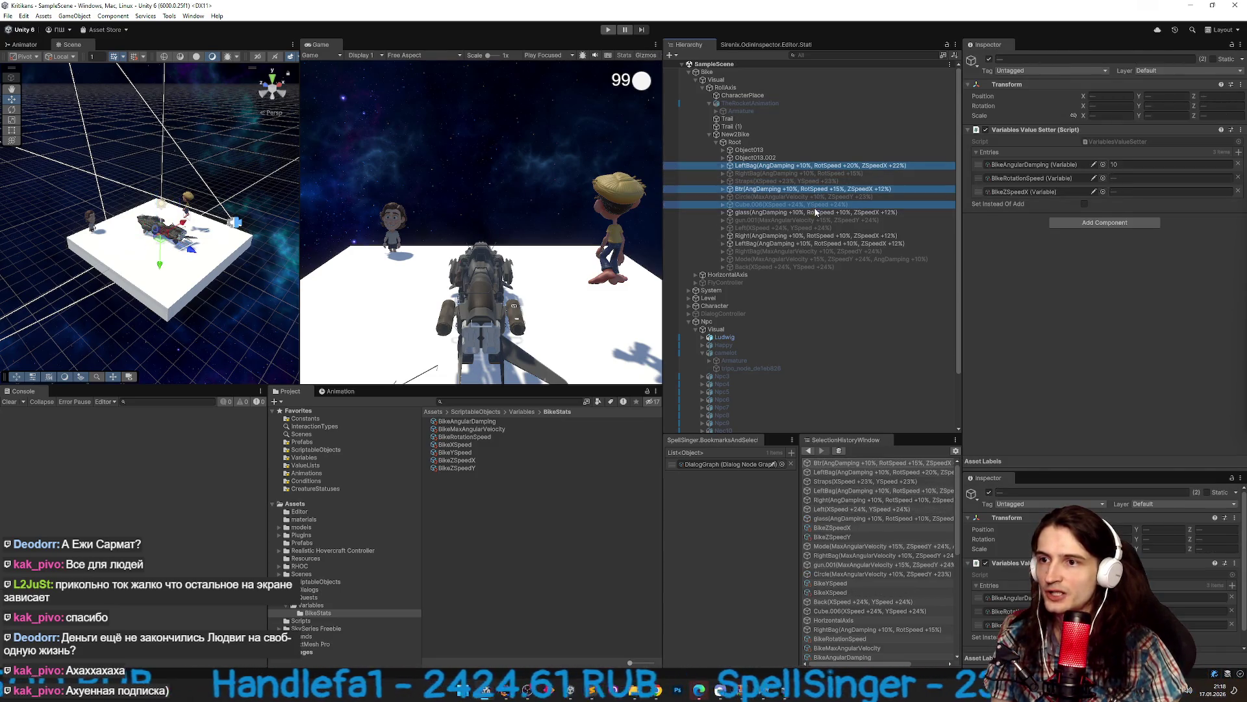
ctrl+click(815, 212)
ctrl+click(816, 235)
ctrl+click(815, 243)
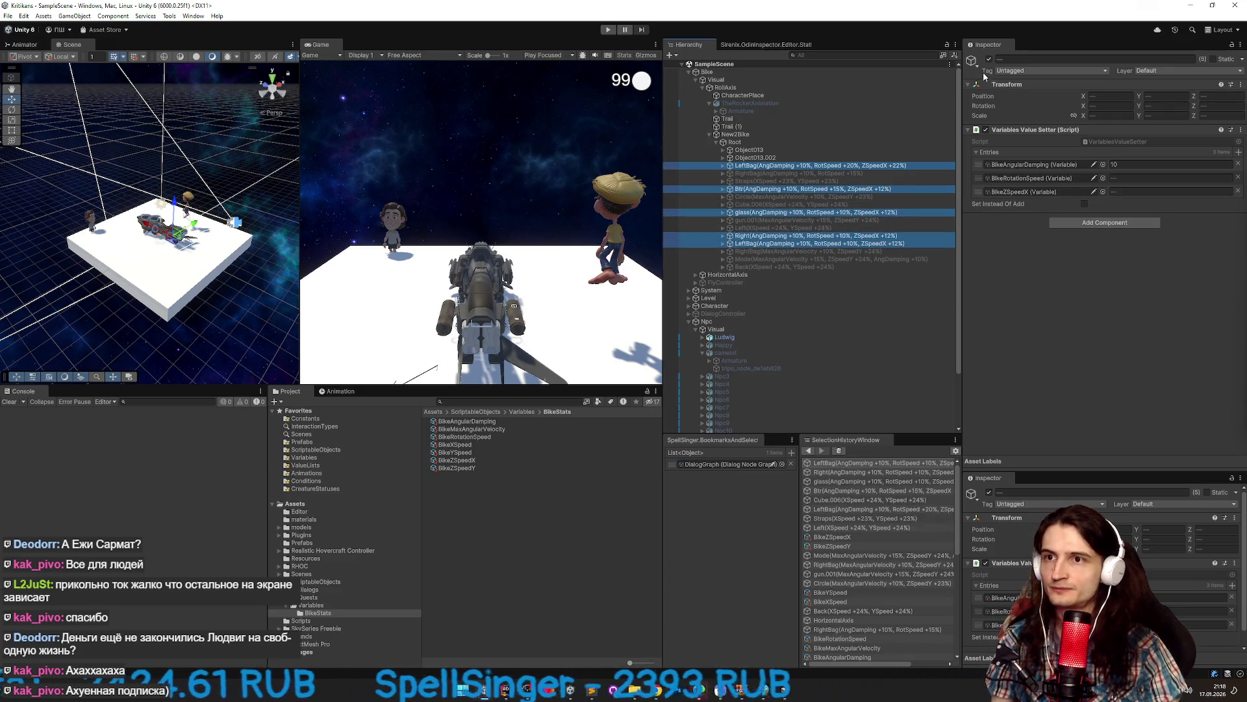
click(989, 58)
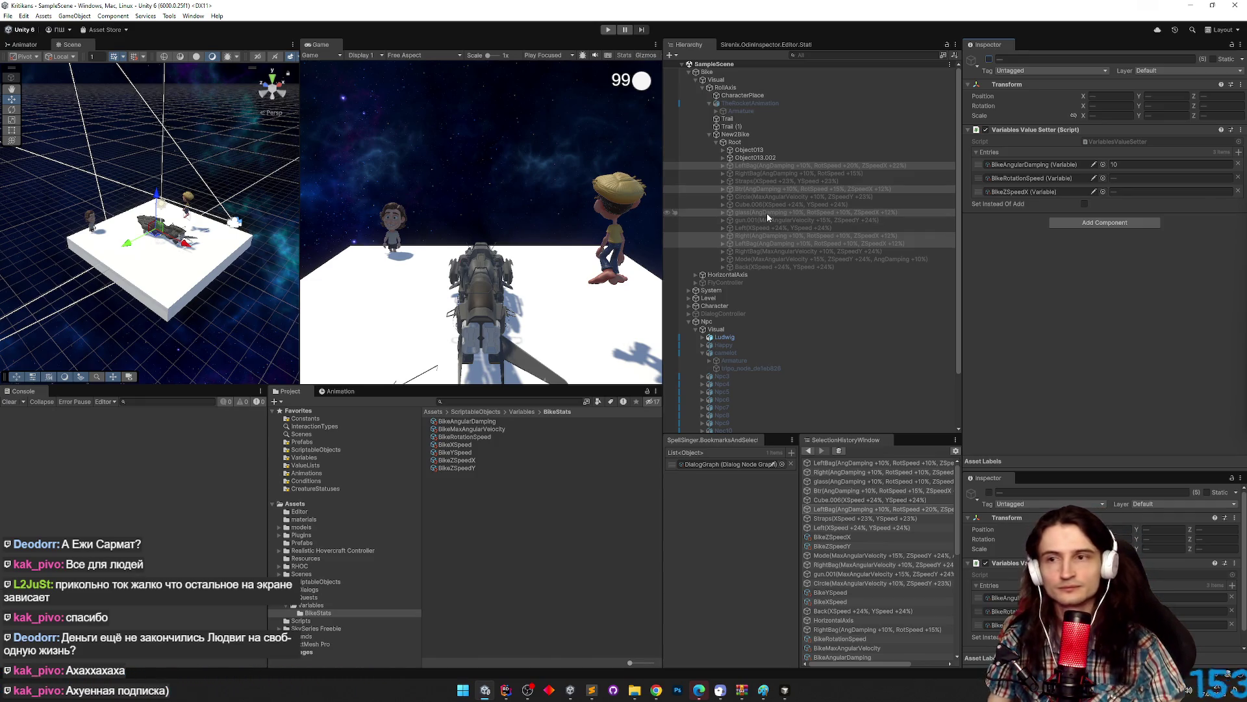
Enter play mode, select LeftBag through Back, and inspect the BikeZSpeedX variable's value.
key(ctrl+p)
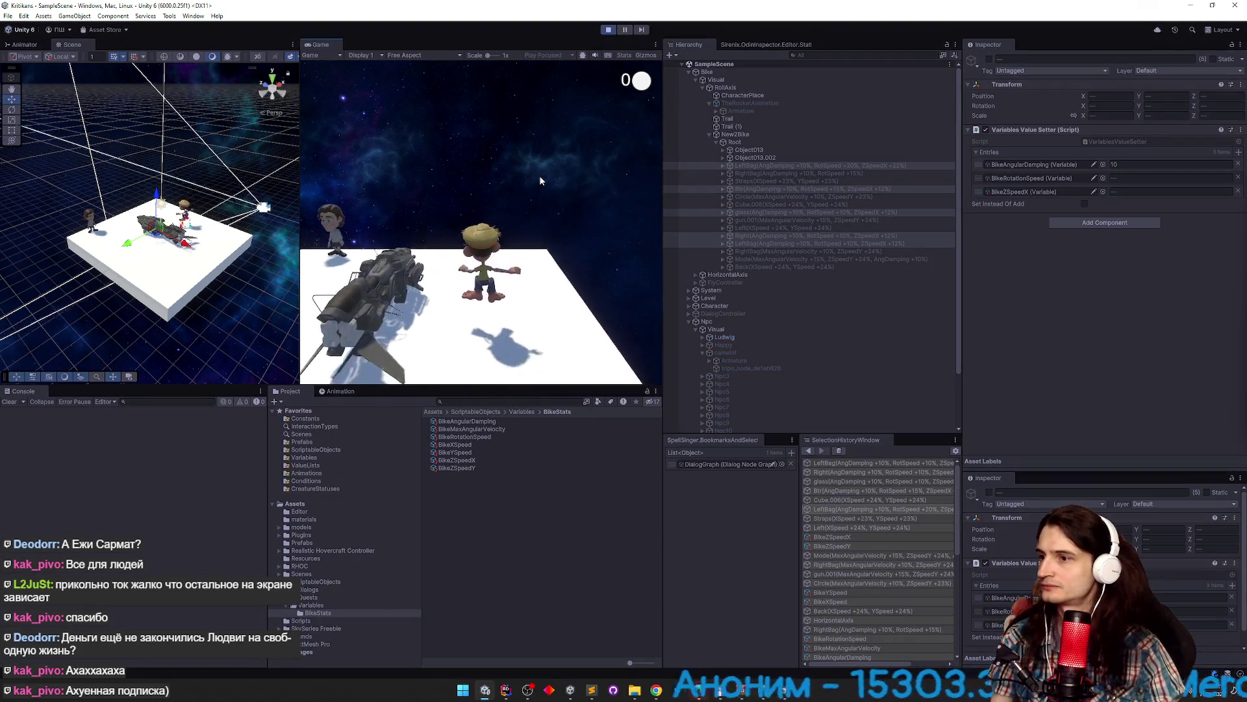
key(super)
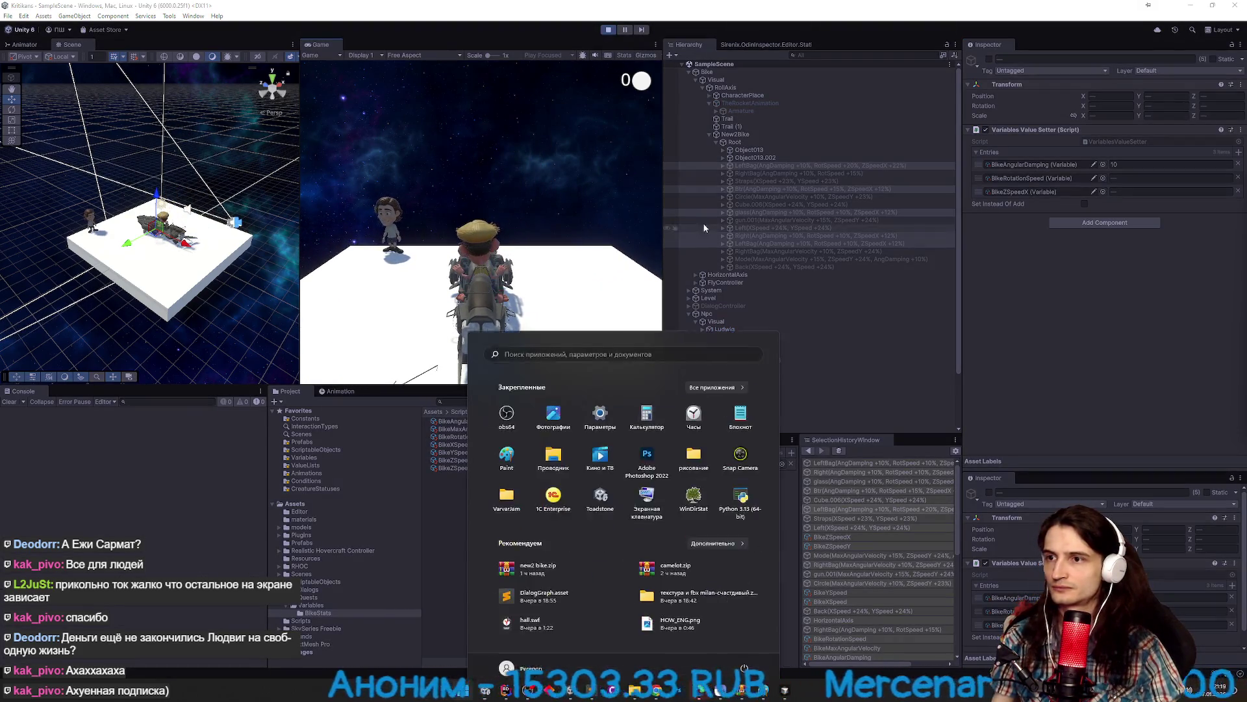
click(746, 166)
shift+click(782, 267)
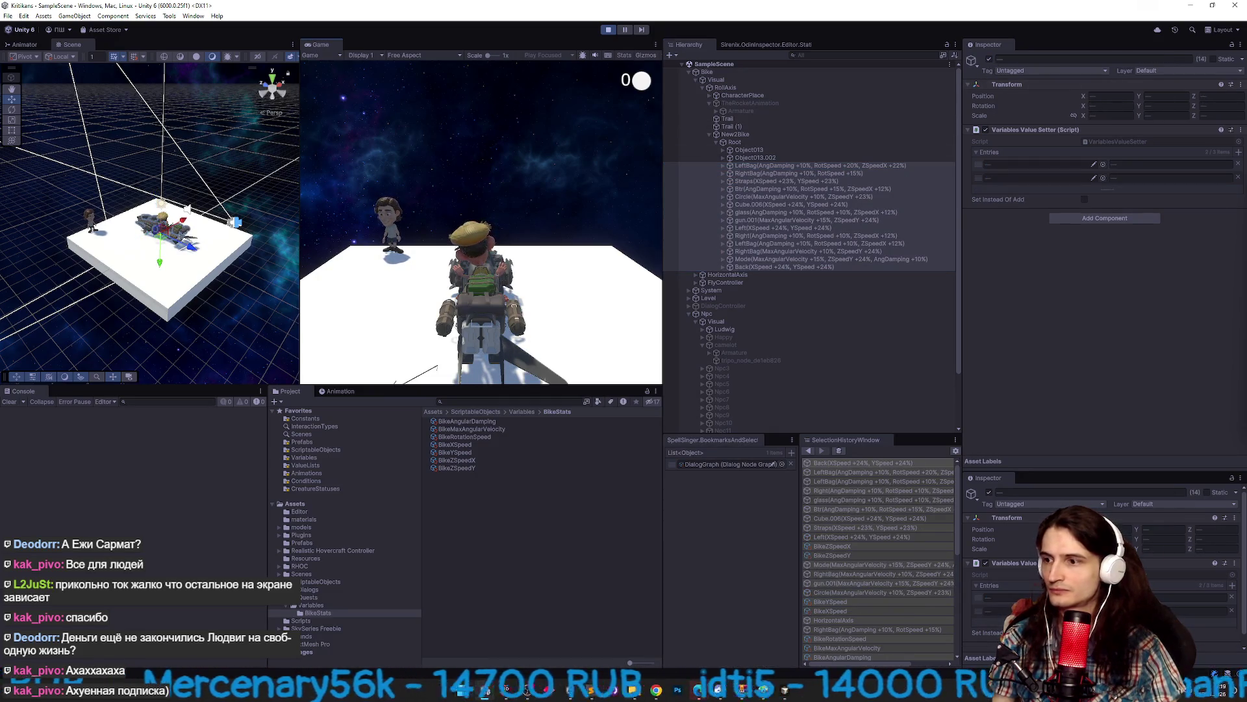
key(super)
click(471, 429)
key(Down)
key(Down)
key(Down)
key(Down)
key(Up)
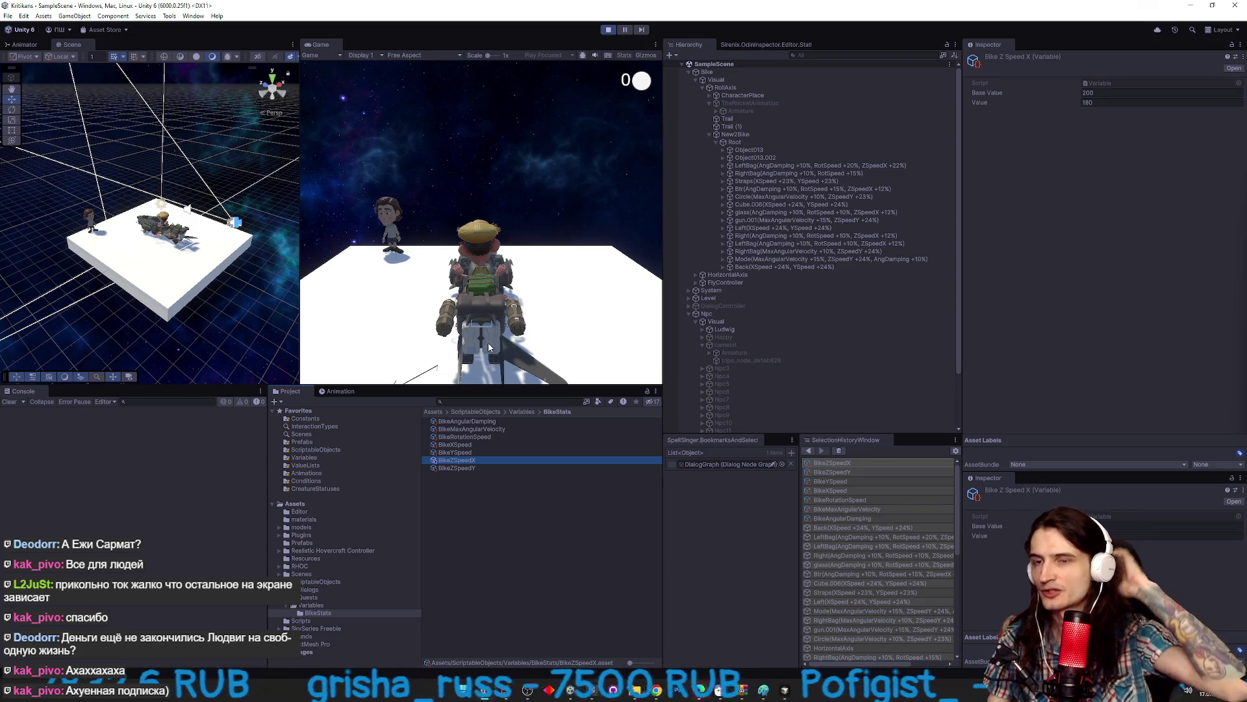
Stop play mode and filter the Hierarchy by the copied name ZSpeedX.
key(ctrl+p)
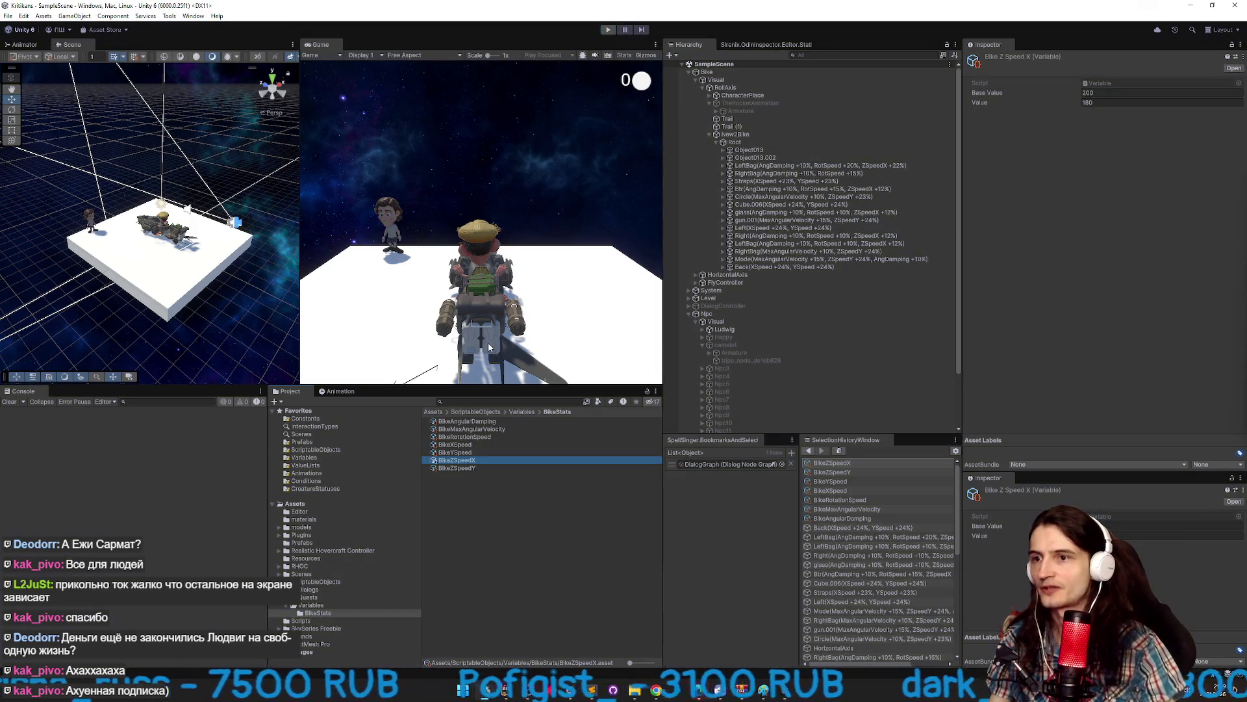
click(493, 462)
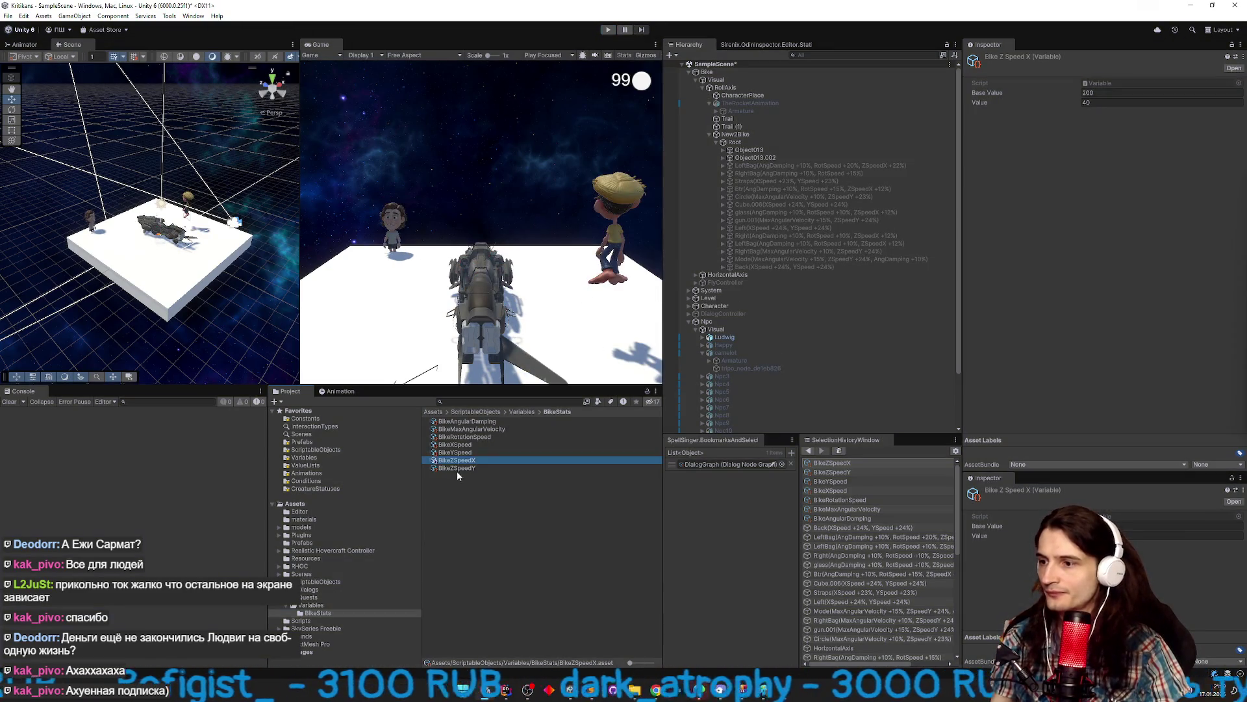
key(ctrl+c)
click(820, 55)
key(ctrl+v)
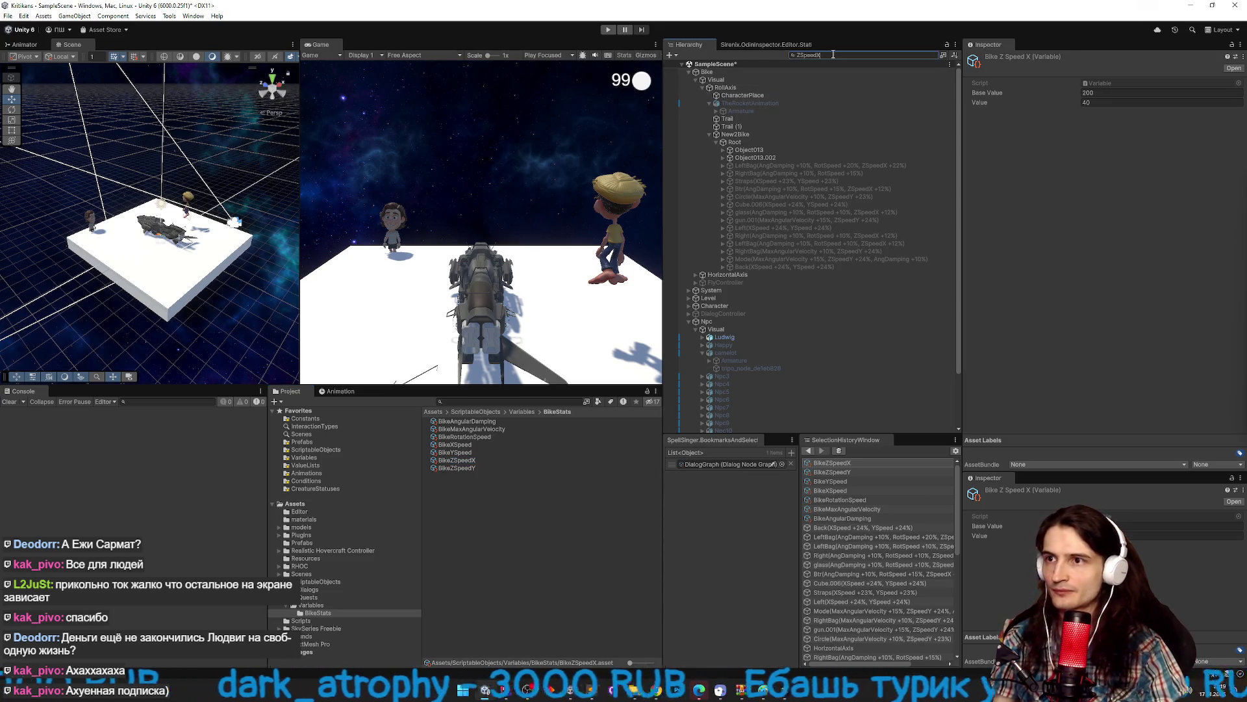
Set the BikeZSpeedX bonus to 14 on the Btr and glass parts.
click(812, 72)
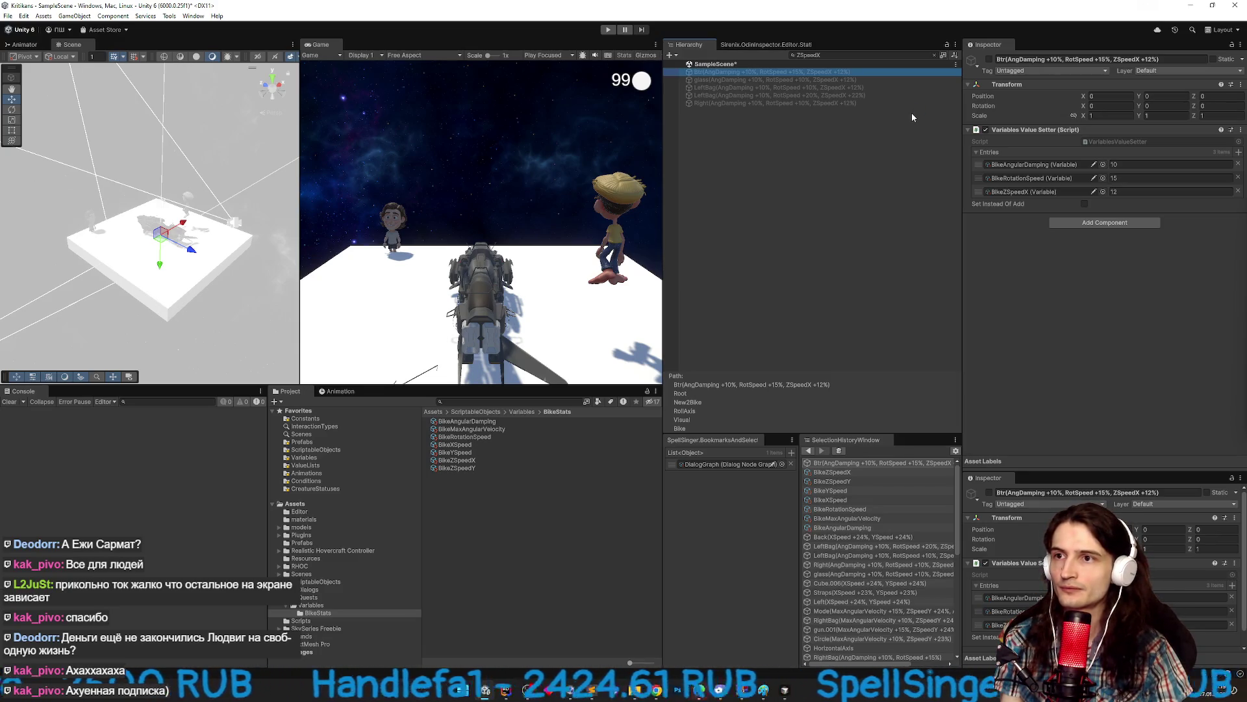
click(1111, 191)
text(24)
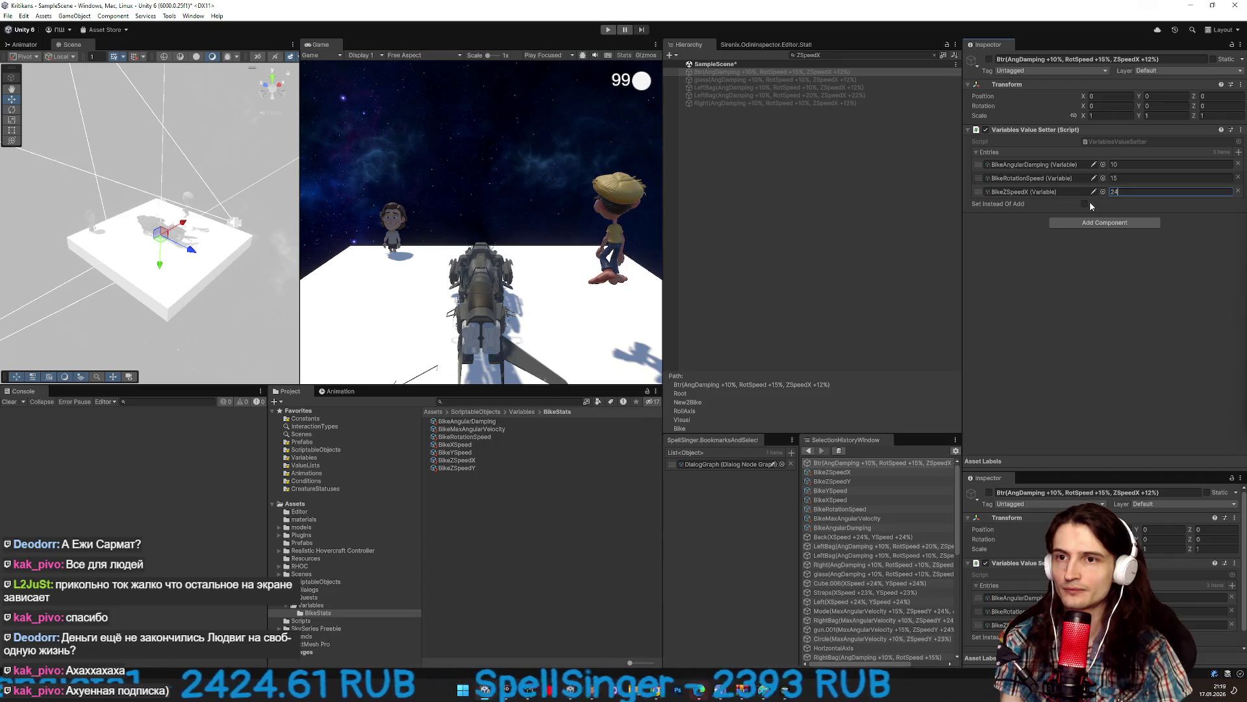
key(BackSpace)
key(BackSpace)
text(14)
click(1085, 203)
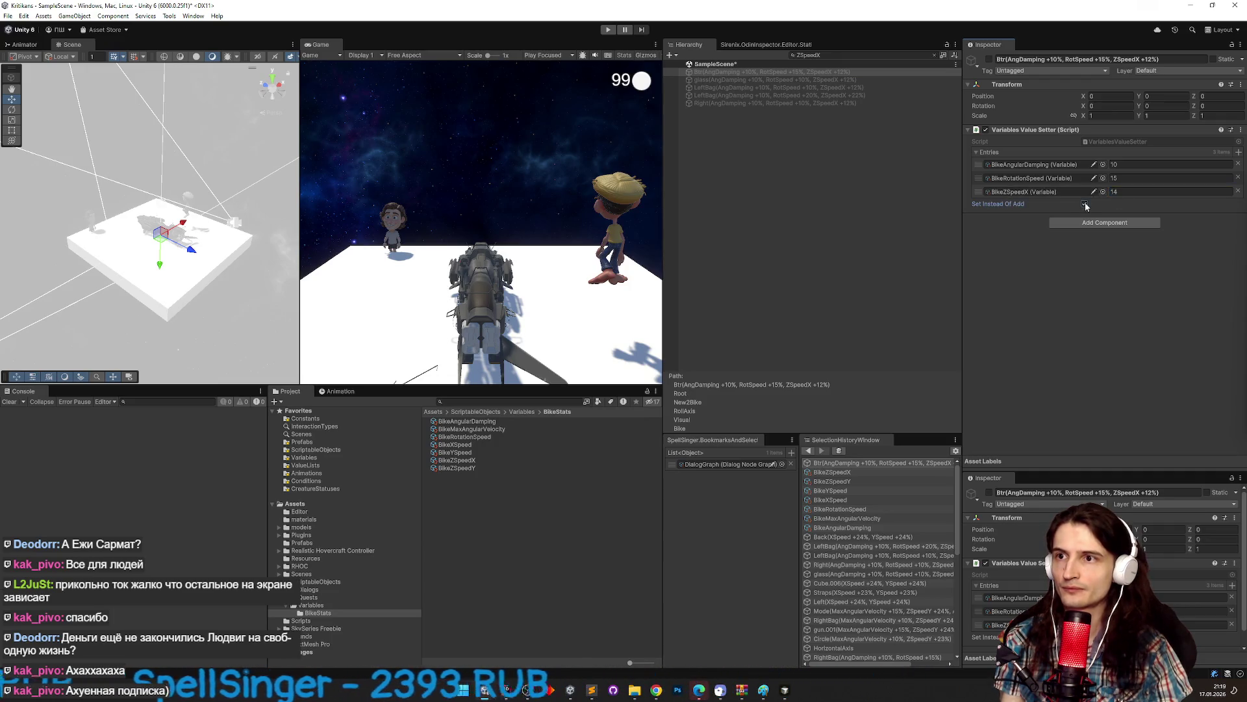
click(864, 79)
click(1111, 191)
text(14)
click(1085, 204)
Set the Right part's BikeZSpeedX bonus to 14 and clear the ZSpeedX hierarchy filter.
click(868, 87)
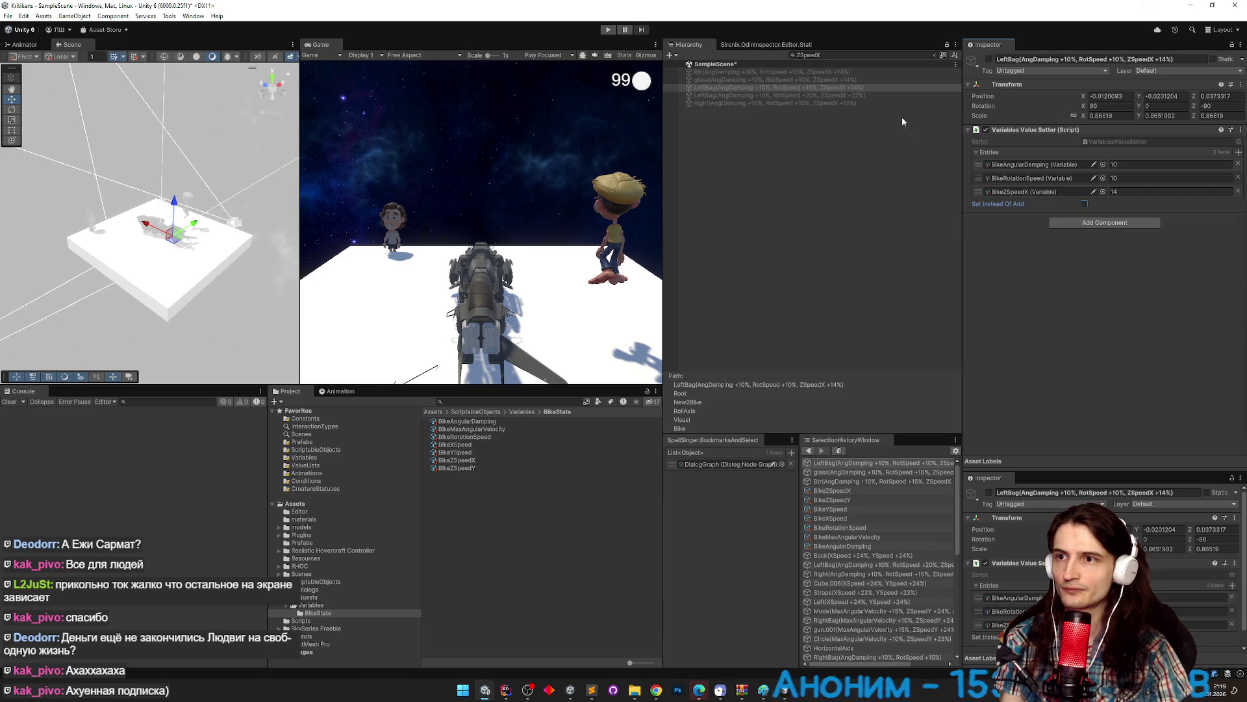
click(872, 104)
click(1111, 191)
text(4)
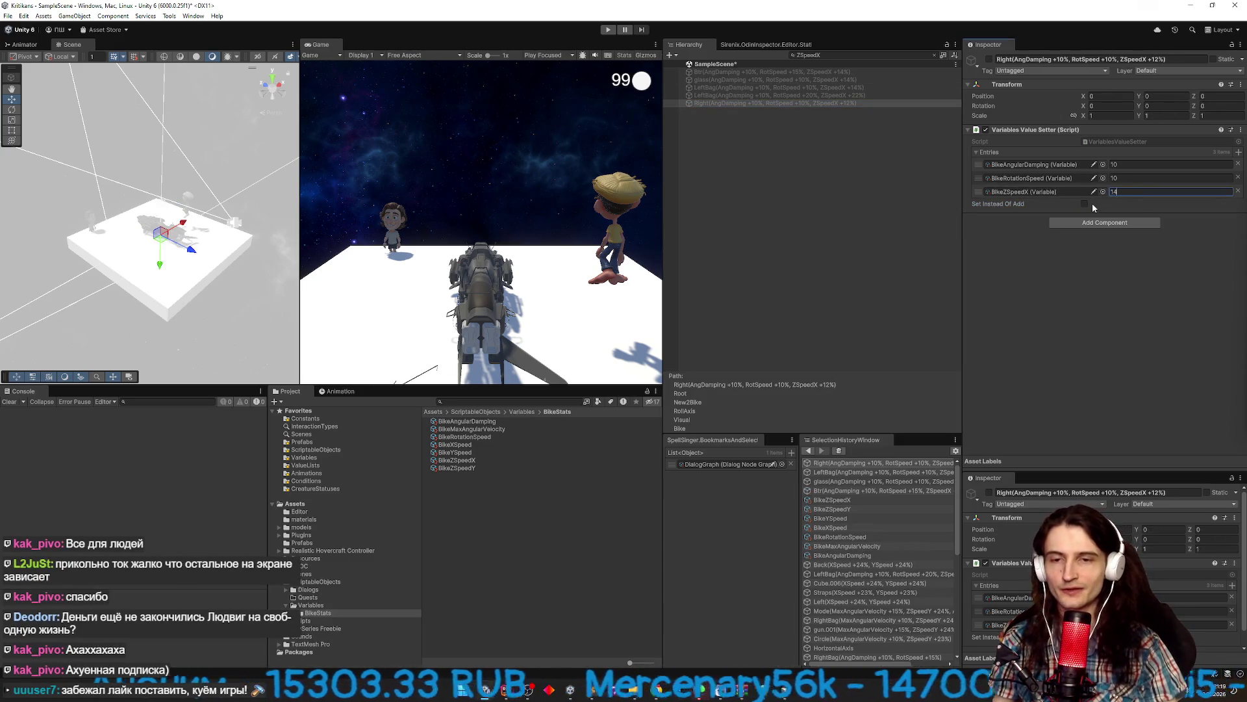
key(Tab)
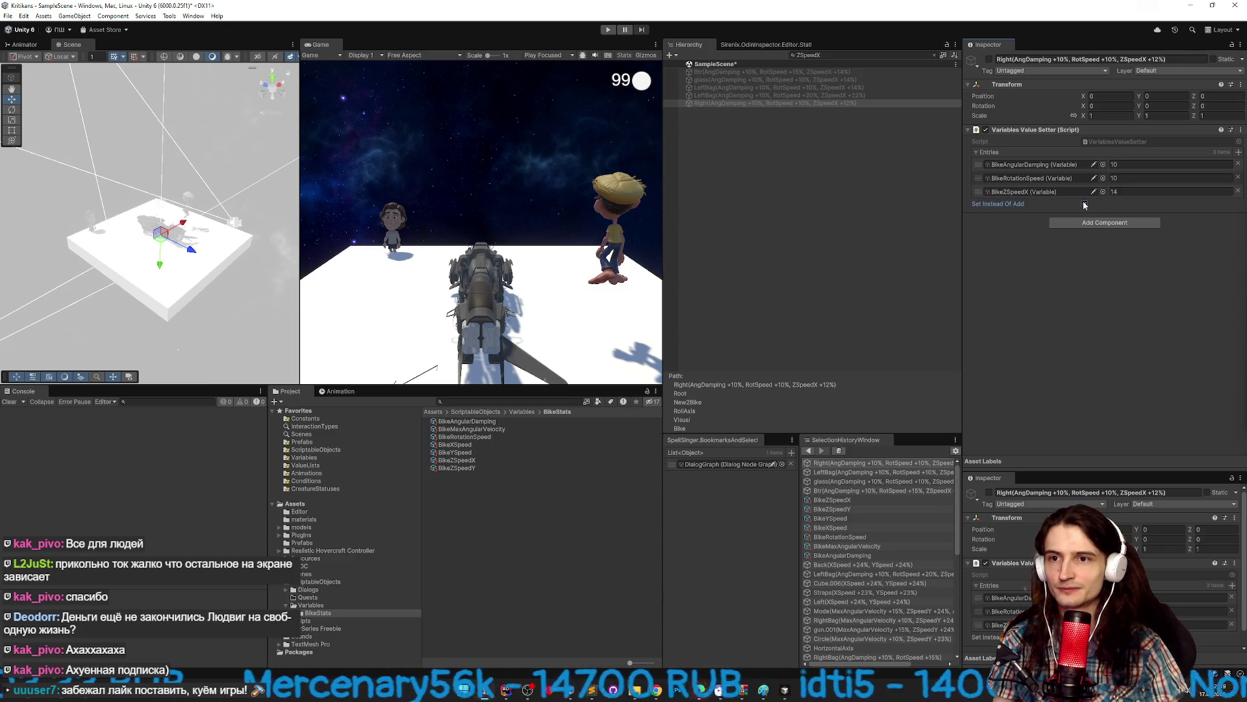
click(901, 57)
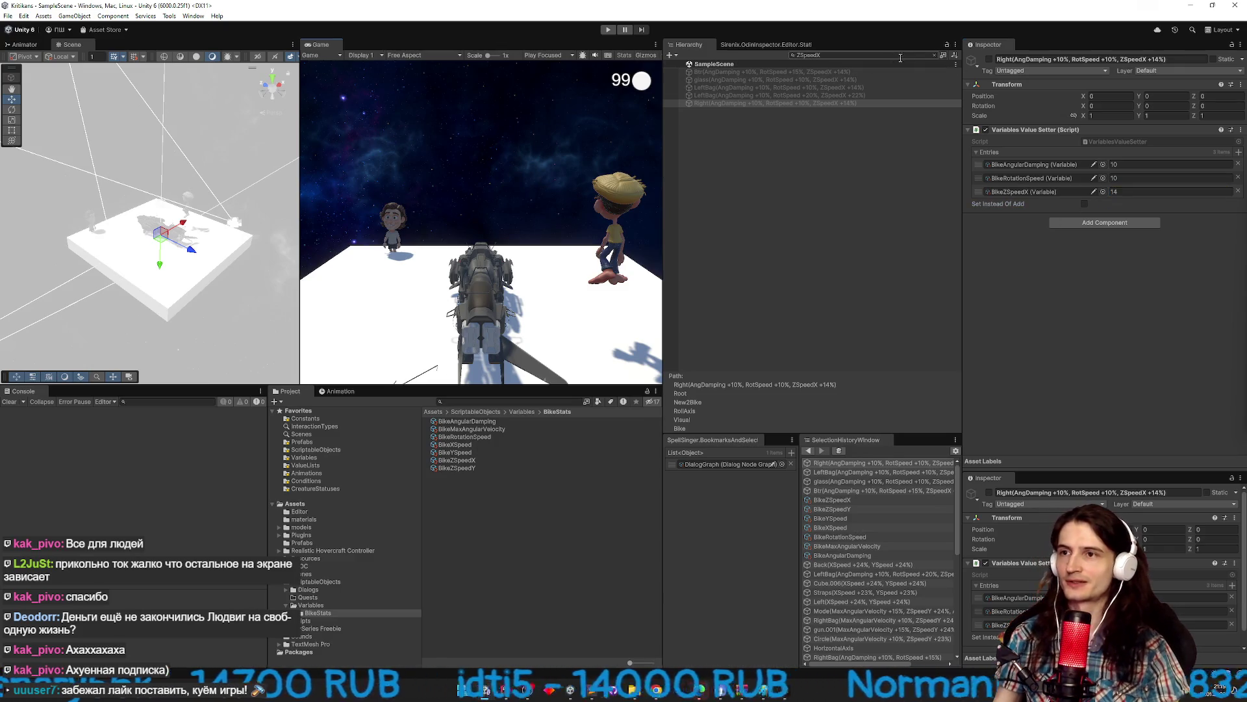
click(934, 55)
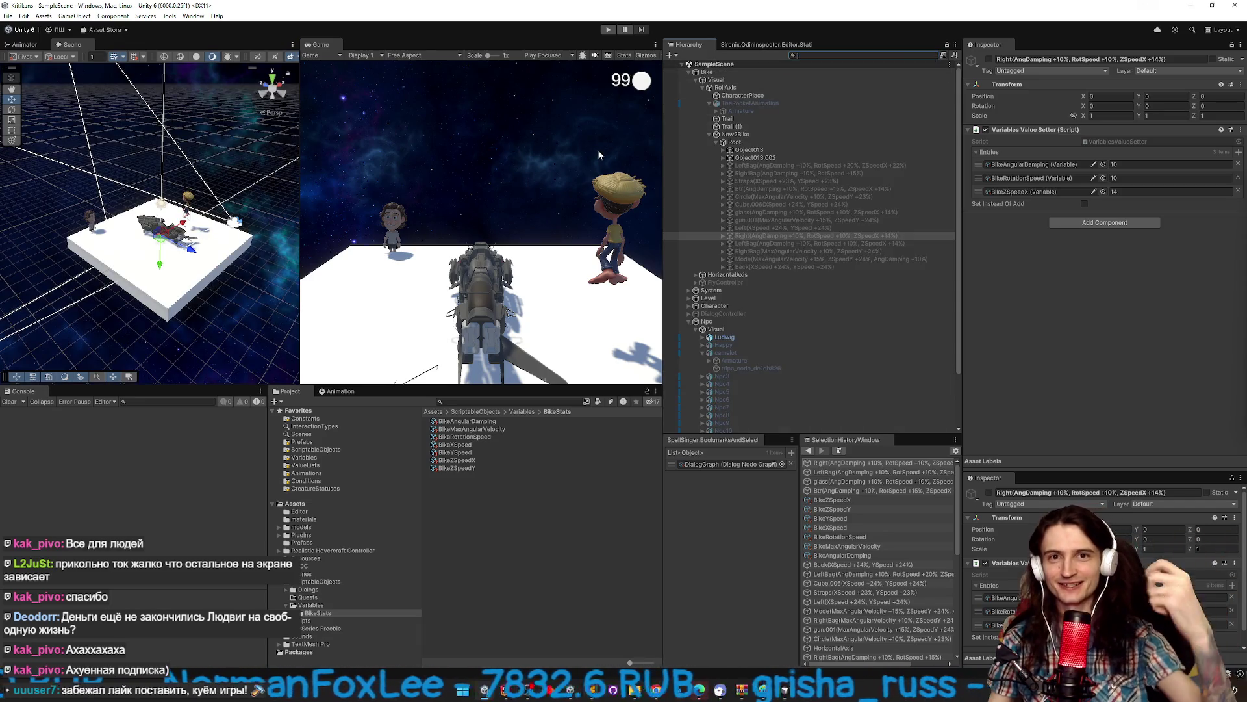
Start play mode and switch on all 14 upgrade parts from LeftBag through Back.
key(ctrl+p)
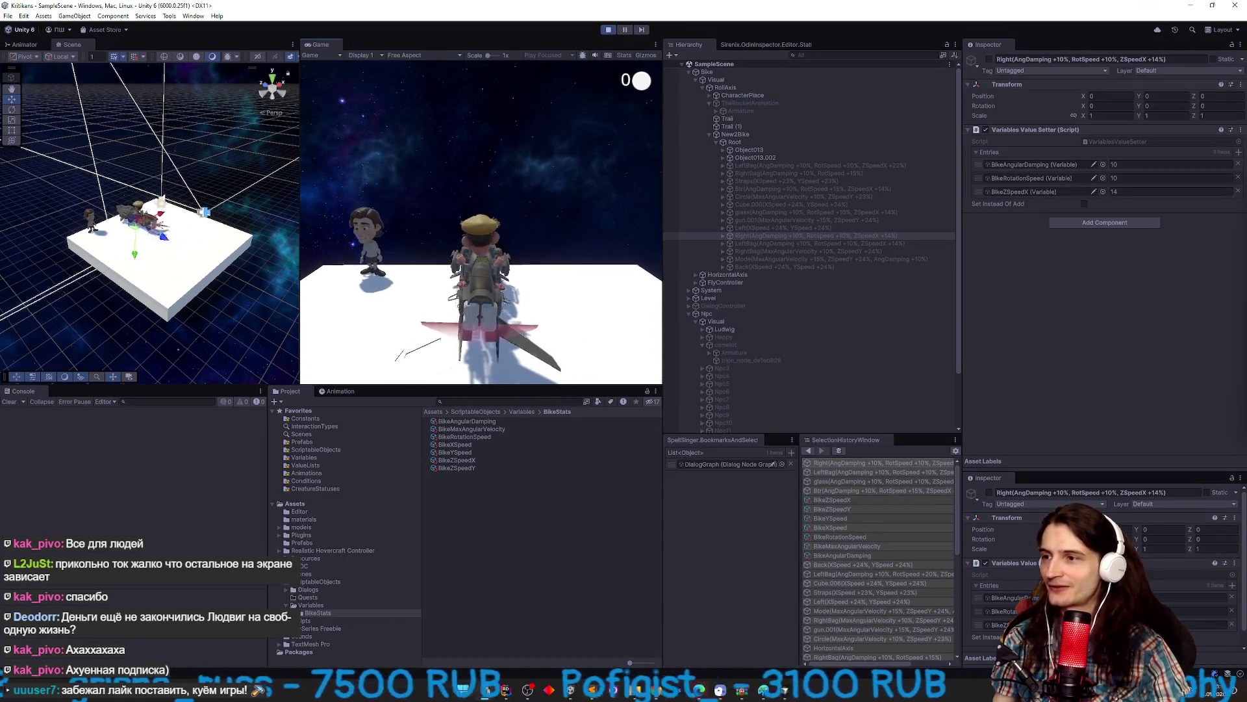
key(super)
click(773, 165)
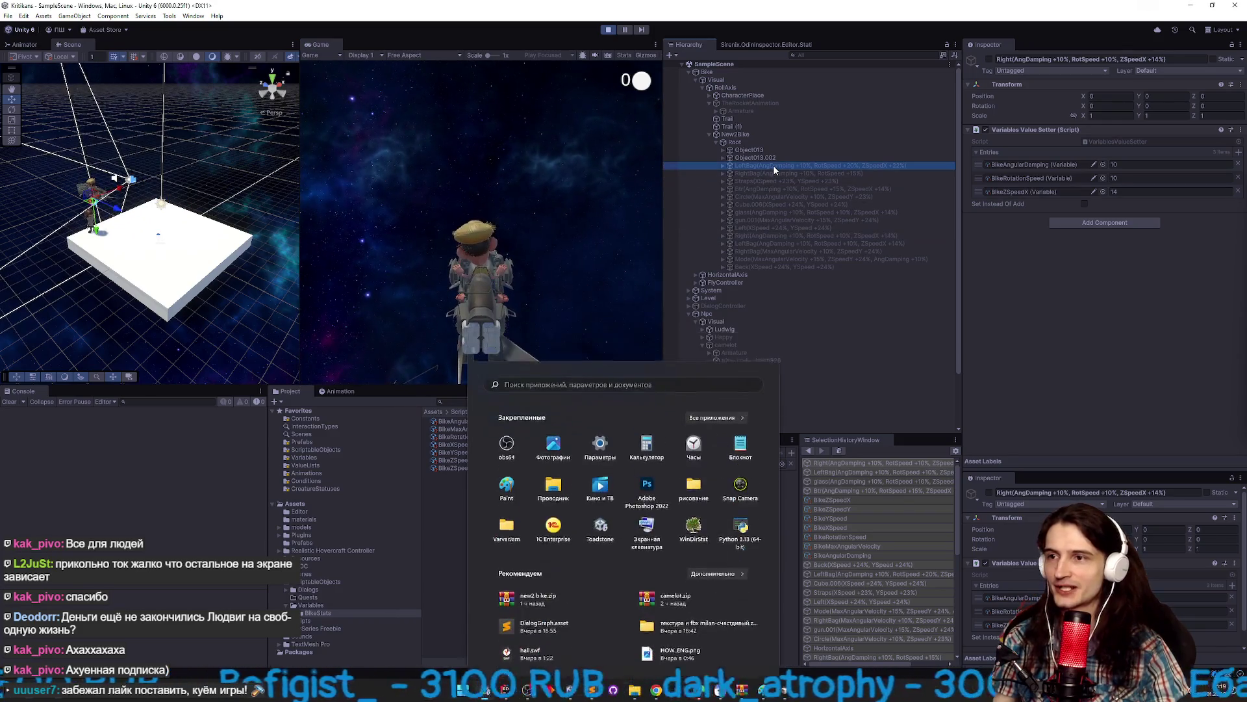
shift+click(776, 266)
click(989, 58)
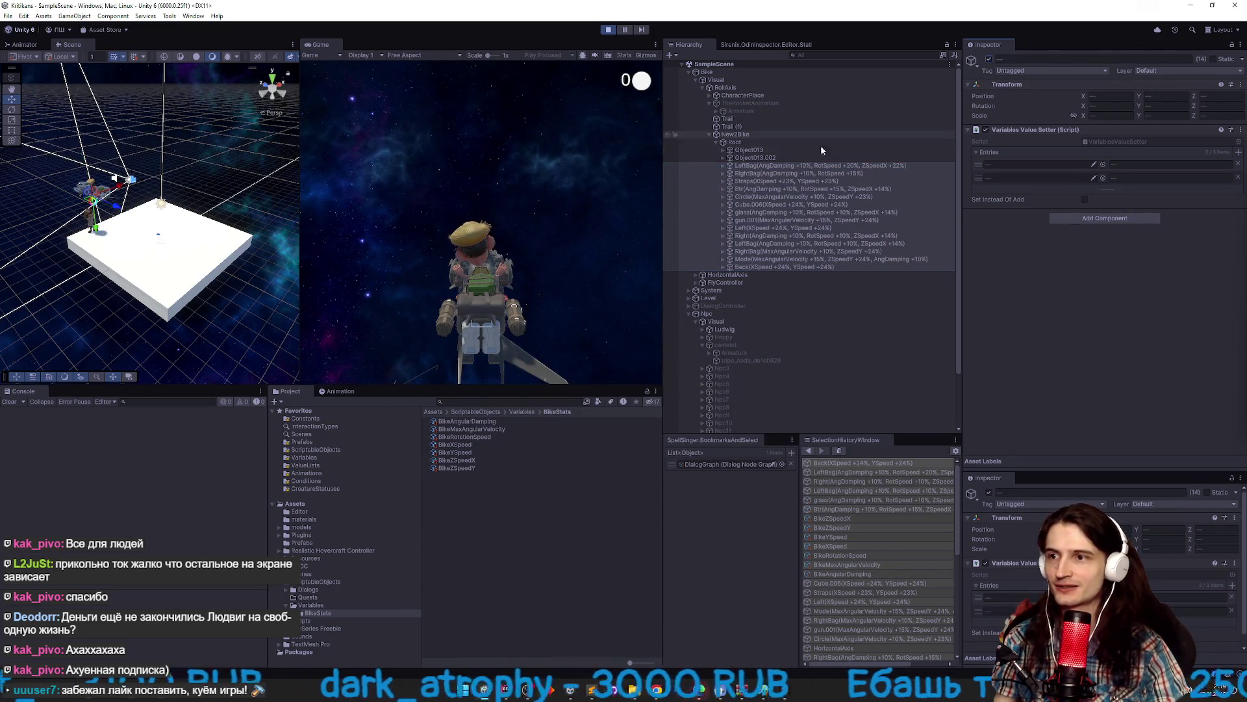
Confirm BikeZSpeedX reads 40 in the Project window, then stop play mode.
click(461, 422)
key(Down)
key(Down)
key(Down)
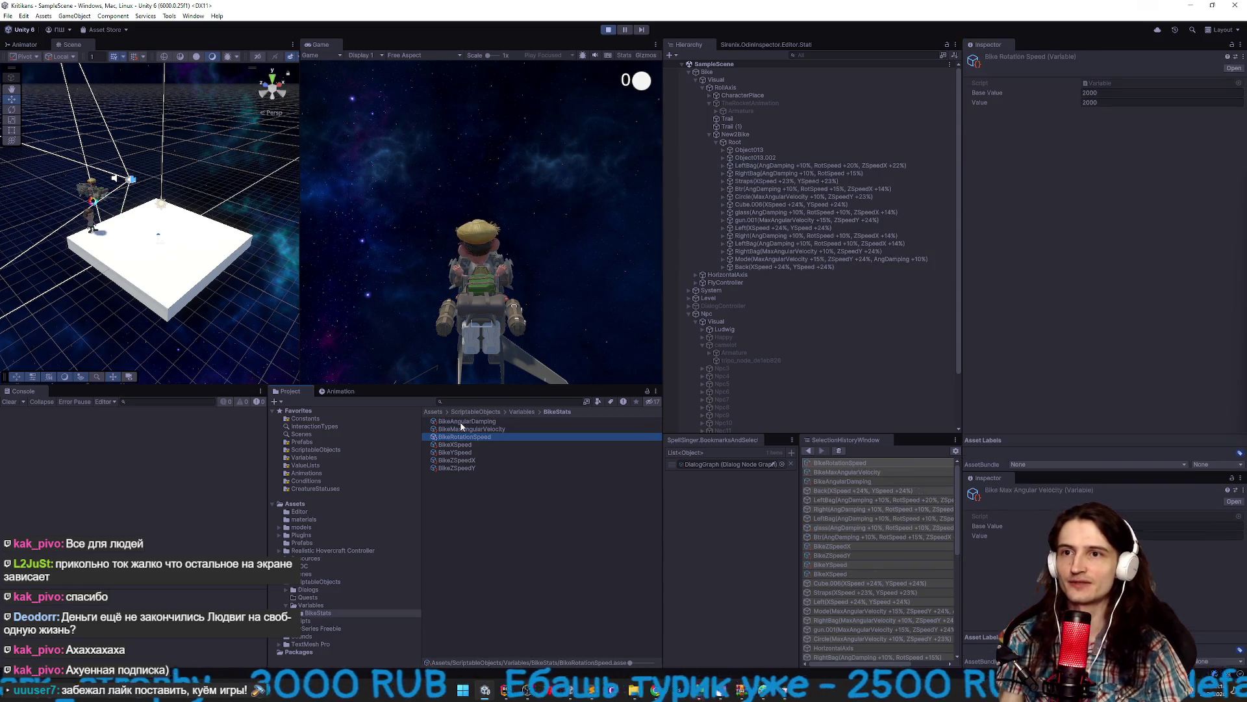
key(Down)
key(Up)
key(ctrl+p)
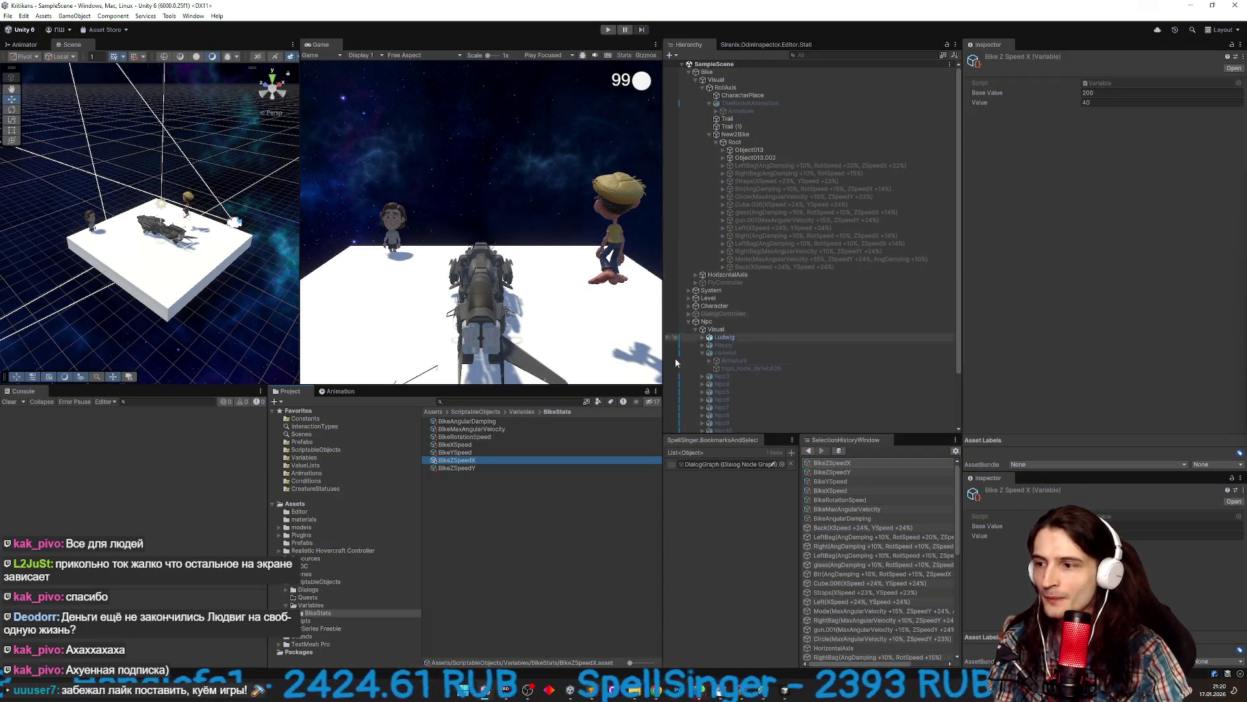
click(457, 460)
Copy the name ZSpeedX and filter the Hierarchy with it.
drag(453, 461, 488, 463)
key(ctrl+c)
click(864, 54)
key(ctrl+v)
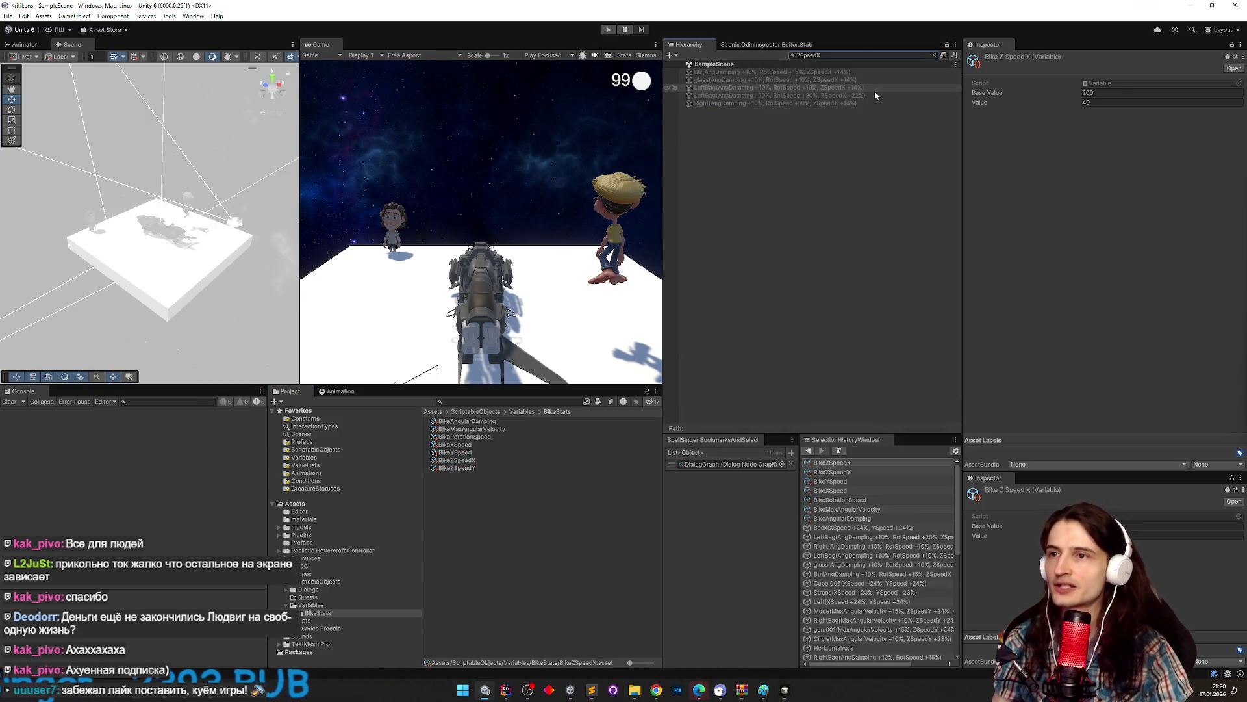
Select the LeftBag +20% part and change its BikeZSpeedX bonus from 22 to 24.
click(867, 102)
click(870, 88)
key(Up)
key(Up)
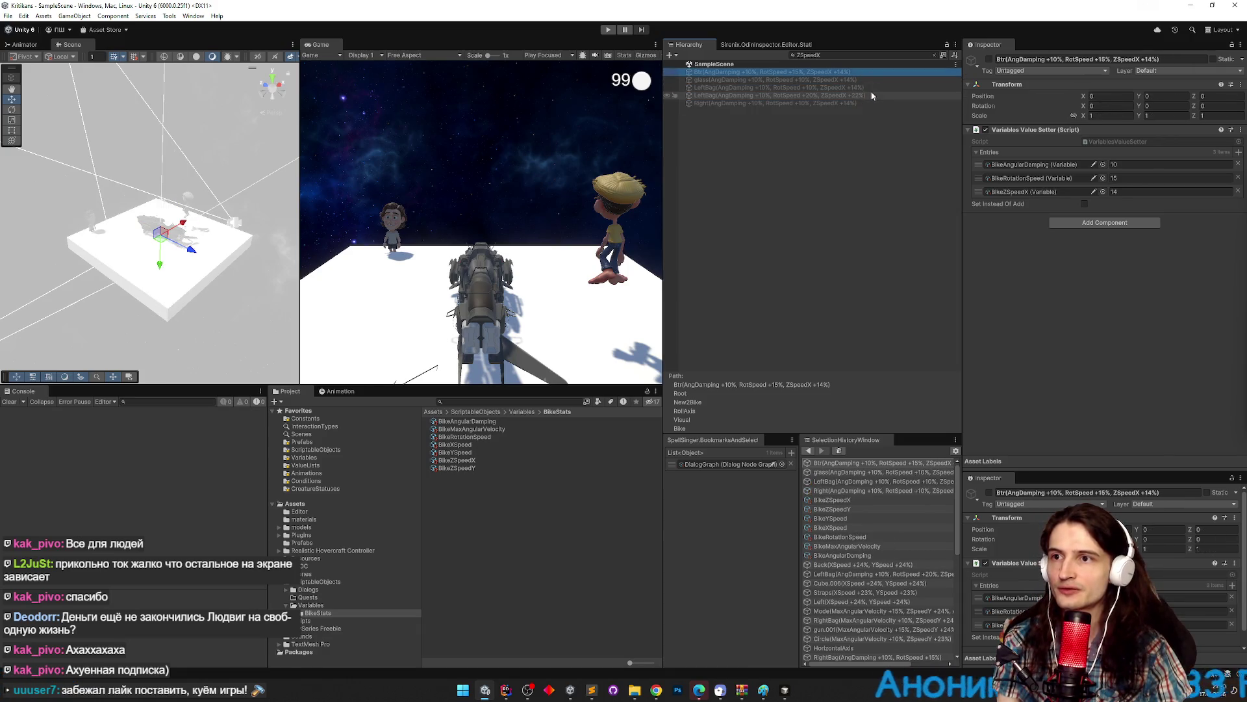
click(871, 88)
click(871, 92)
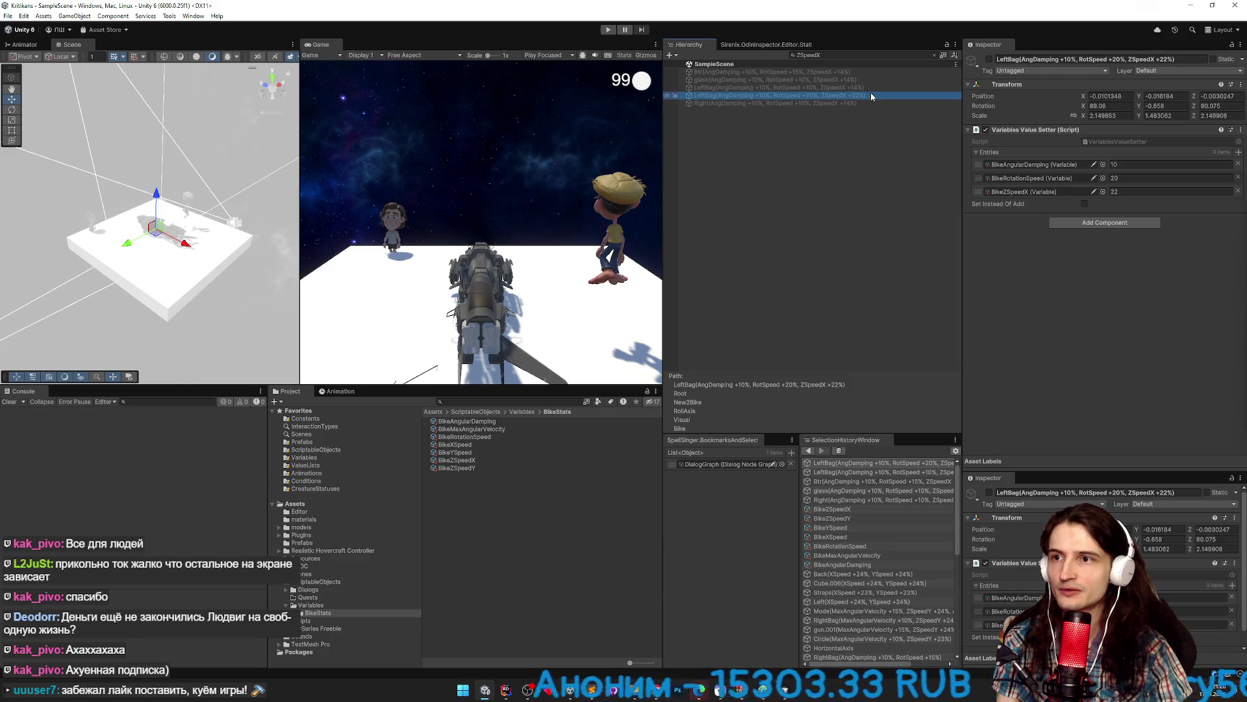
click(1120, 192)
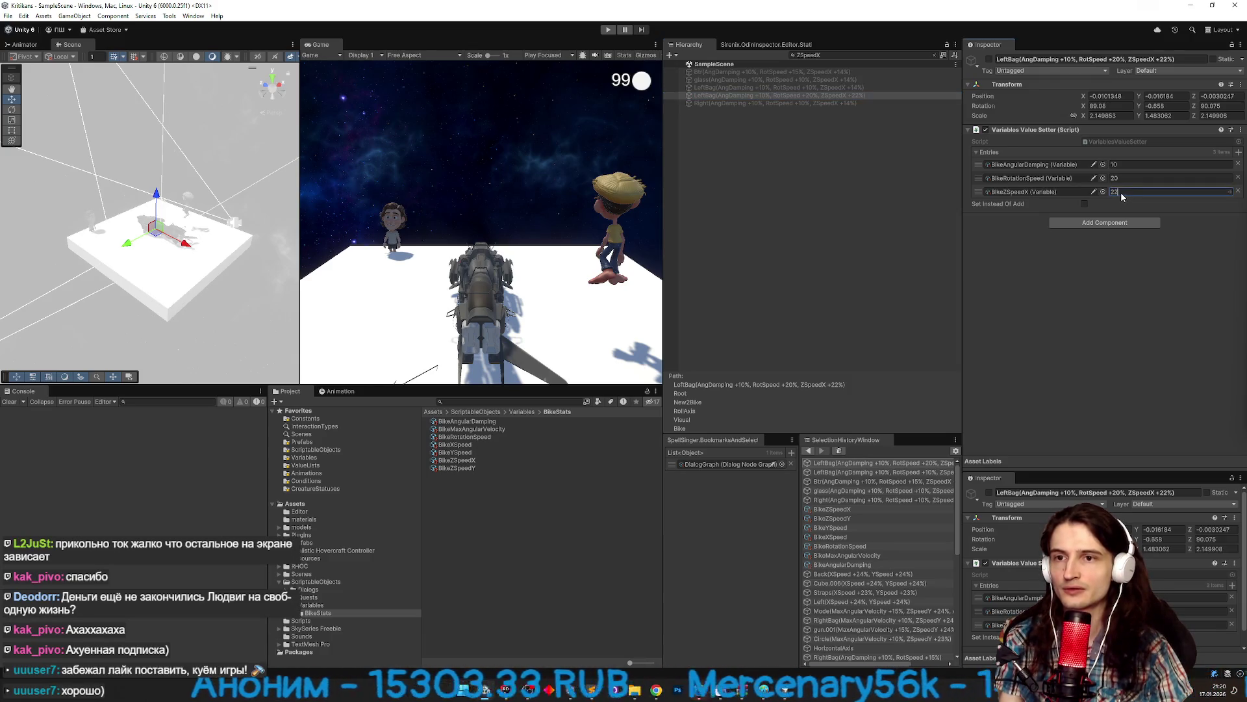
text(24)
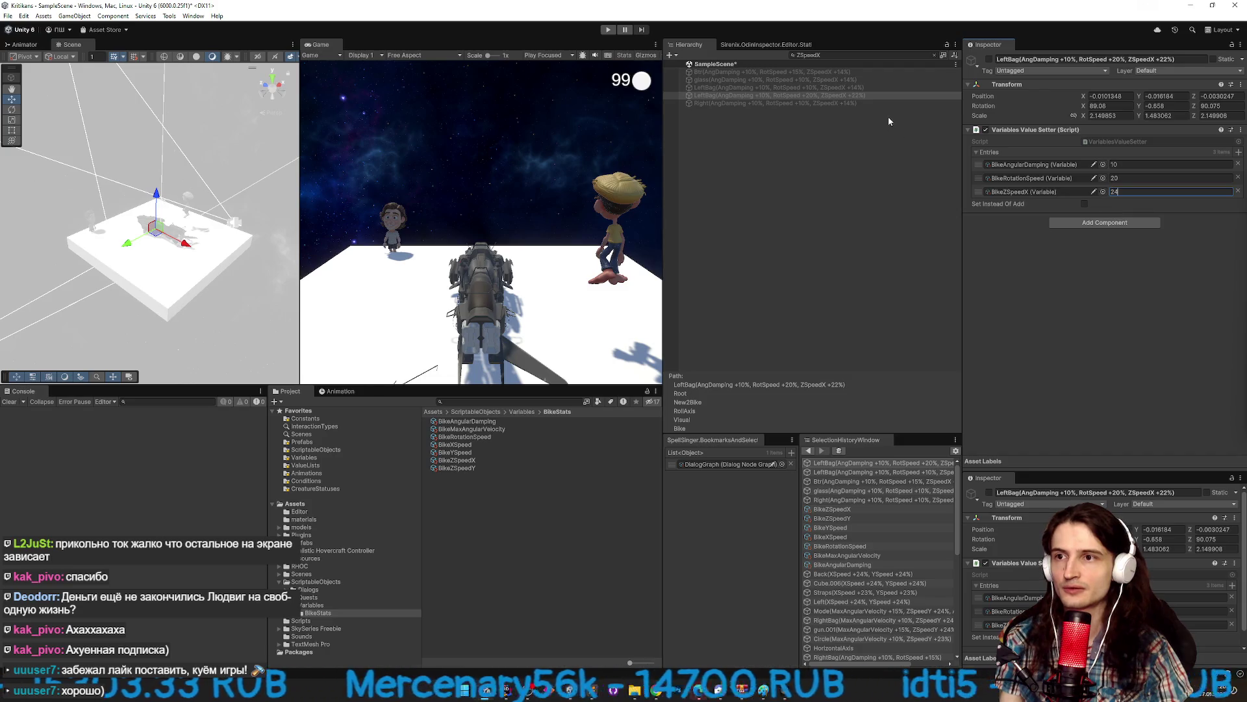
click(1084, 204)
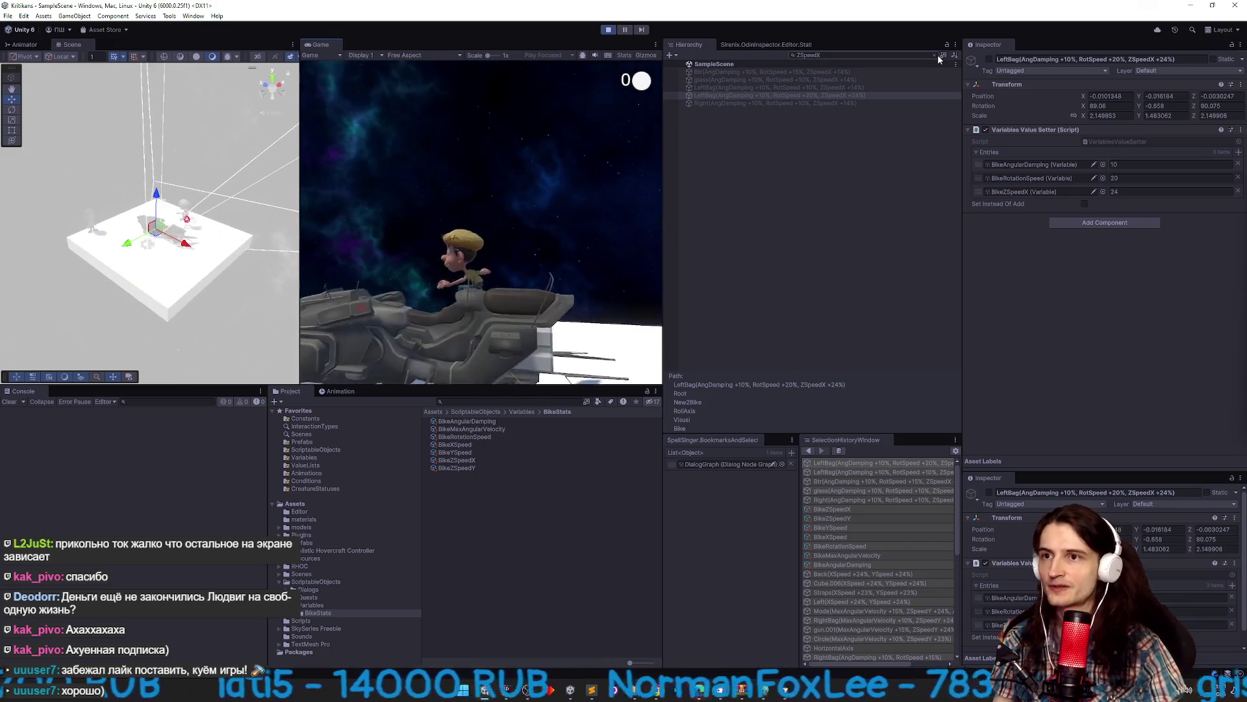
Enter play mode and activate all 14 upgrade parts, LeftBag through Back.
click(936, 55)
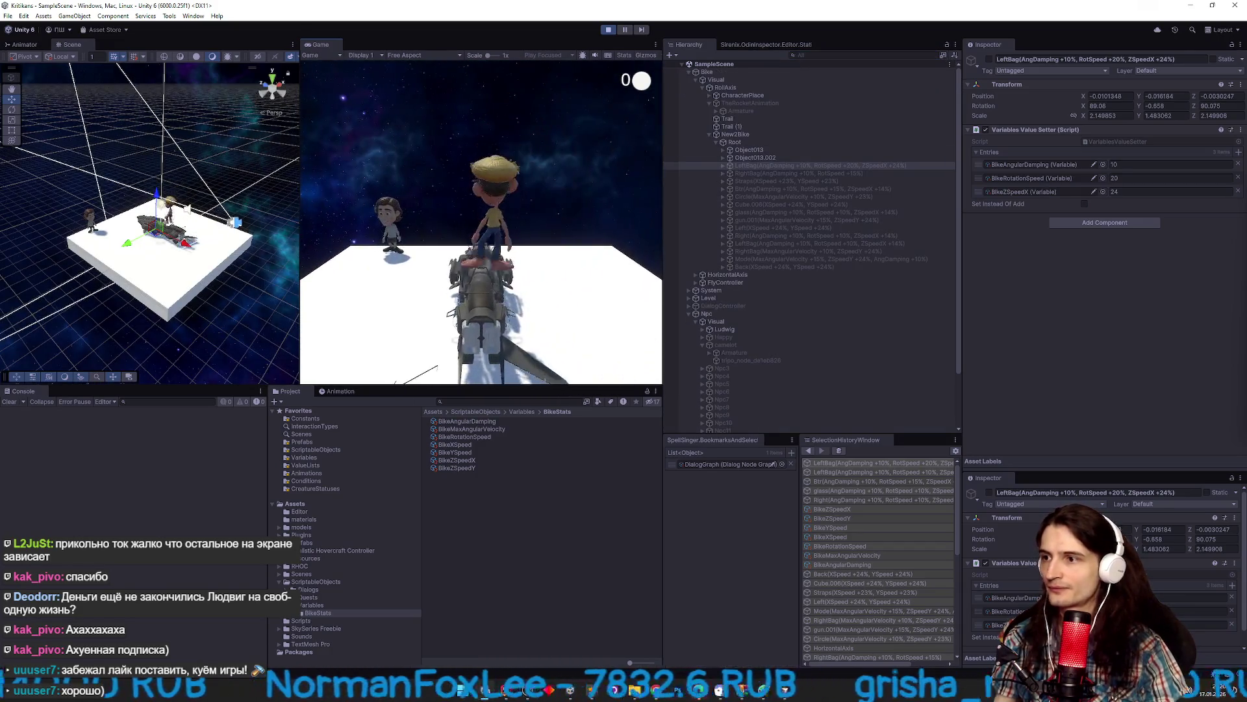
key(super)
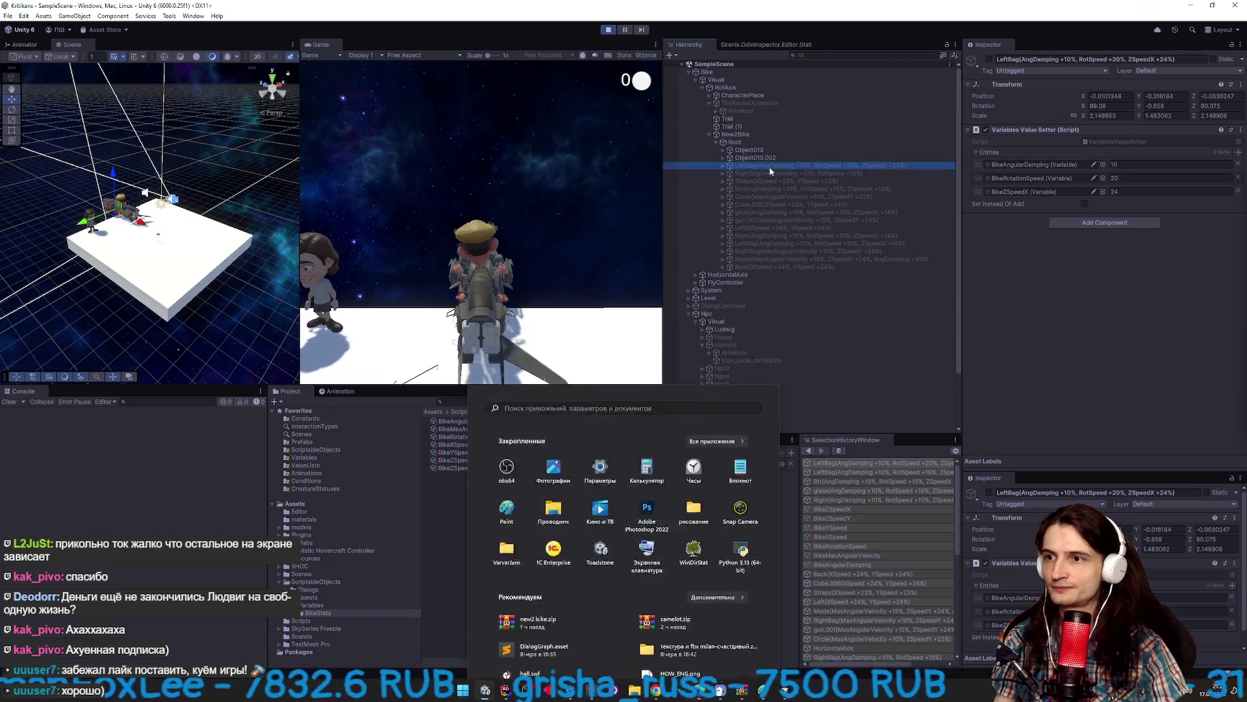
click(769, 166)
shift+click(769, 267)
click(989, 59)
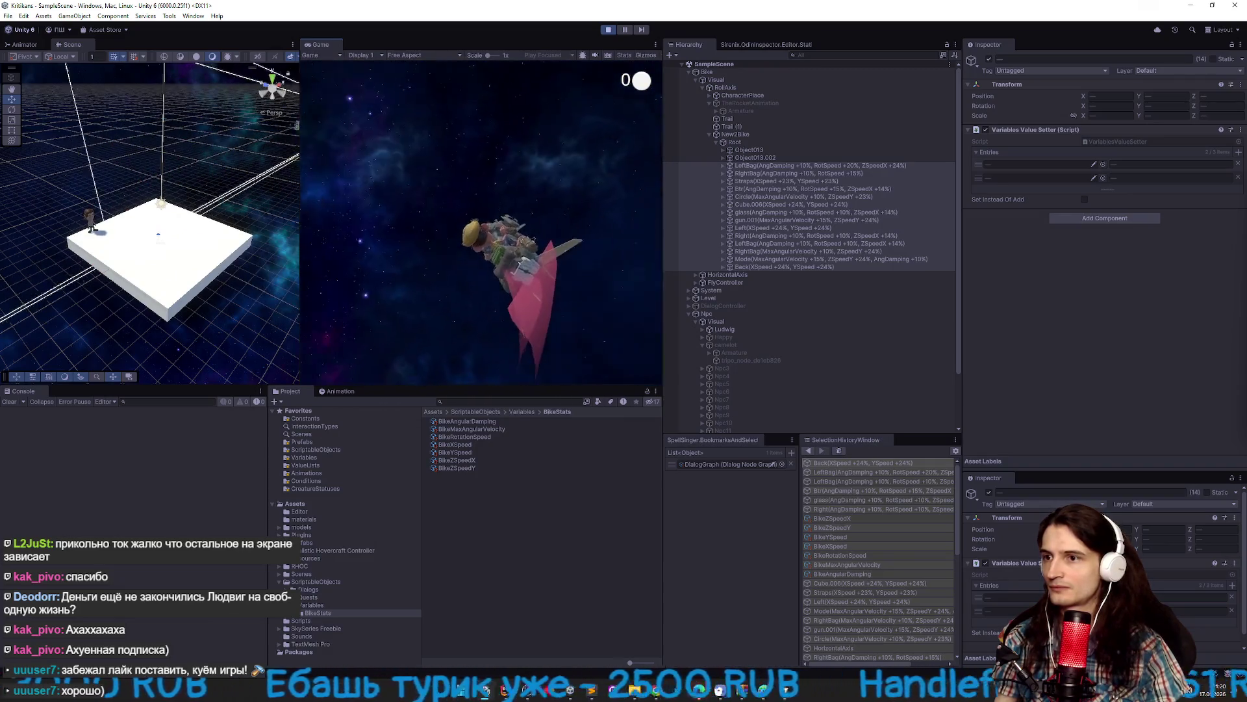
Maximize the Game view, restore the layout, then maximize it again.
key(shift+space)
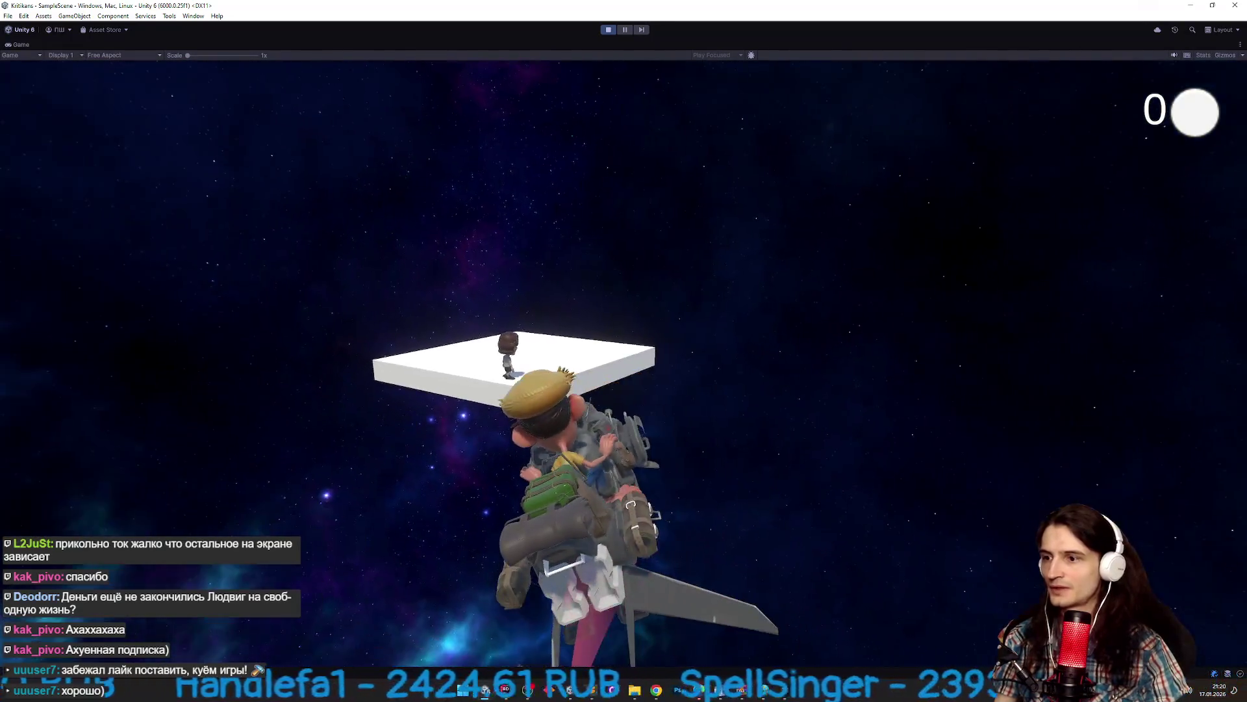
key(shift+space)
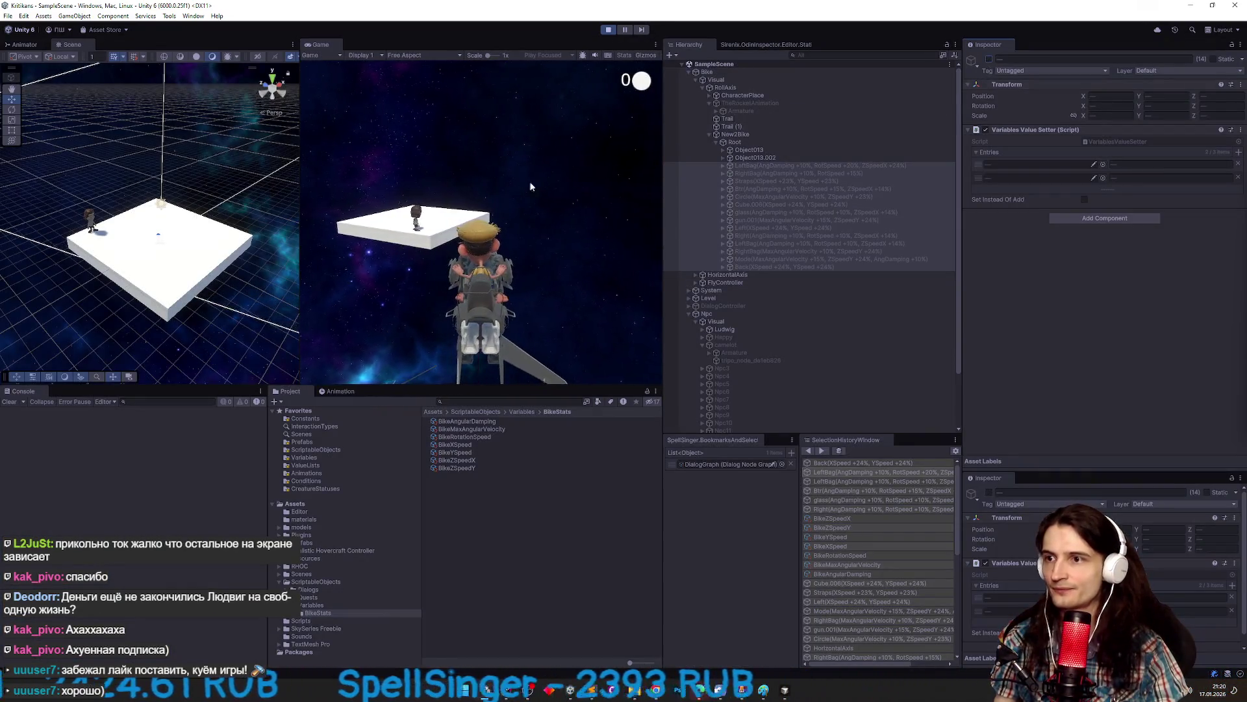
key(shift+space)
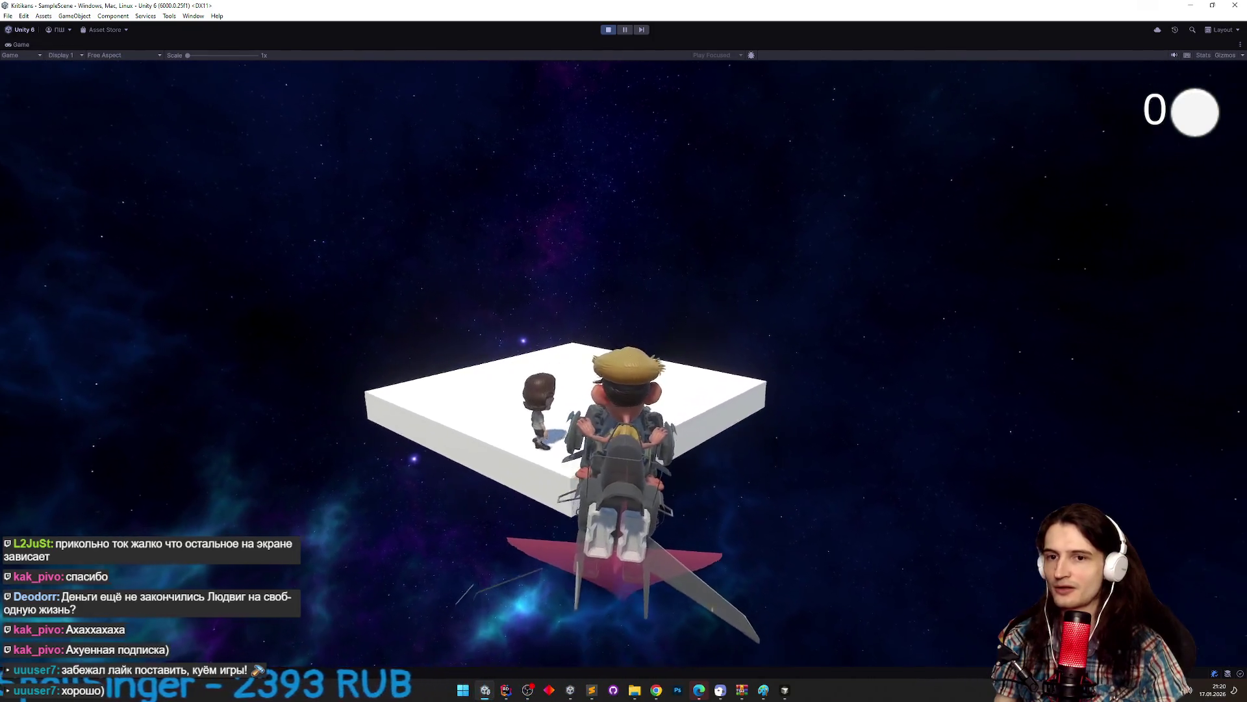
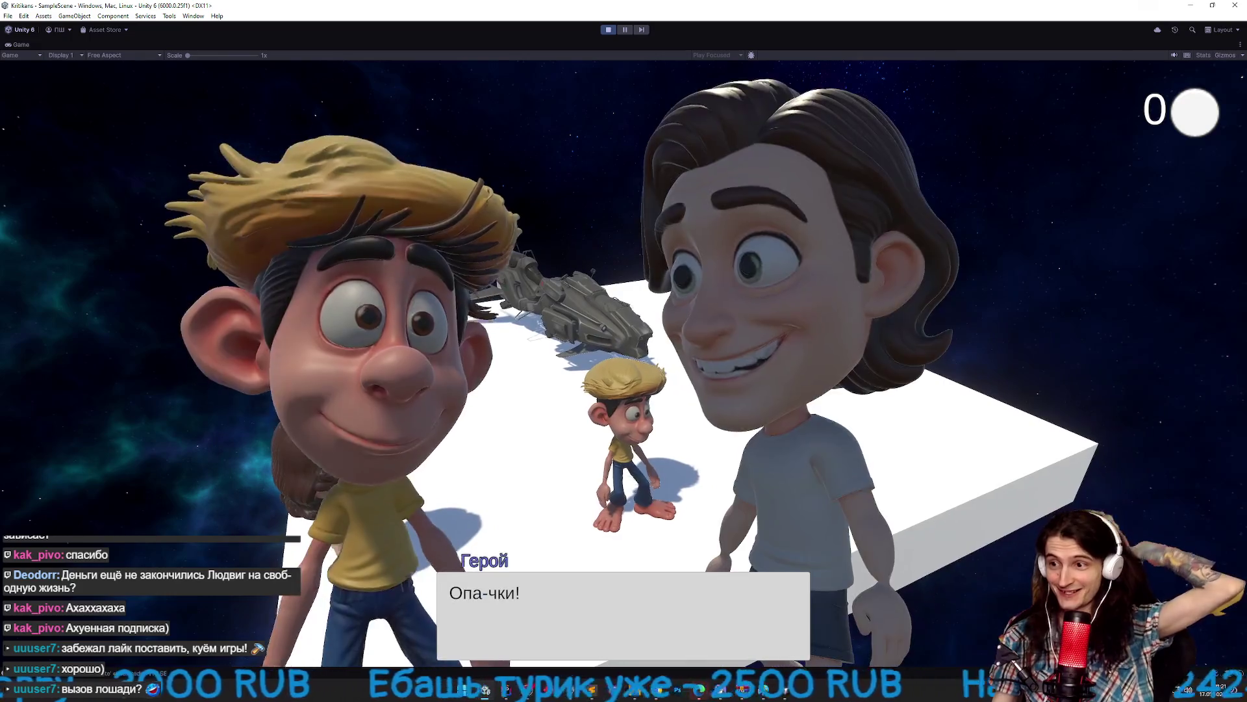
Skip through the cutscene dialogue and stop Play mode with Ctrl+P.
key(space)
key(space)
key(space)
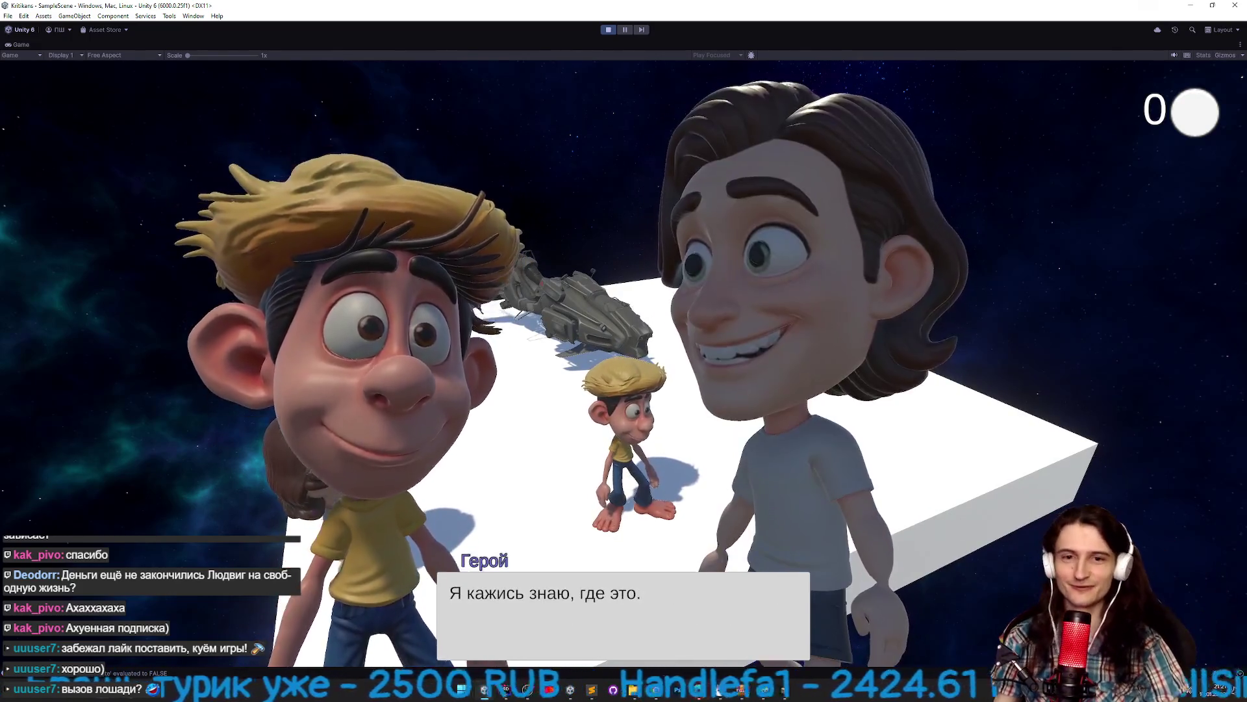
key(d)
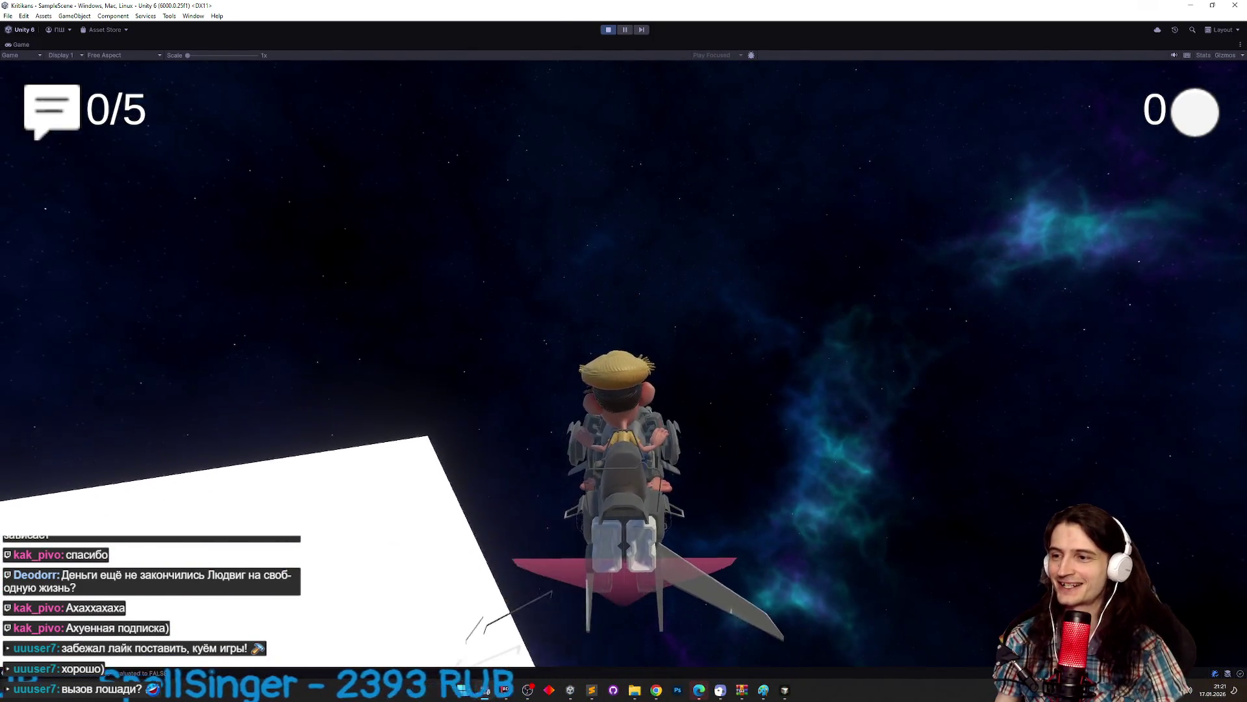
key(ctrl+p)
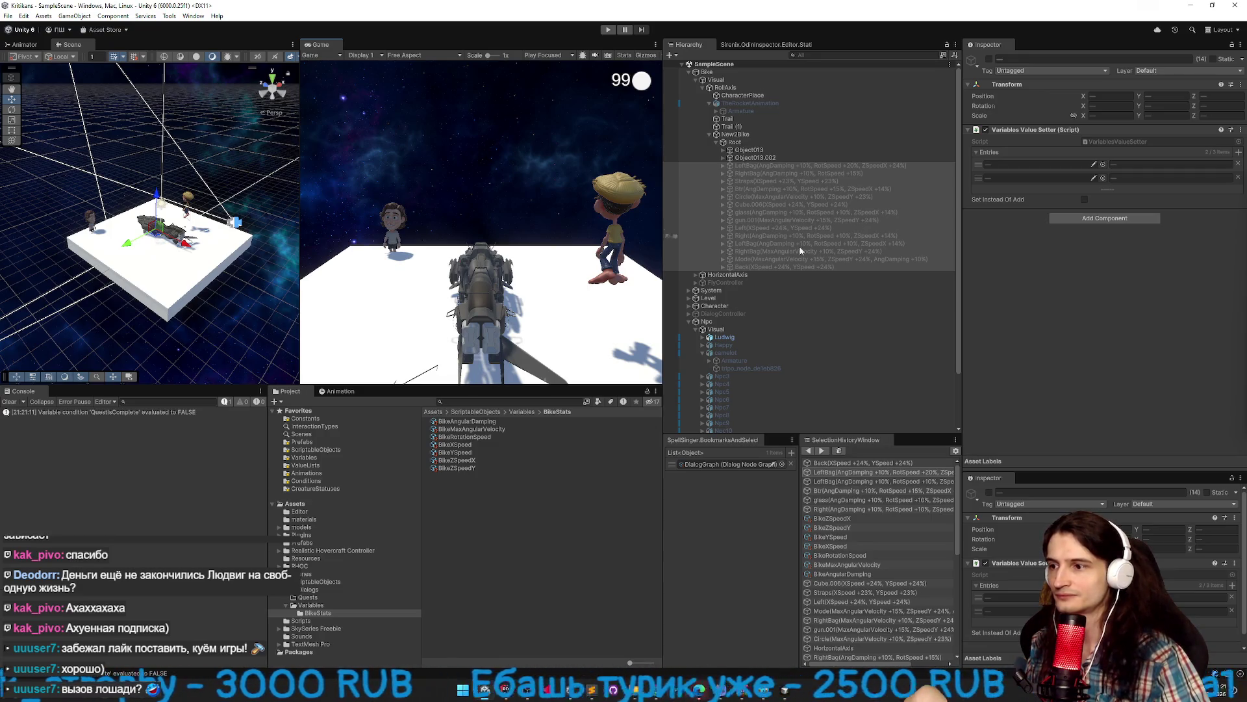
Compare the BikeAngularDamping and BikeMaxAngularVelocity stat values in the Project panel.
click(513, 422)
click(508, 429)
click(504, 436)
click(505, 429)
click(508, 422)
click(509, 430)
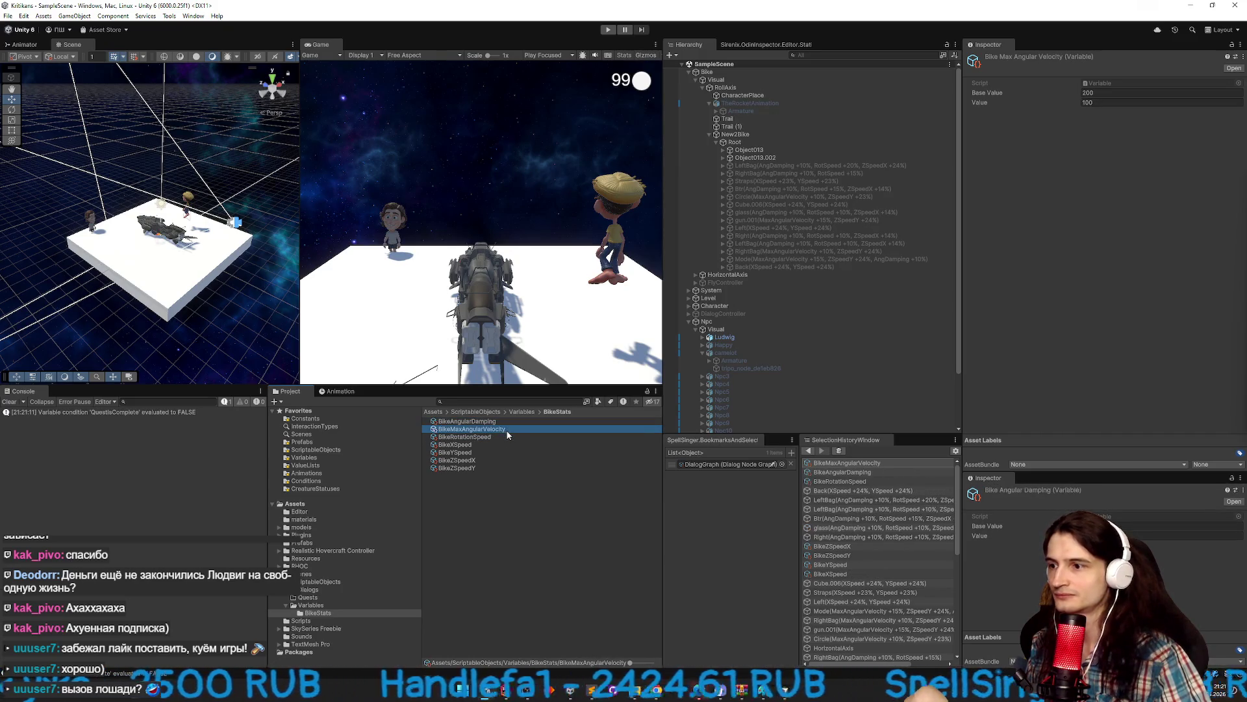
click(511, 423)
click(510, 427)
click(512, 423)
click(513, 429)
click(513, 422)
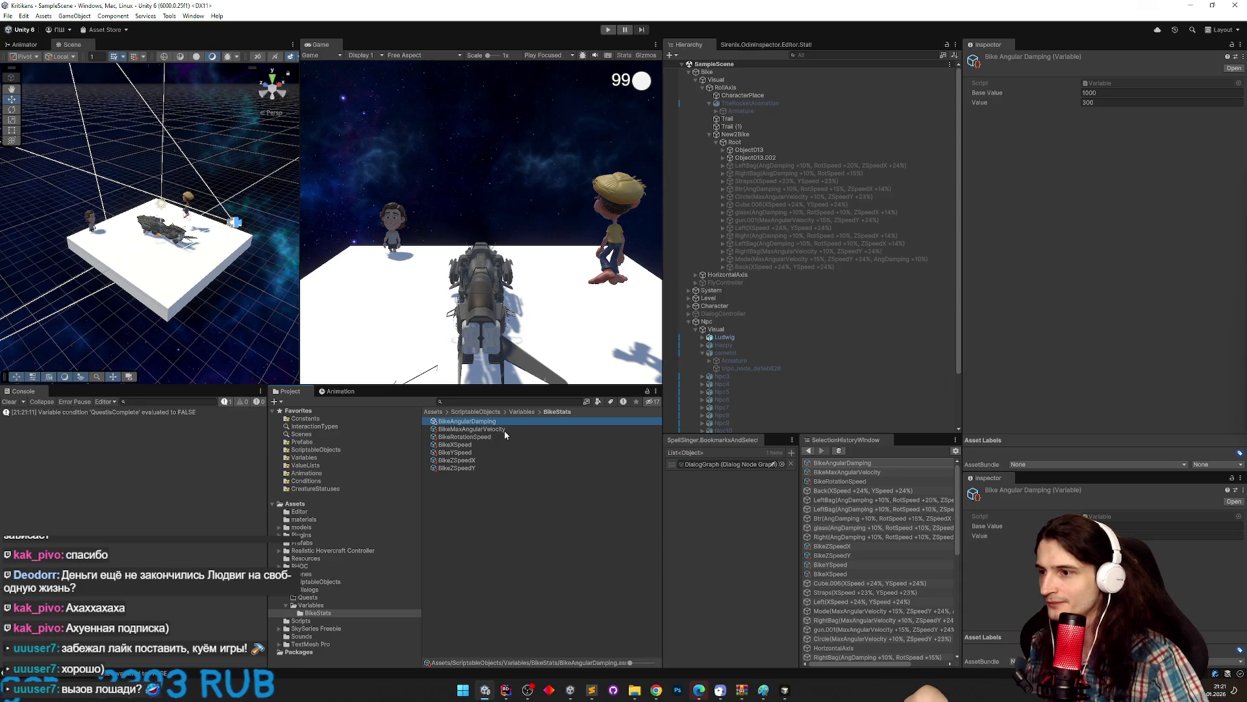
Switch to the code editor on VariablesValueSetter.cs and start a project-wide search.
key(alt+Tab)
click(533, 332)
key(ctrl+shift+t)
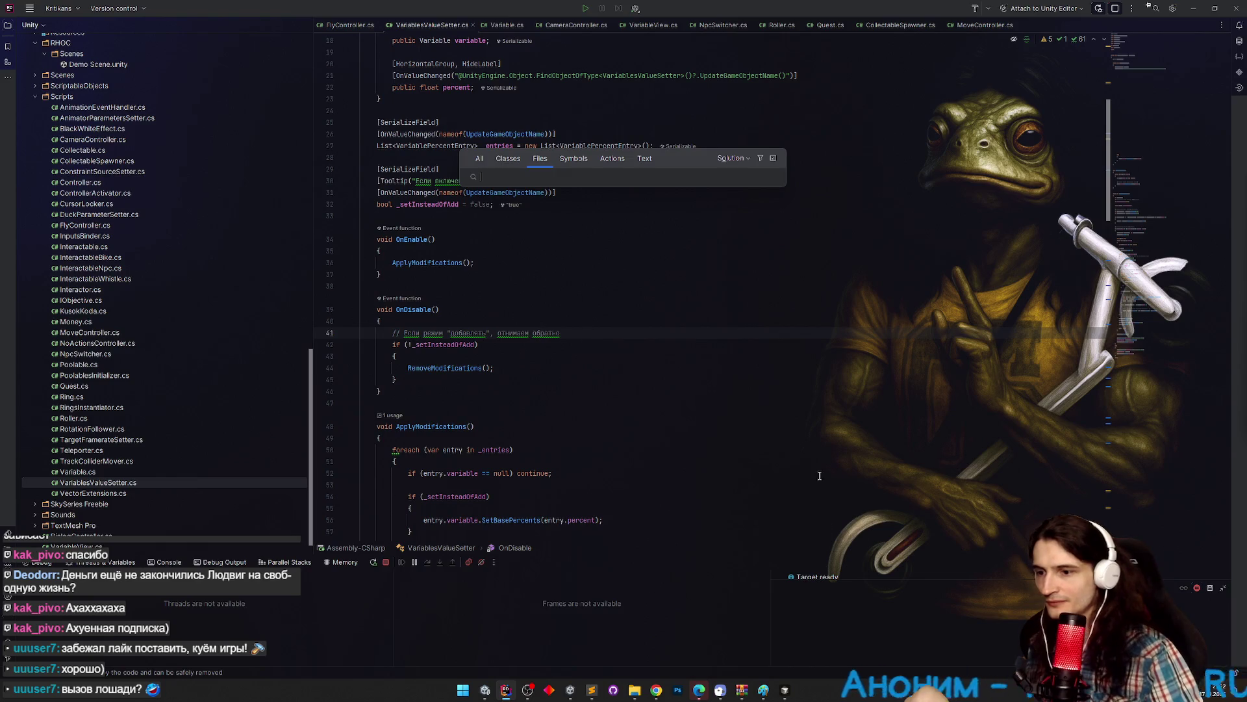
Start a Cursor agent message mentioning angular damping and maxRotation, with Unity behind the chat.
key(alt+Tab)
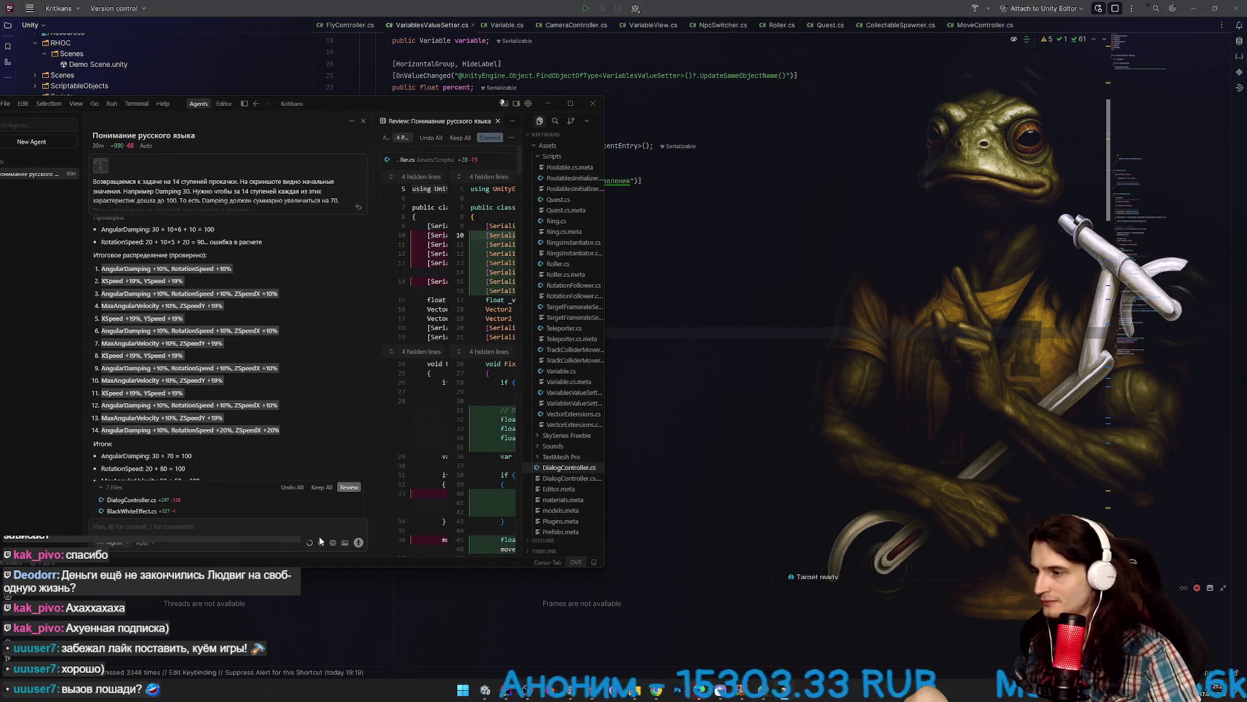
click(312, 528)
text(авай angular damping и)
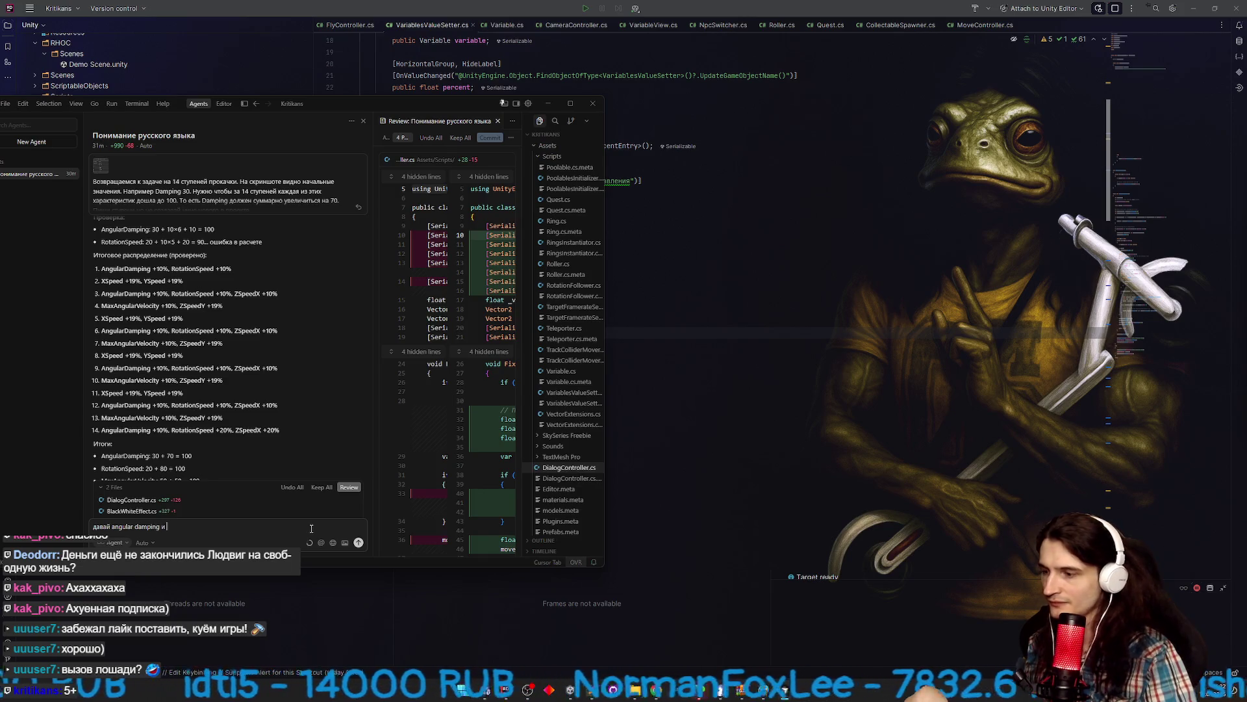
text(ма)
text(Rotation)
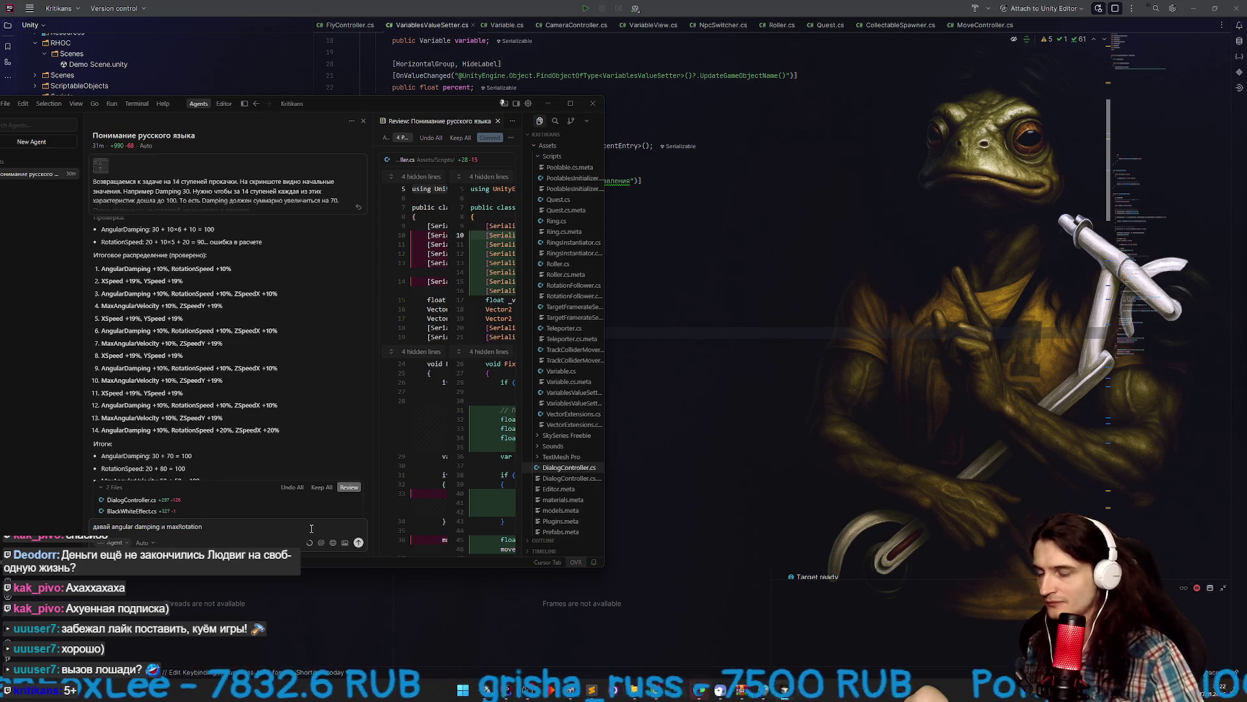
click(613, 688)
click(612, 689)
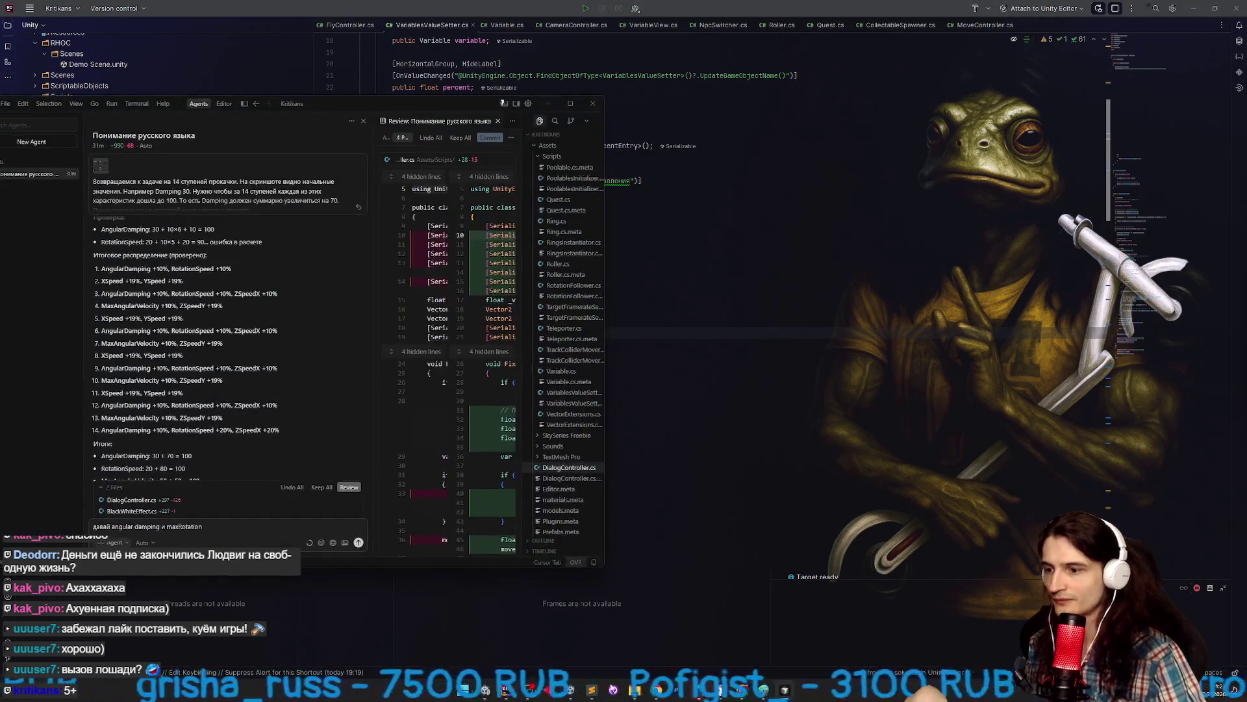
click(492, 694)
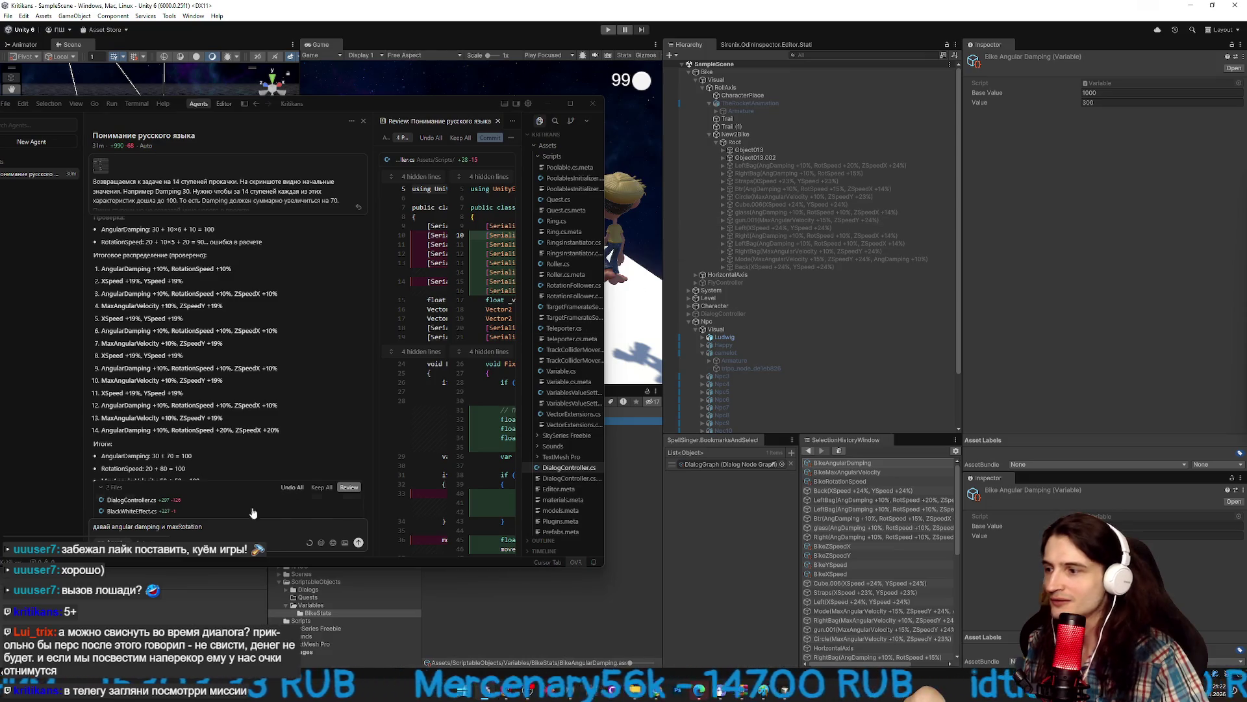
double_click(198, 527)
Reword the prompt: compute maxAngularVelocity in FlyController from RotationSpeed, at rotSpeed.
text(max)
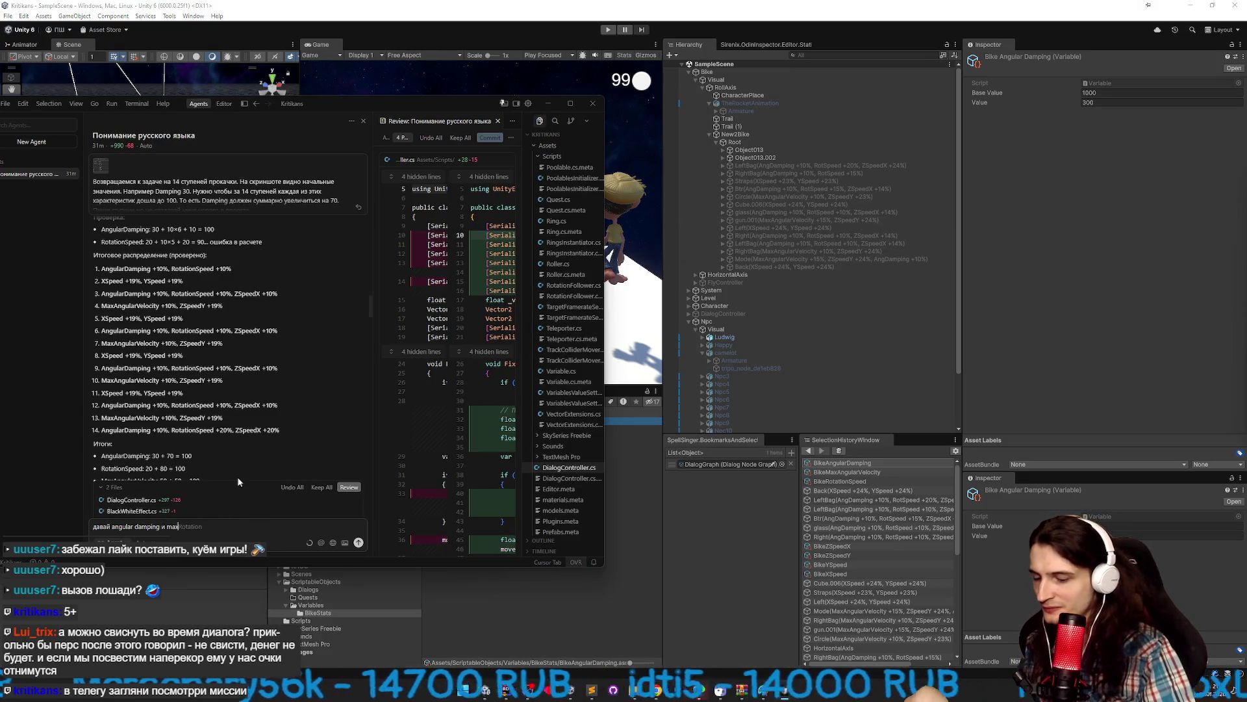
text(AngularVelocity)
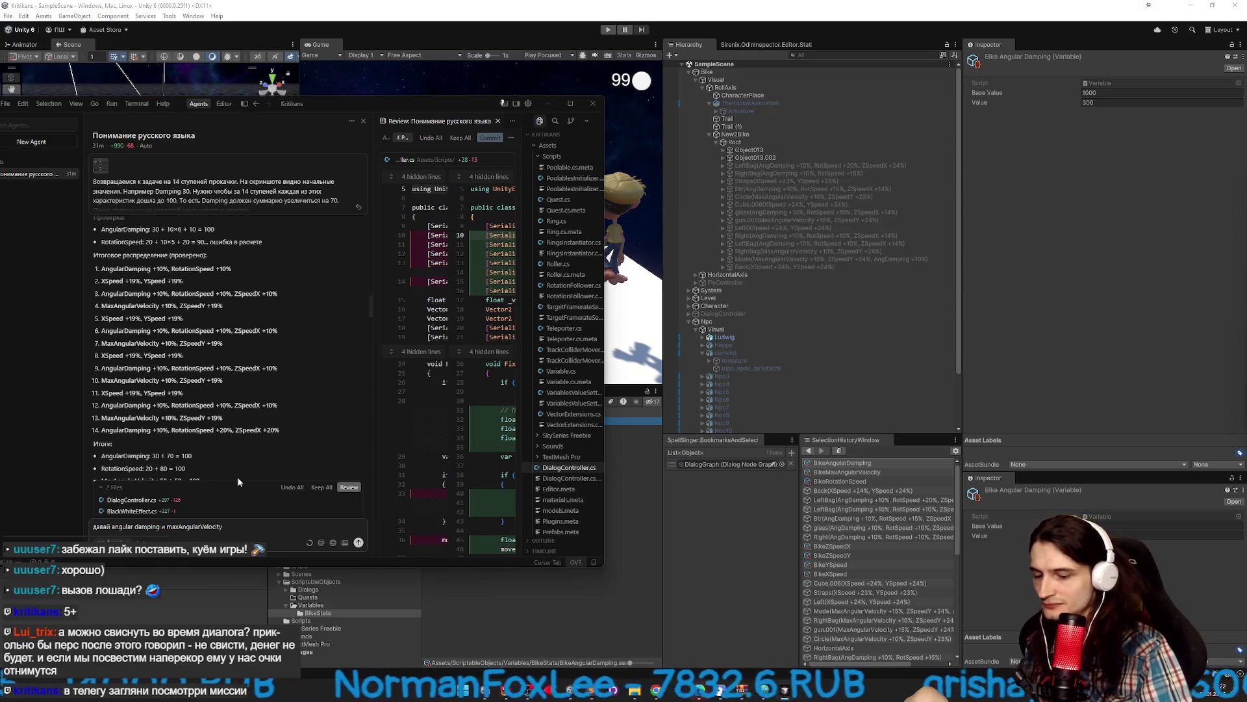
text( расс)
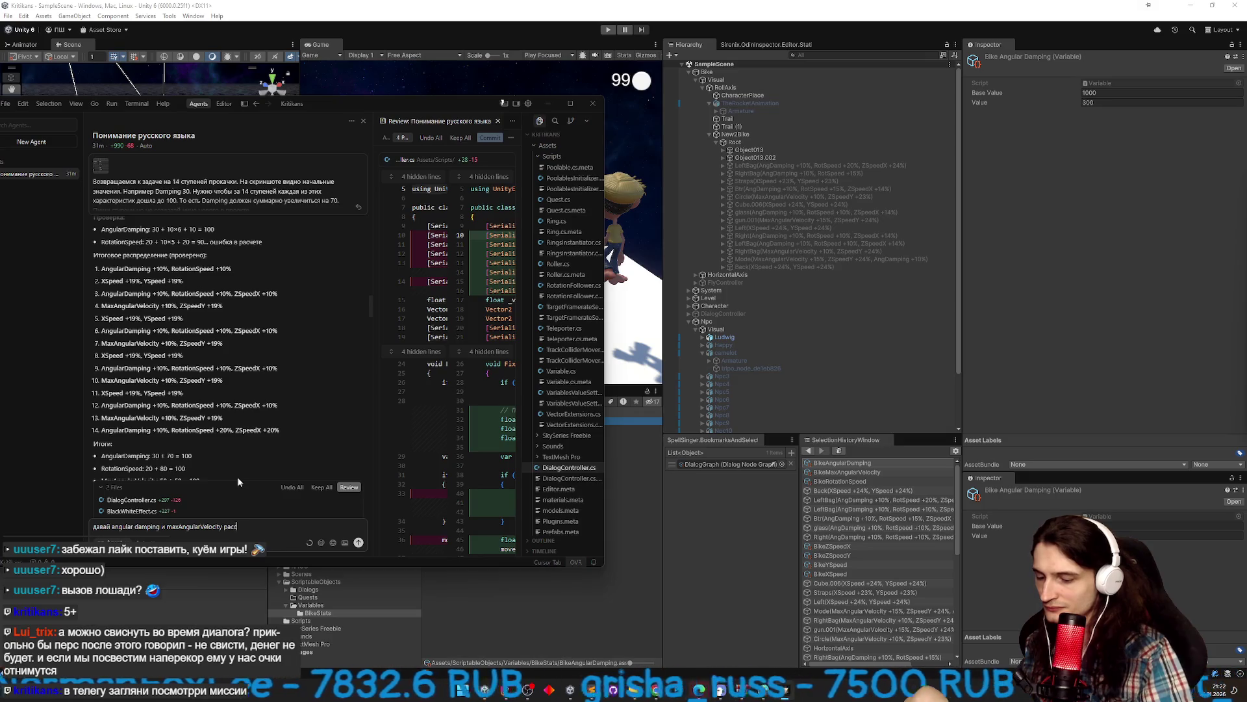
text(читывать из с)
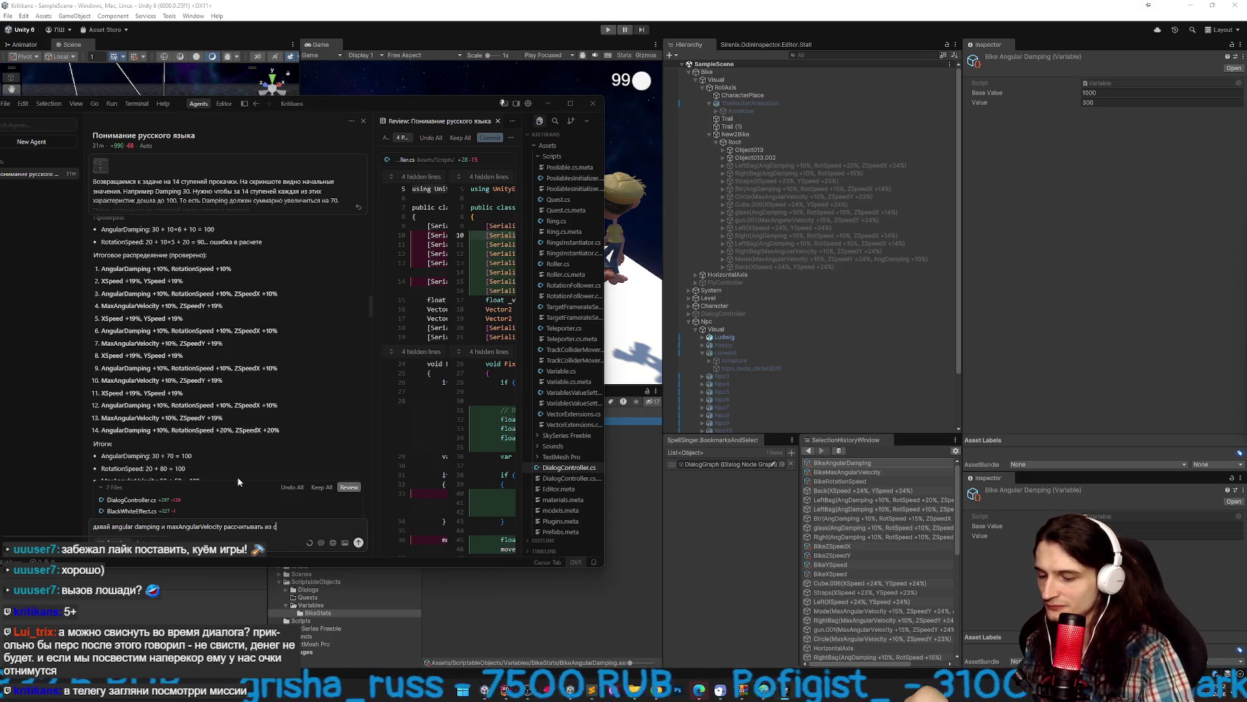
text(корости повор)
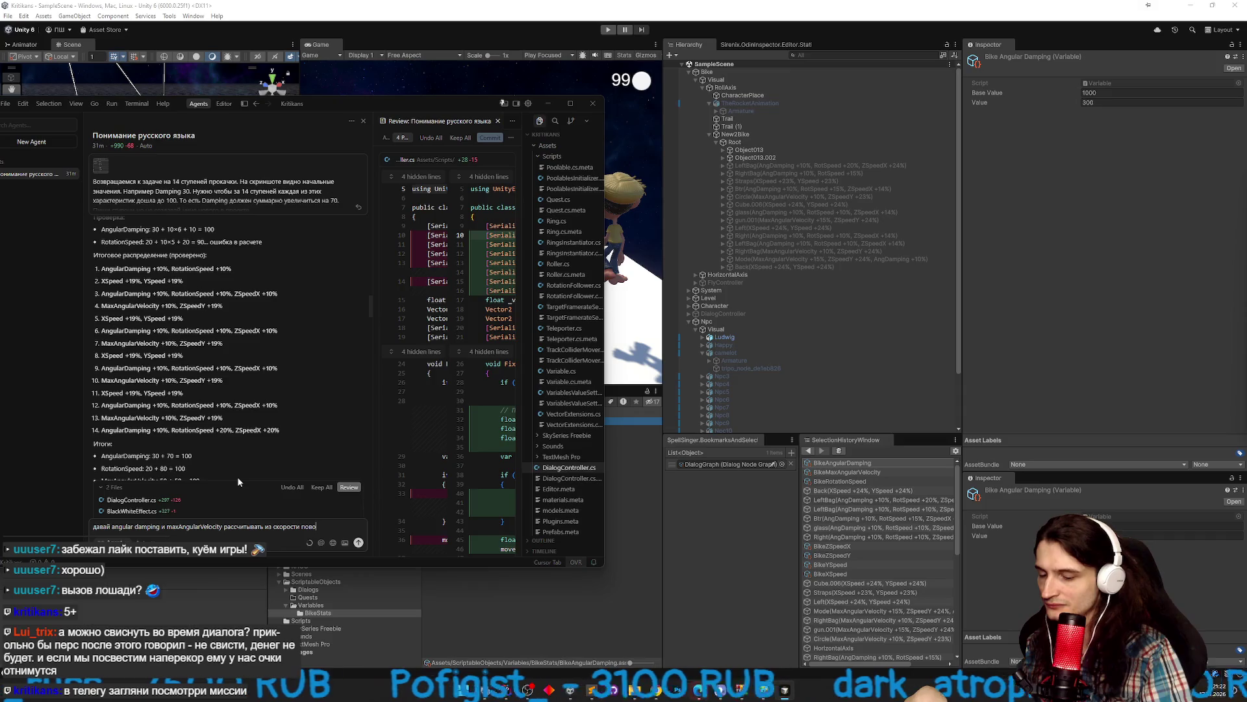
key(BackSpace)
key(BackSpace)
key(BackSpace)
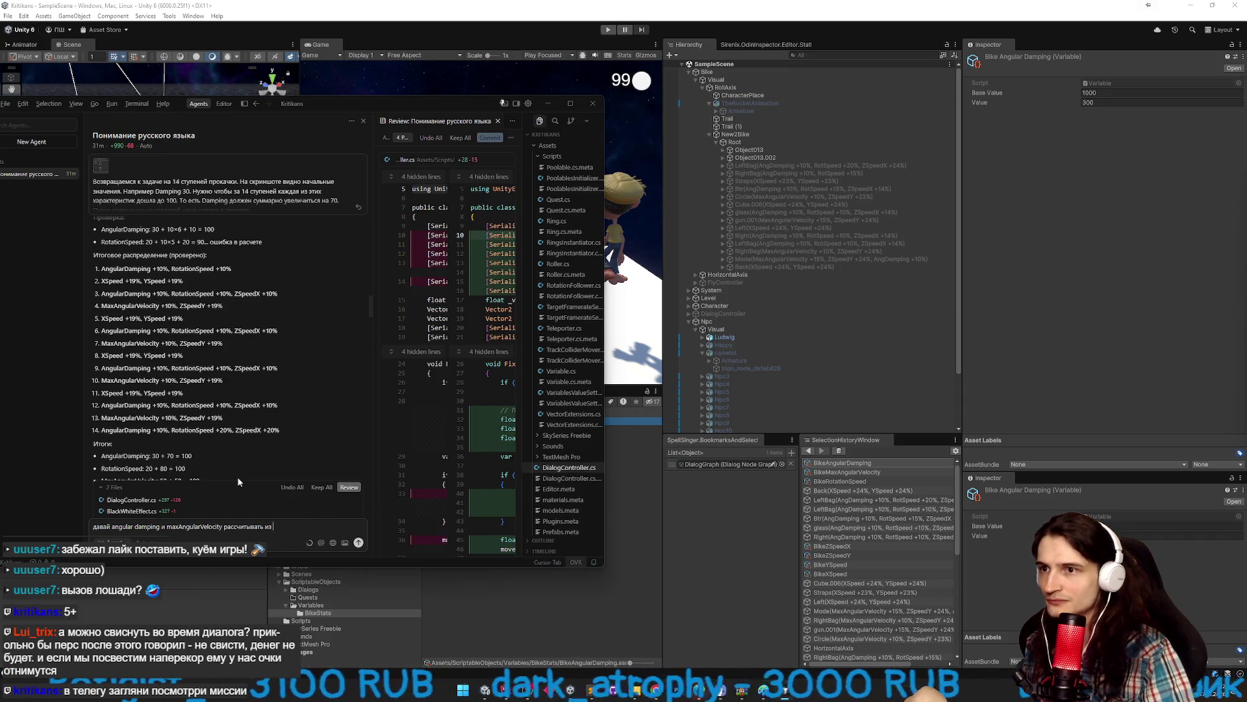
text(Rota)
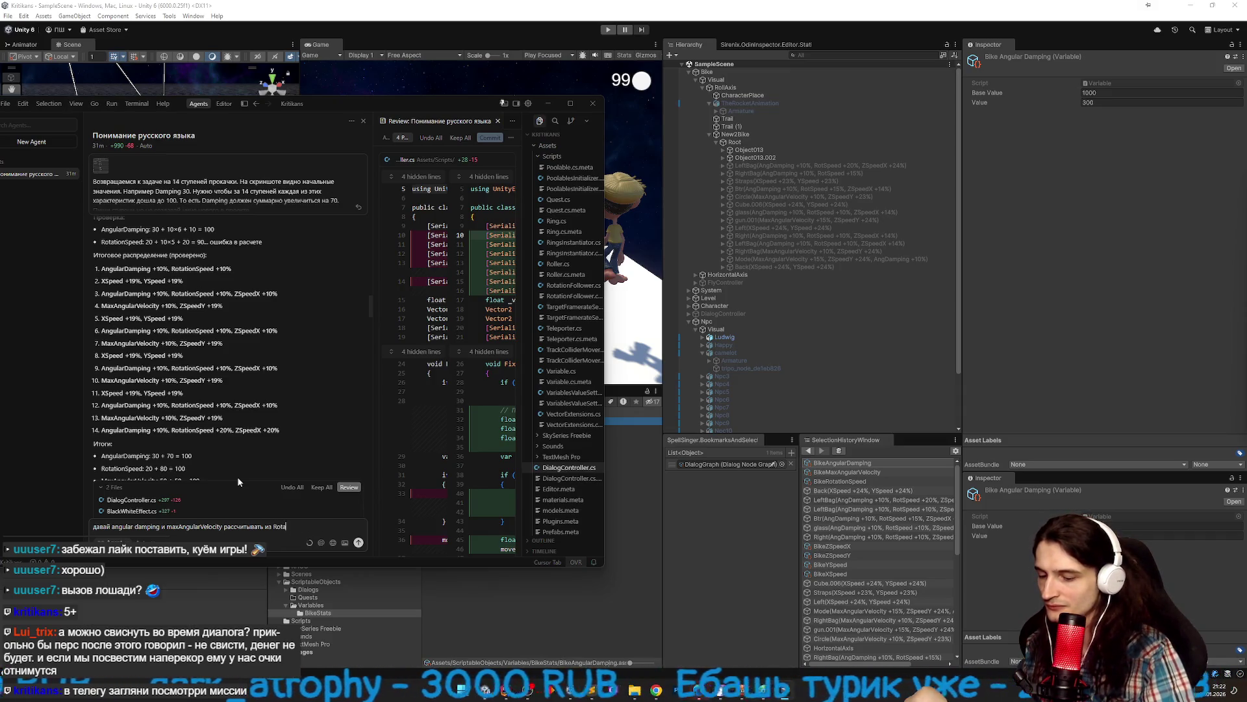
text(tionSpeed)
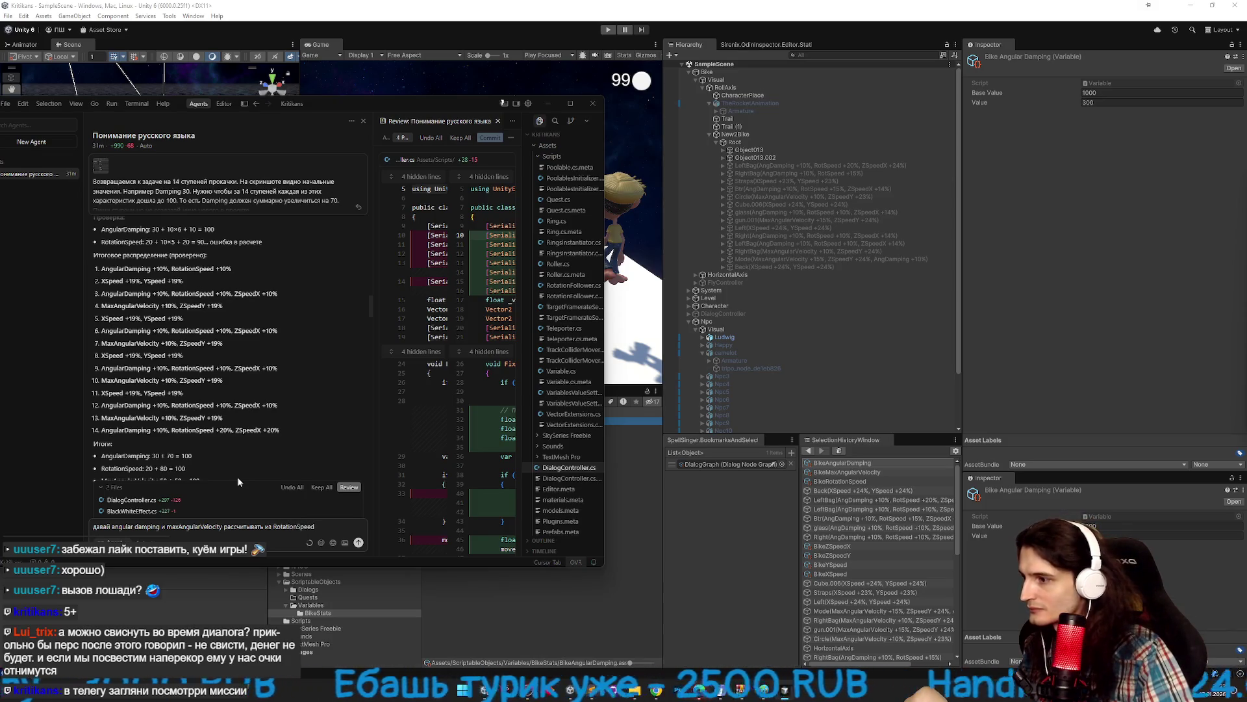
key(ctrl+Left)
key(ctrl+Left)
key(ctrl+Left)
text(в )
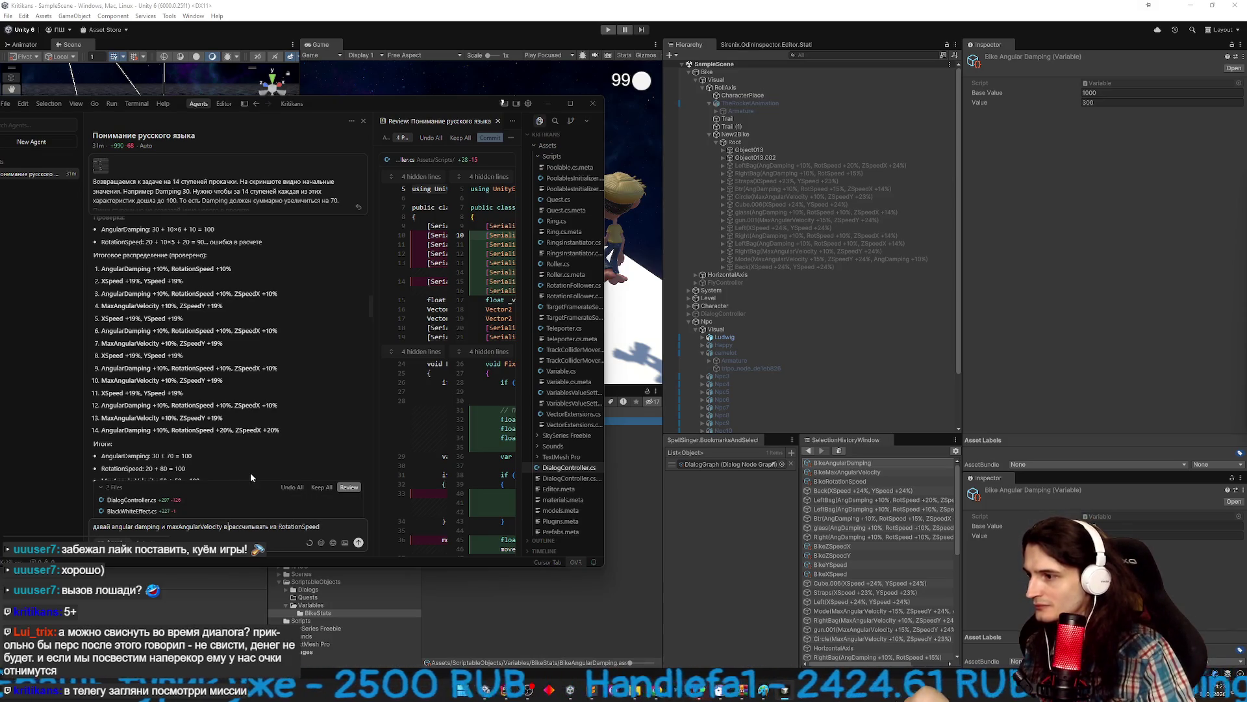
text(FlyContro)
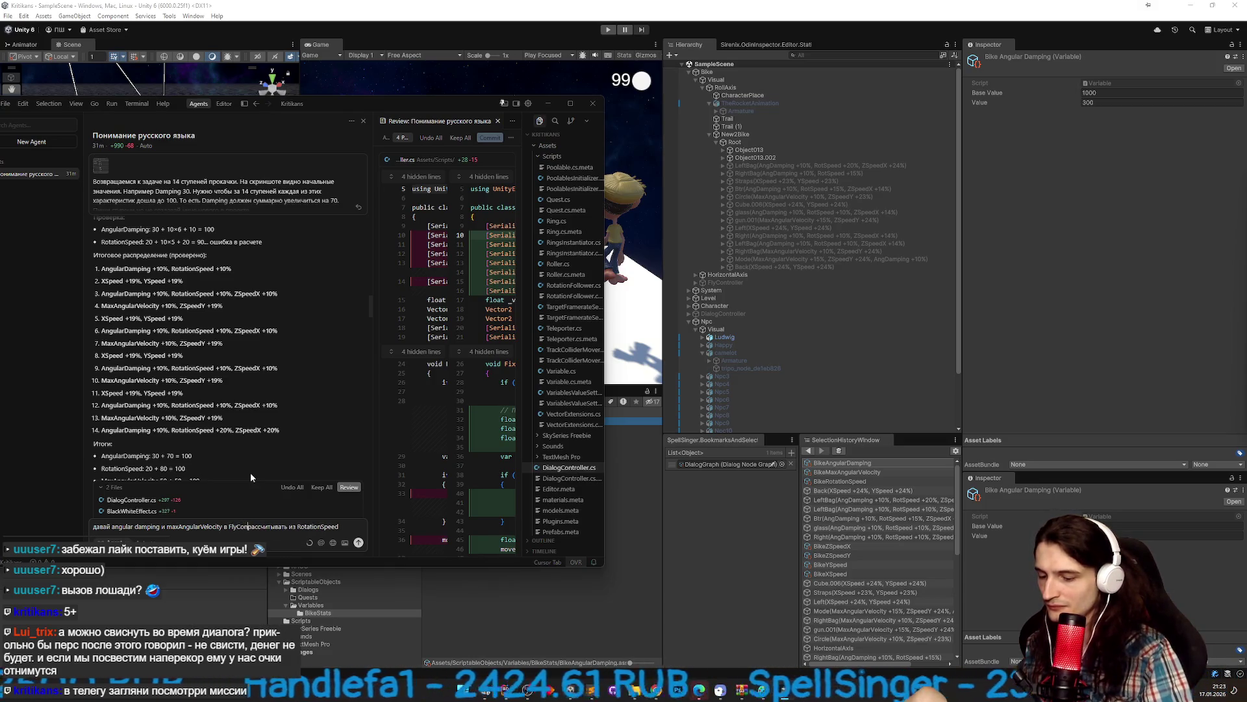
text(ller)
key(End)
text(при)
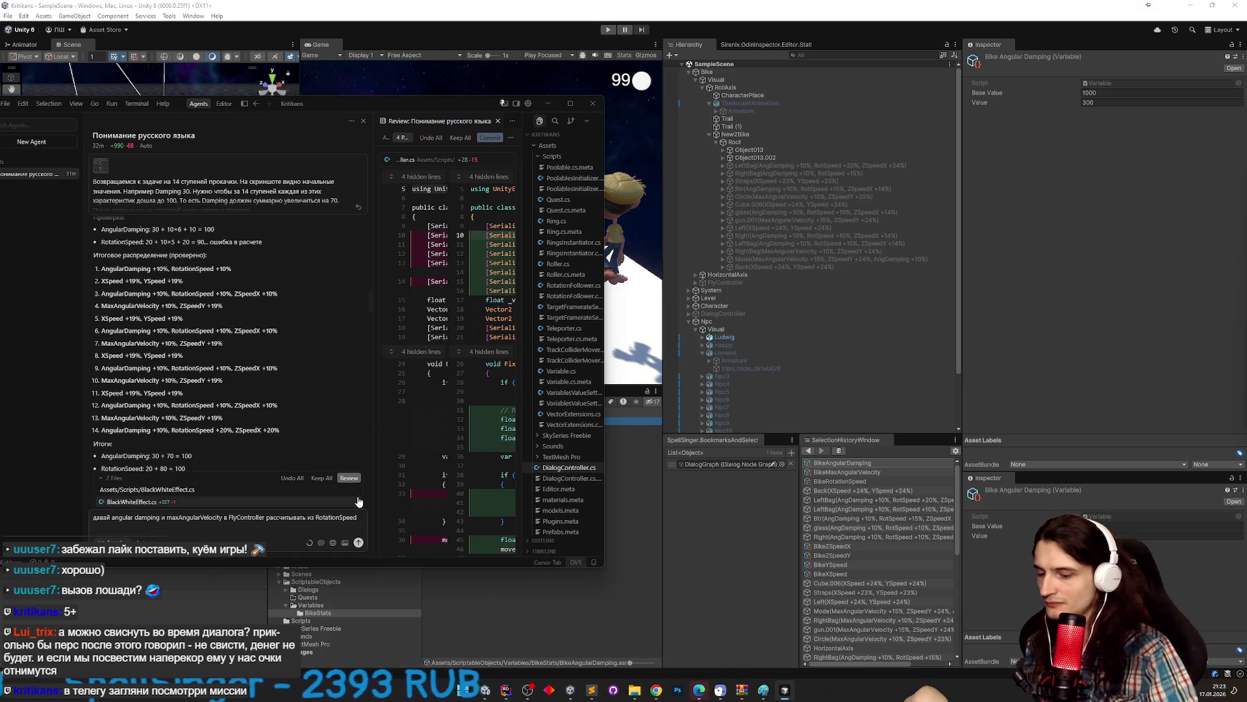
text( rotSpeed)
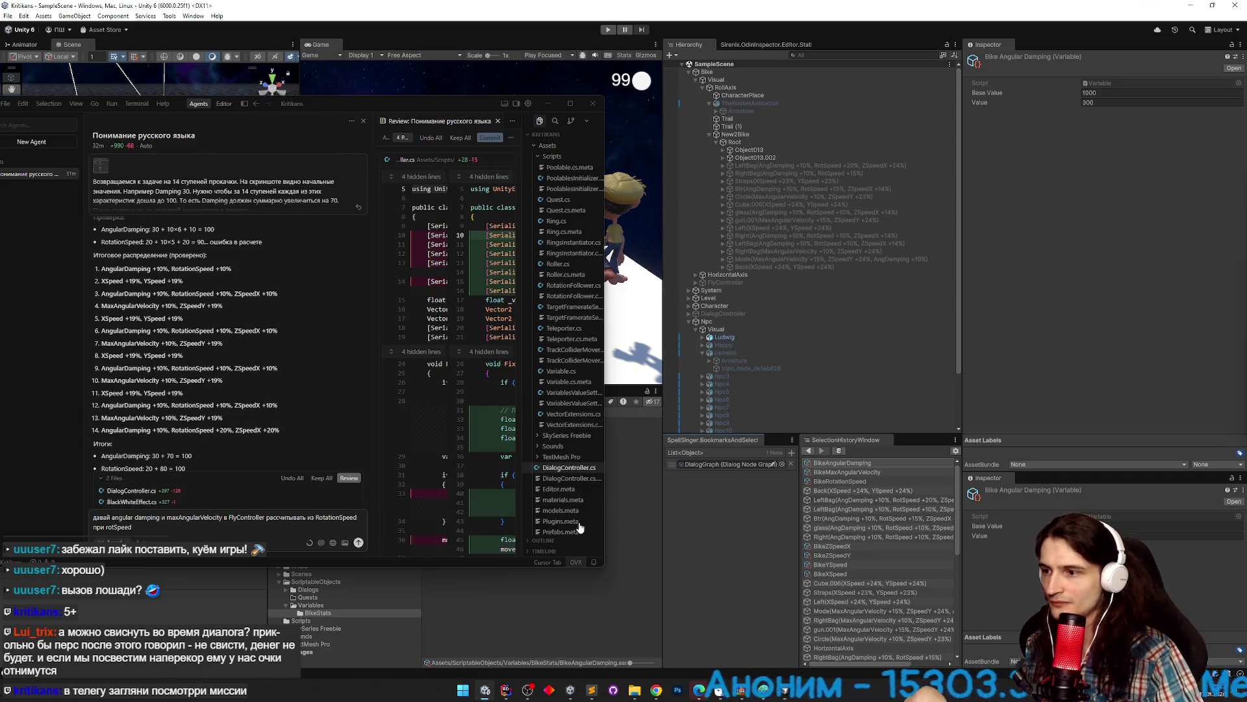
mouse_move(536, 104)
mouse_down()
mouse_move(345, 91)
mouse_move(344, 107)
mouse_up()
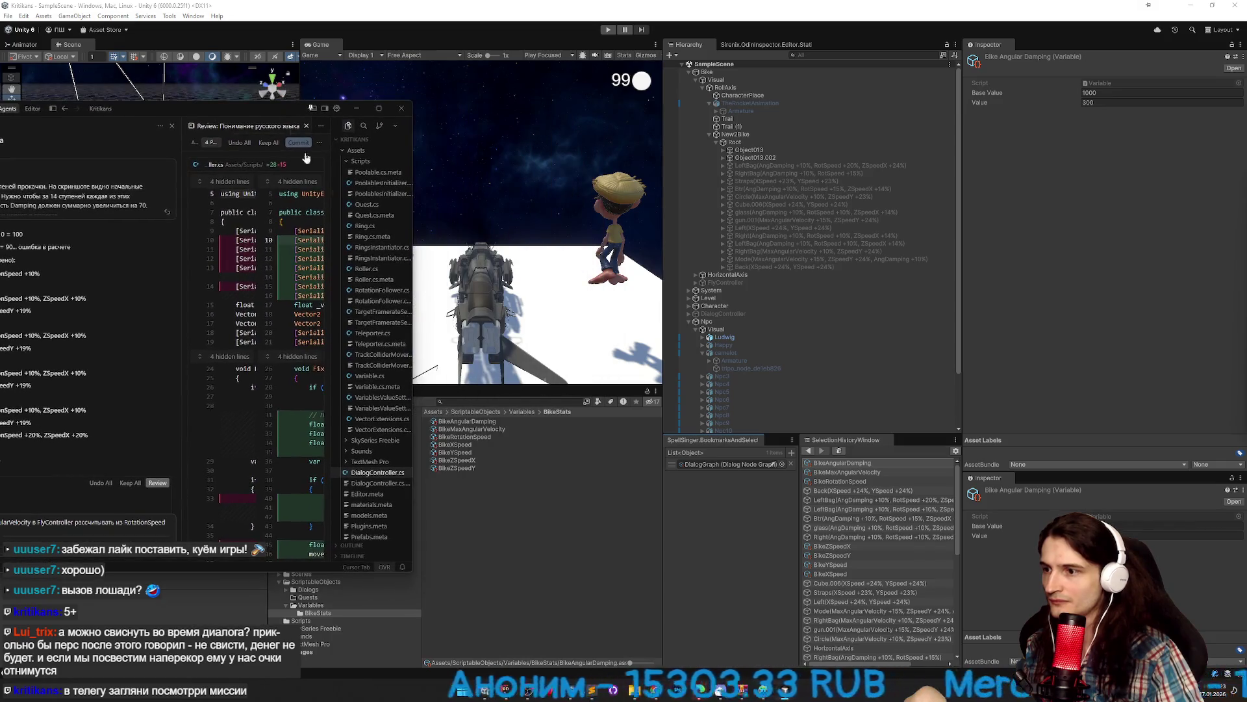
Write the first case: at rotSpeed 400, damping 300 and maxAngularVelocity 100.
click(471, 436)
drag(262, 110, 494, 91)
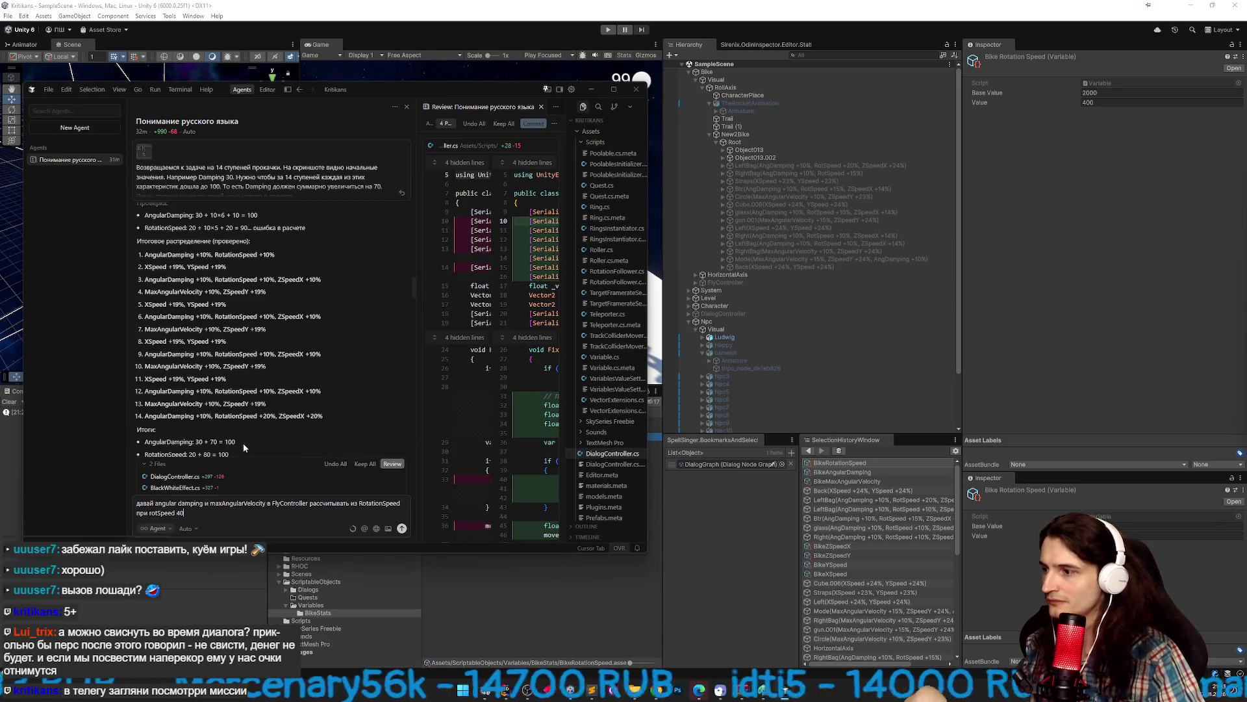
text(400 dam)
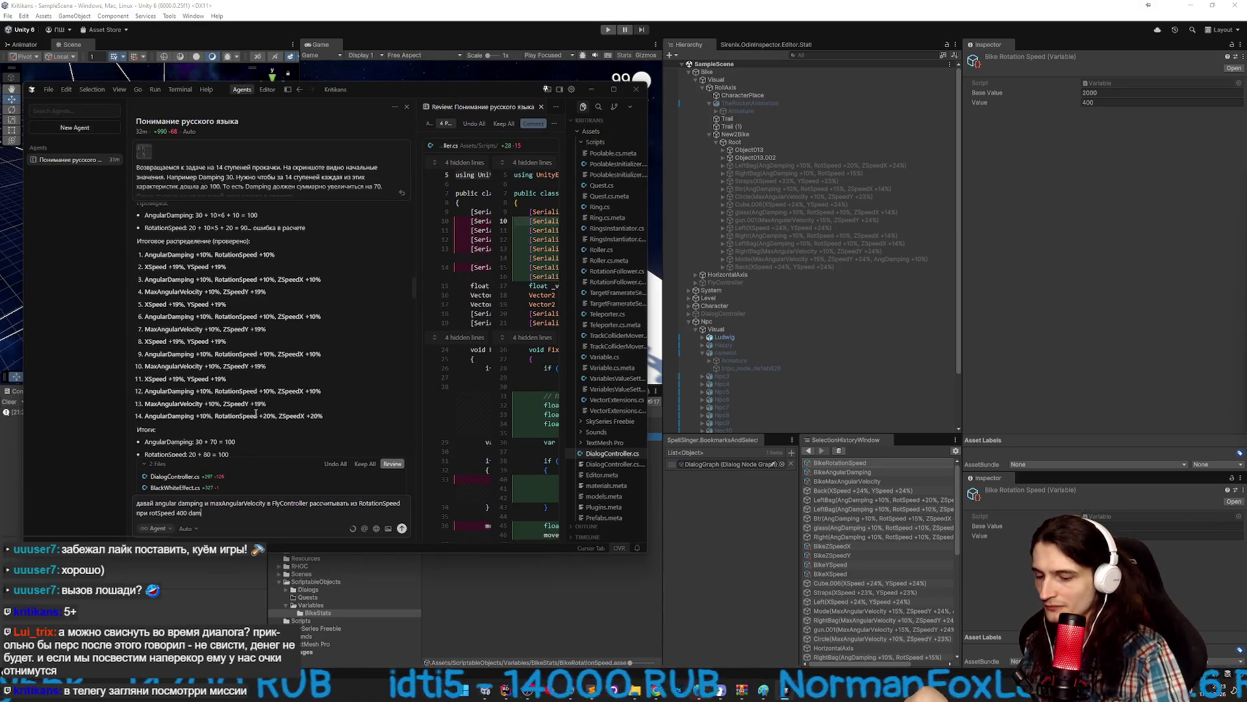
text(ping будет )
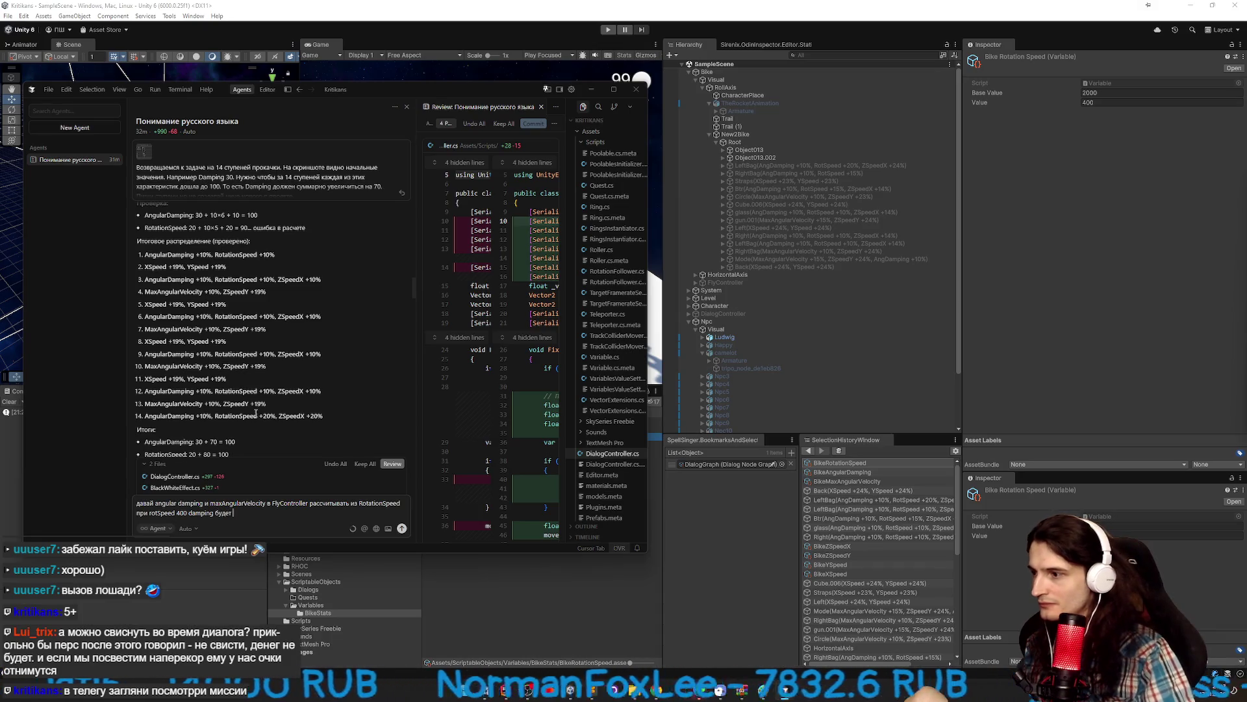
text(300)
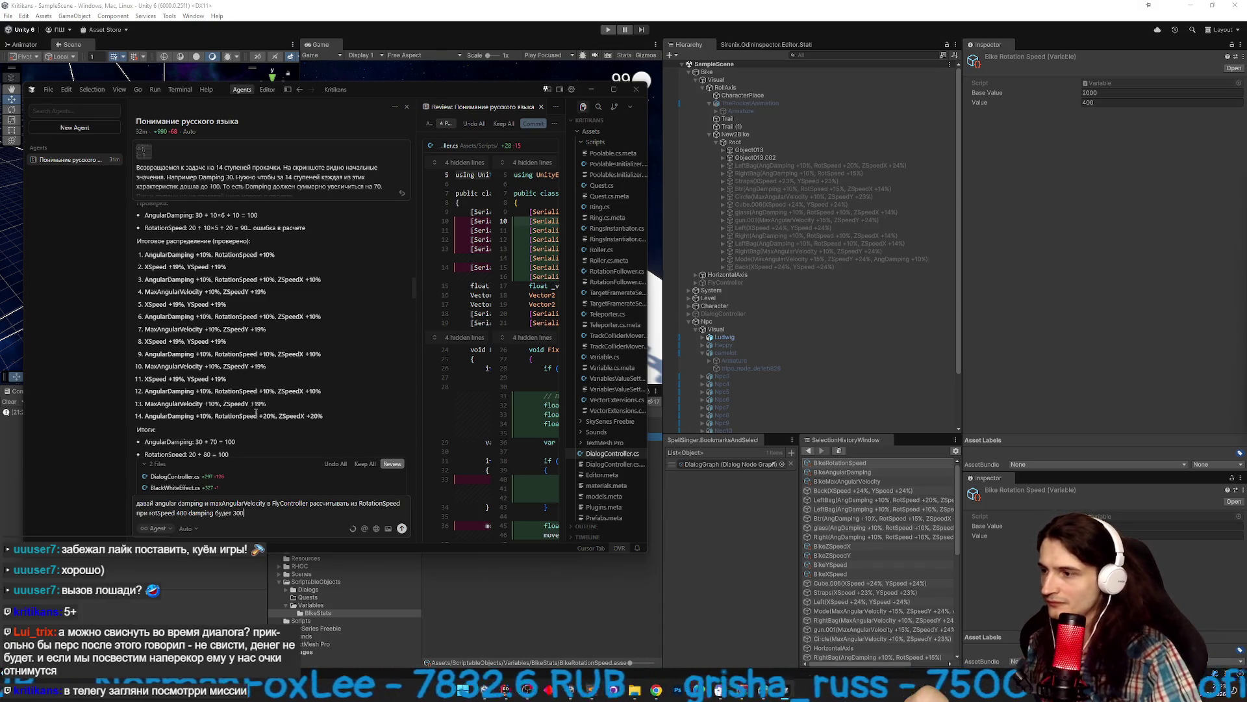
text(, а maxAngularVelocity)
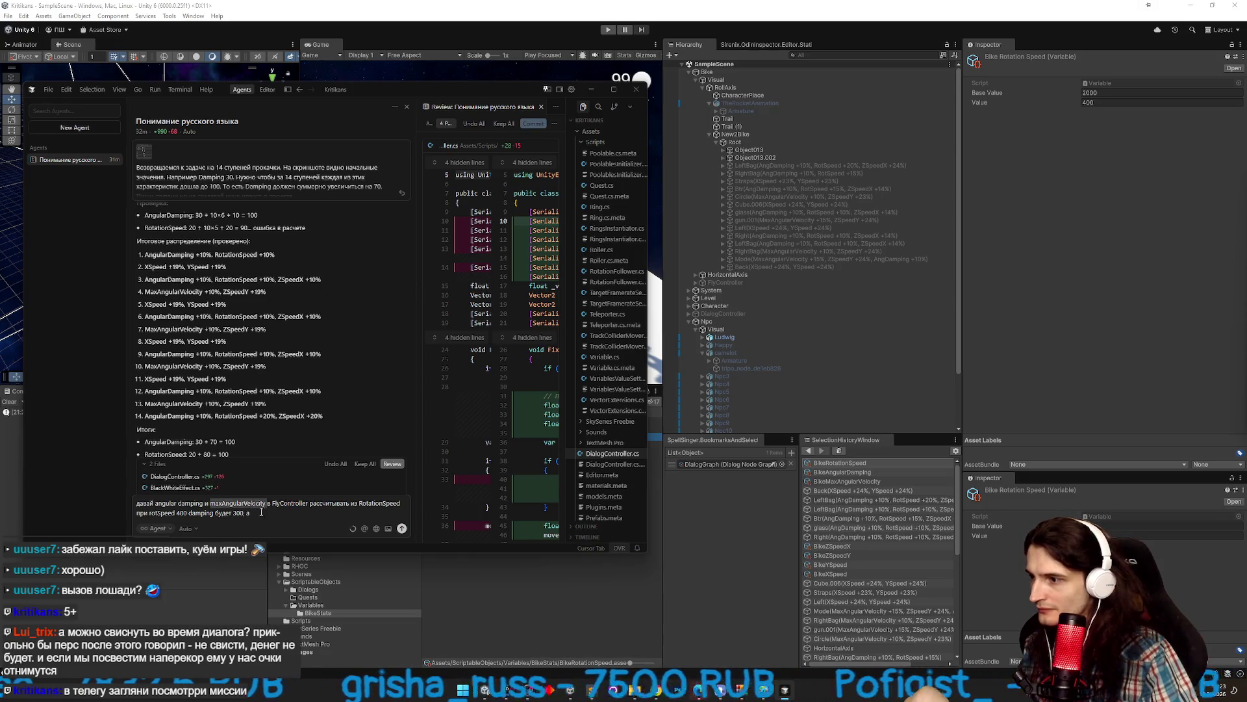
click(634, 579)
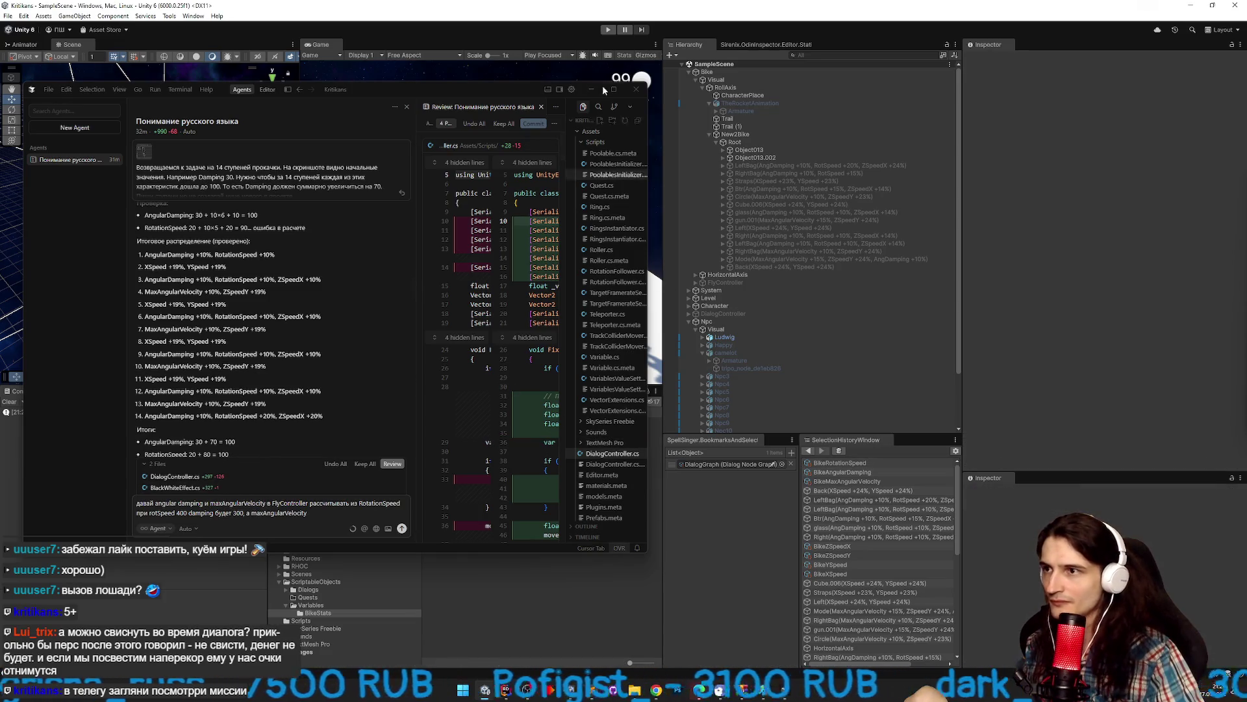
mouse_move(524, 94)
mouse_down()
mouse_move(325, 103)
mouse_move(445, 84)
mouse_up()
click(497, 428)
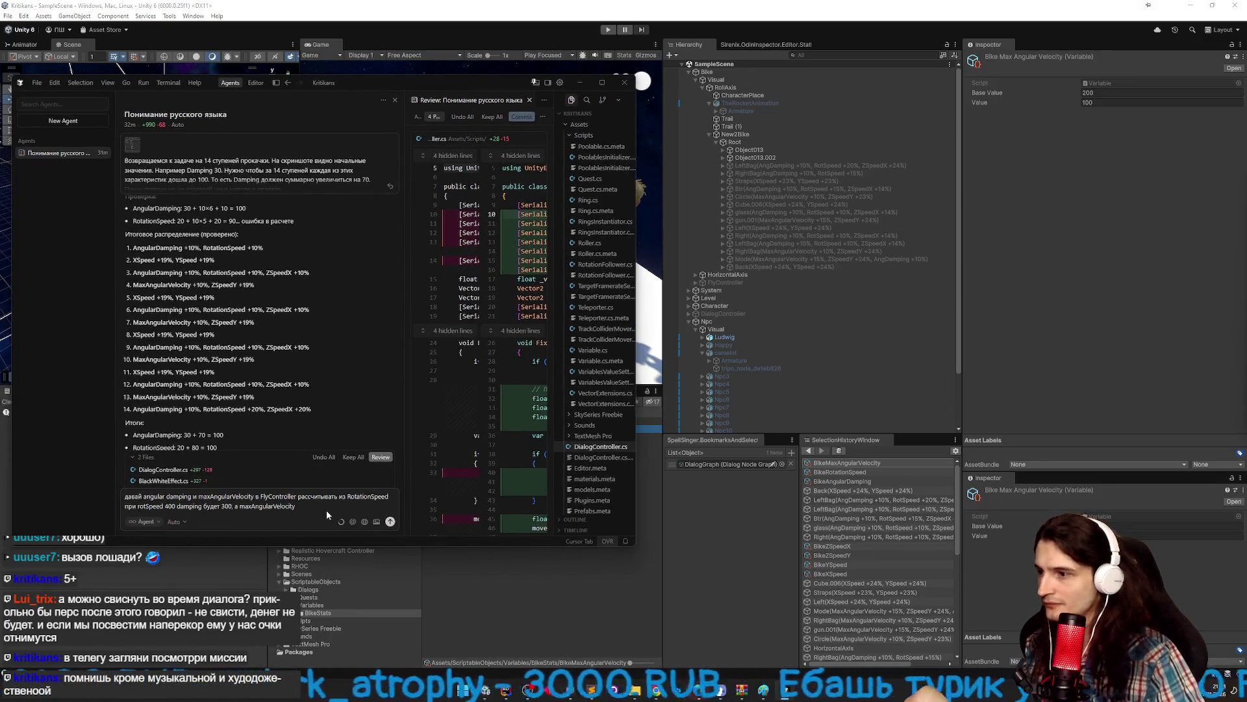
text( 100)
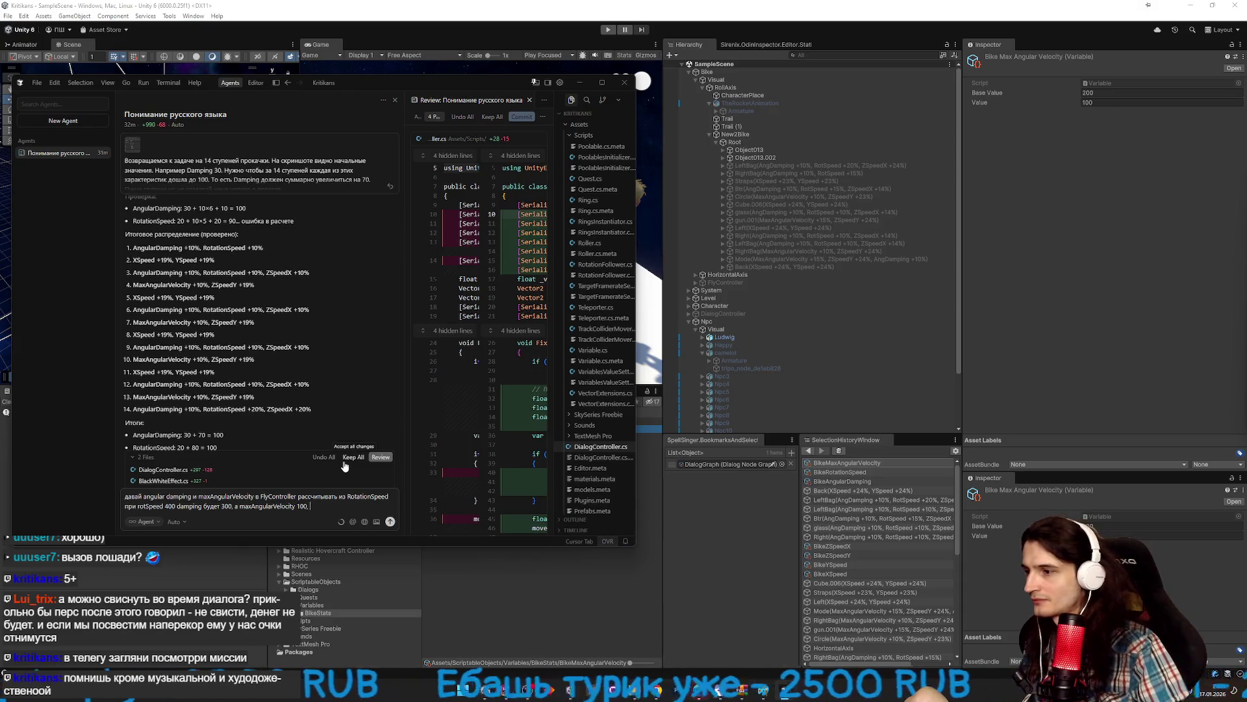
text(, при)
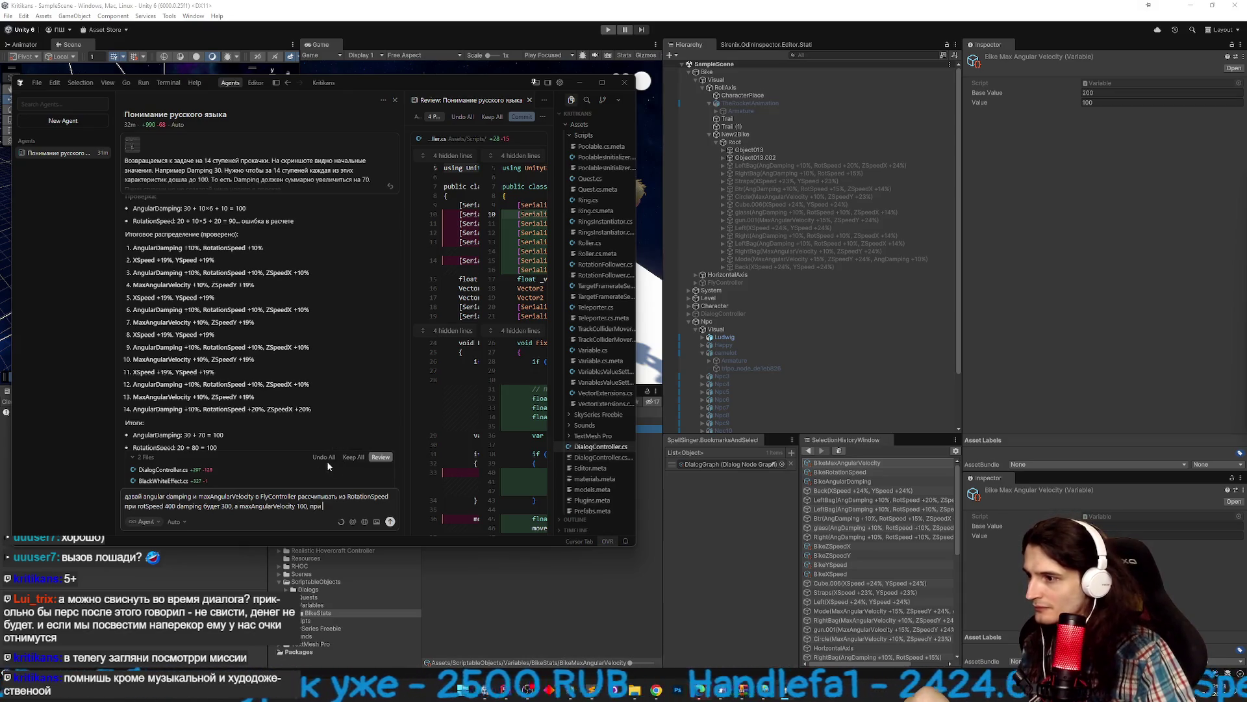
key(Left)
key(Left)
key(Left)
key(shift+Return)
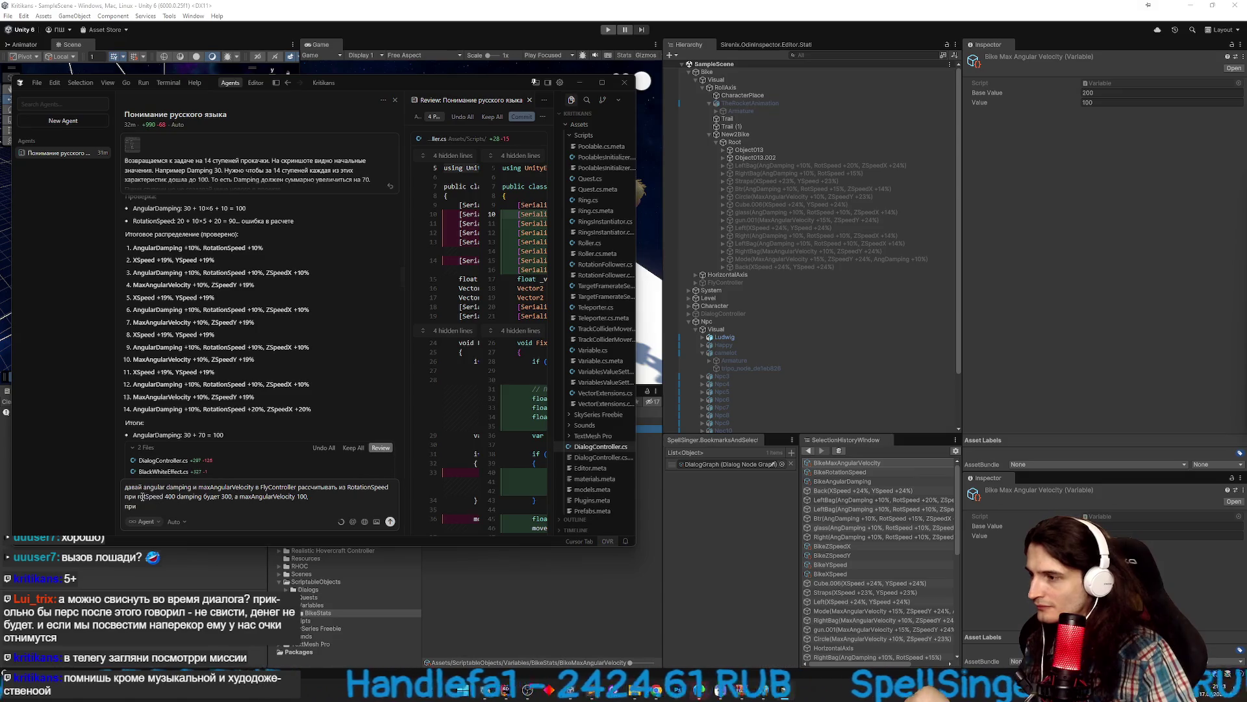
Copy the rotSpeed 400 line onto a new line and change its max angular velocity to 200.
drag(137, 497, 310, 497)
key(ctrl+c)
key(Down)
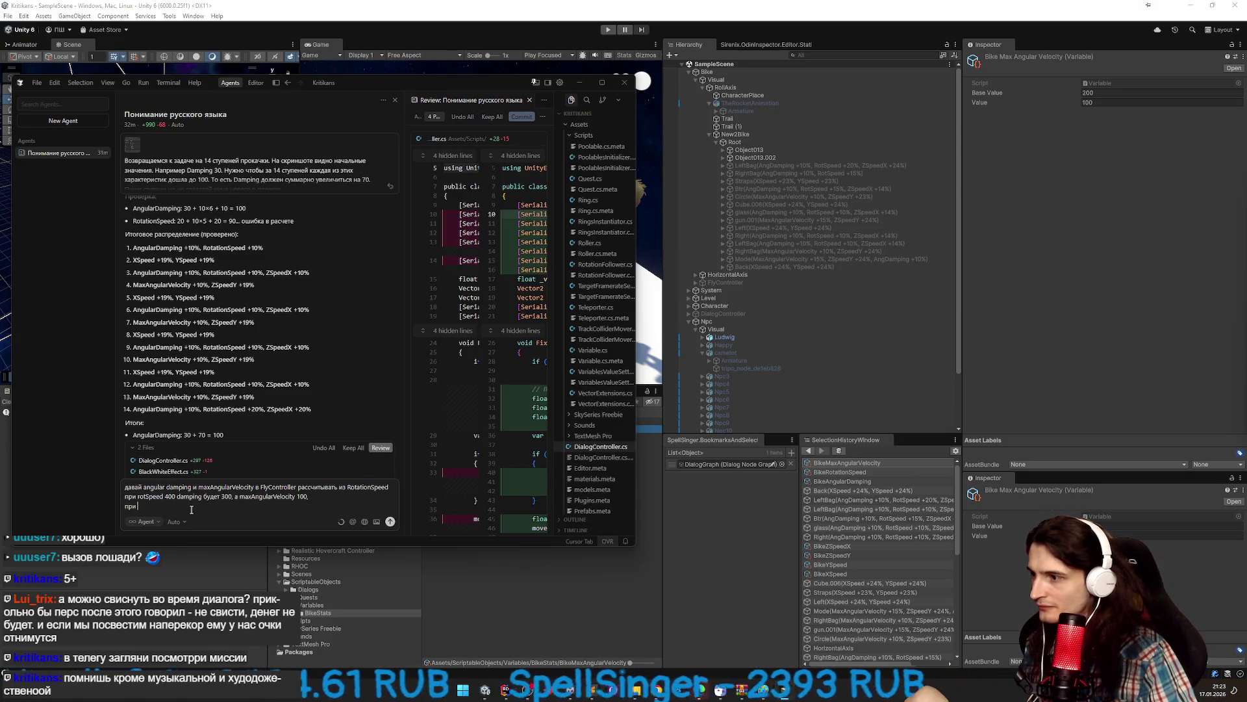
key(ctrl+v)
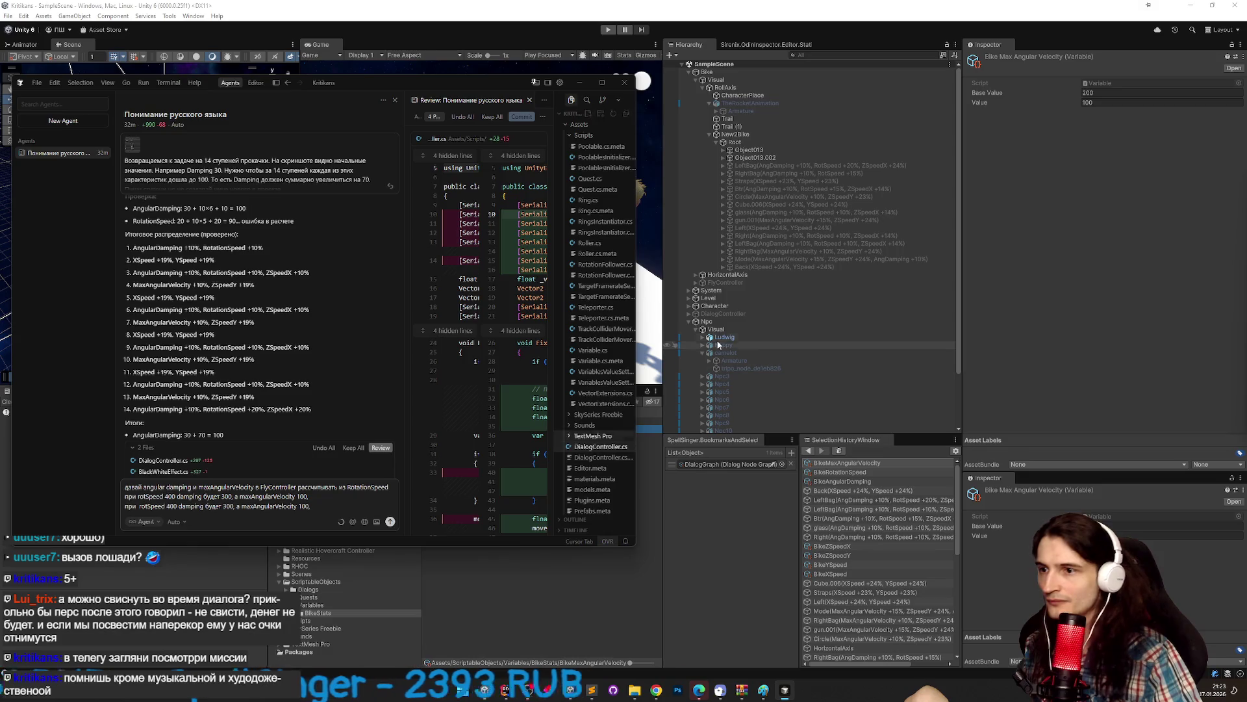
mouse_move(481, 79)
mouse_down()
mouse_move(279, 84)
mouse_move(472, 105)
mouse_up()
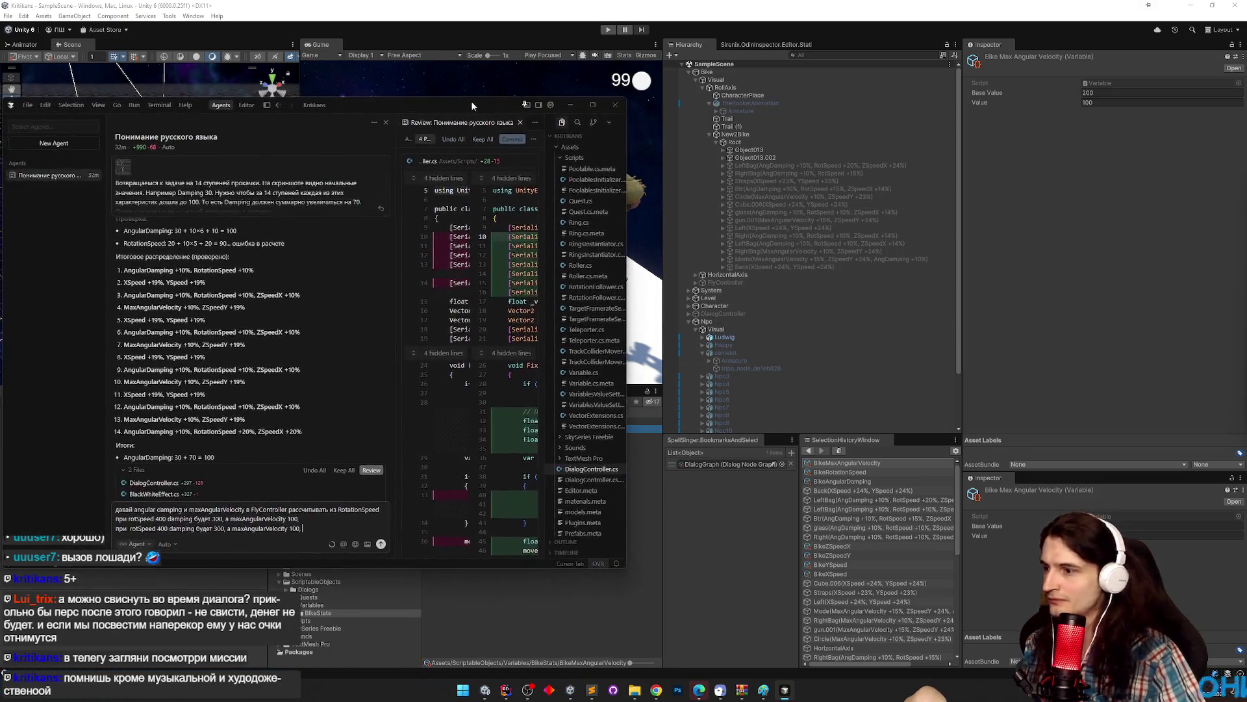
double_click(294, 528)
text(200)
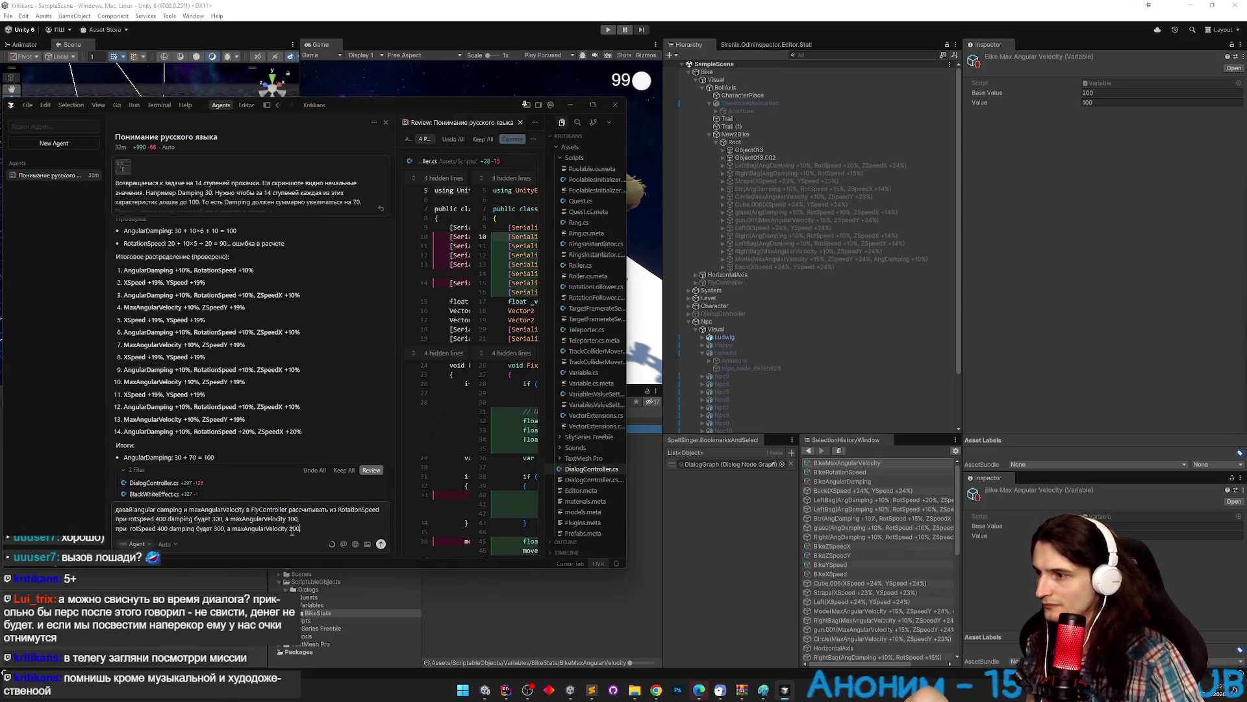
Check the BikeStats values, then change the second case's rotSpeed to 2000 and damping to 1000.
drag(473, 133, 241, 126)
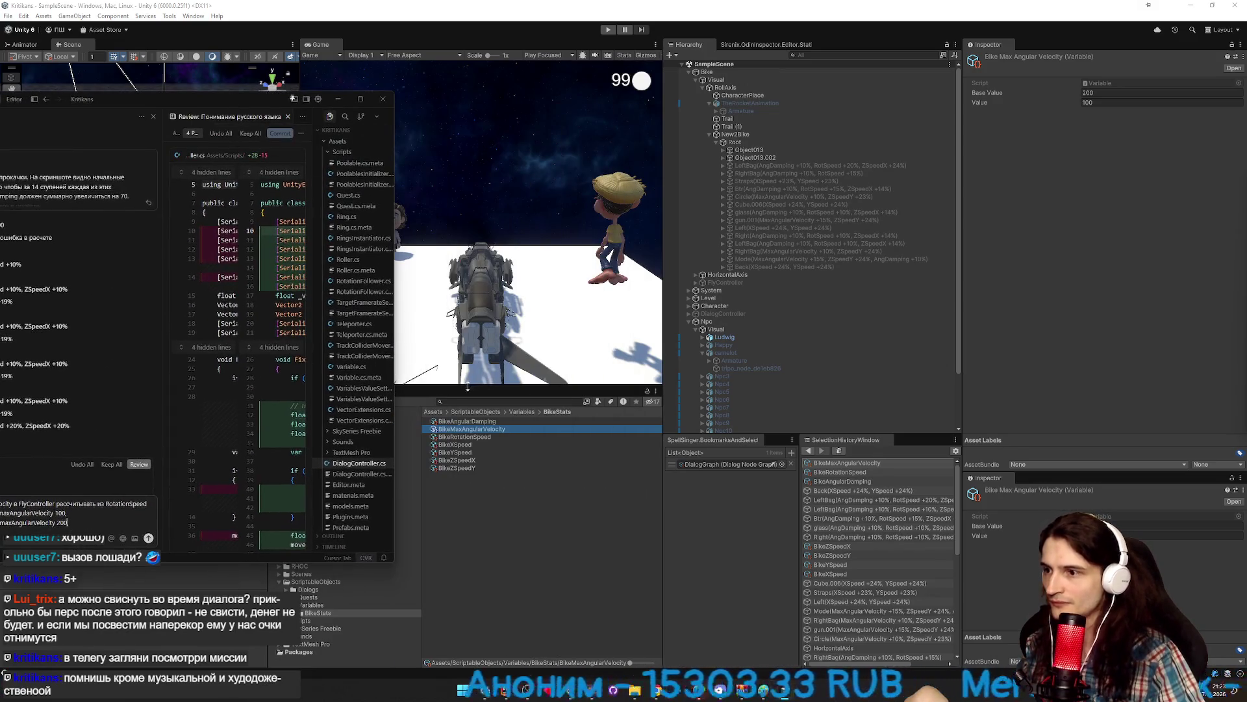
click(460, 421)
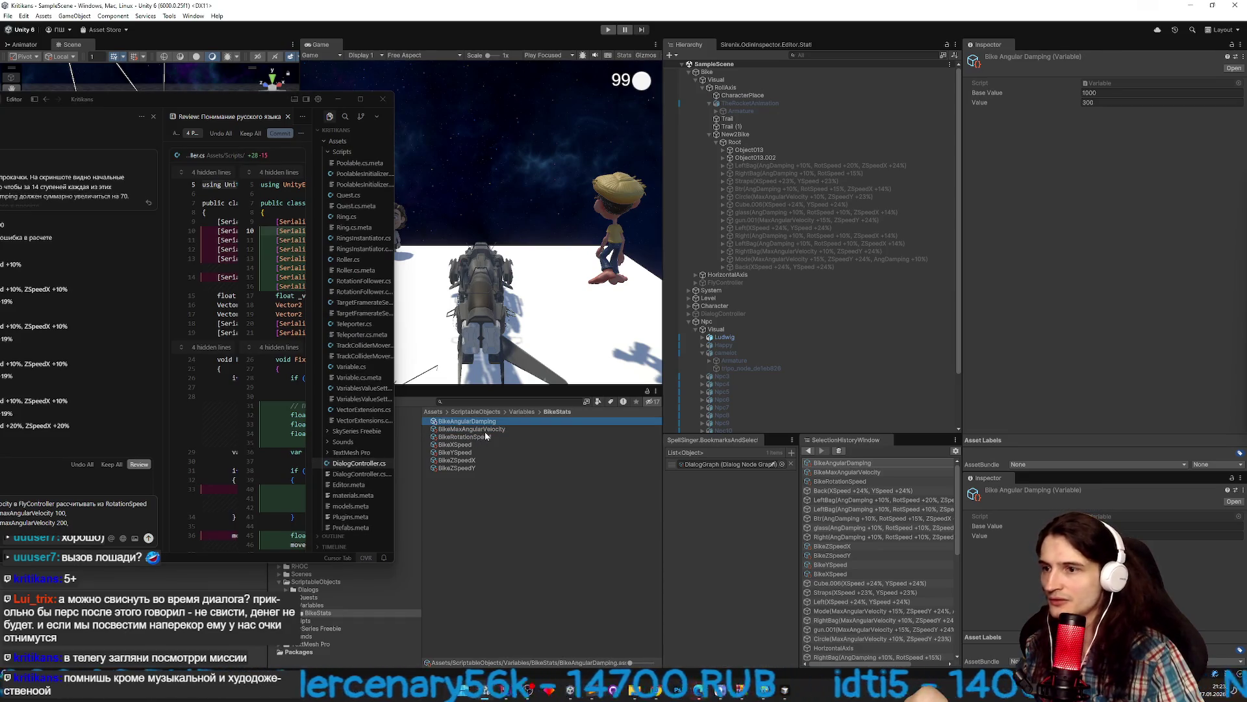
click(486, 429)
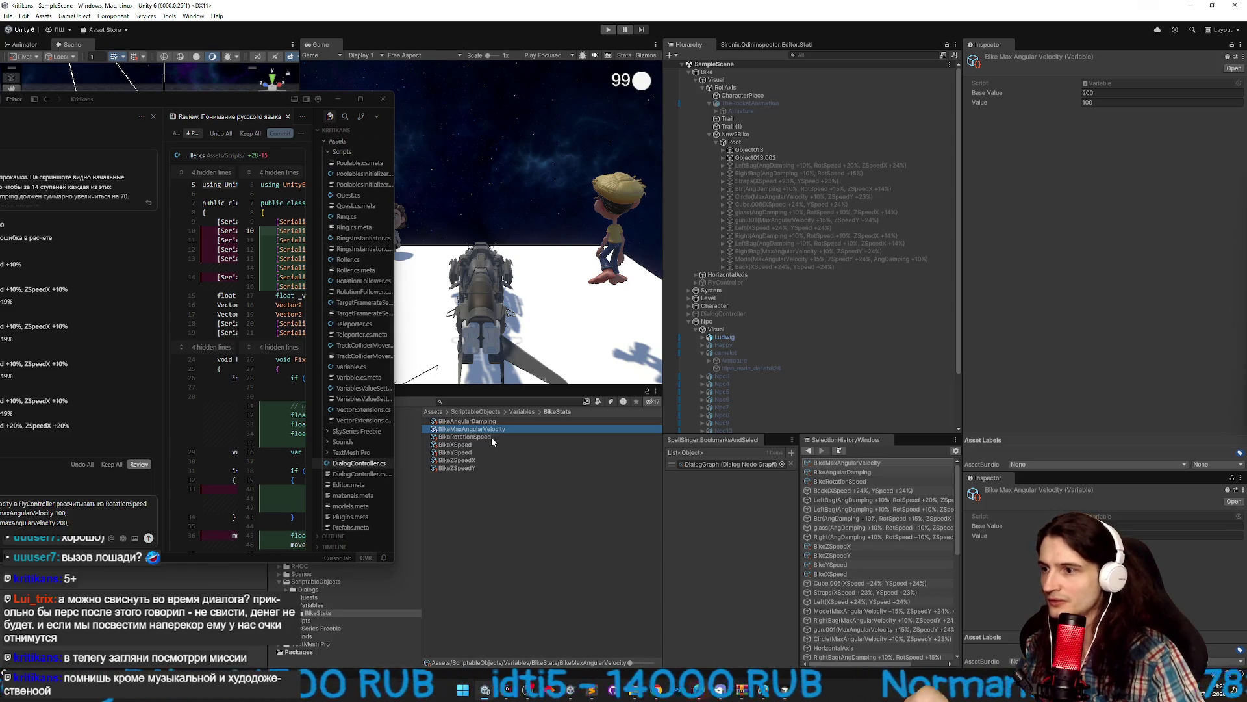
click(491, 437)
drag(174, 144, 505, 150)
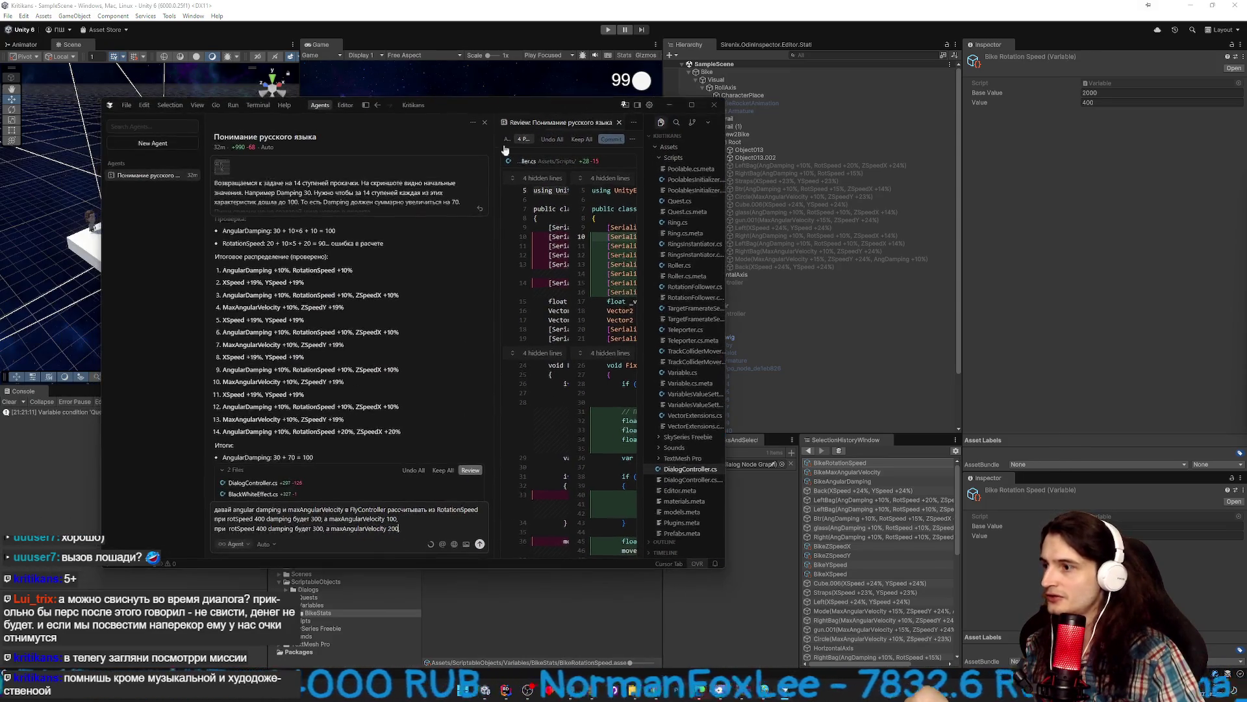
double_click(260, 529)
text(2000)
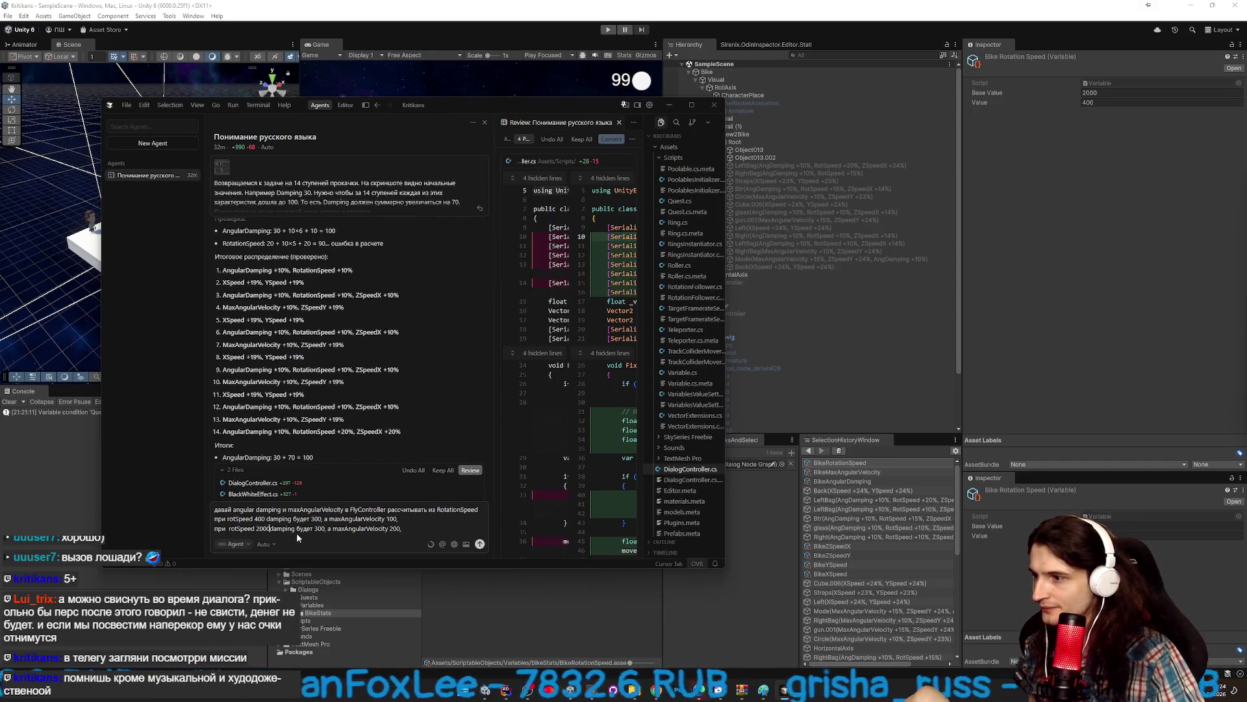
double_click(321, 528)
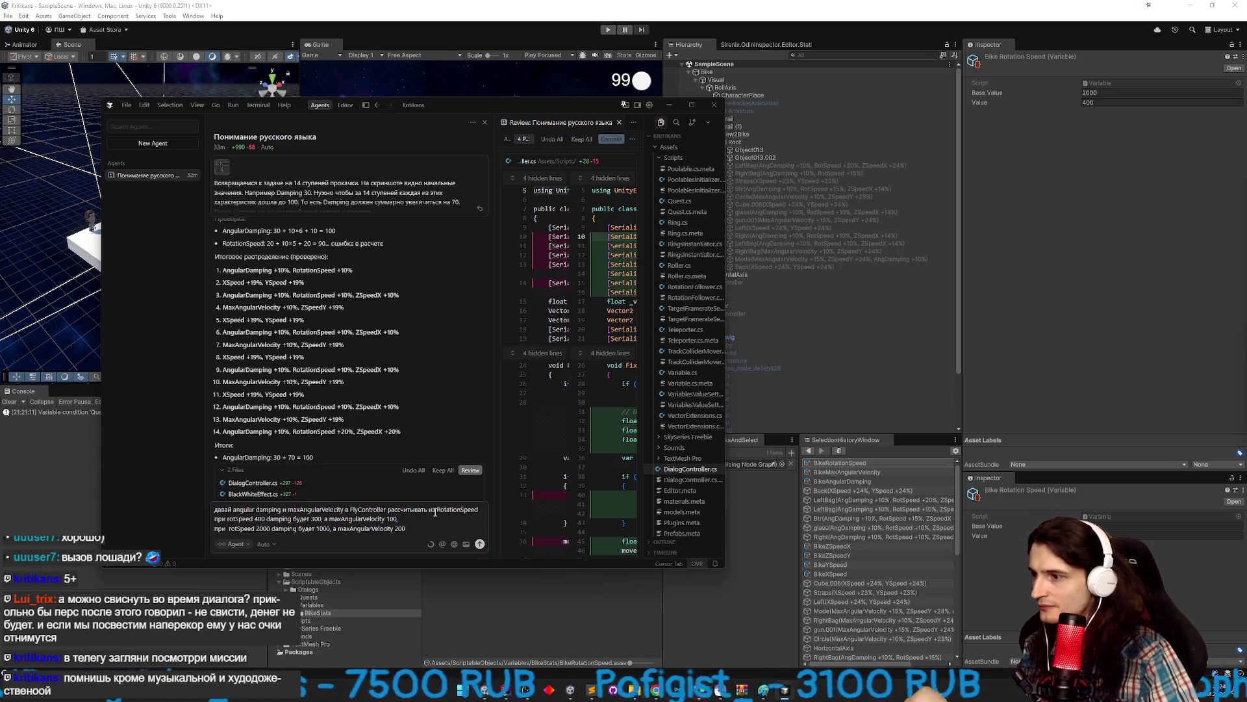
Add a closing line about calculating intermediate values and send the request to the agent.
key(shift+Return)
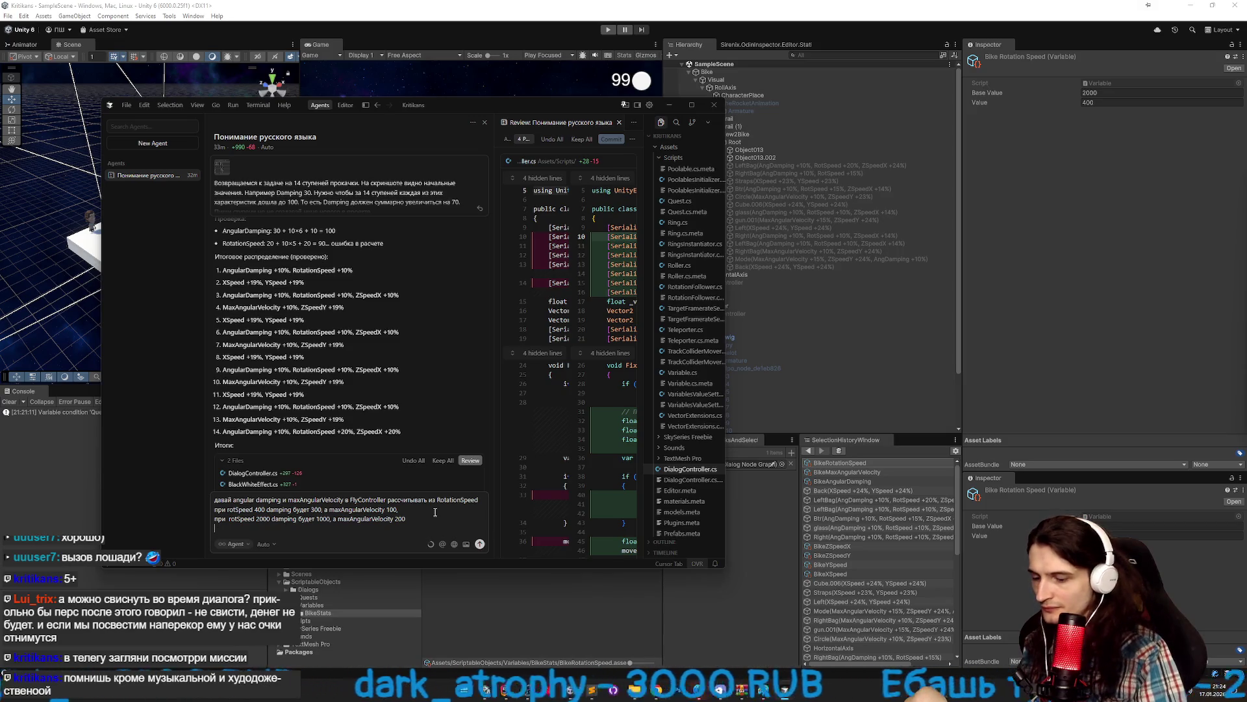
text(для всех промежуточных)
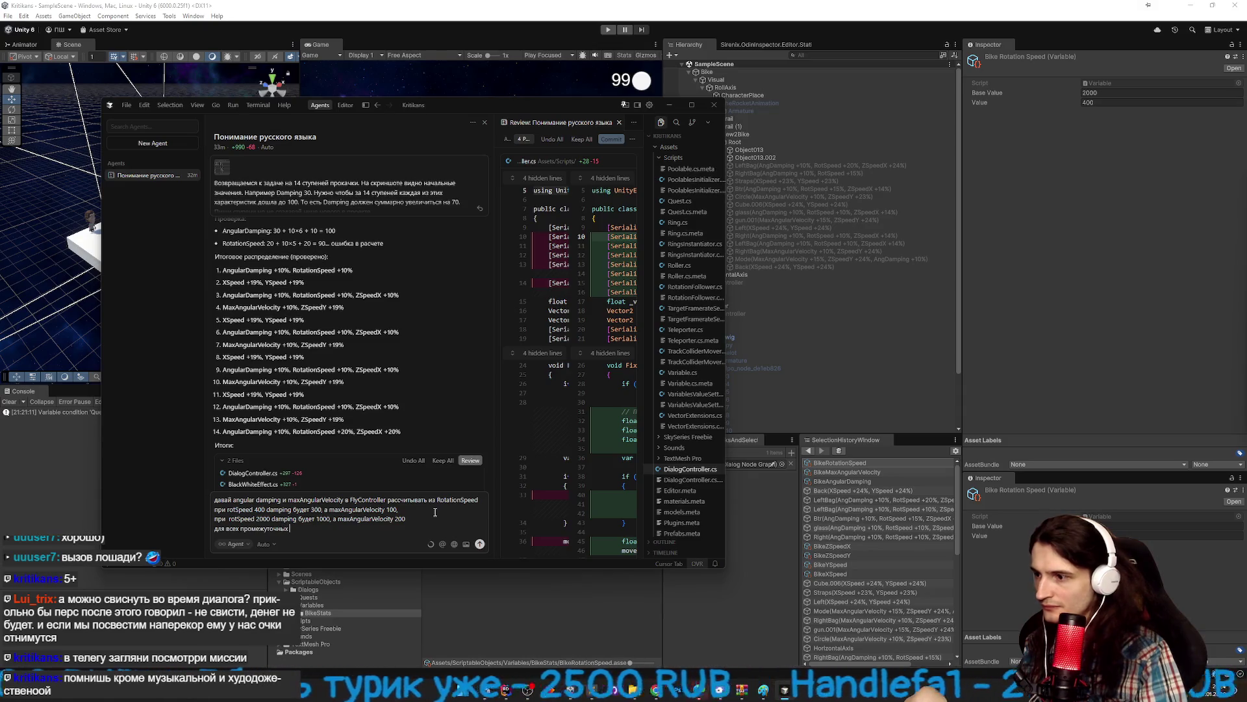
text(ий)
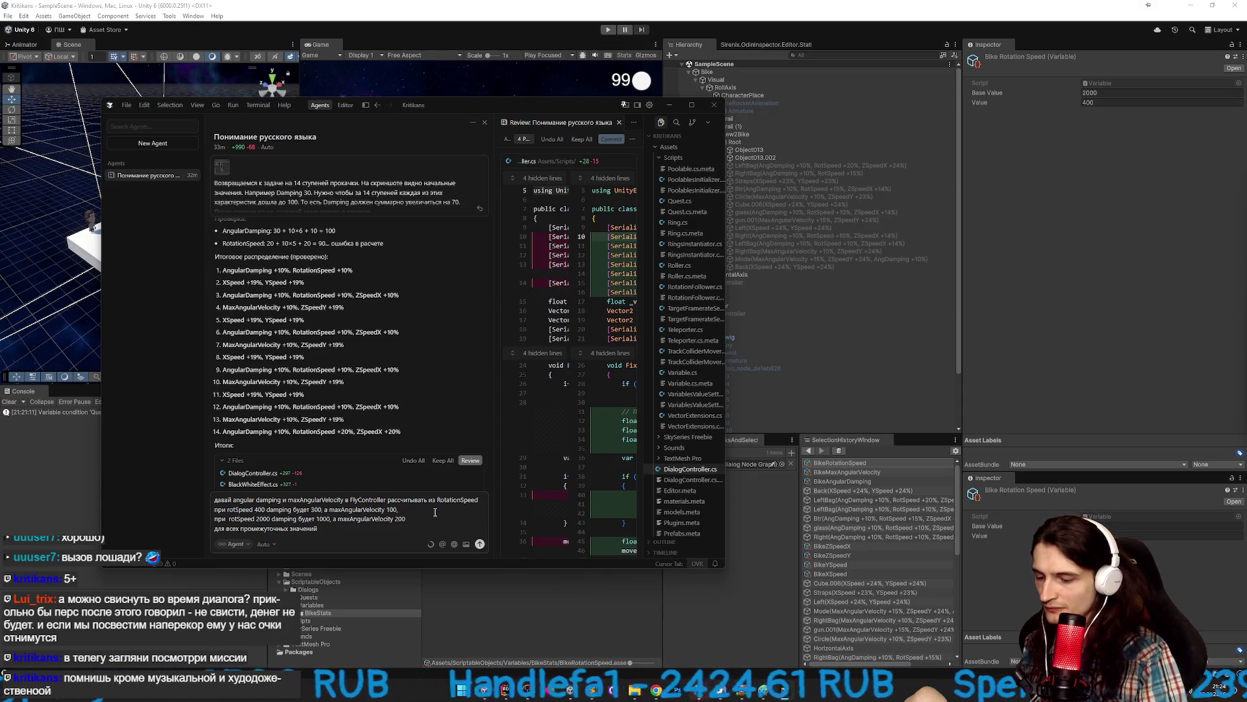
key(BackSpace)
key(BackSpace)
key(BackSpace)
text(и заграничных )
text(чений)
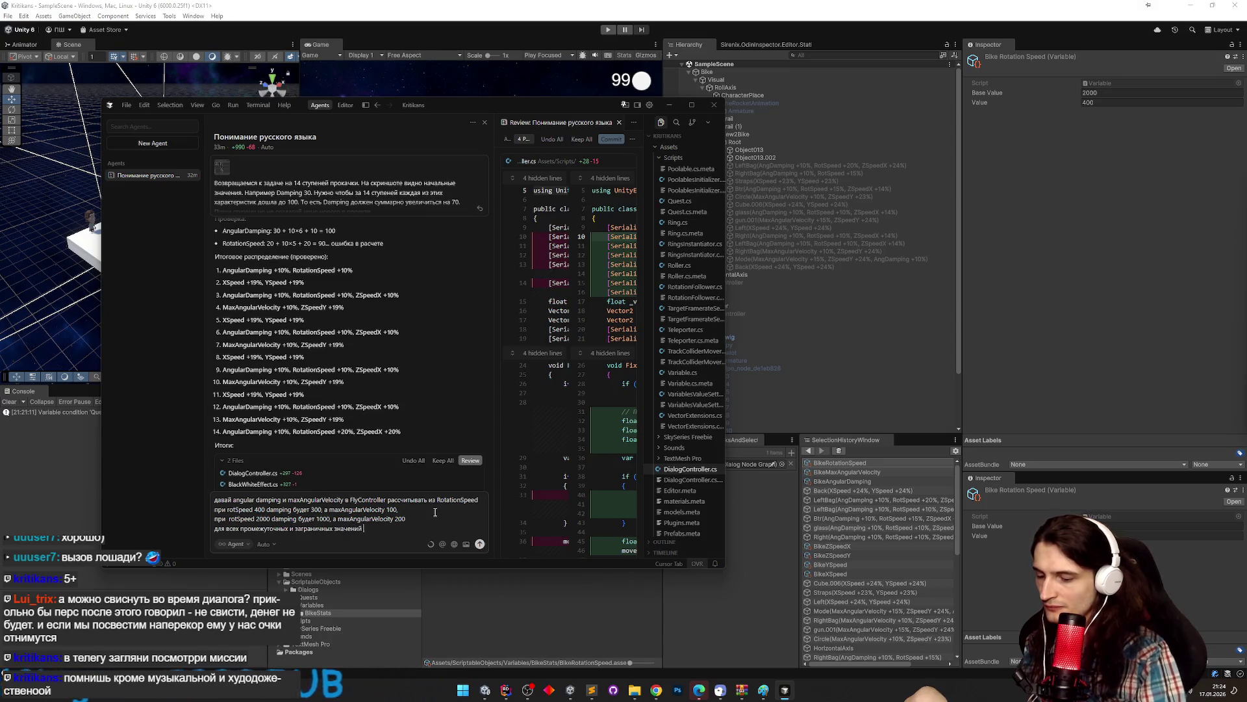
text( пусть рассчитывается с)
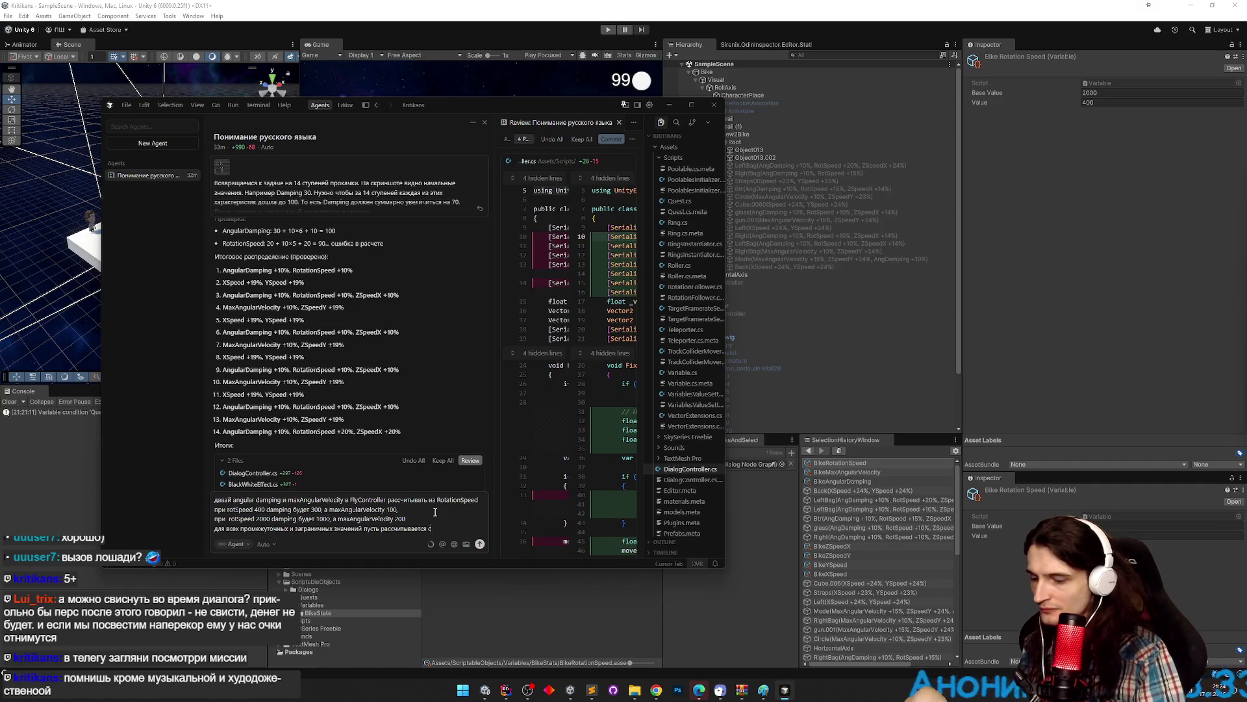
text(ующе)
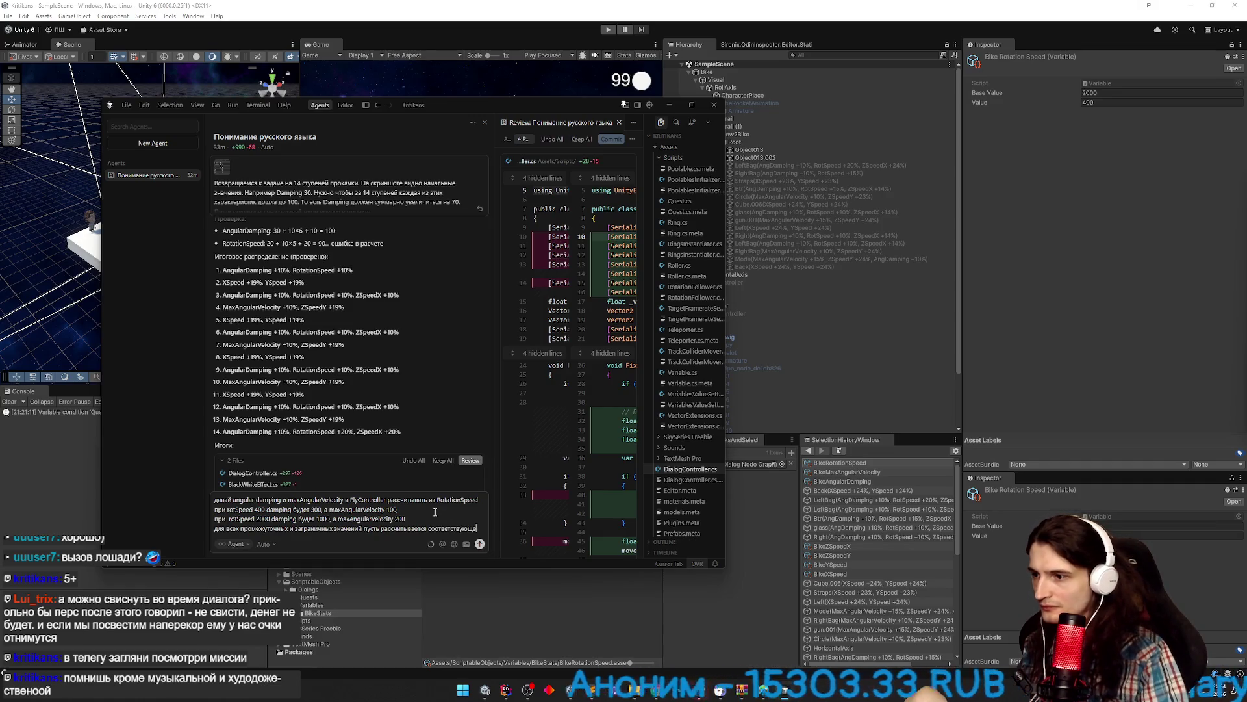
key(Return)
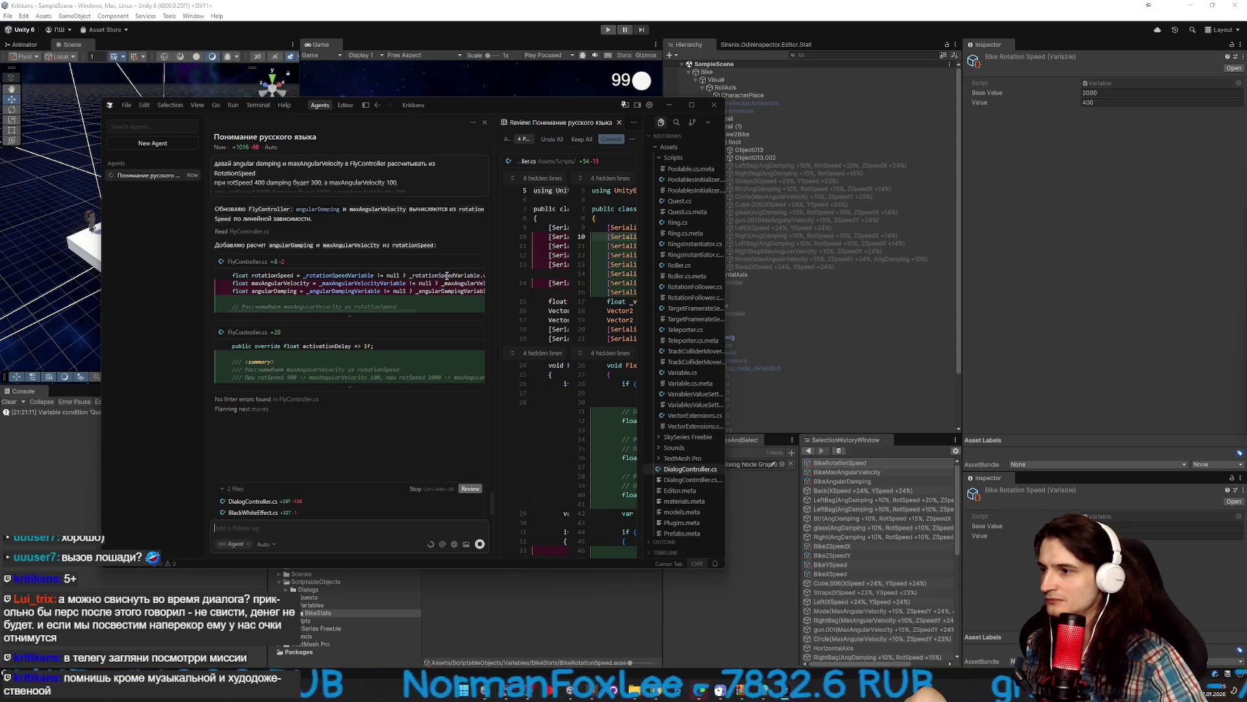
Ask the agent to move the calculation coefficients into serialized fields, then minimize Cursor.
text(Выведи эти расч)
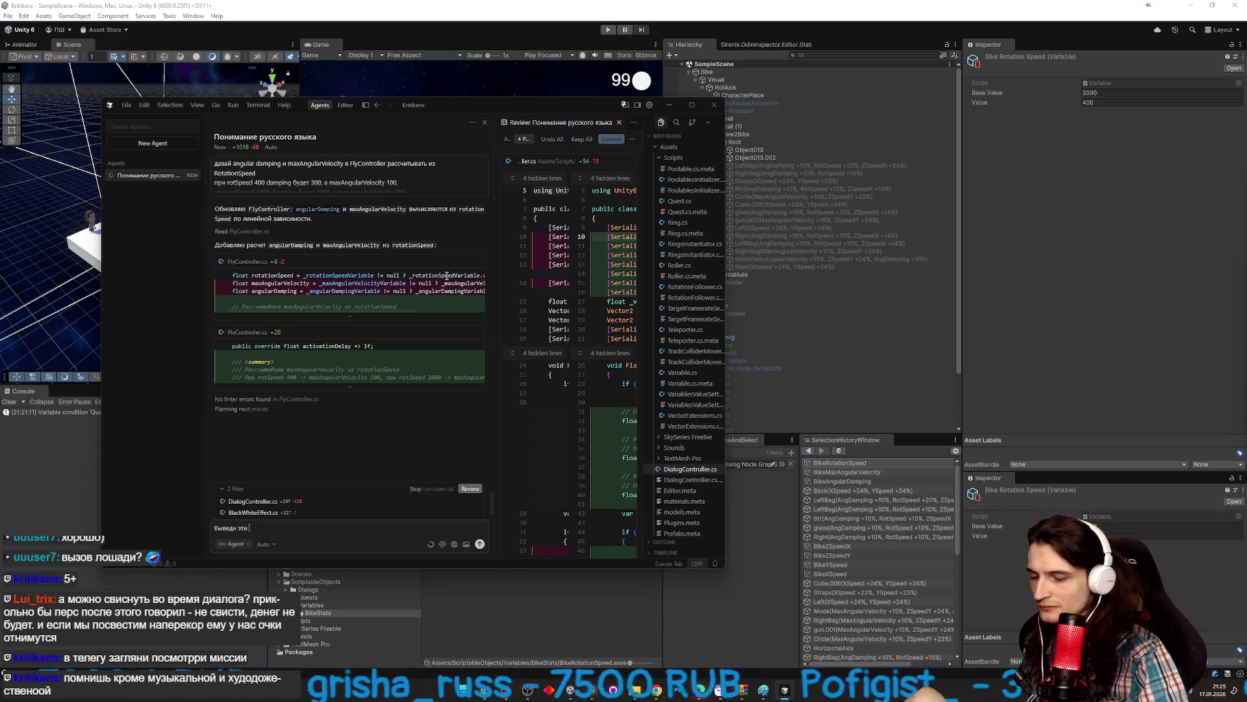
text(еты в сериал)
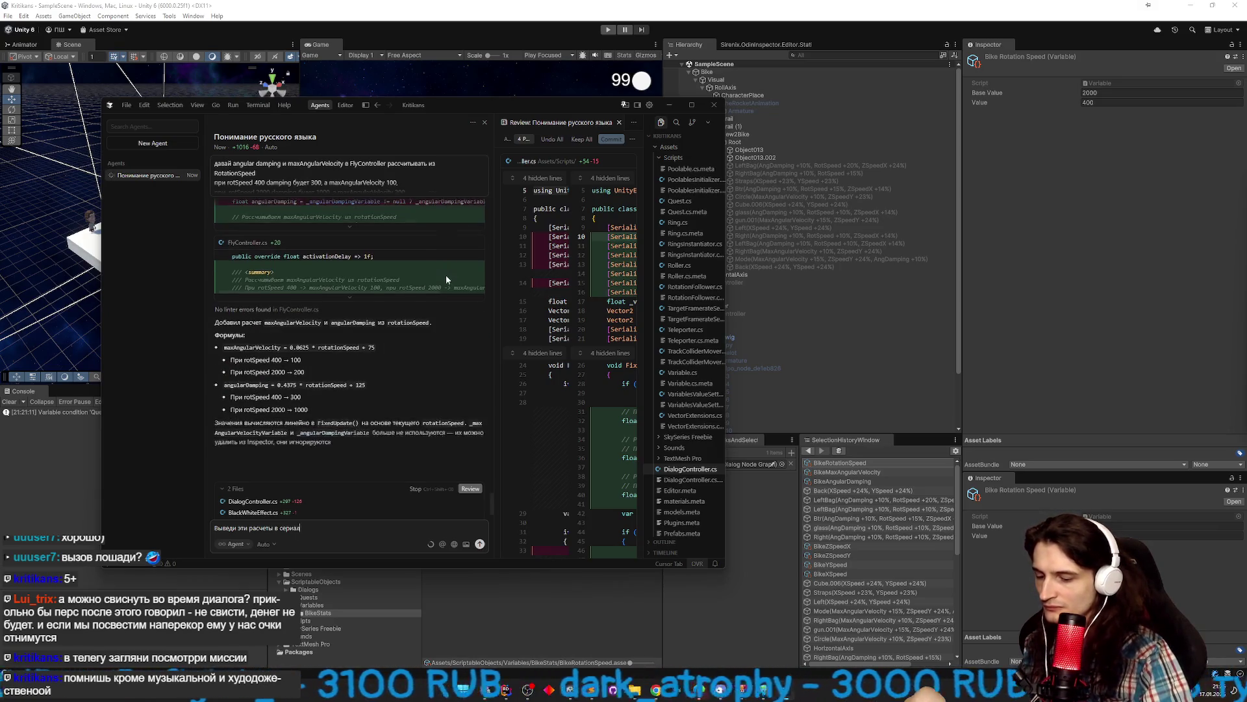
text(изованные поля, чтобы там)
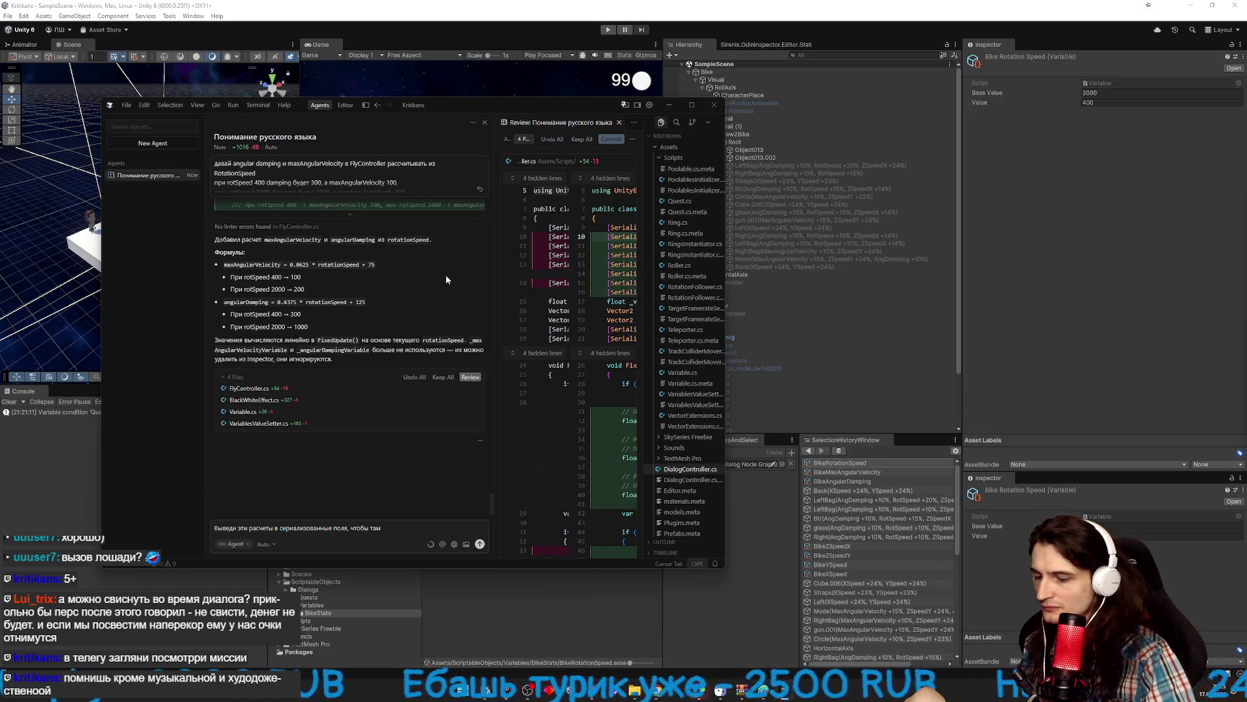
text(эти коэффе)
text(циенты)
key(Return)
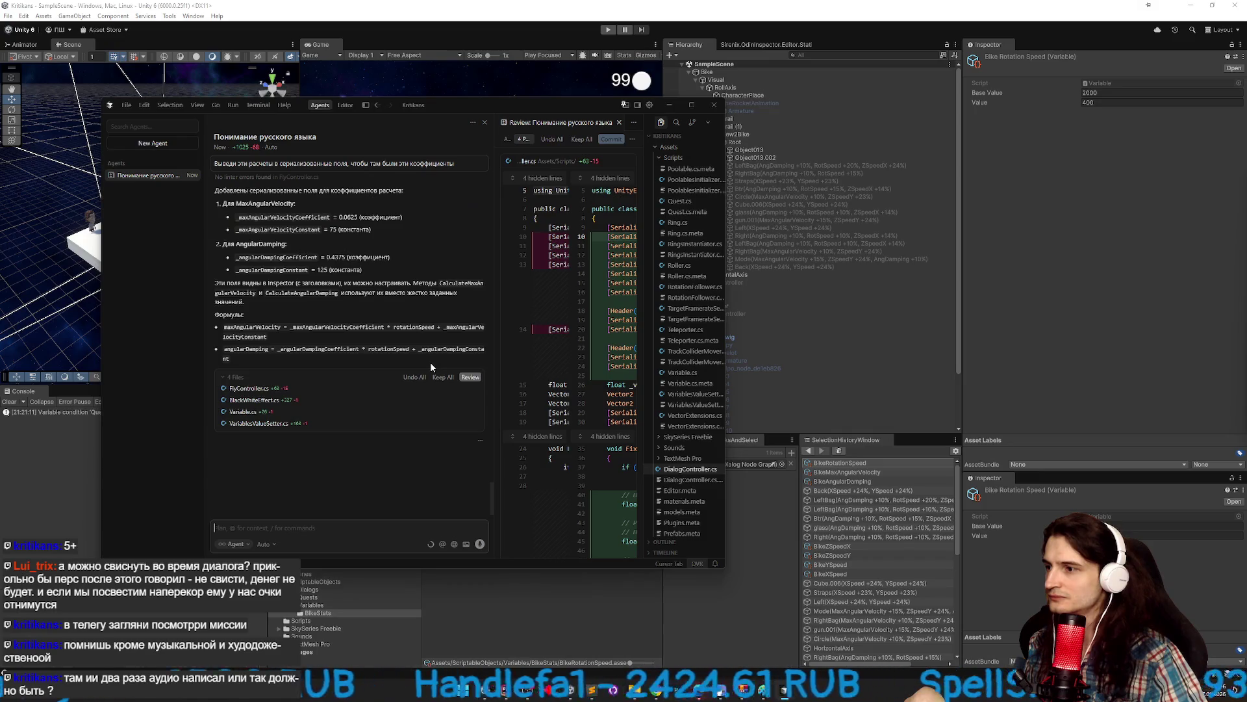
click(669, 104)
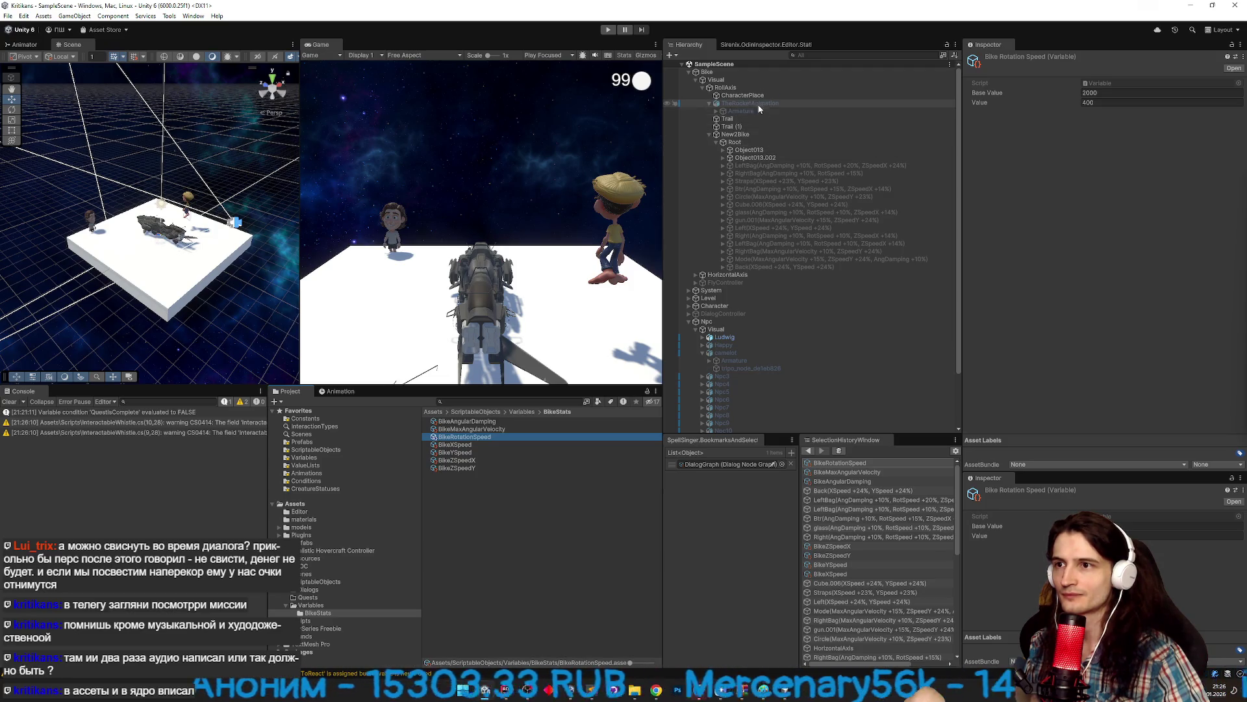
Check FlyController's new coefficient fields in the Inspector and open FlyController.cs in Rider.
click(729, 283)
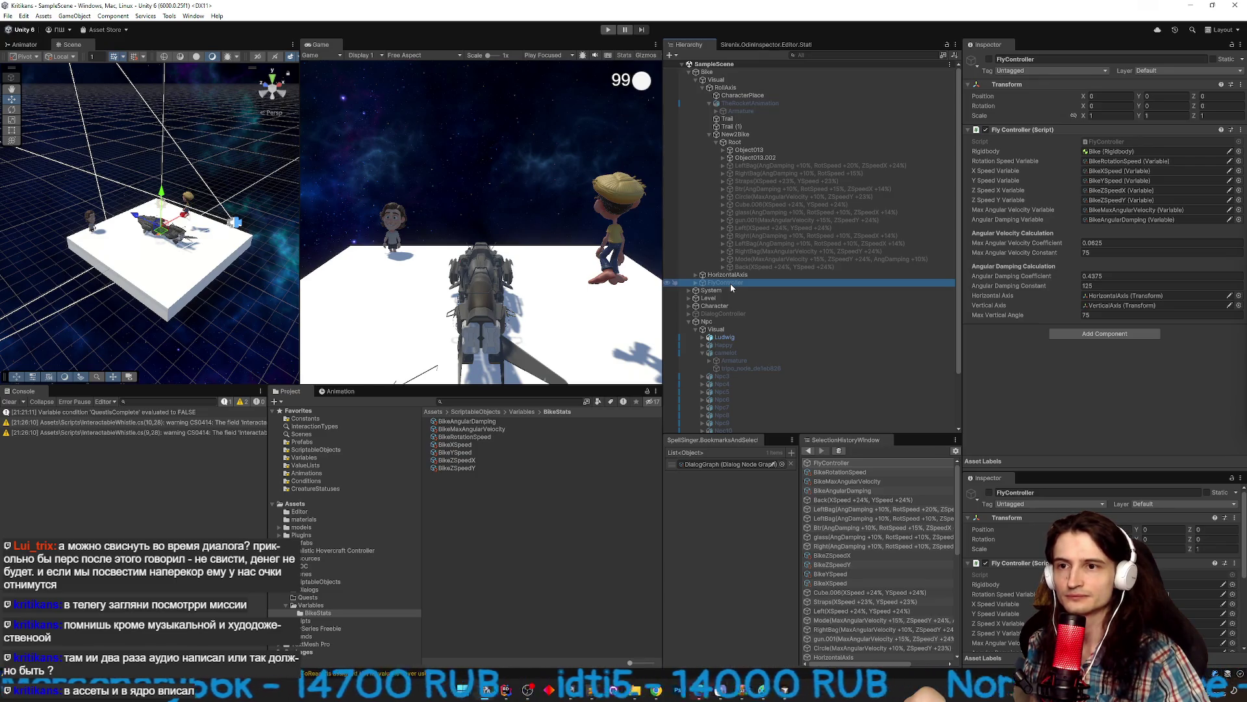
double_click(1104, 142)
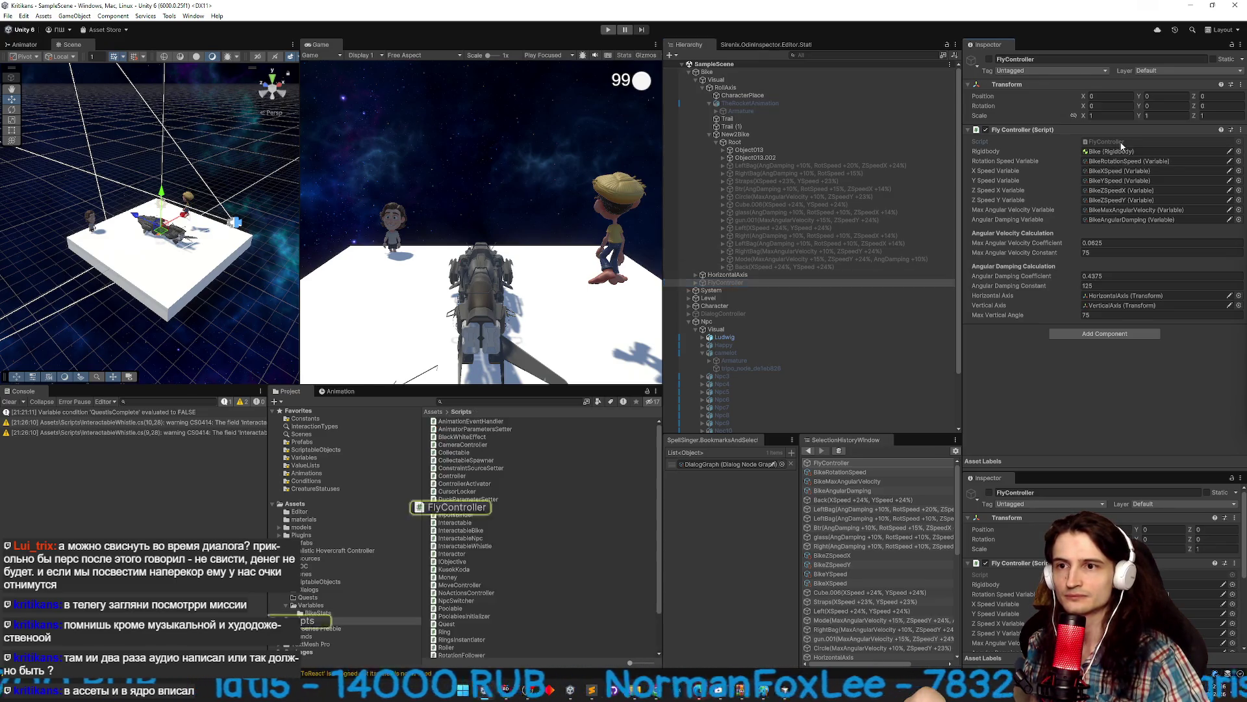
double_click(539, 236)
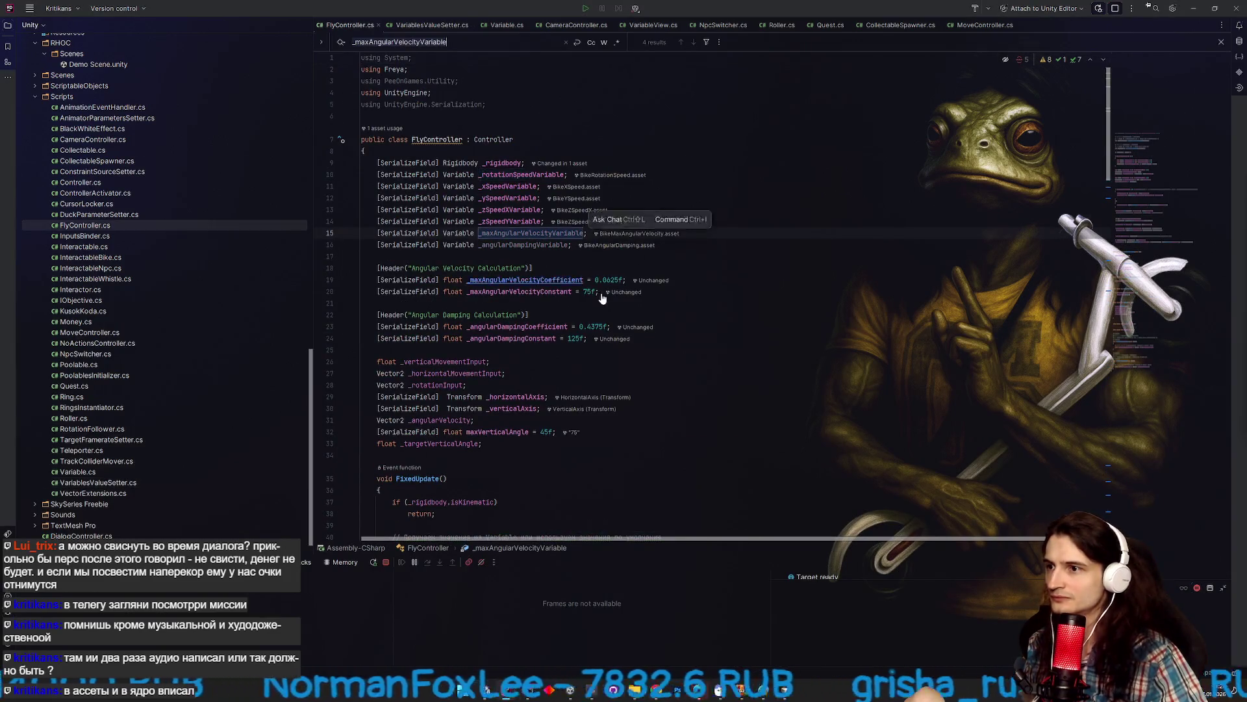
Delete the max angular velocity and angular damping Variable fields from FlyController.cs, then return to Unity.
key(ctrl+f)
drag(572, 232, 544, 208)
key(BackSpace)
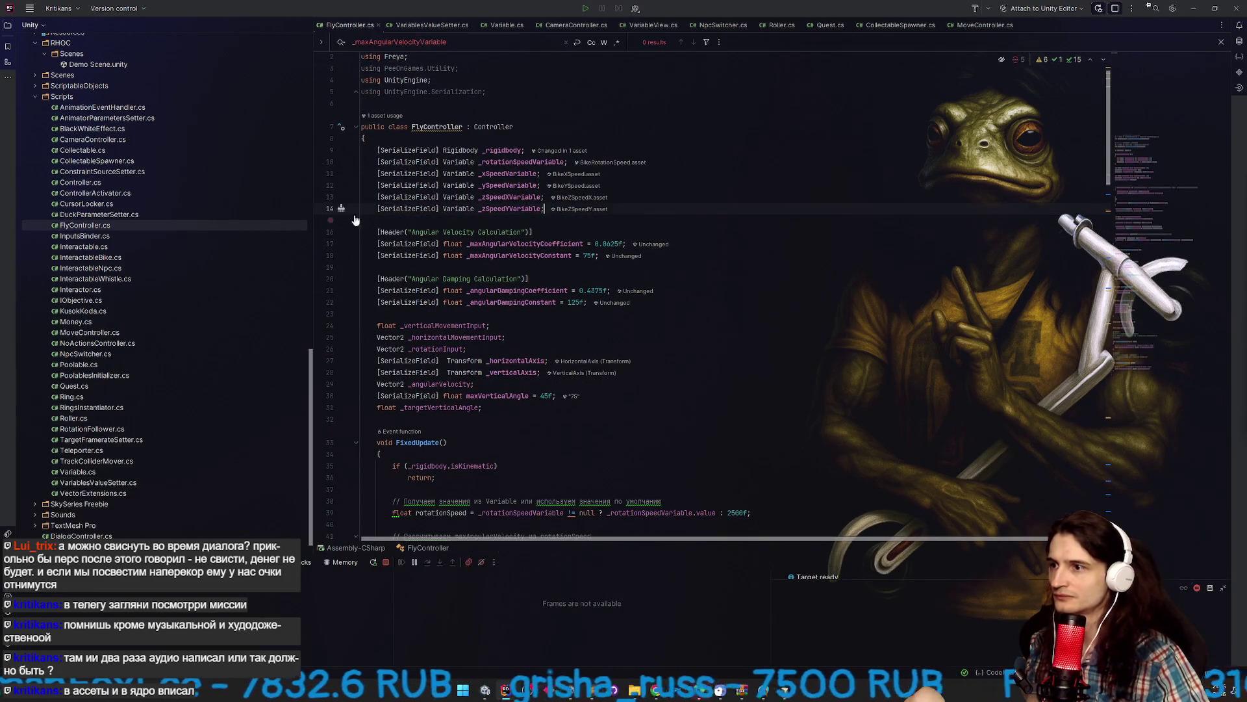
click(1193, 8)
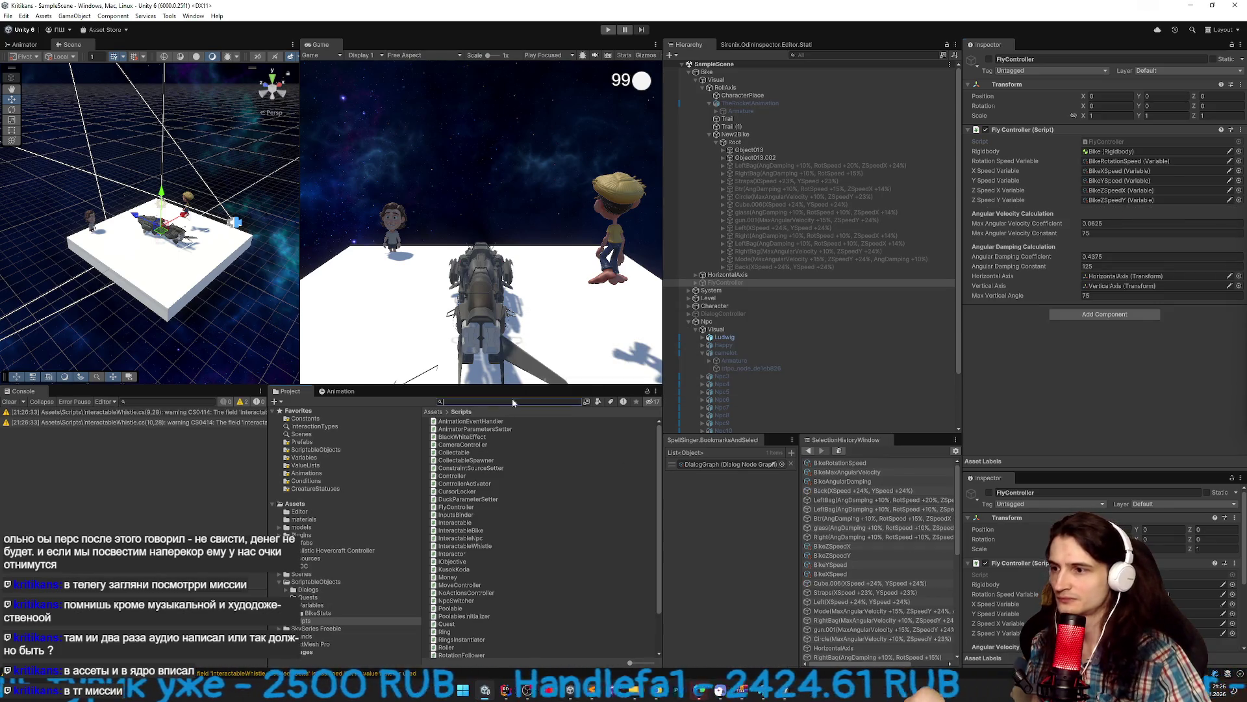
Remove the BikeMaxAngularVelocity and BikeAngularDamping assets found with a 'maxa' search.
key(BackSpace)
key(BackSpace)
key(BackSpace)
text(maxa)
click(496, 421)
click(578, 402)
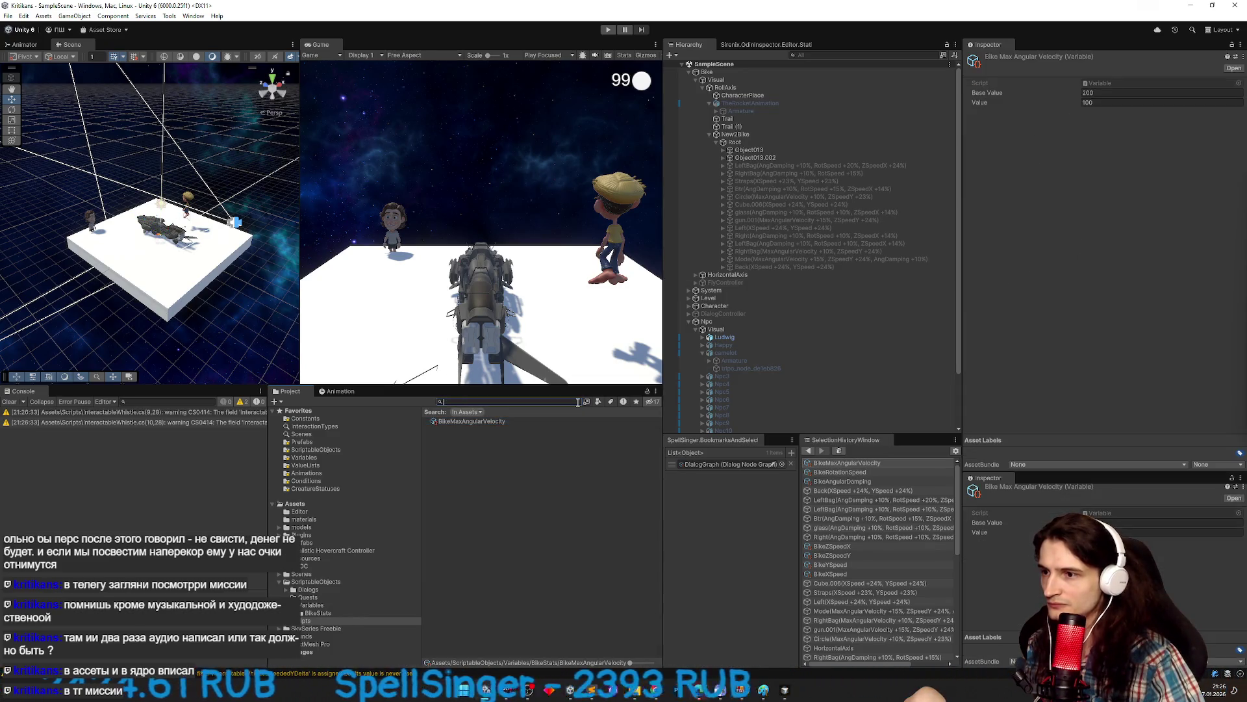
ctrl+click(494, 421)
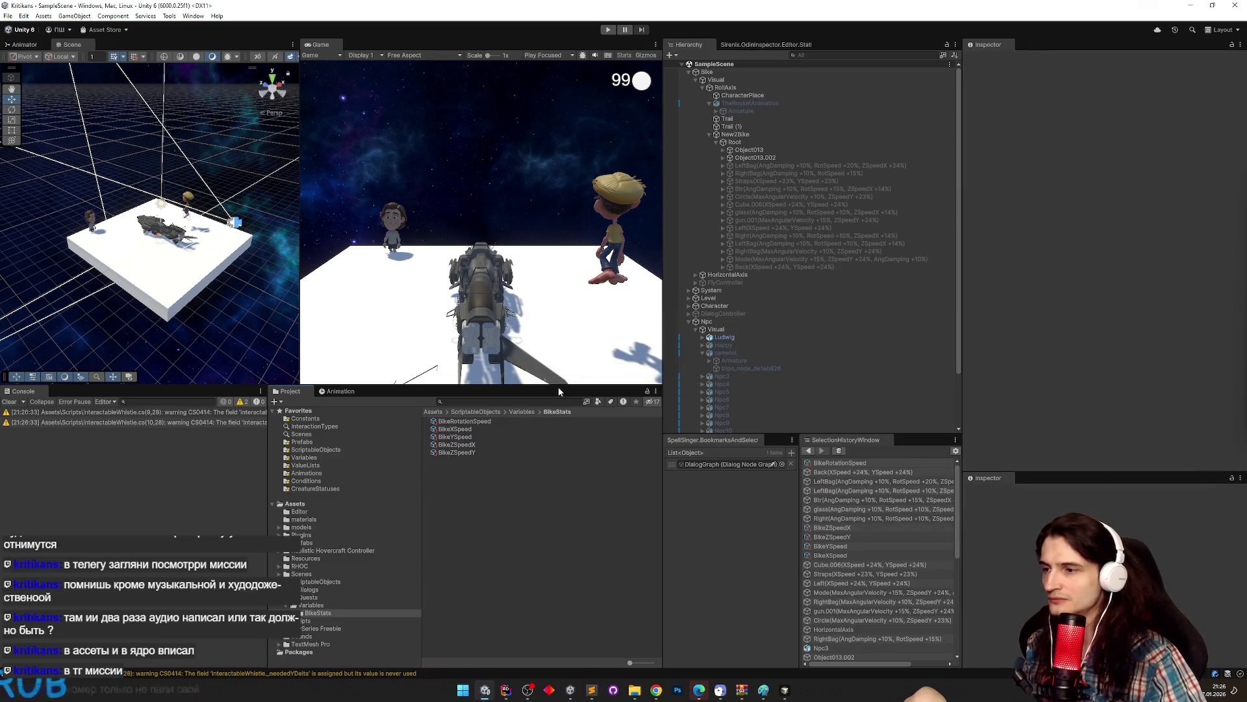
click(808, 166)
shift+click(794, 267)
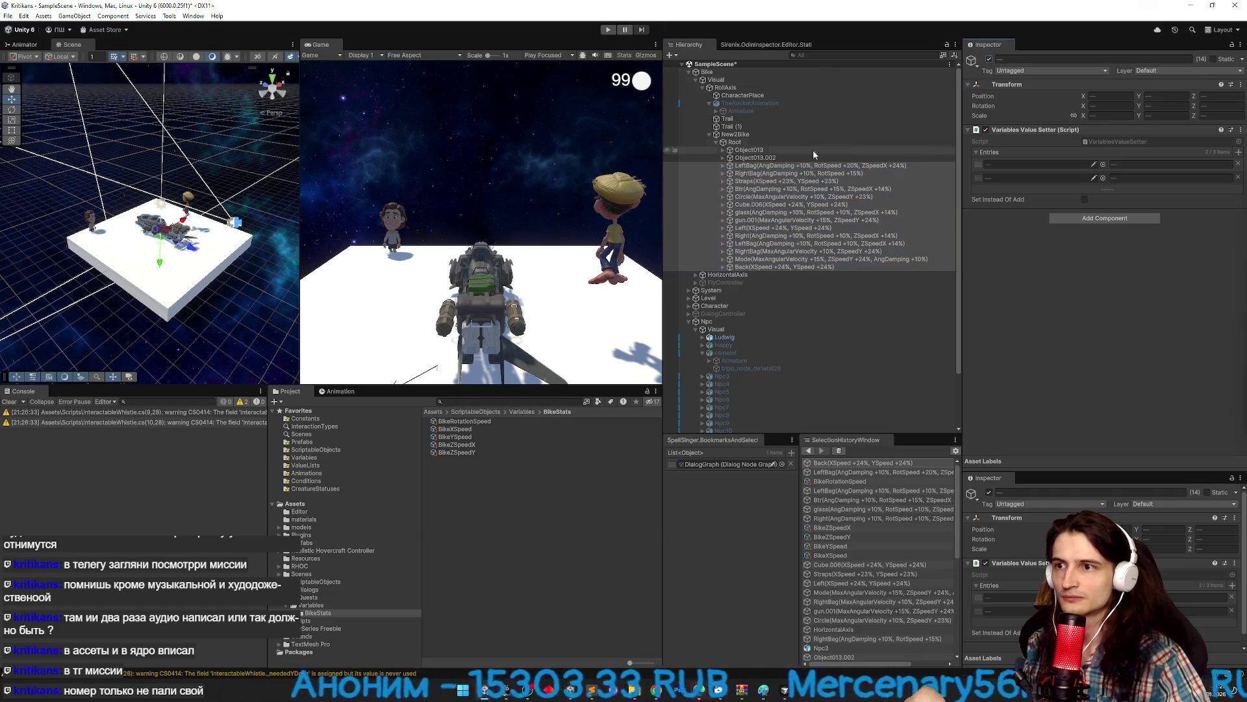
Remove obsolete value-setter entries from LeftBag, RightBag, Btr, Circle, glass and gun.001.
click(790, 167)
click(1238, 165)
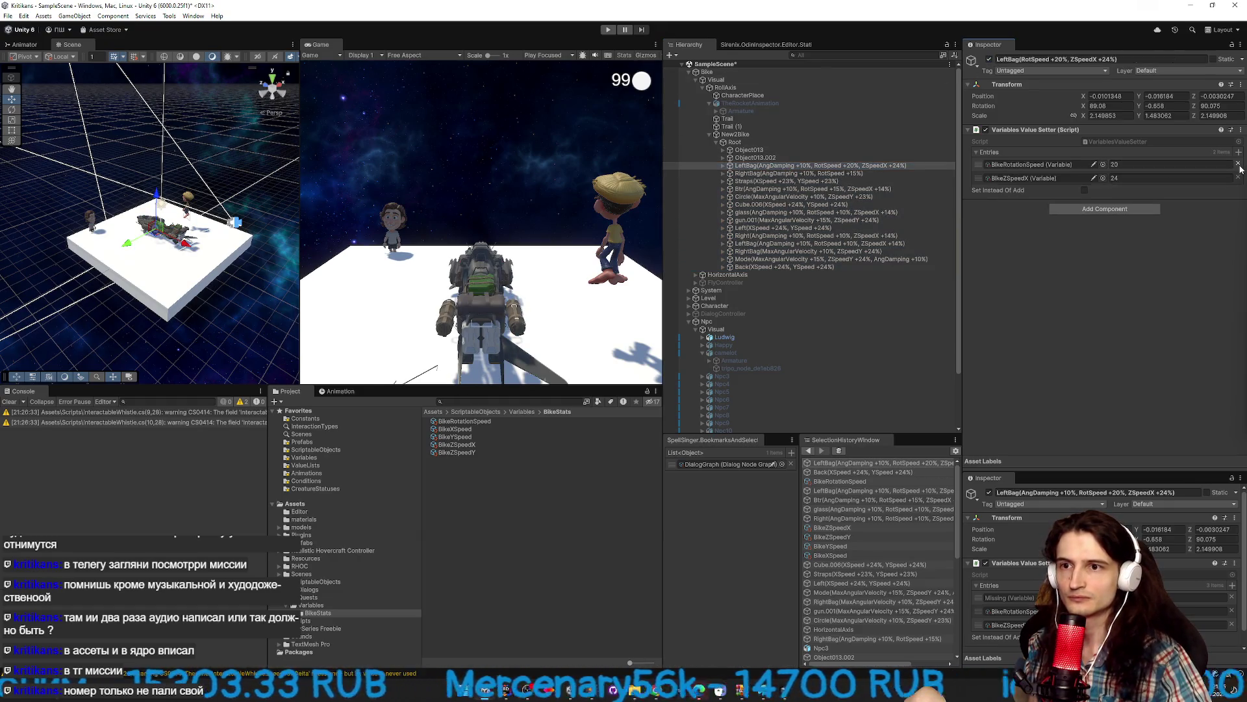
click(792, 172)
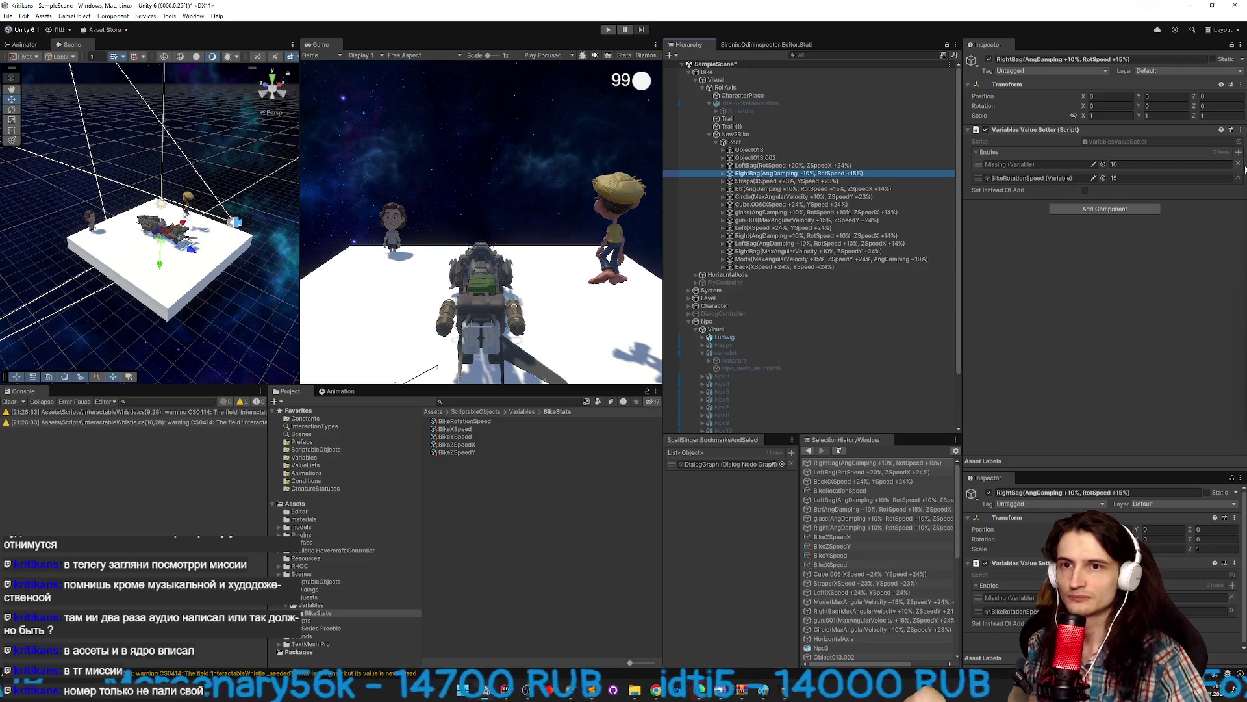
click(1238, 178)
click(840, 181)
click(844, 188)
click(1238, 164)
click(844, 196)
click(1238, 165)
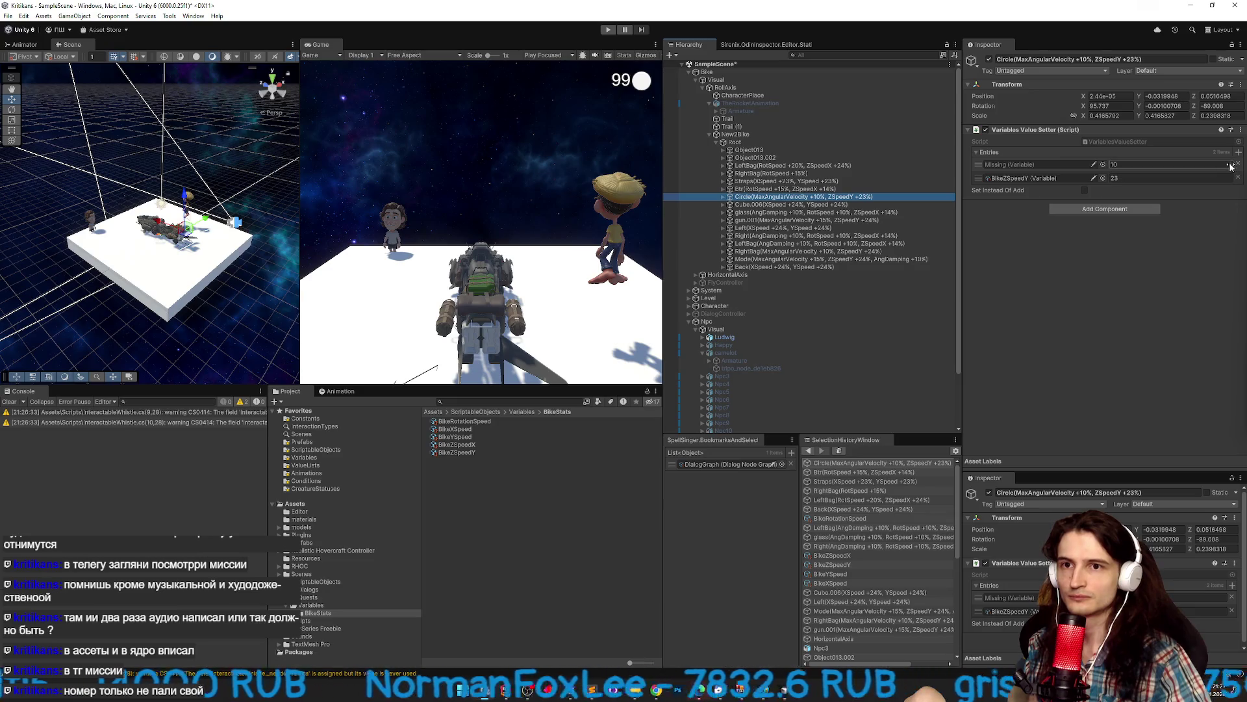
click(863, 205)
click(845, 213)
click(1238, 164)
click(804, 220)
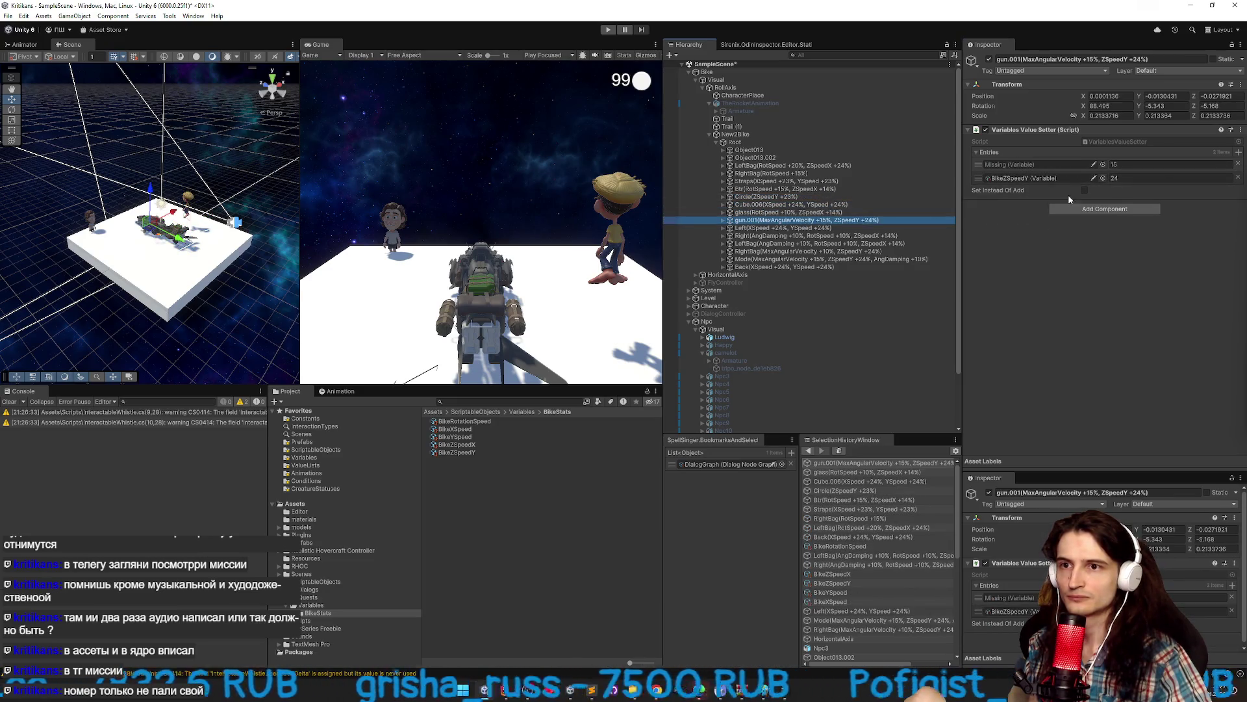
click(1238, 164)
Remove AngDamping, MaxAngularVelocity and missing entries from Right, LeftBag, RightBag and Mode, then run the game.
click(893, 235)
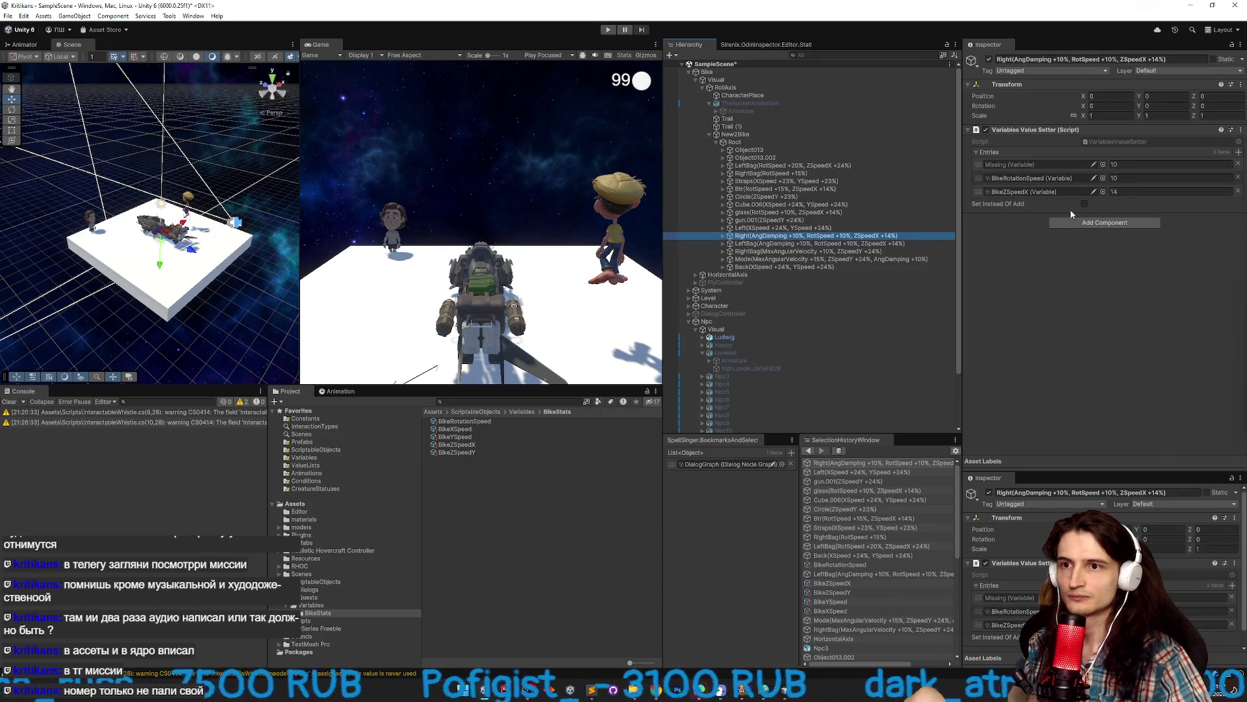
click(1238, 166)
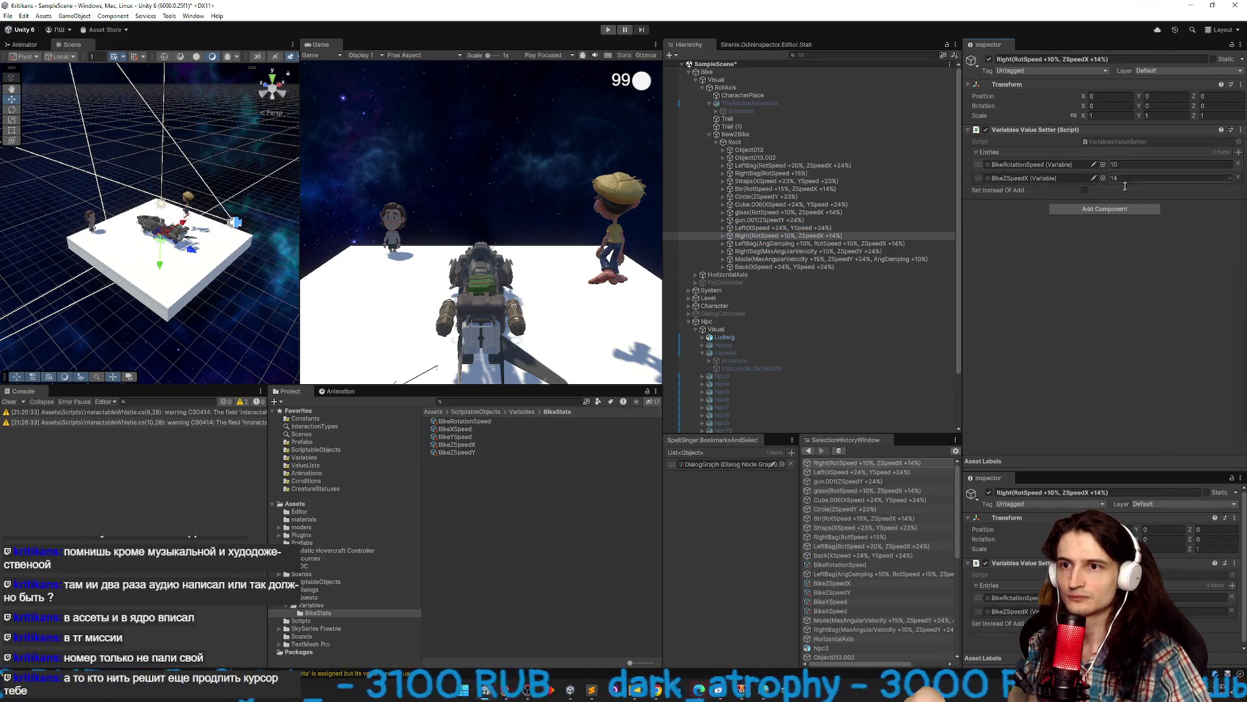
click(819, 243)
click(1238, 164)
click(809, 251)
click(1239, 164)
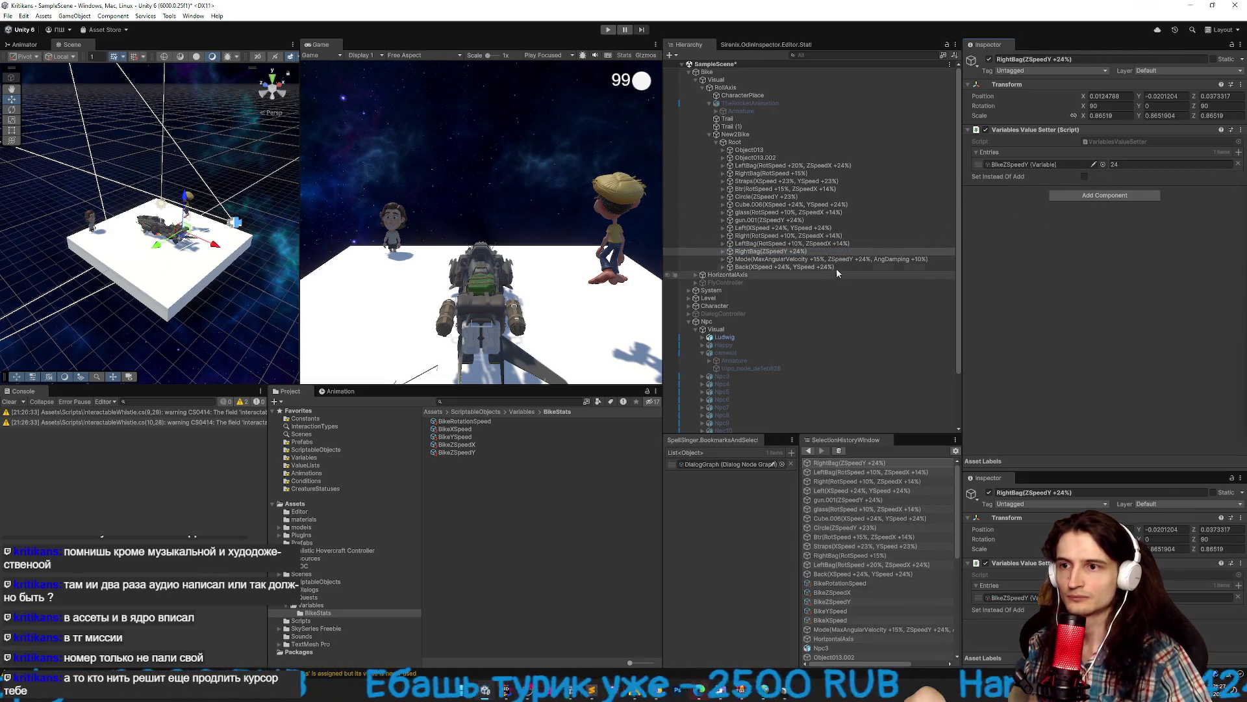
click(836, 259)
click(1238, 164)
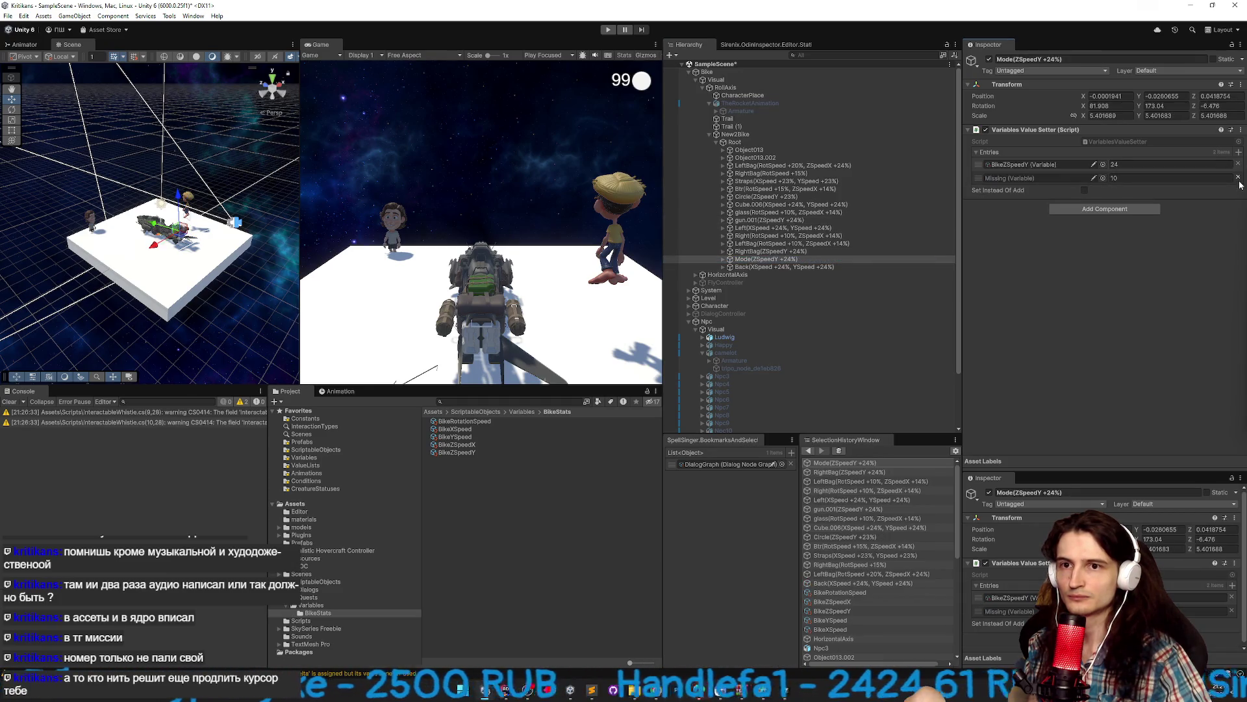
click(828, 267)
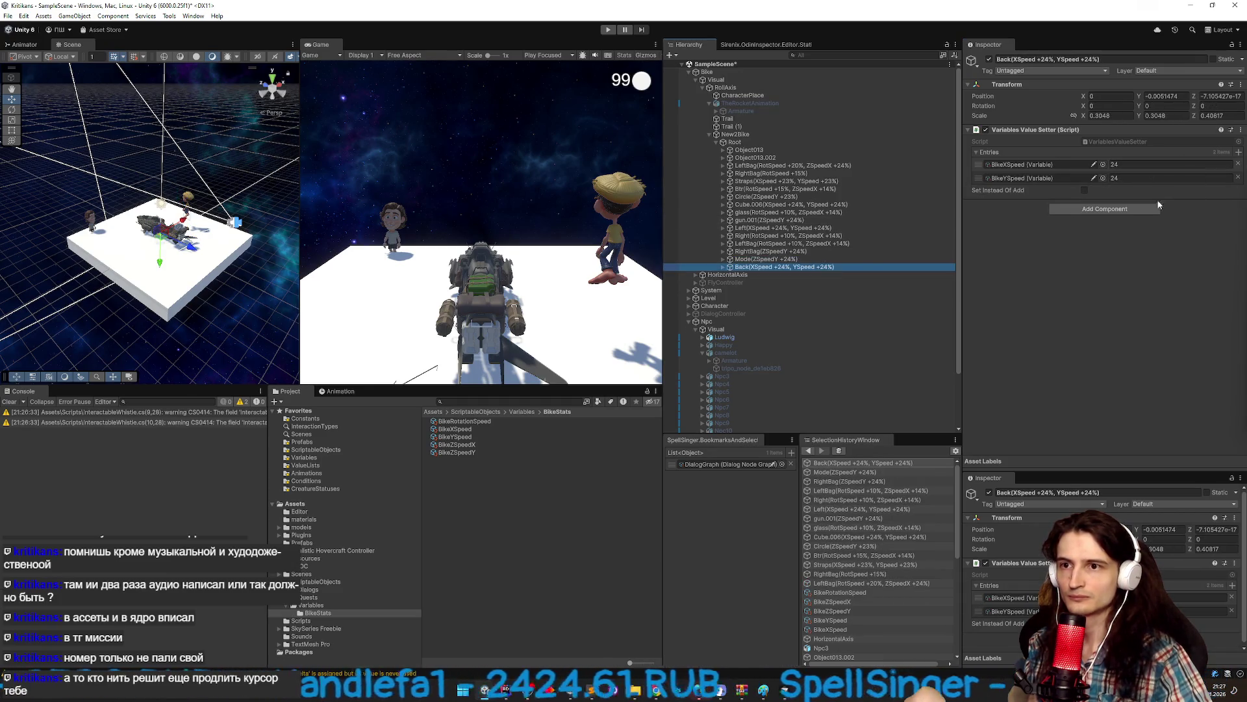
click(760, 173)
click(760, 165)
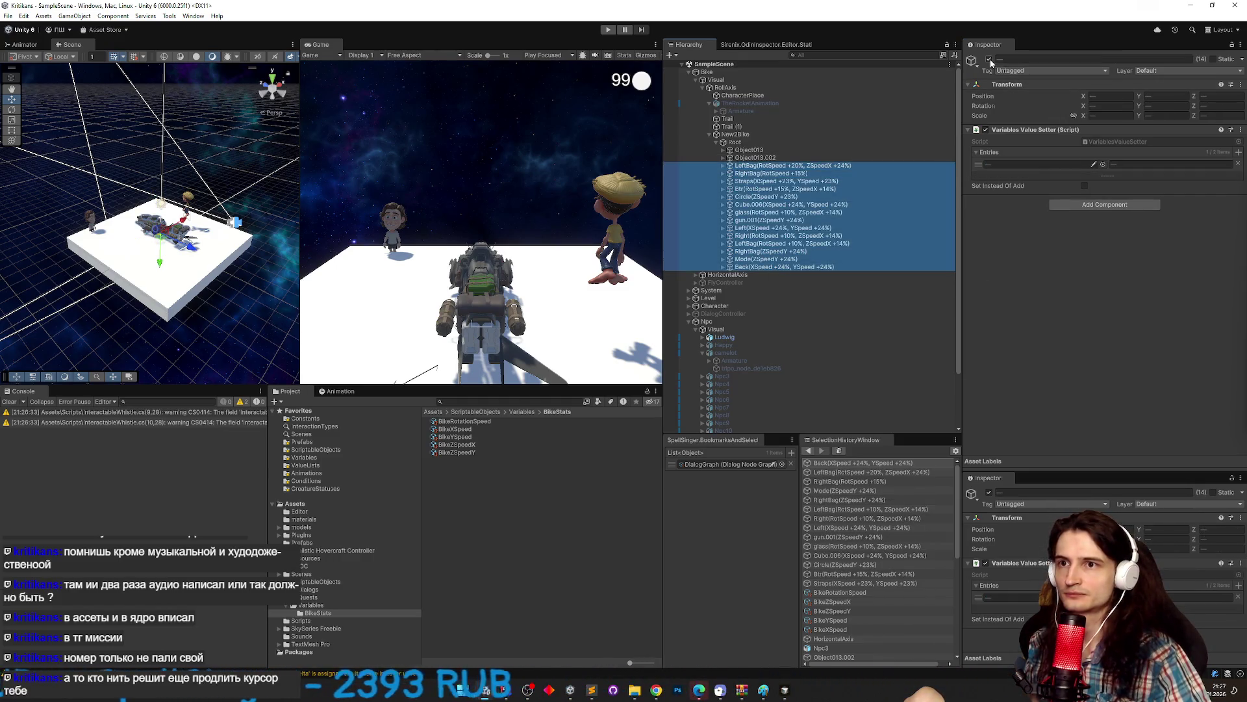
click(608, 30)
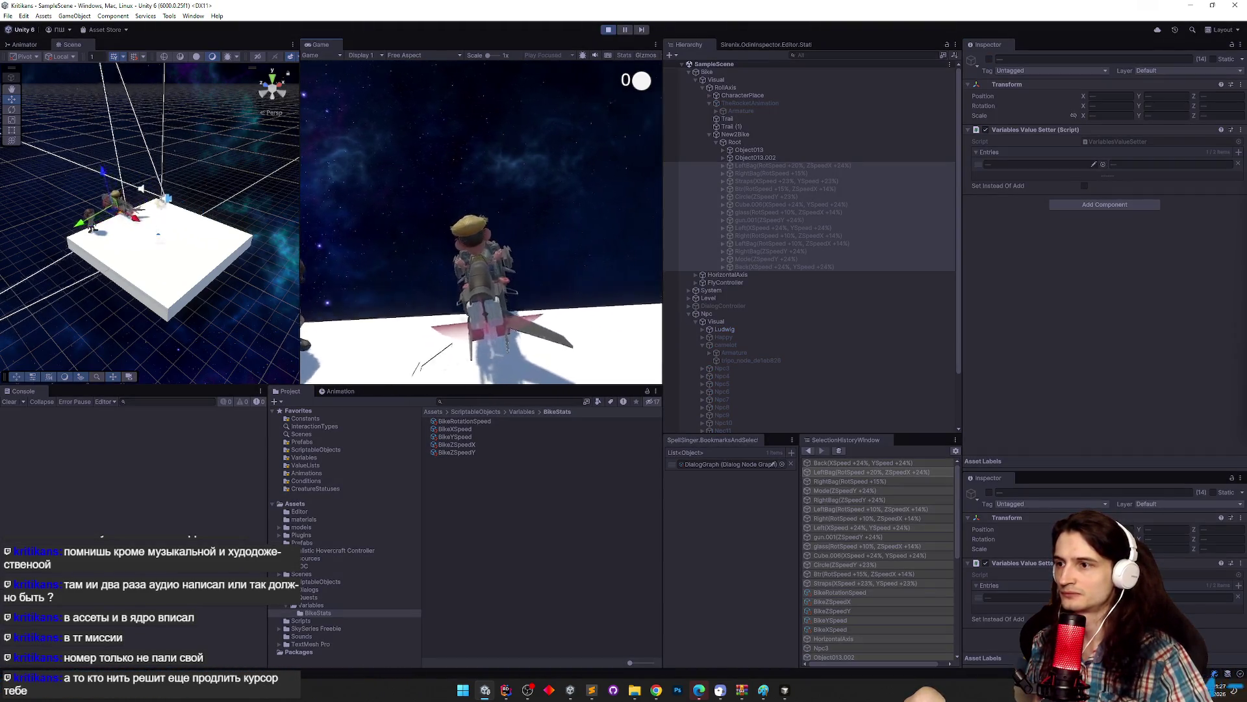
Fly the bike in the running game, stop Play mode, and switch to the browser.
key(super)
key(super)
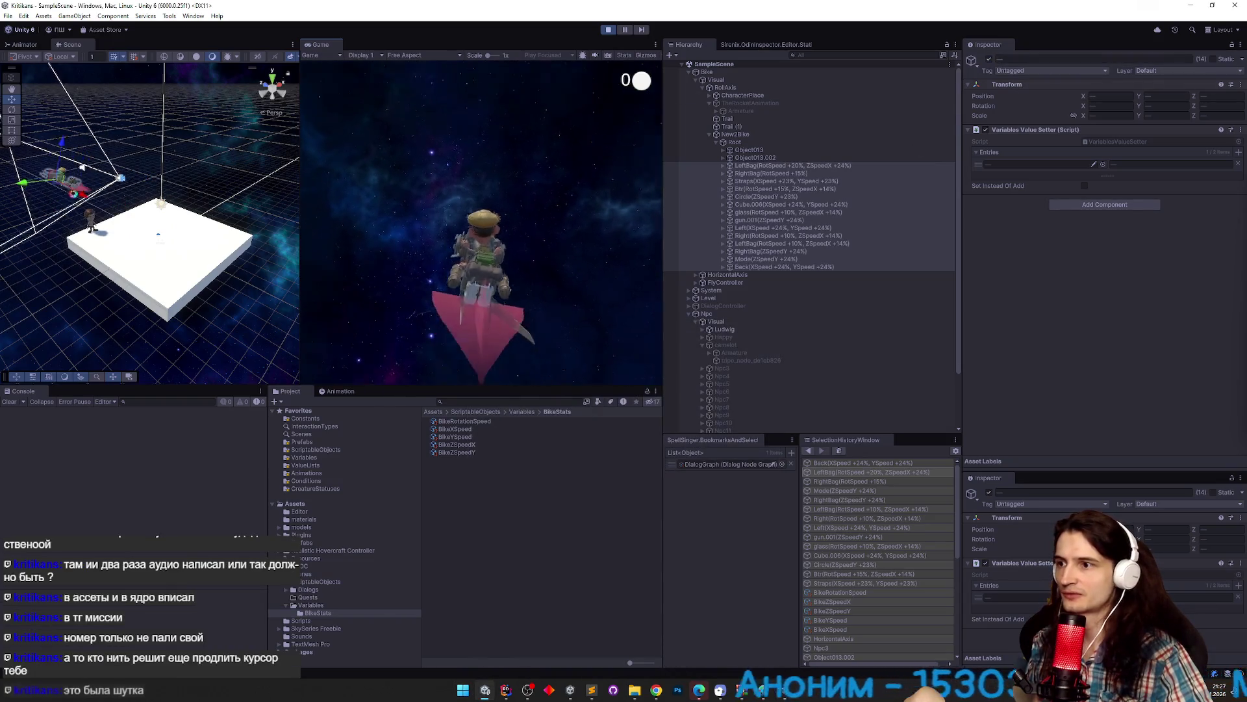
key(ctrl+p)
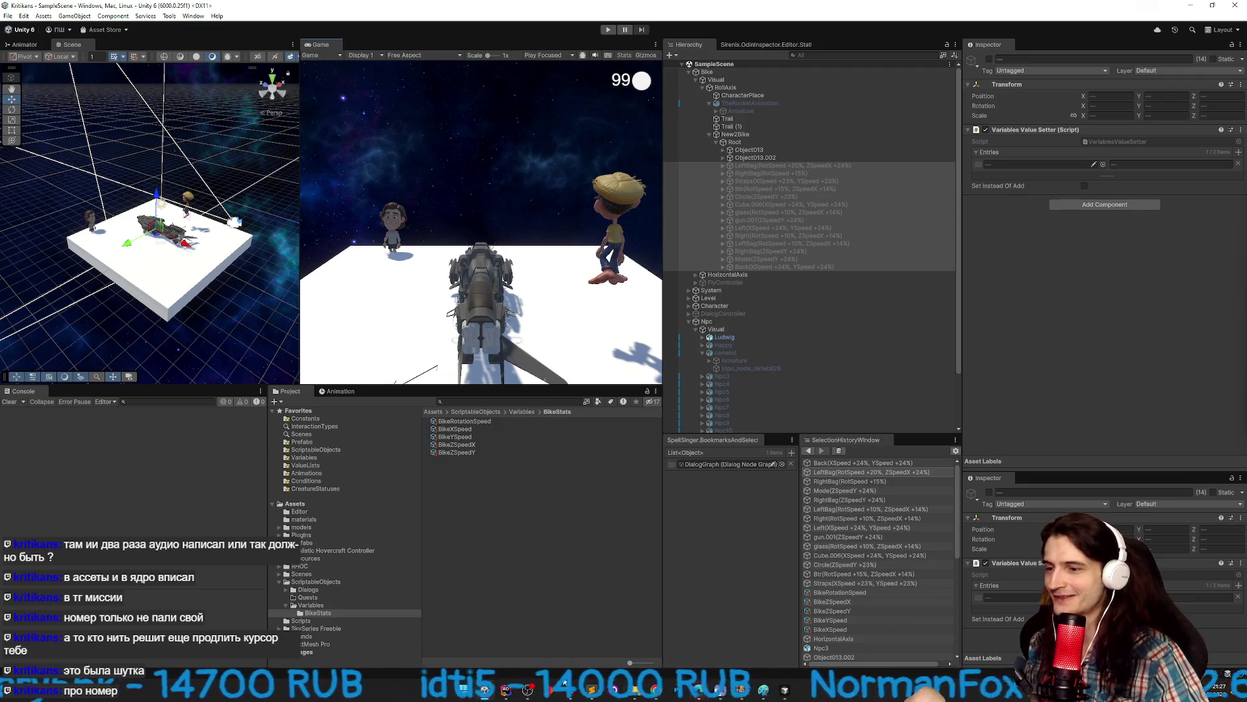
click(663, 695)
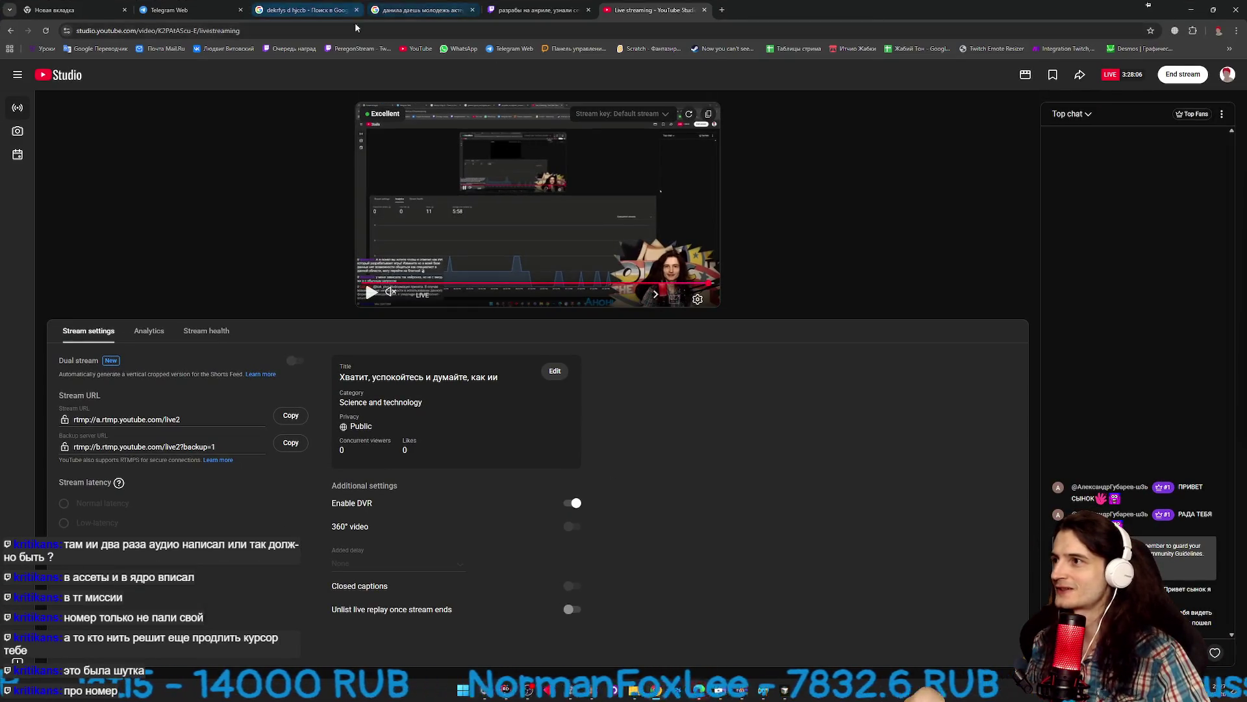
Switch from YouTube Studio to the Telegram Web chat holding new2 bike.zip.
click(216, 8)
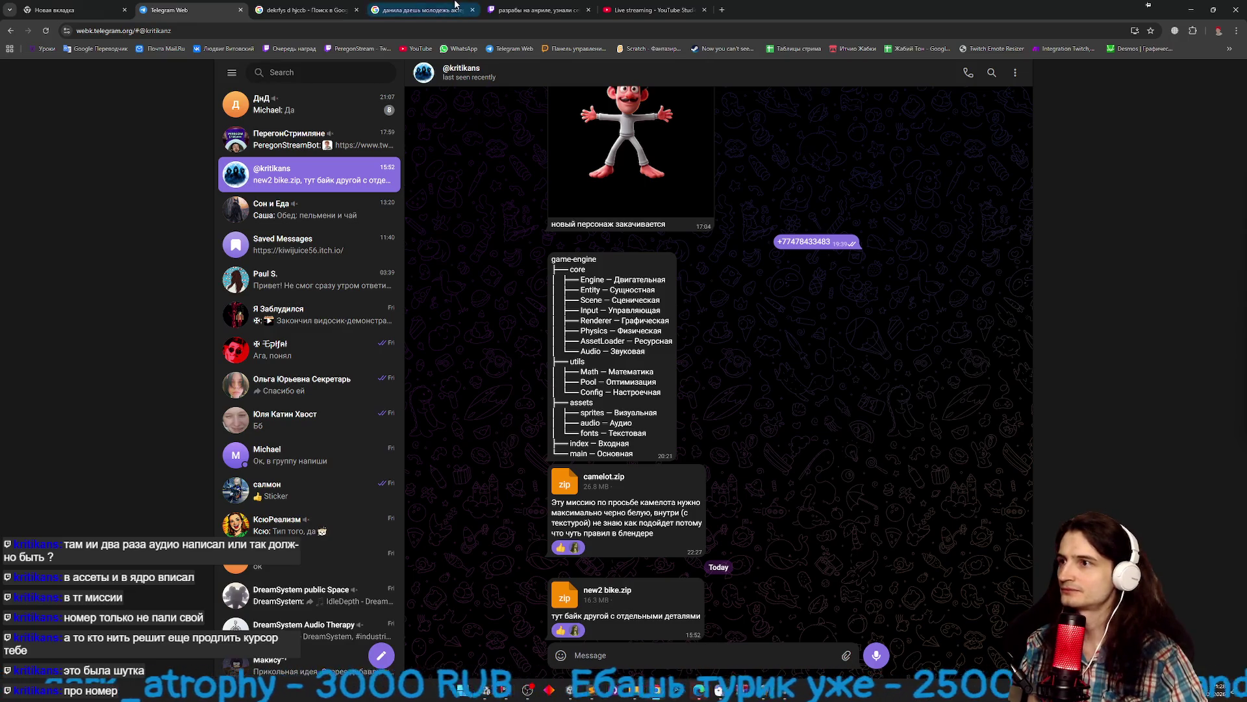
Close the two Google search tabs and the Twitch tab, then go back to Unity.
click(335, 10)
click(357, 10)
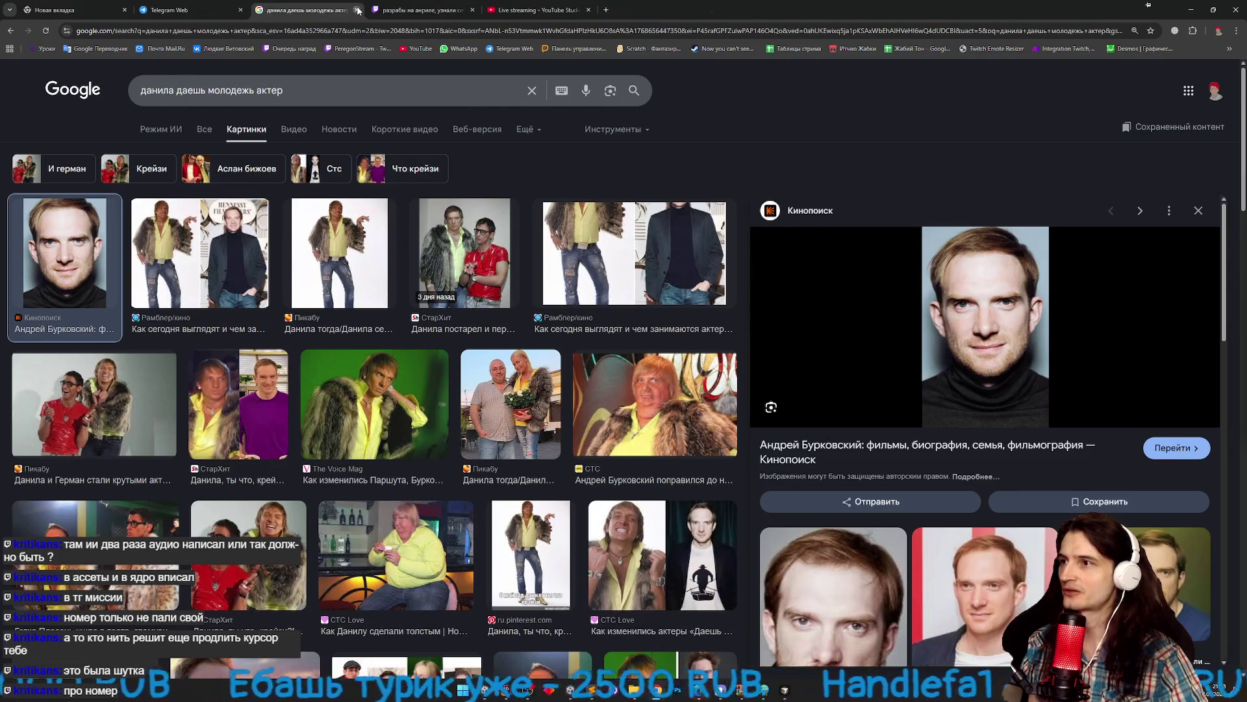
click(358, 9)
click(358, 10)
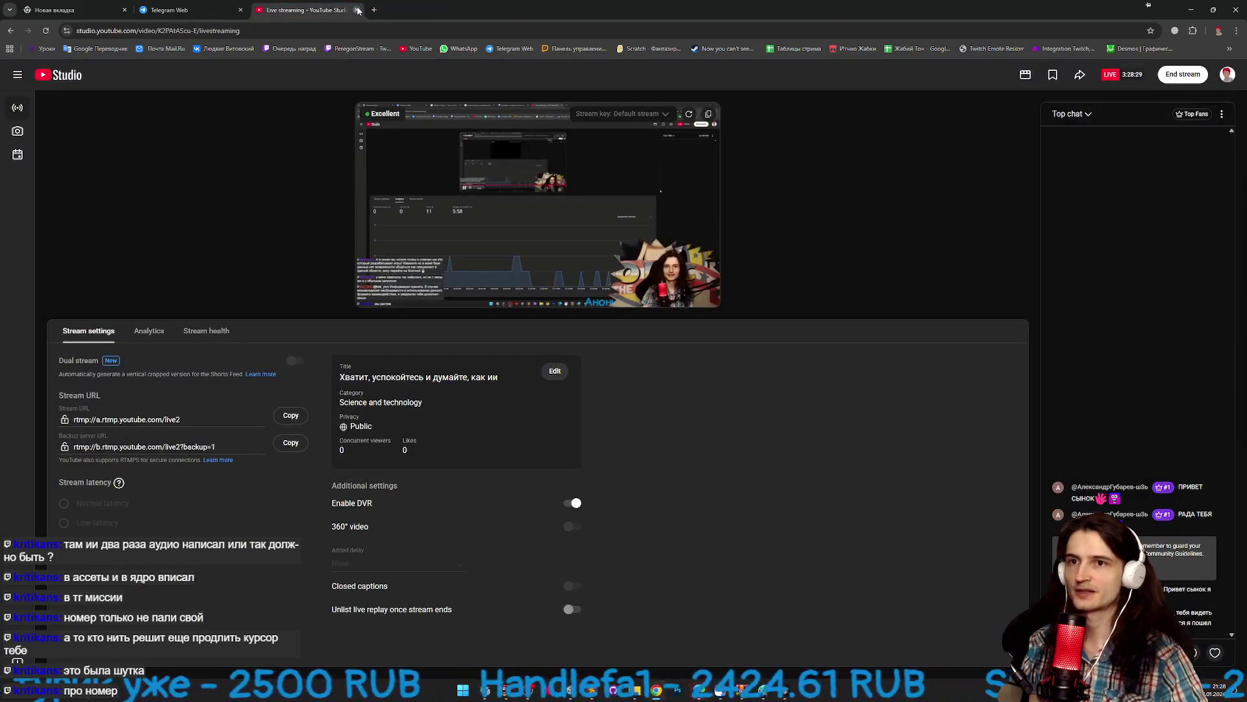
click(221, 10)
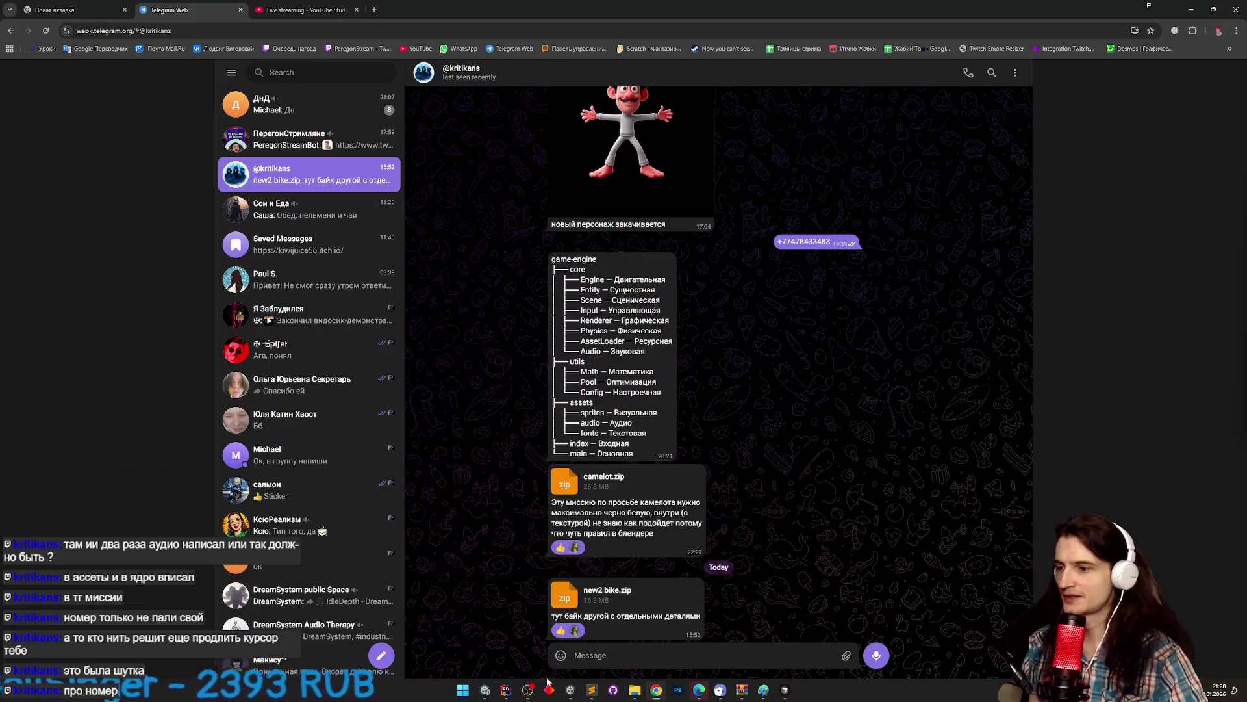
click(494, 692)
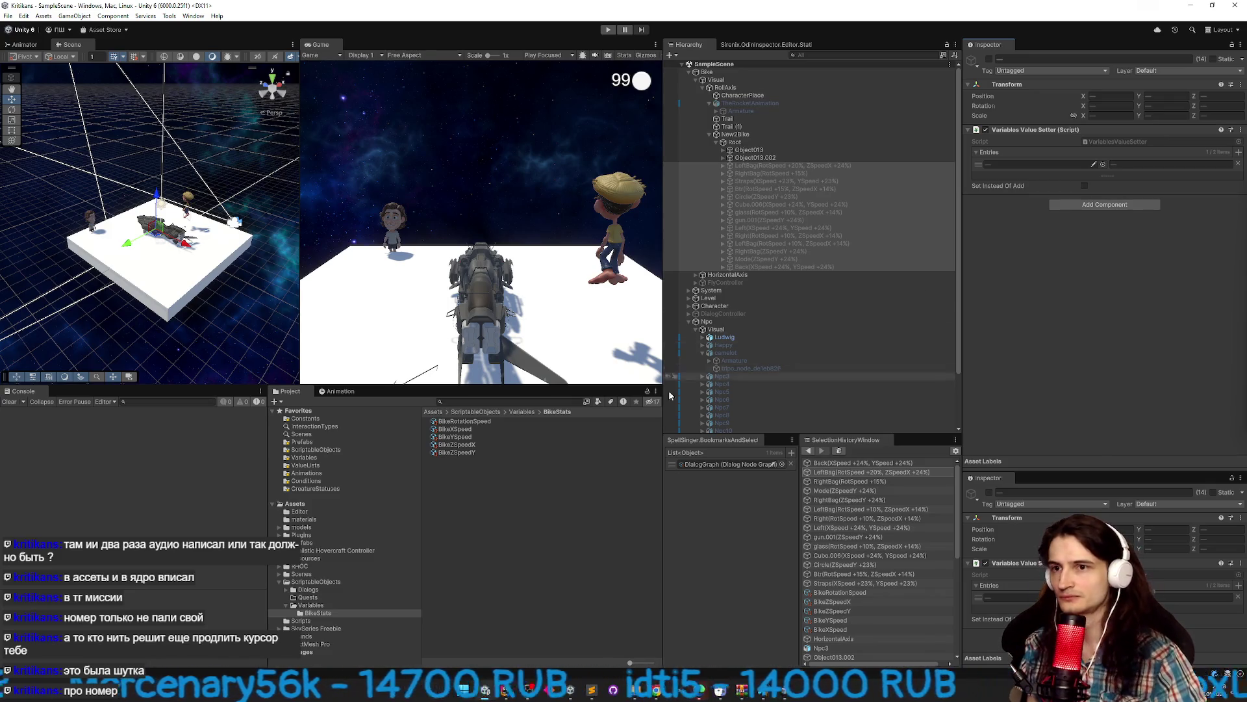
Enlarge the Game view by dragging the panel splitters and shrinking the Scene view.
drag(663, 319, 691, 324)
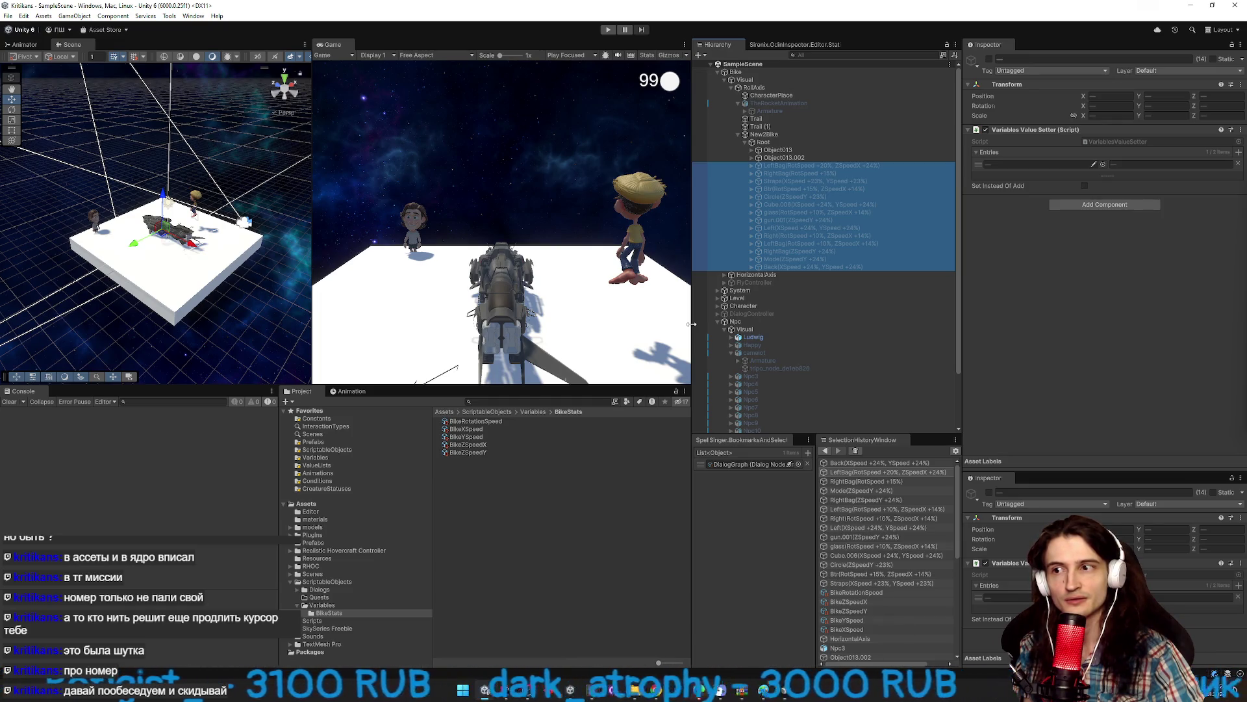
drag(959, 323, 1010, 315)
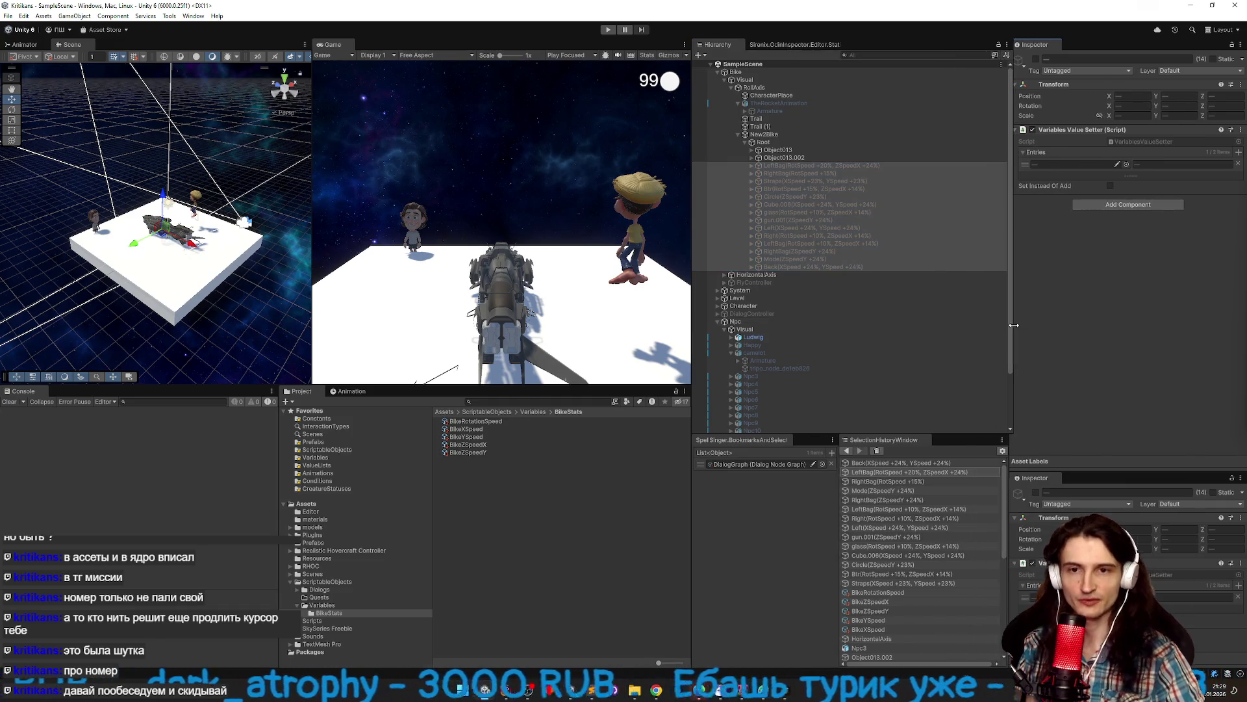
drag(689, 297, 741, 298)
drag(294, 423, 286, 428)
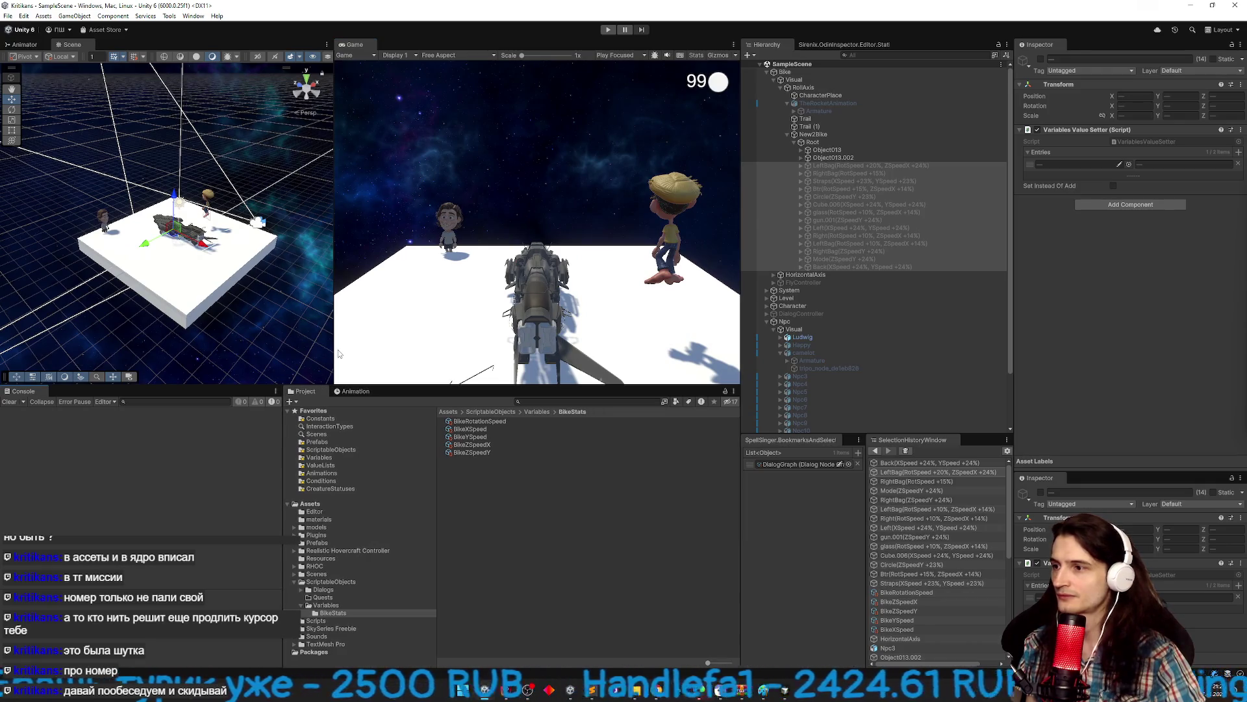
drag(334, 351, 243, 350)
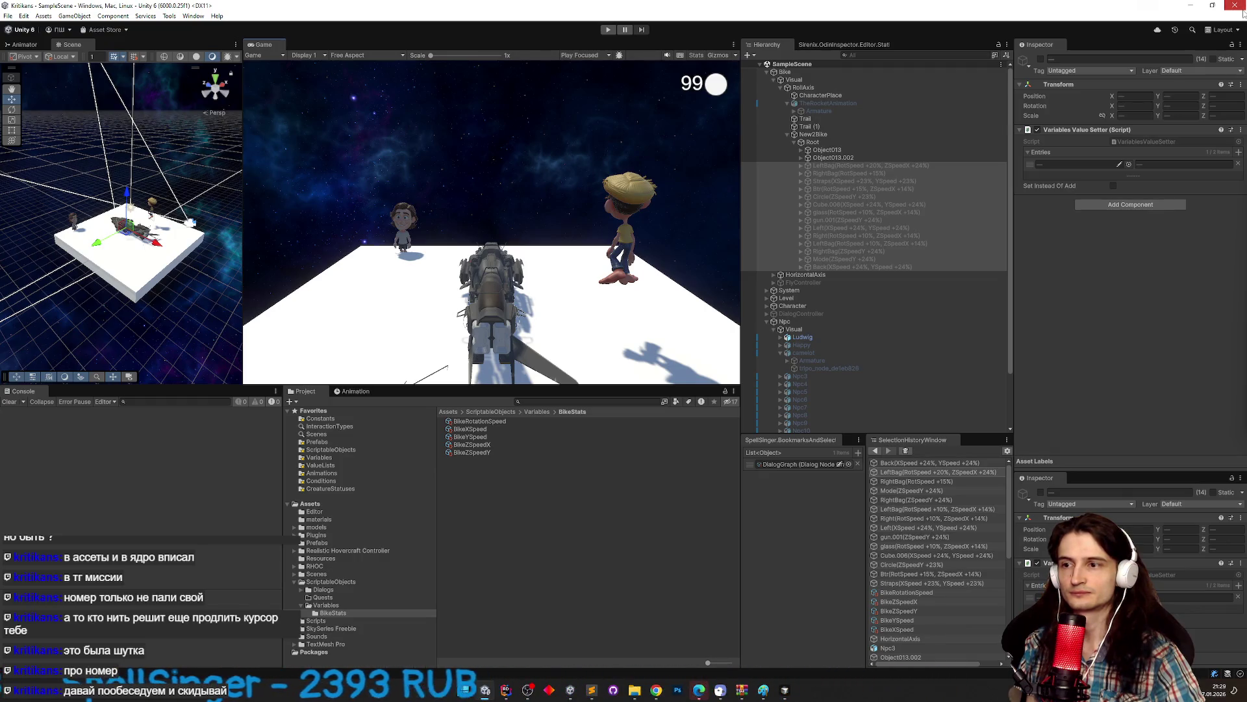
Deselect the bike parts, then minimize Chrome to reveal the new2 bike.zip archive.
click(635, 502)
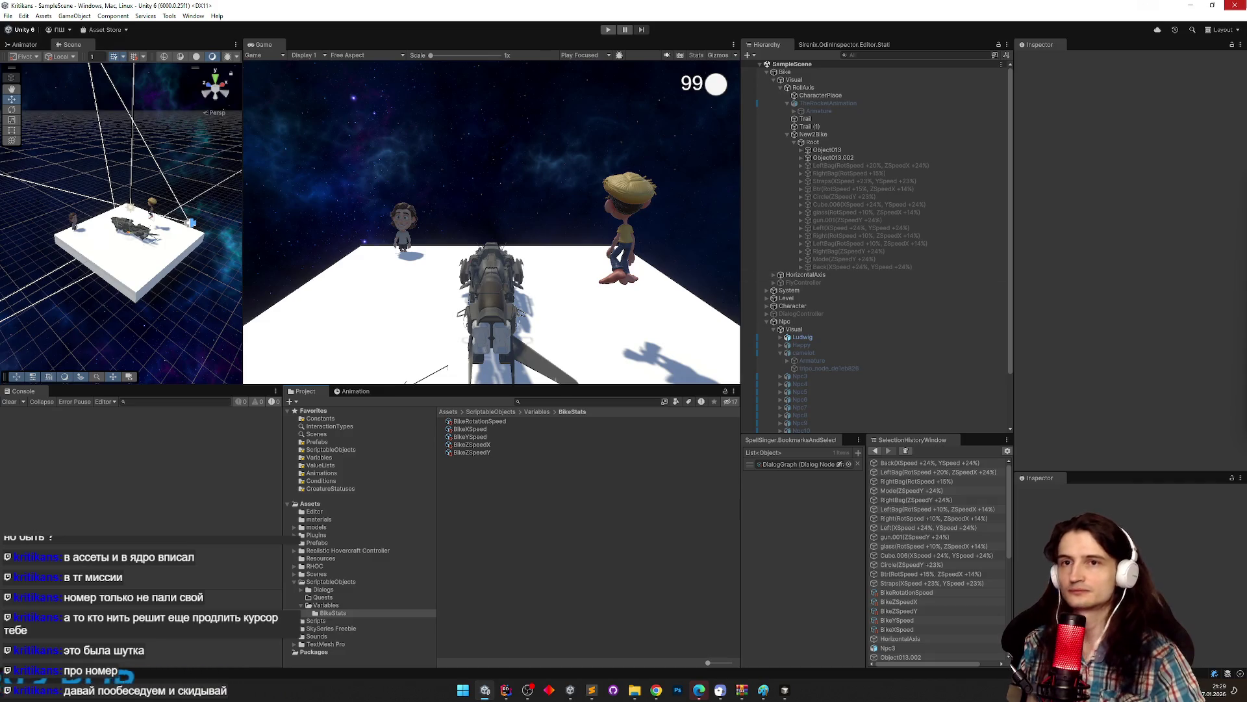
key(alt+Tab)
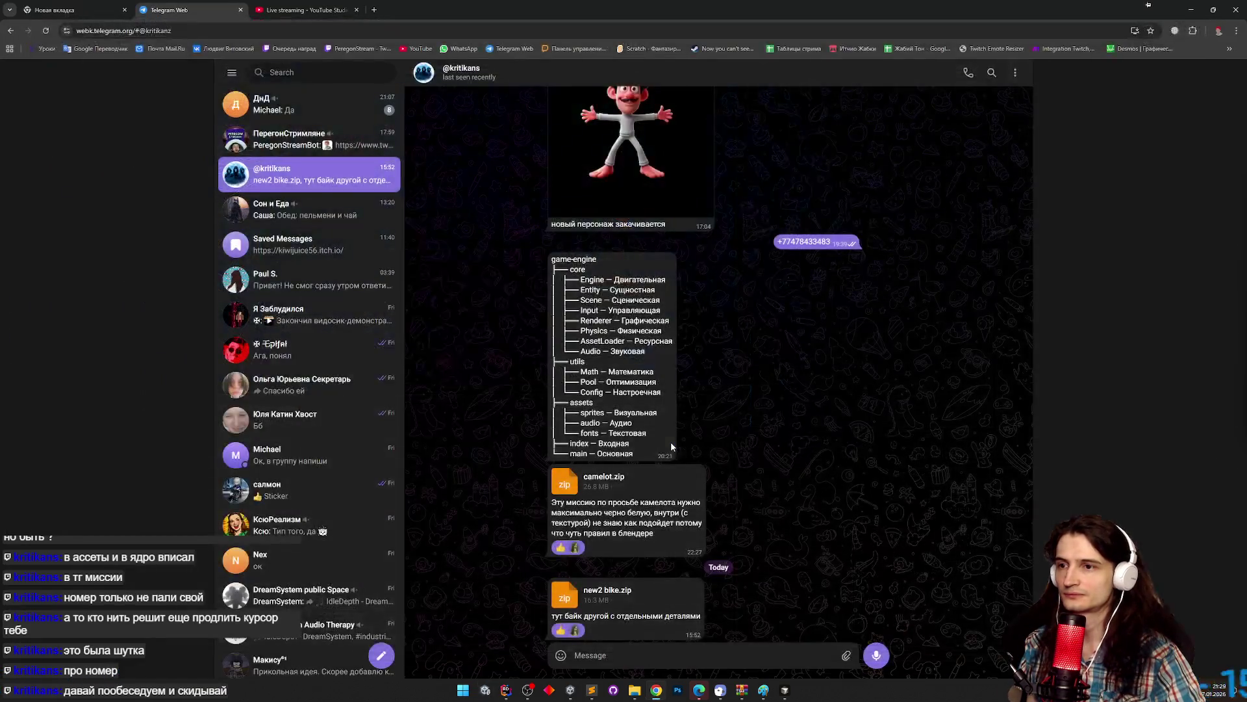
click(1190, 9)
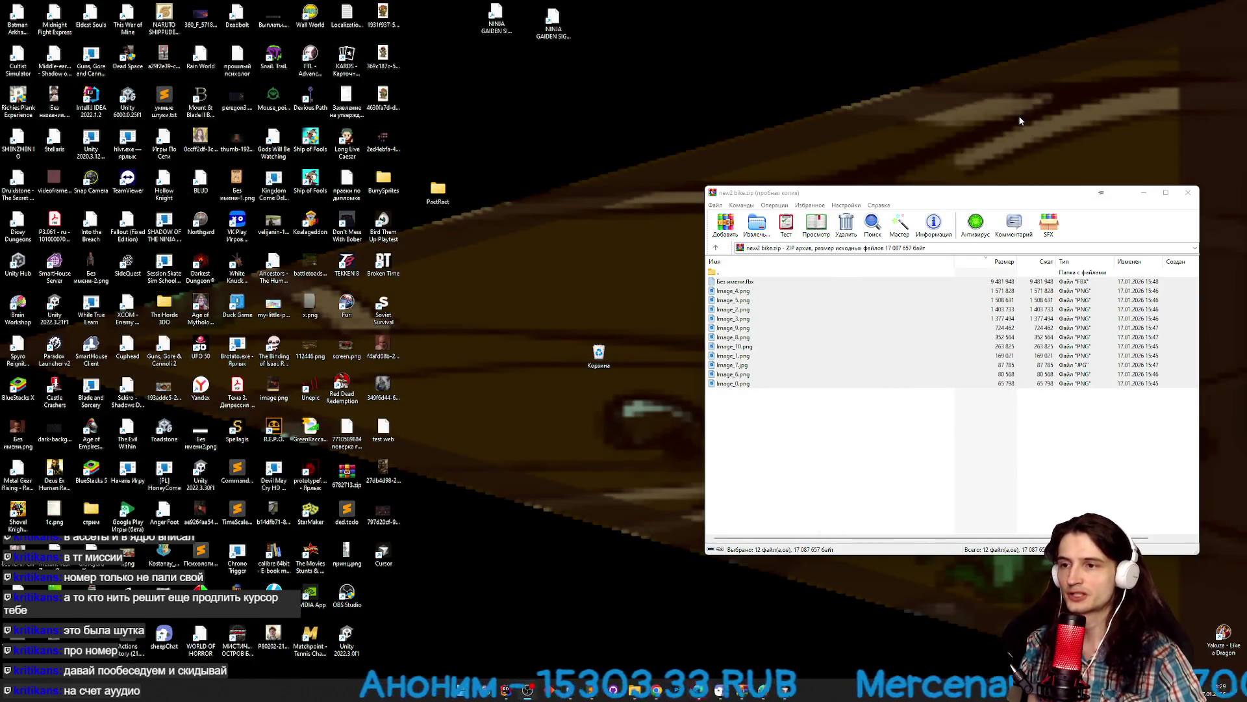
Close the archive viewer and navigate File Explorer to the Kritikans project folder.
click(1189, 191)
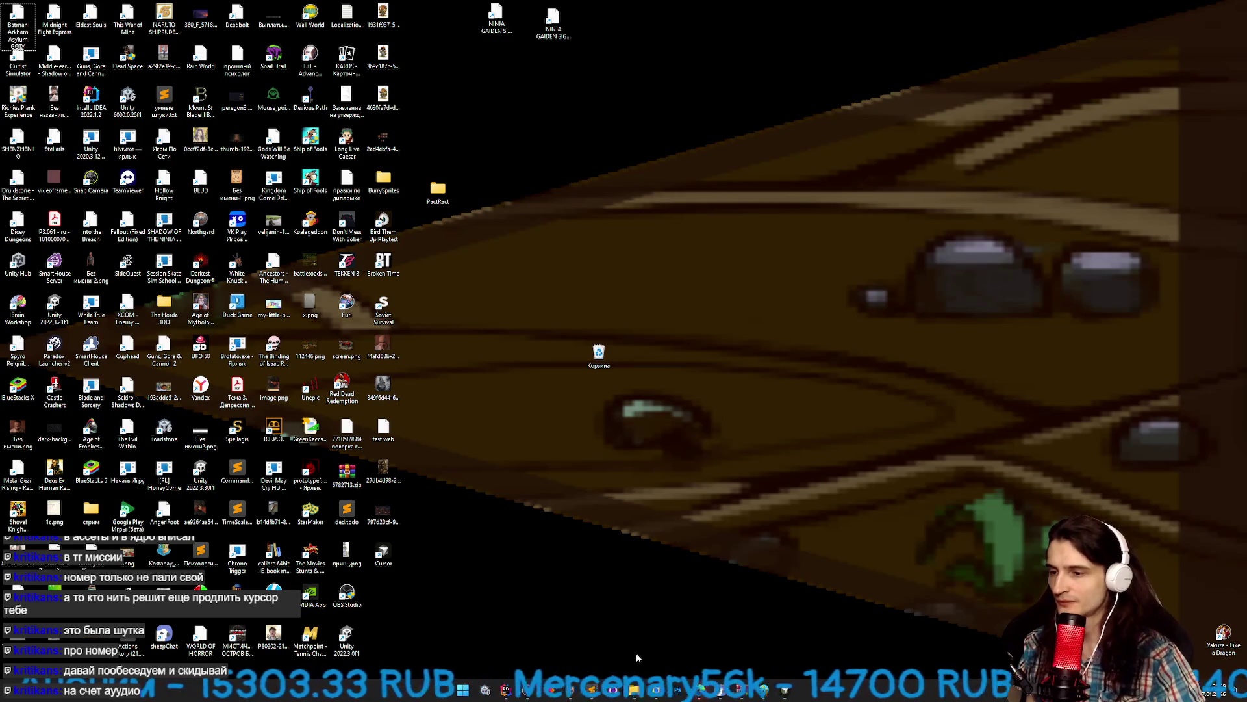
mouse_move(634, 689)
click(672, 633)
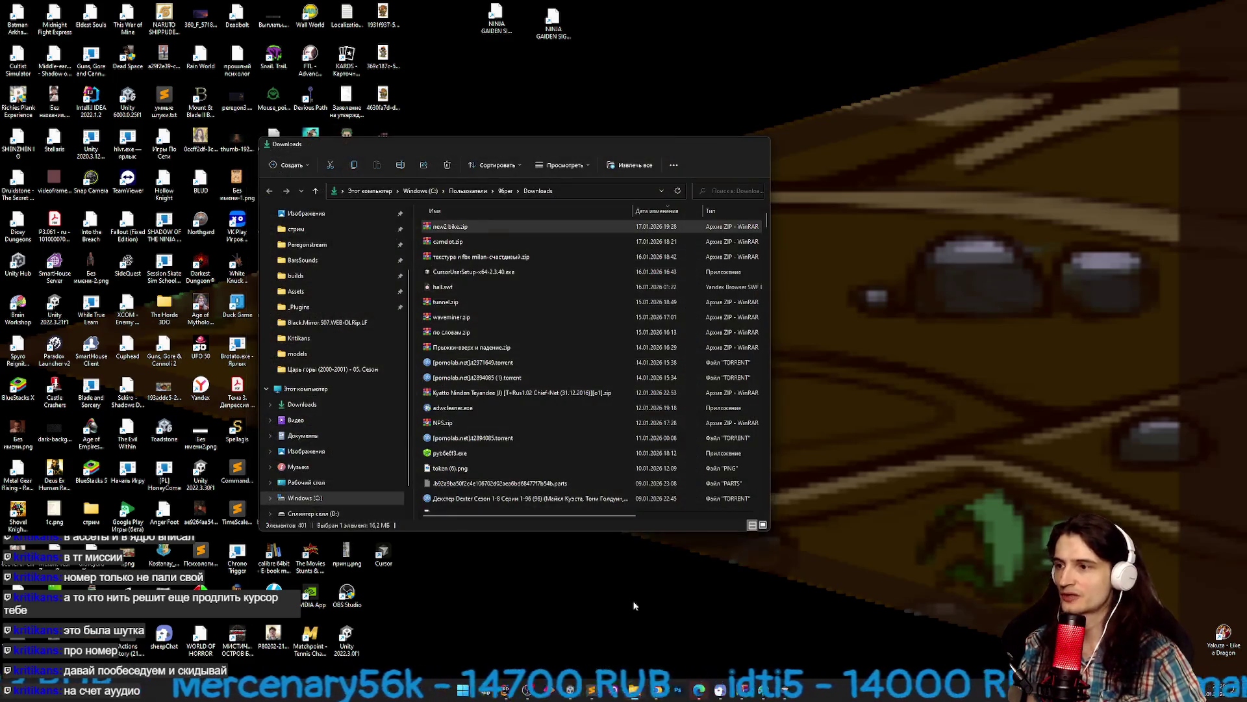
click(299, 338)
double_click(450, 240)
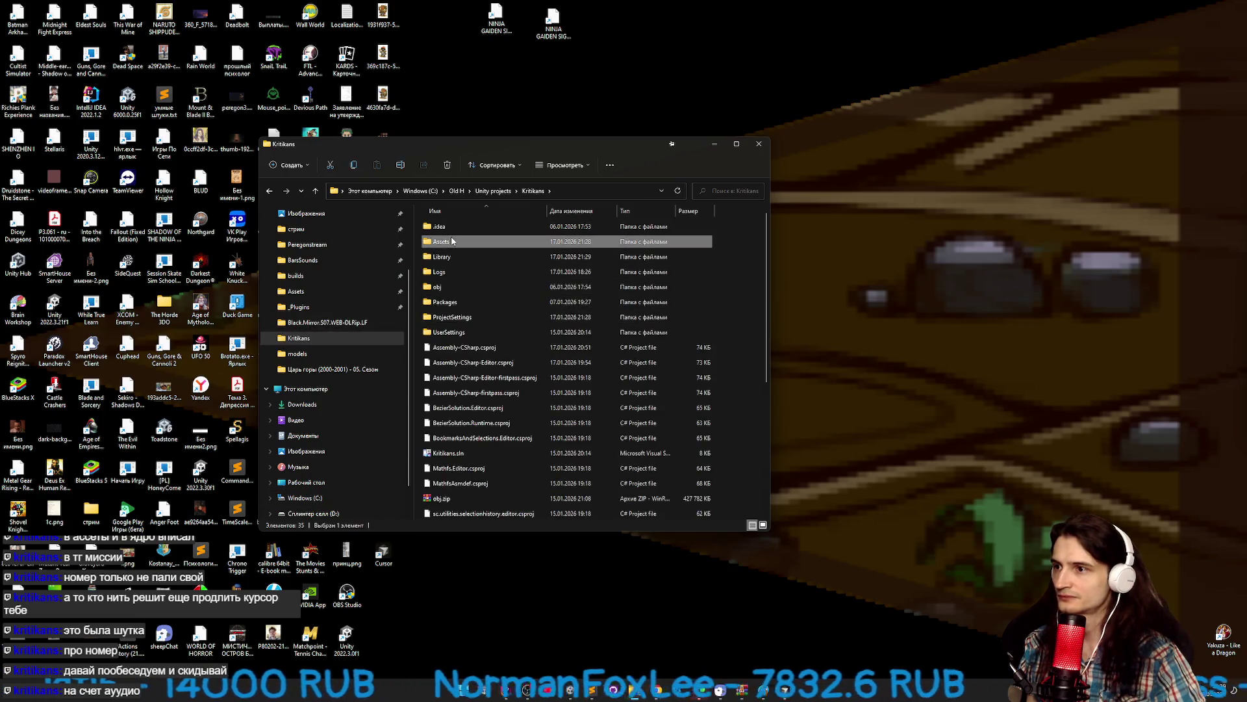
mouse_move(766, 299)
mouse_down()
mouse_move(769, 436)
mouse_move(768, 283)
mouse_up()
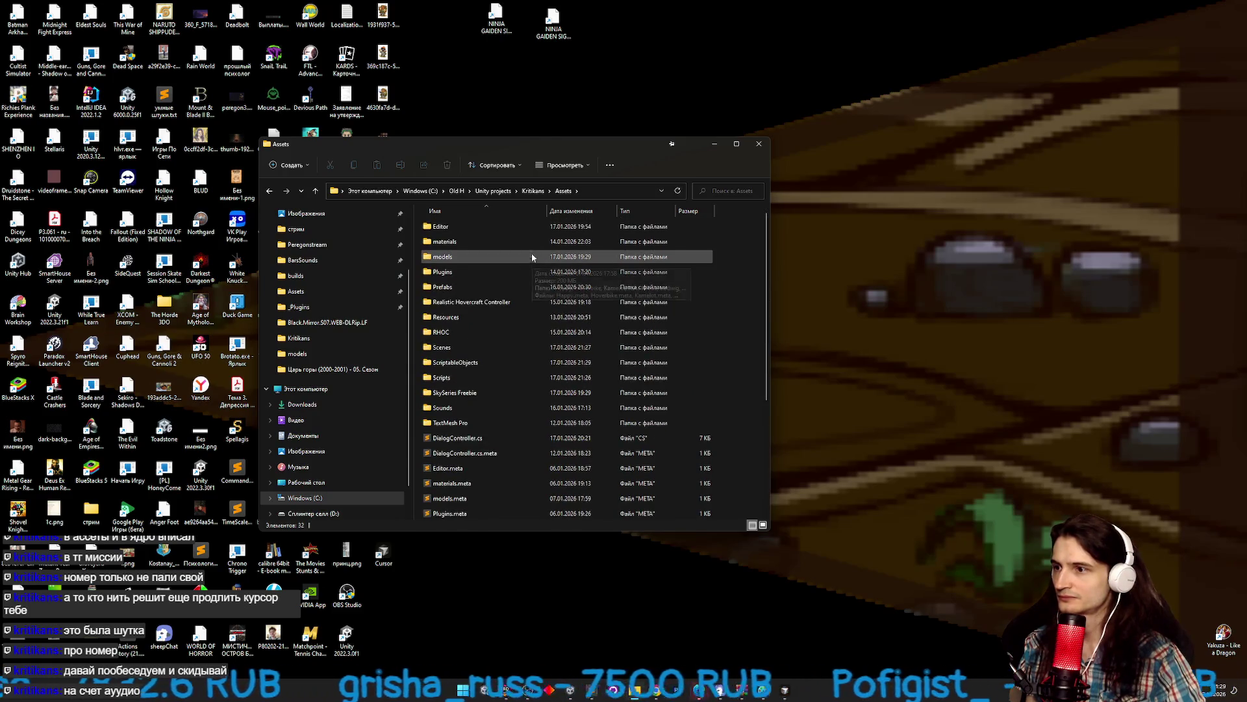
click(531, 191)
scroll(504, 338, down, 4)
click(504, 335)
Delete the old obj.zip, then select all project items except one folder.
click(649, 351)
key(Delete)
key(Return)
key(ctrl+a)
scroll(468, 280, up, 4)
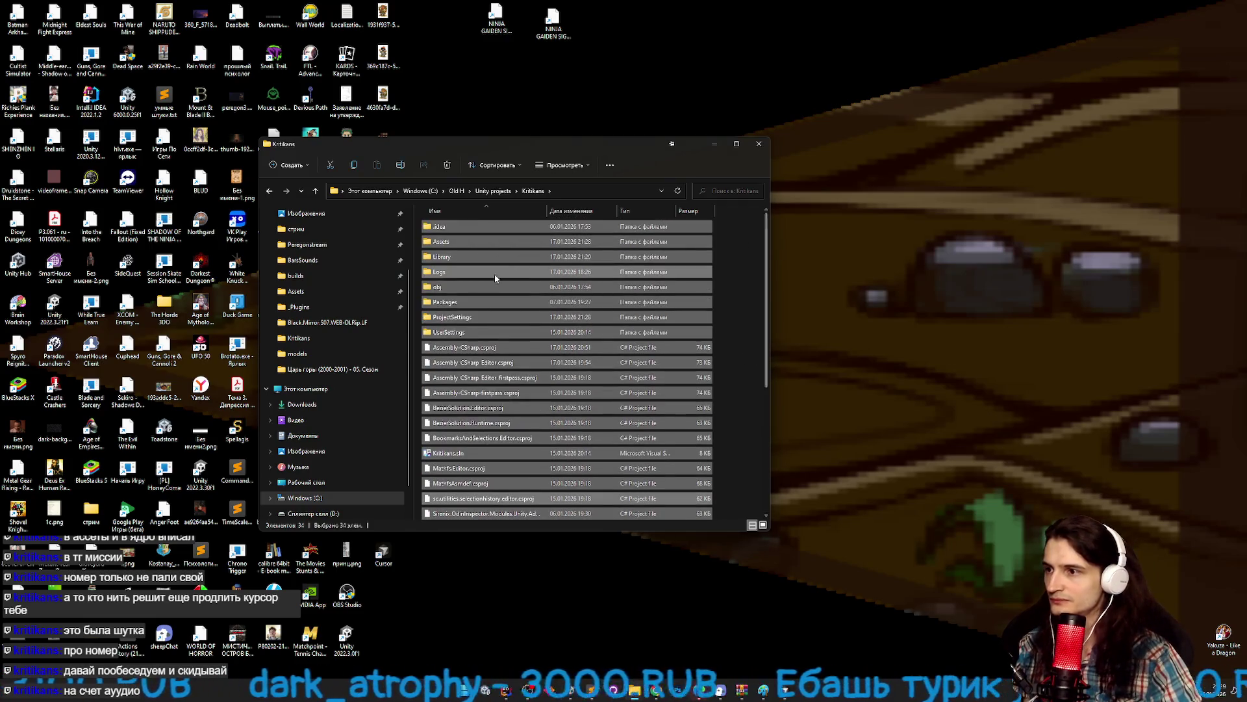
ctrl+click(452, 258)
Compress the selected Kritikans items with WinRAR into a new archive named obj.zip.
right_click(461, 293)
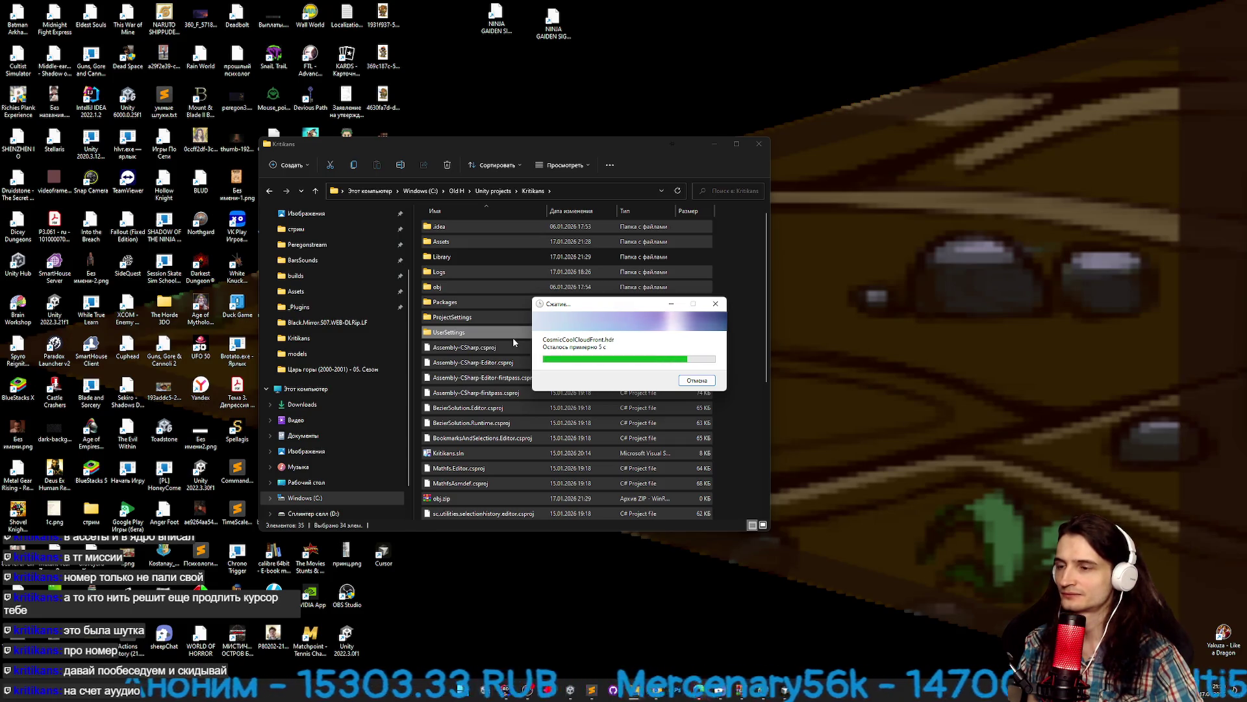
mouse_move(659, 695)
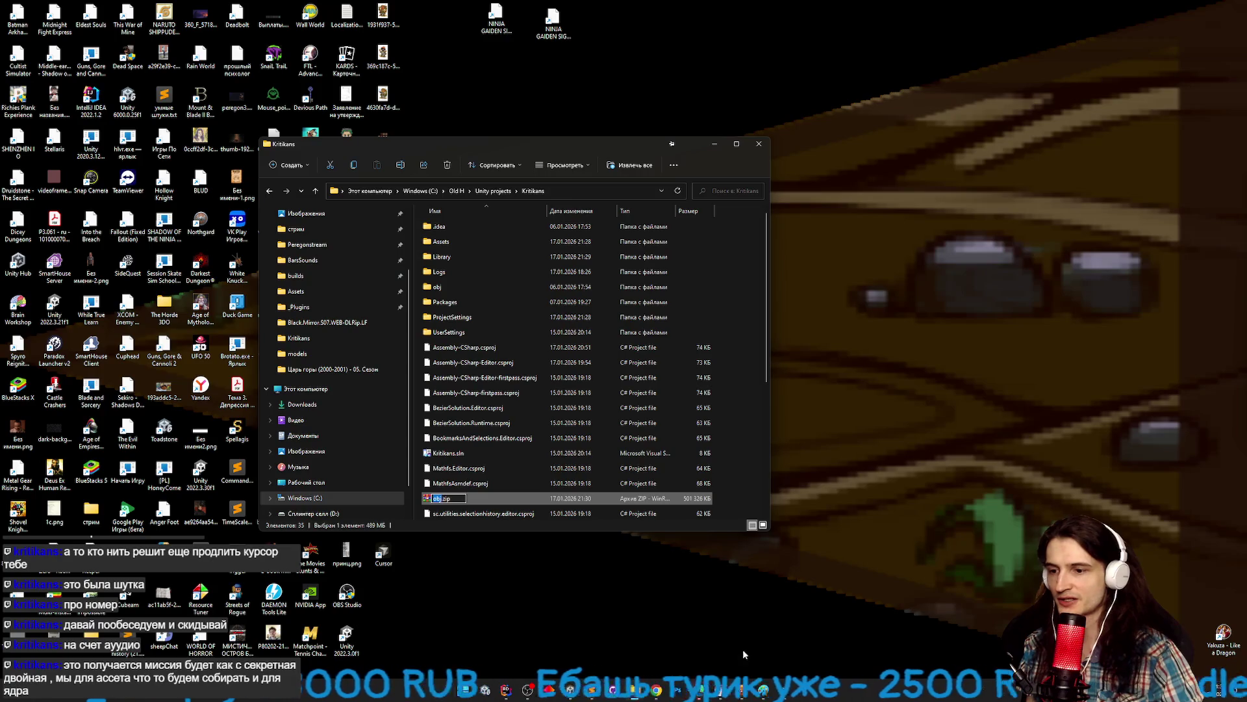
click(787, 688)
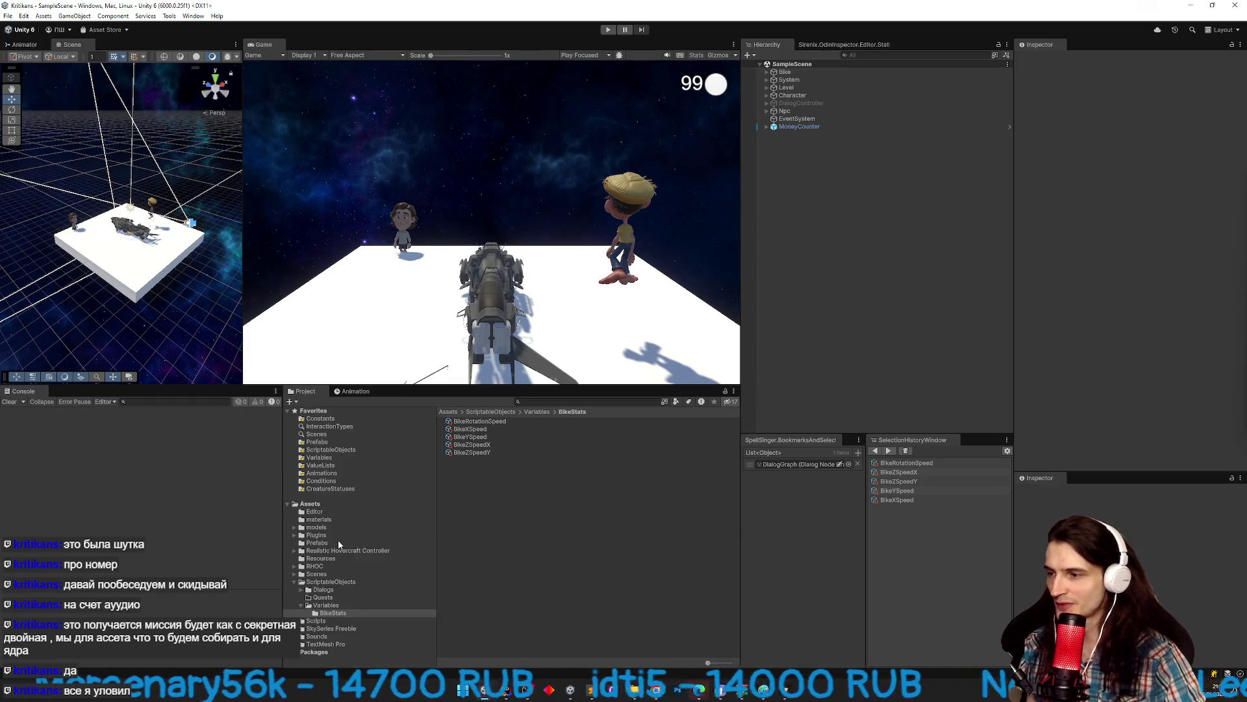
Browse the Flight, POGNALI and свист sounds, then expand Bike in the Hierarchy.
click(316, 636)
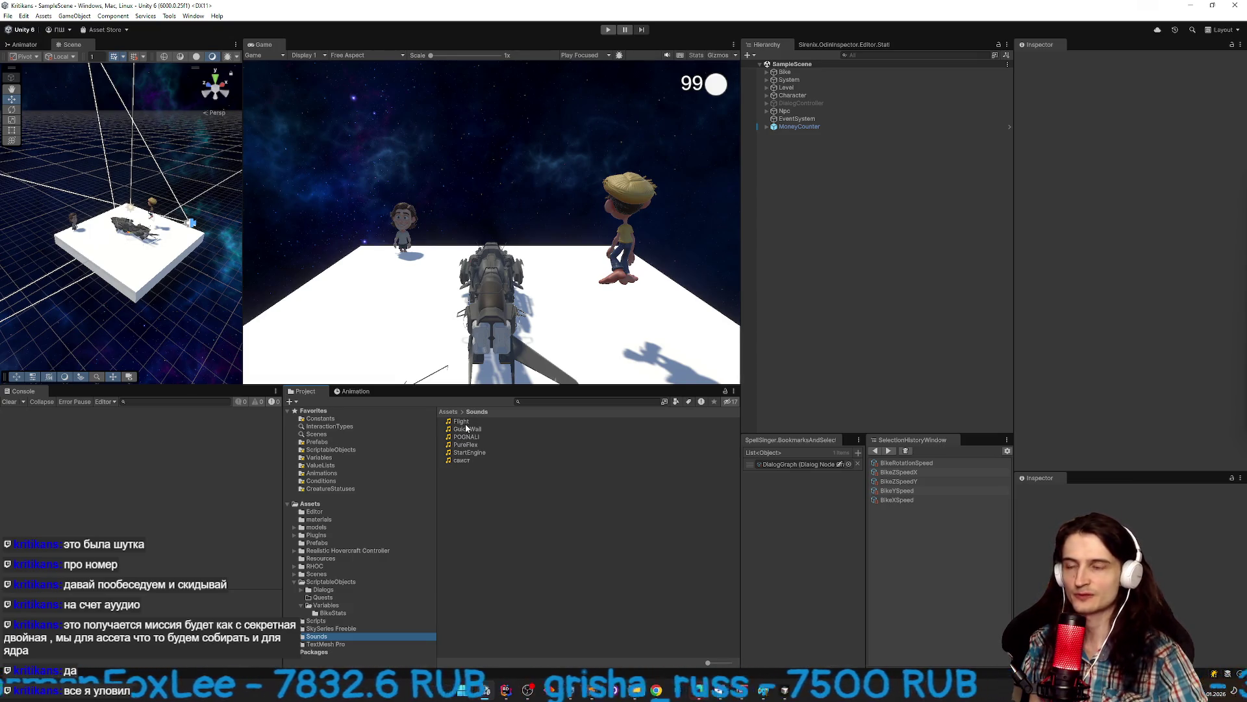
click(461, 421)
click(466, 437)
click(461, 459)
click(694, 298)
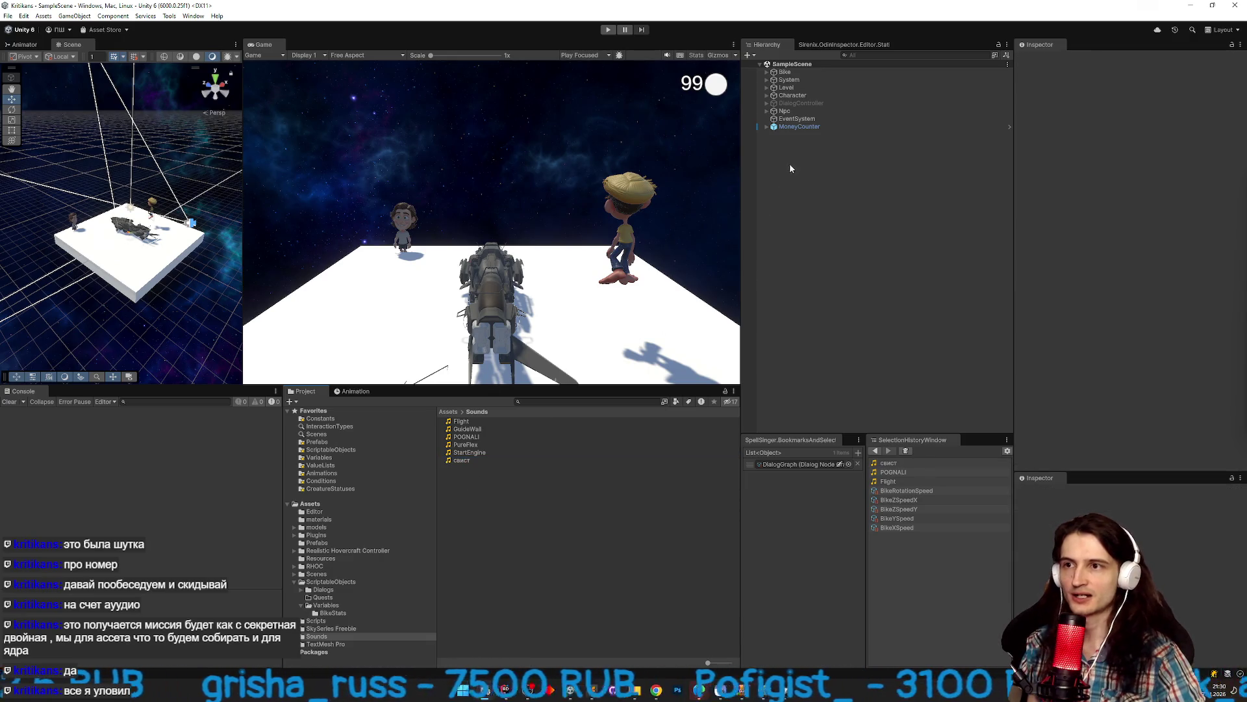
click(767, 72)
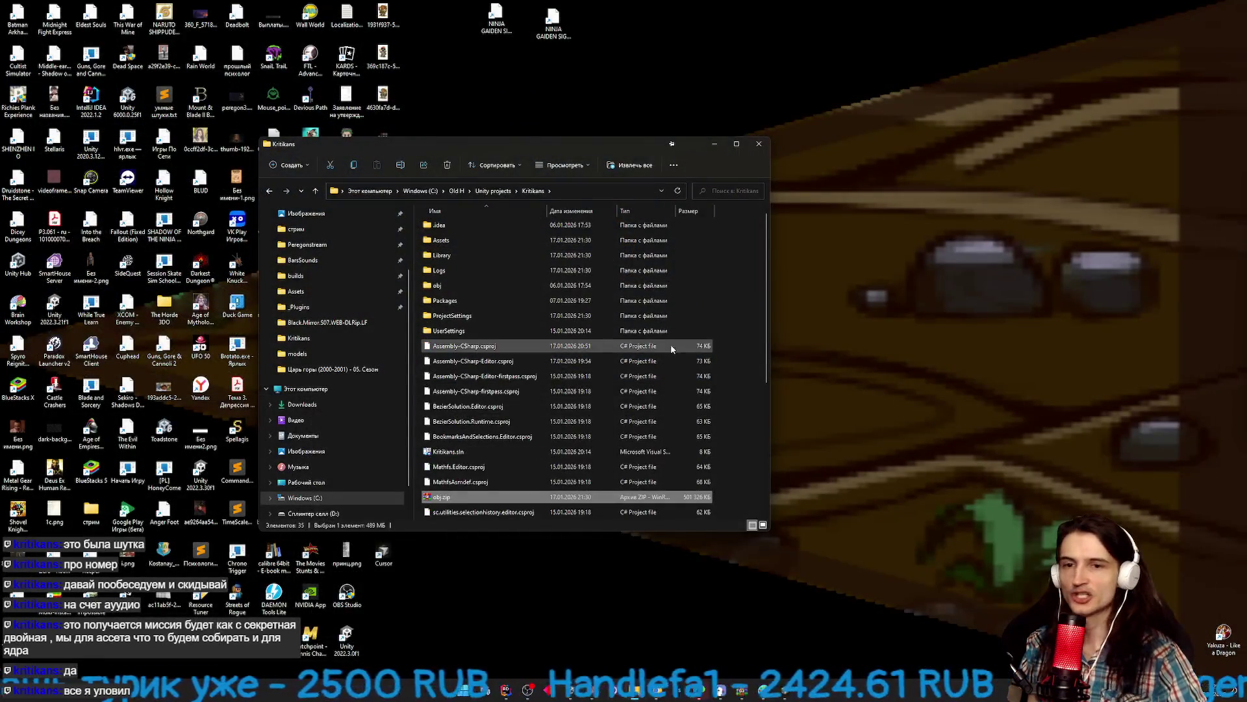
Search for dropmefiles in a new Chrome tab.
click(733, 333)
scroll(758, 382, down, 1)
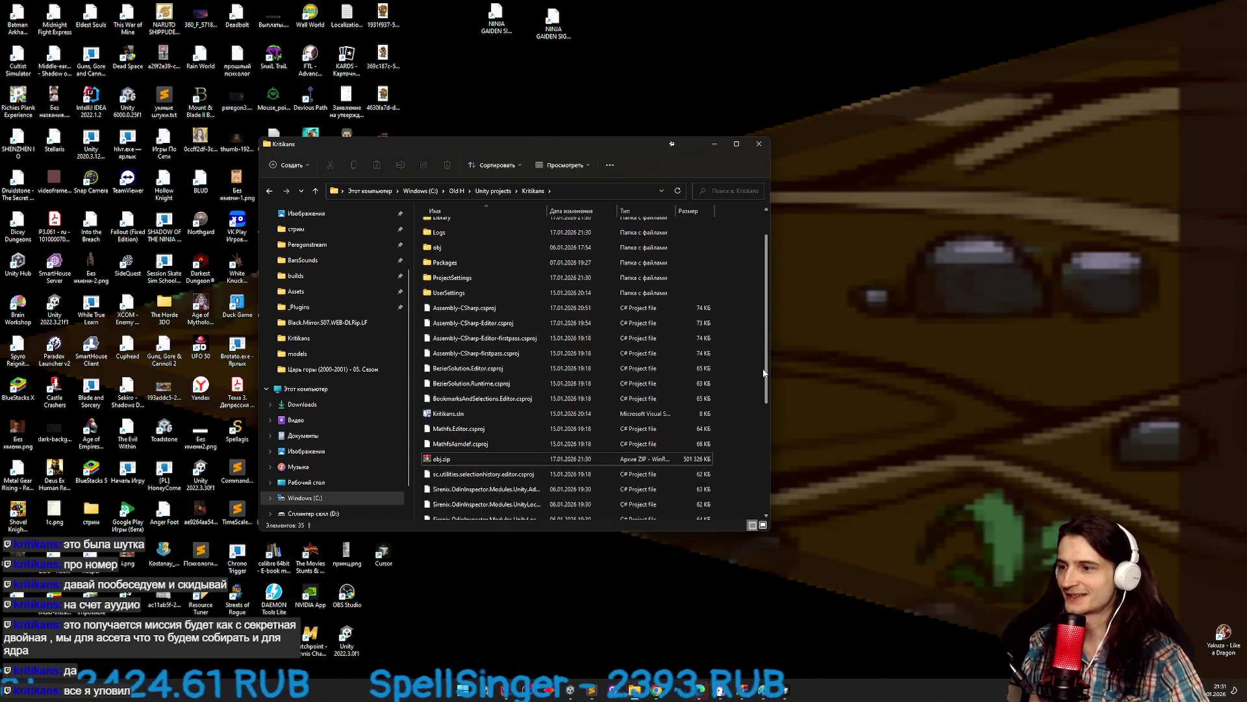
click(662, 689)
click(375, 9)
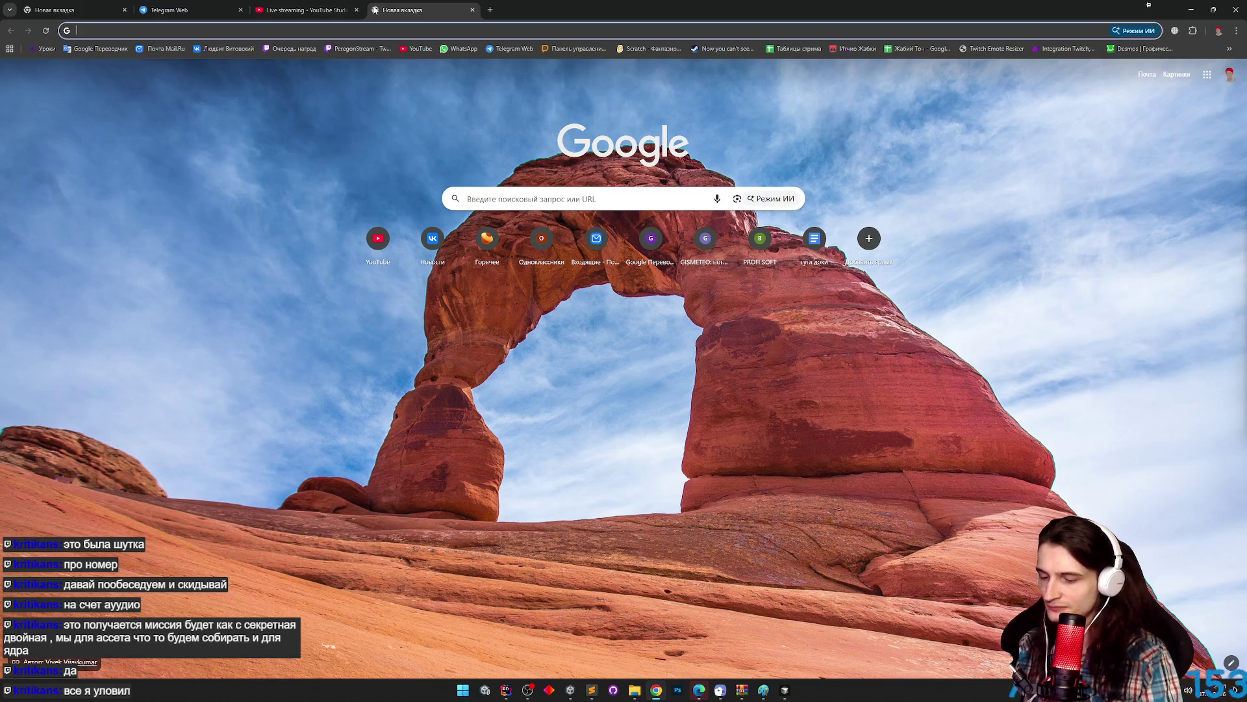
text(вкщзьу)
key(Down)
key(Down)
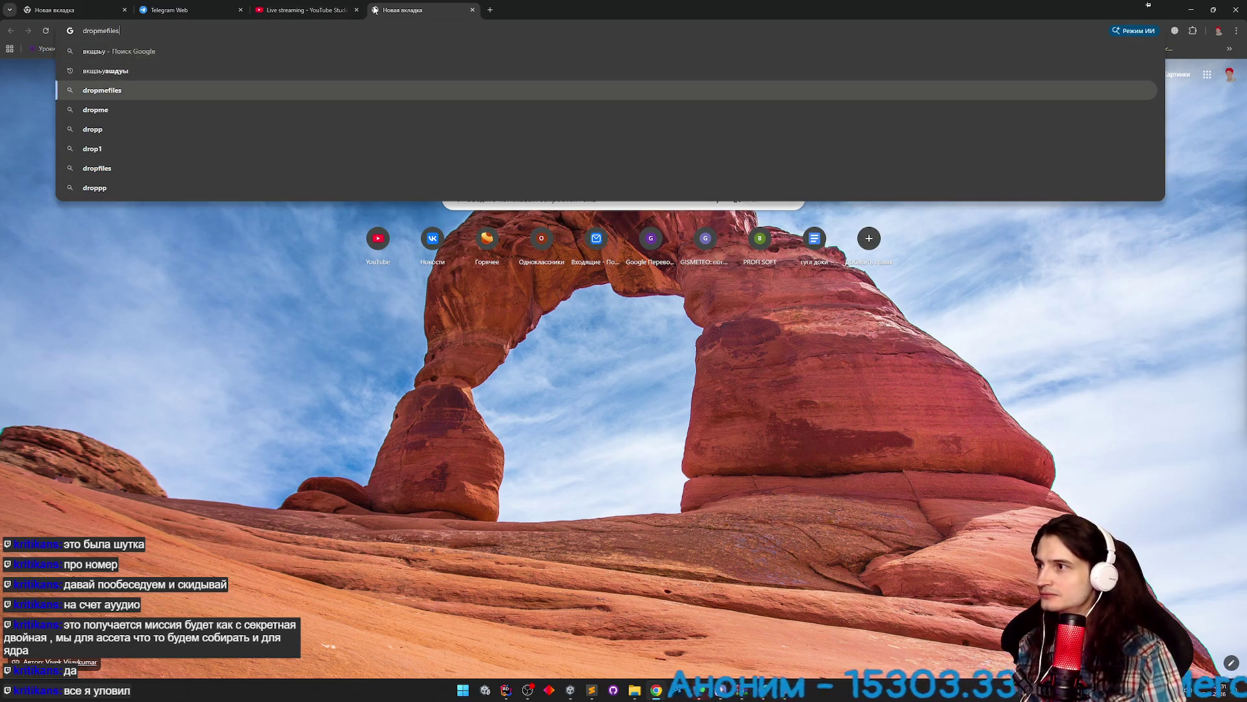
key(Return)
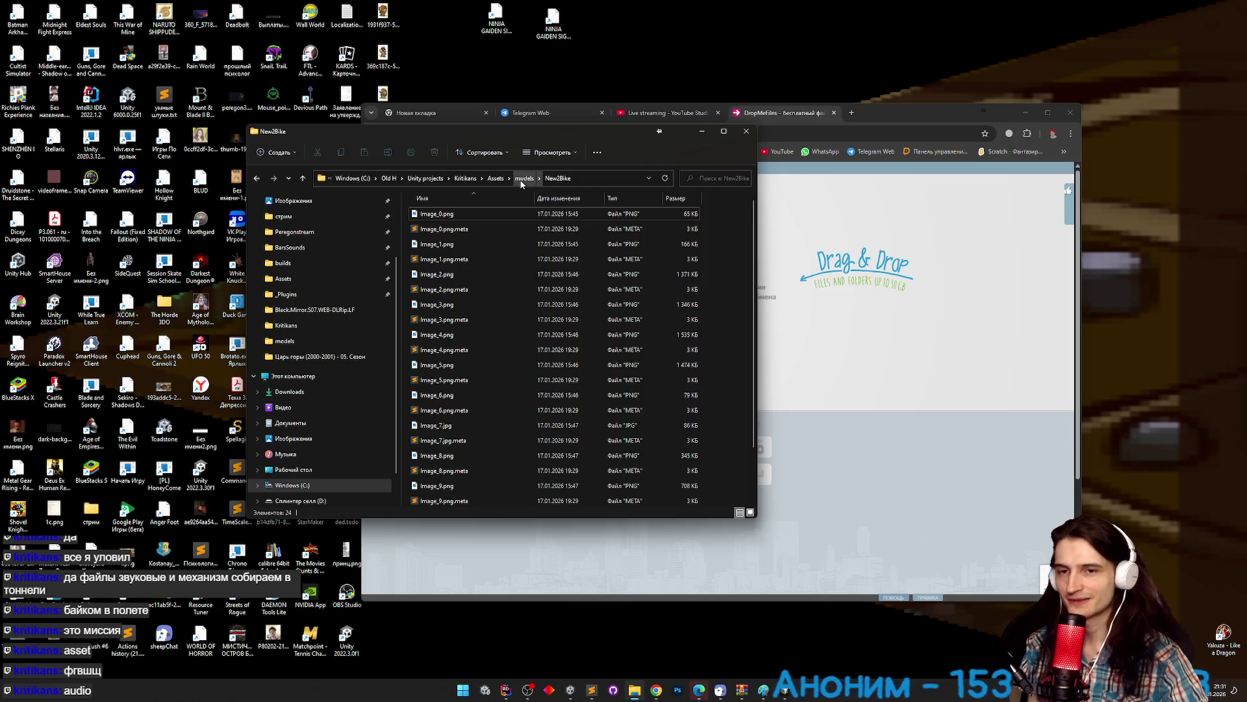
Return Explorer to Kritikans, move Chrome mostly off-screen, and select obj.zip.
click(465, 178)
scroll(527, 294, down, 1)
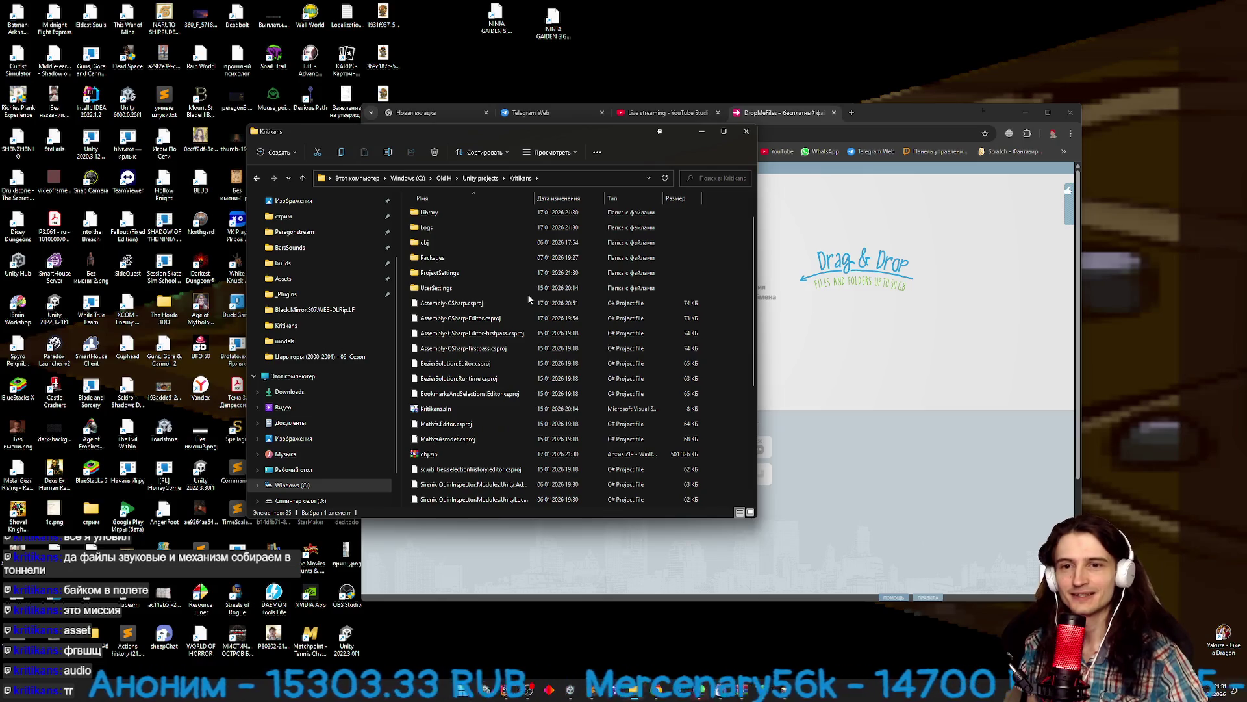
drag(877, 114, 1246, 247)
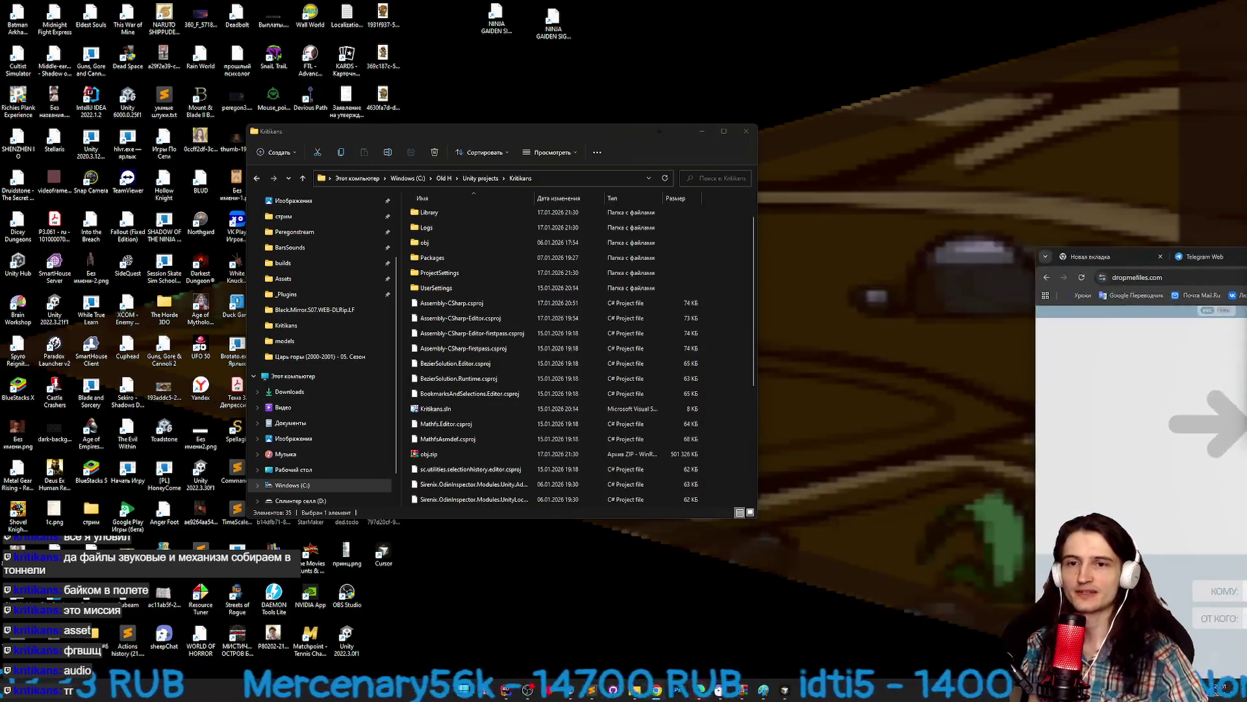
click(639, 453)
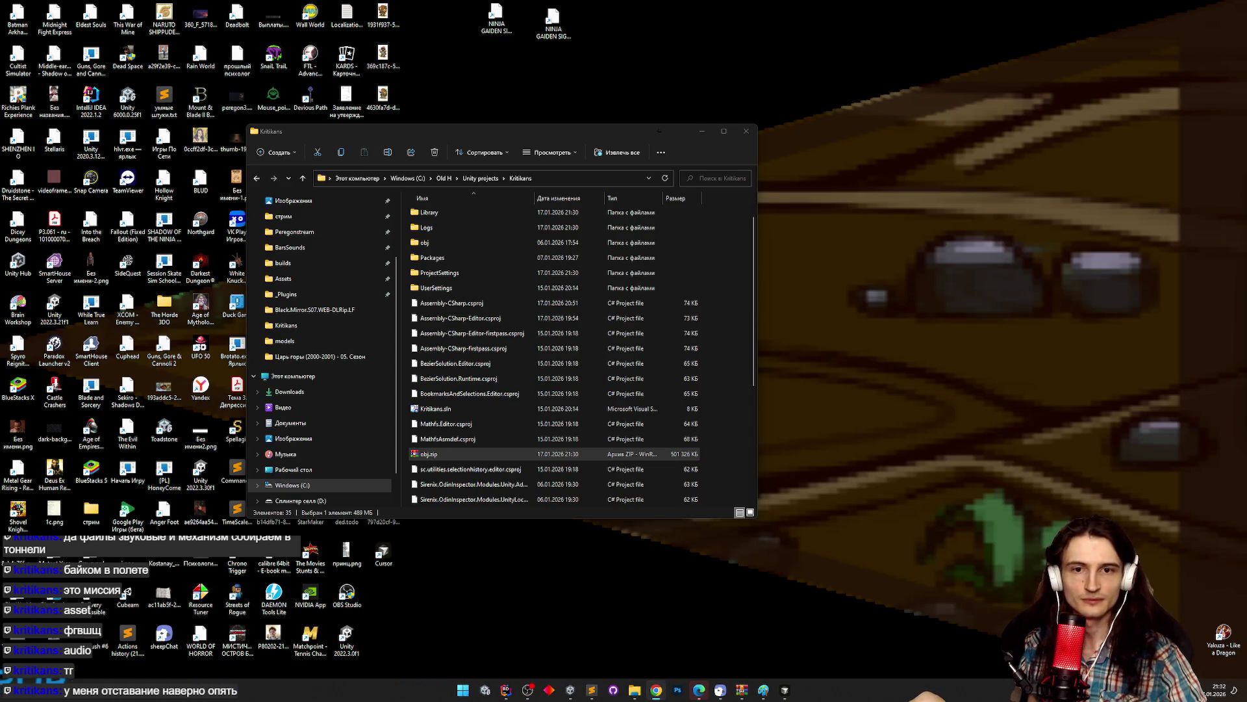
Open the itch.io link saved in Telegram Web's Saved Messages.
key(alt+Tab)
scroll(497, 322, down, 2)
scroll(497, 322, up, 3)
click(481, 337)
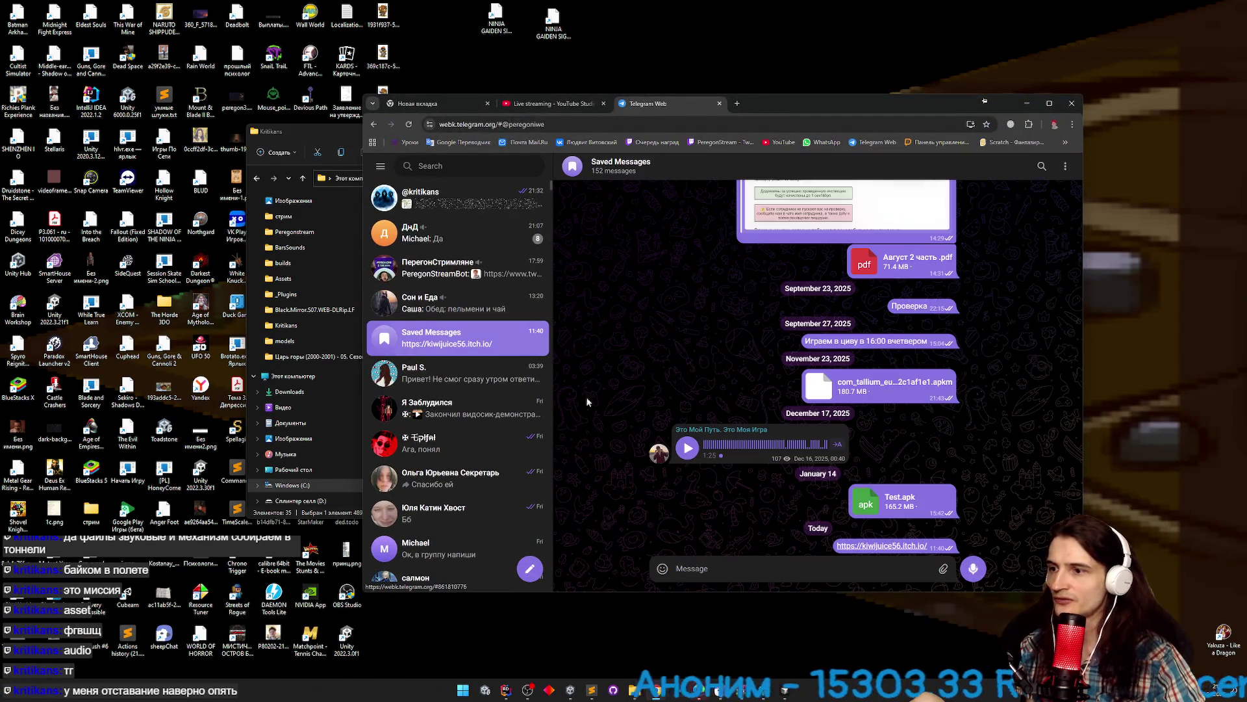
click(878, 547)
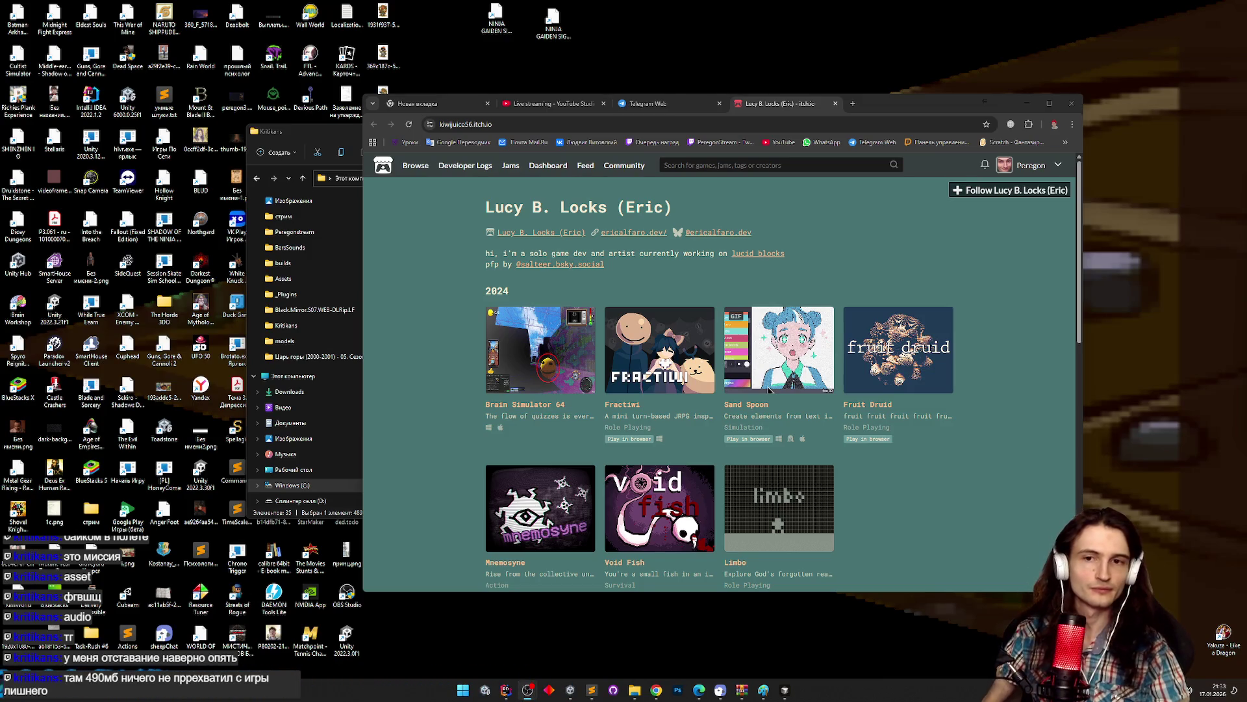
Maximize Chrome and open Night Shuriken, Sand Slide and Godotling Life in background tabs.
click(1050, 103)
scroll(794, 411, down, 6)
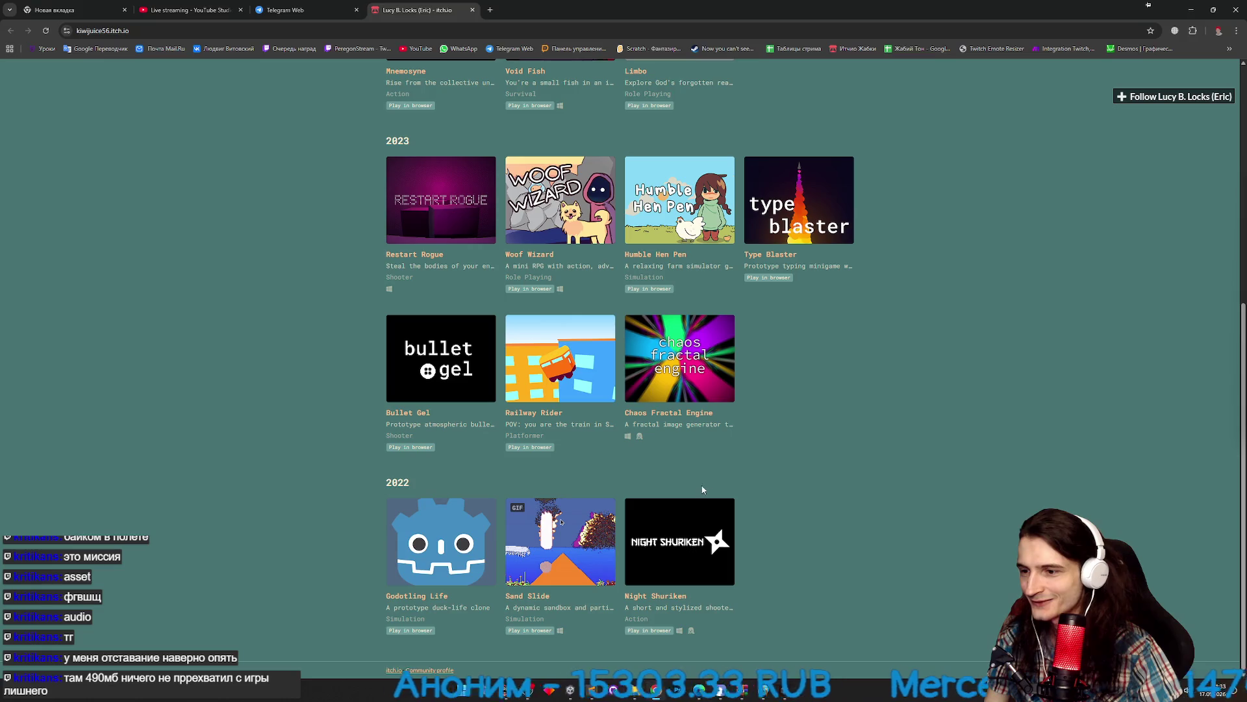
middle_click(678, 524)
middle_click(560, 541)
middle_click(440, 541)
Run Night Shuriken in its itch.io page.
key(ctrl+Tab)
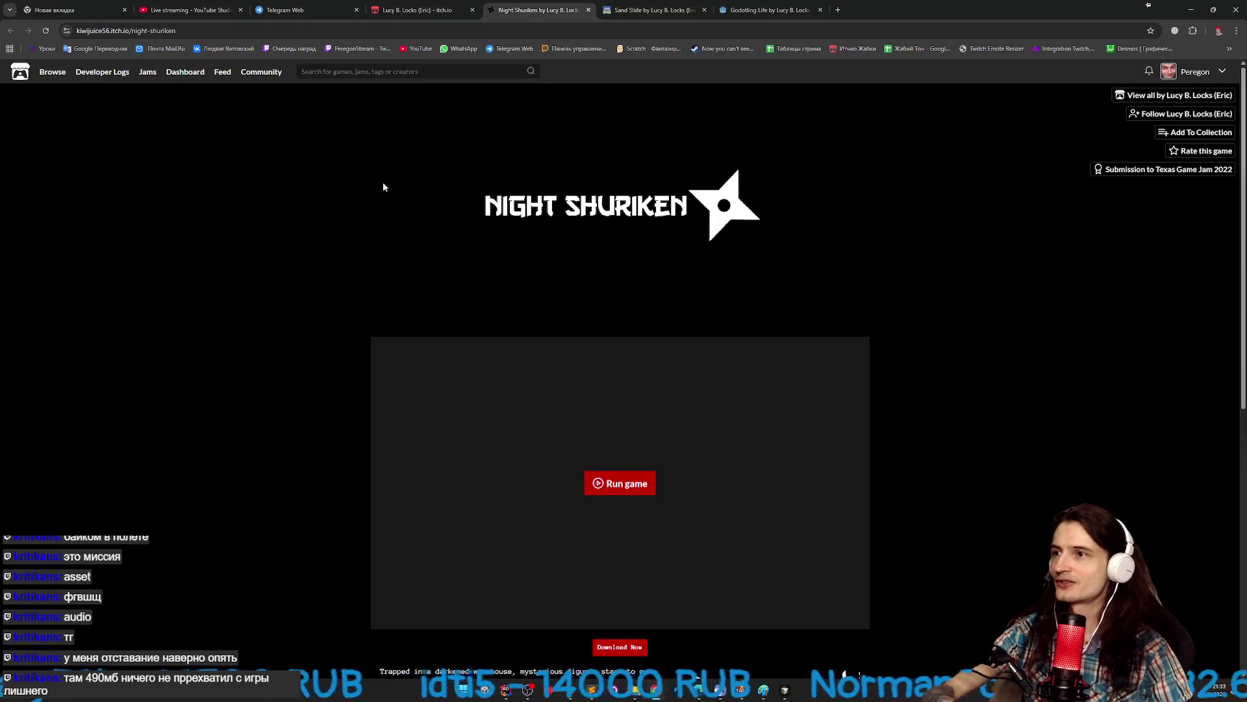
scroll(364, 188, down, 2)
scroll(307, 202, down, 1)
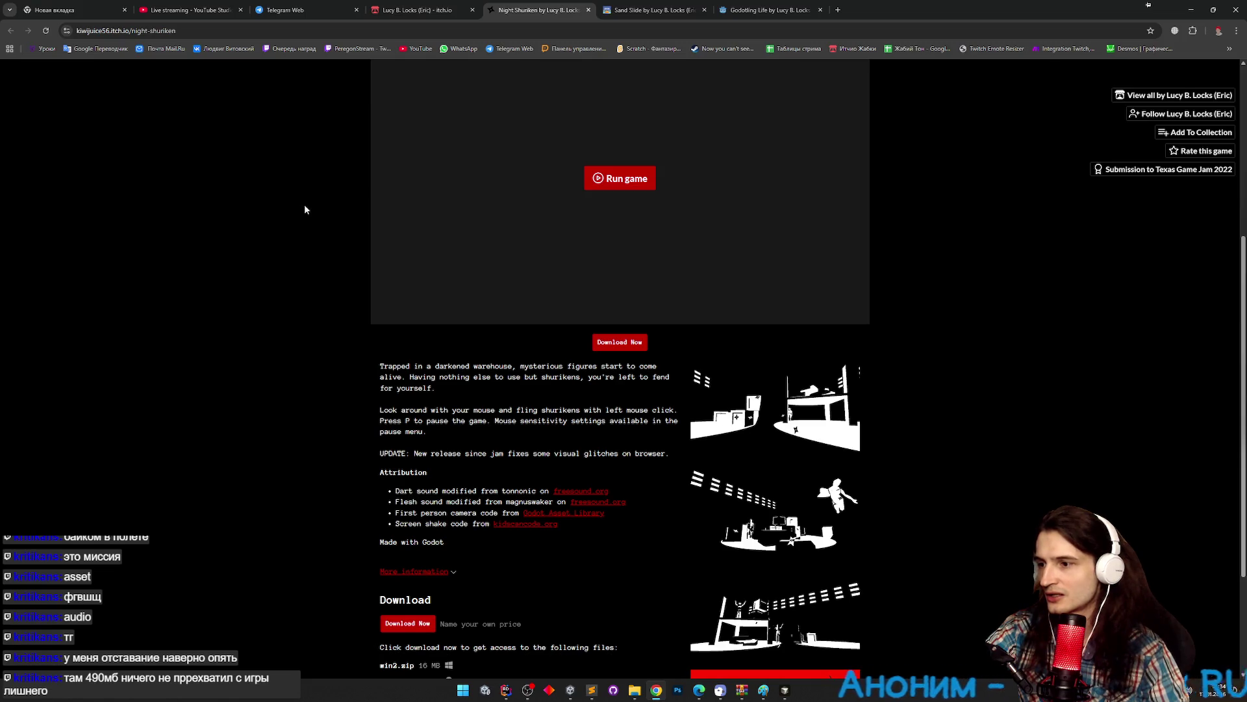
click(620, 178)
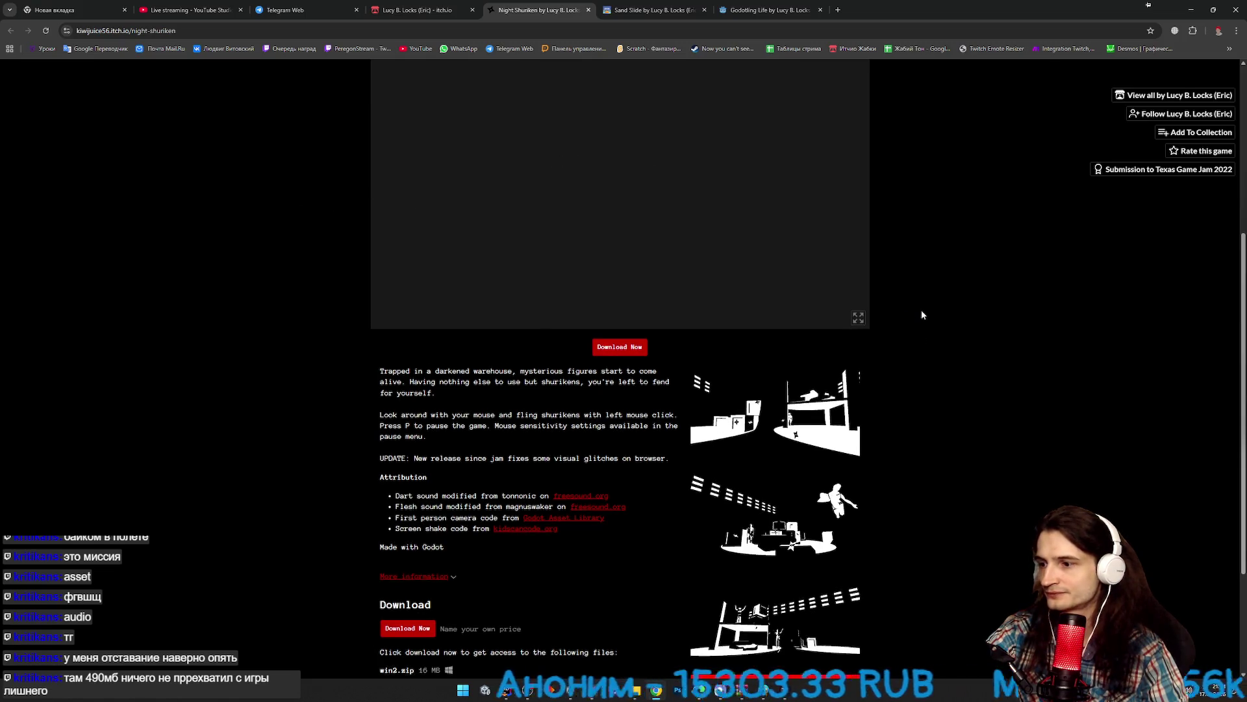
Put Night Shuriken in fullscreen and throw the first shuriken at the street wall.
click(859, 466)
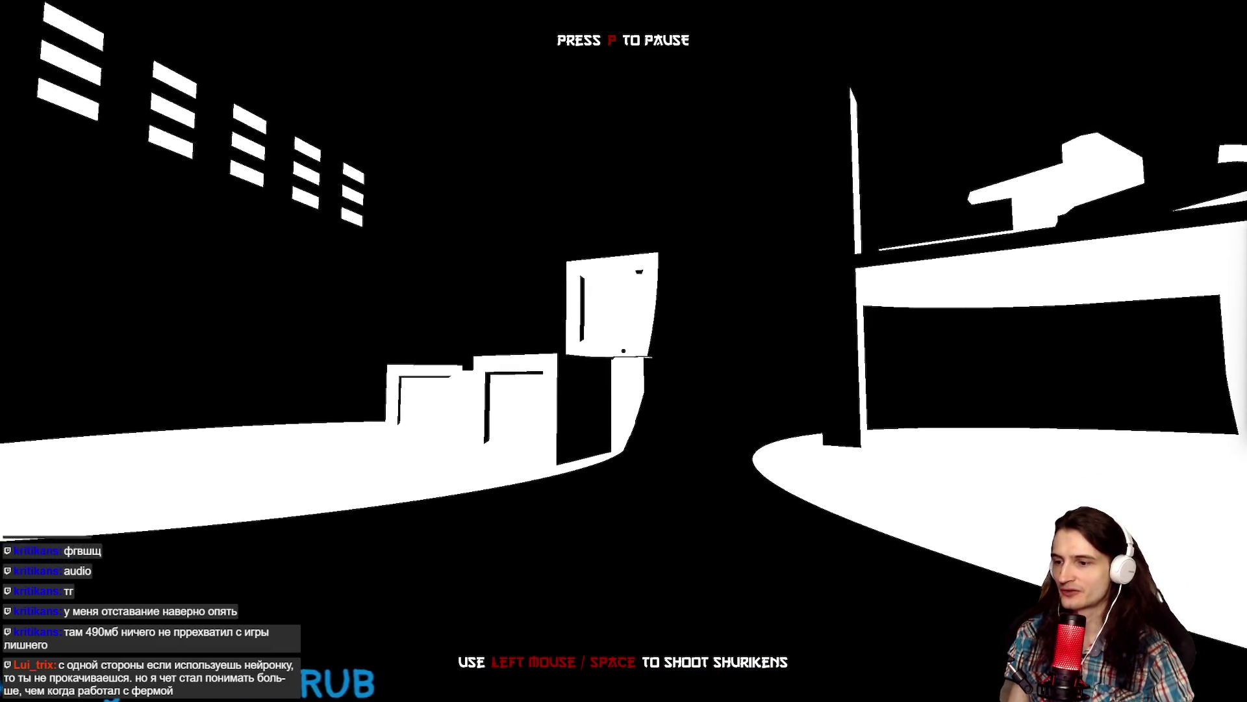
click(623, 350)
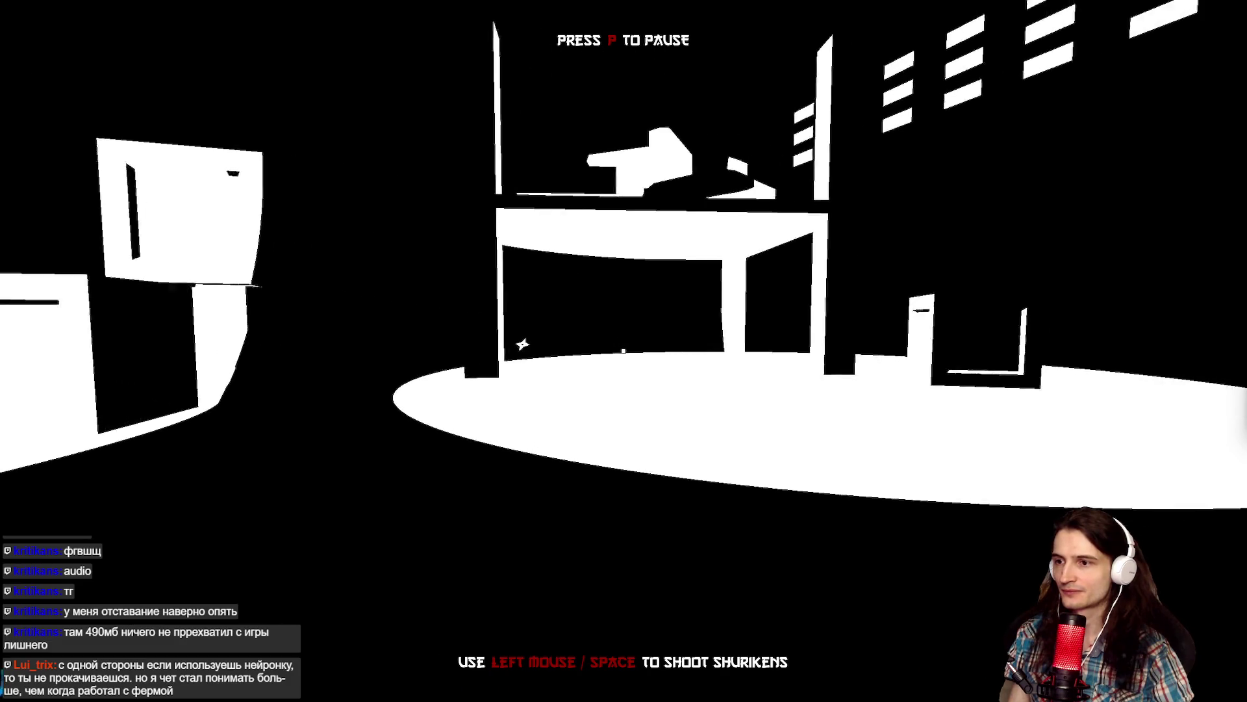
Throw a run of shurikens at the walls and down the lit street.
click(623, 351)
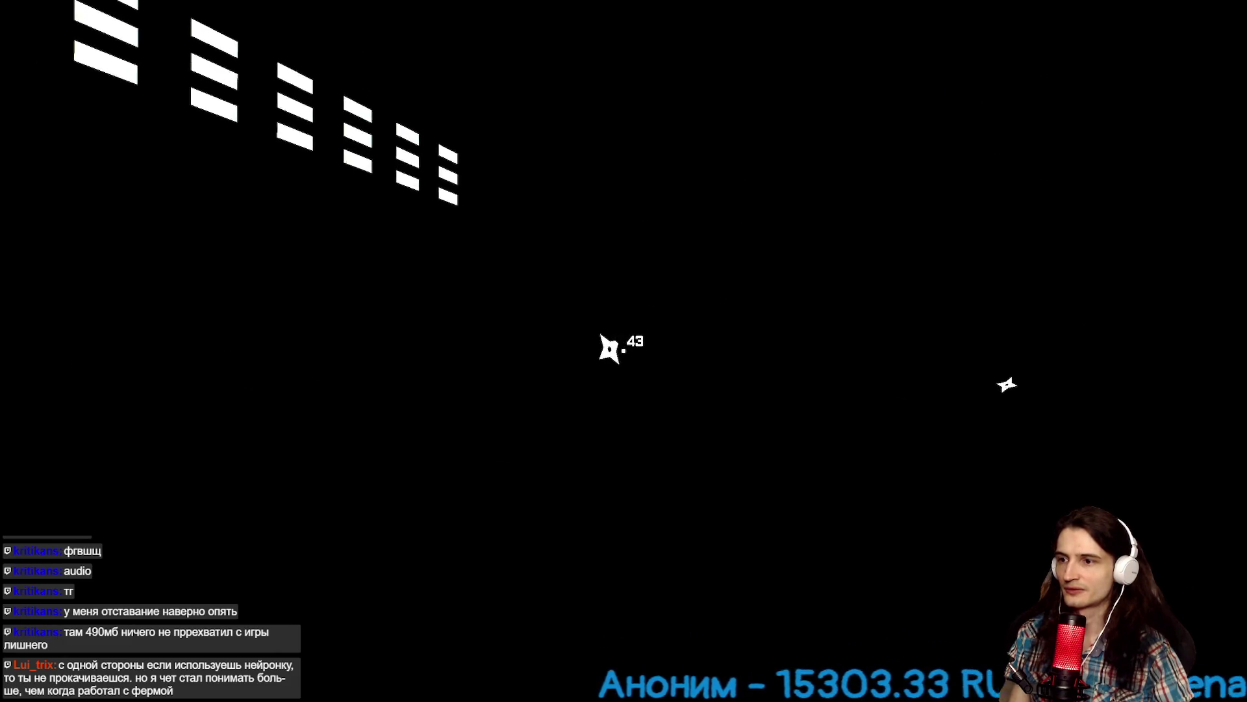
click(624, 350)
click(623, 350)
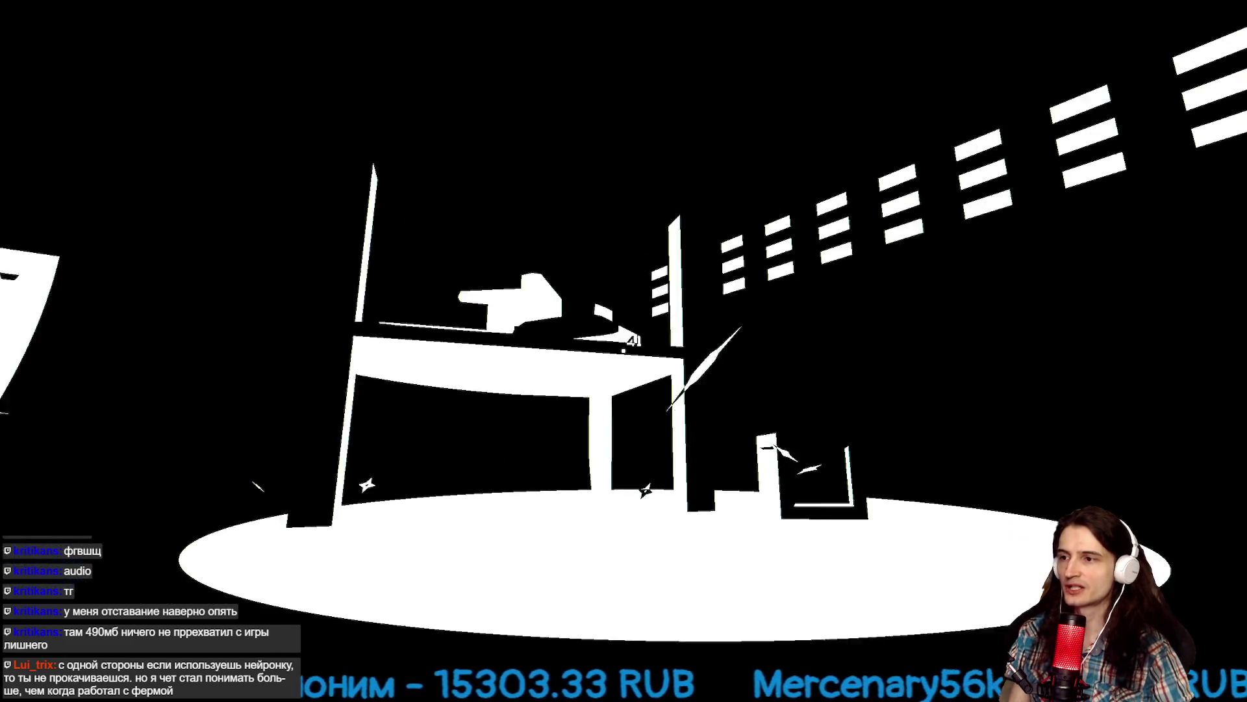
click(623, 350)
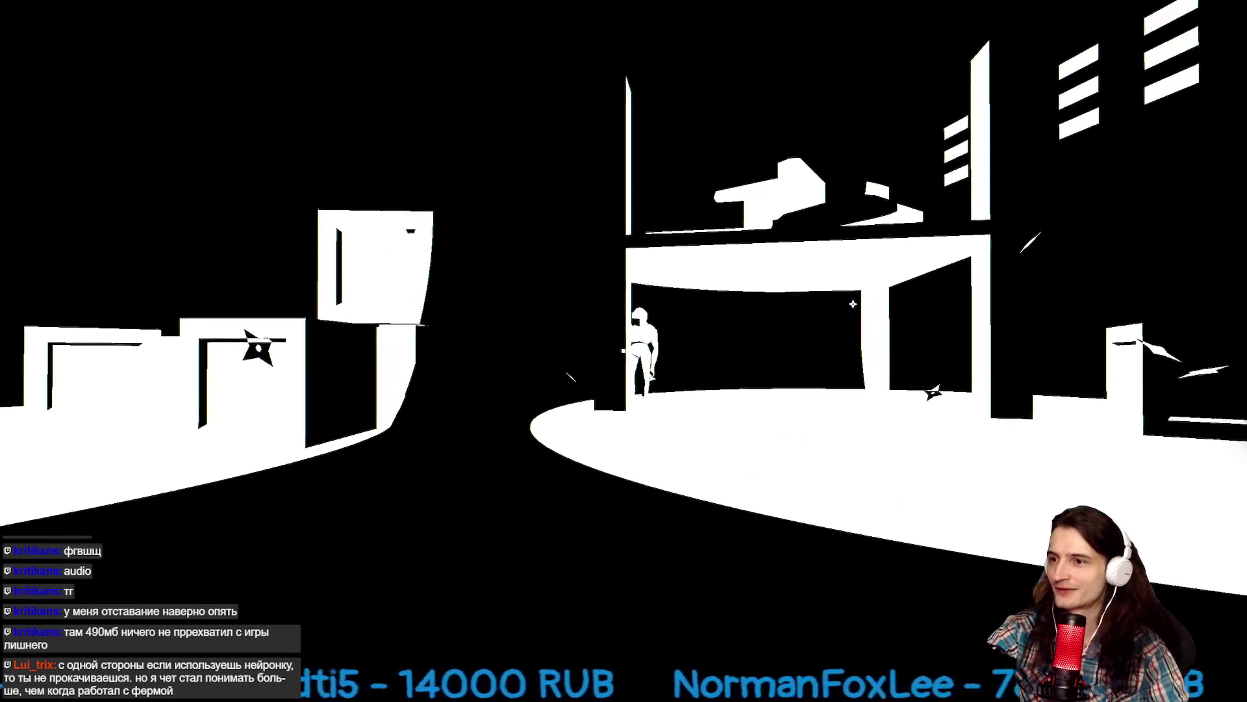
click(624, 350)
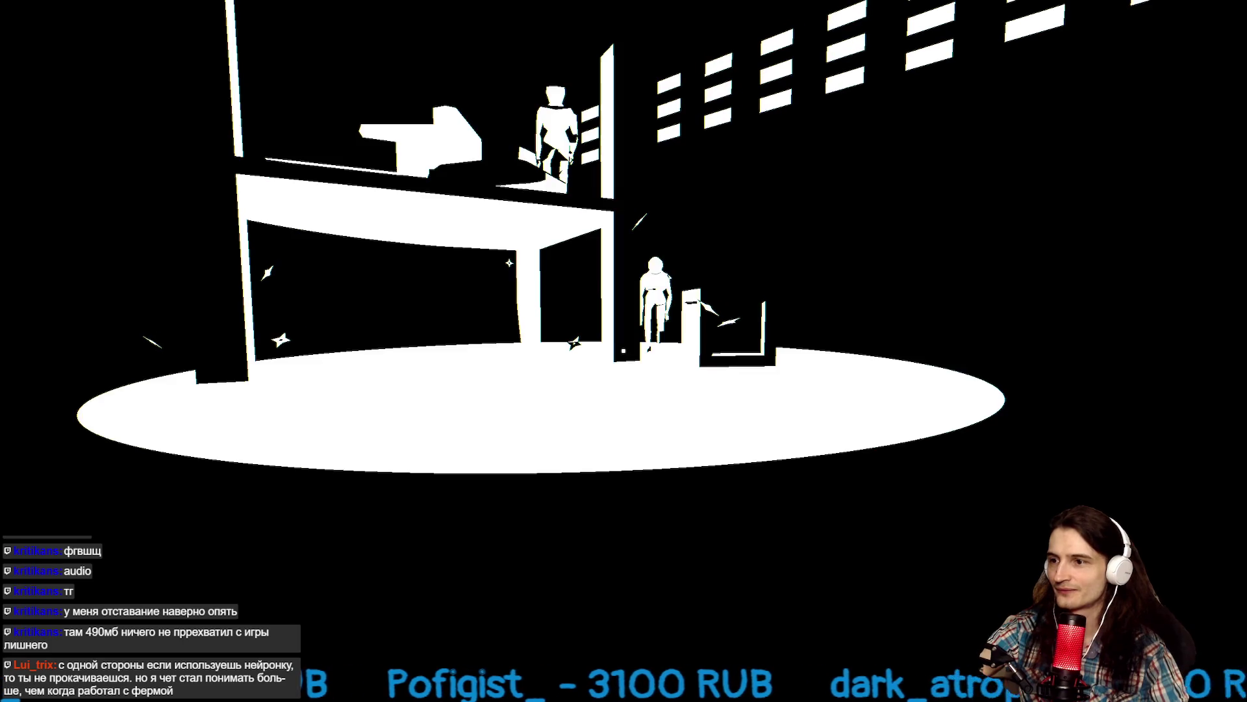
Attack the enemy figures in the black-and-white room with single throws and rapid volleys.
click(624, 351)
click(624, 351)
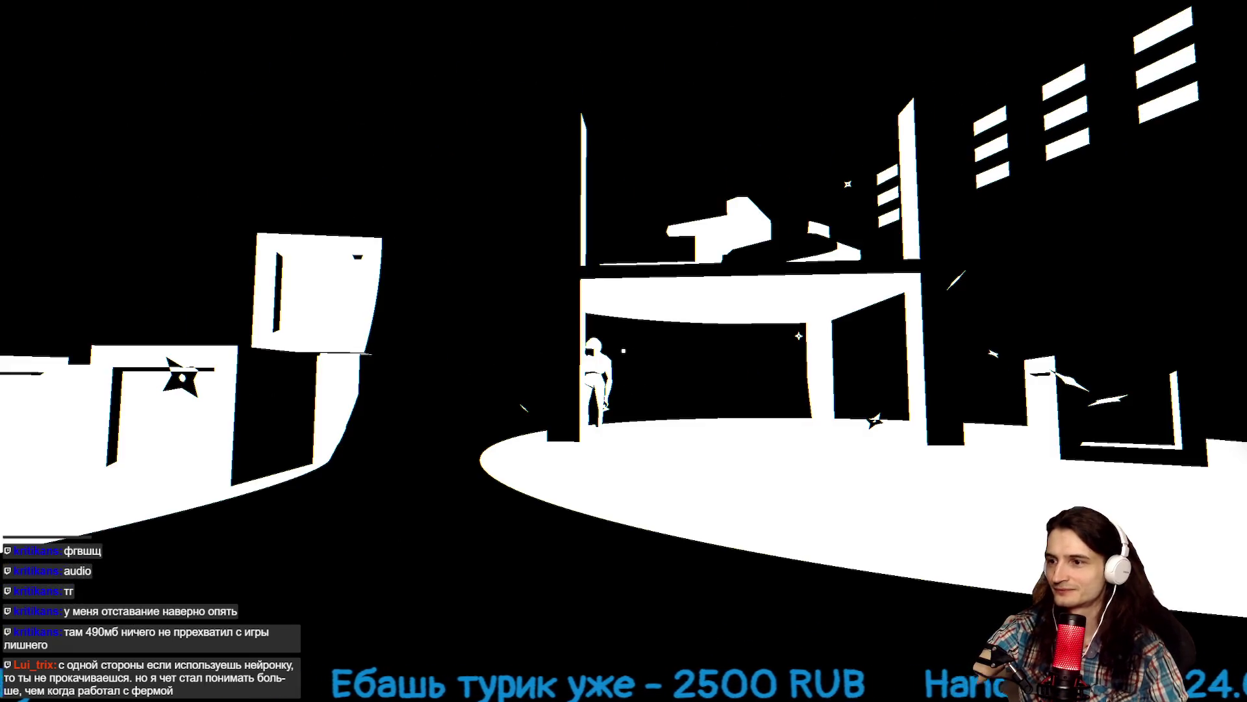
click(624, 351)
click(623, 351)
click(623, 351)
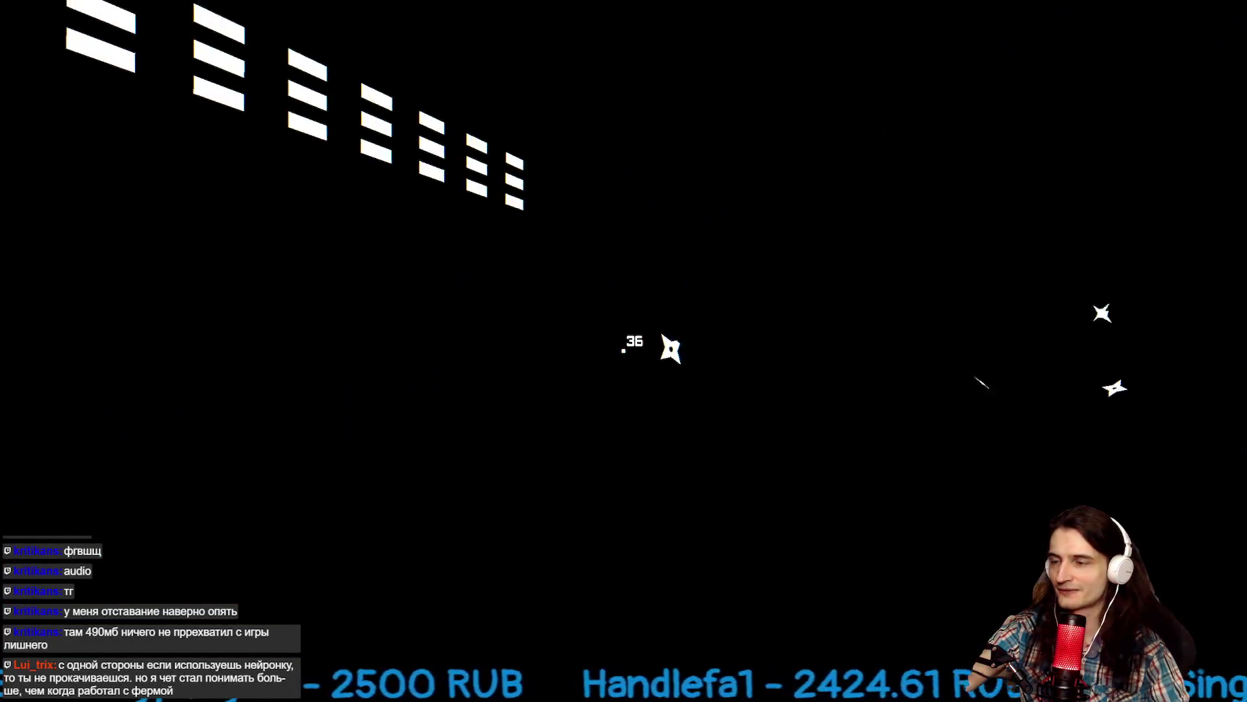
click(624, 351)
click(623, 351)
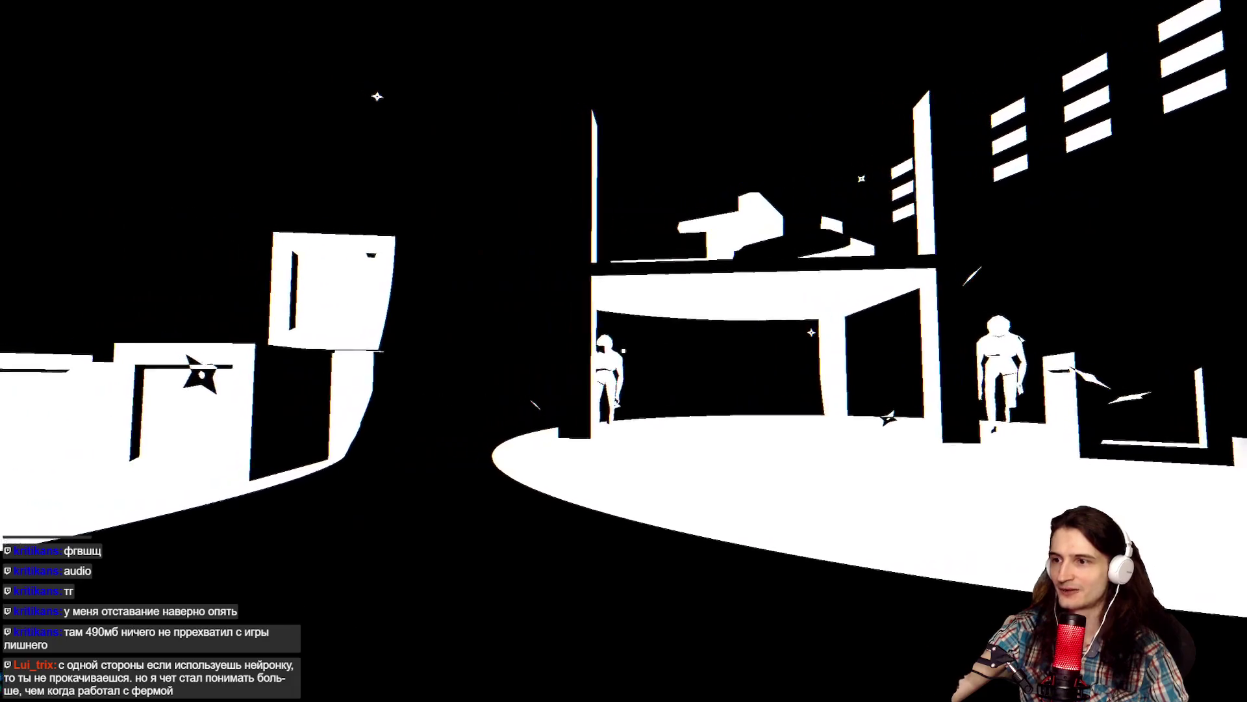
click(624, 351)
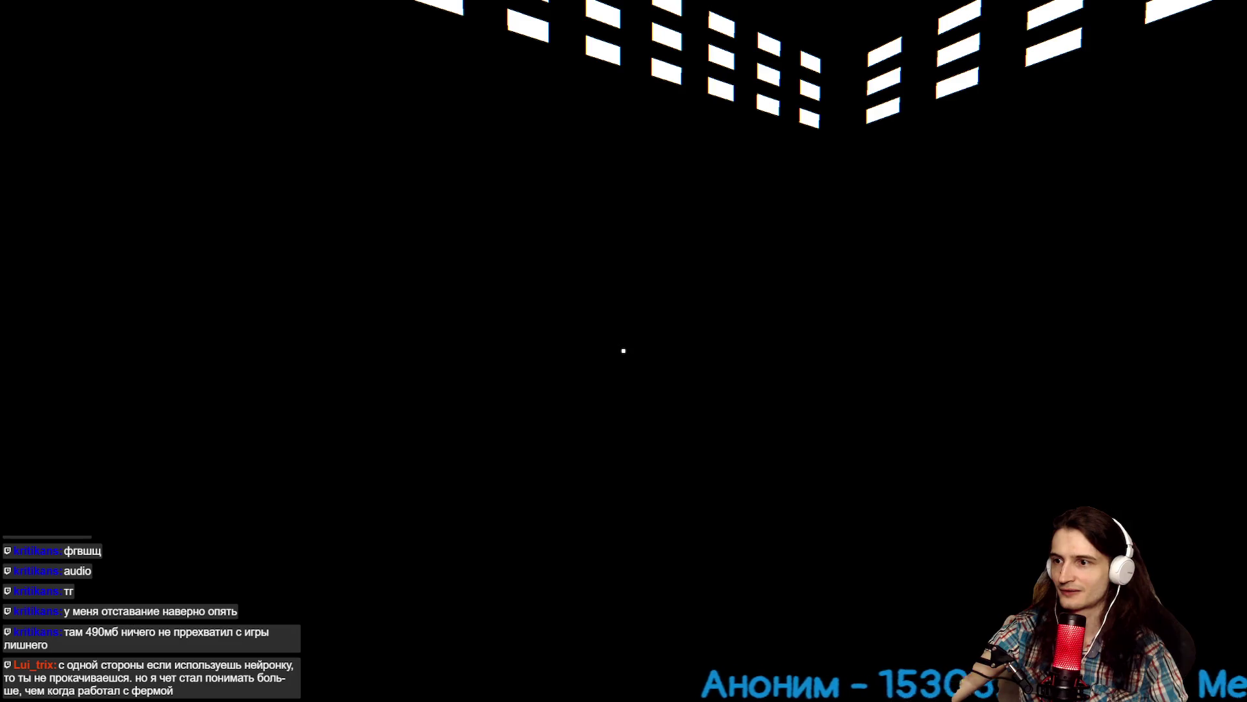
click(623, 351)
click(623, 351)
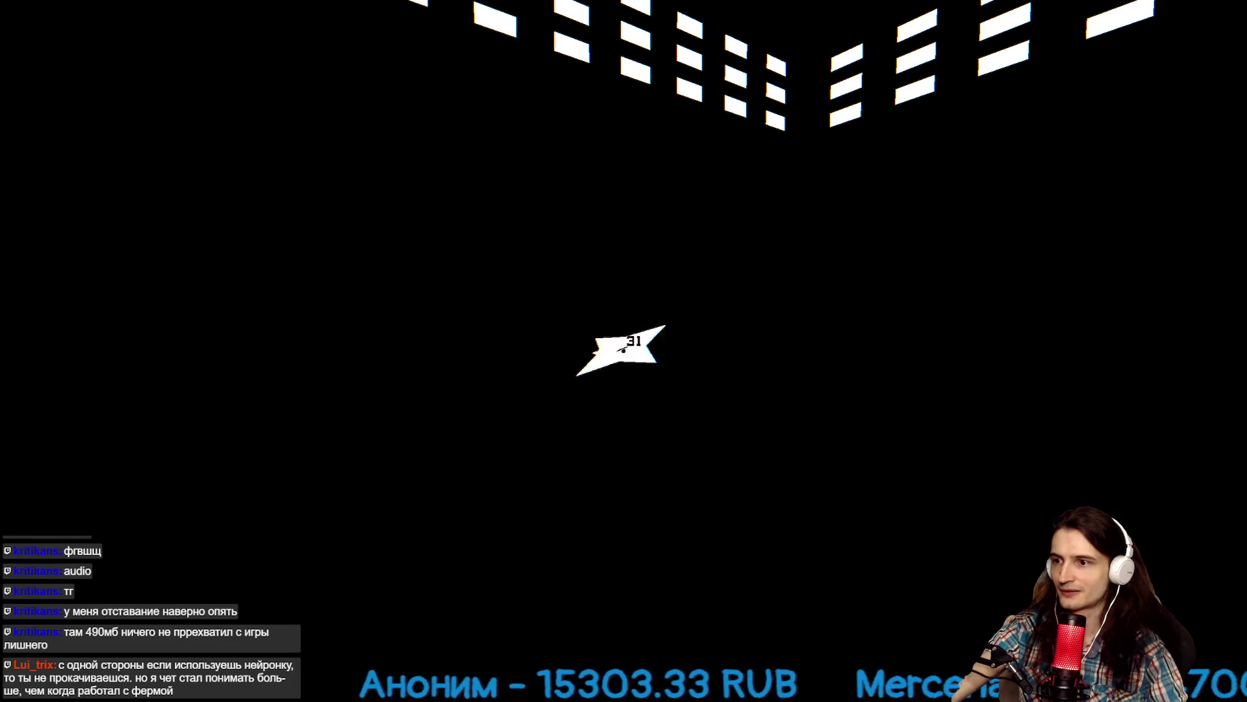
click(623, 351)
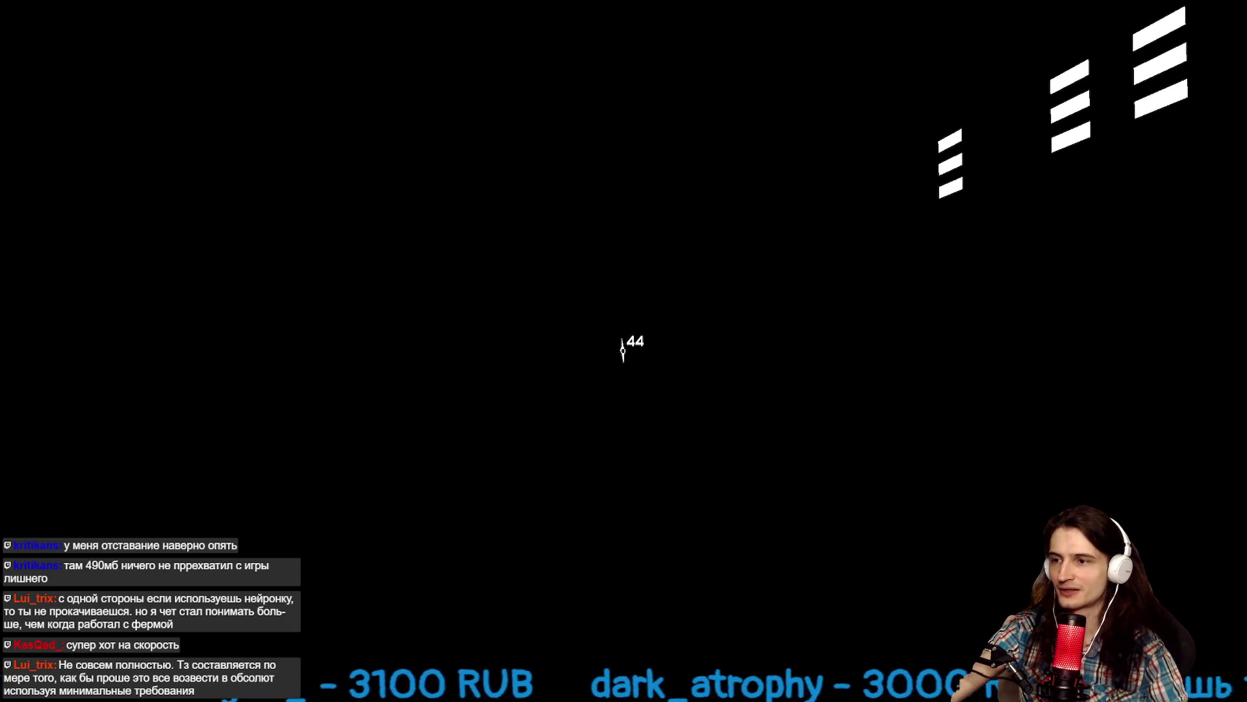
click(623, 350)
click(623, 351)
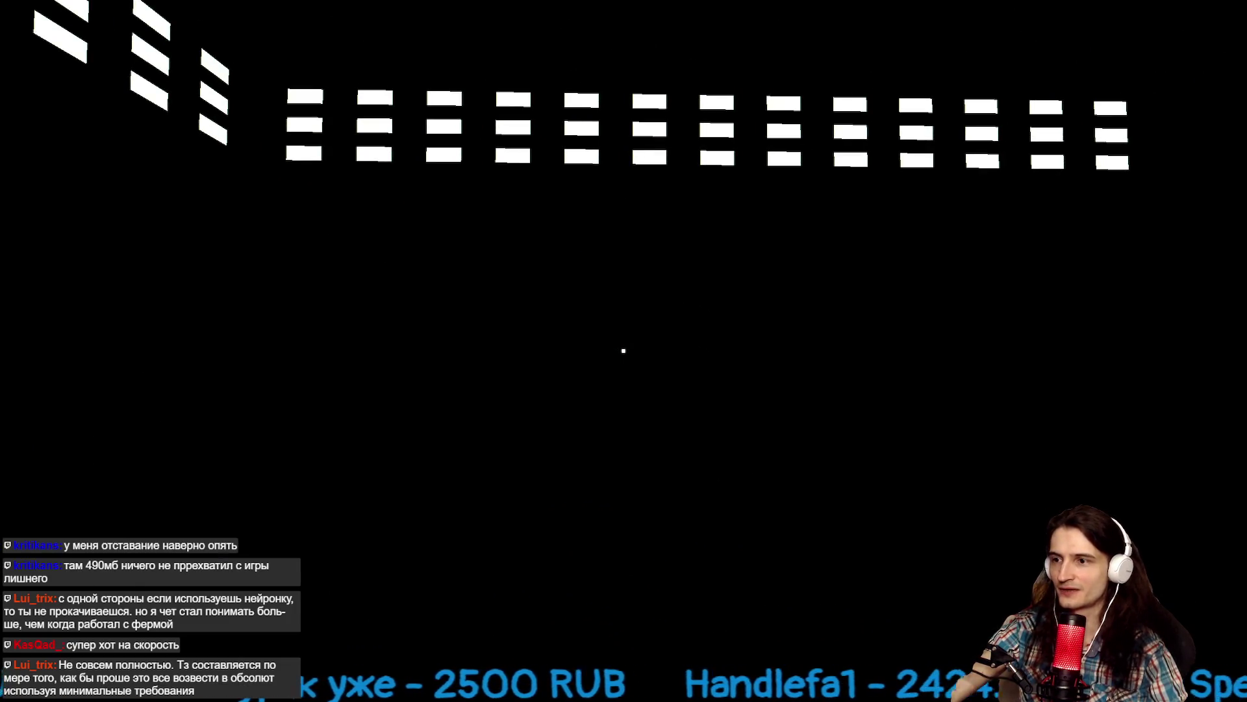
click(623, 351)
click(624, 351)
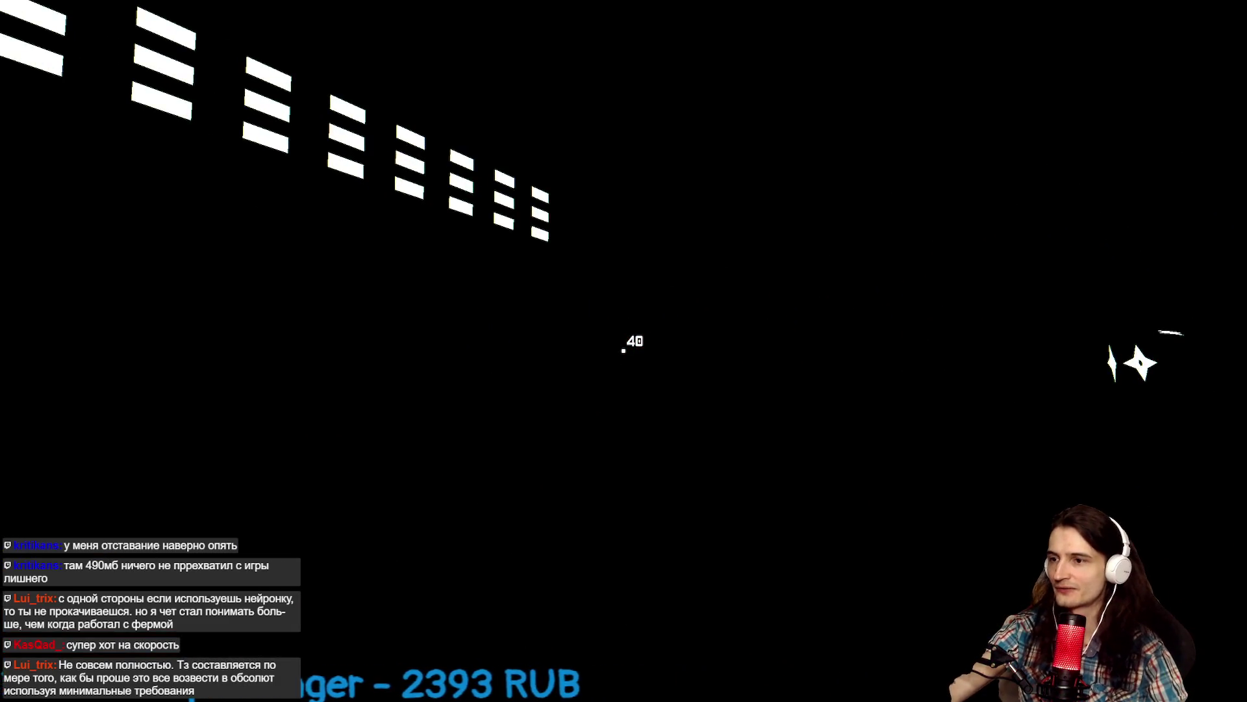
click(623, 351)
click(624, 351)
click(623, 351)
click(624, 351)
click(624, 351)
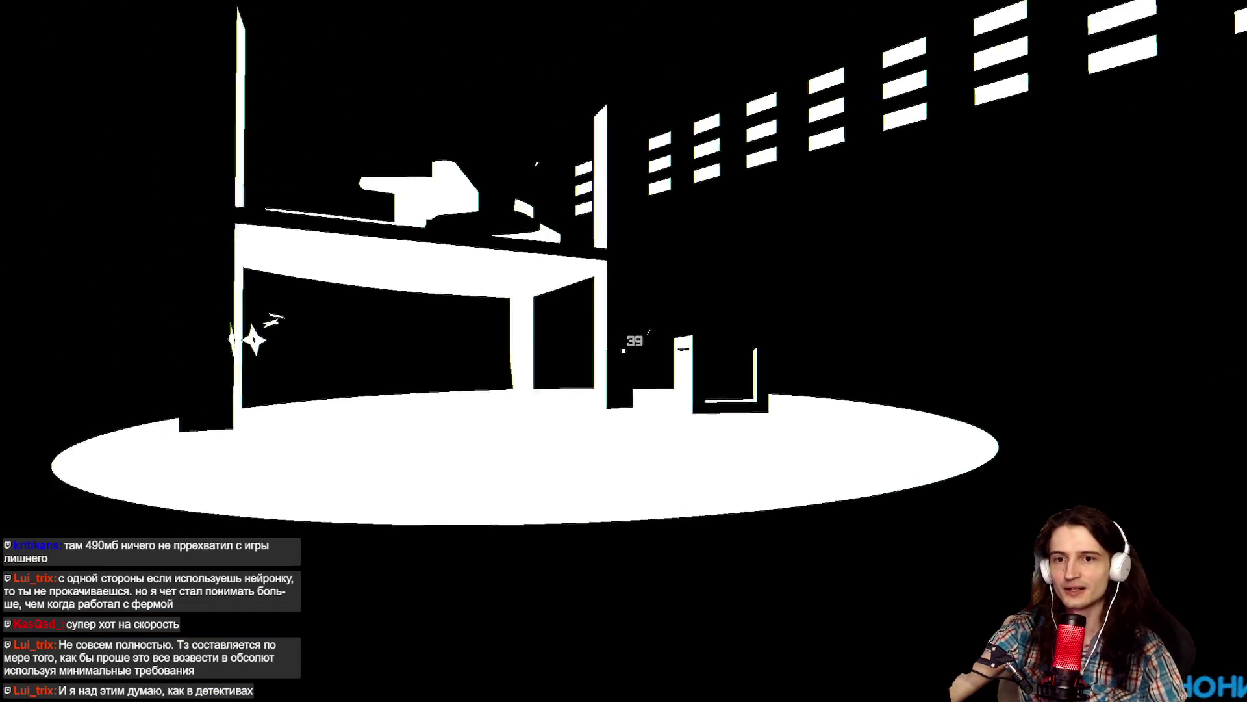
click(623, 351)
click(624, 350)
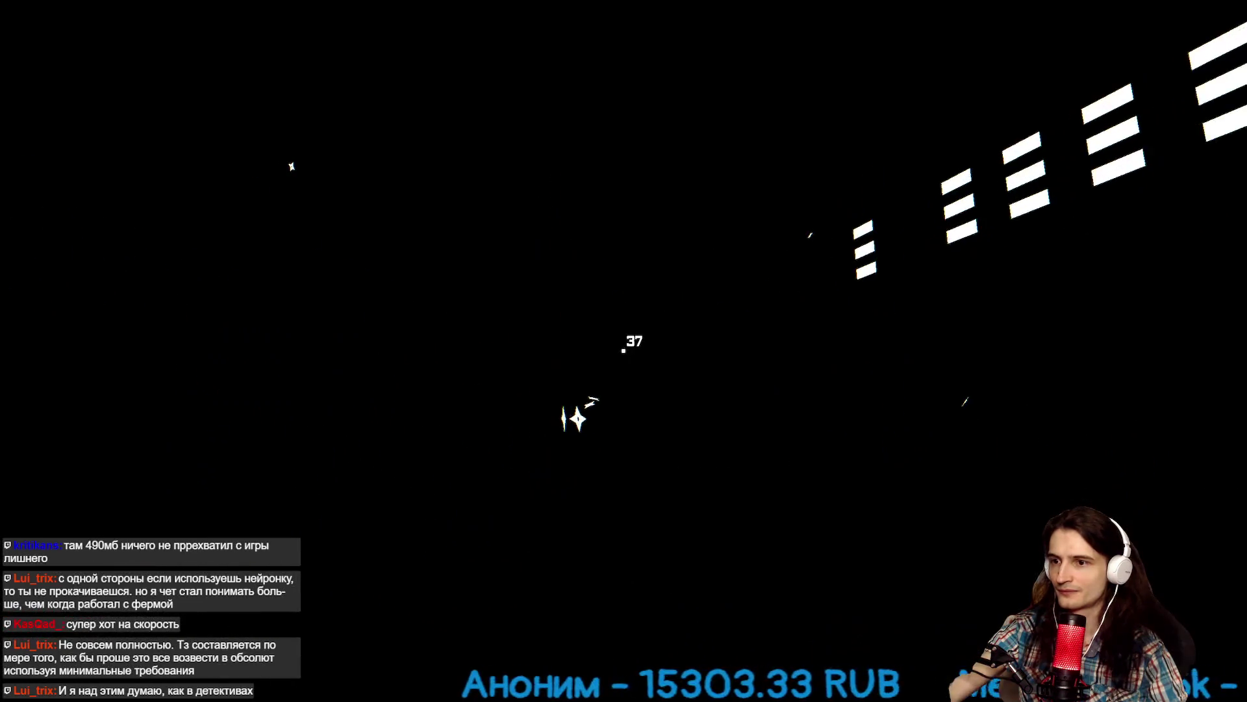
Turn and keep throwing at enemies upstairs and downstairs until the count nears 24.
click(624, 350)
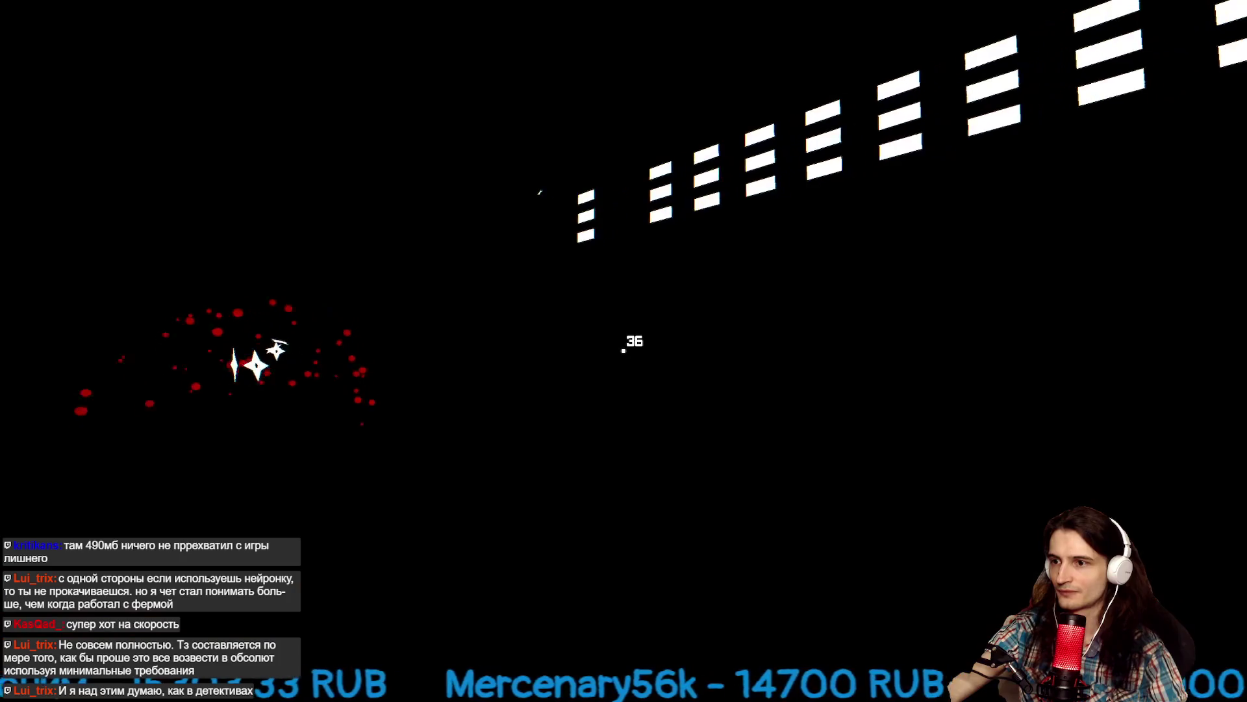
click(624, 351)
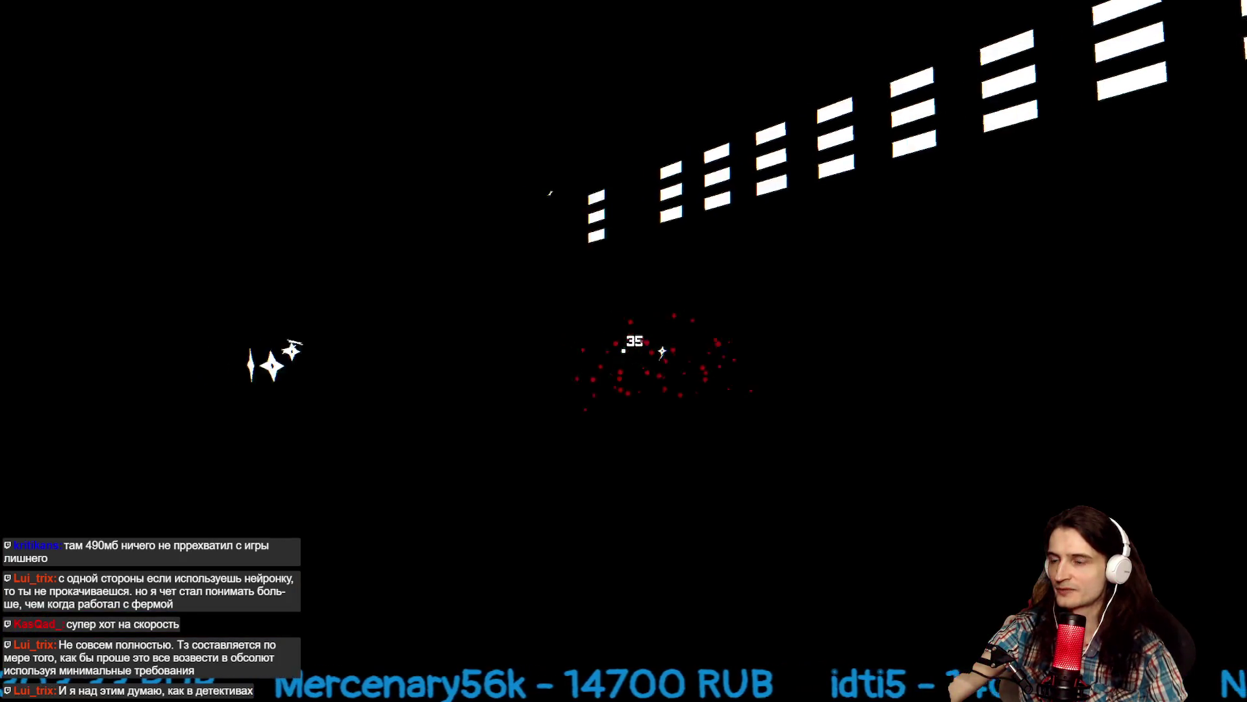
click(623, 350)
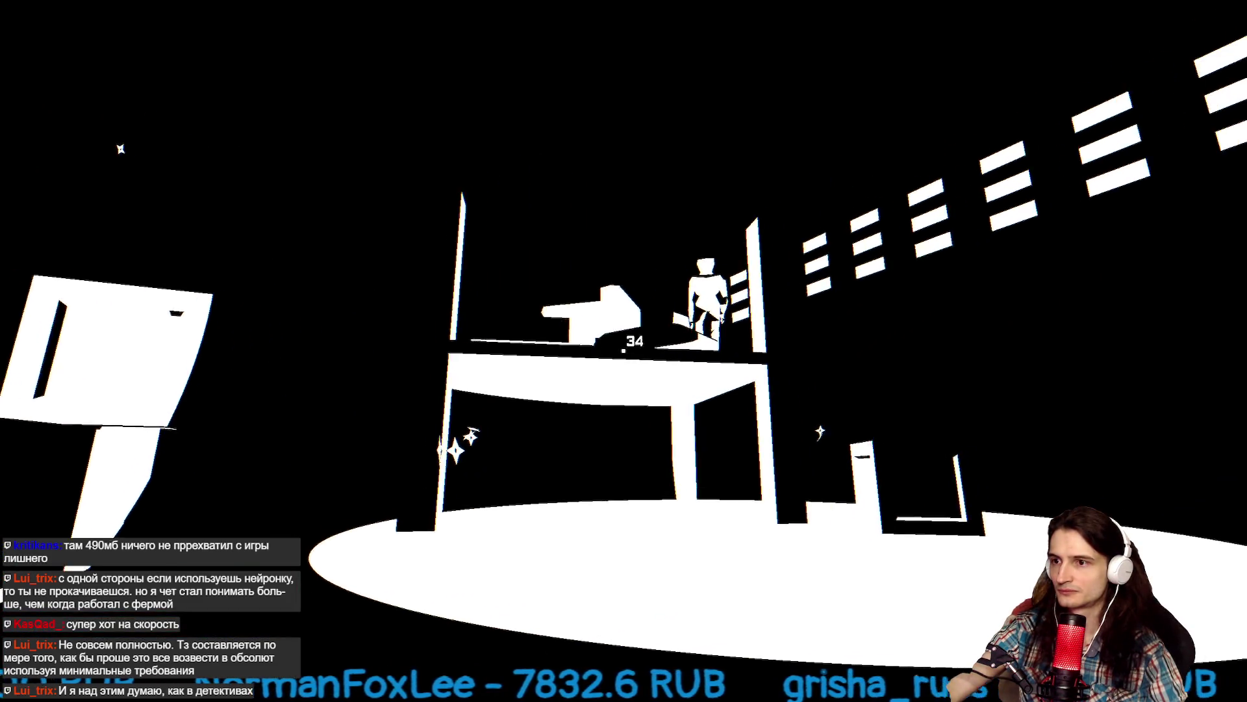
click(624, 351)
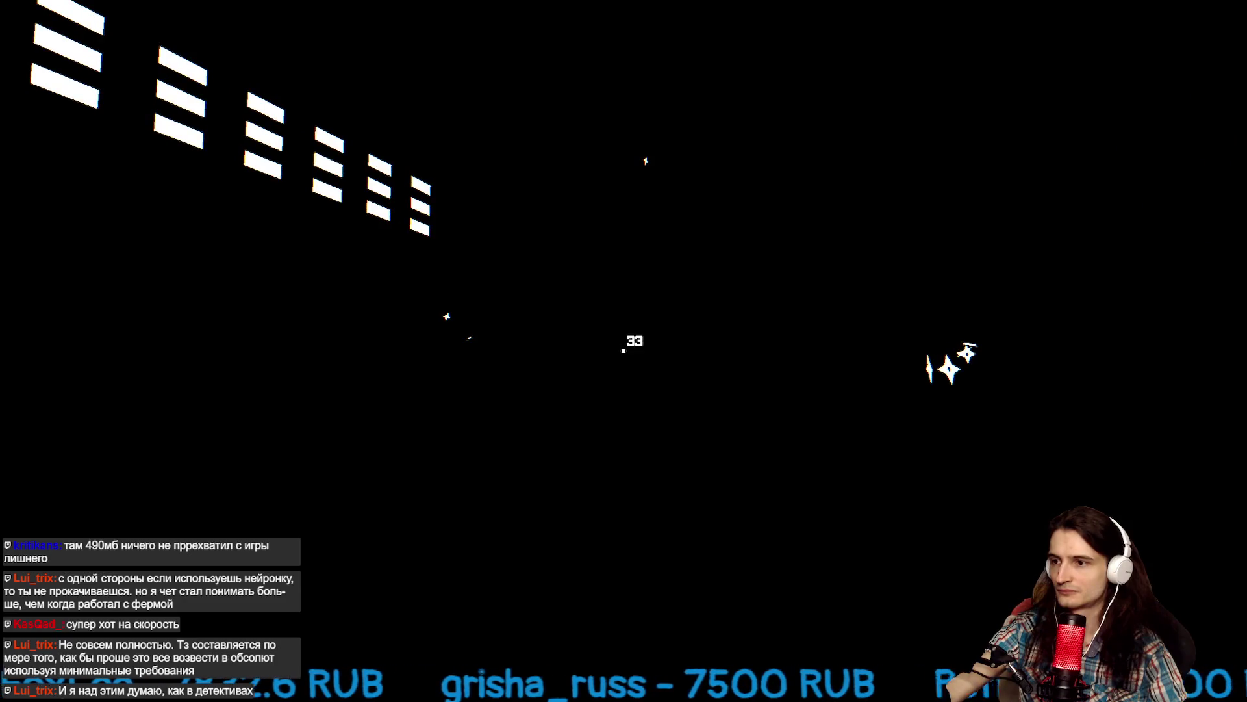
click(624, 350)
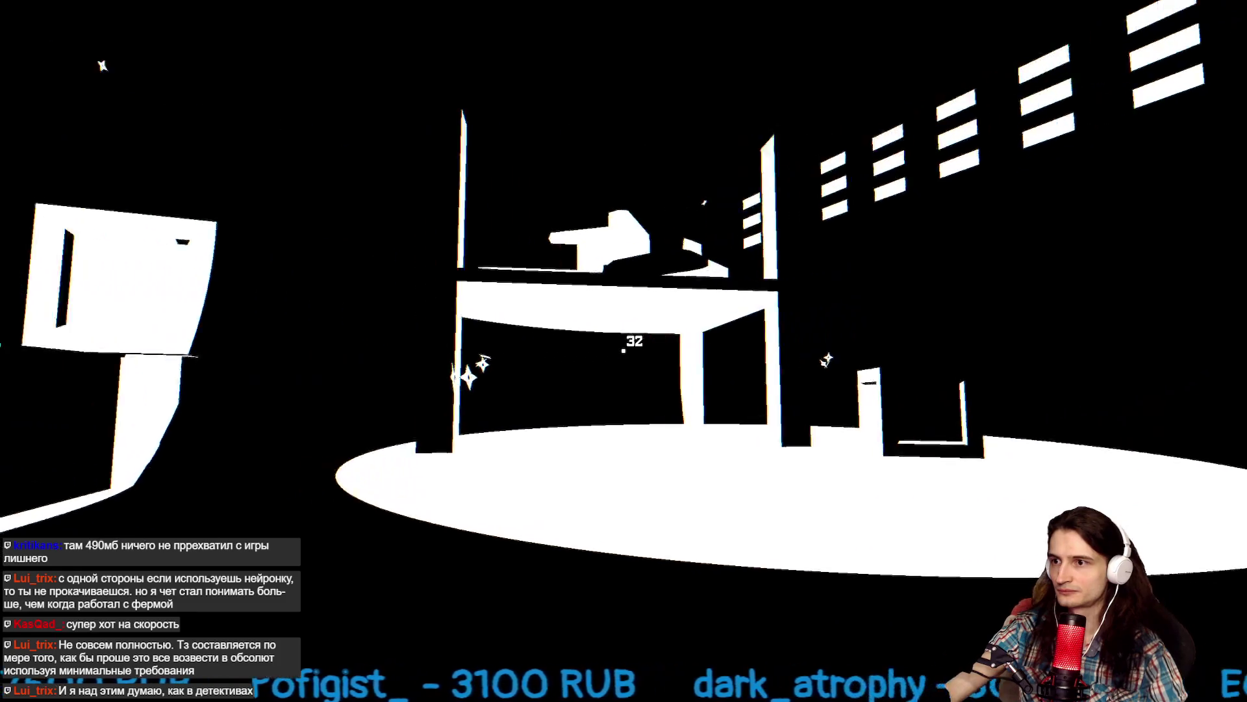
click(623, 351)
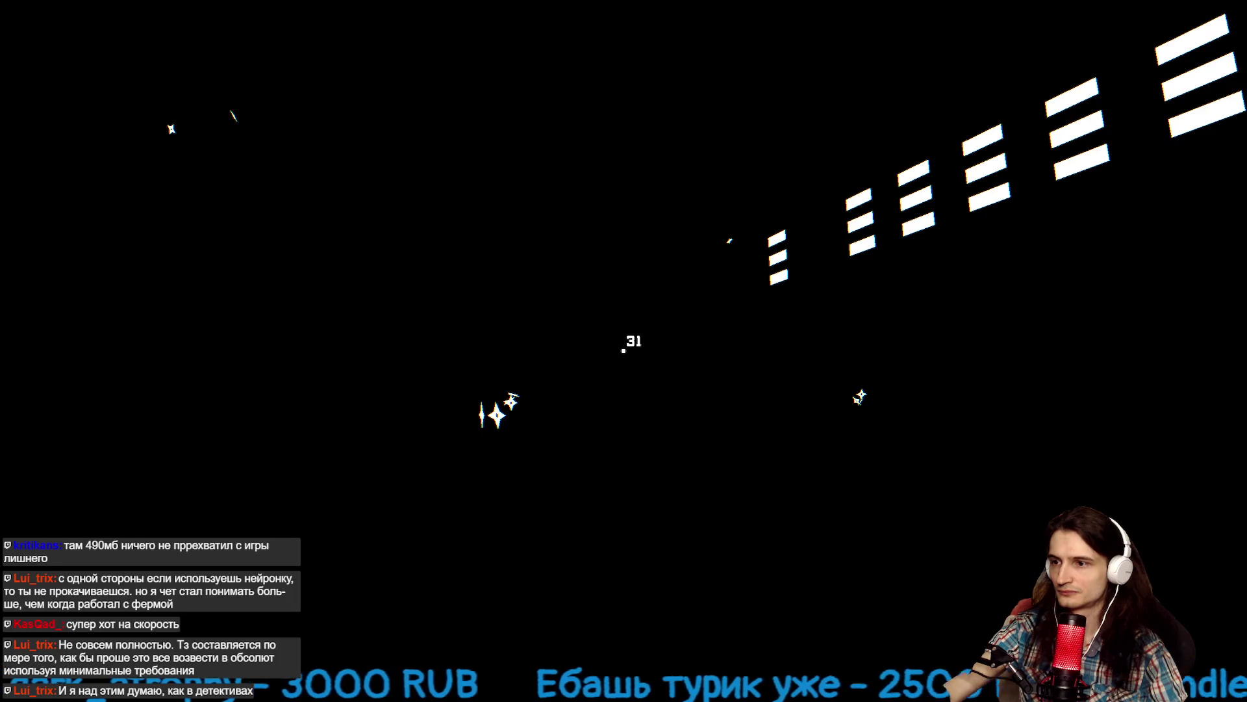
click(624, 351)
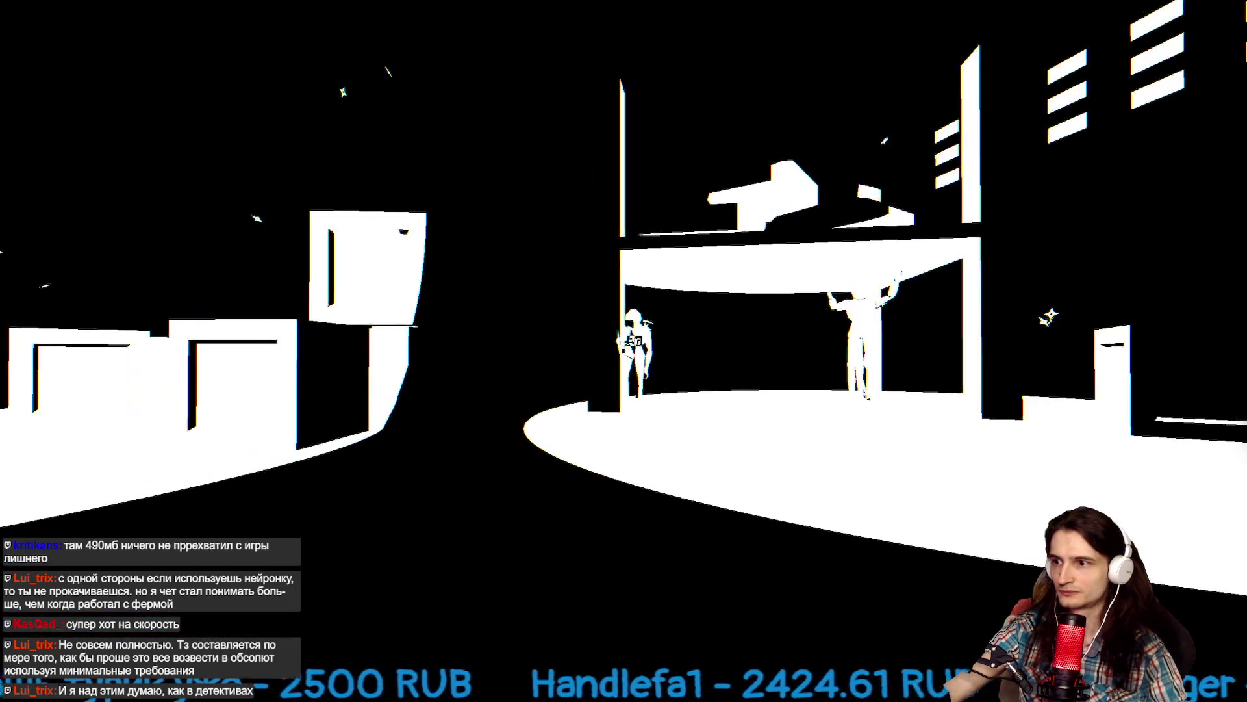
click(624, 351)
click(623, 351)
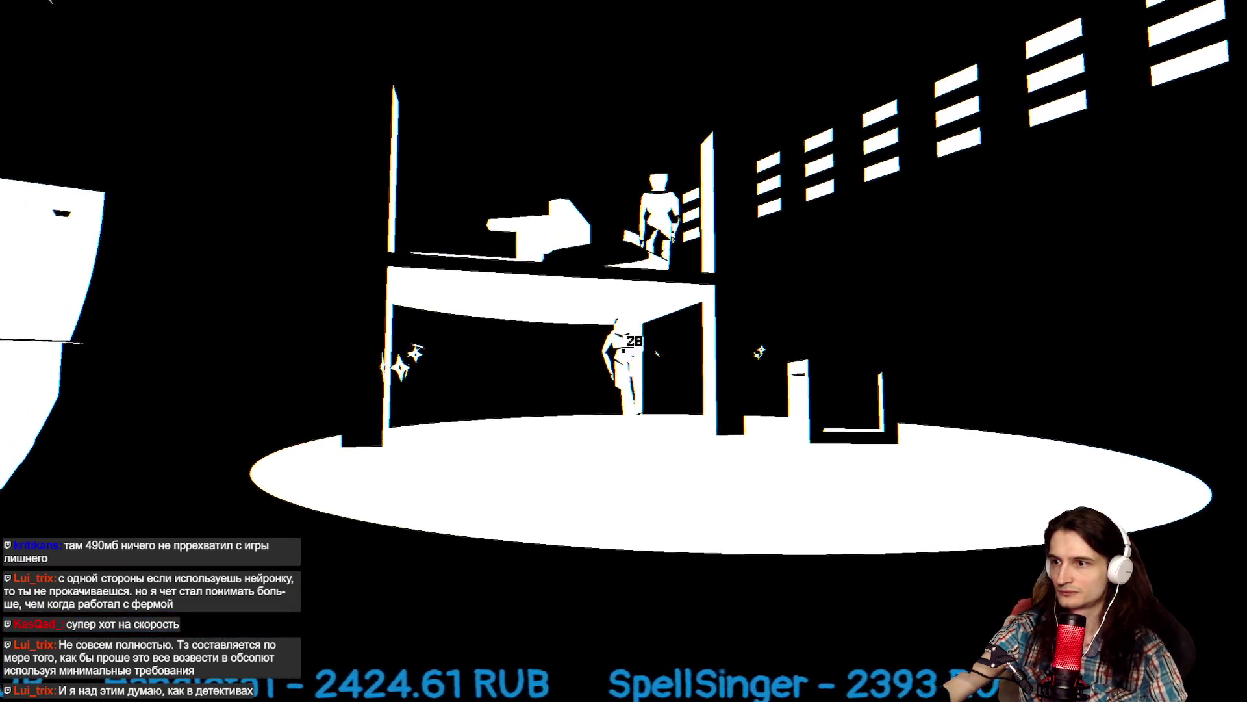
click(624, 351)
click(624, 351)
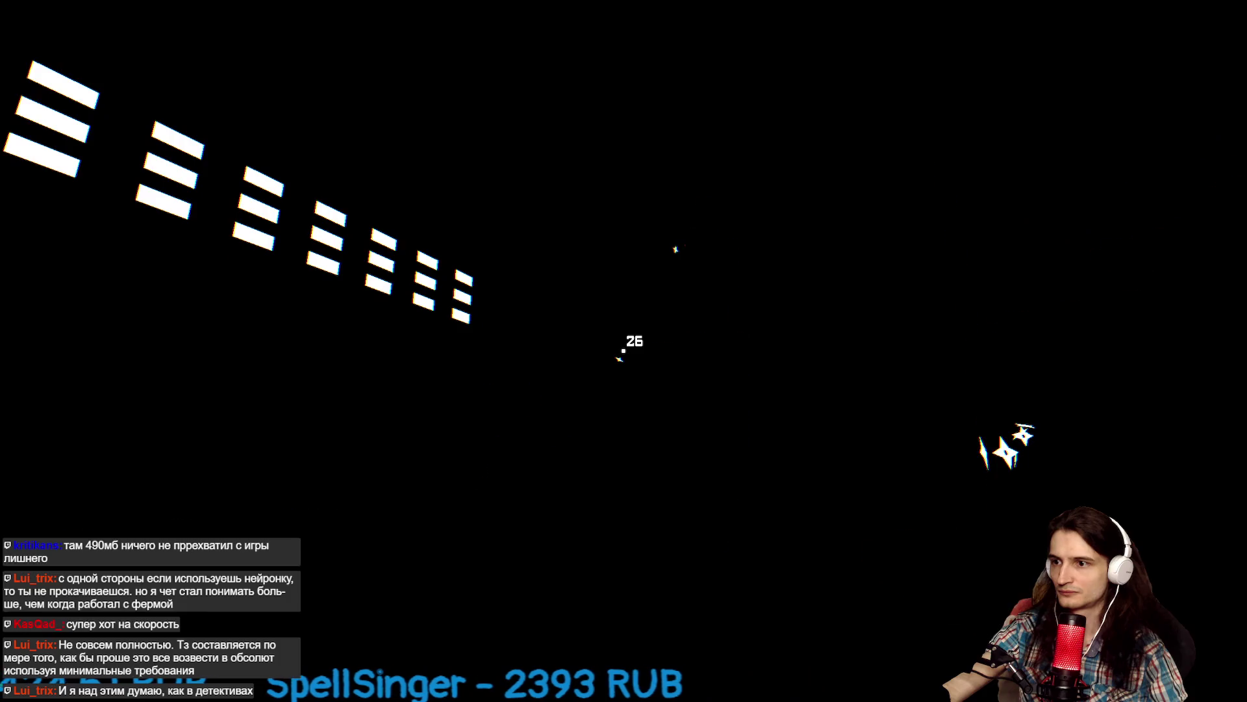
click(624, 351)
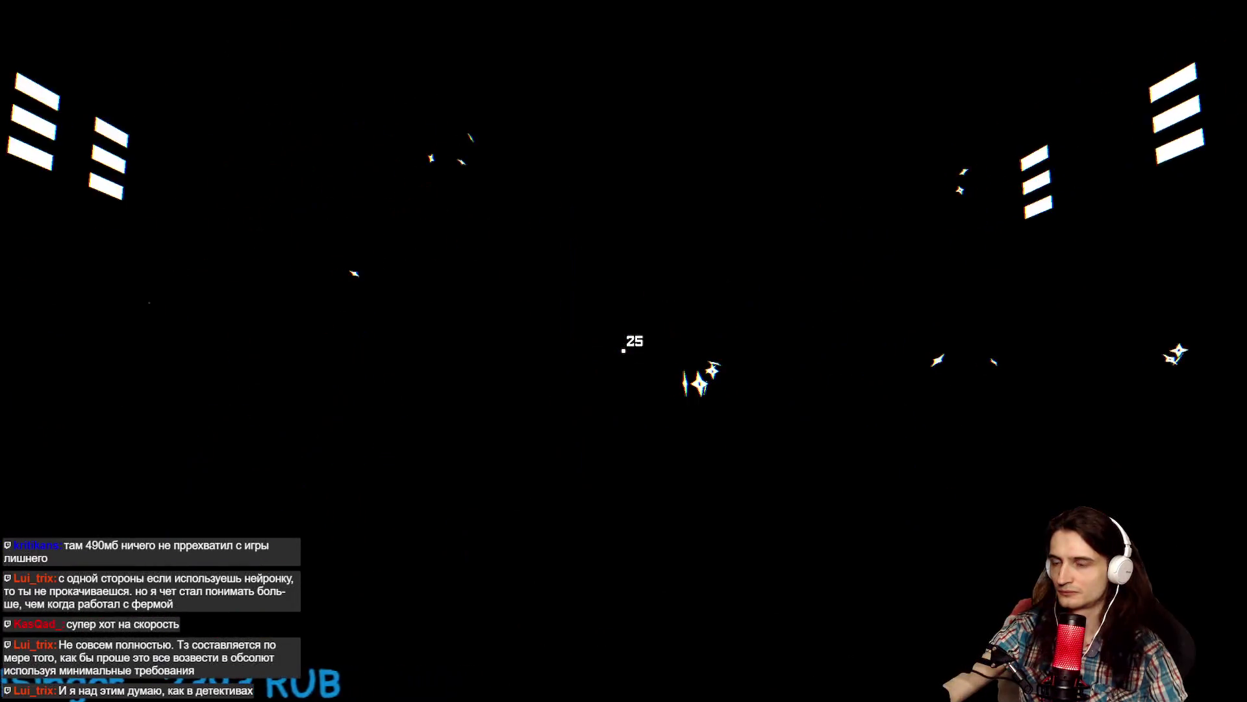
click(623, 351)
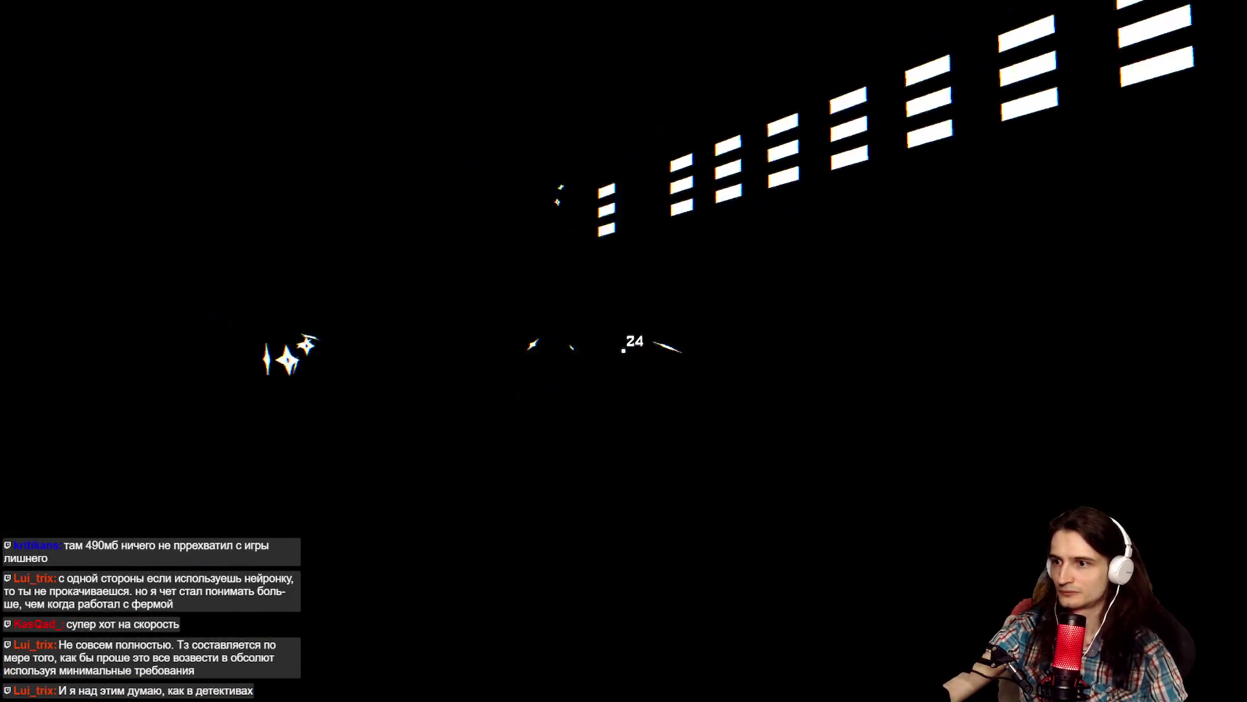
click(624, 351)
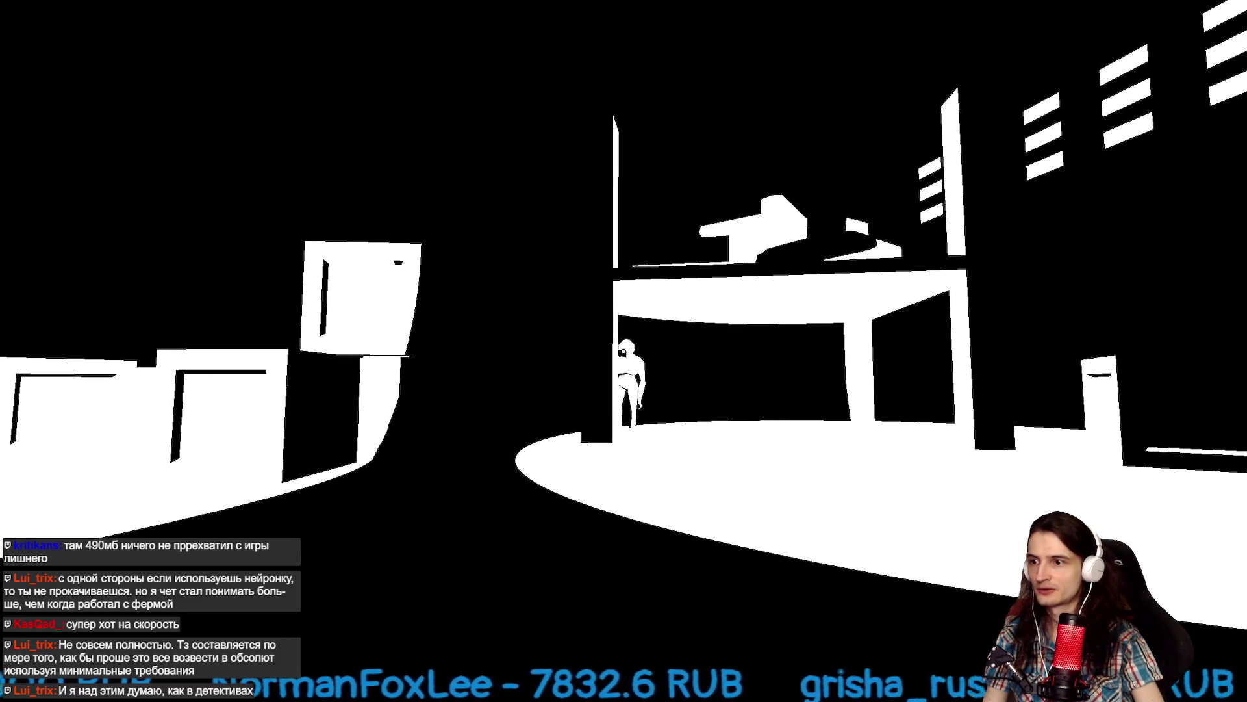
click(623, 351)
Finish the current enemy and hit the one on the upper floor.
click(624, 350)
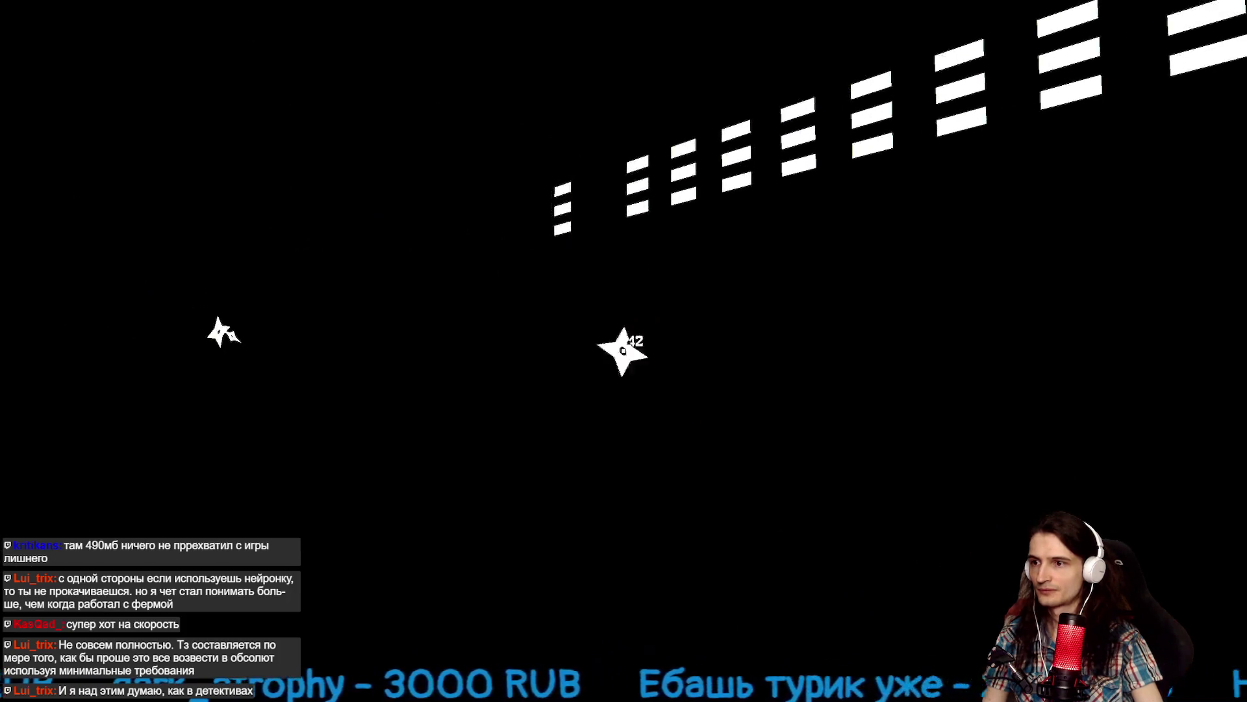
click(624, 351)
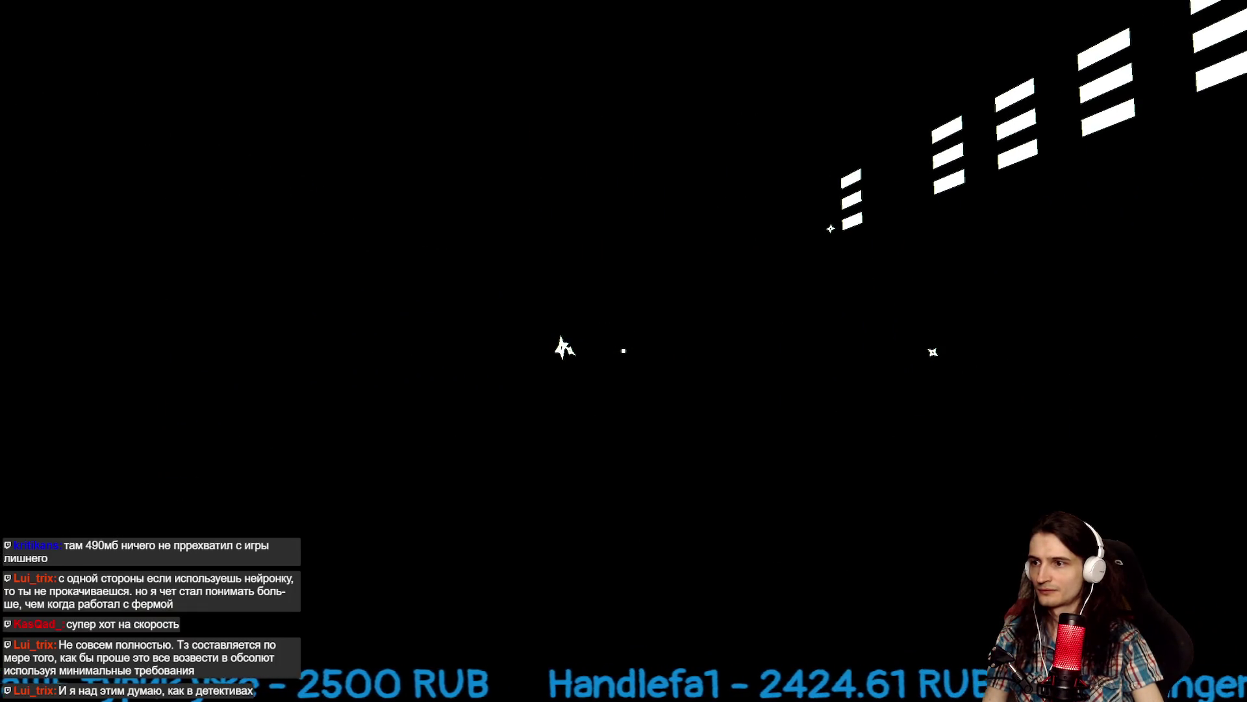
click(624, 351)
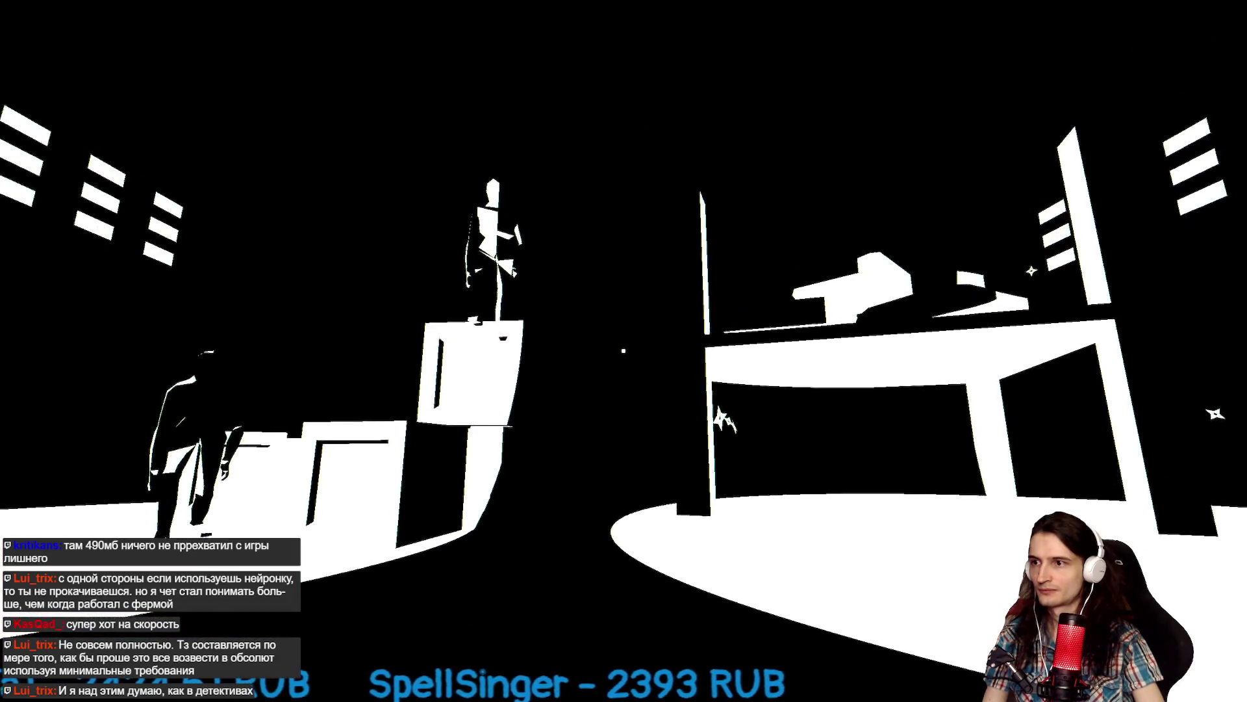
click(624, 350)
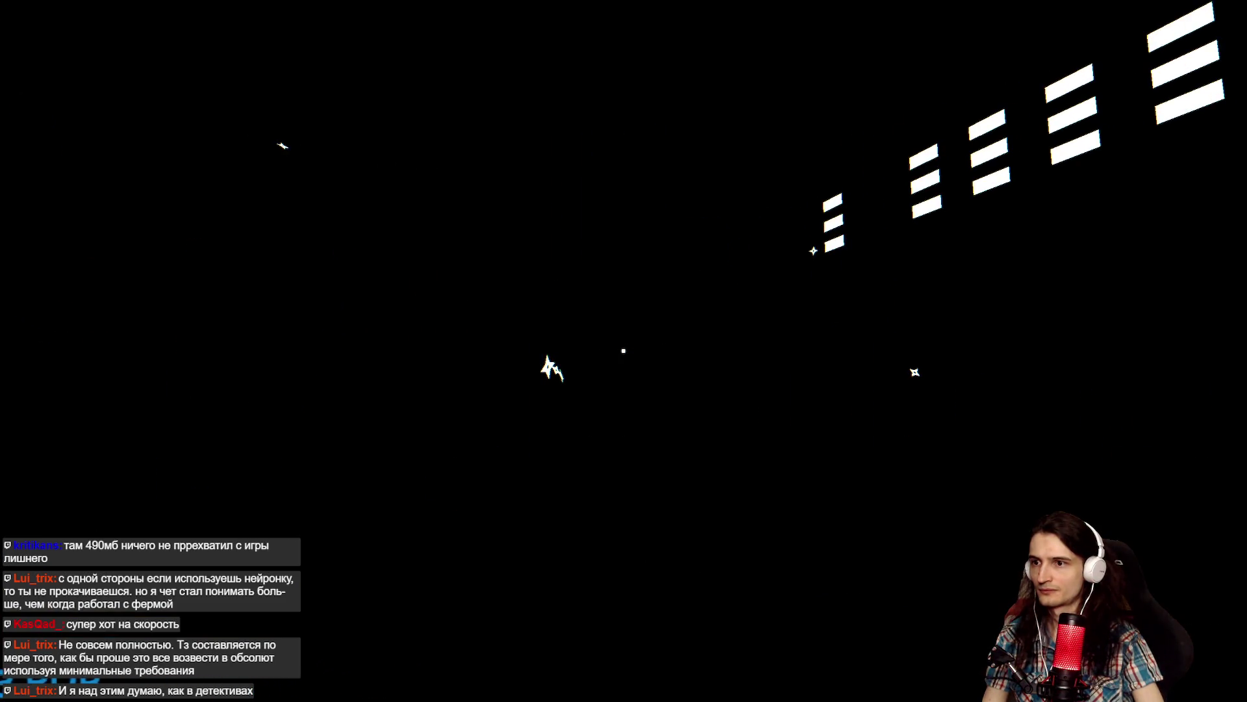
click(623, 350)
click(624, 351)
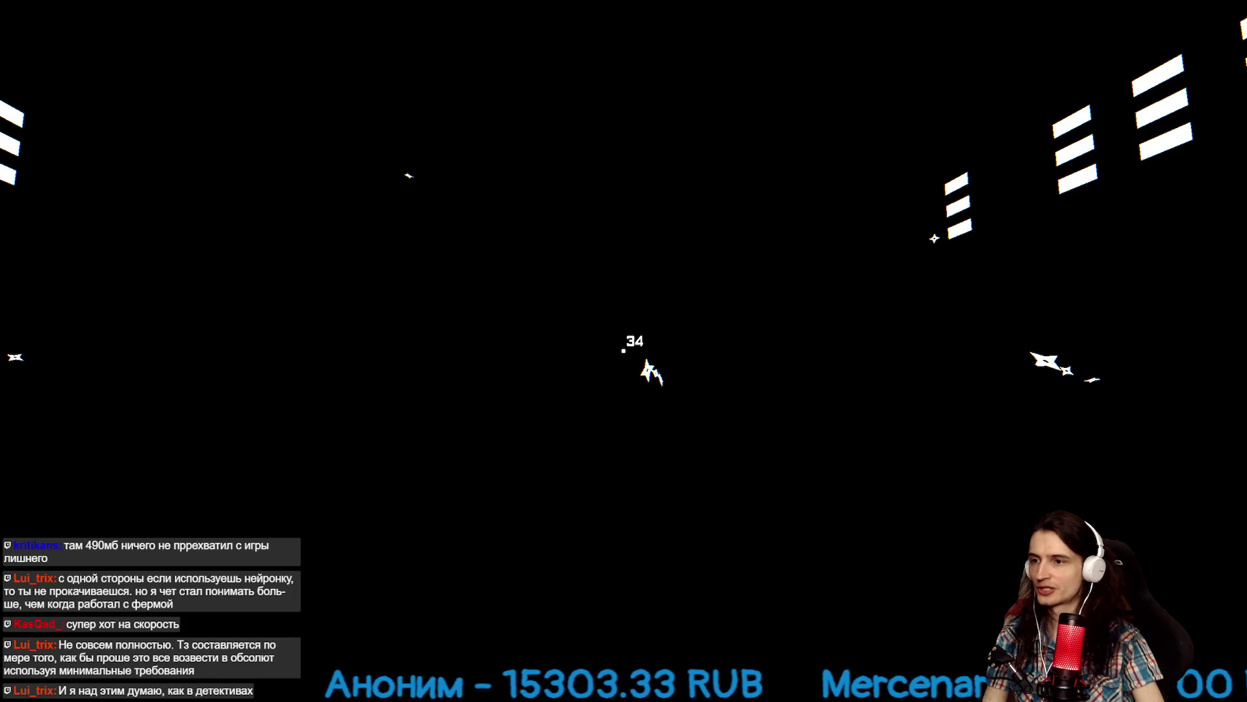
click(624, 350)
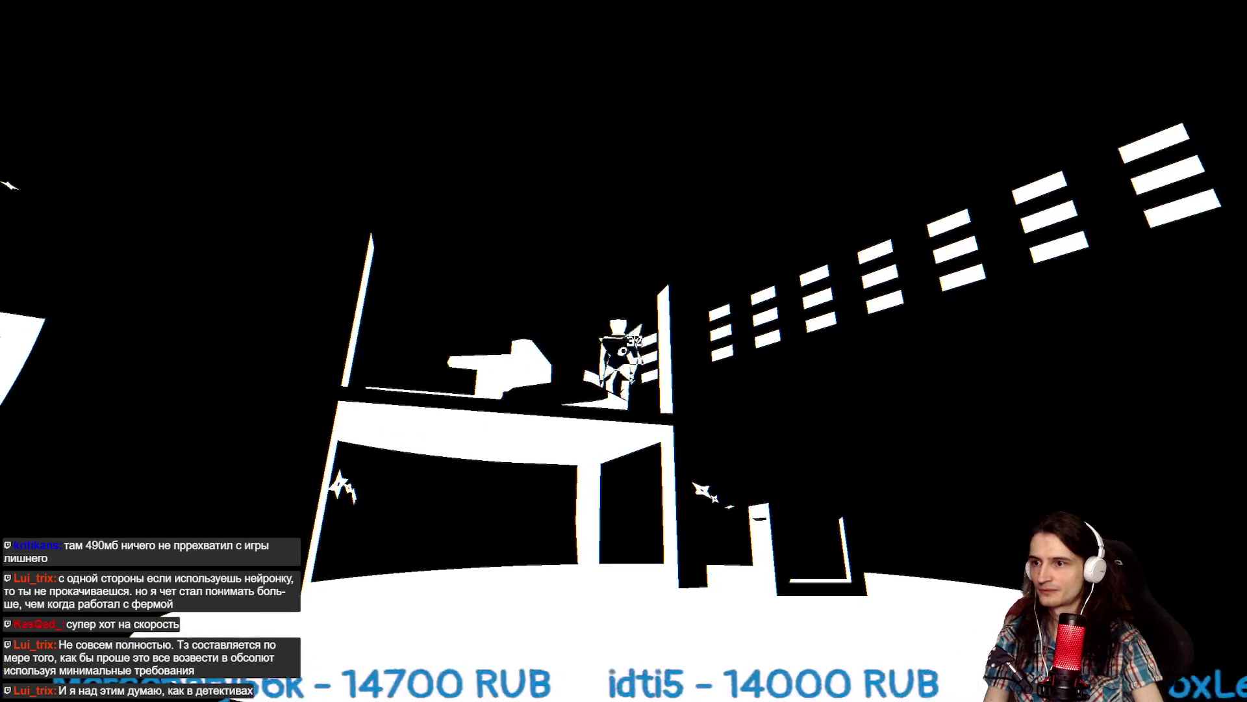
click(624, 350)
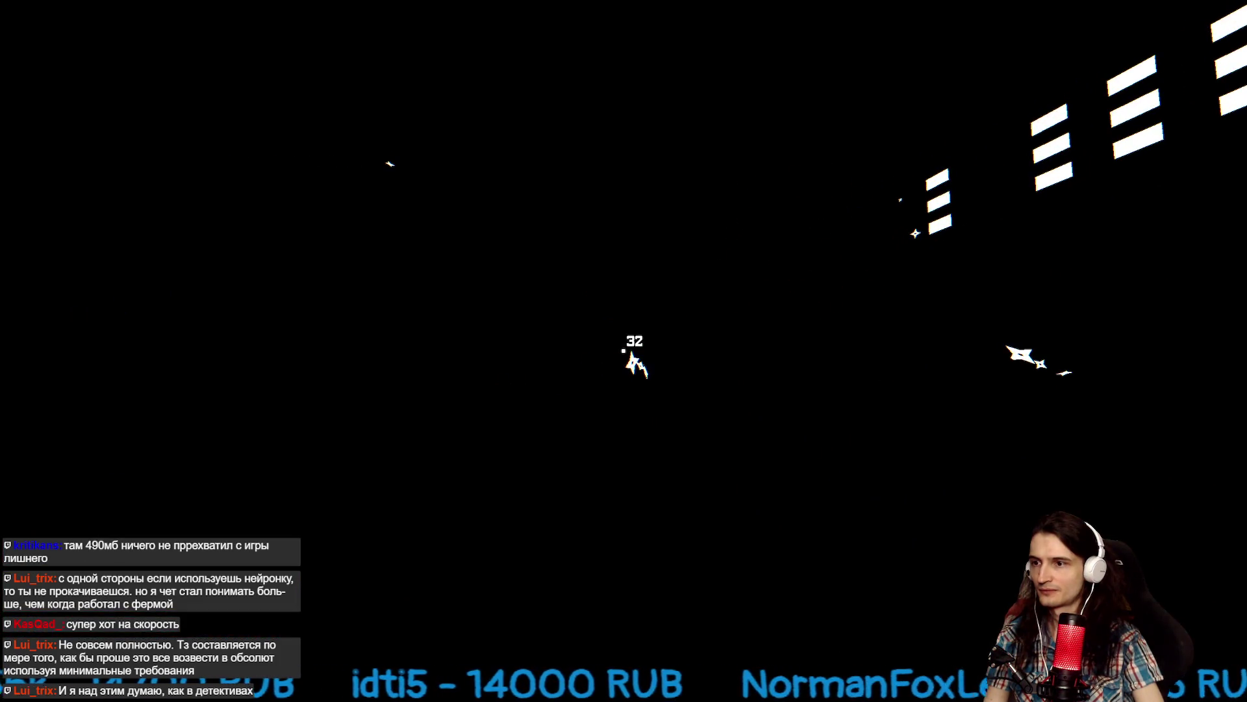
click(623, 351)
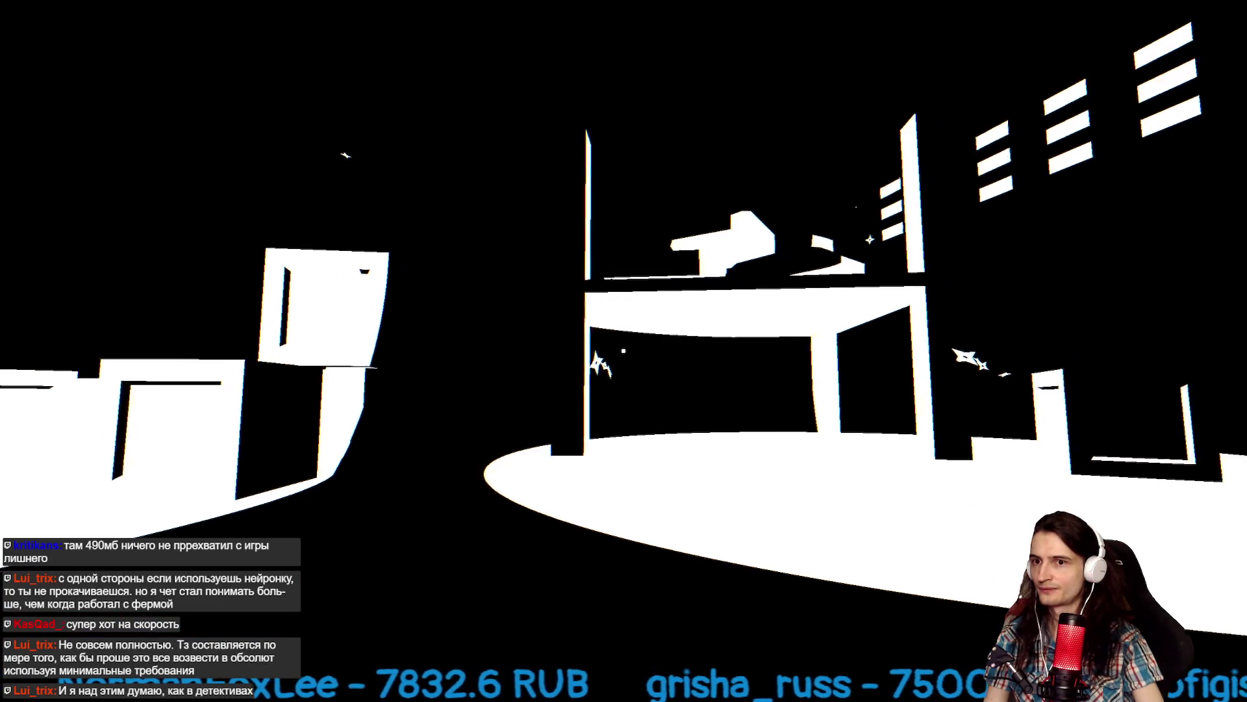
Throw shurikens at the enemies on the right, rooftop, left and under the platform.
click(623, 350)
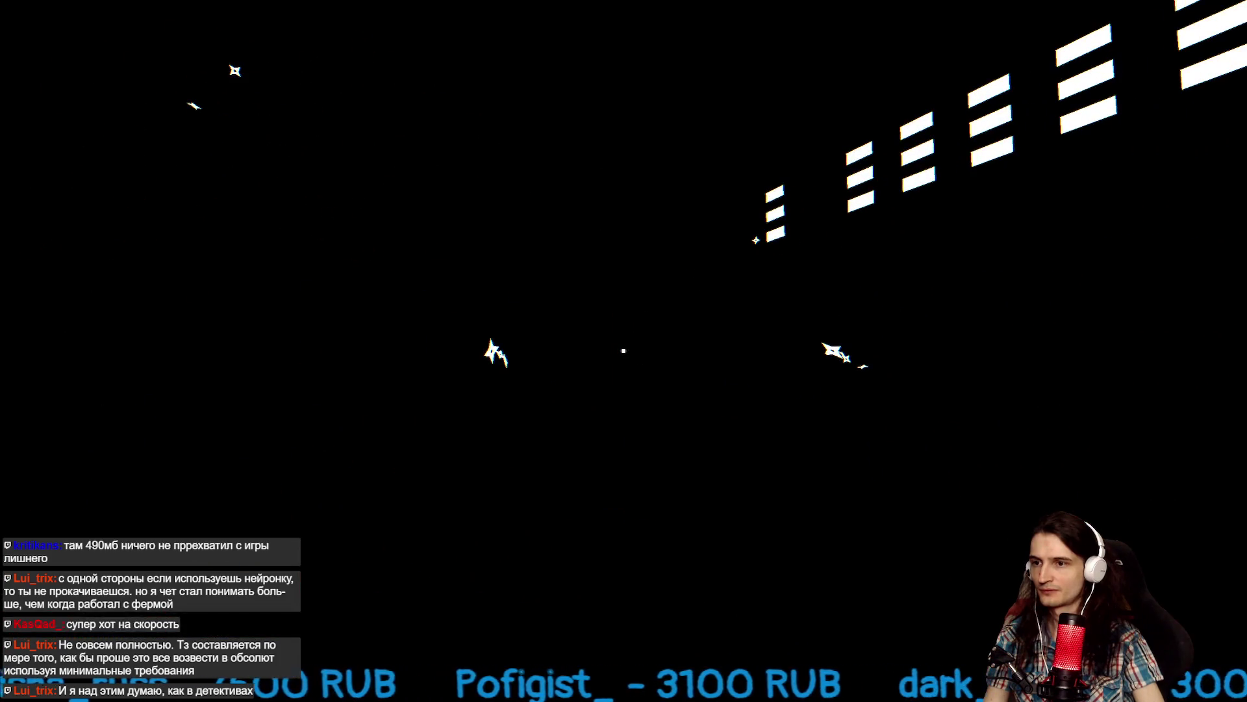
click(624, 351)
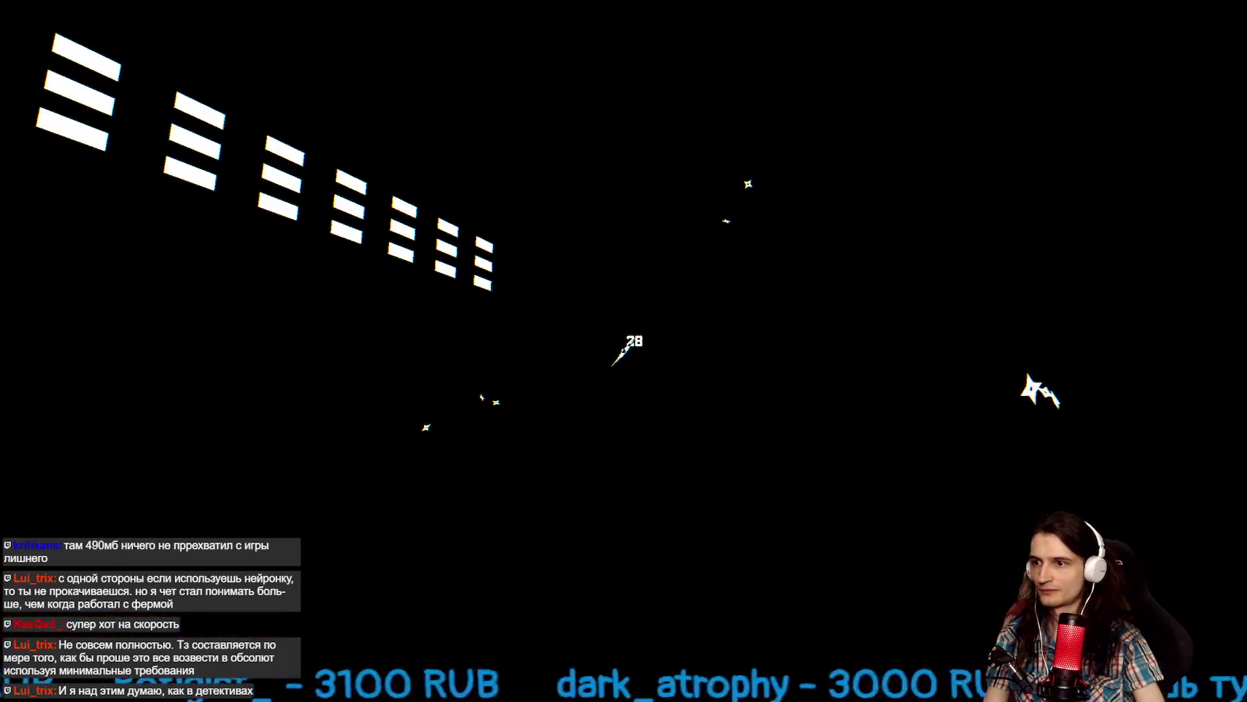
click(623, 351)
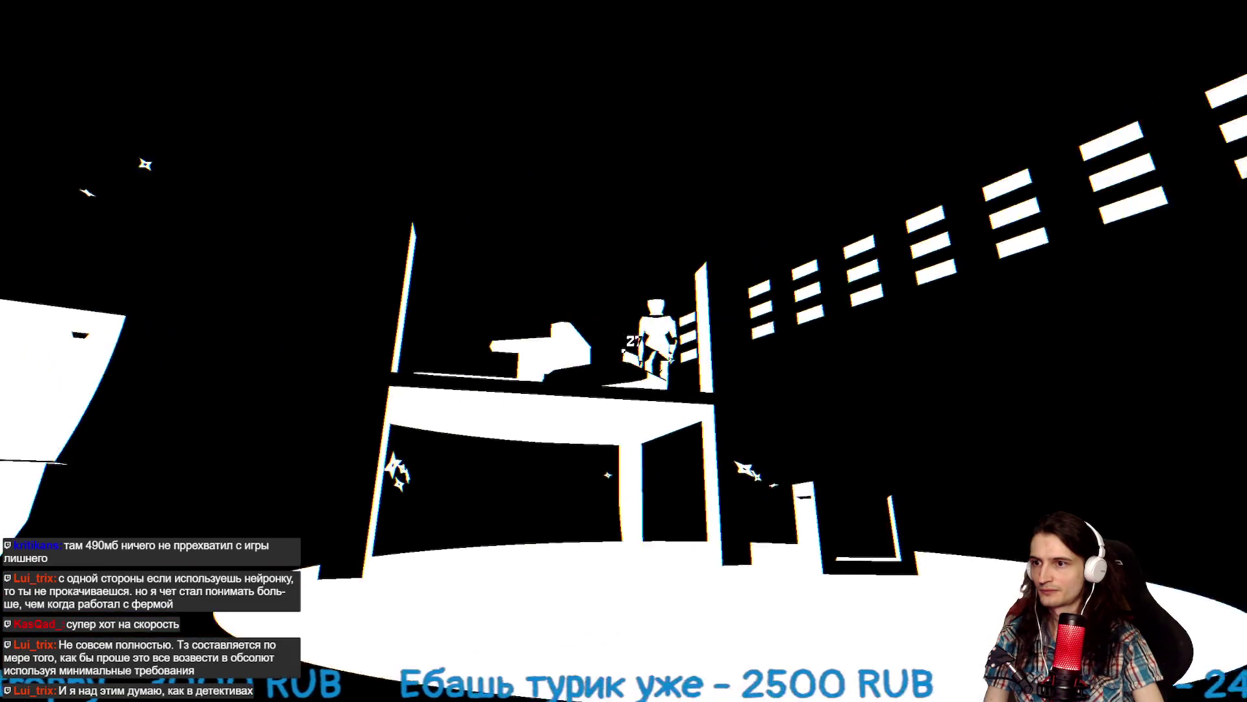
click(623, 351)
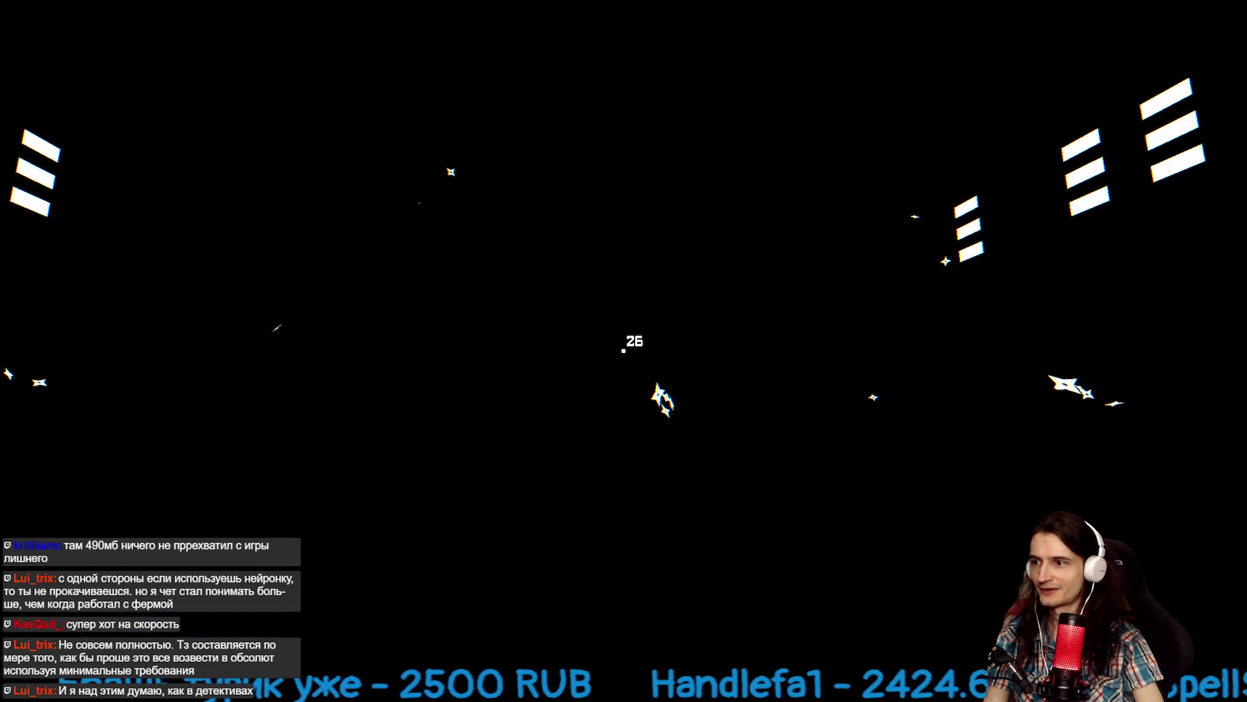
click(623, 351)
click(624, 351)
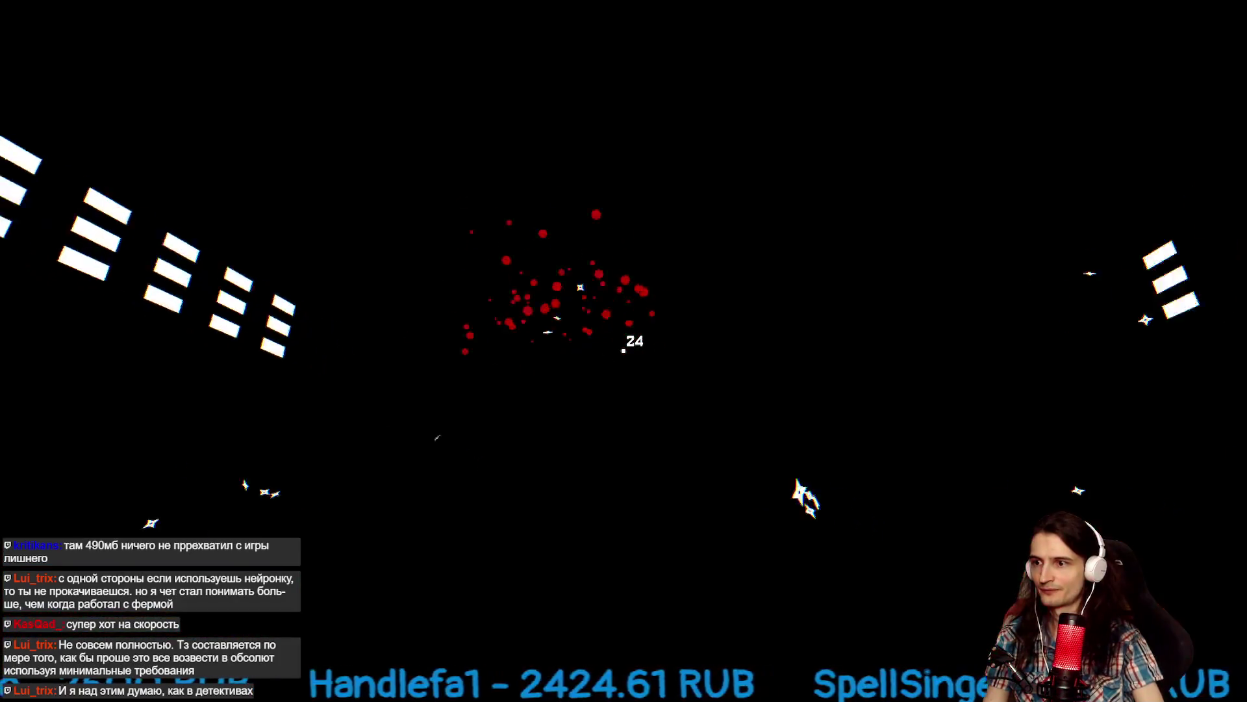
click(624, 351)
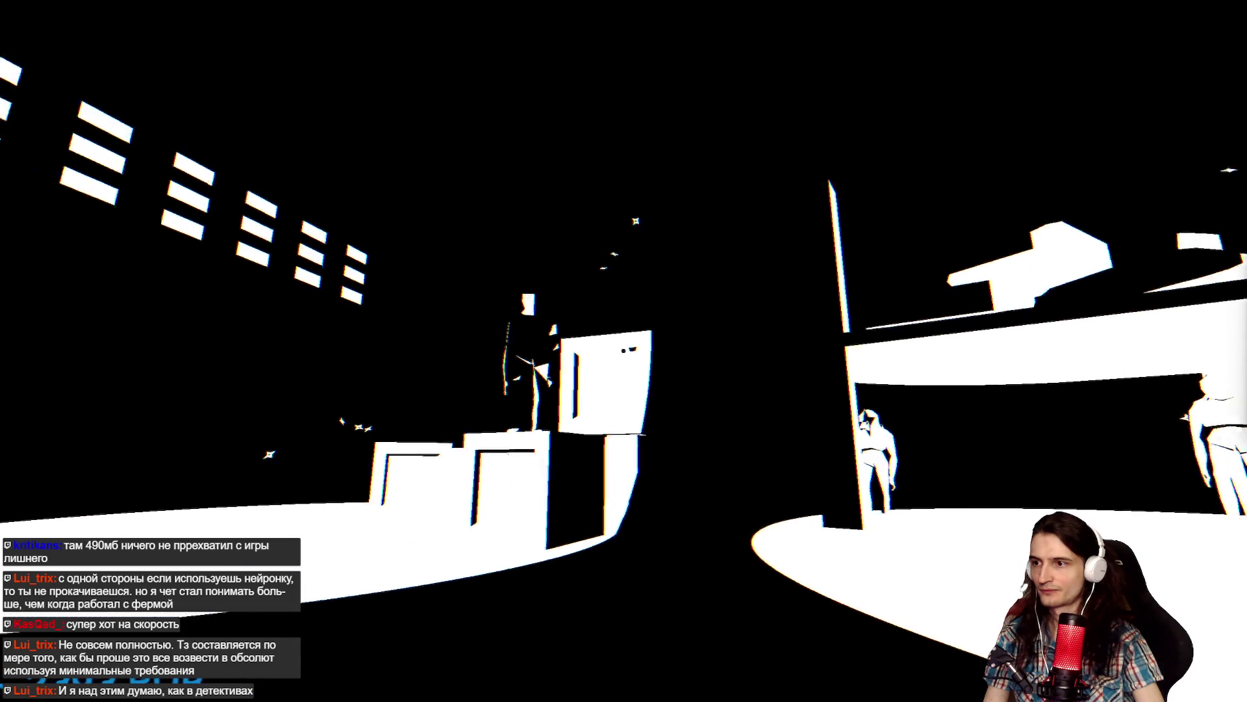
click(624, 351)
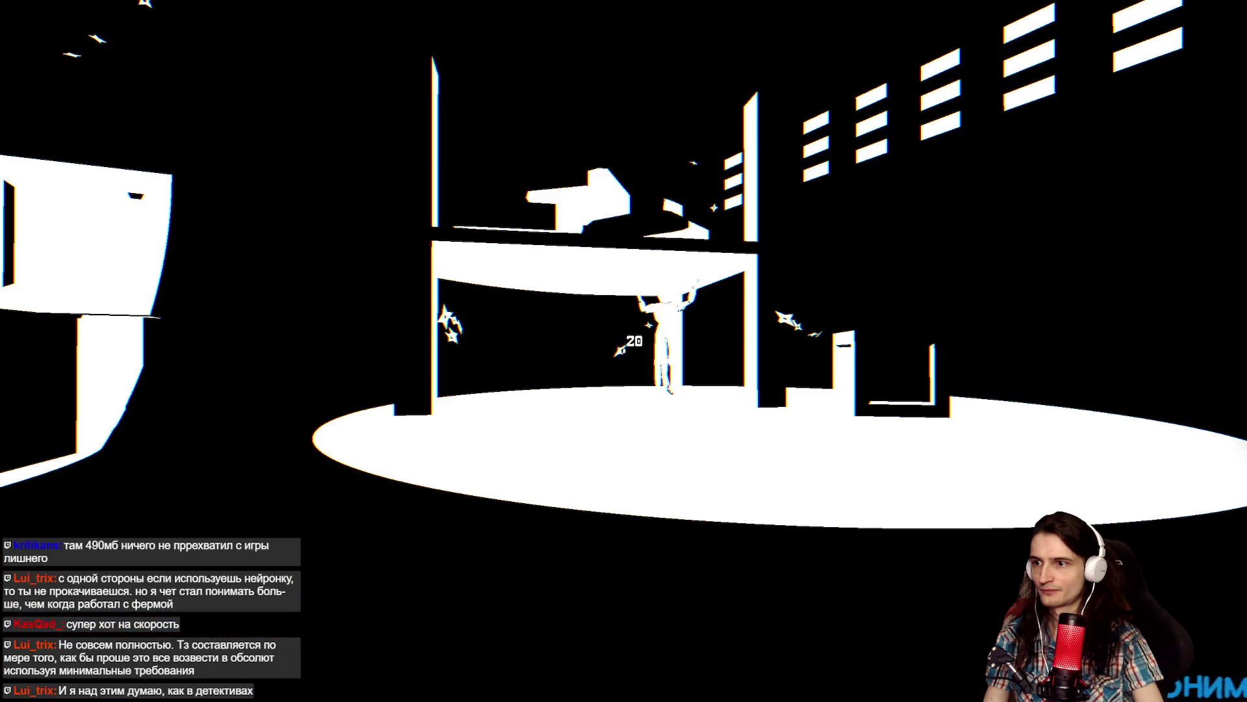
click(624, 350)
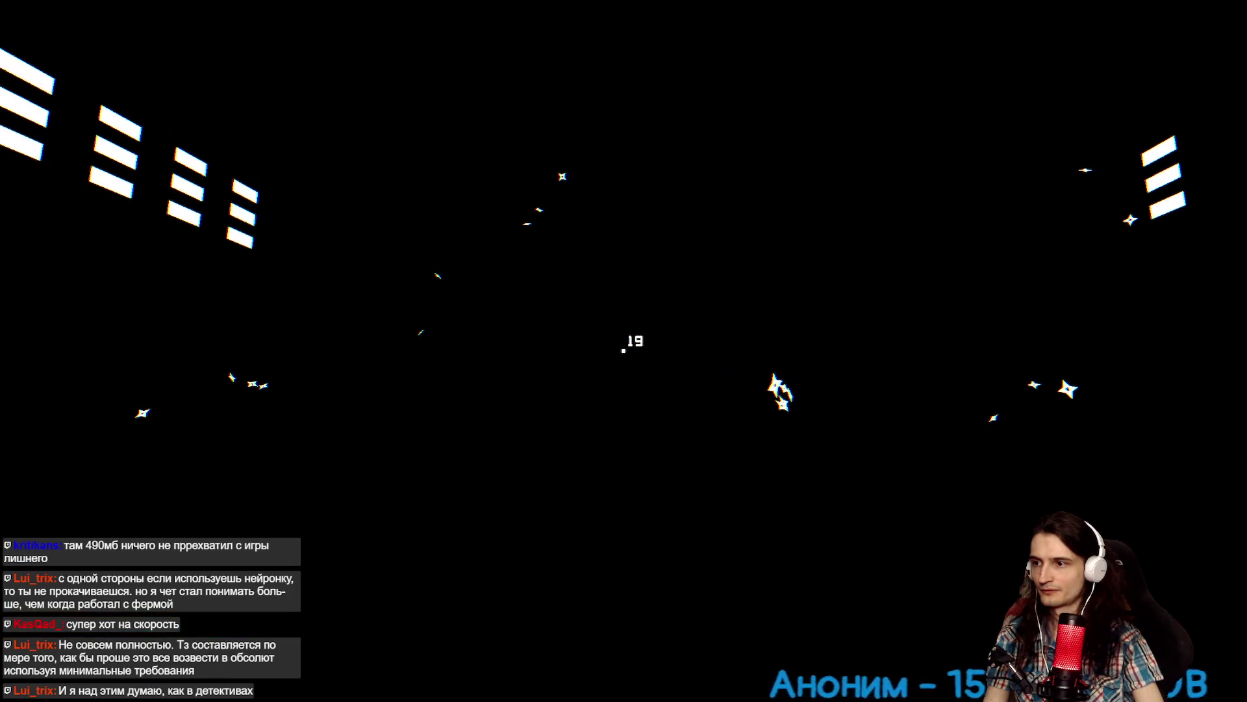
click(624, 351)
click(623, 351)
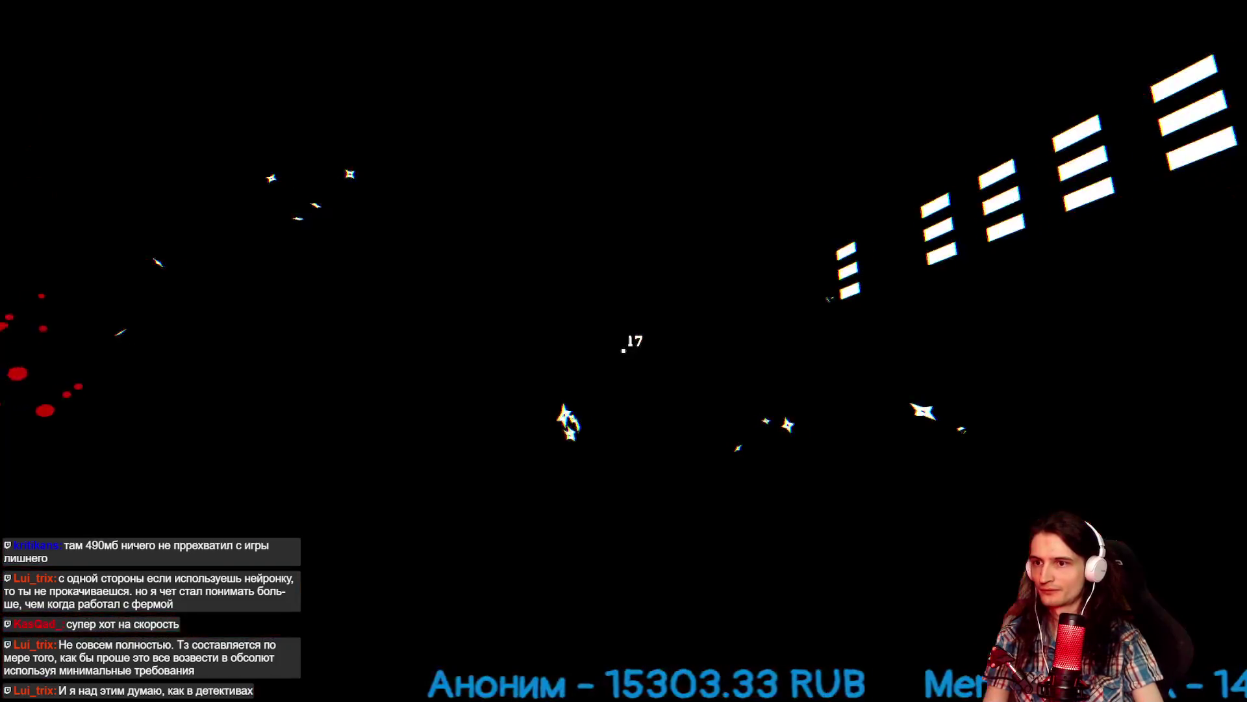
click(624, 351)
click(624, 350)
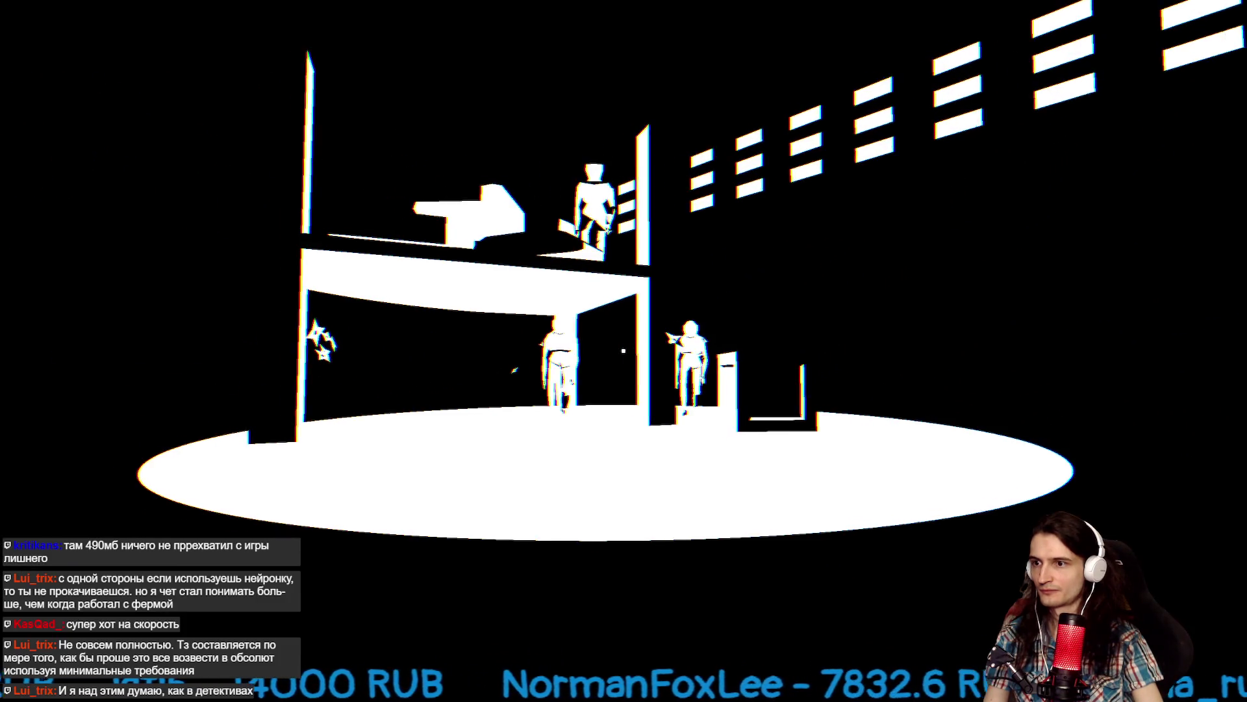
Unleash a burst of shurikens to take down the enemies below the platform.
click(624, 351)
click(624, 351)
click(623, 351)
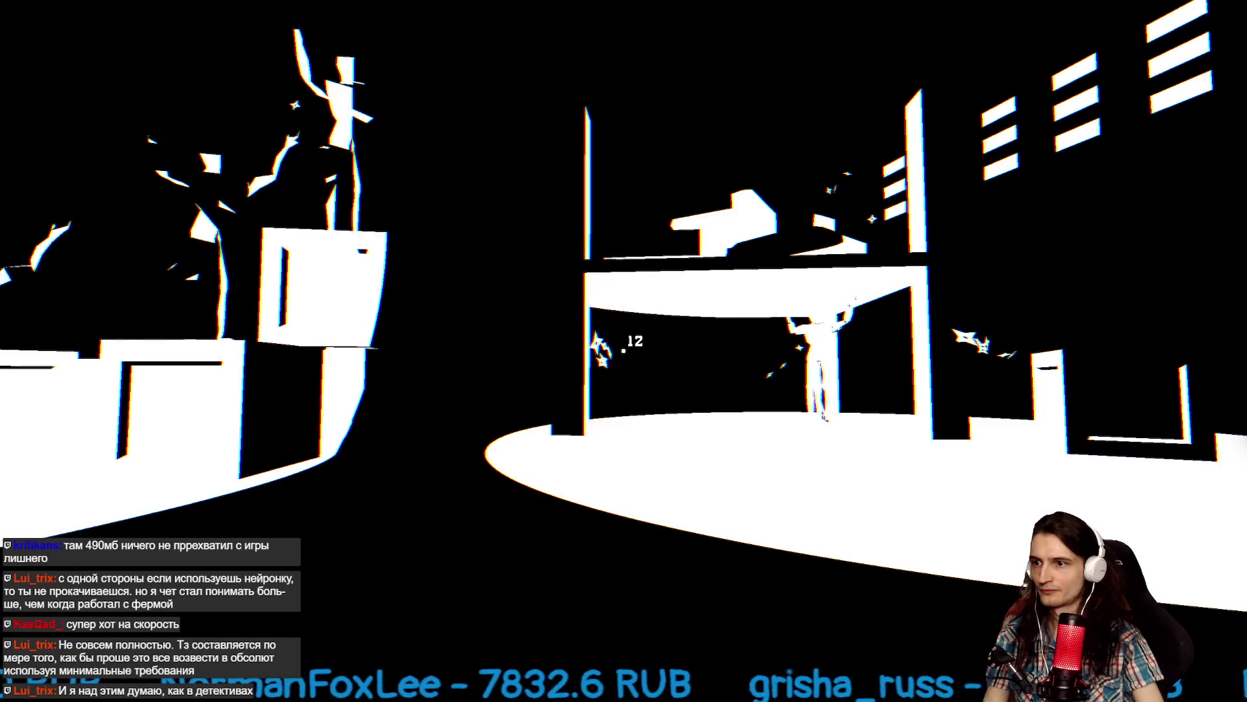
click(624, 351)
click(624, 351)
click(624, 351)
click(624, 350)
click(624, 351)
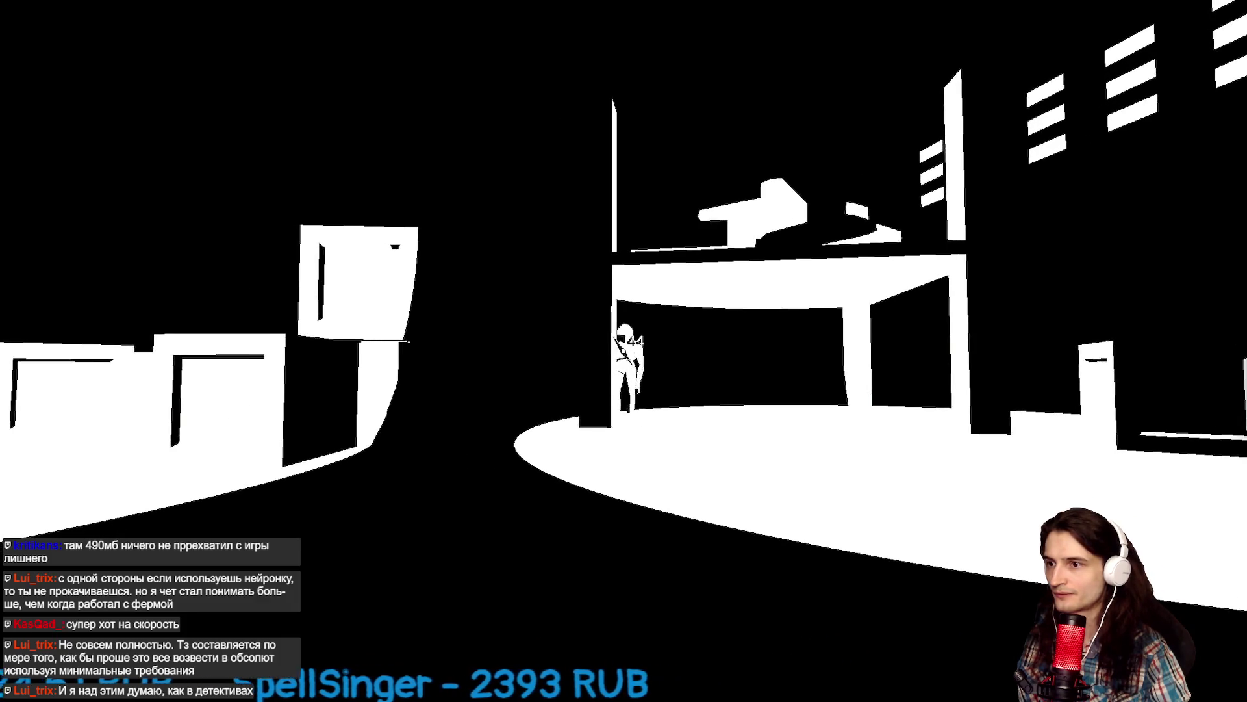
click(623, 349)
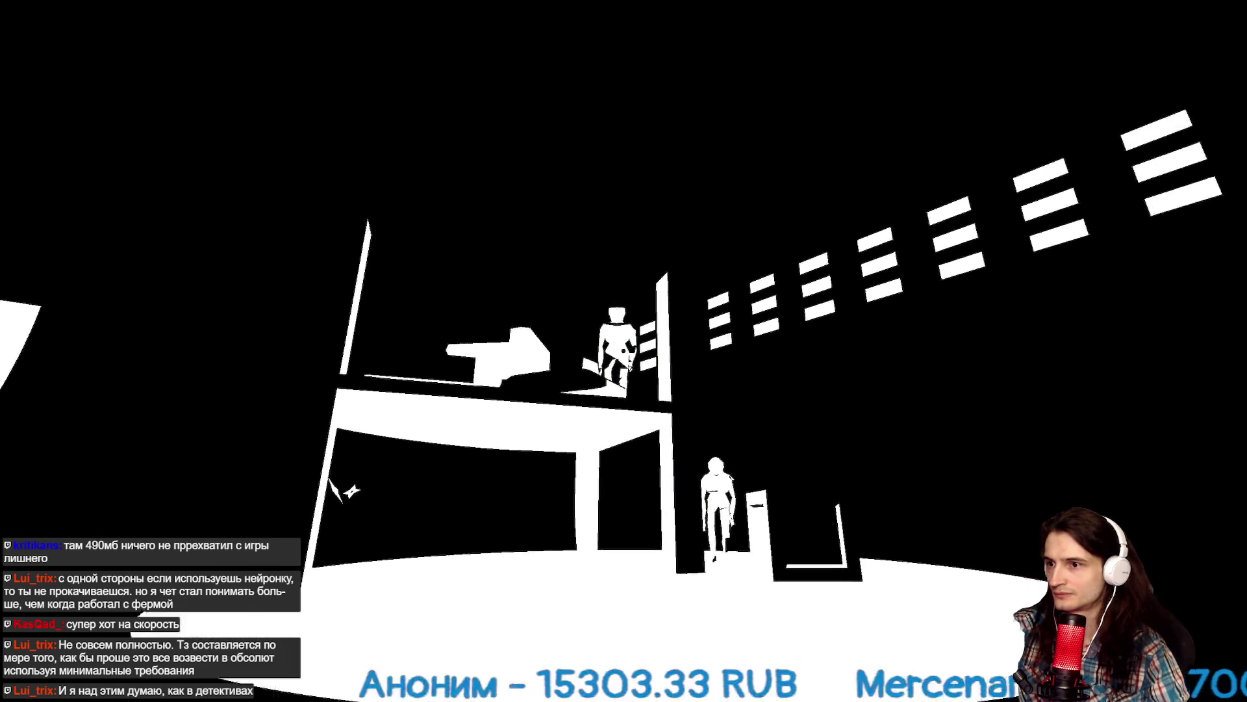
Kill the rooftop enemy and hit the enemies on the right and the pillar.
click(624, 350)
click(624, 351)
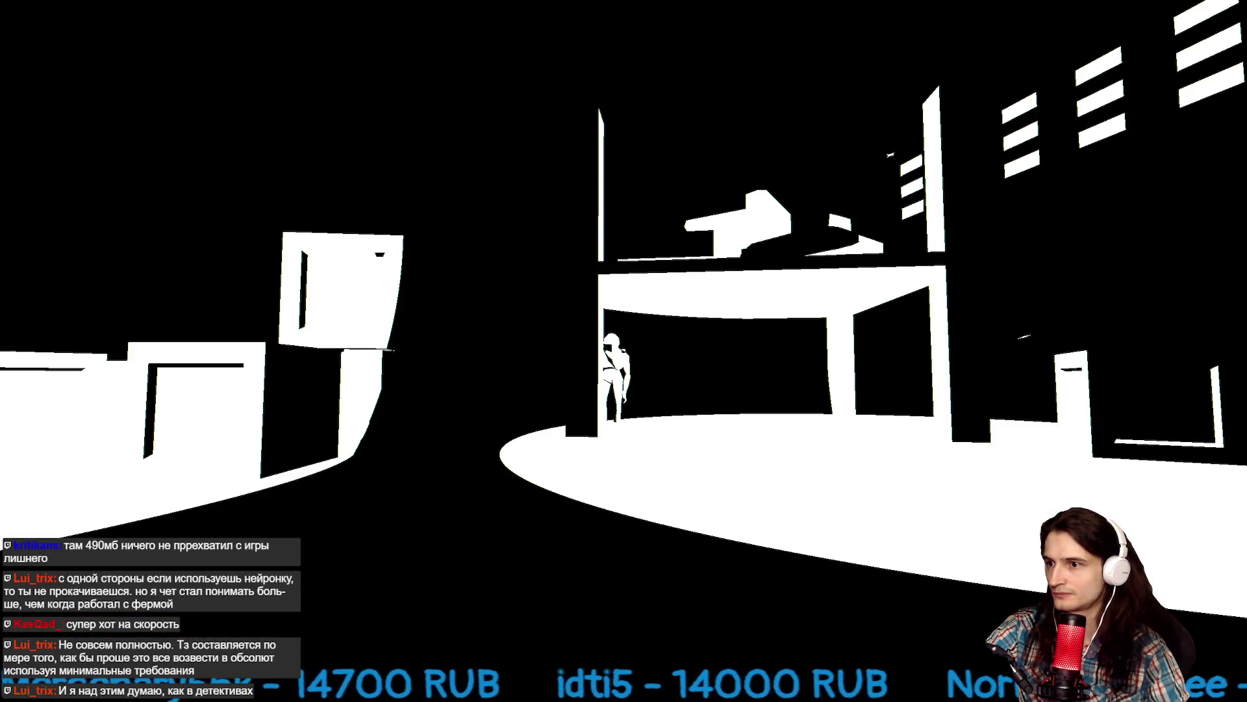
click(620, 358)
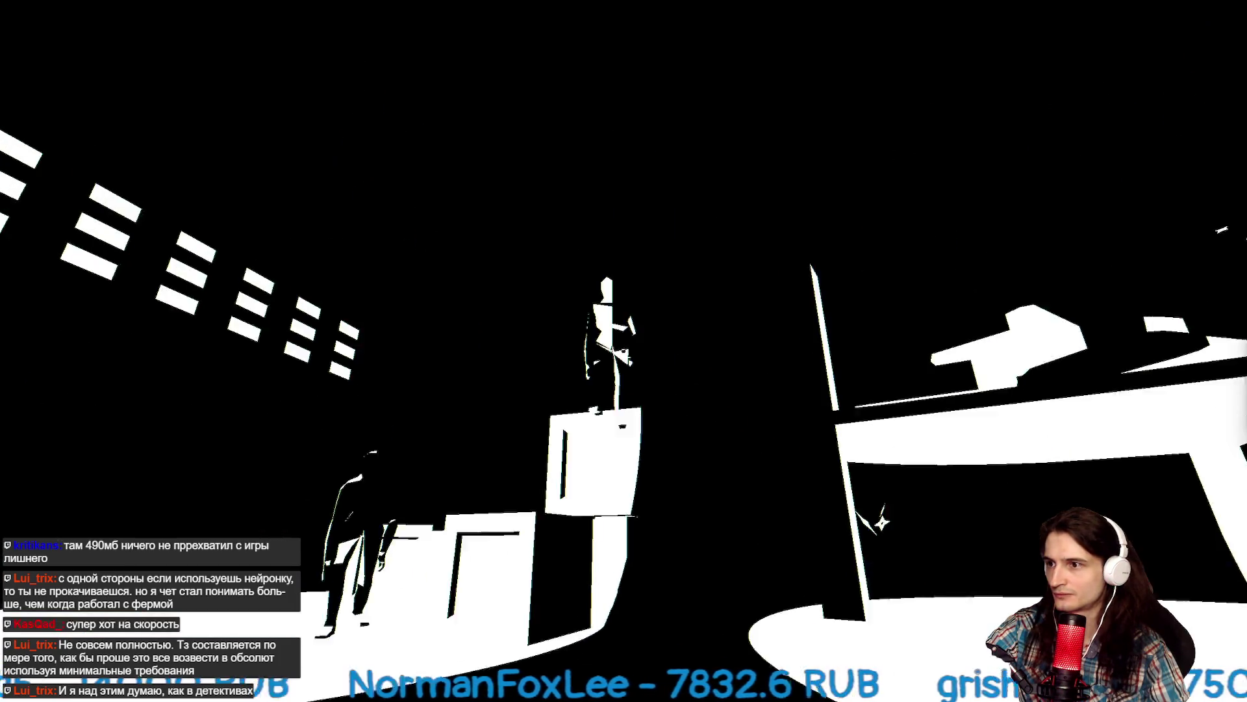
click(622, 351)
click(622, 351)
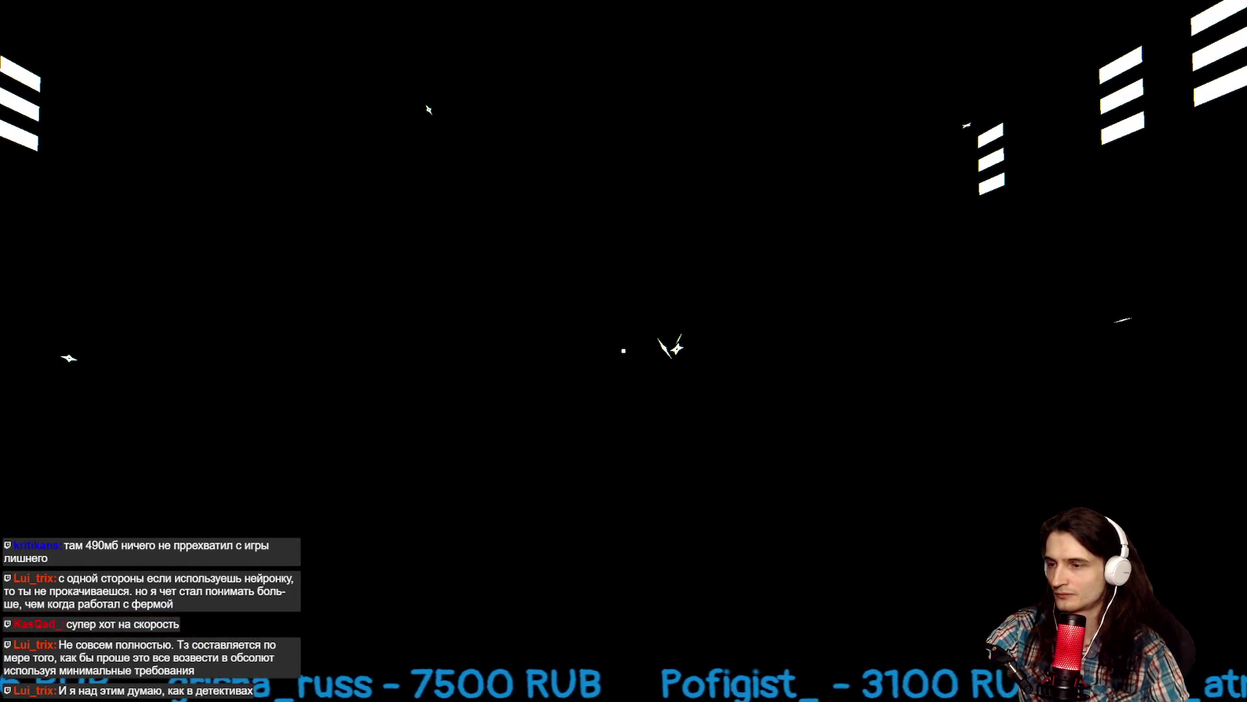
click(624, 351)
click(624, 351)
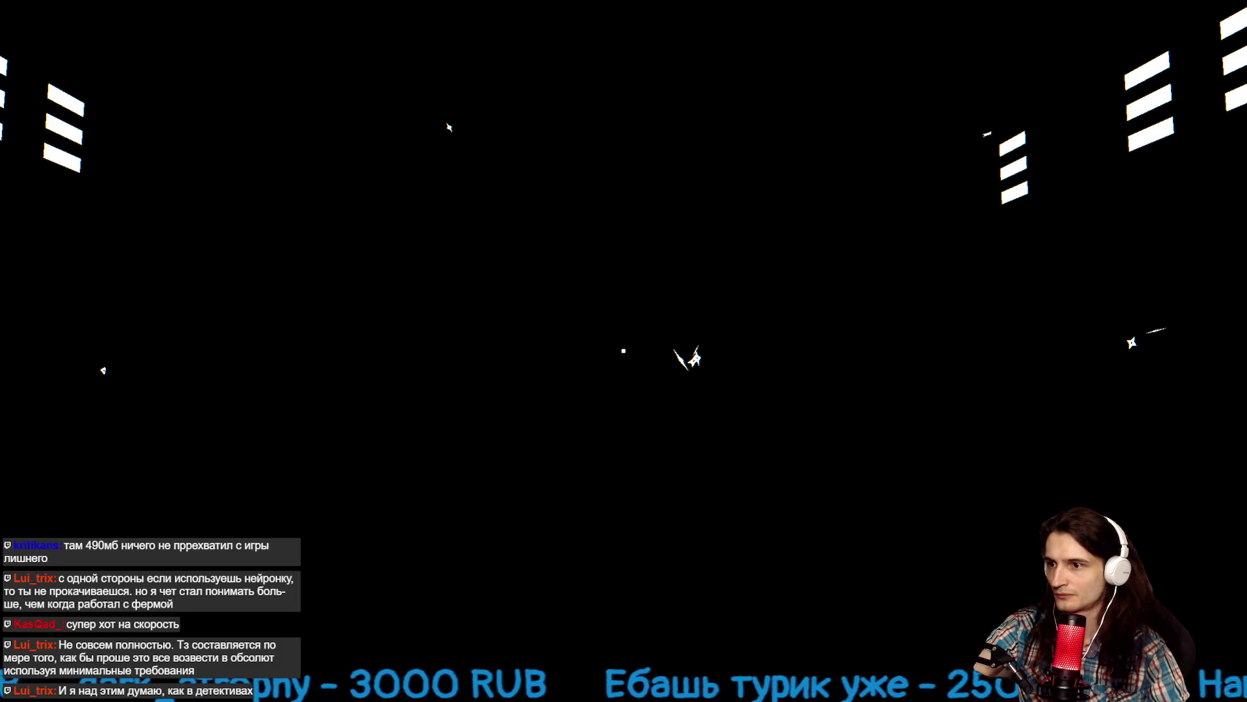
click(624, 351)
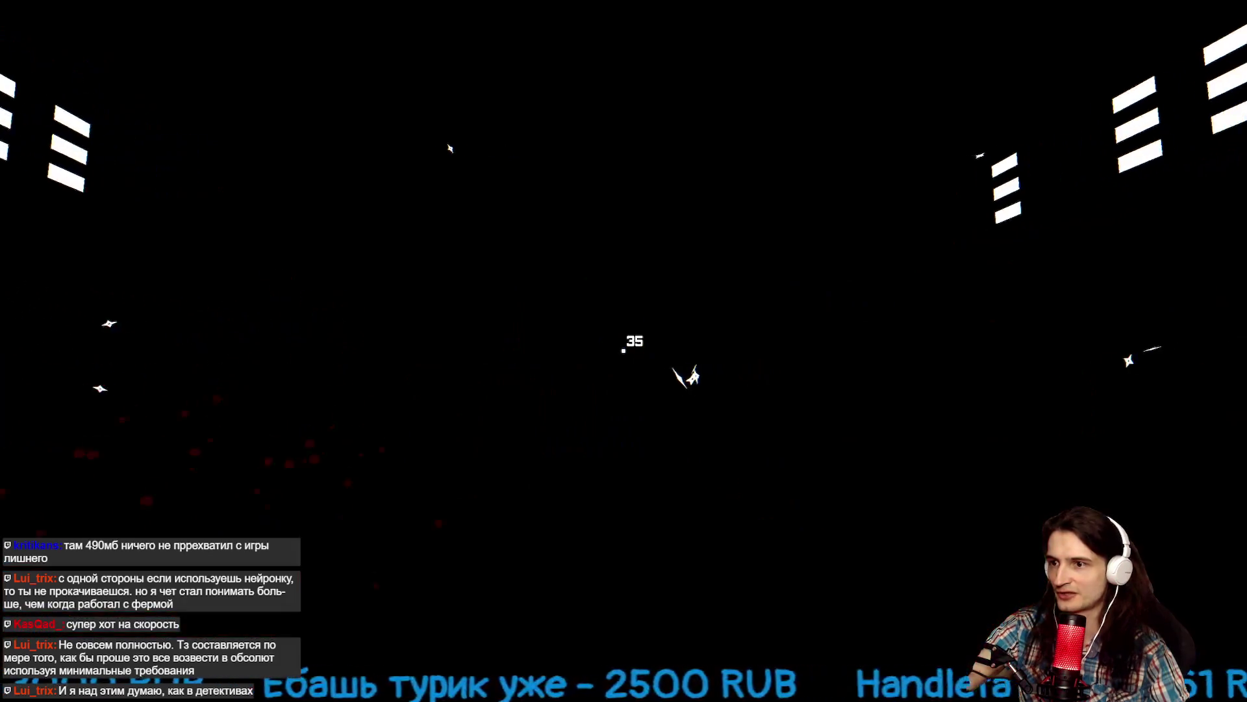
click(624, 351)
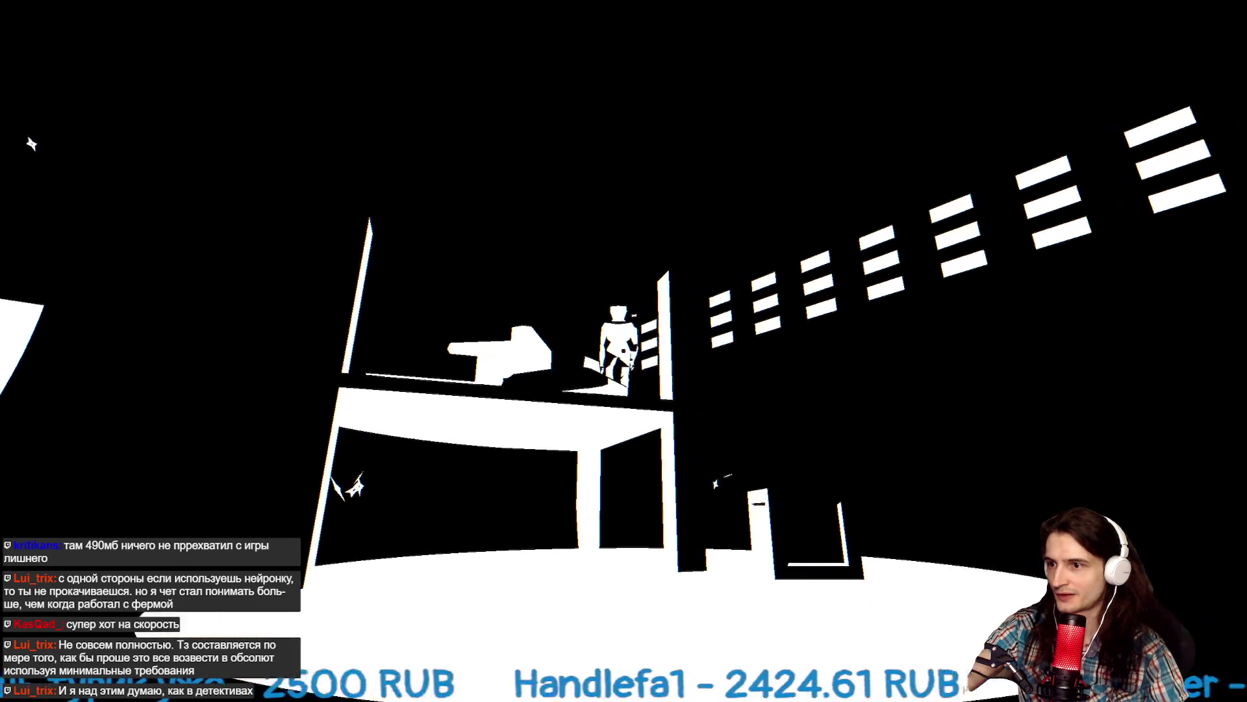
click(624, 351)
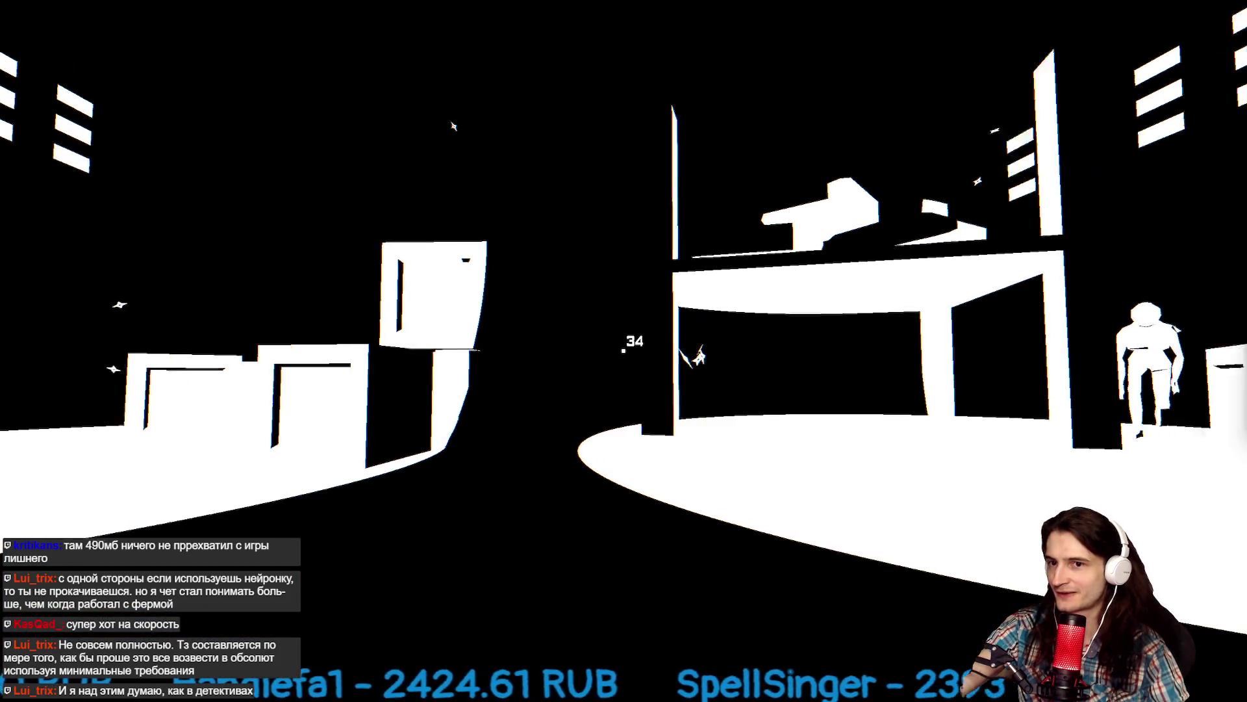
click(624, 351)
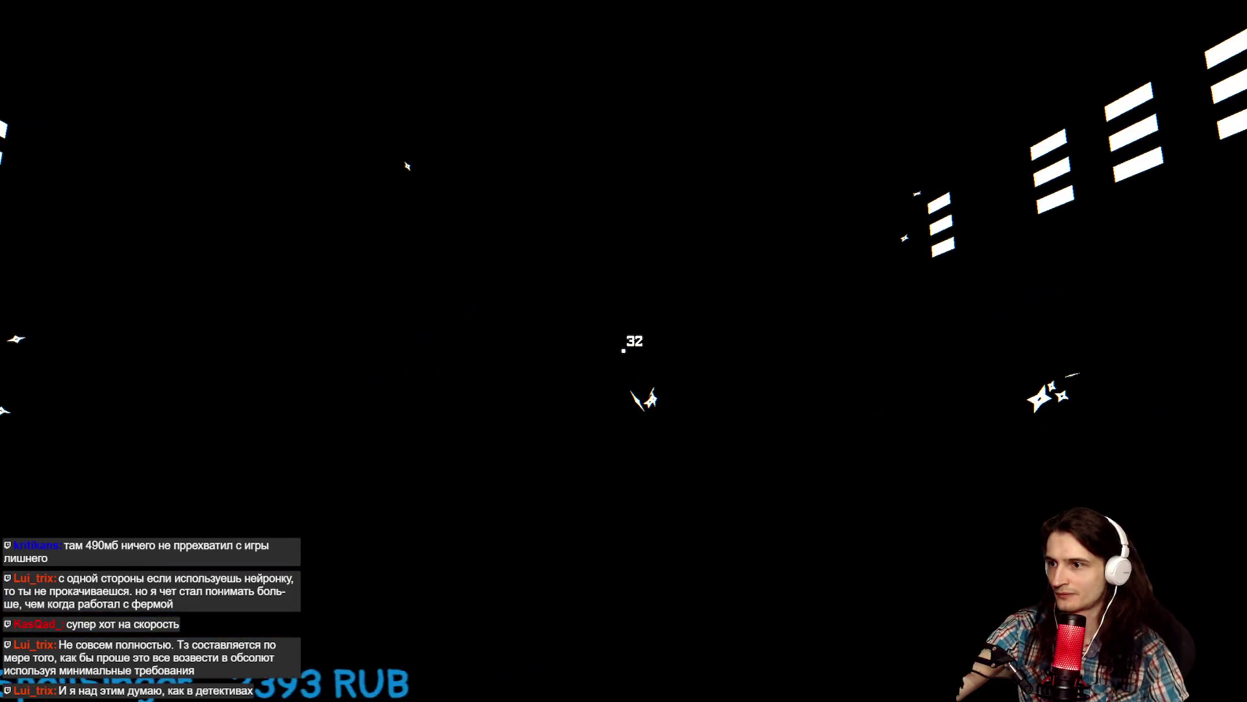
click(624, 351)
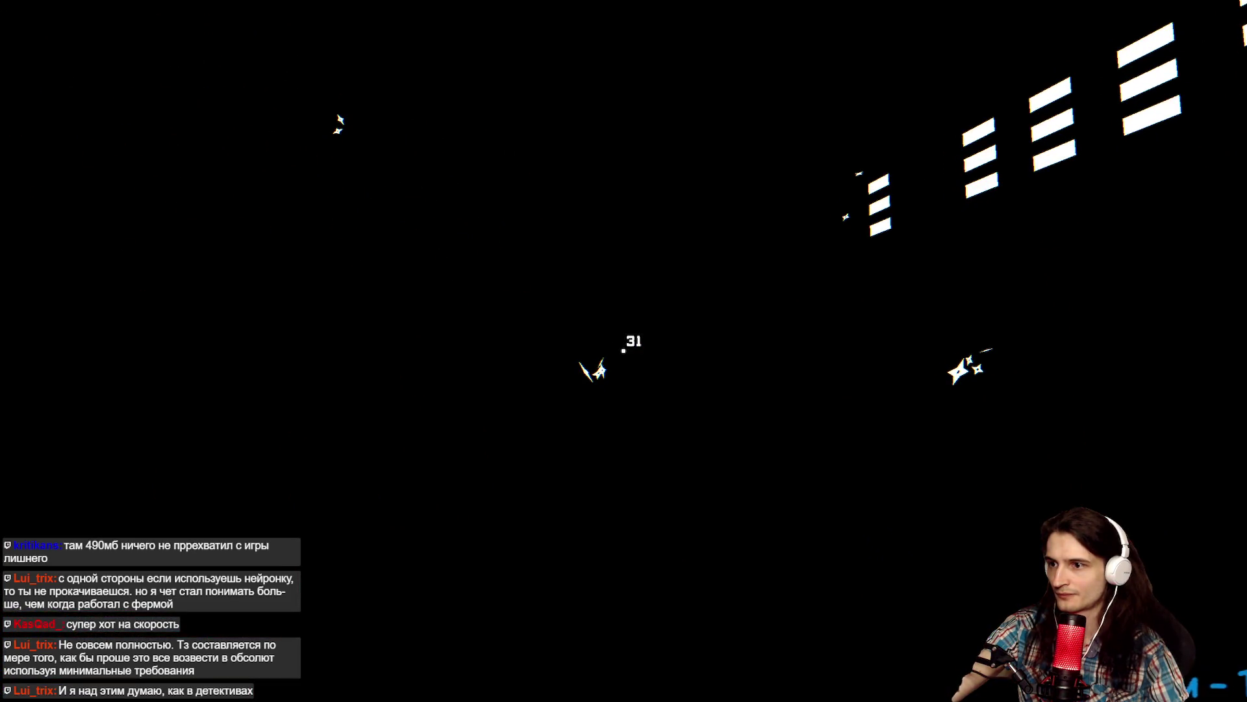
click(624, 351)
click(624, 350)
click(623, 351)
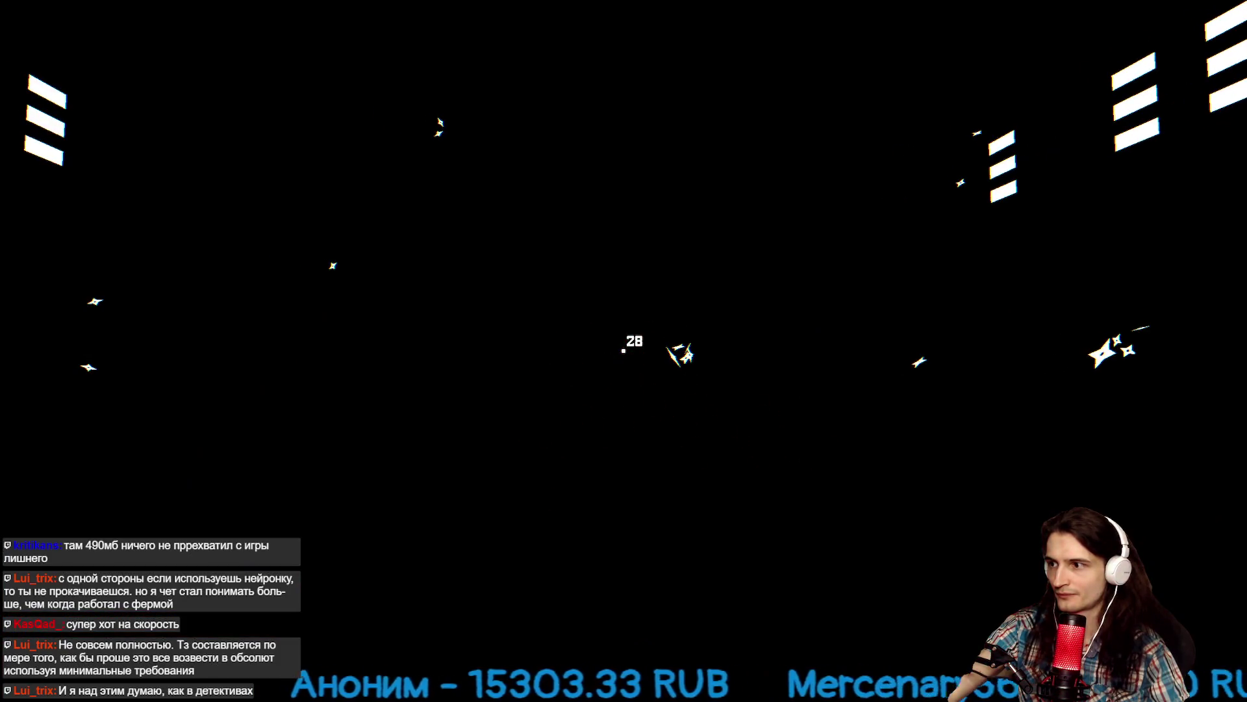
Keep throwing at enemies around the arena, rooftop, pillar and left side.
click(624, 351)
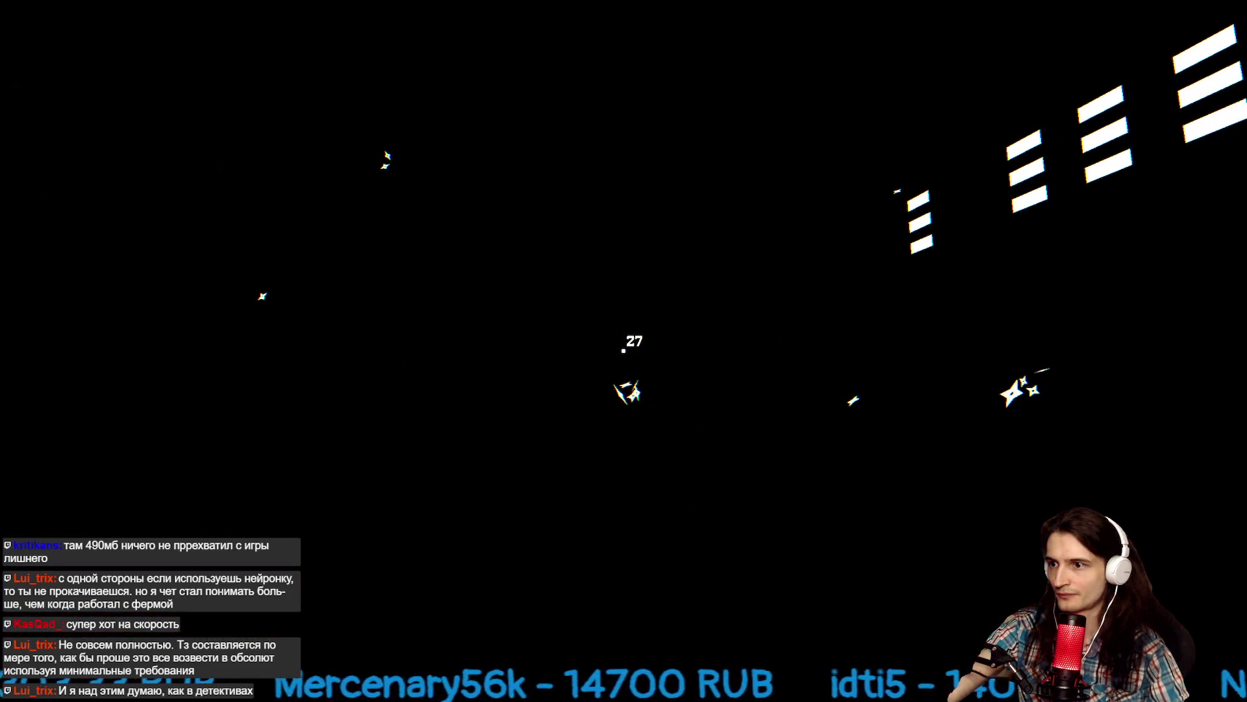
click(623, 350)
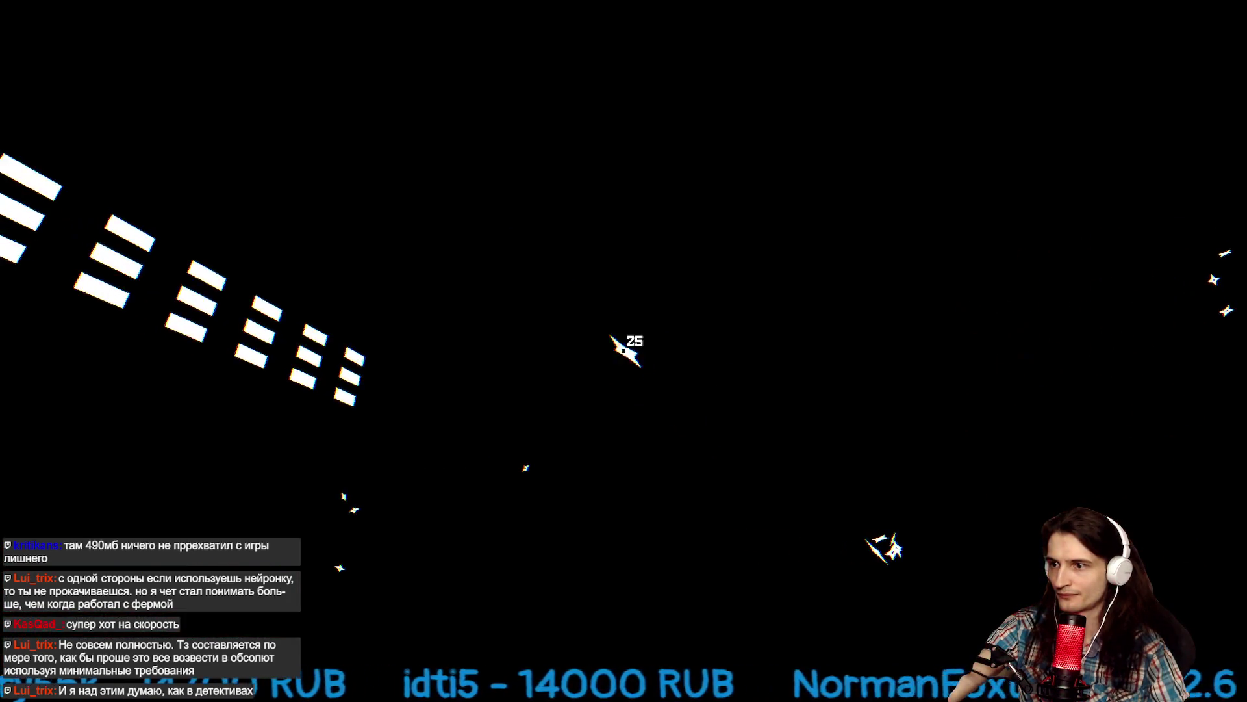
click(623, 351)
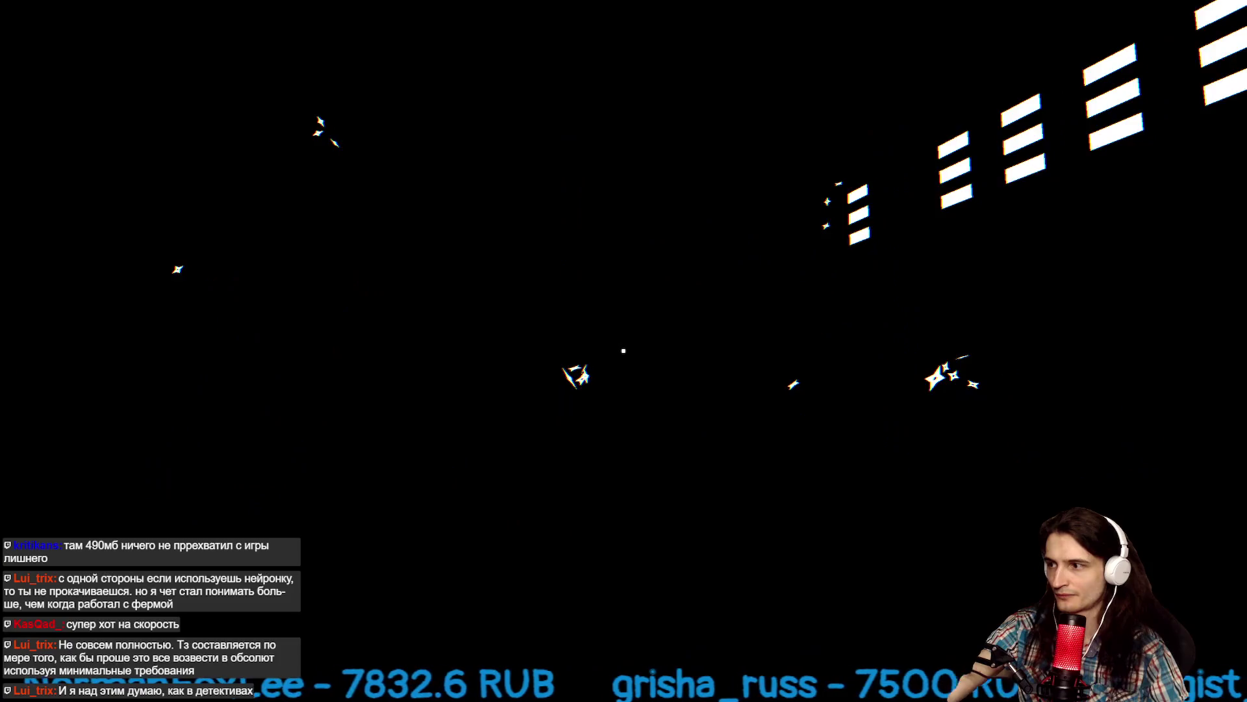
click(624, 351)
click(624, 351)
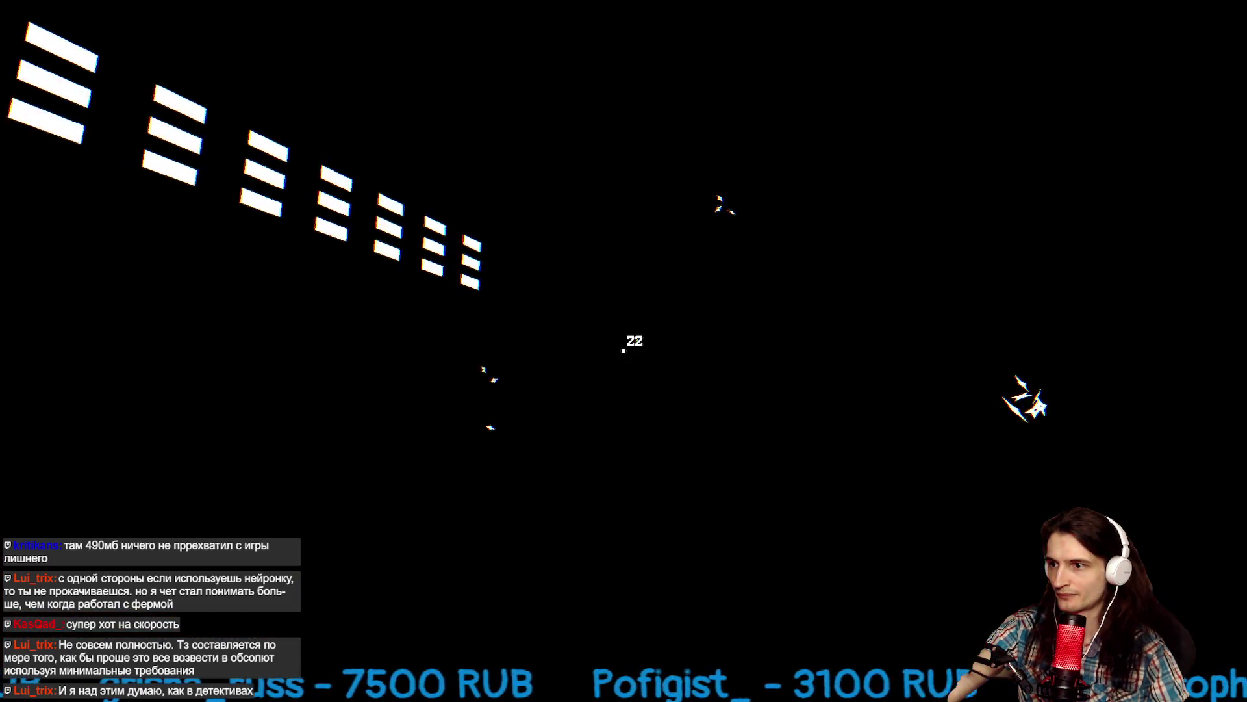
click(624, 351)
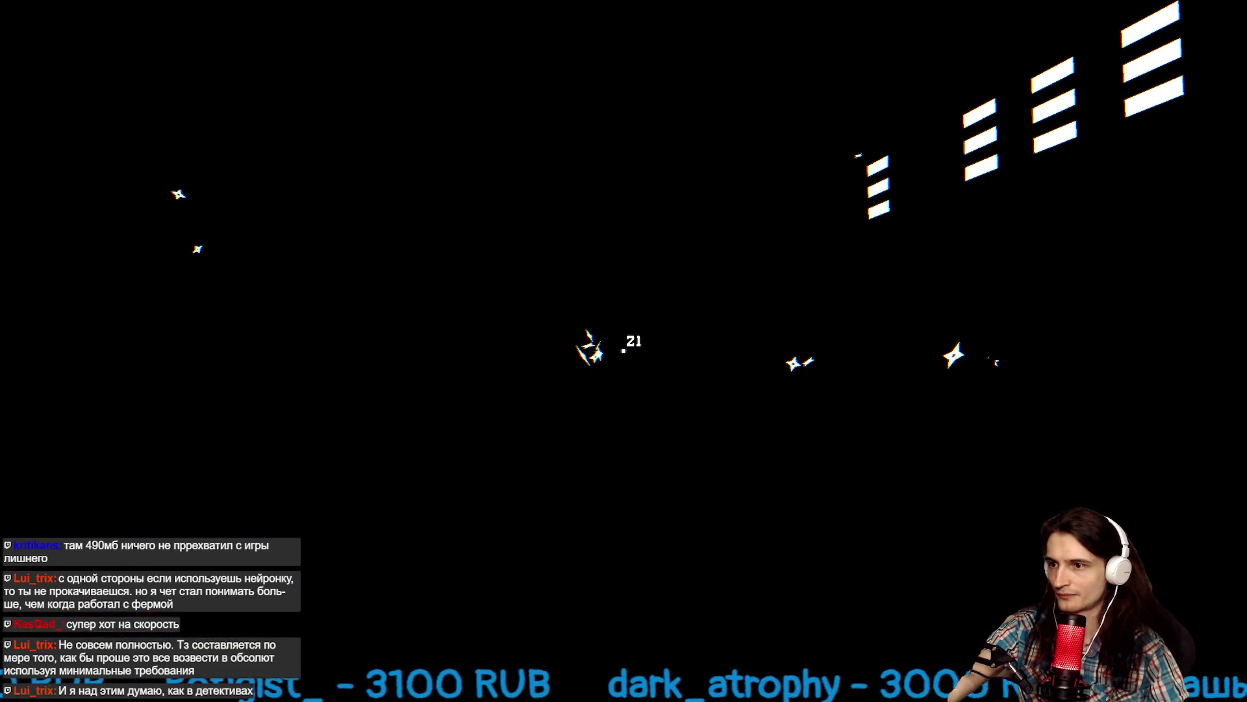
click(624, 351)
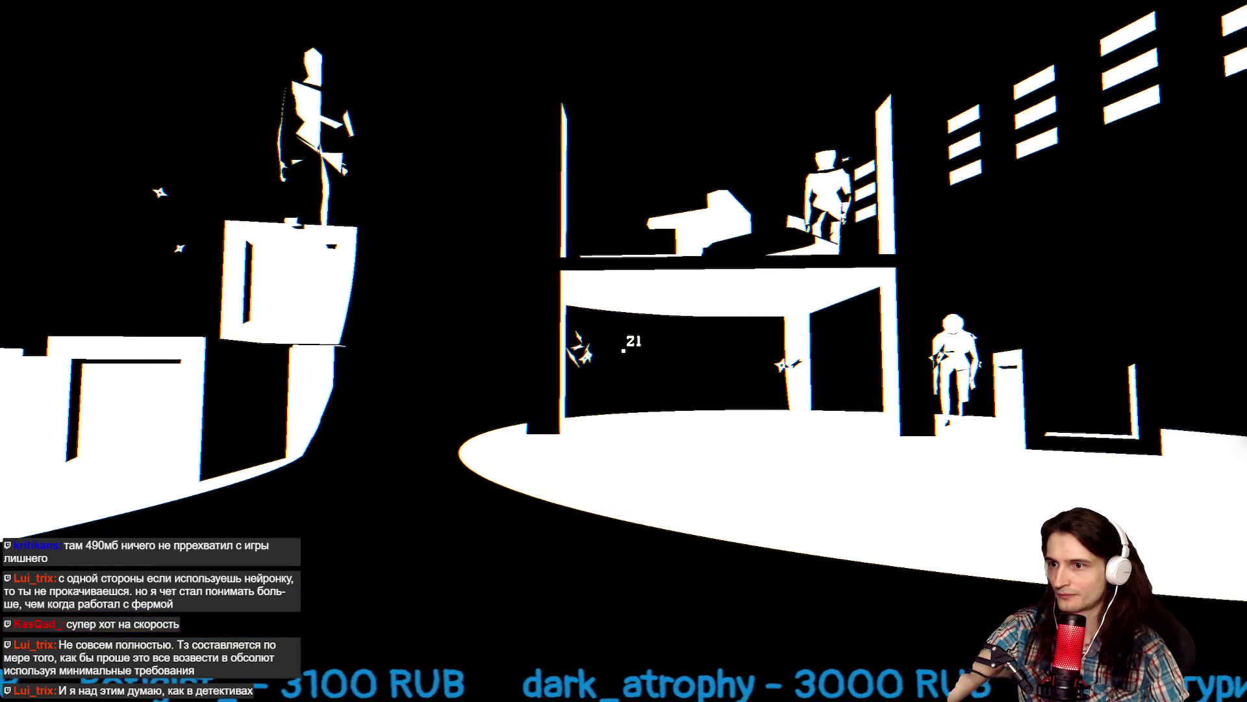
Fling repeated shurikens at the figures ahead in the dark warehouse.
click(624, 351)
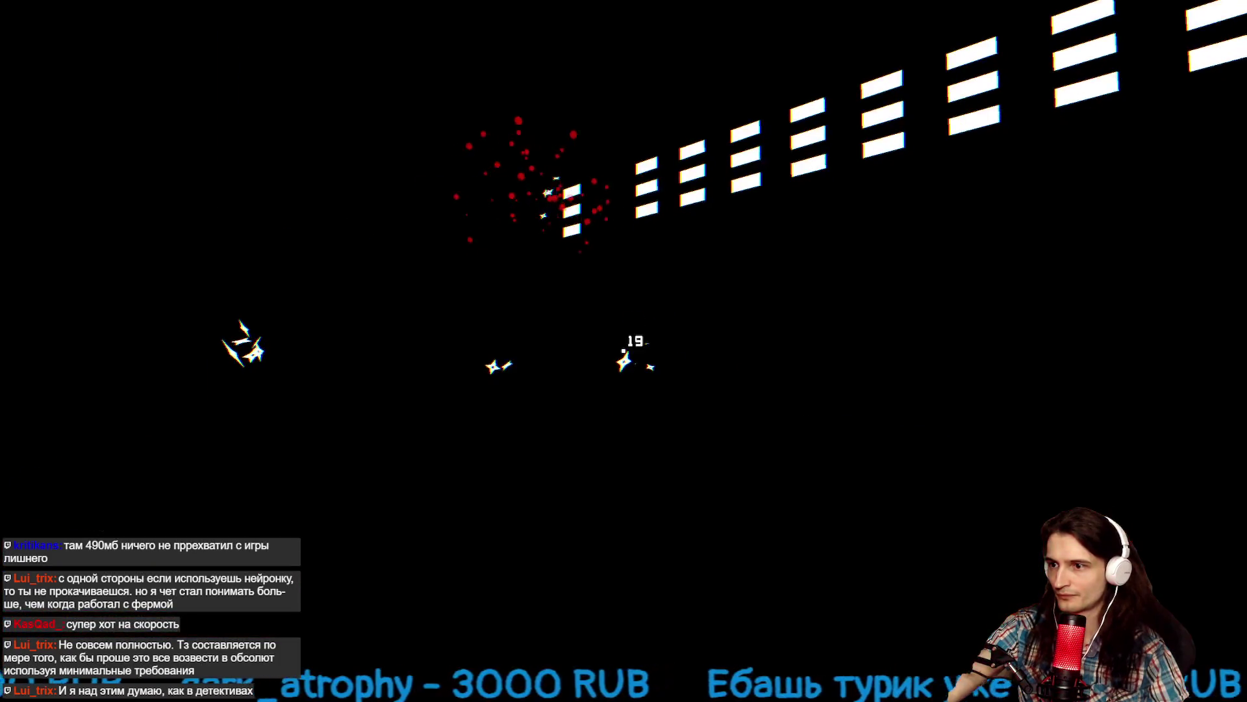
click(623, 351)
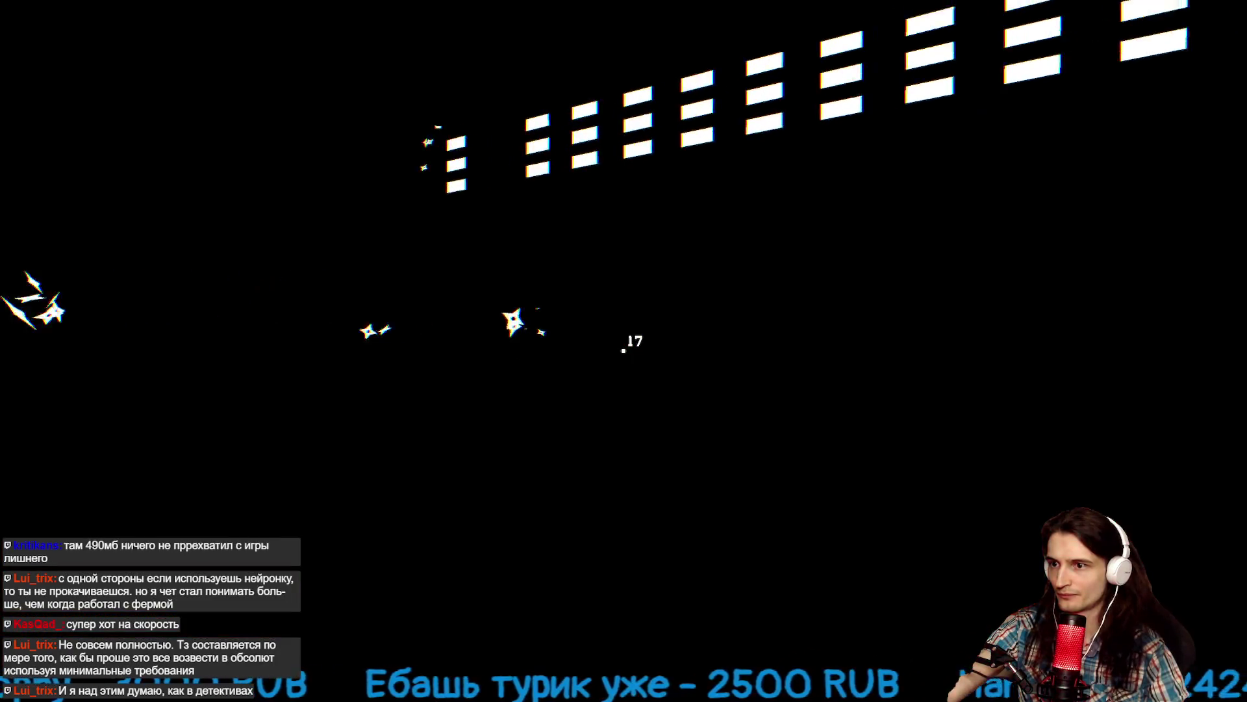
click(623, 350)
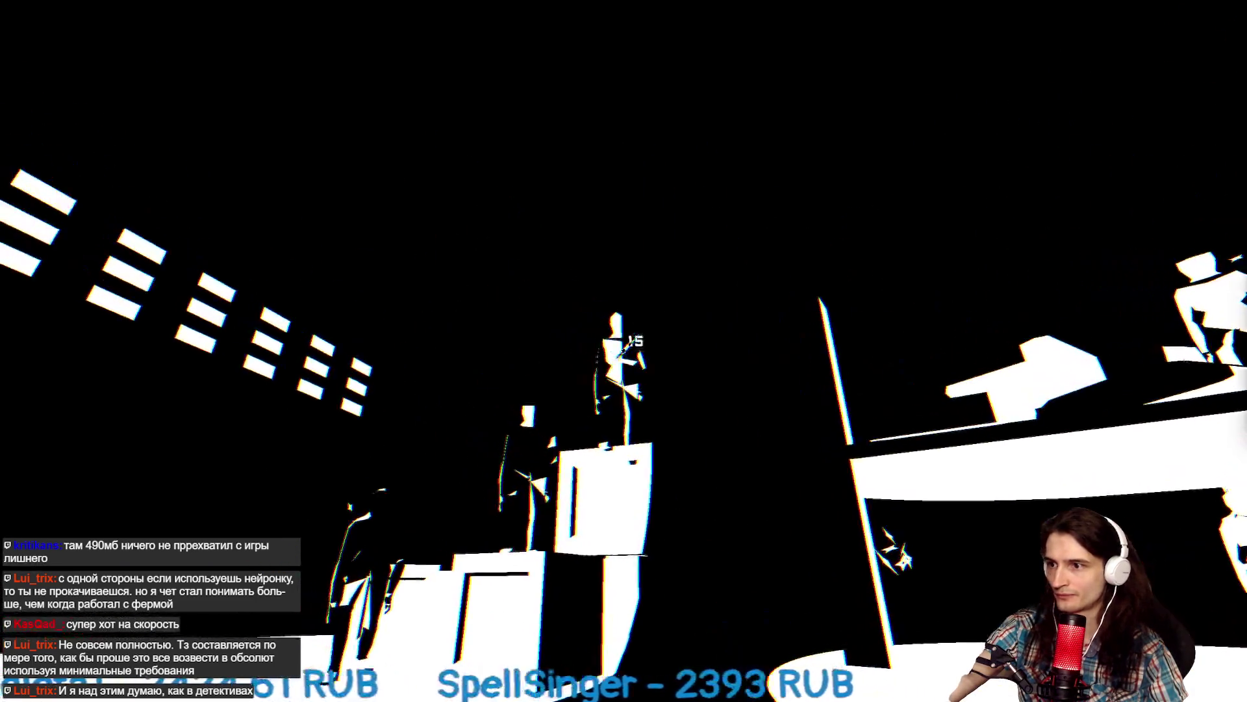
click(623, 350)
click(624, 351)
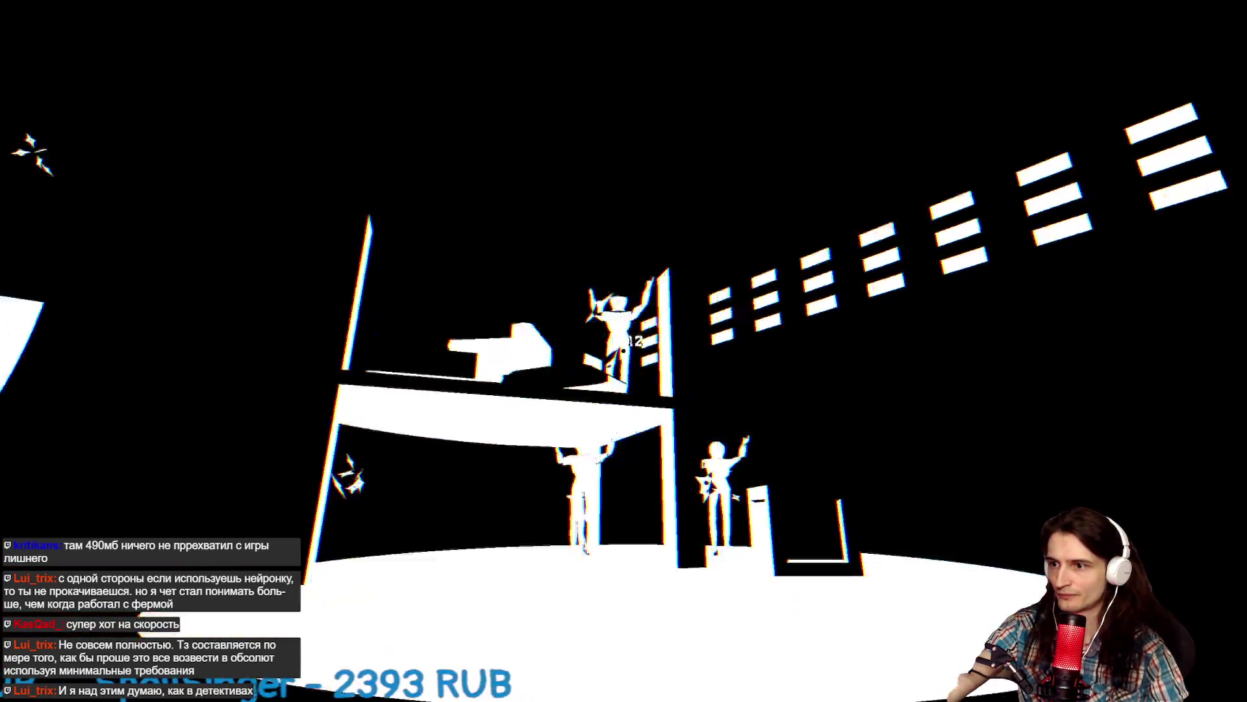
click(623, 351)
click(623, 351)
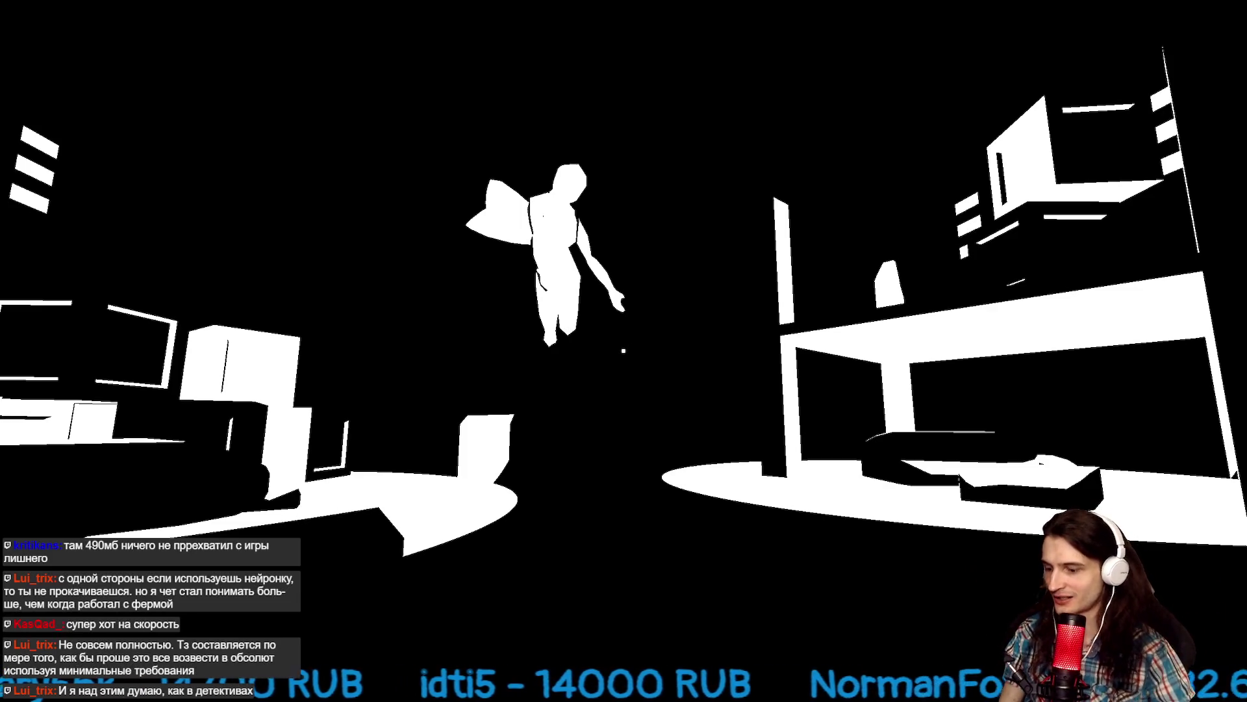
mouse_move(623, 351)
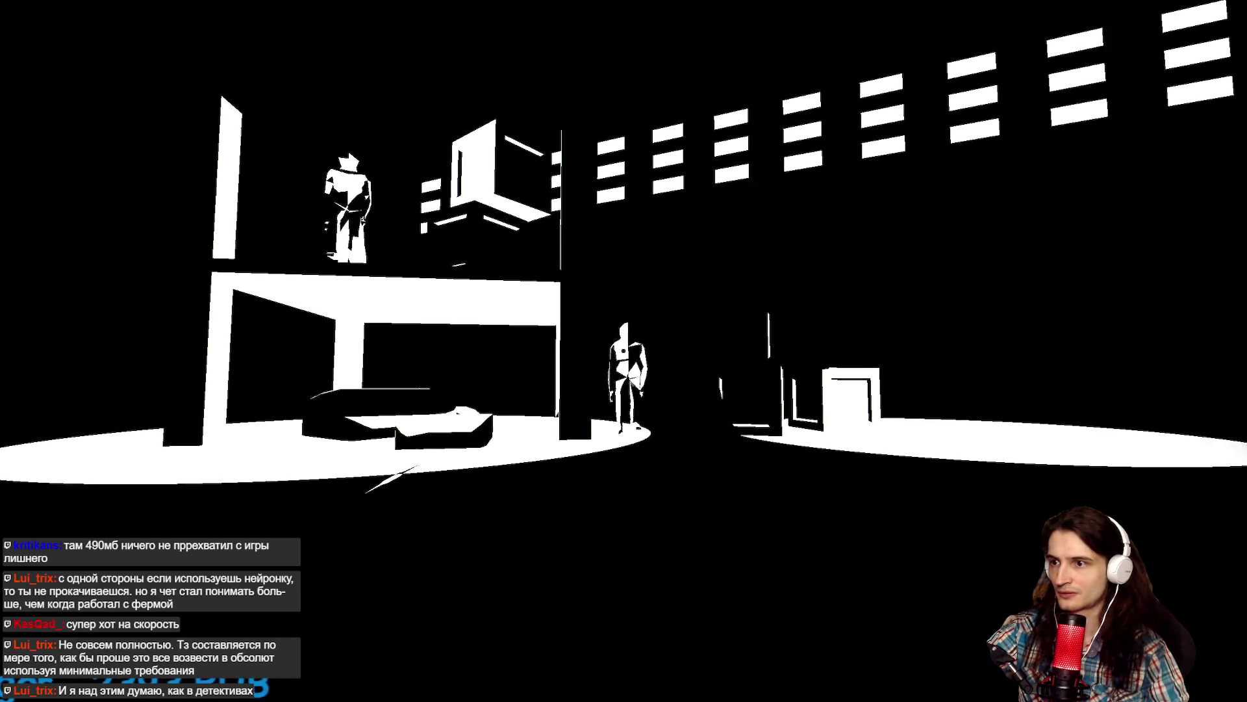
click(623, 351)
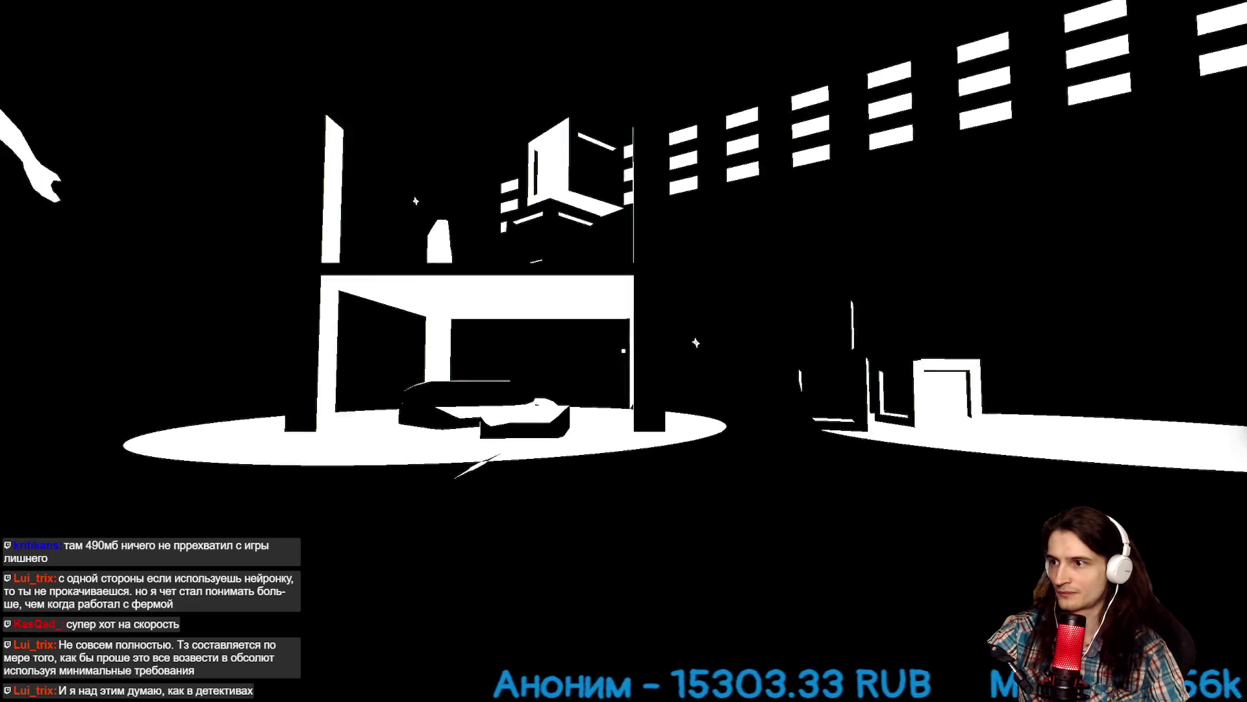
Throw shurikens into the lit room and at the figures there.
click(623, 351)
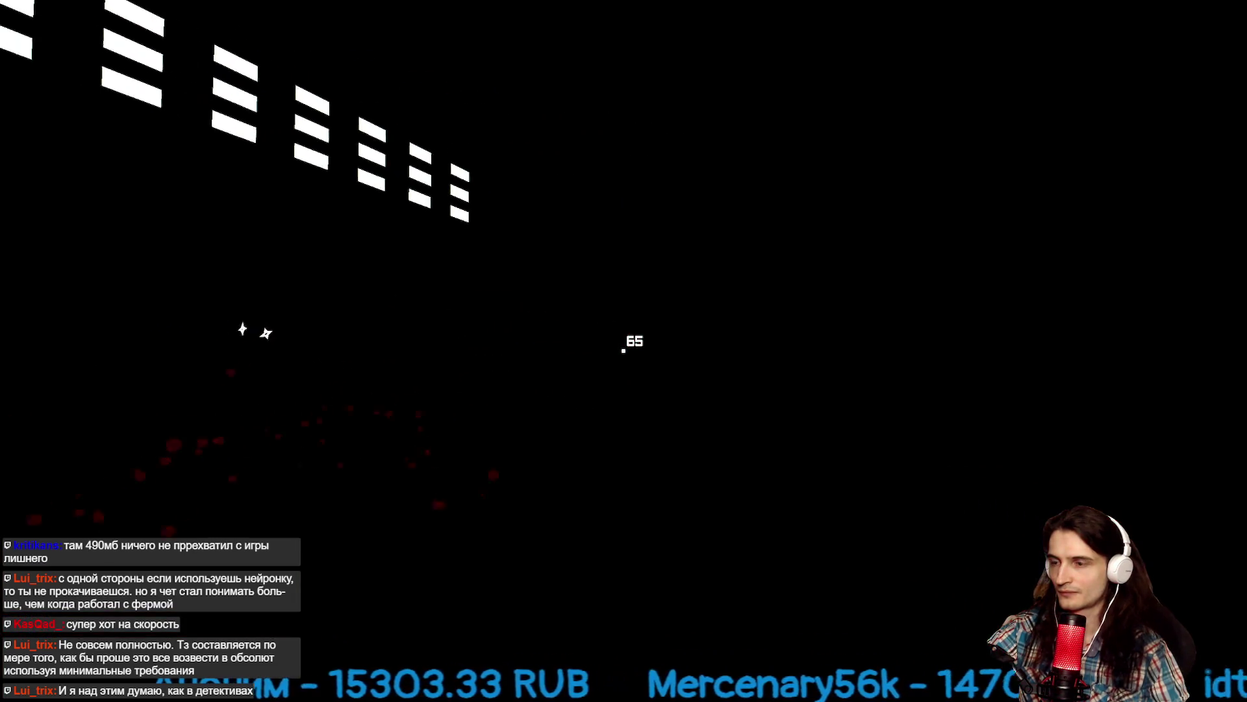
click(623, 351)
click(622, 351)
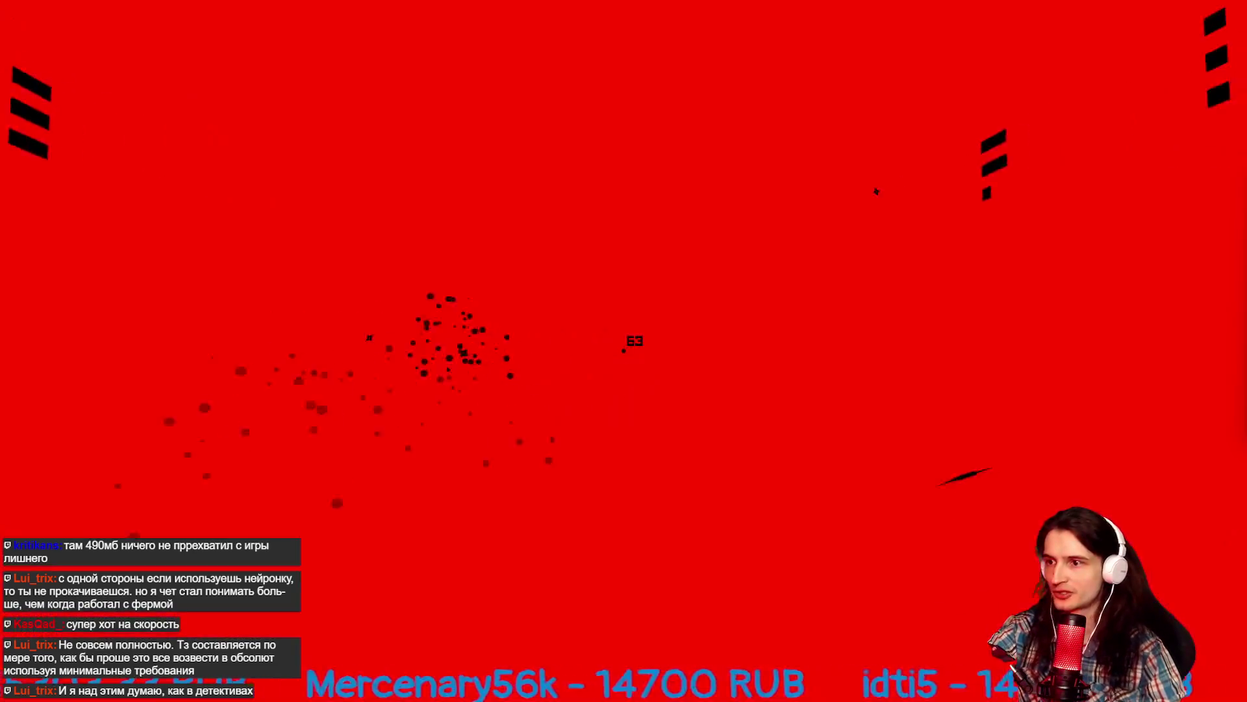
mouse_move(623, 351)
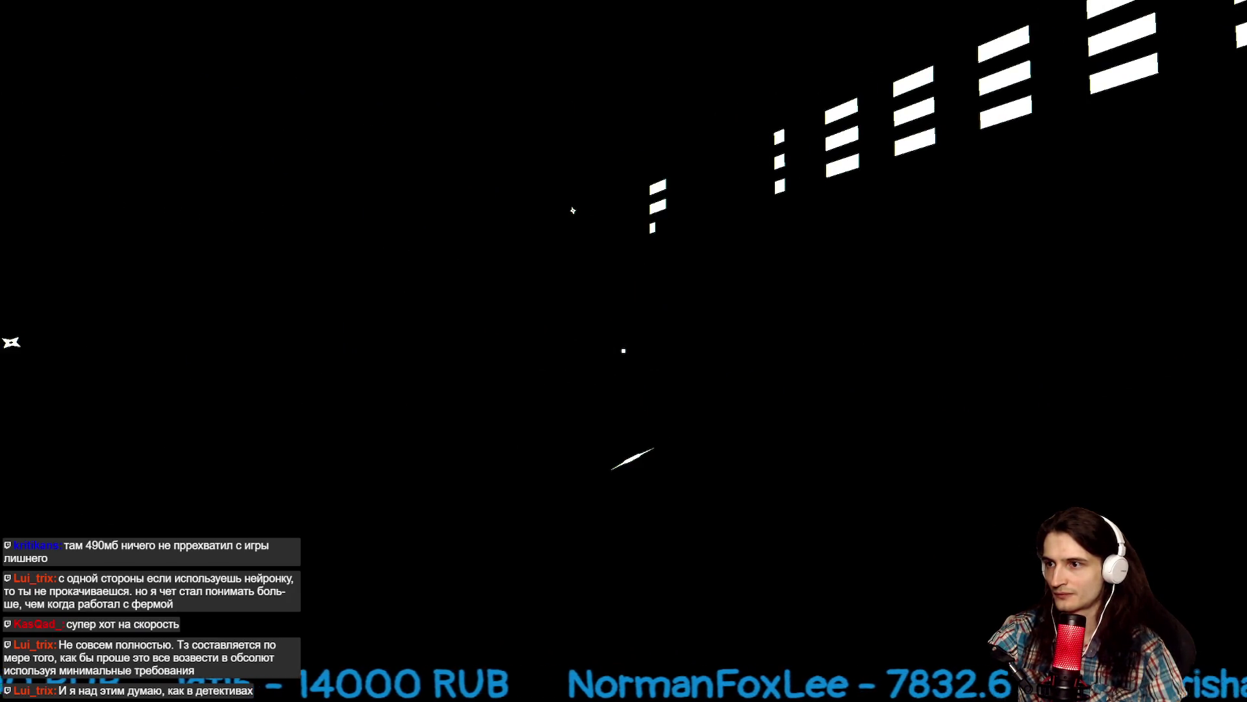
click(623, 351)
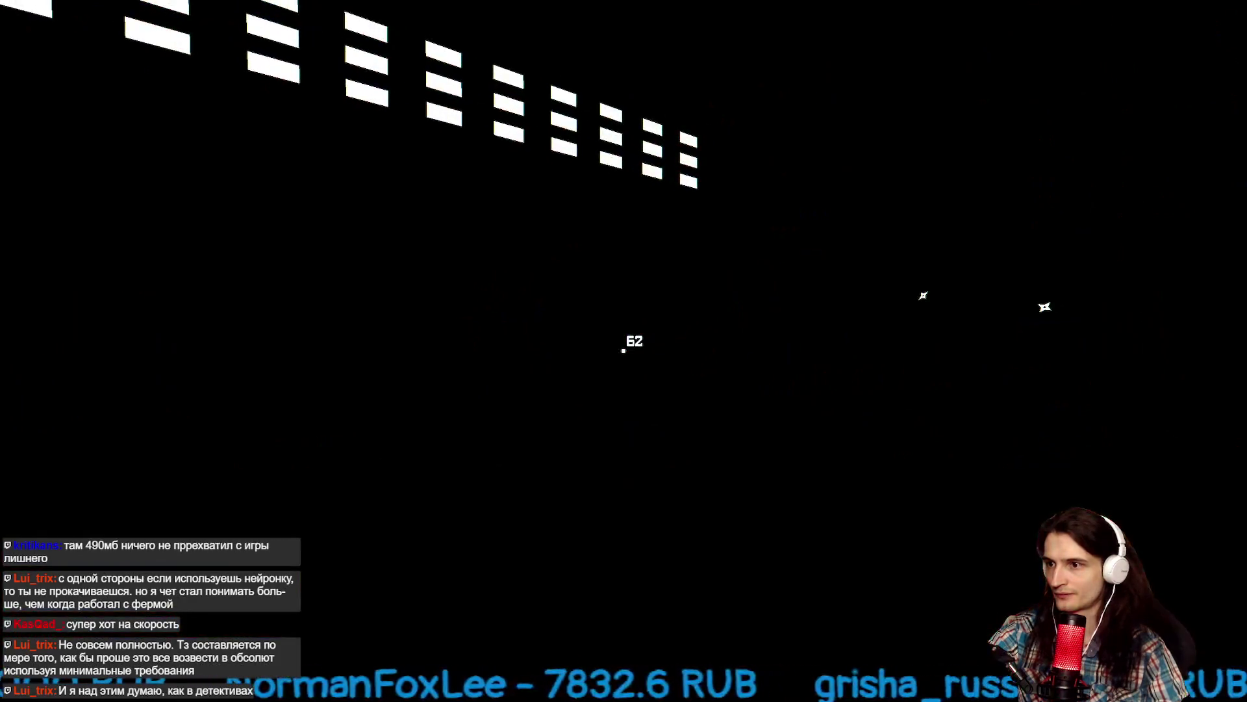
click(623, 350)
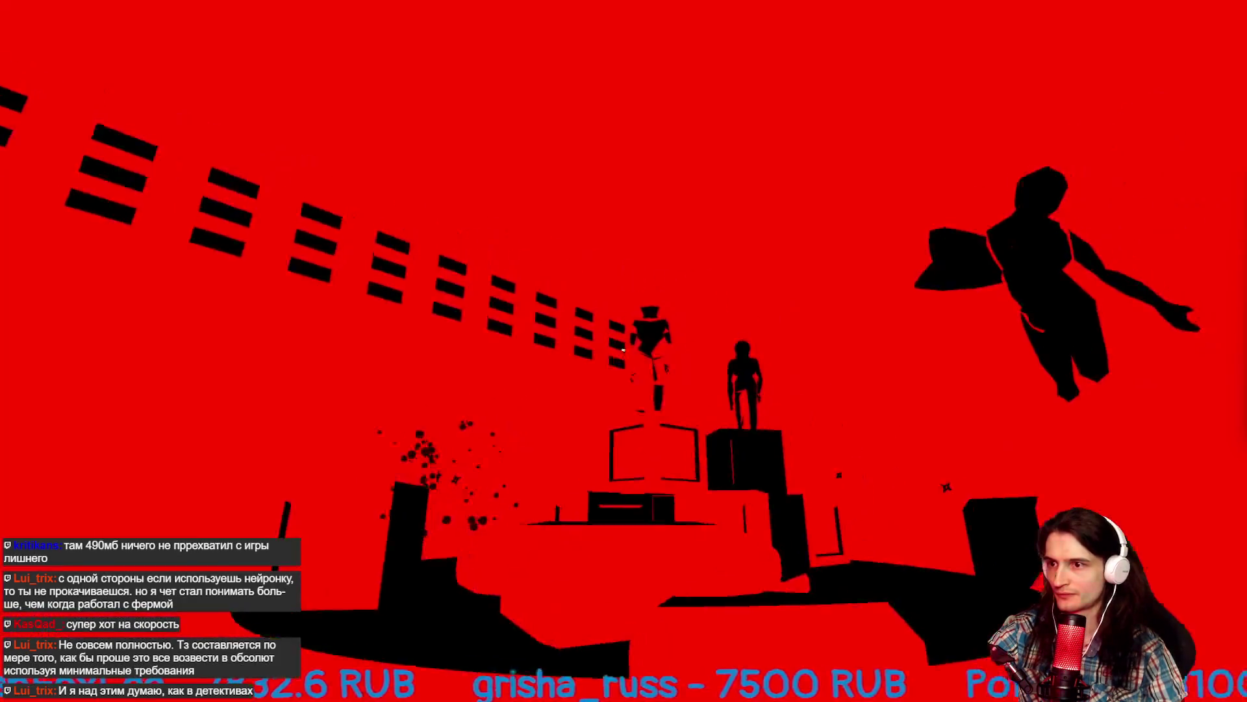
click(623, 351)
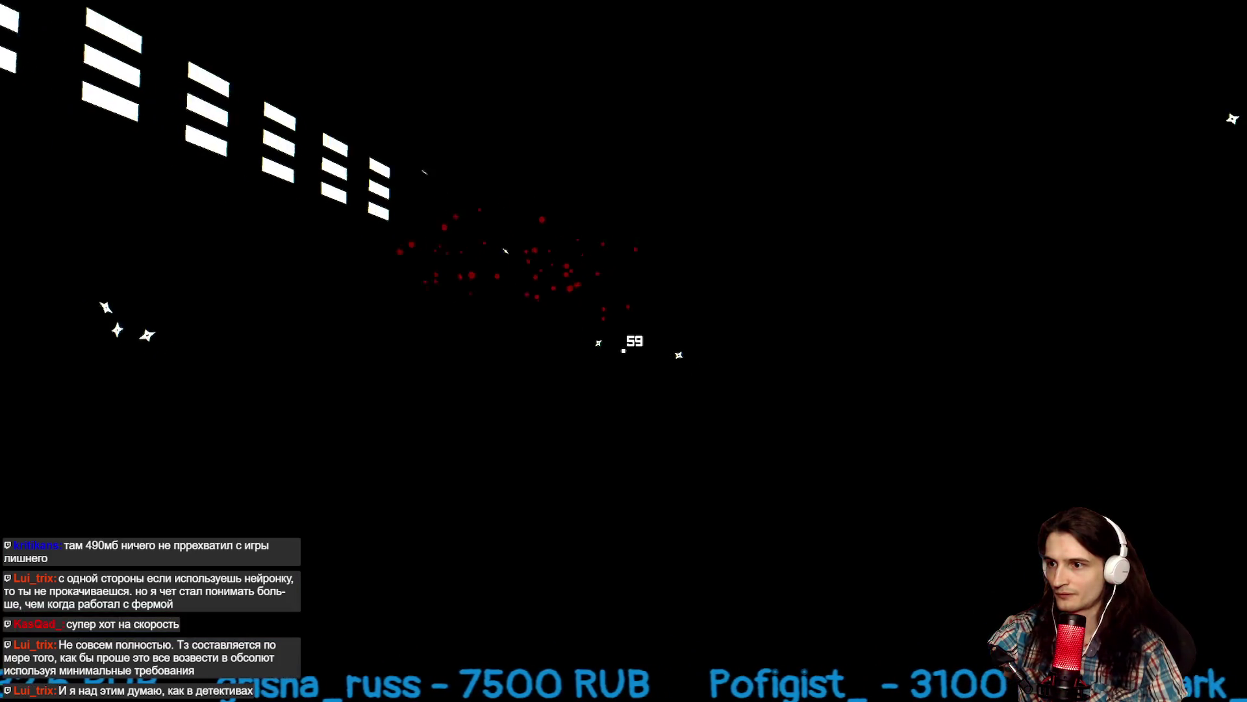
Throw a few more at the figure on the right, then exit fullscreen with Esc.
click(623, 351)
click(623, 351)
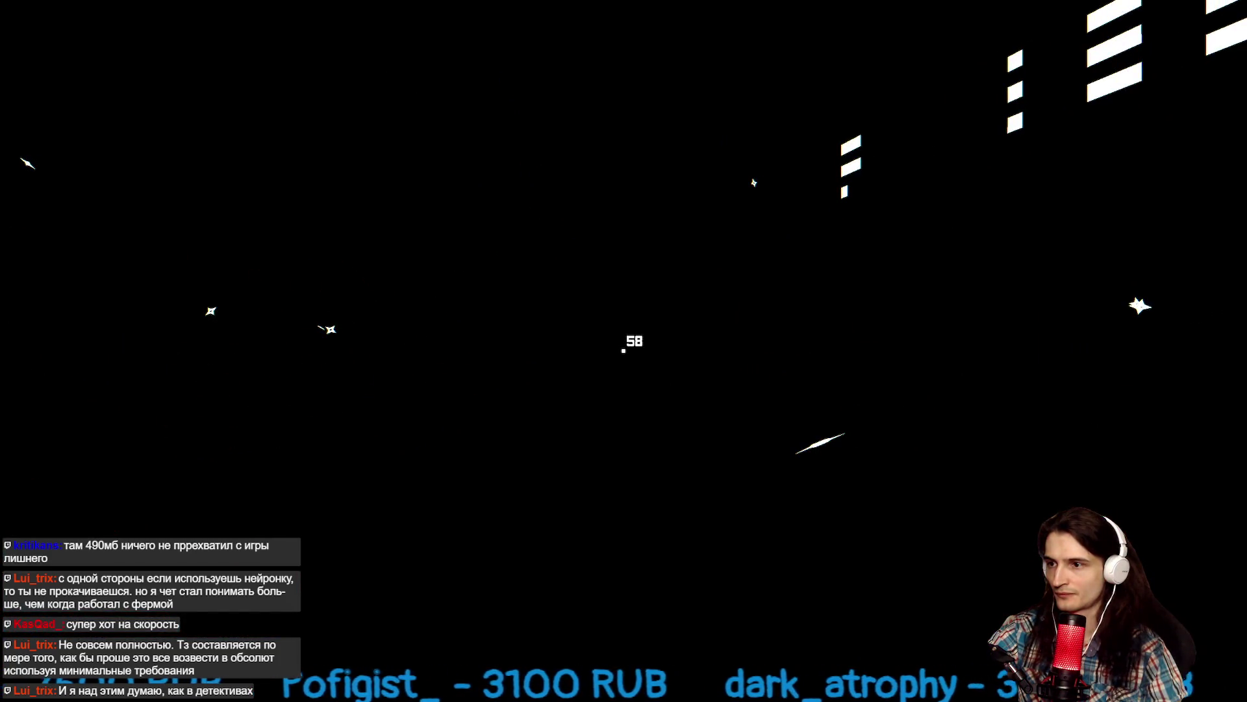
click(623, 351)
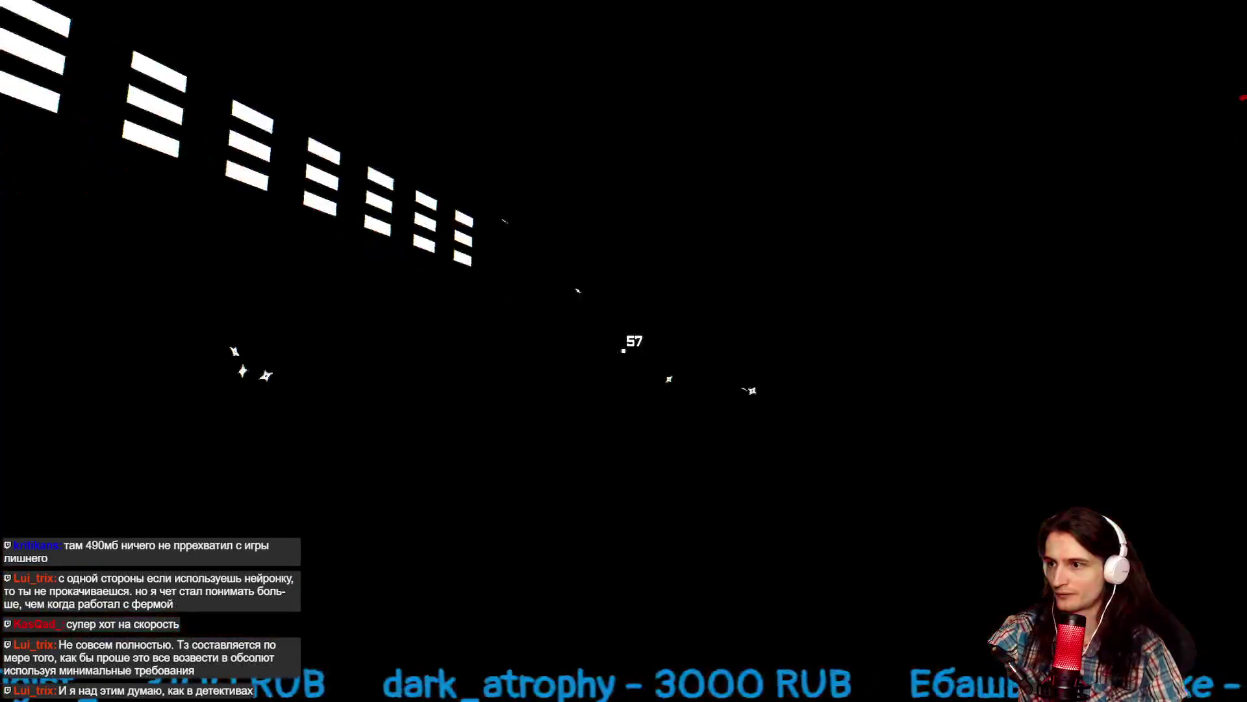
click(623, 350)
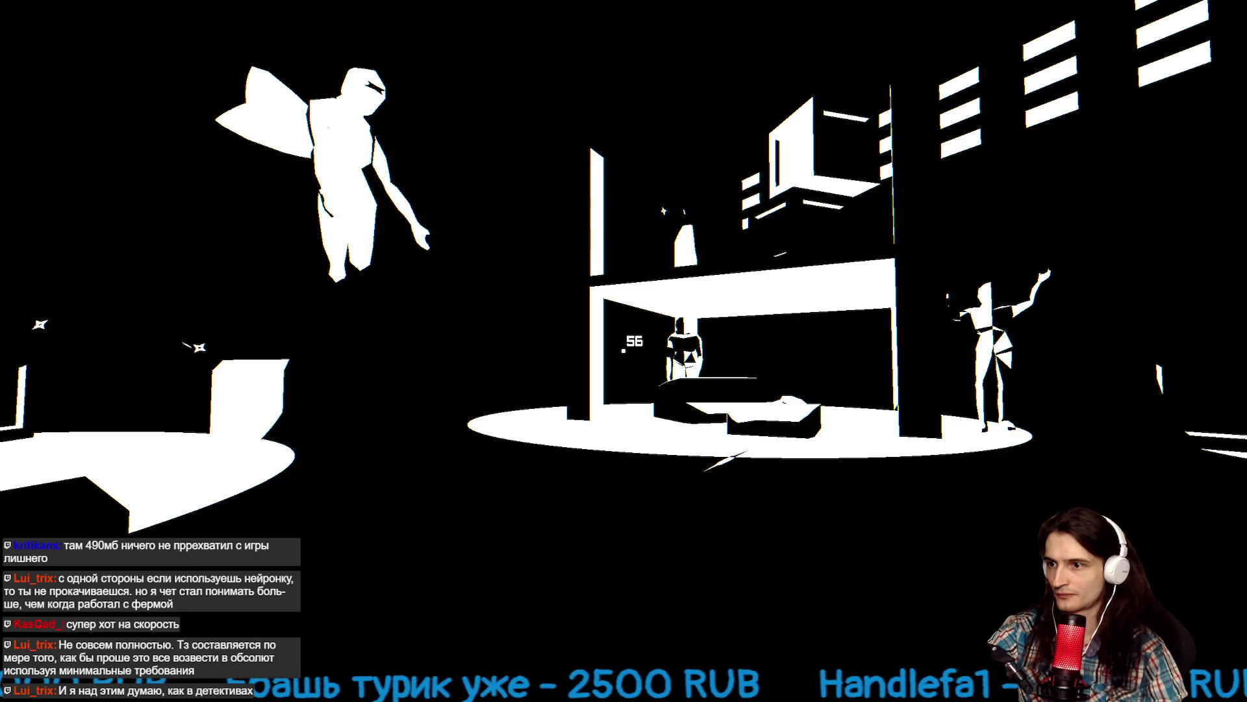
click(623, 351)
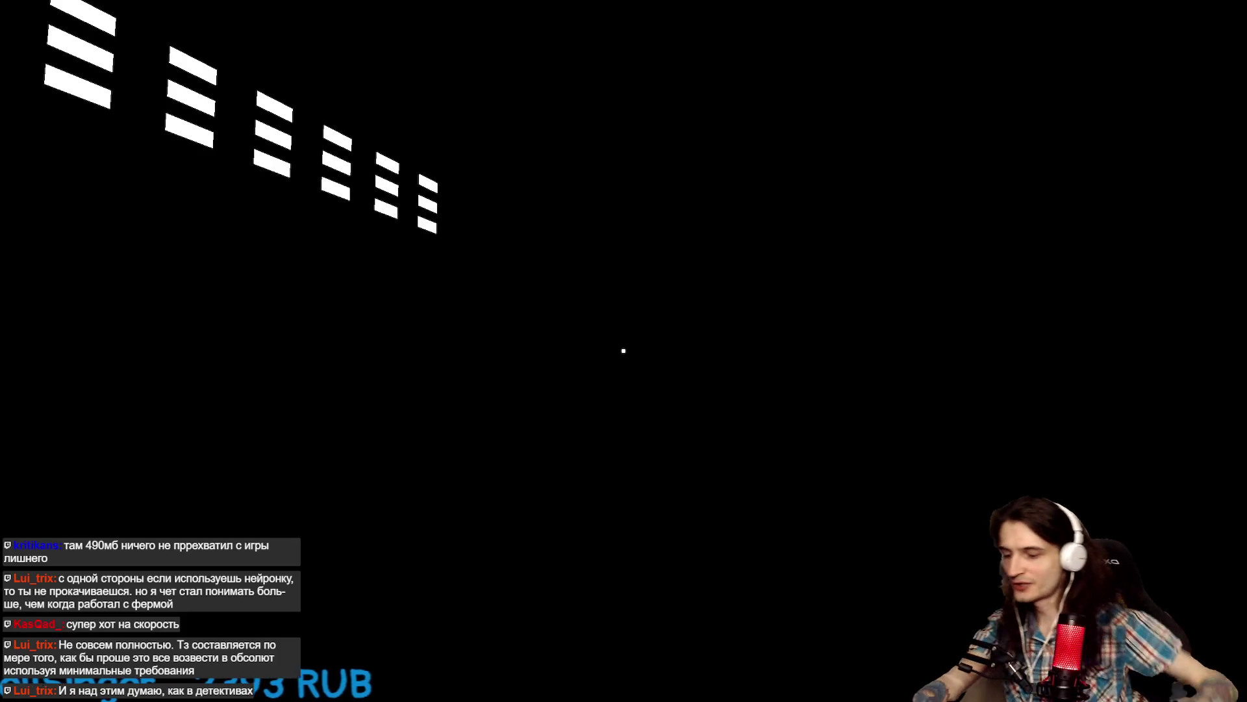
key(Escape)
Leave the Night Shuriken page and switch to the Sand Slide tab.
scroll(904, 432, down, 3)
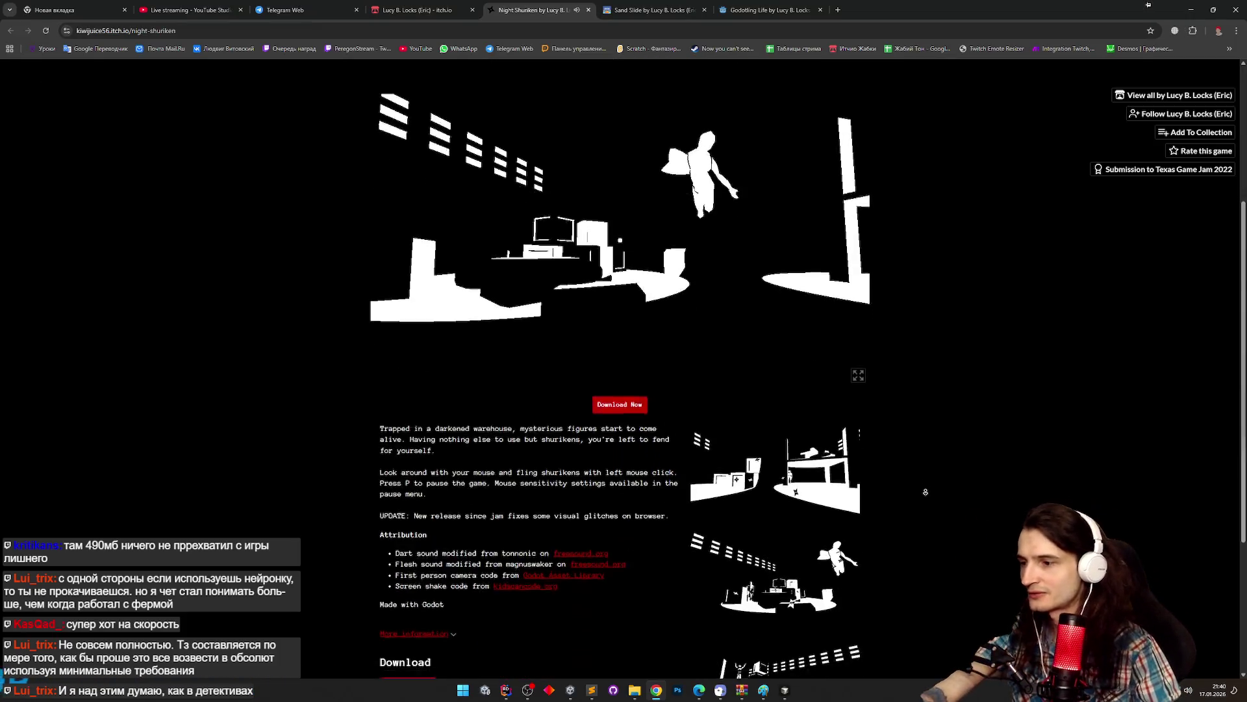
scroll(933, 507, down, 2)
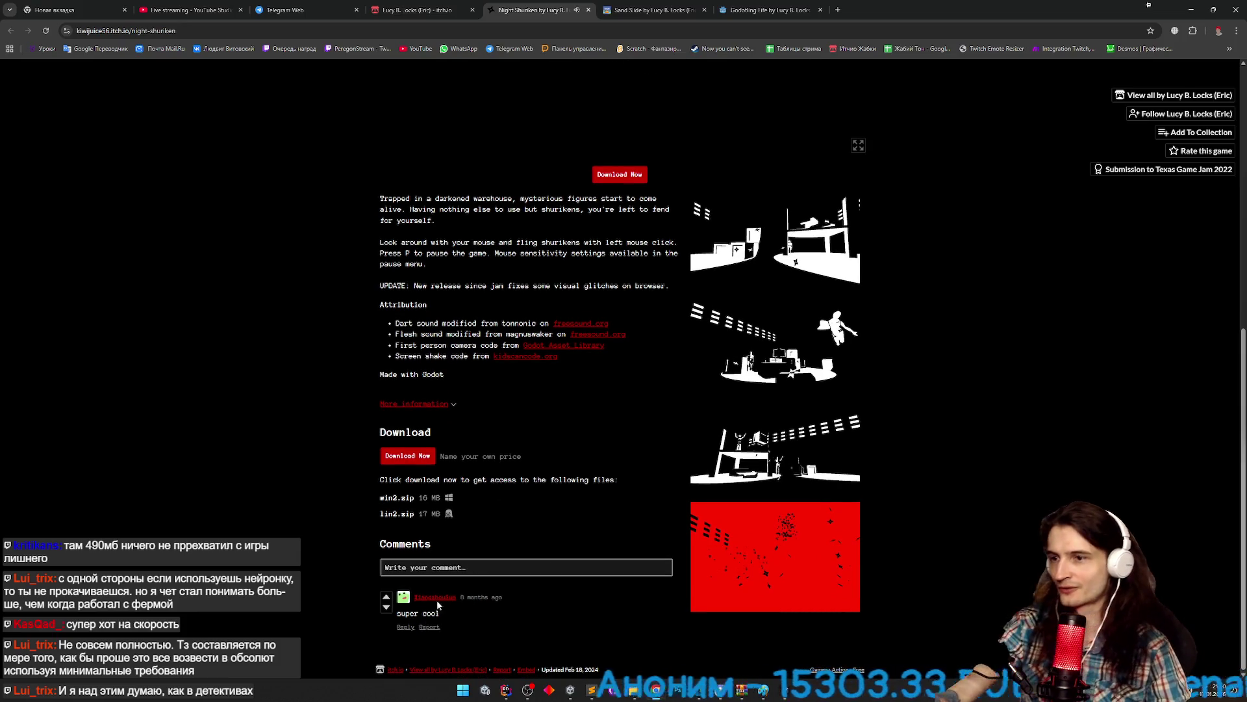
click(587, 9)
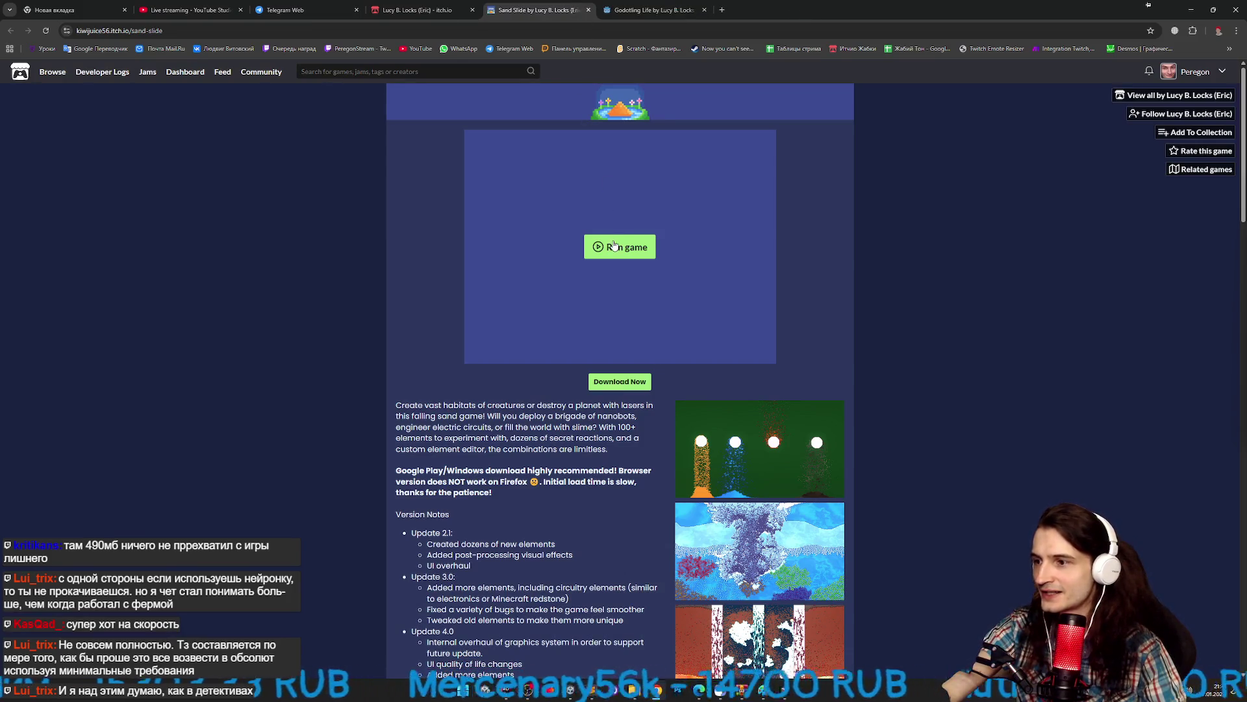
Choose Download Now for Sand Slide and skip the payment to reach the downloads.
scroll(409, 299, down, 1)
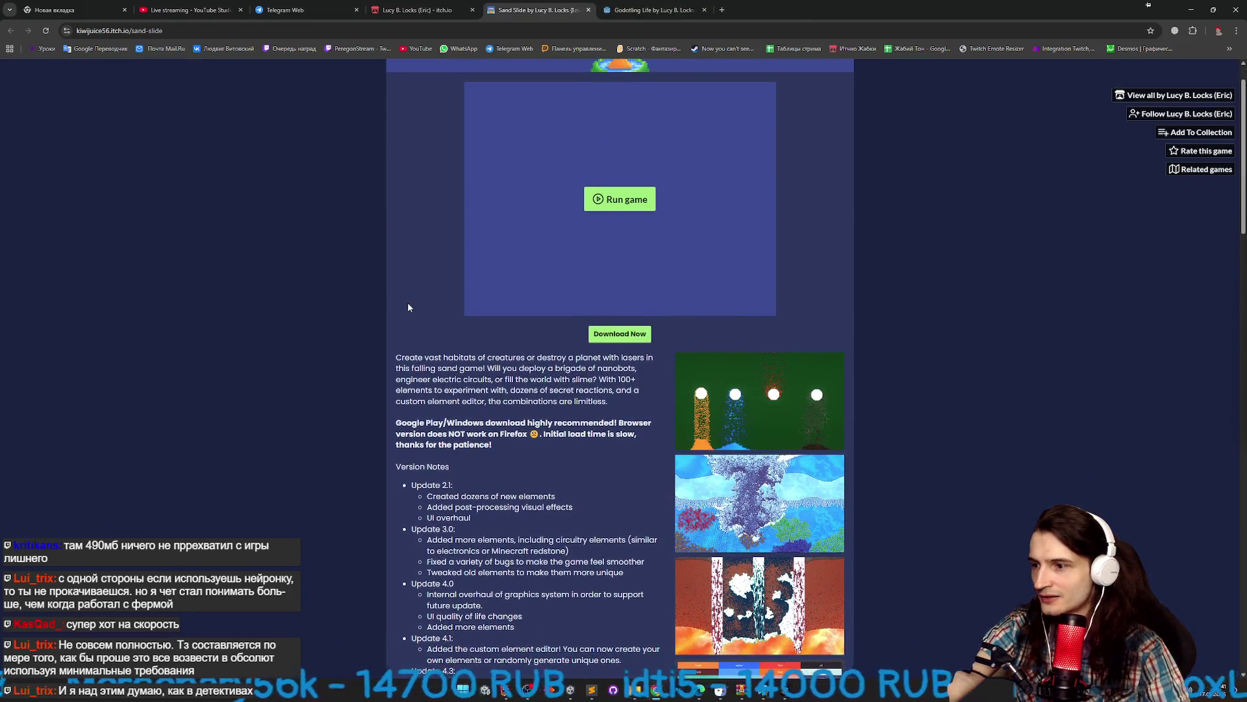
scroll(446, 301, down, 1)
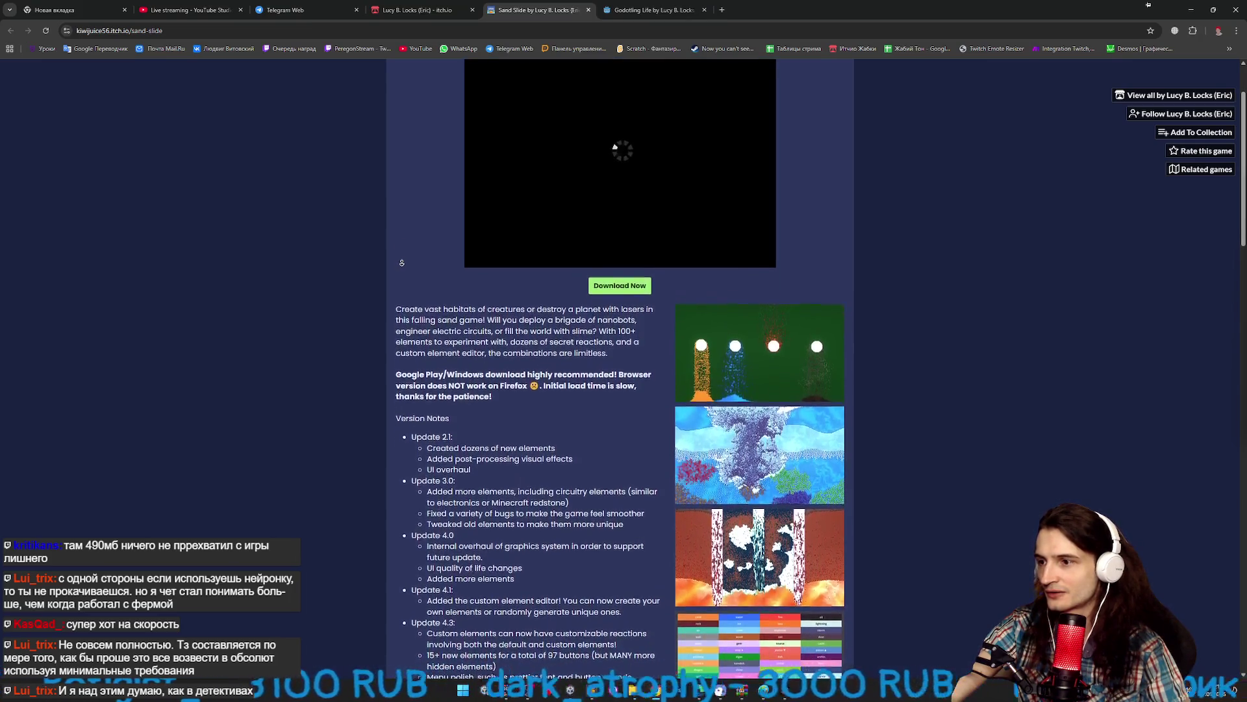
scroll(625, 193, up, 1)
scroll(413, 203, up, 1)
scroll(413, 227, down, 4)
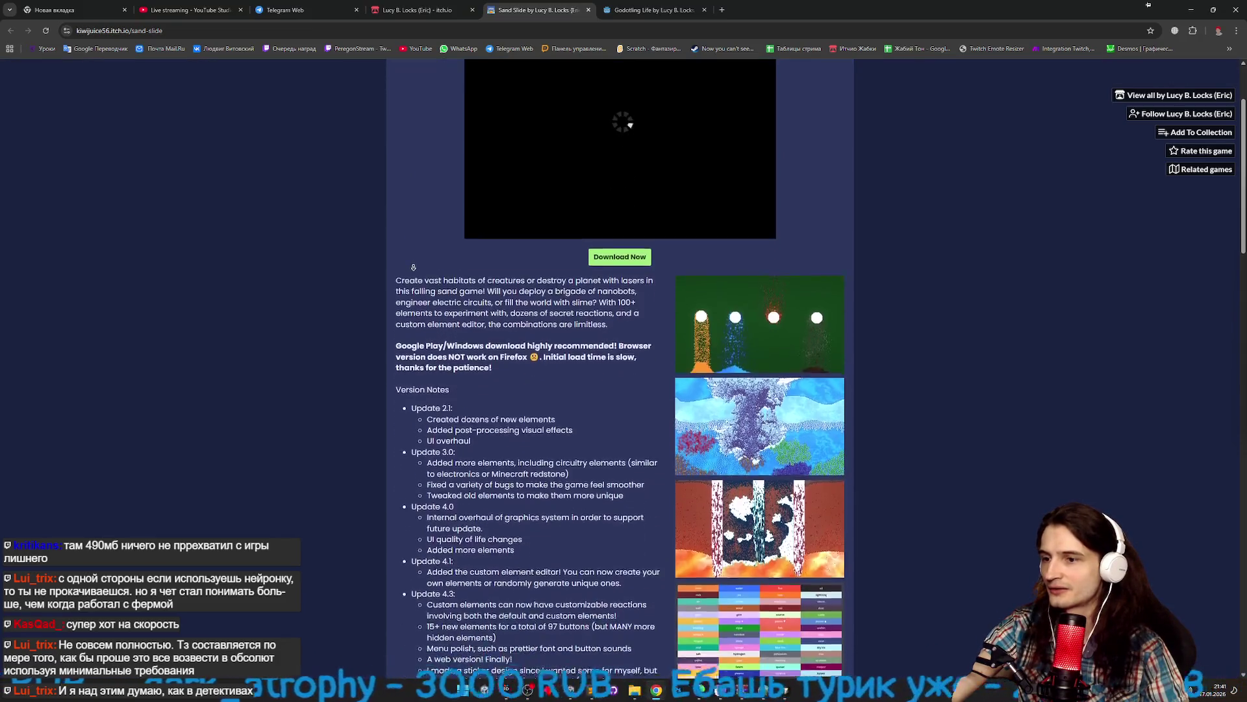
click(602, 130)
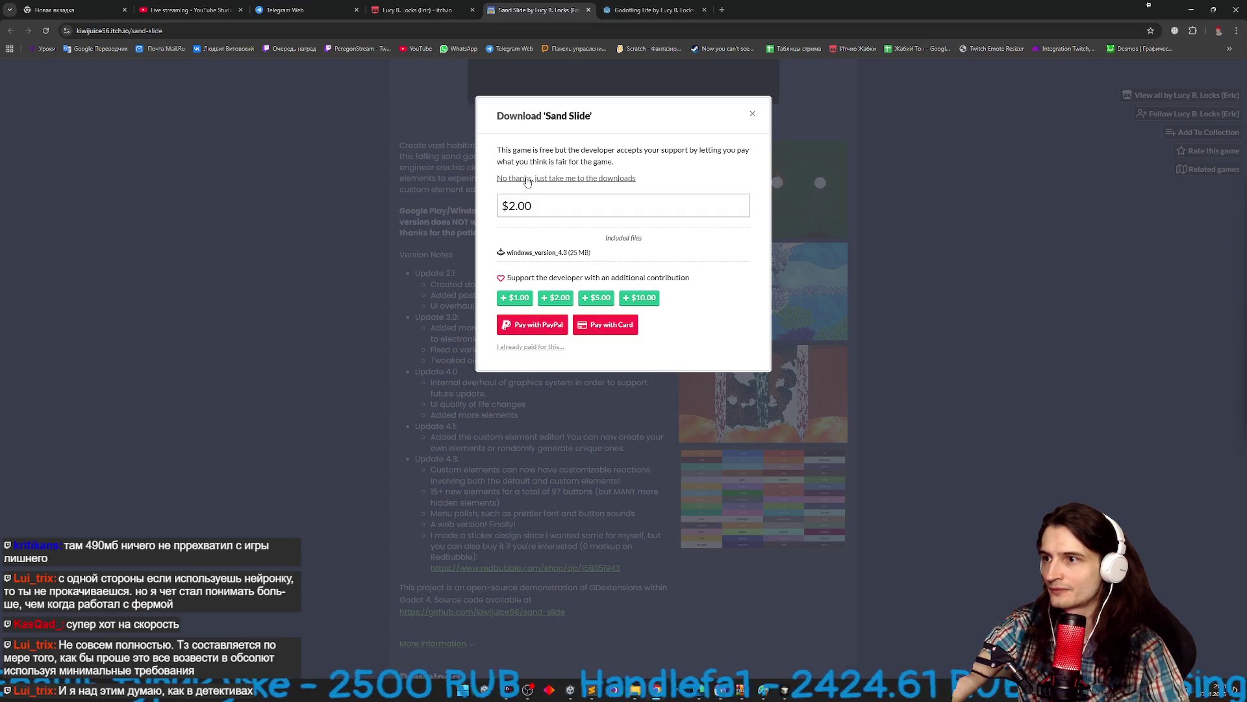
click(528, 179)
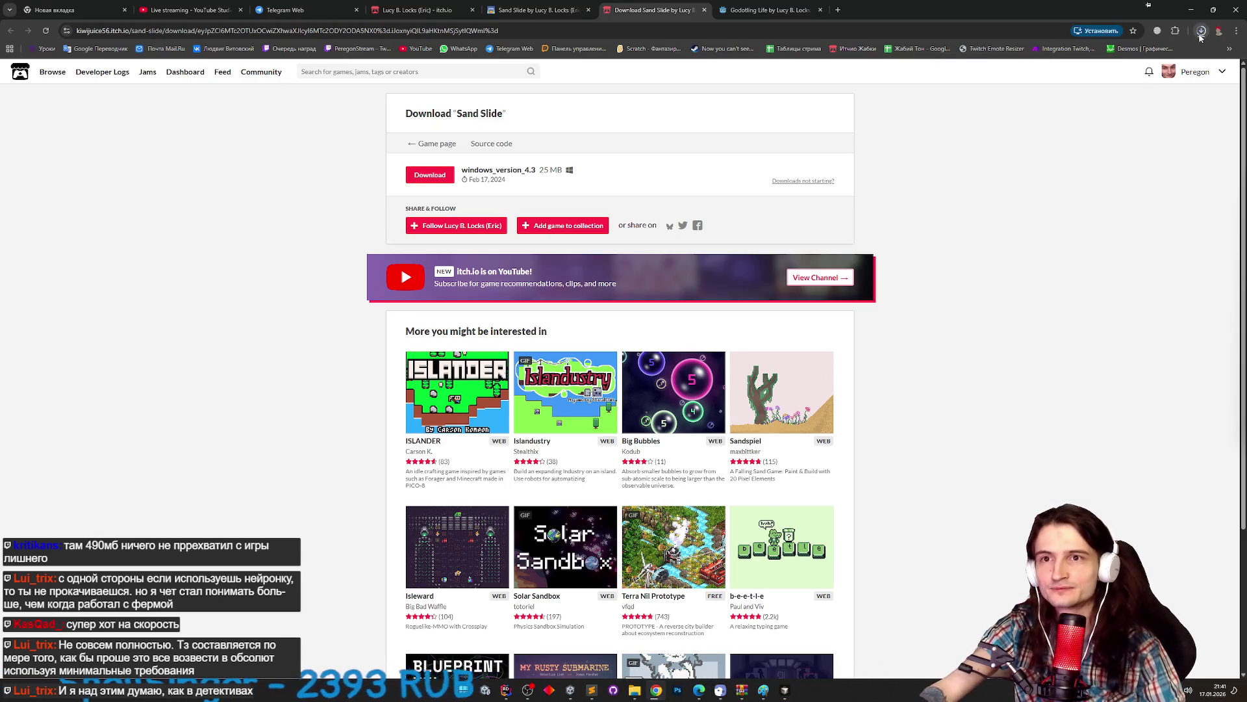
Open the downloaded sand_slide4.3.zip in WinRAR and run the Sand Slide executable.
click(1201, 33)
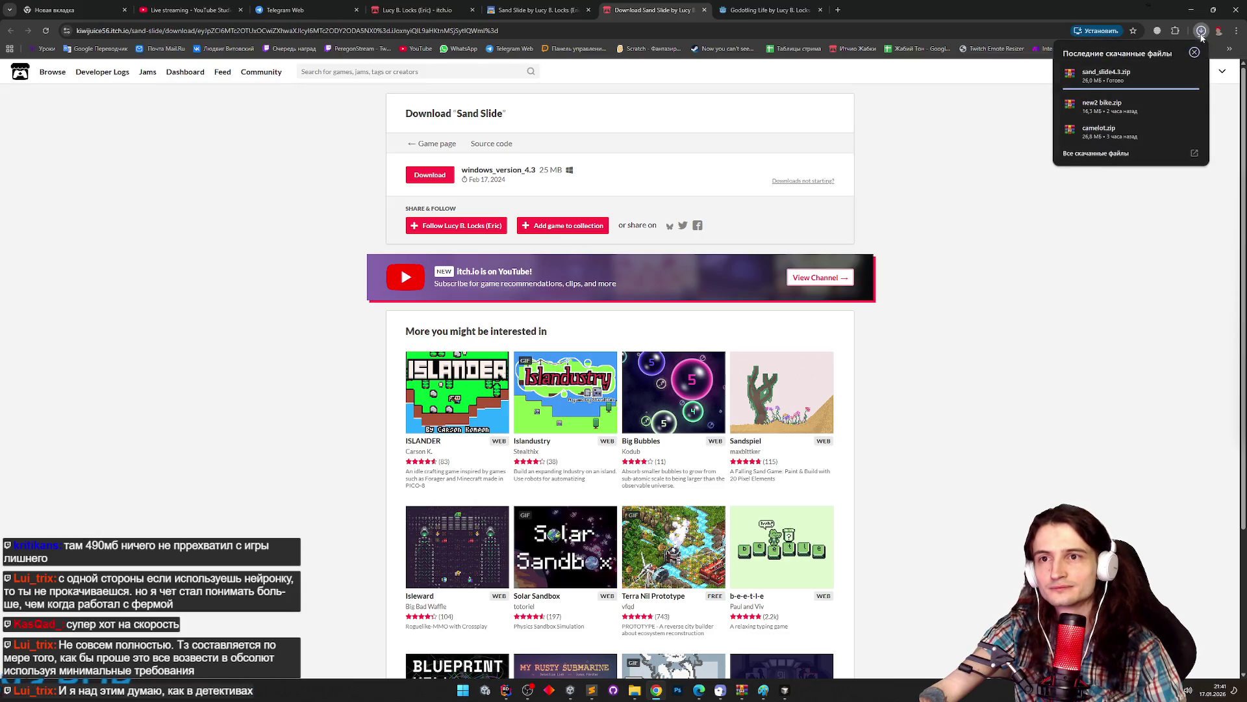
click(1111, 76)
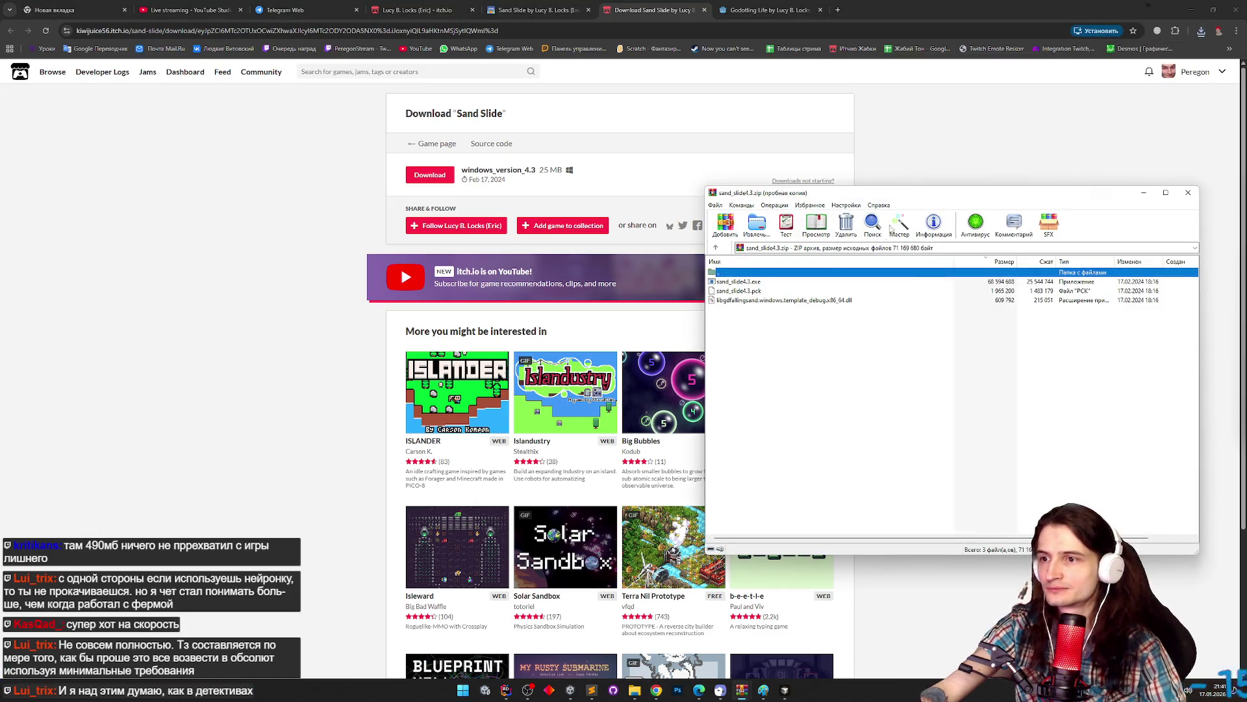
double_click(764, 282)
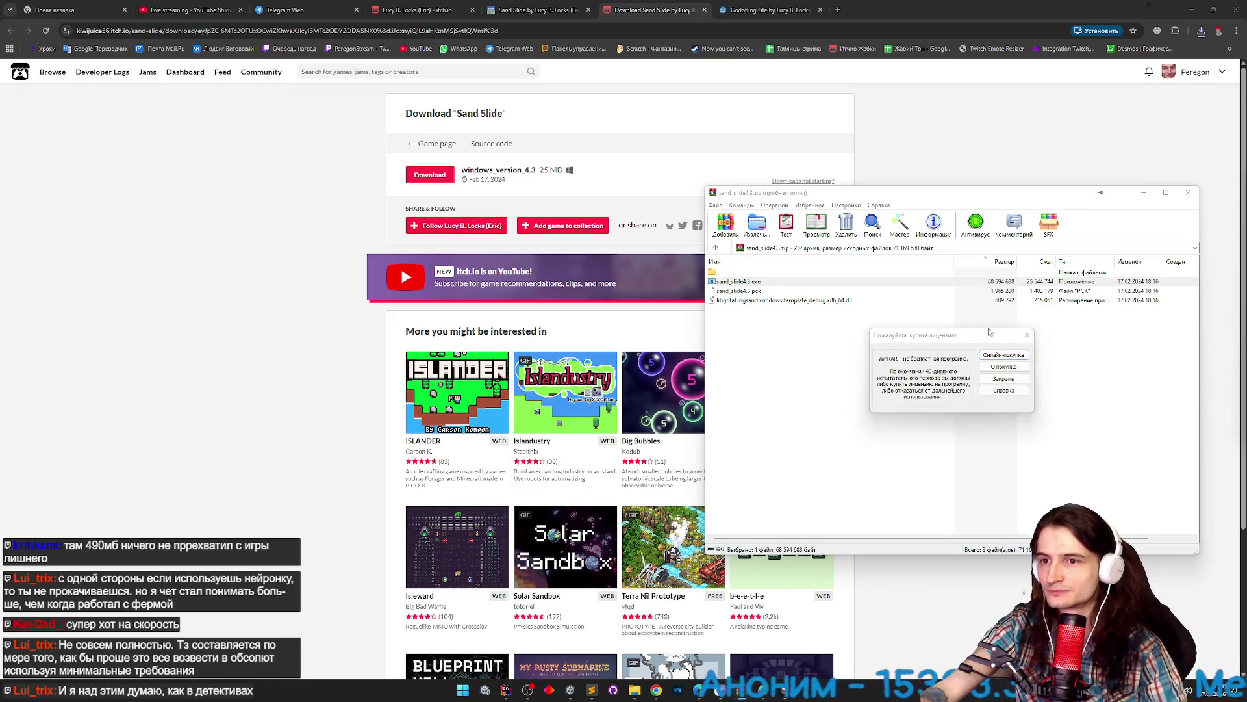
double_click(785, 283)
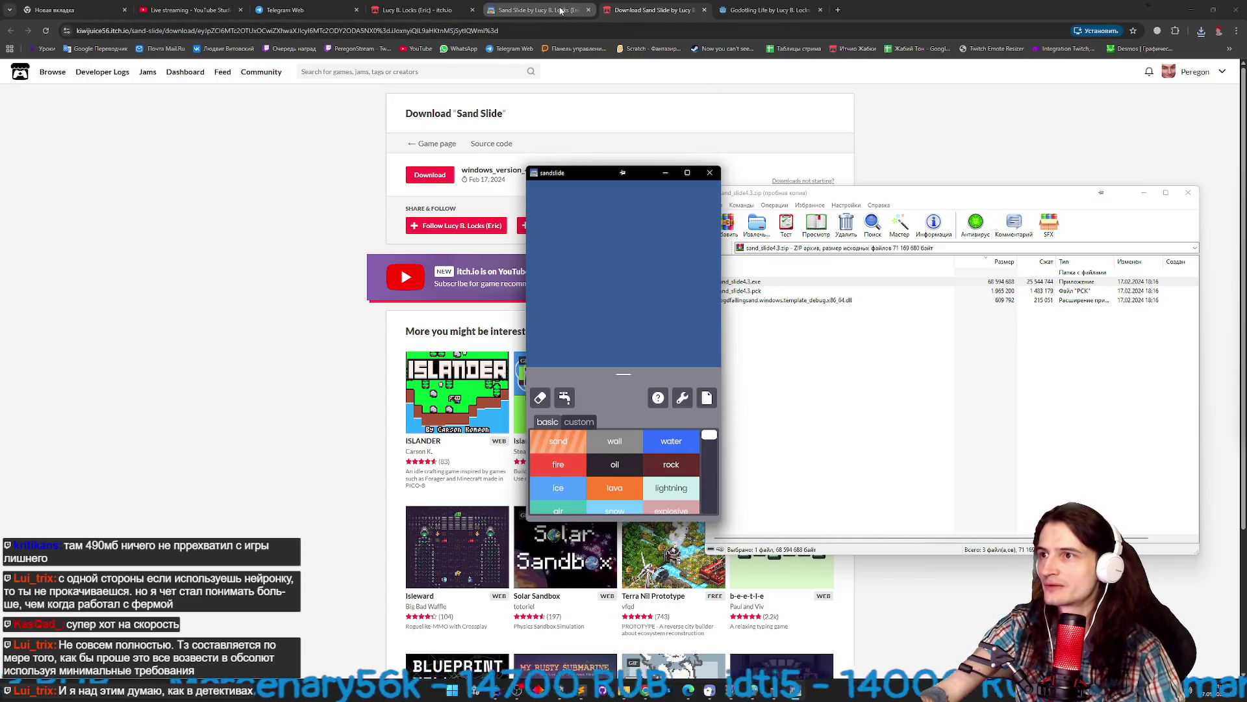
Back in the browser, close the pay-what-you-want download dialog and scroll the page.
click(454, 78)
key(ctrl+shift+Tab)
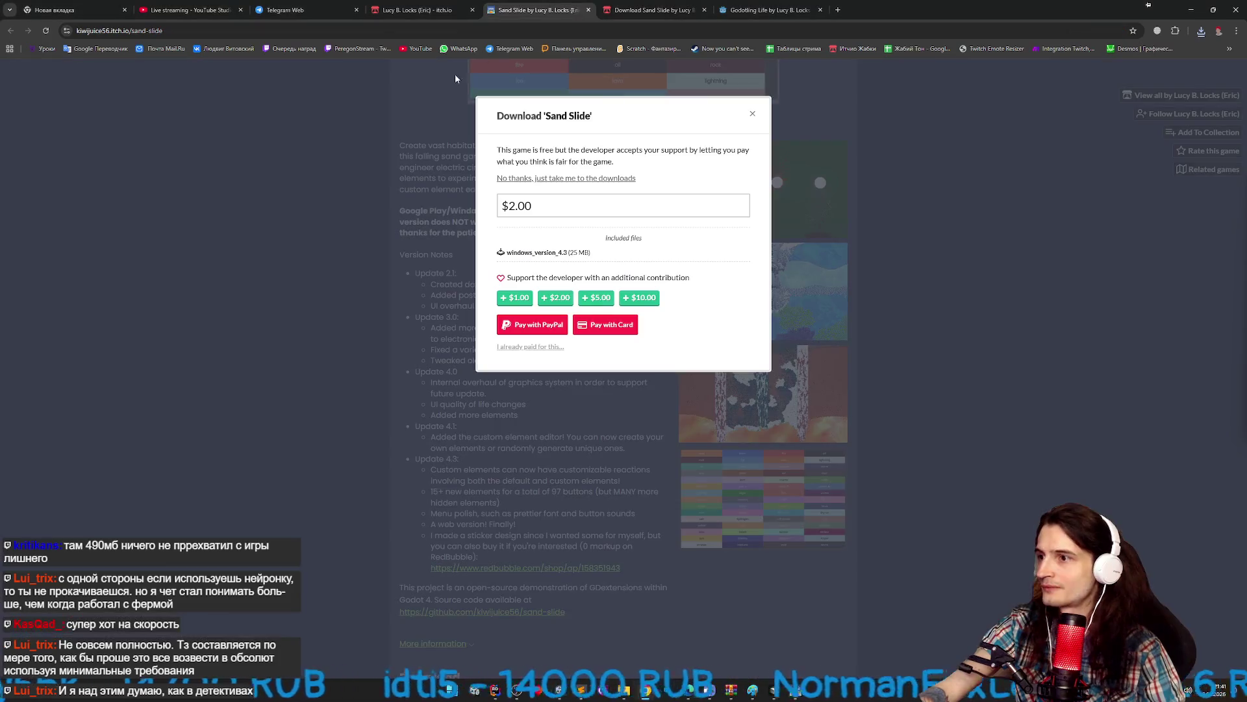
click(751, 117)
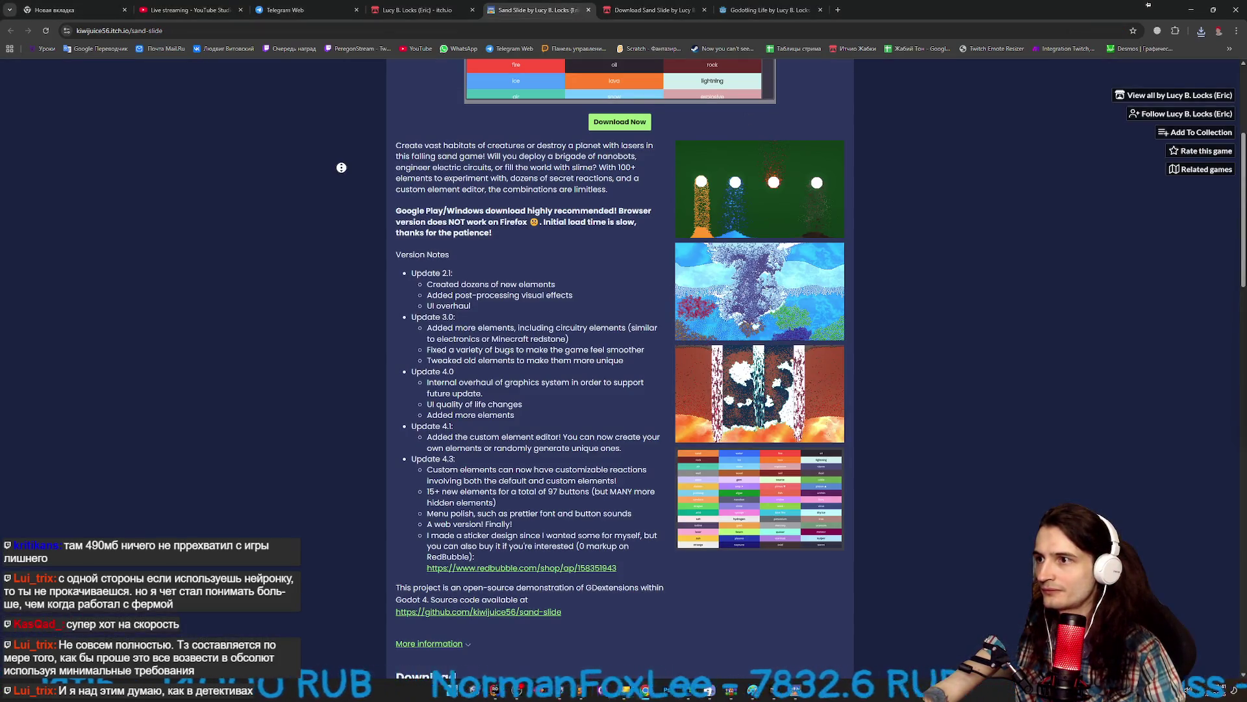
scroll(327, 189, down, 1)
scroll(328, 189, down, 1)
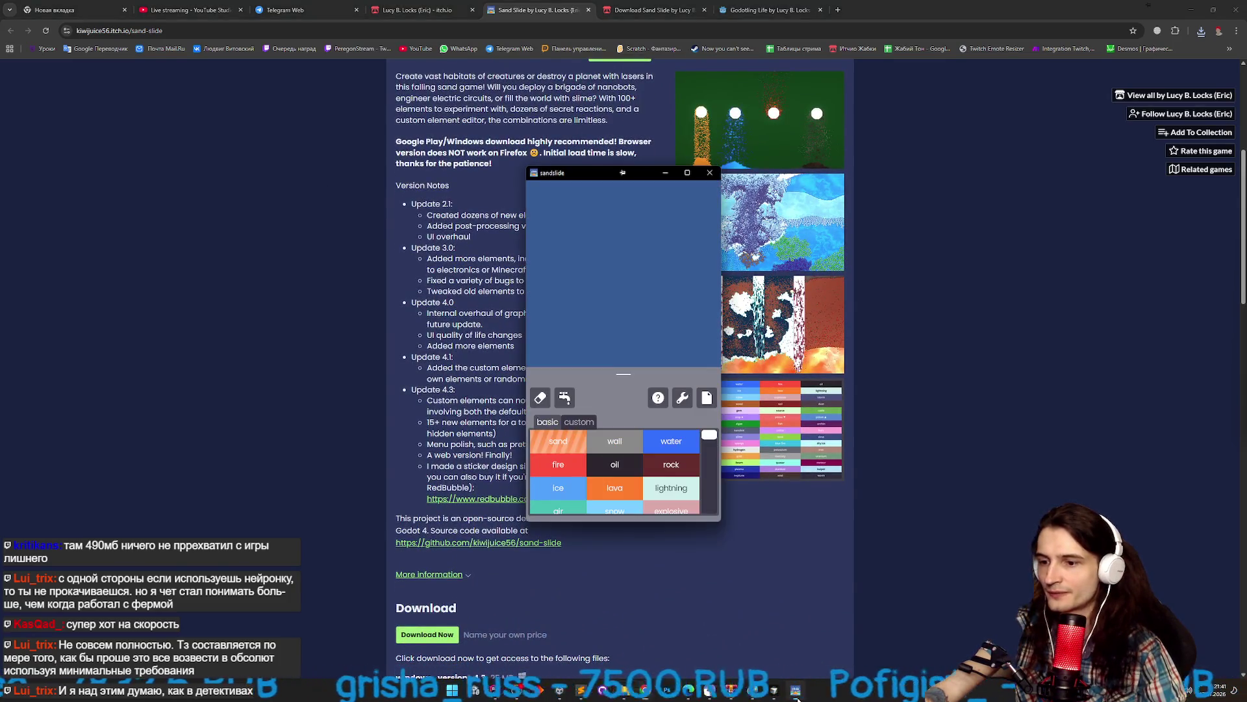
Maximize the window, pour a sand pile, and set its top and slopes on fire.
click(687, 173)
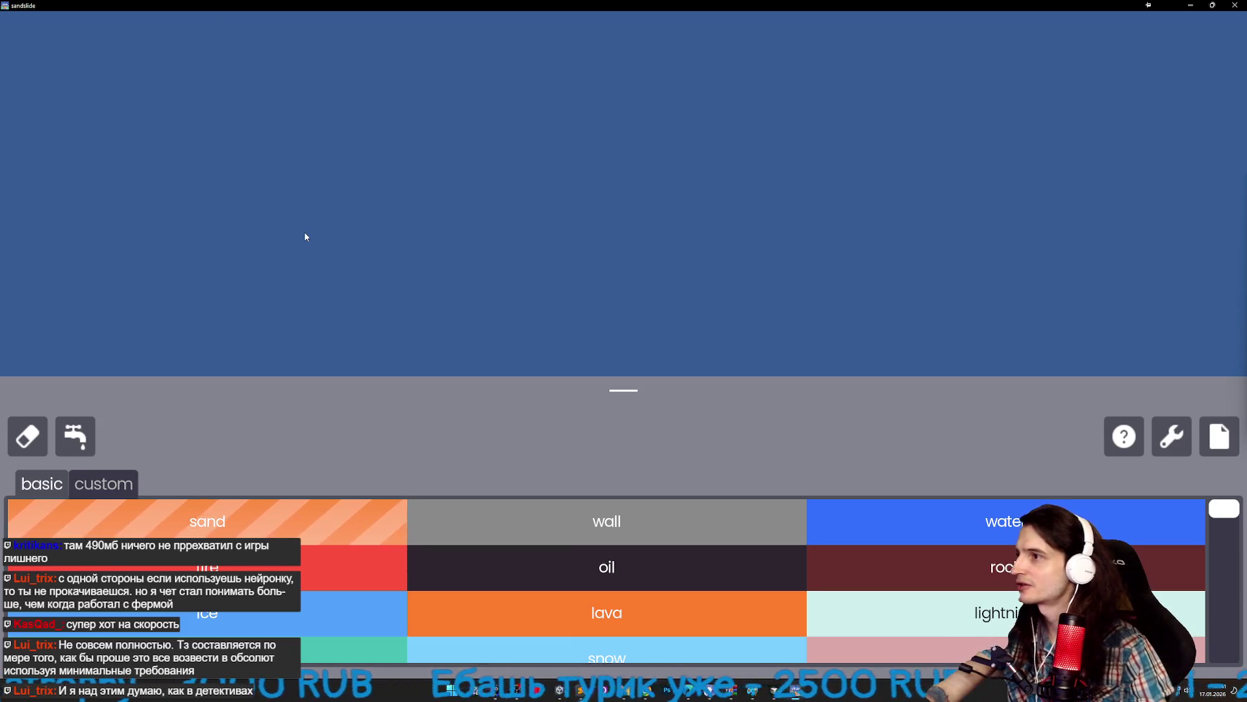
mouse_move(345, 240)
mouse_down()
mouse_move(479, 211)
mouse_move(603, 216)
mouse_move(624, 198)
mouse_move(383, 193)
mouse_move(603, 174)
mouse_move(640, 220)
mouse_up()
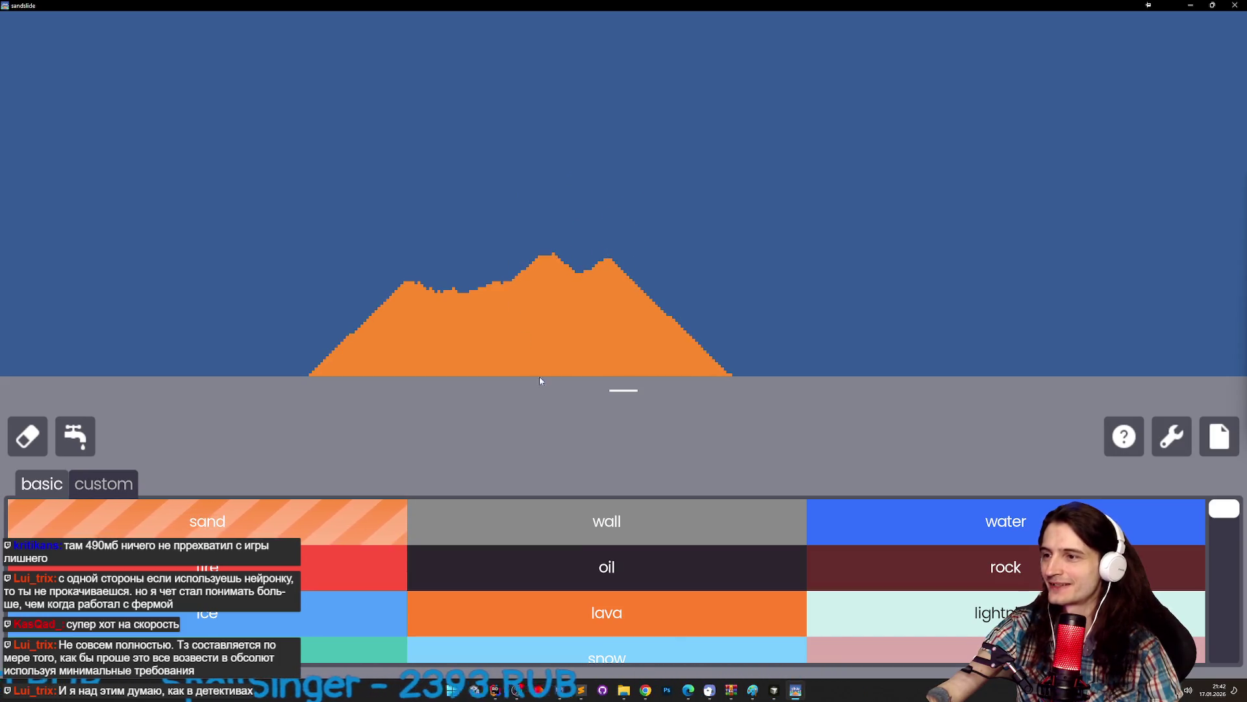
click(354, 566)
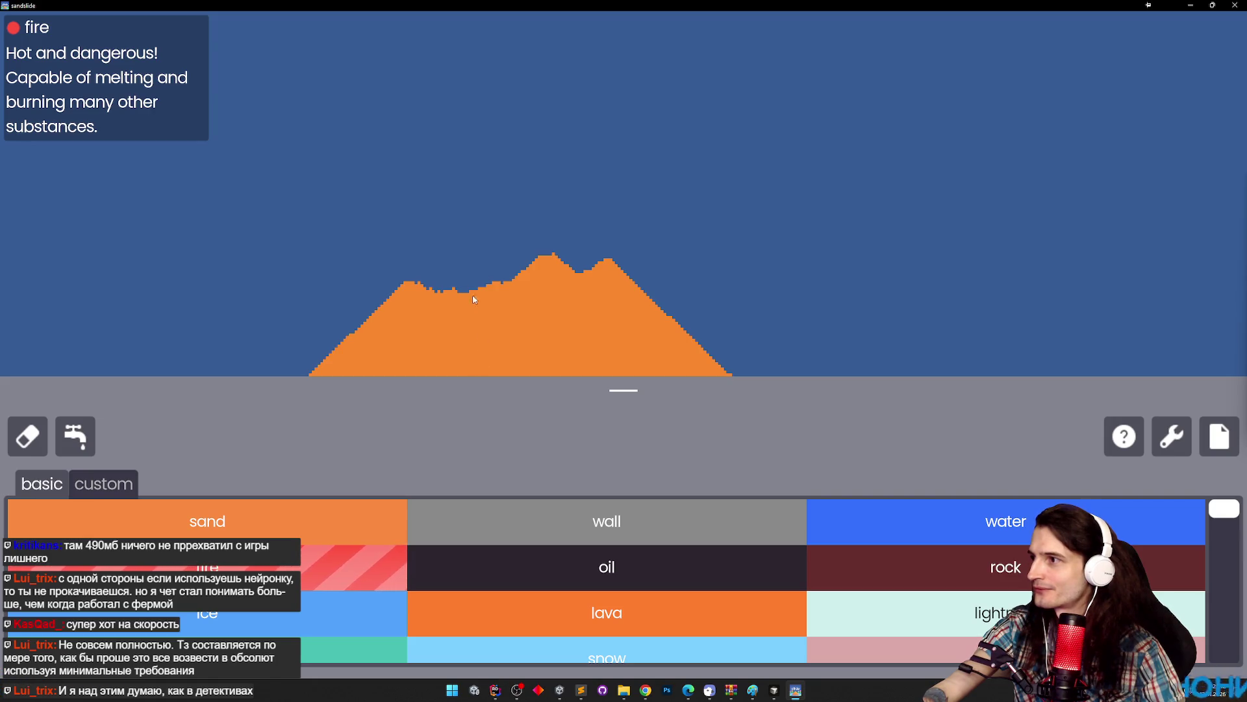
mouse_move(446, 258)
mouse_down()
mouse_move(493, 253)
mouse_move(506, 278)
mouse_move(560, 260)
mouse_move(599, 270)
mouse_move(651, 294)
mouse_move(721, 370)
mouse_move(646, 319)
mouse_up()
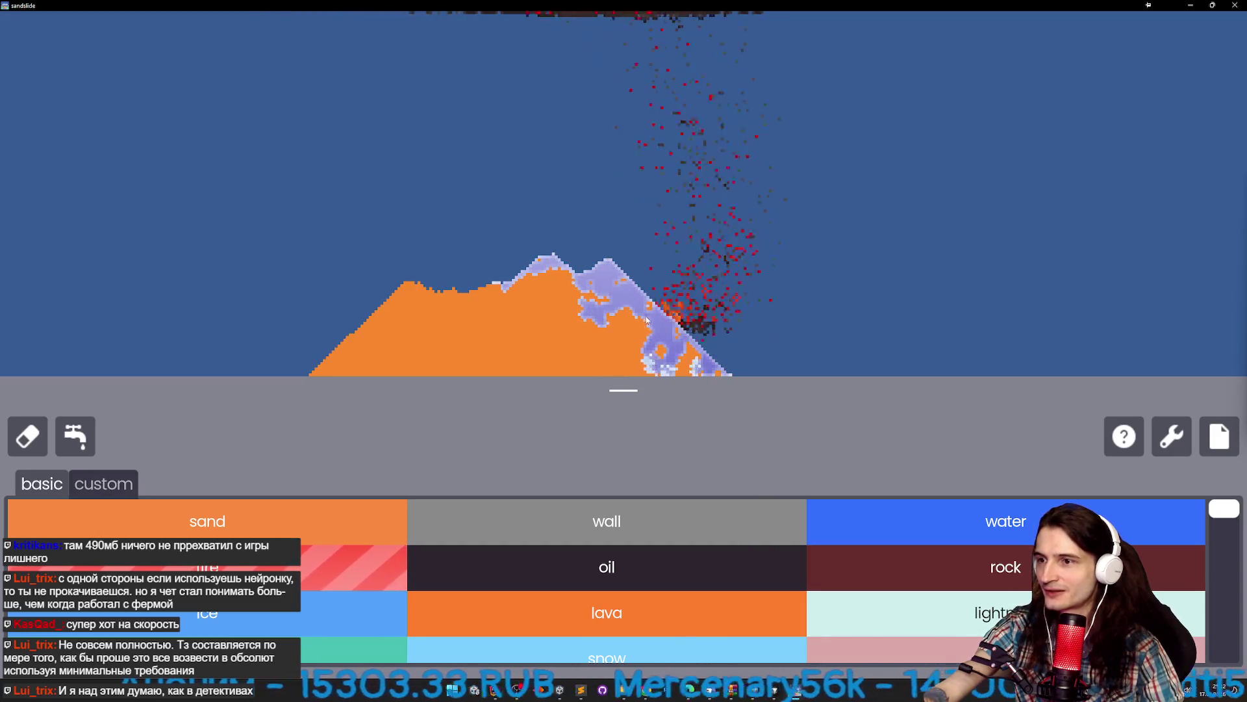
mouse_move(404, 278)
mouse_down()
mouse_move(322, 364)
mouse_move(399, 313)
mouse_move(354, 293)
mouse_move(370, 279)
mouse_move(466, 286)
mouse_up()
drag(538, 271, 564, 273)
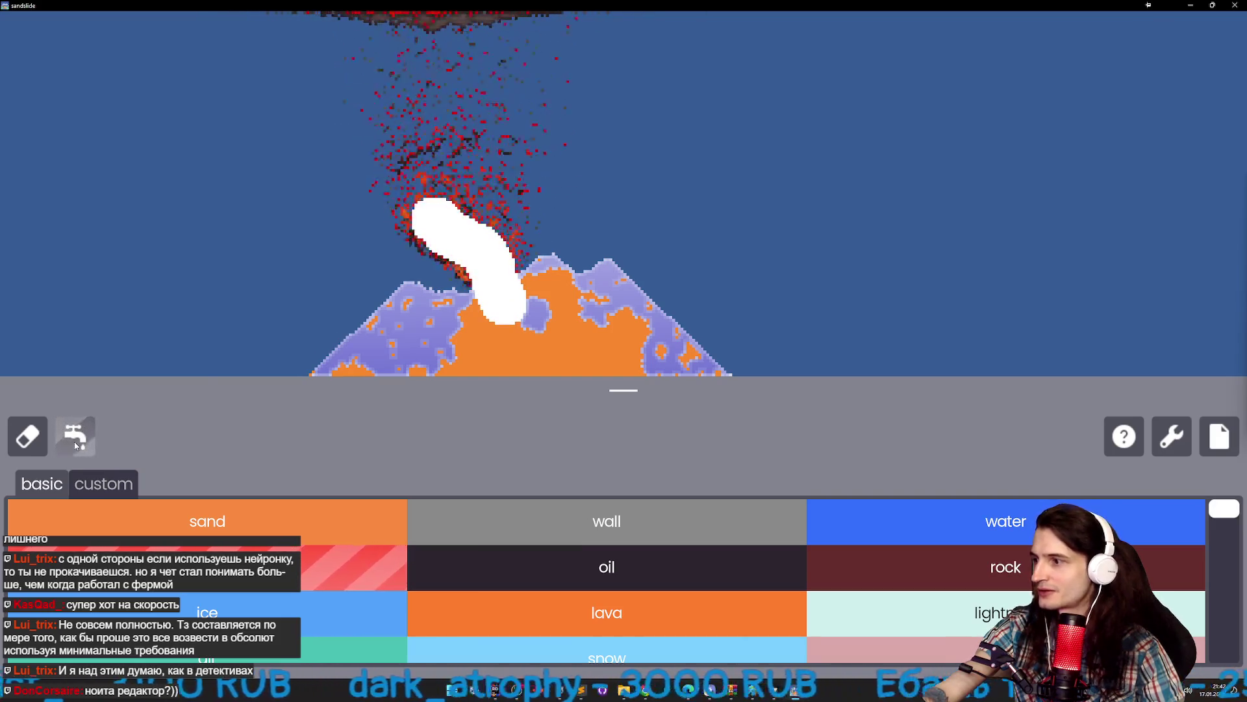
Select the custom worm element from the custom elements tab.
click(27, 437)
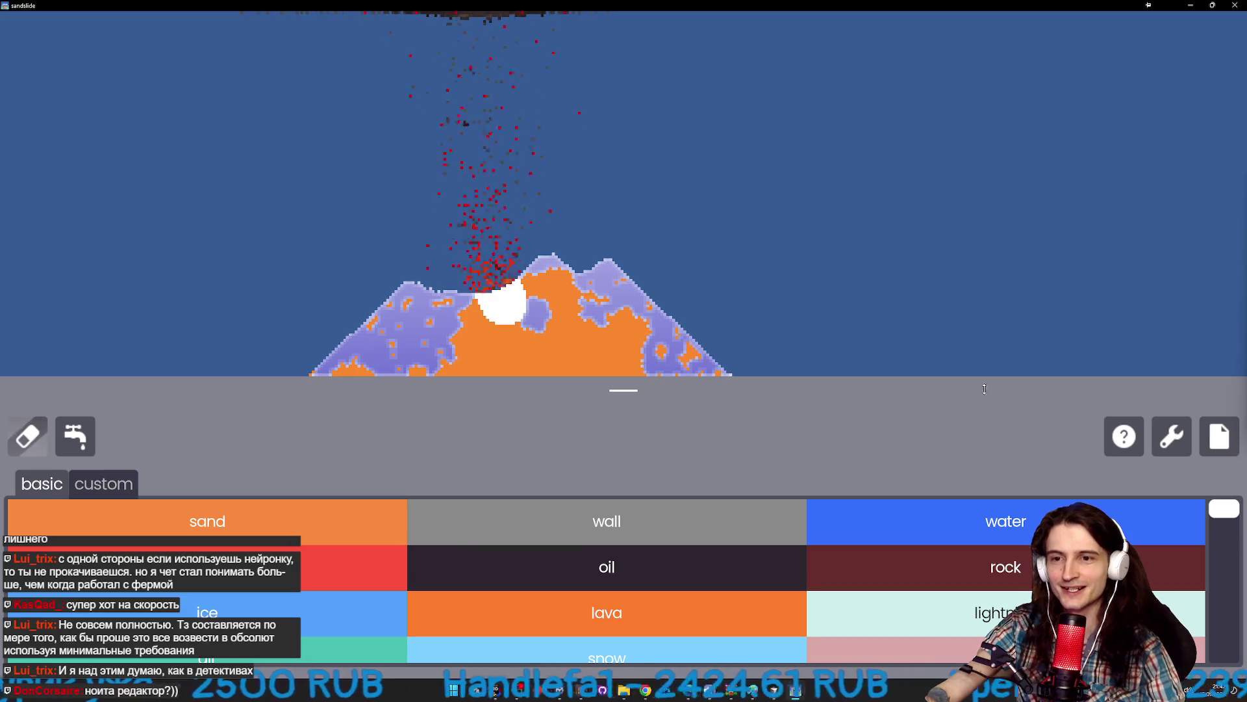
click(104, 484)
click(42, 484)
click(104, 484)
click(257, 533)
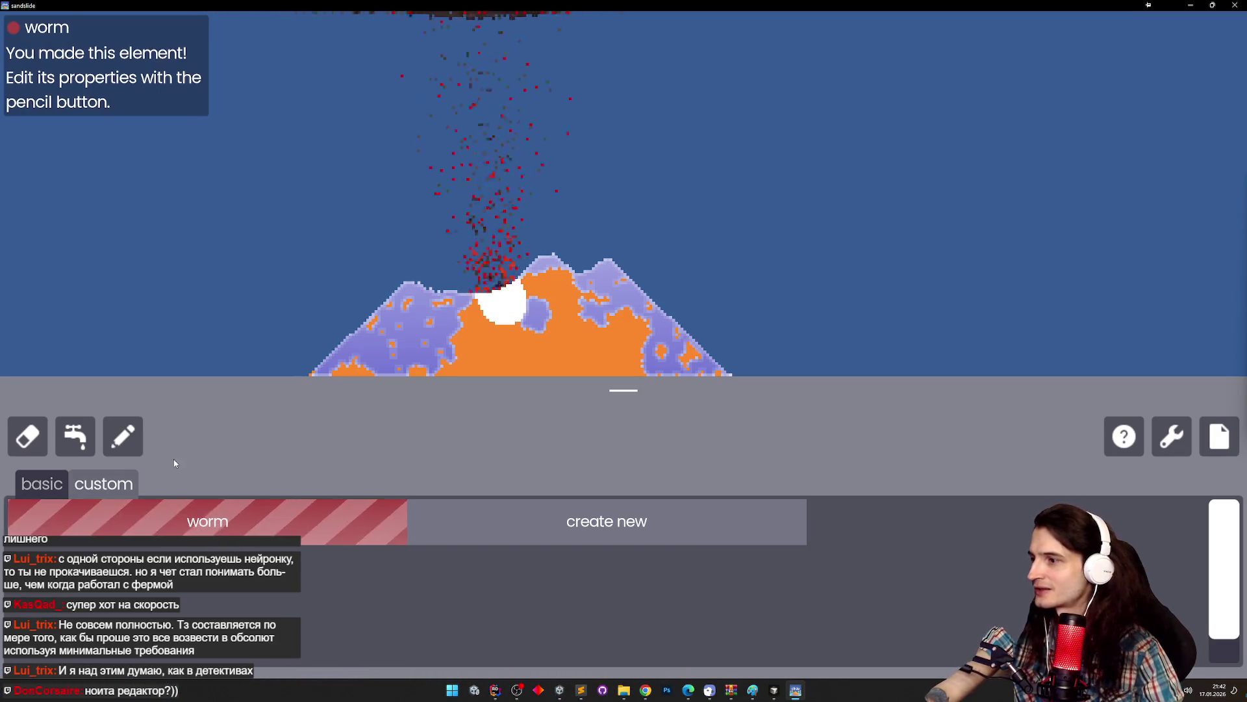
Inspect the worm's properties in the Element Editor, leaving its state as gas.
click(137, 452)
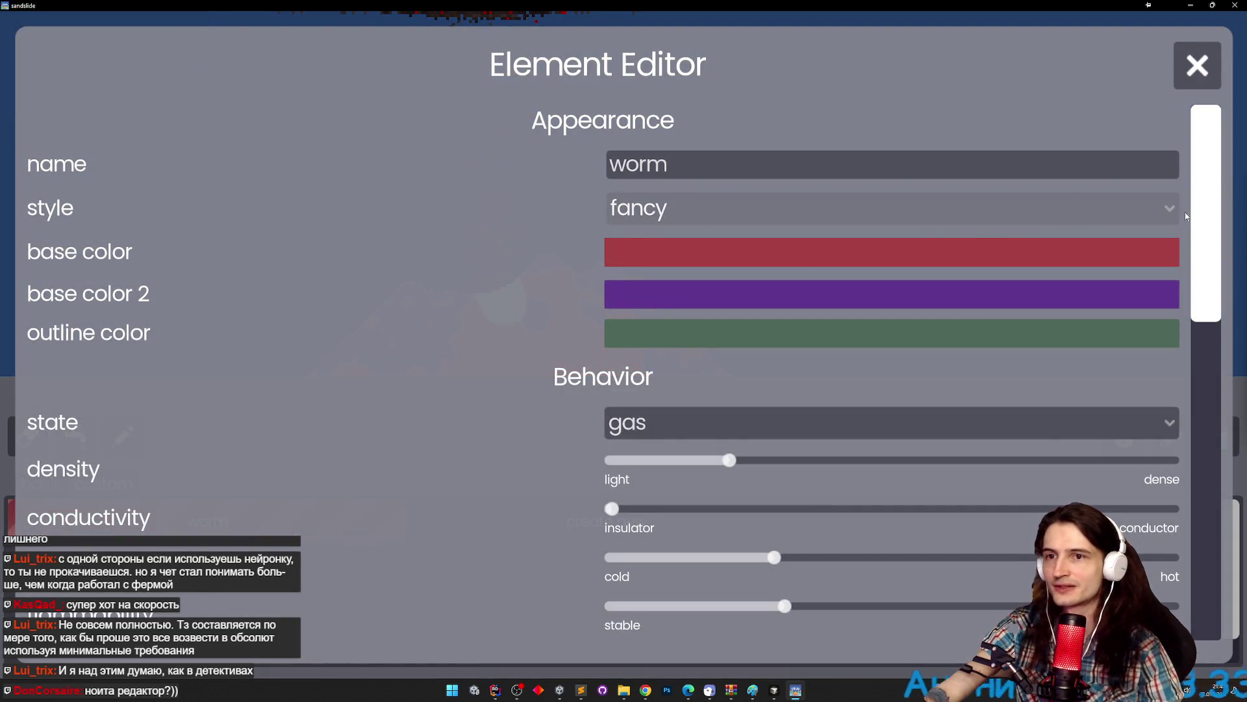
scroll(1196, 221, down, 1)
scroll(1199, 227, down, 4)
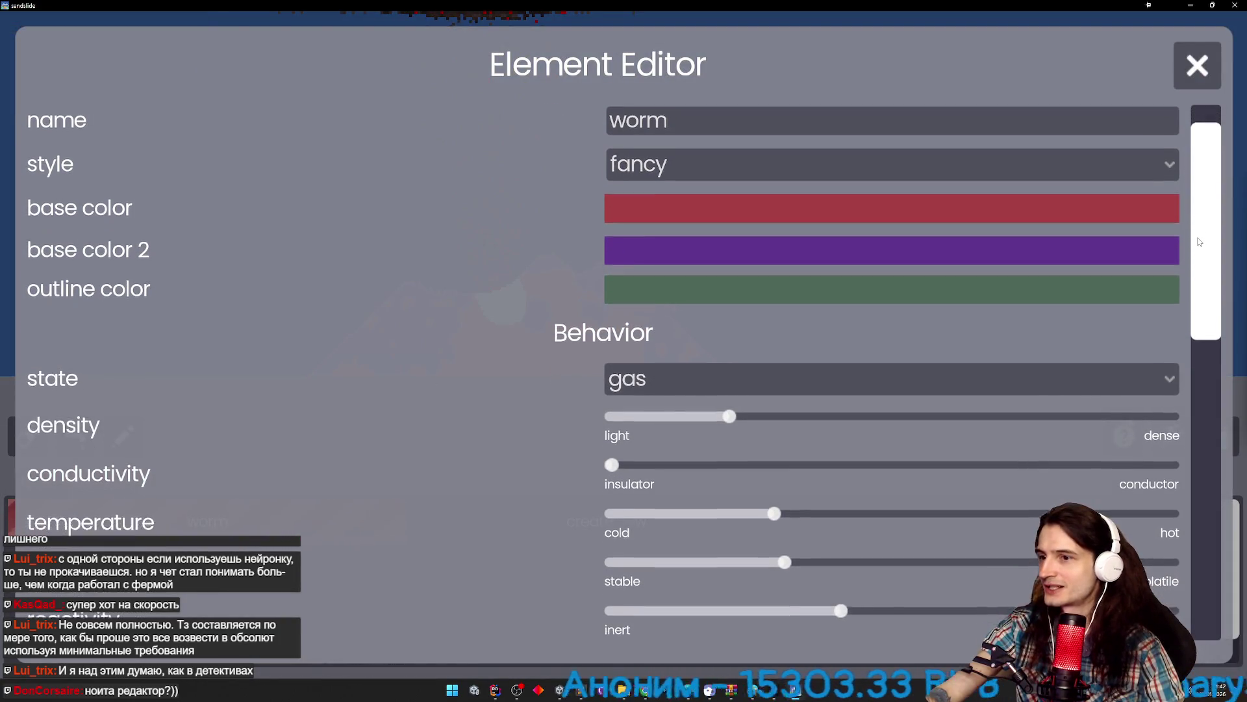
click(1153, 297)
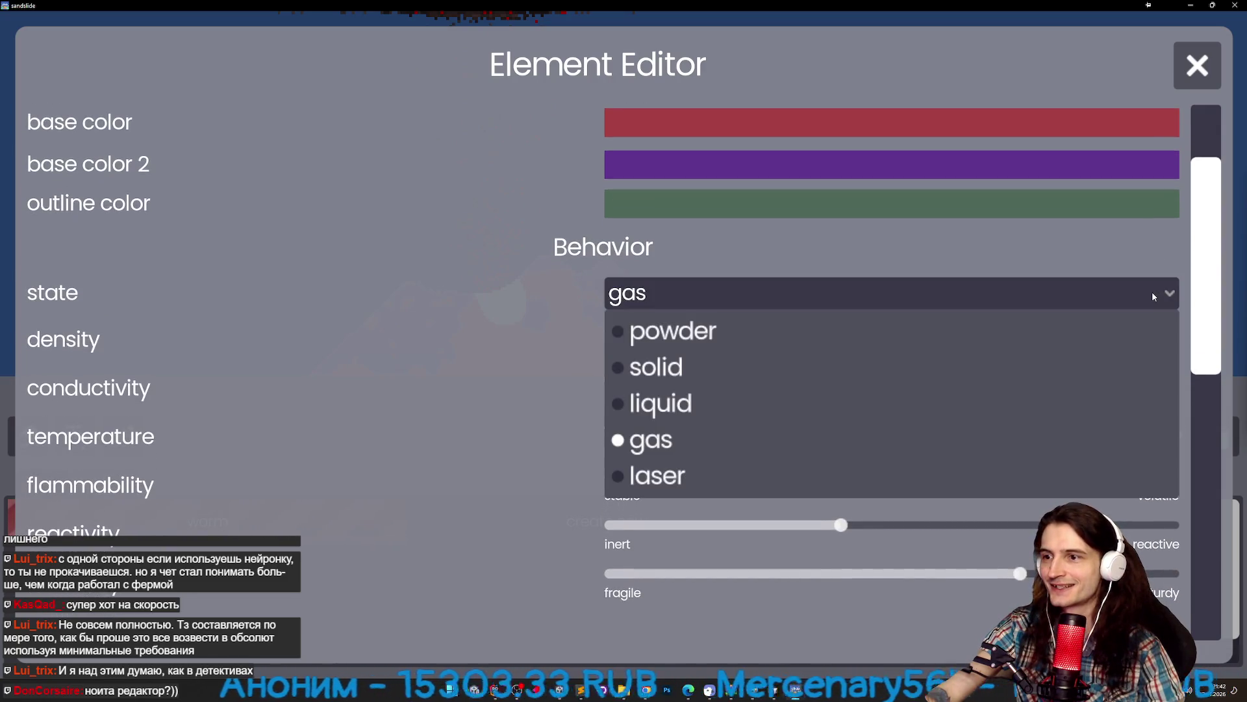
click(1153, 296)
scroll(1170, 260, down, 2)
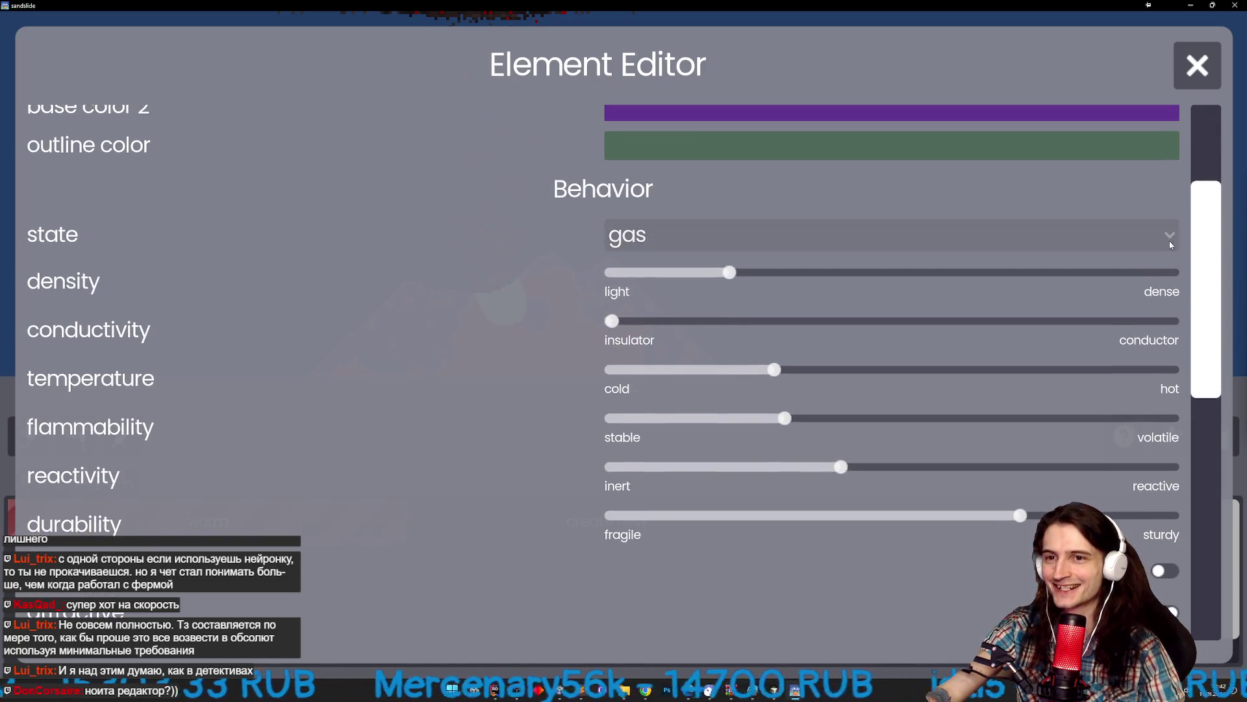
click(1171, 245)
scroll(1205, 253, down, 2)
mouse_move(1205, 256)
mouse_down()
mouse_move(1180, 405)
mouse_move(1184, 498)
mouse_up()
click(1199, 79)
Paint three streaks of worm material across the sky and mid-canvas.
mouse_move(654, 229)
mouse_down()
mouse_move(816, 239)
mouse_move(862, 269)
mouse_up()
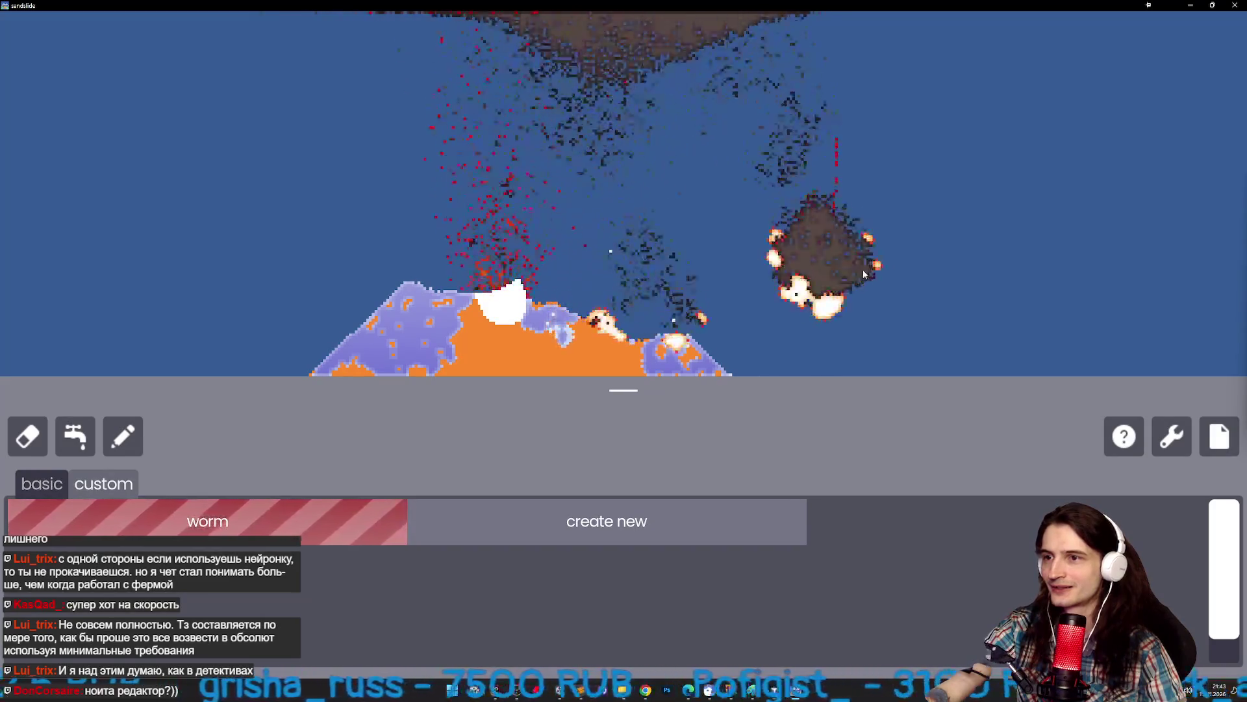
mouse_move(942, 286)
mouse_down()
mouse_move(682, 257)
mouse_move(610, 285)
mouse_up()
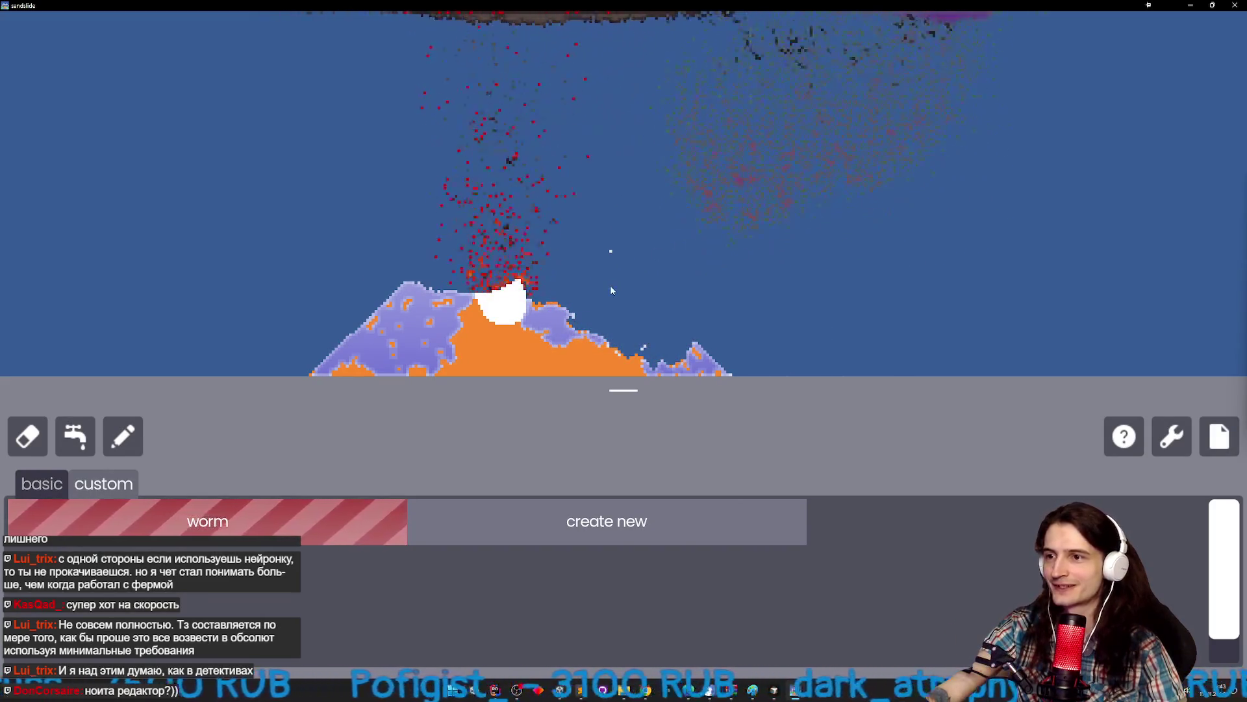
drag(713, 310, 809, 333)
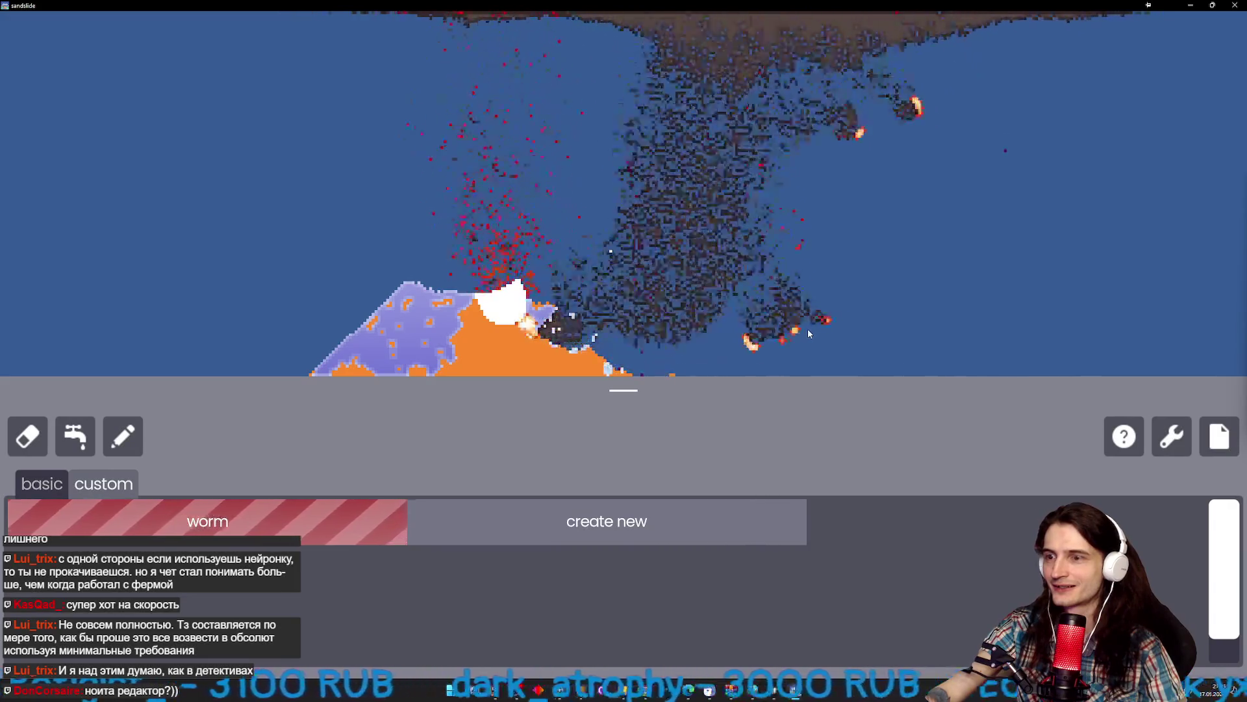
click(55, 486)
click(601, 521)
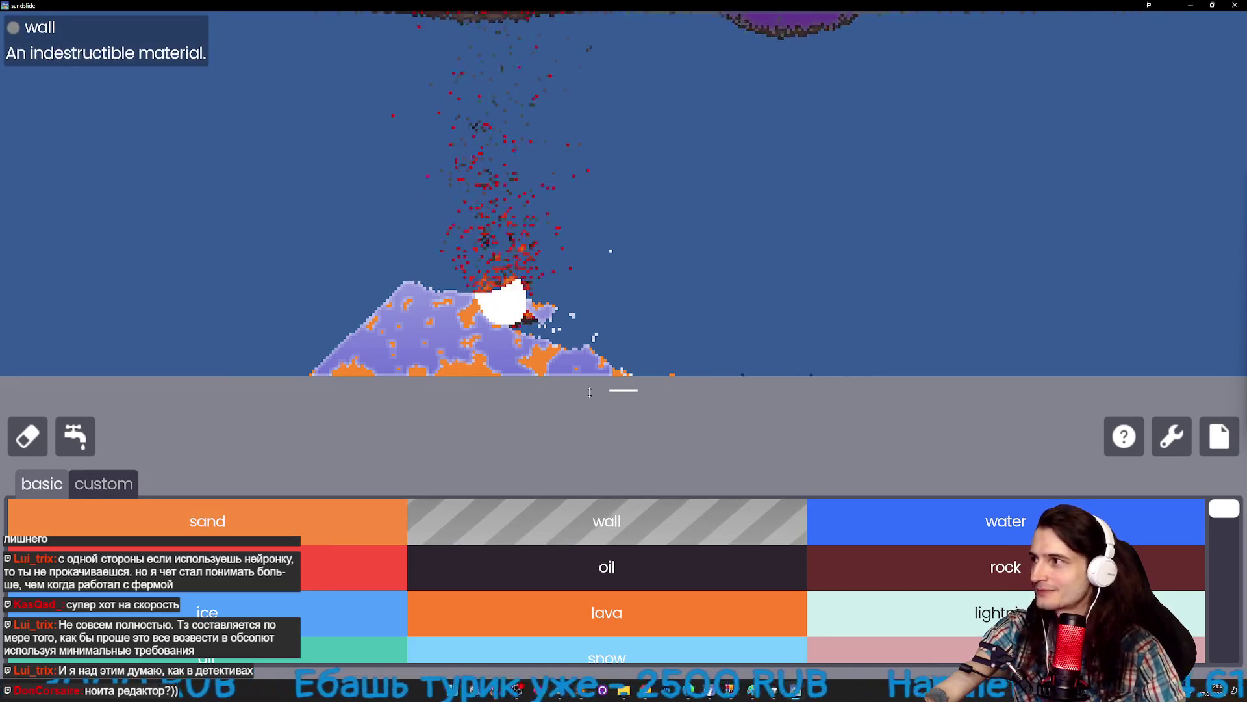
Arc a wall over the lava mound and cover it with water.
mouse_move(642, 348)
mouse_down()
mouse_move(640, 335)
mouse_move(481, 260)
mouse_move(305, 318)
mouse_move(257, 371)
mouse_up()
click(912, 506)
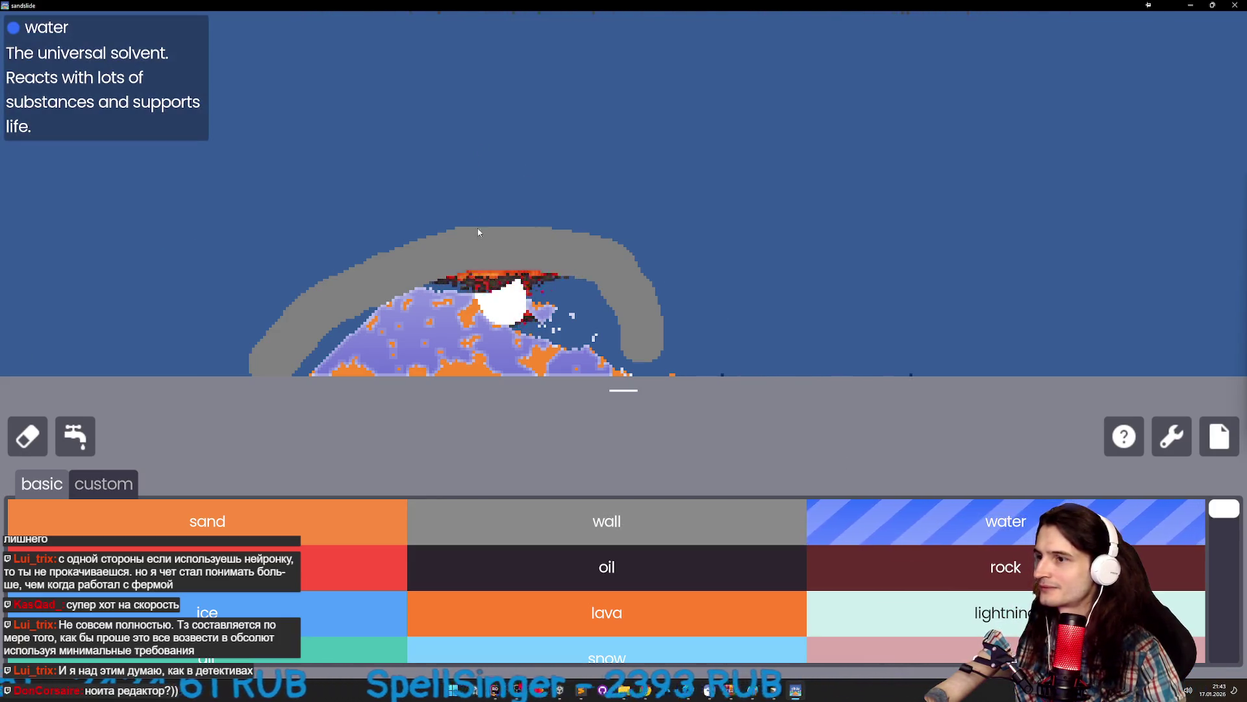
drag(533, 286, 491, 279)
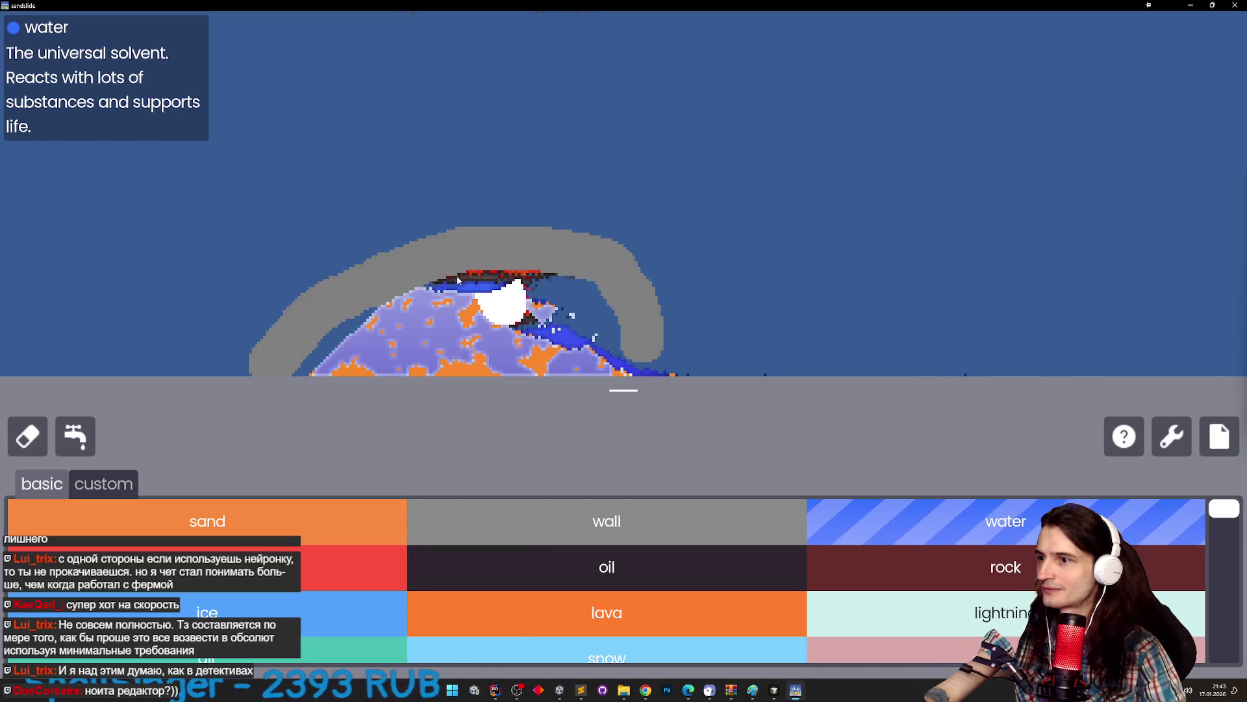
mouse_move(652, 258)
mouse_down()
mouse_move(699, 247)
mouse_move(477, 174)
mouse_move(364, 166)
mouse_move(538, 173)
mouse_up()
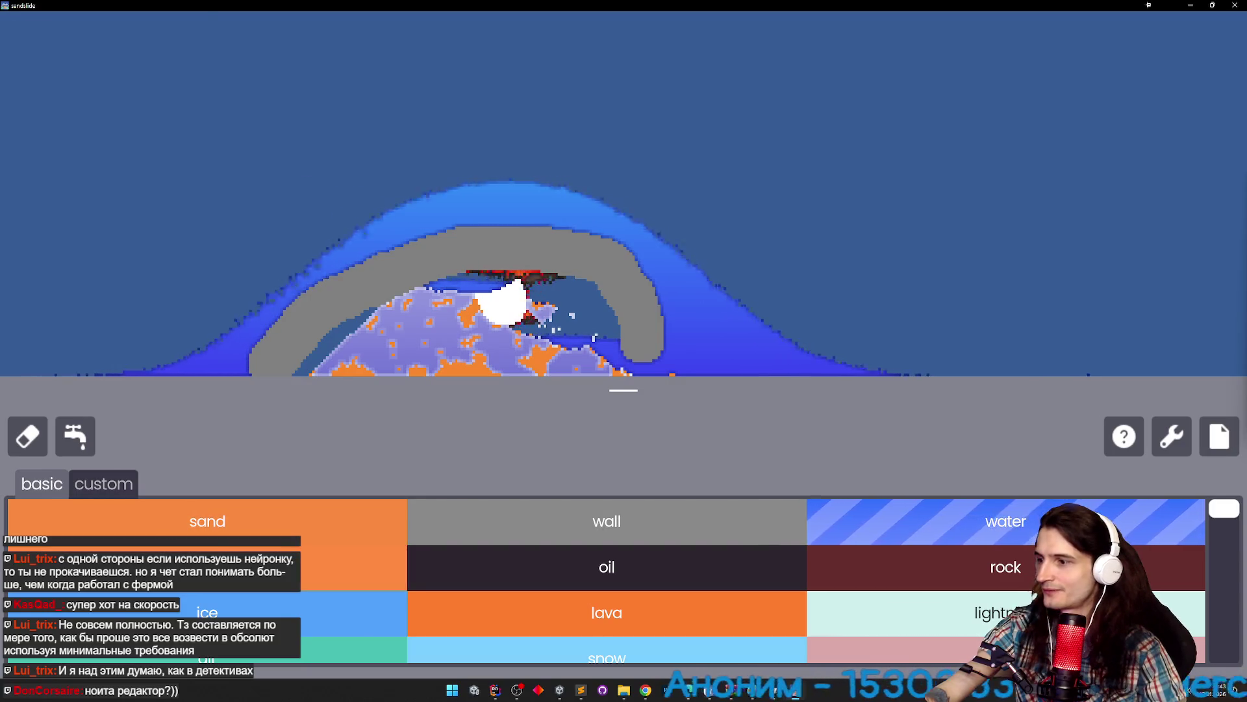
Paint an oil layer above the water and set the whole oil arc on fire.
click(351, 565)
click(448, 562)
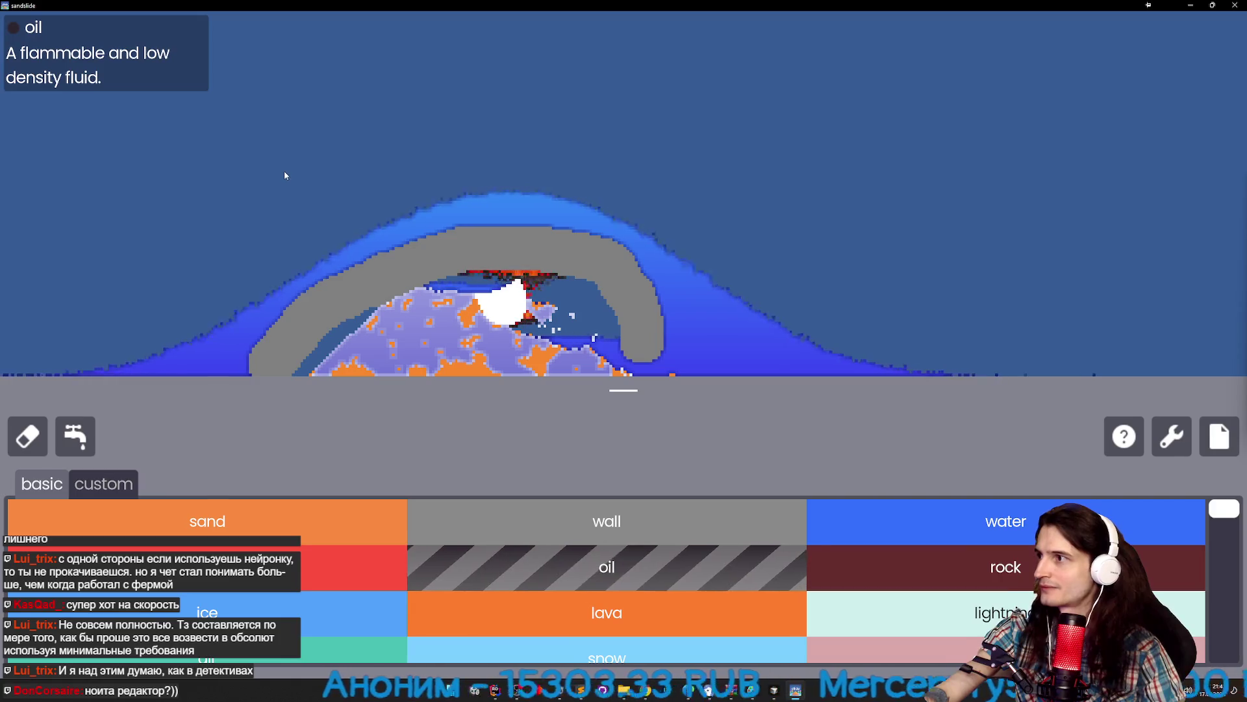
mouse_move(325, 179)
mouse_down()
mouse_move(387, 160)
mouse_move(513, 159)
mouse_up()
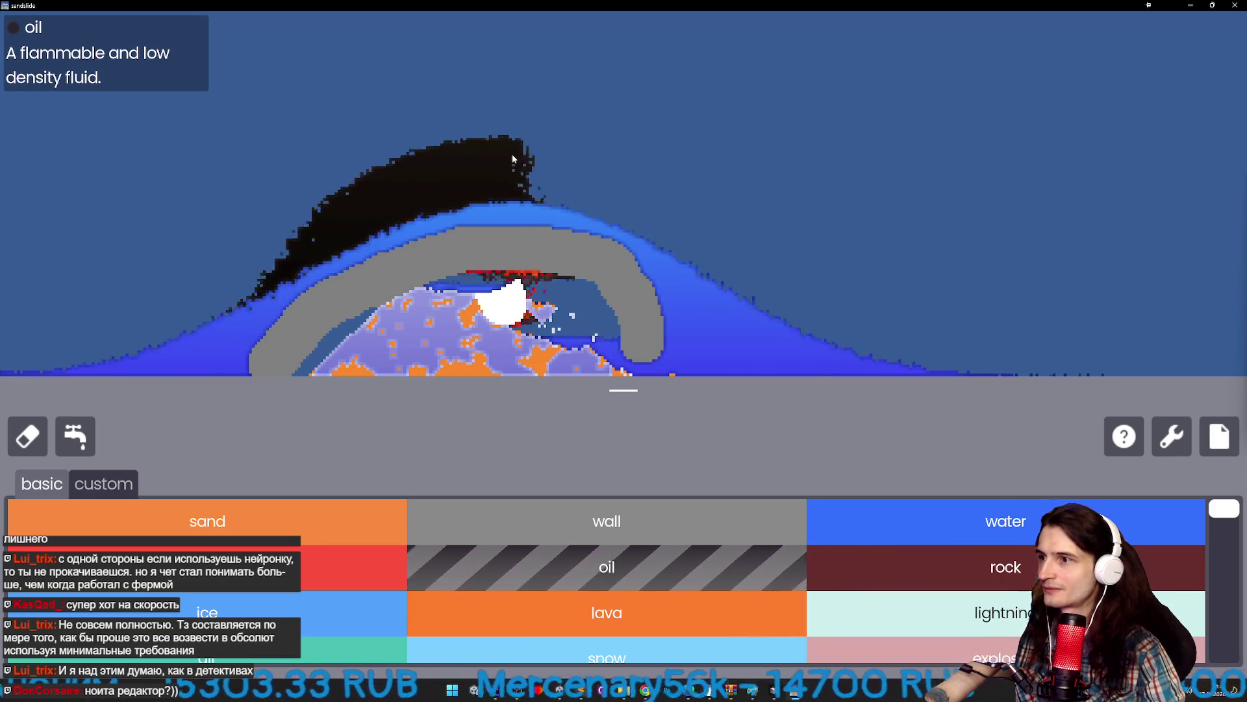
click(351, 565)
drag(364, 208, 278, 268)
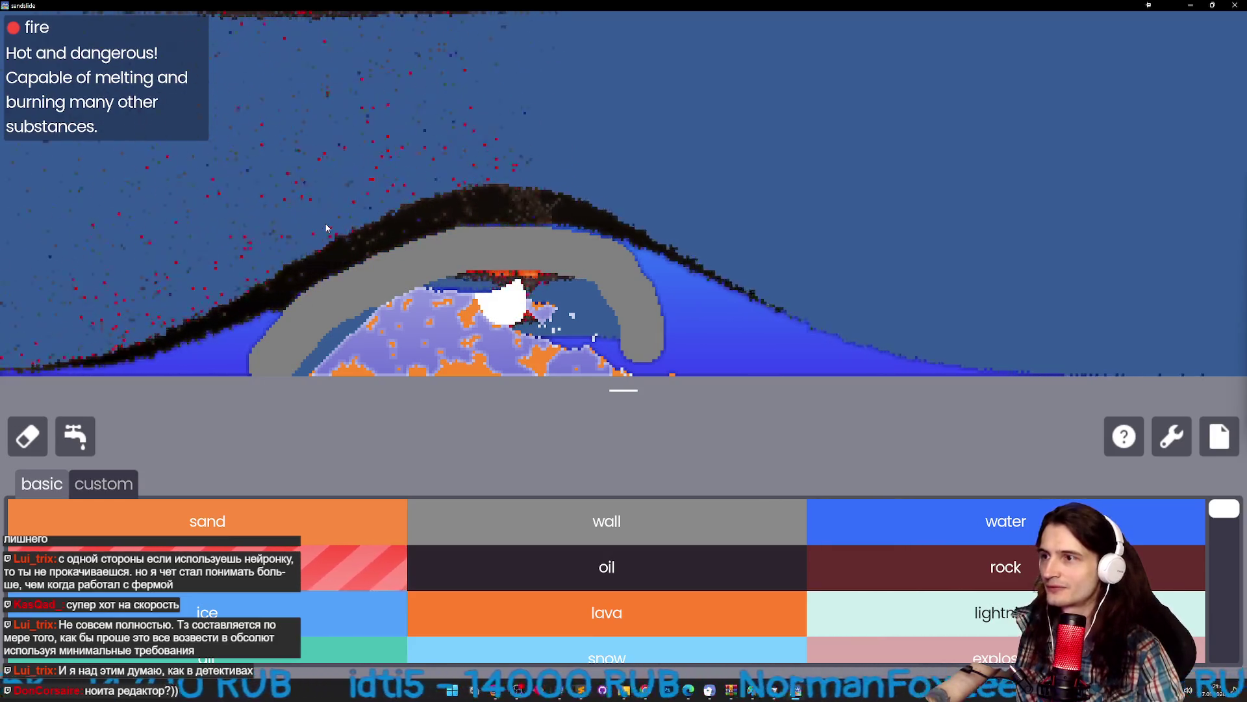
drag(418, 215, 142, 369)
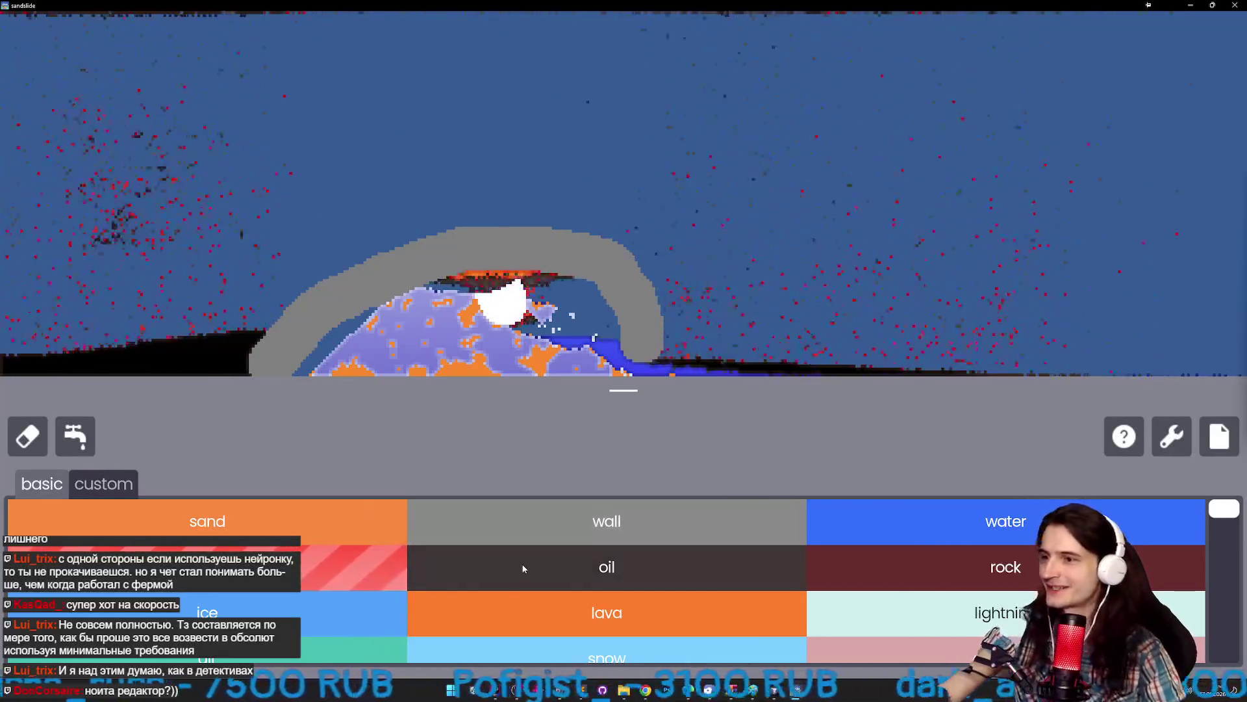
Draw a rock streak above the wall arc.
click(879, 555)
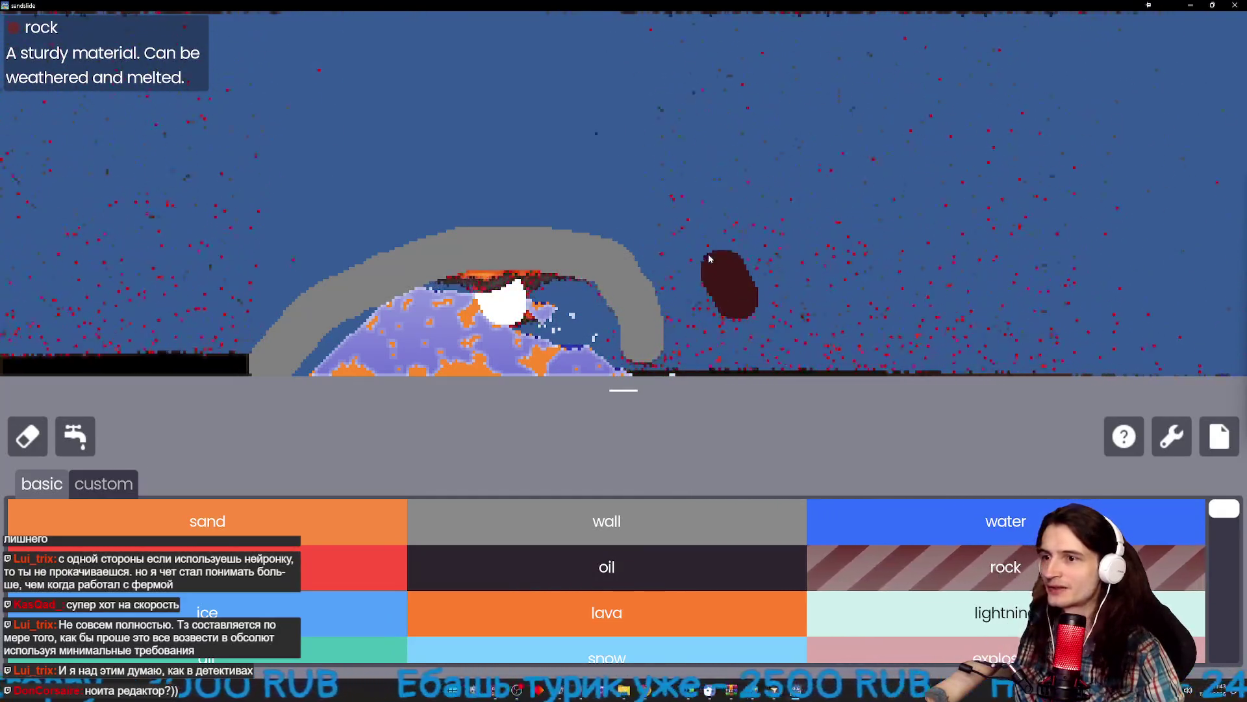
drag(555, 206, 523, 200)
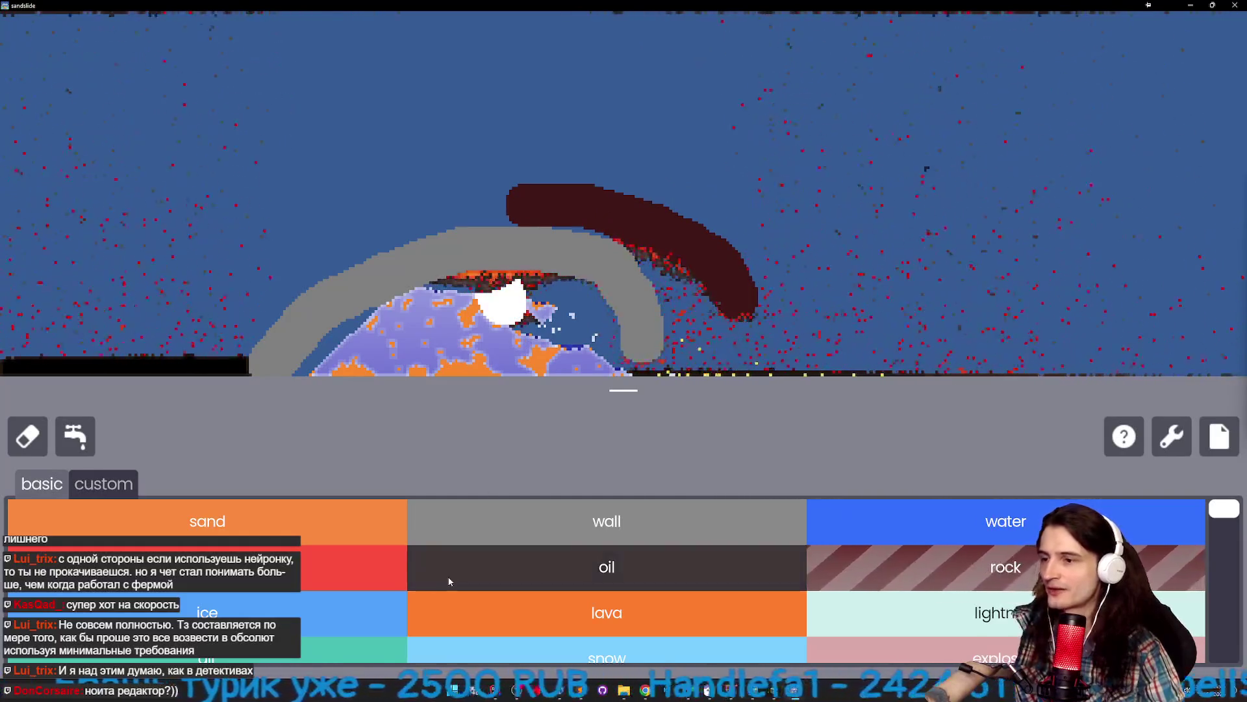
click(324, 577)
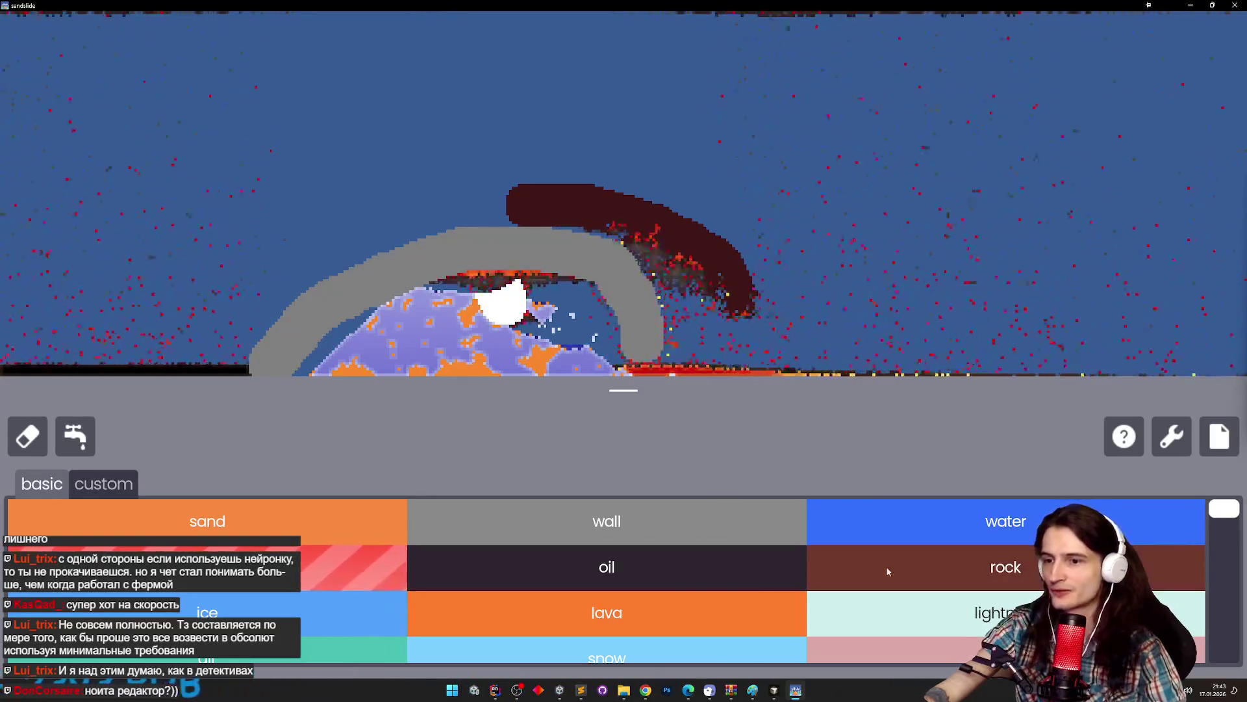
mouse_move(1218, 513)
mouse_down()
mouse_move(1222, 604)
mouse_move(1207, 495)
mouse_up()
Heap snow over the wall arc, cover its left slope with soil, and sprinkle spores near the peak.
scroll(645, 552, down, 3)
scroll(645, 519, up, 1)
click(645, 504)
mouse_move(364, 221)
mouse_down()
mouse_move(377, 204)
mouse_move(546, 169)
mouse_move(572, 139)
mouse_move(454, 151)
mouse_move(529, 123)
mouse_up()
click(863, 612)
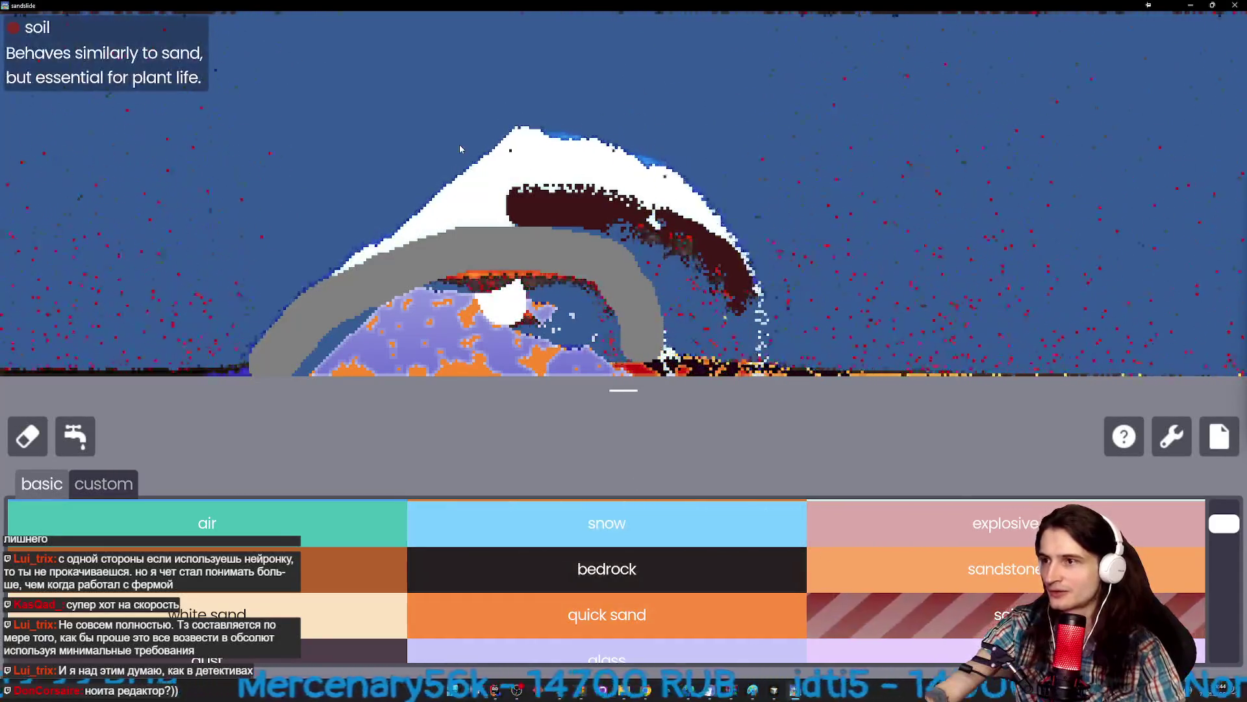
mouse_move(357, 205)
mouse_down()
mouse_move(434, 157)
mouse_move(565, 115)
mouse_up()
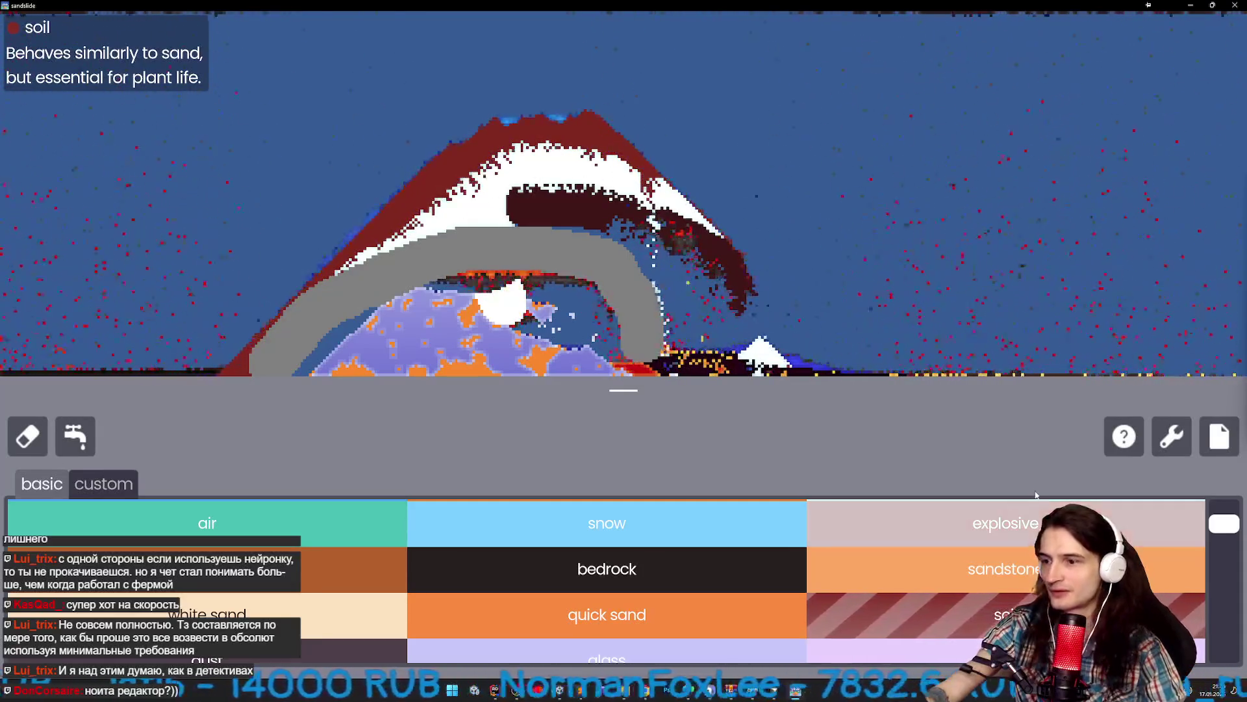
scroll(1146, 513, down, 3)
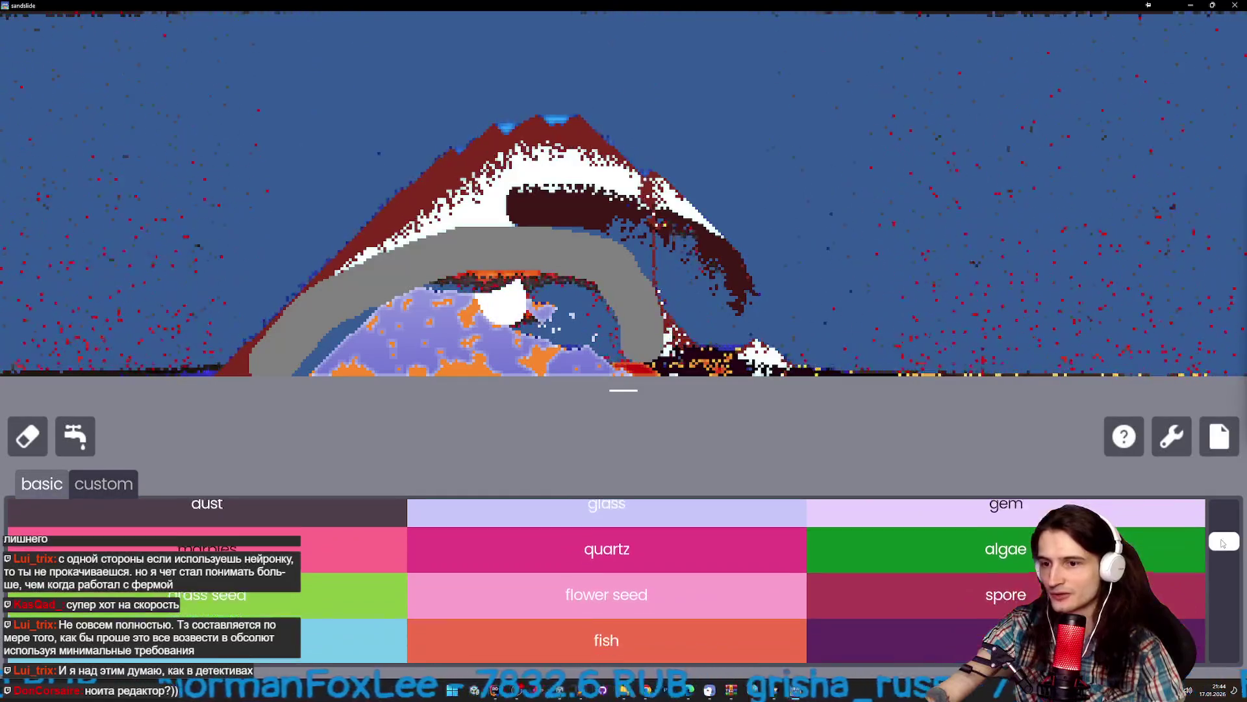
click(909, 582)
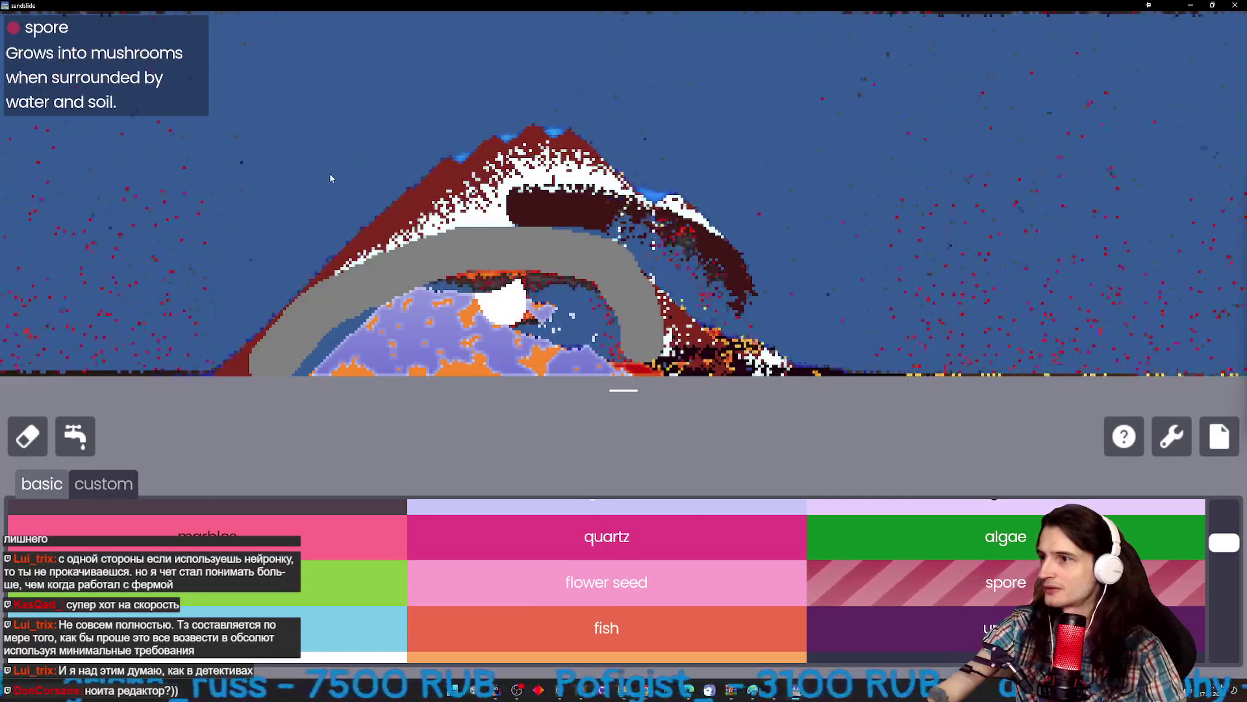
drag(388, 160, 435, 140)
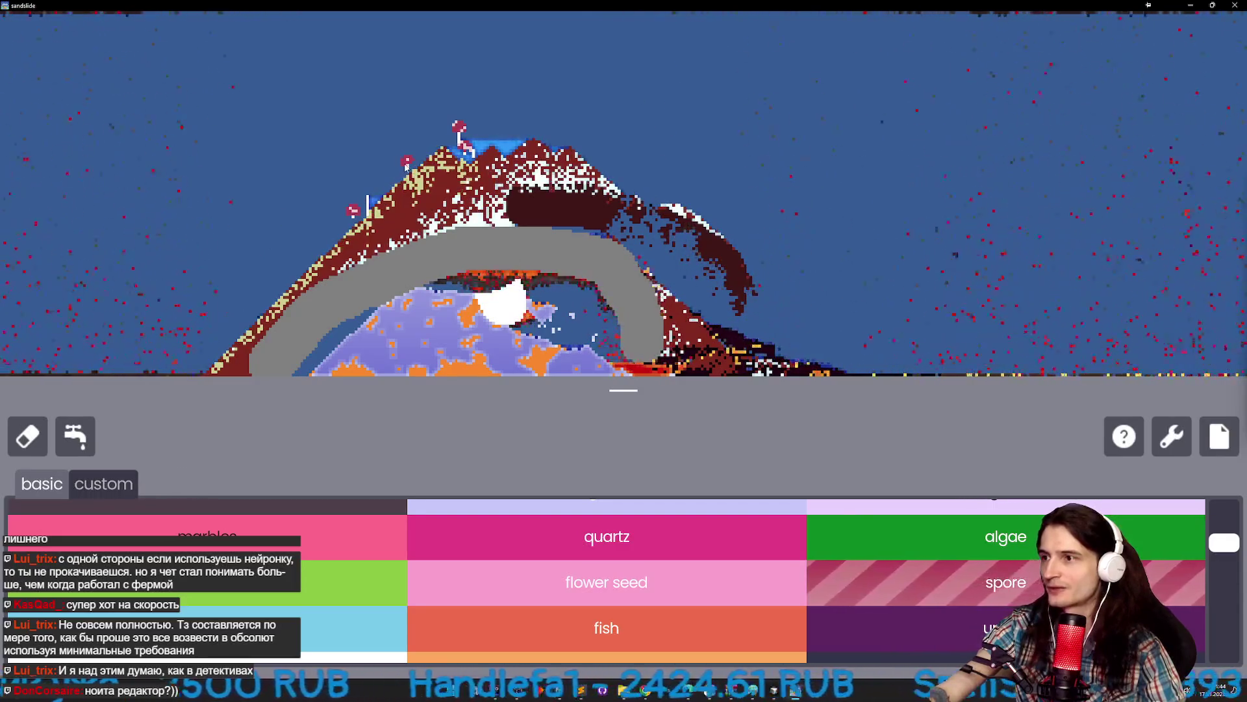
Lay a strip of flower seed up the hill's left ridge.
scroll(1202, 567, down, 1)
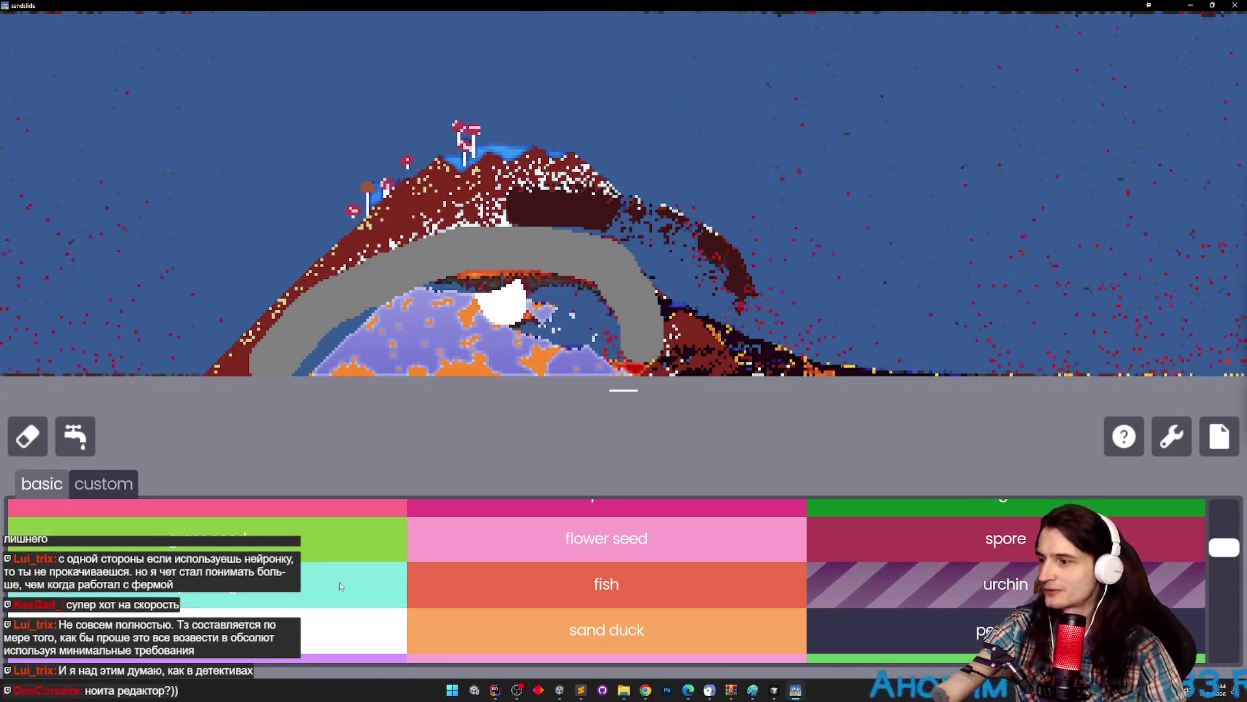
click(354, 630)
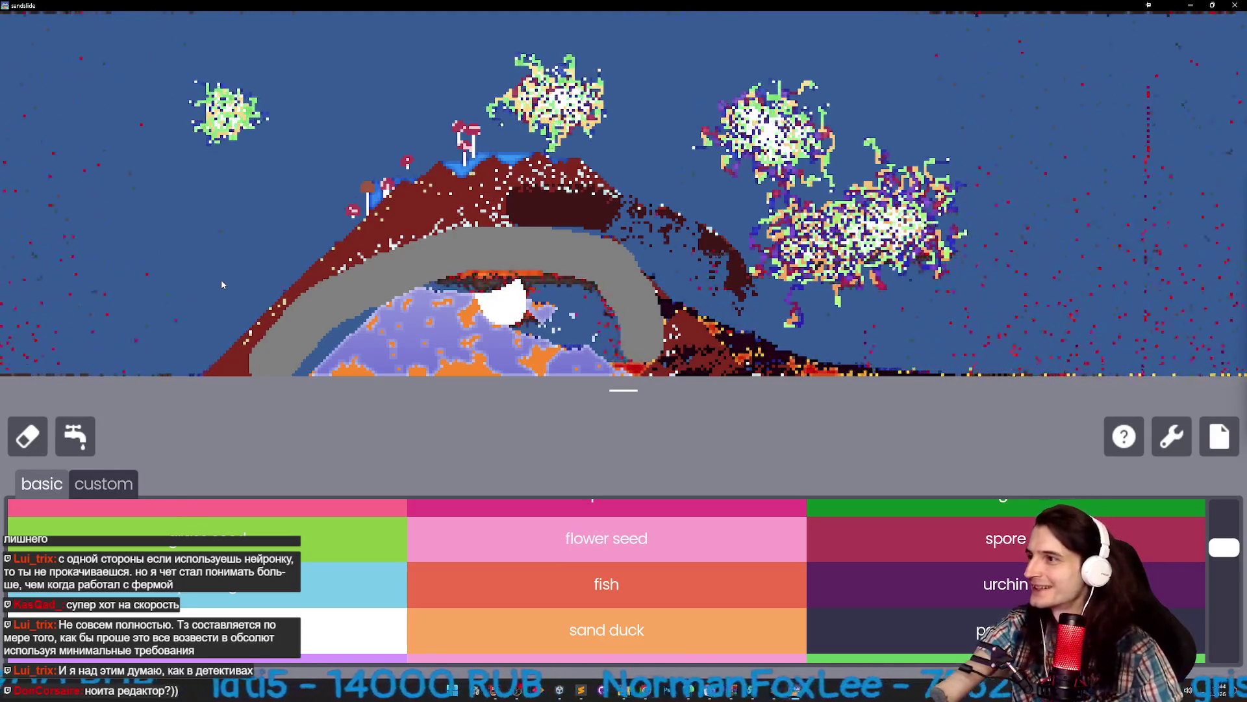
click(465, 538)
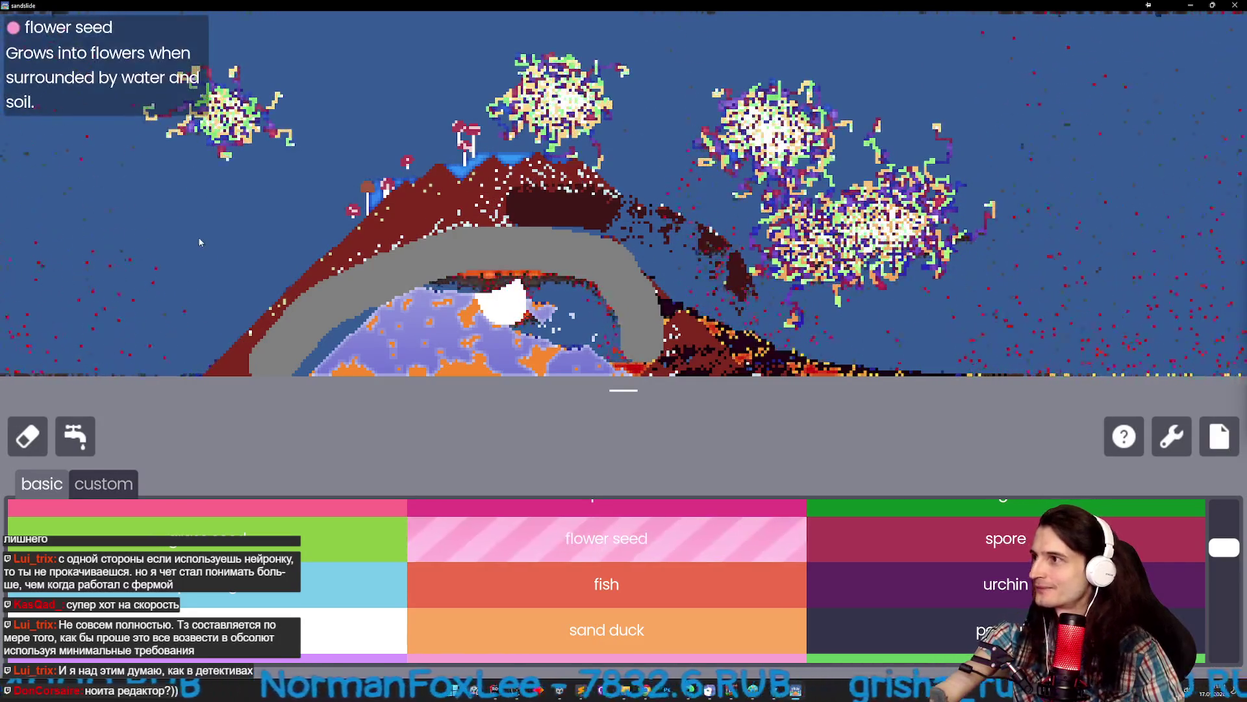
click(333, 199)
mouse_move(332, 199)
mouse_down()
mouse_move(415, 130)
mouse_move(403, 99)
mouse_up()
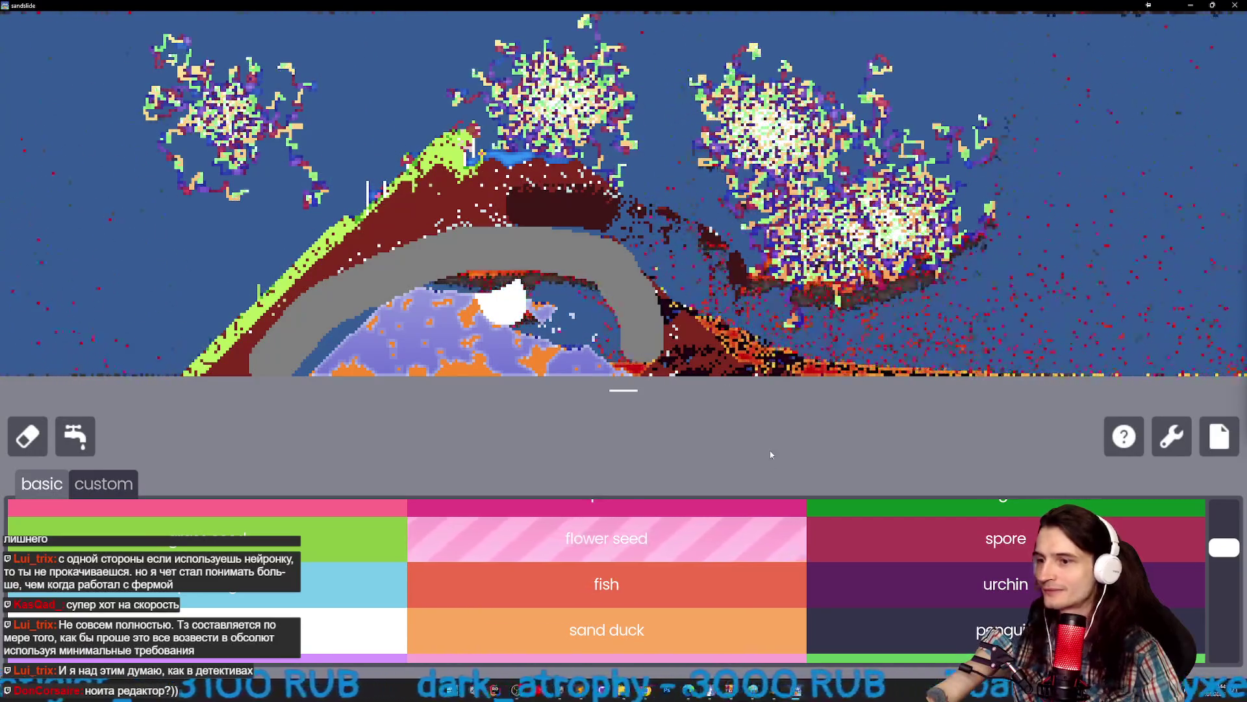
click(752, 604)
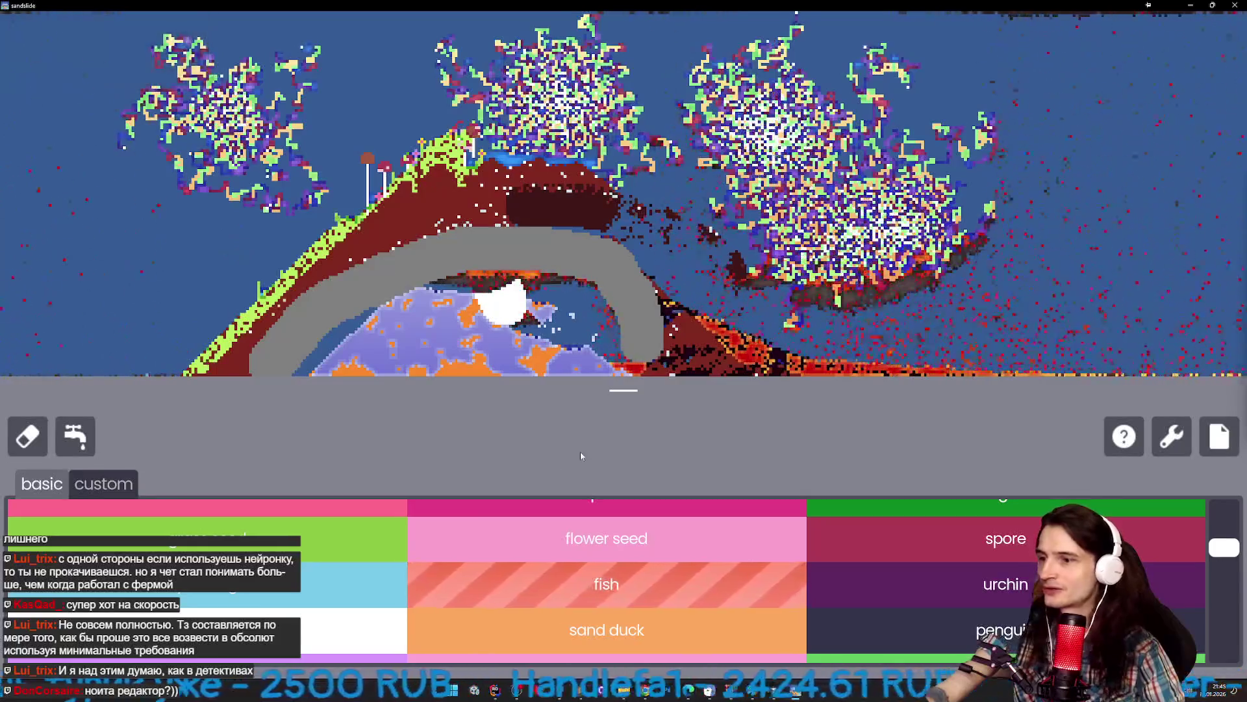
scroll(1224, 571, down, 3)
scroll(1224, 570, up, 5)
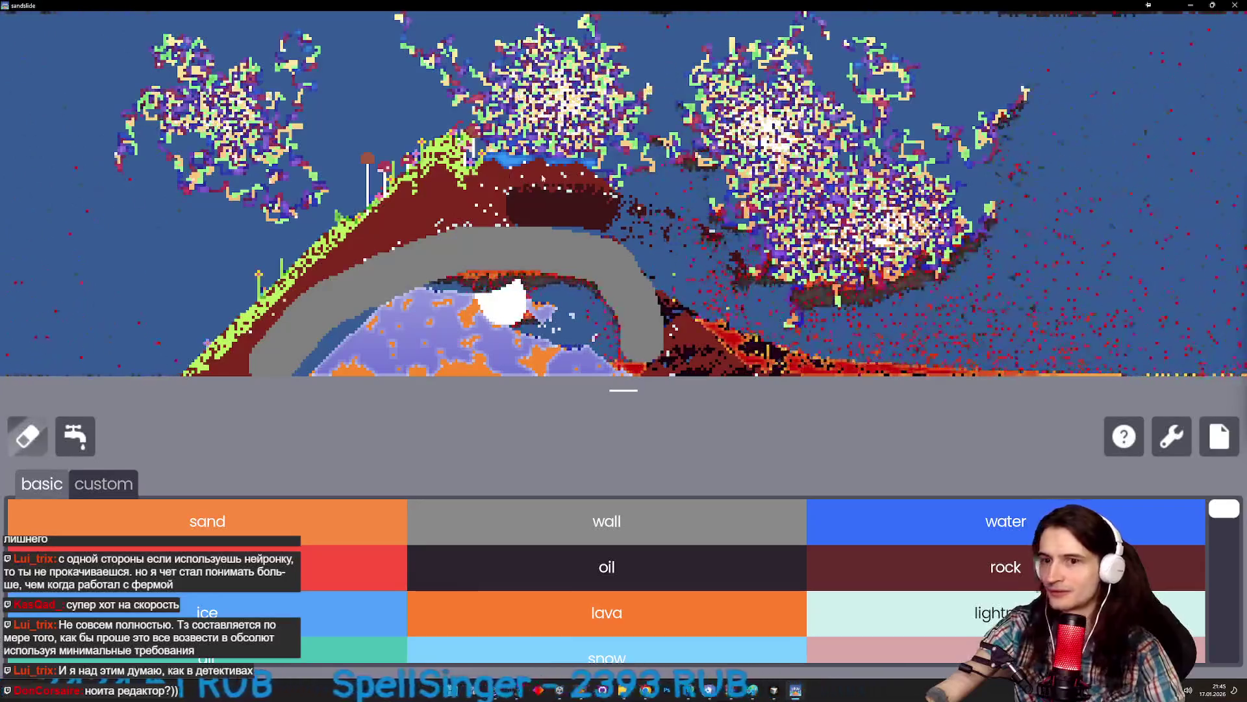
Erase the dirt hill and grey arch, pour water into the tank, and sprinkle salt in.
drag(542, 178, 364, 215)
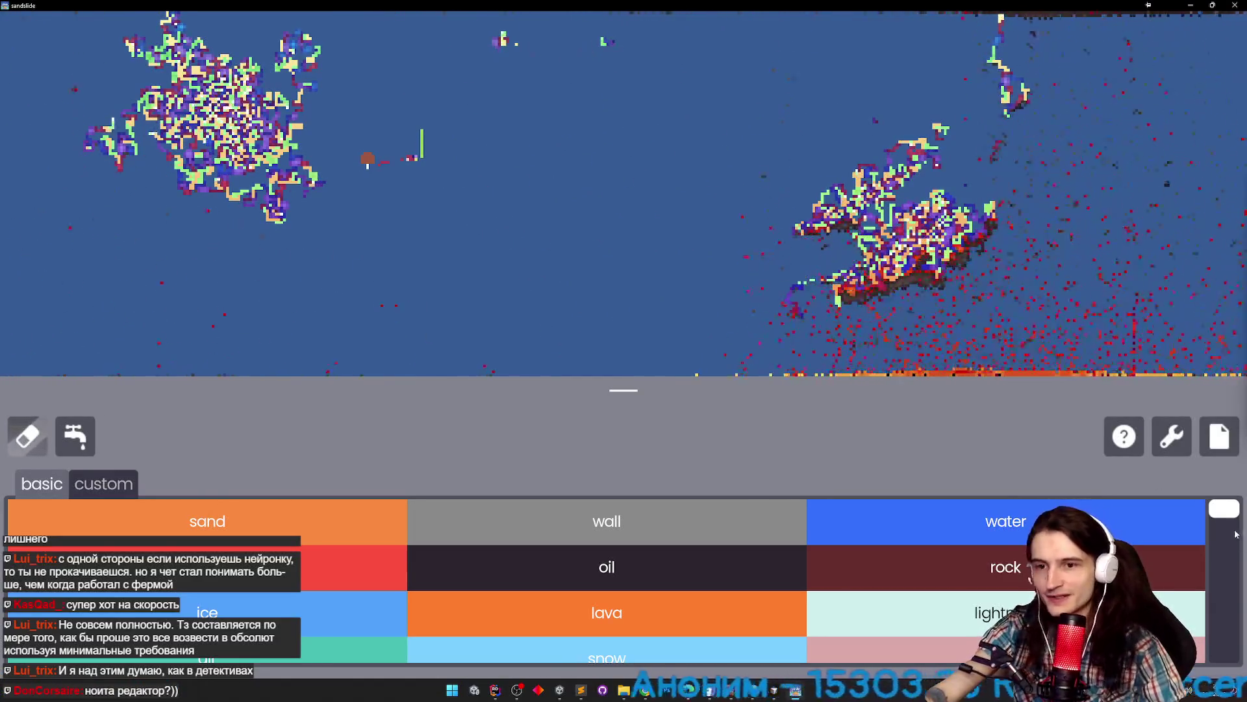
click(606, 521)
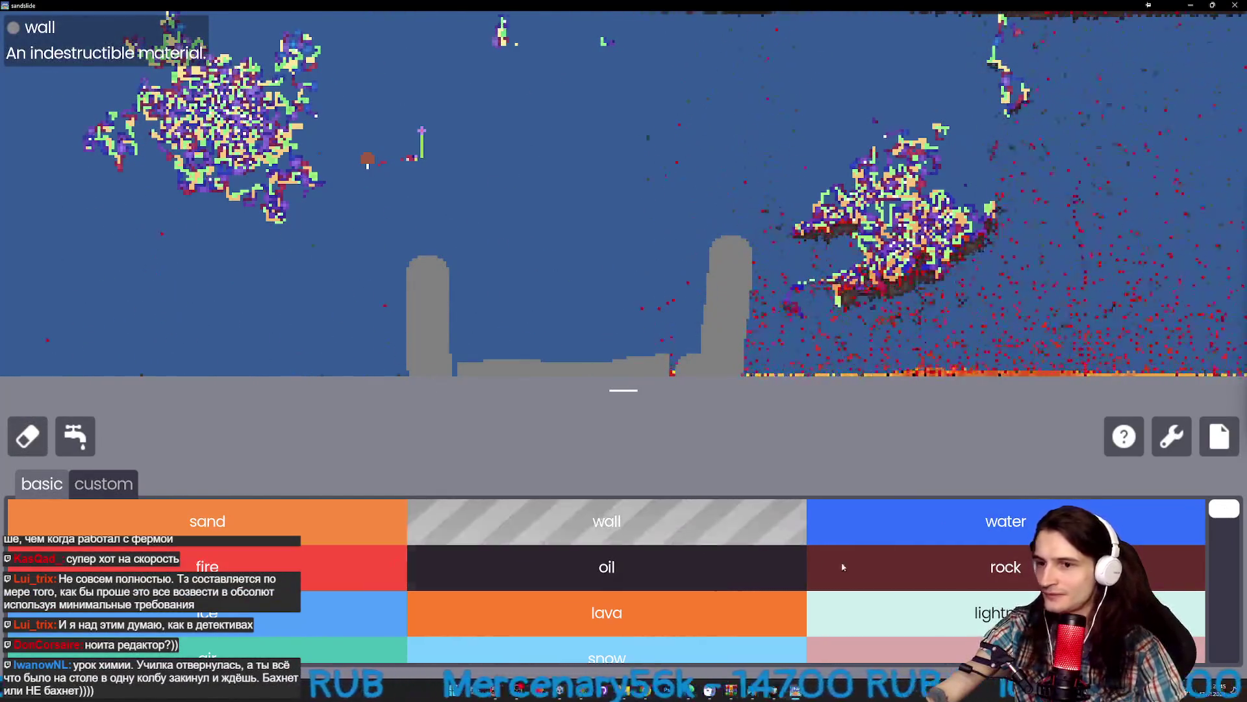
click(1006, 521)
mouse_move(494, 195)
mouse_down()
mouse_move(650, 150)
mouse_move(670, 306)
mouse_up()
drag(1213, 514, 1203, 604)
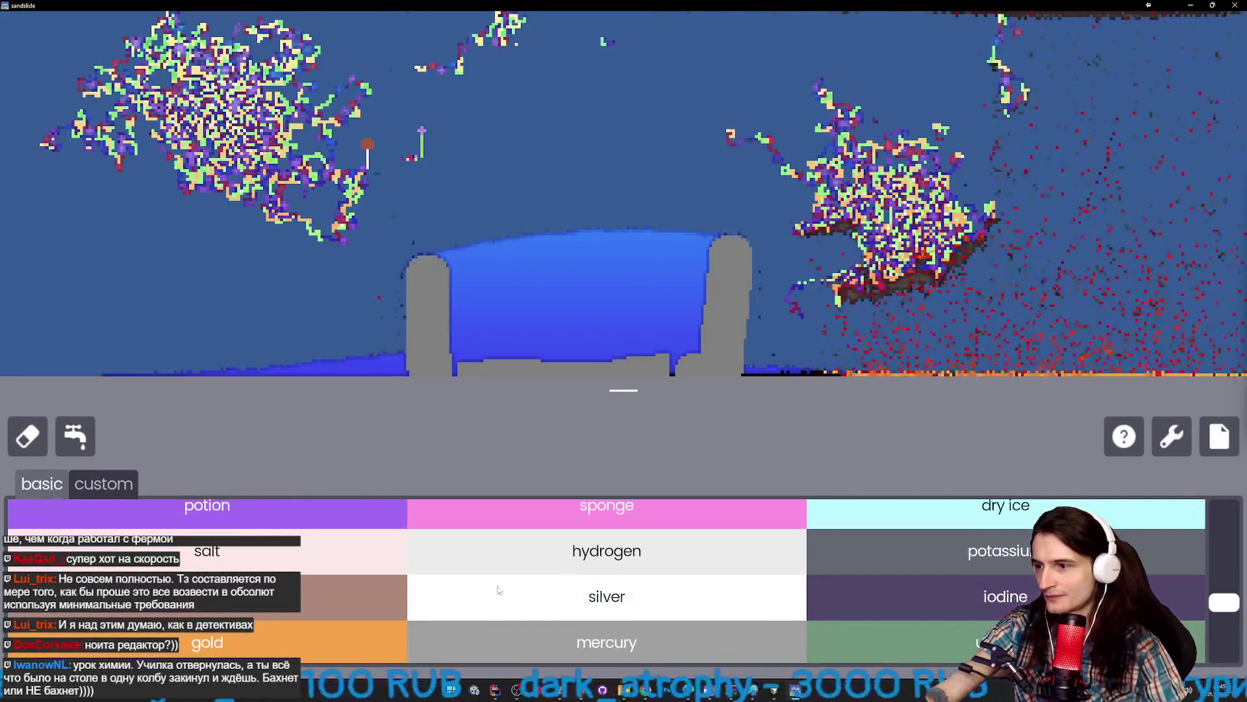
click(208, 553)
mouse_move(458, 180)
mouse_down()
mouse_move(533, 159)
mouse_move(658, 168)
mouse_move(513, 126)
mouse_move(572, 108)
mouse_move(668, 130)
mouse_move(549, 191)
mouse_up()
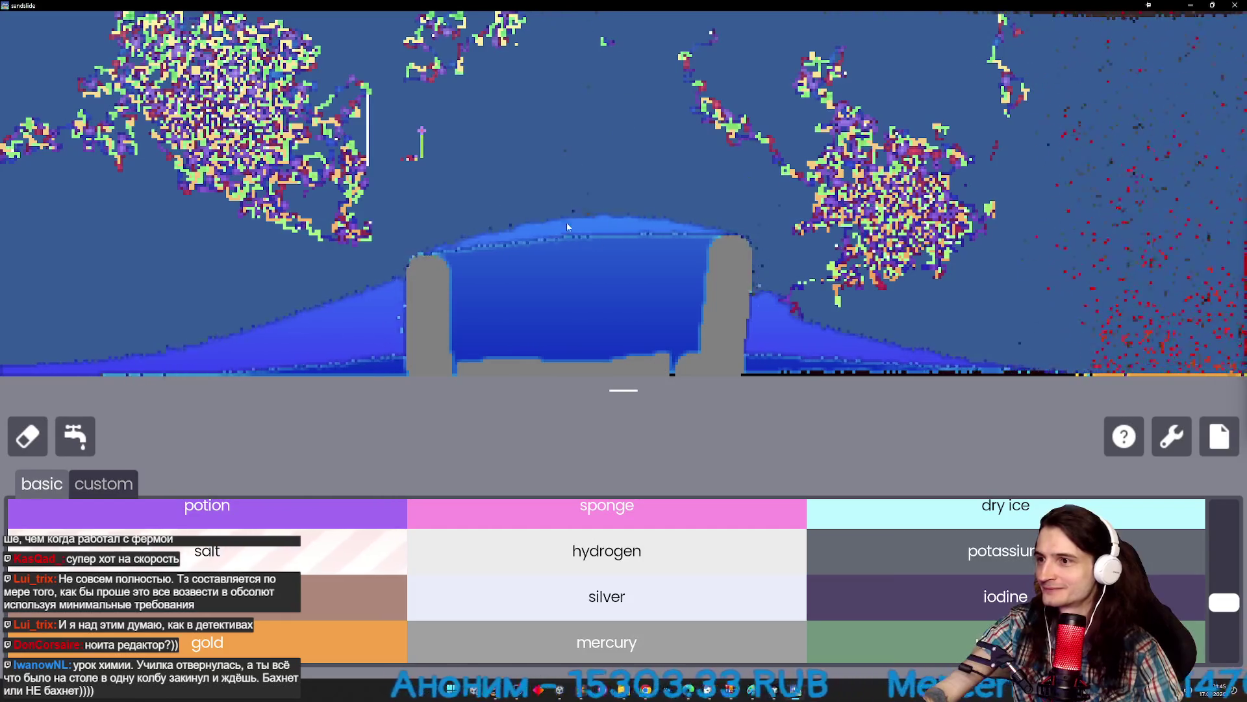
Fill the water tank with fish.
drag(1224, 602, 1220, 583)
scroll(615, 558, up, 10)
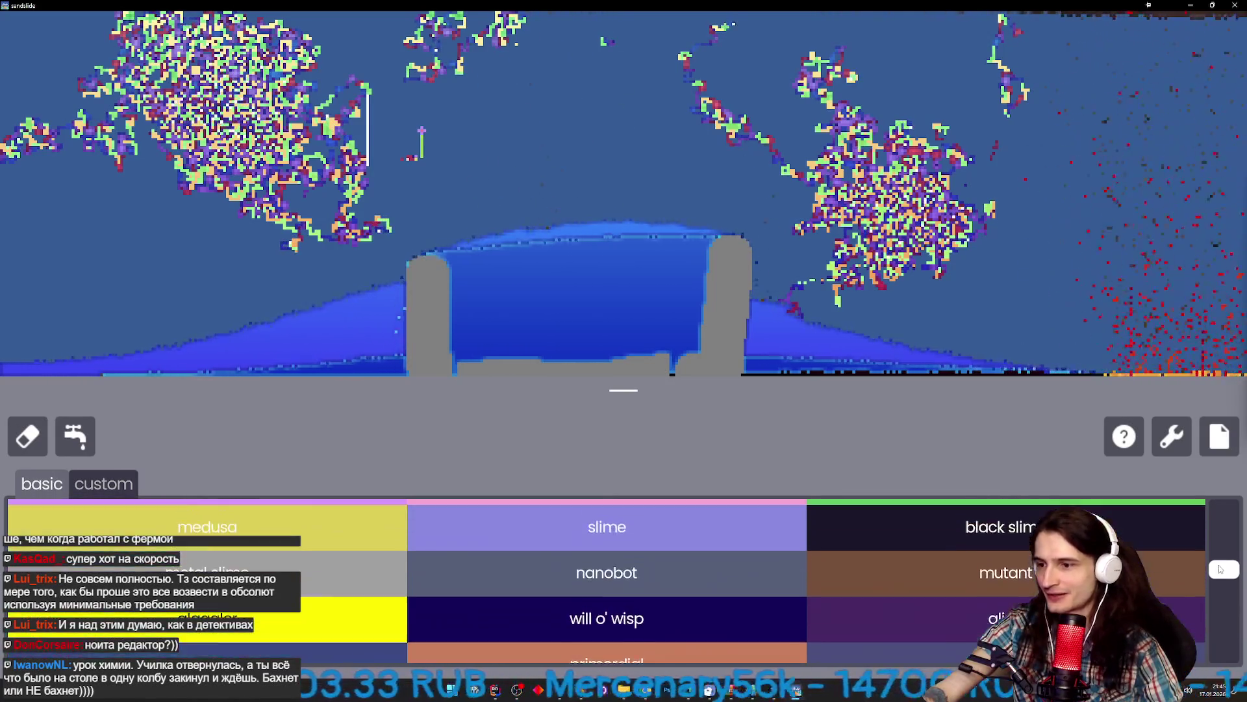
click(606, 593)
mouse_move(501, 293)
mouse_down()
mouse_move(585, 289)
mouse_move(593, 333)
mouse_up()
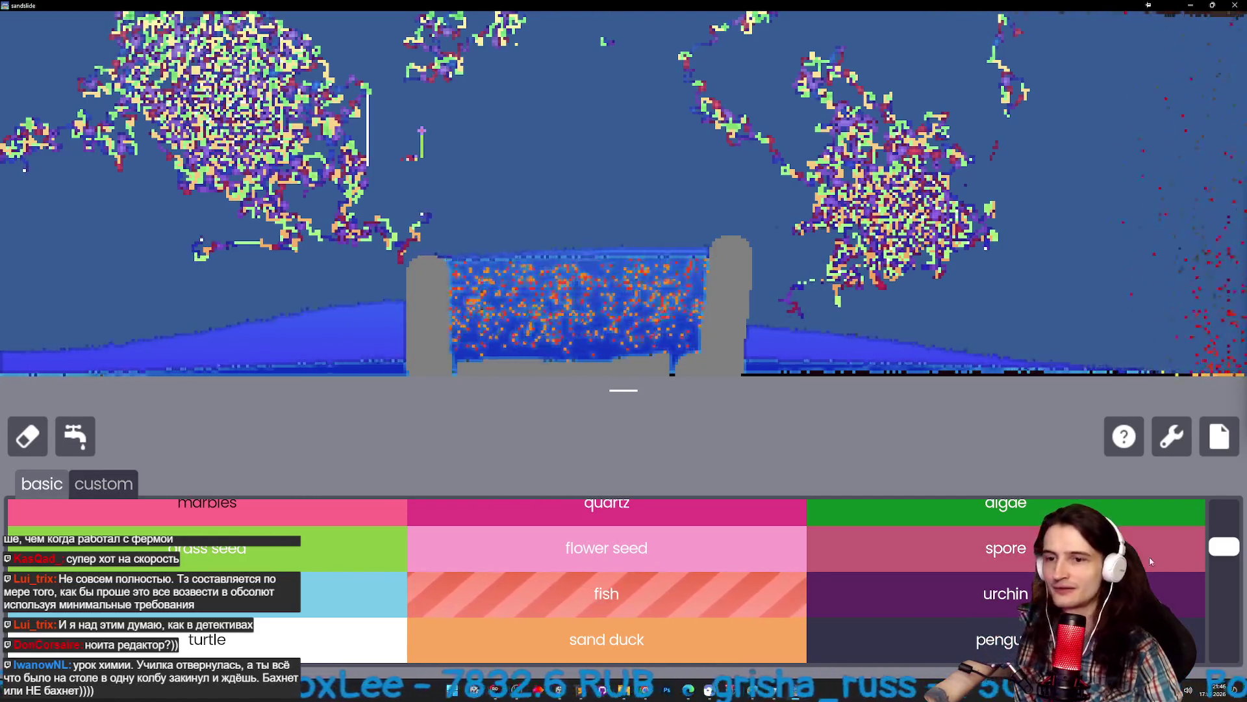
Place dragons in the sky and over the lower right water.
mouse_move(1224, 547)
mouse_down()
mouse_move(1225, 578)
mouse_move(1226, 568)
mouse_up()
click(988, 538)
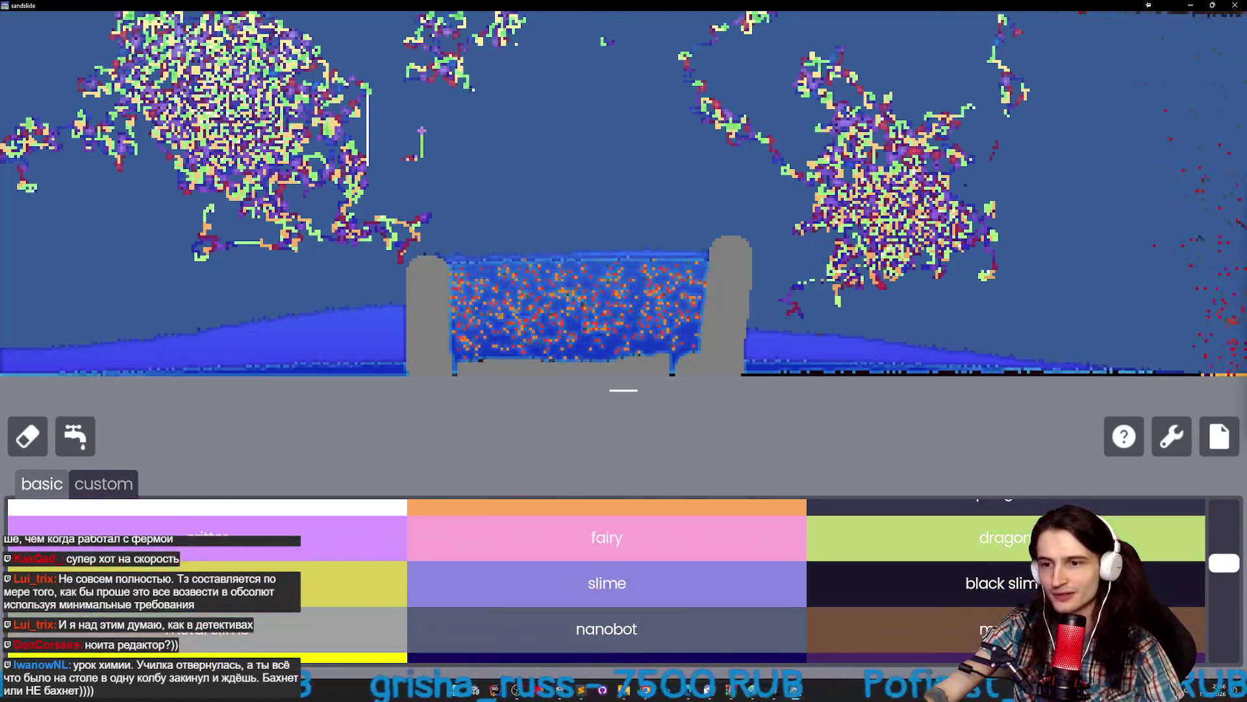
click(575, 116)
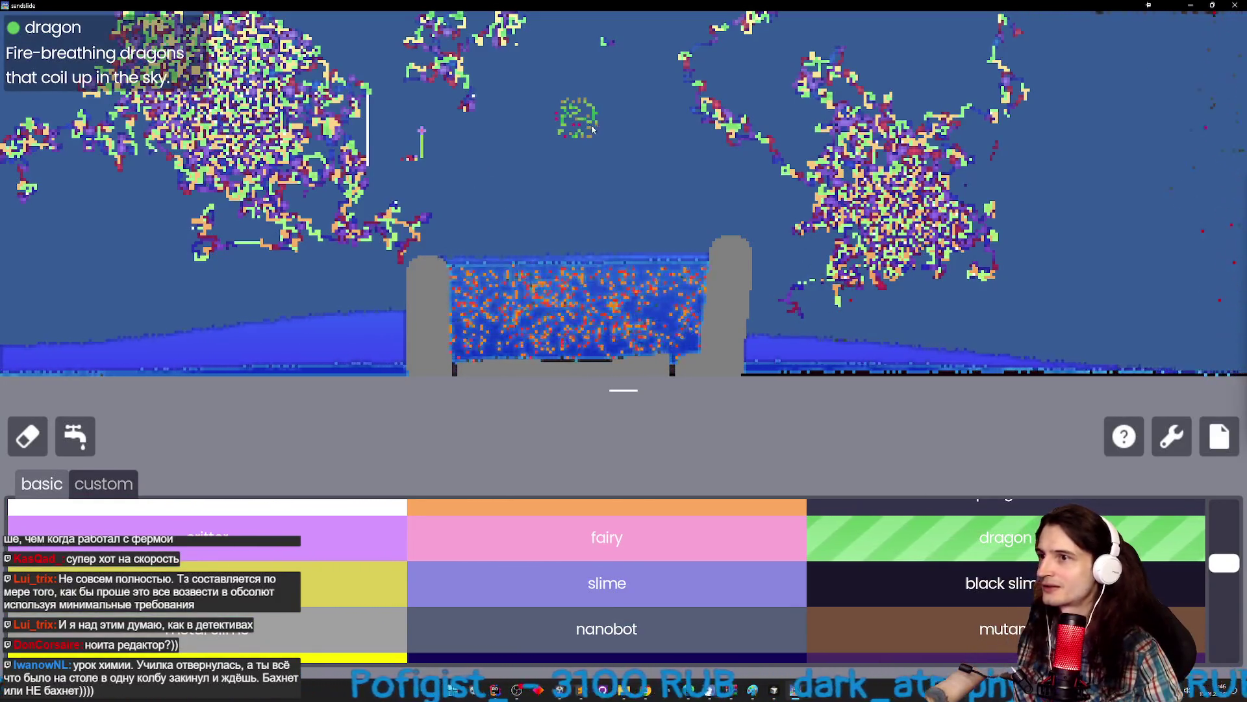
click(676, 159)
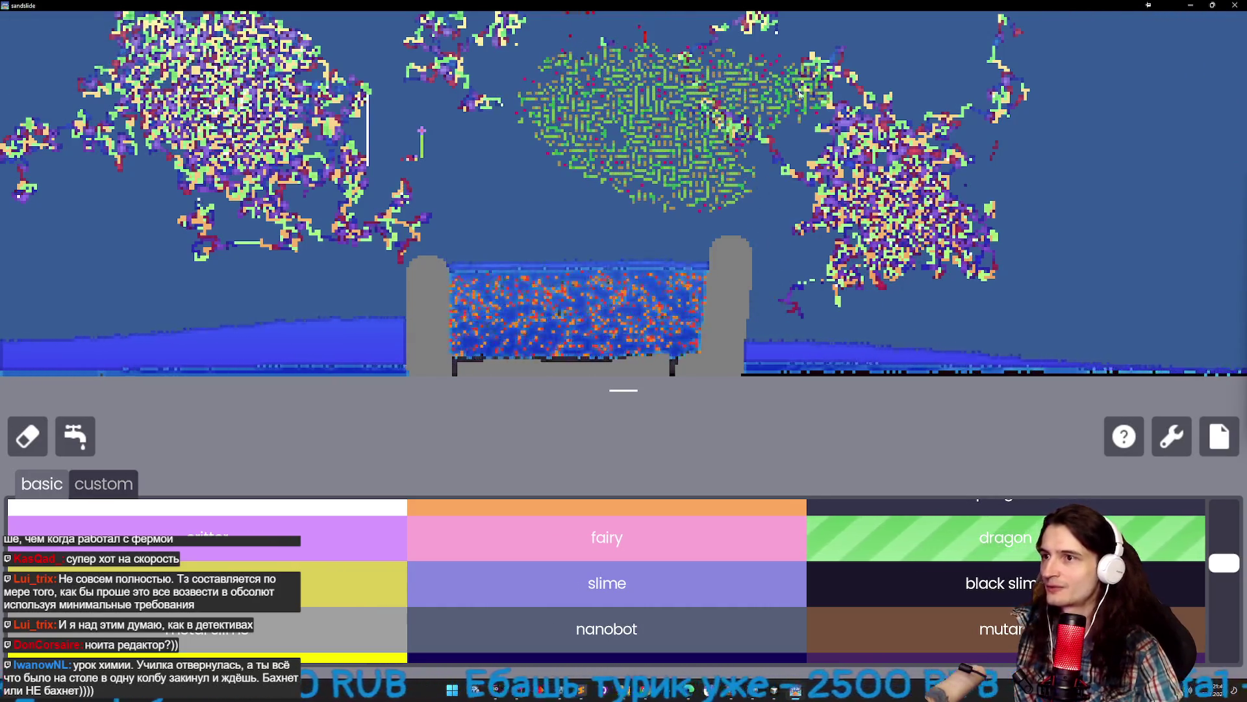
drag(931, 359, 1039, 312)
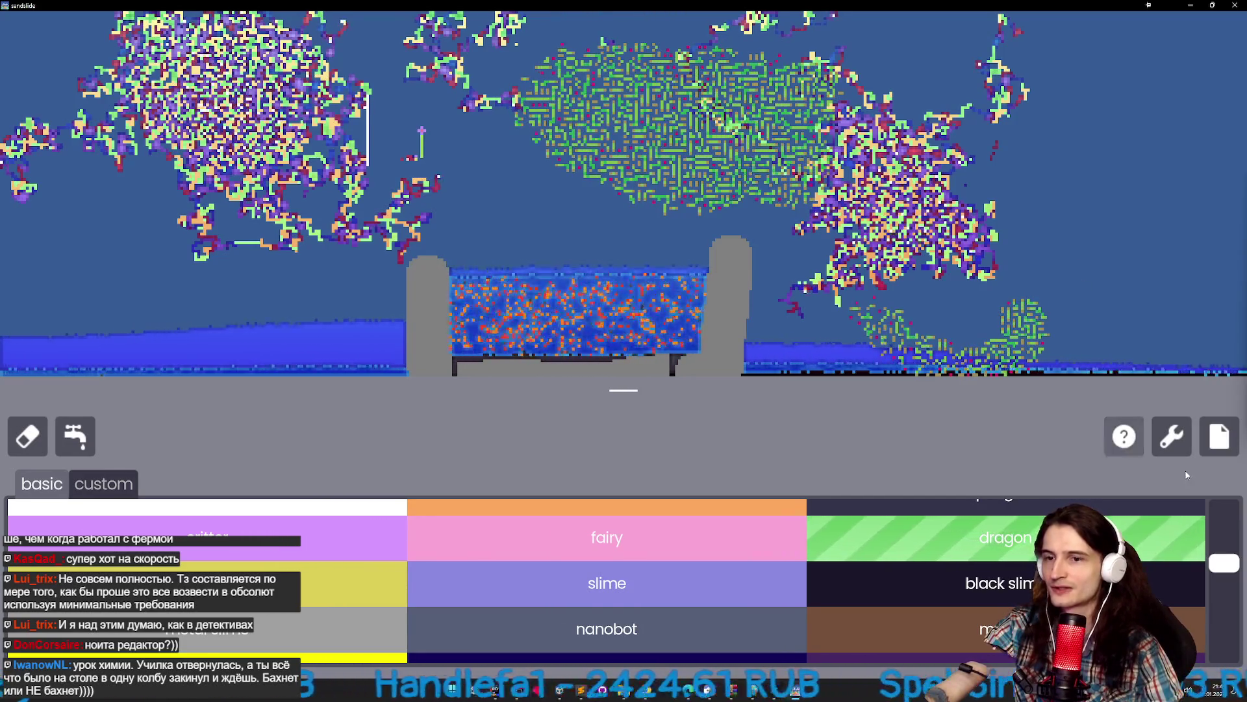
Paint black slime and metal slime blobs on the left, then release nanobots over the tank.
click(923, 583)
mouse_move(247, 280)
mouse_down()
mouse_move(214, 314)
mouse_move(209, 300)
mouse_move(321, 276)
mouse_up()
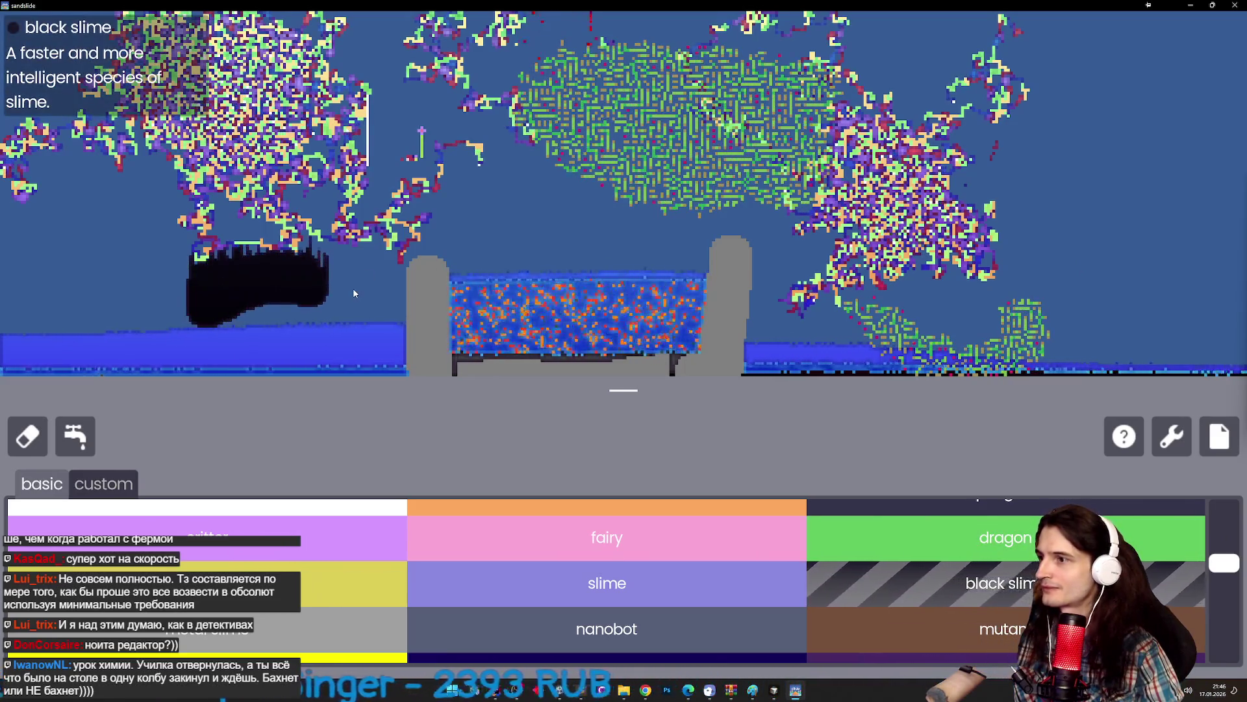
click(306, 624)
mouse_move(130, 299)
mouse_down()
mouse_move(149, 273)
mouse_move(256, 275)
mouse_up()
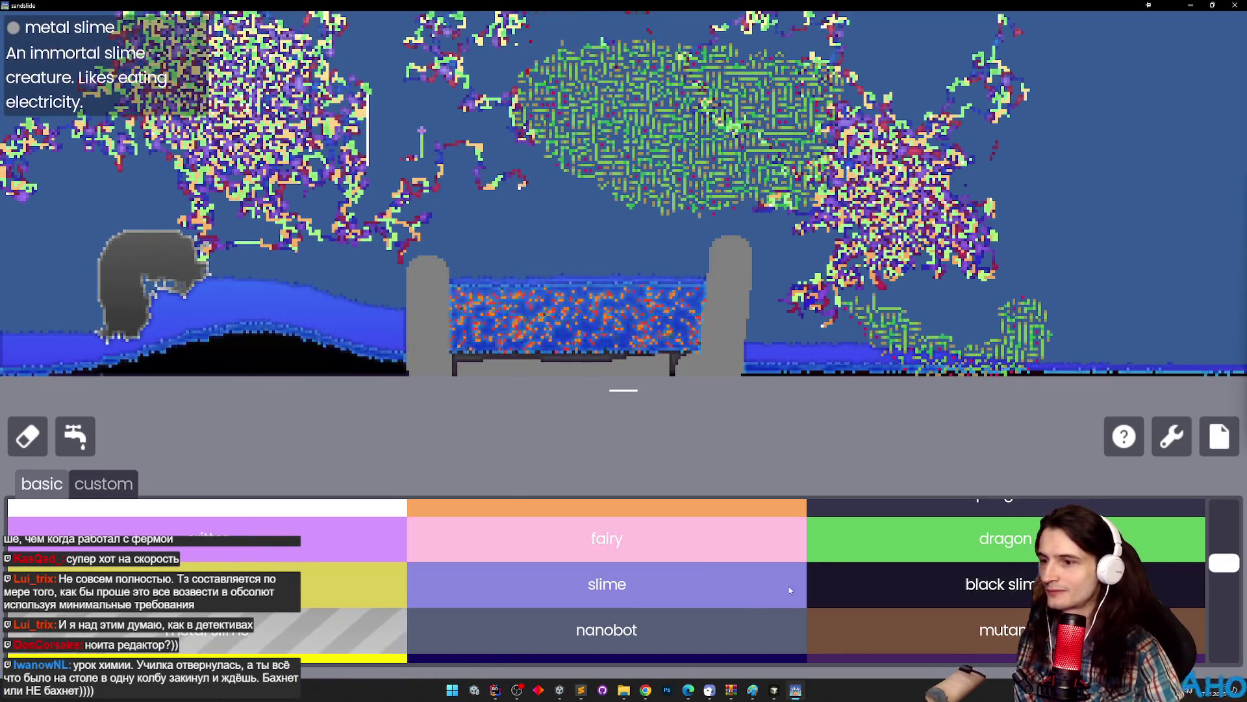
click(585, 629)
drag(476, 189, 588, 245)
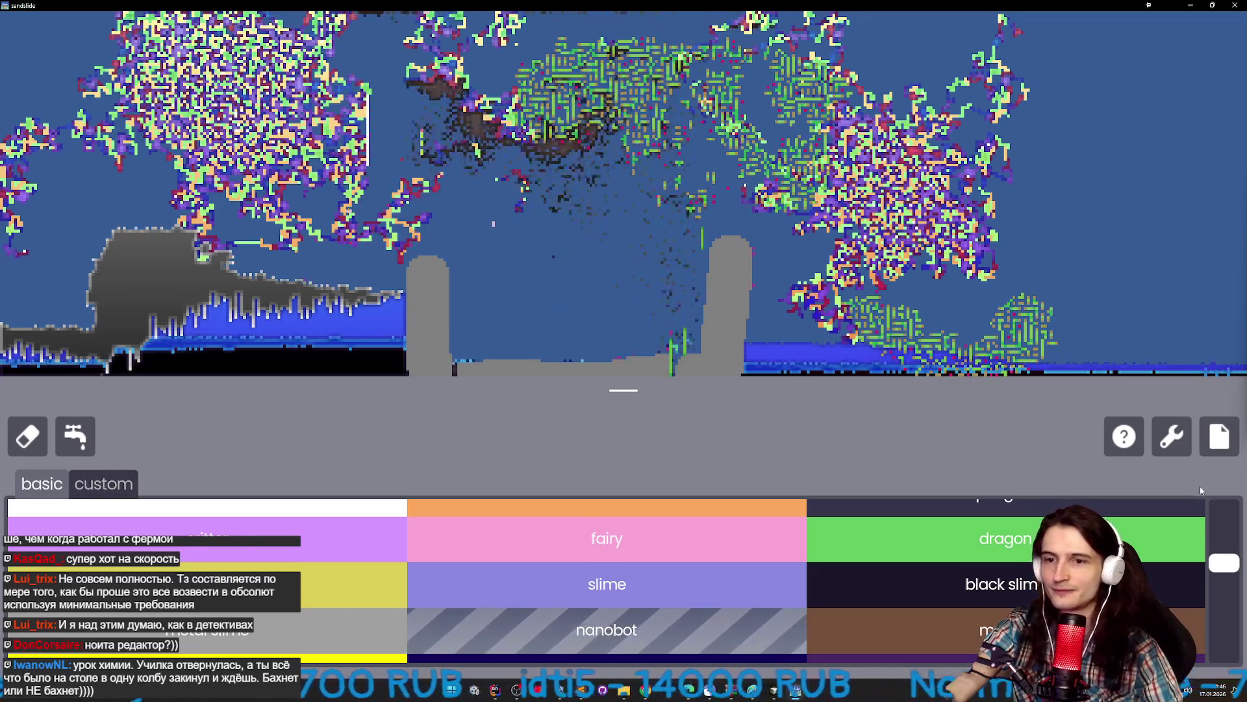
drag(1231, 569, 1232, 587)
Spread a storm cloud across the sky, drop joy into the tank, and place turtles on it.
click(1040, 561)
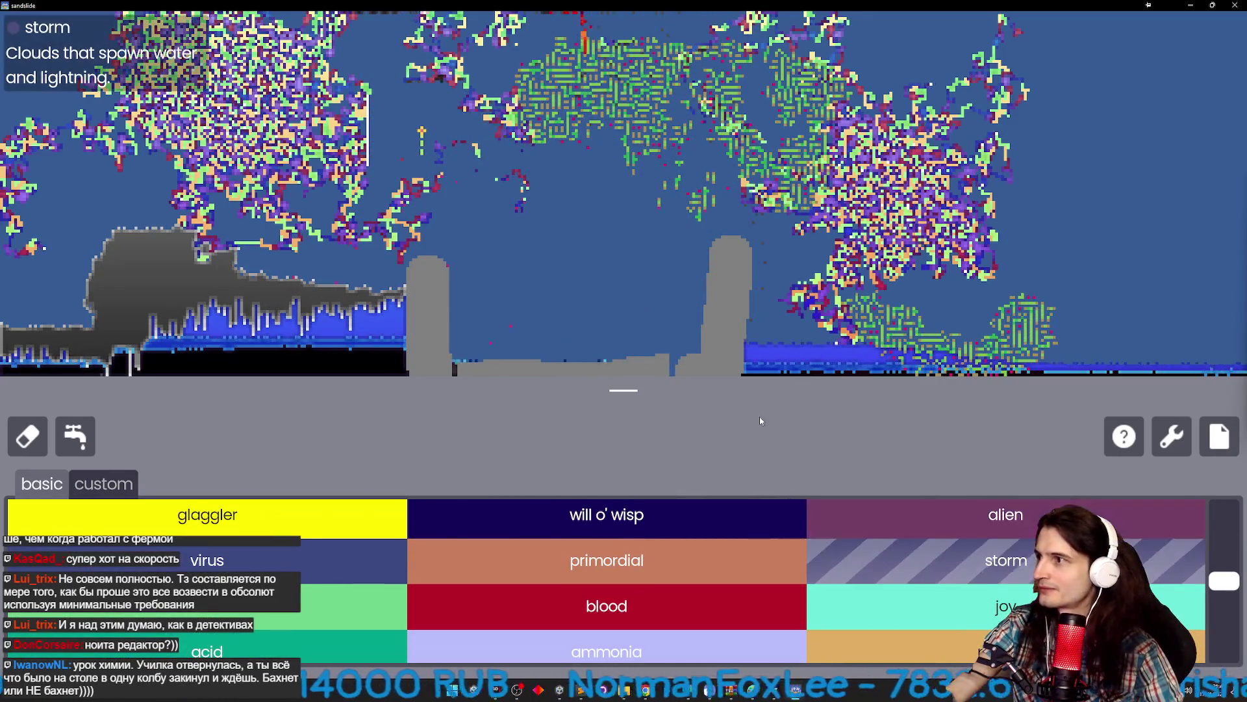
mouse_move(570, 194)
mouse_down()
mouse_move(624, 195)
mouse_move(558, 194)
mouse_move(619, 198)
mouse_up()
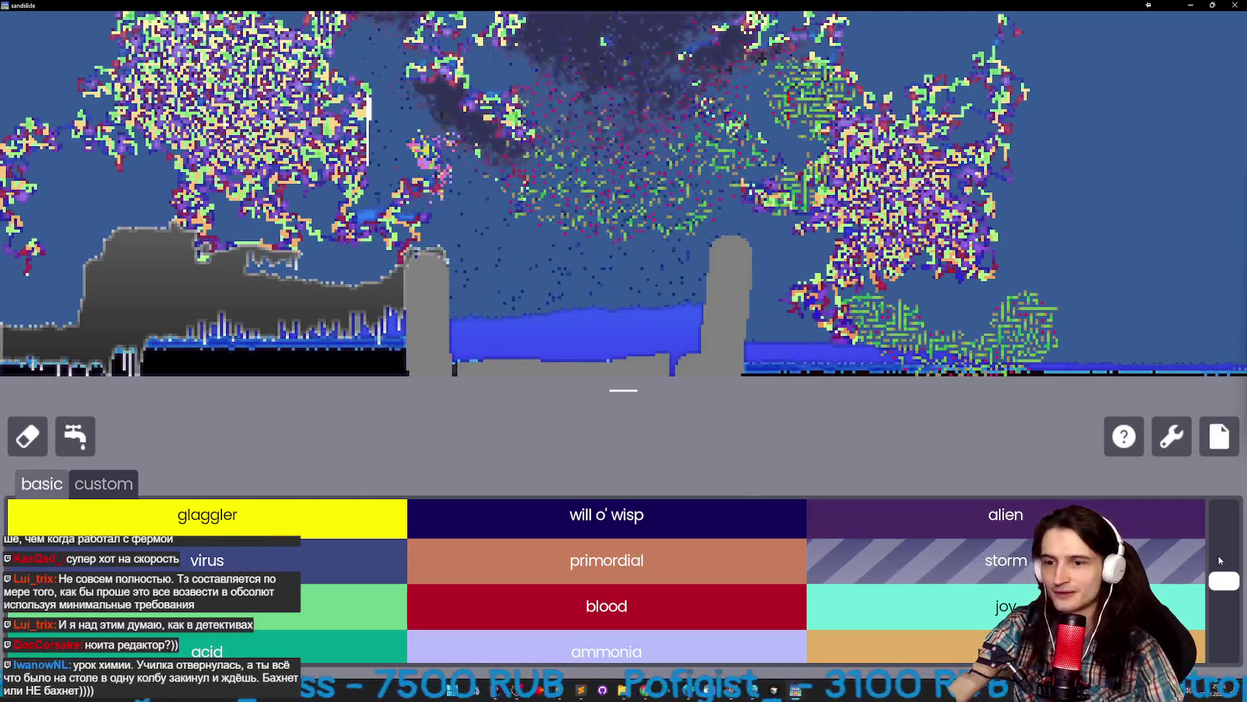
click(935, 606)
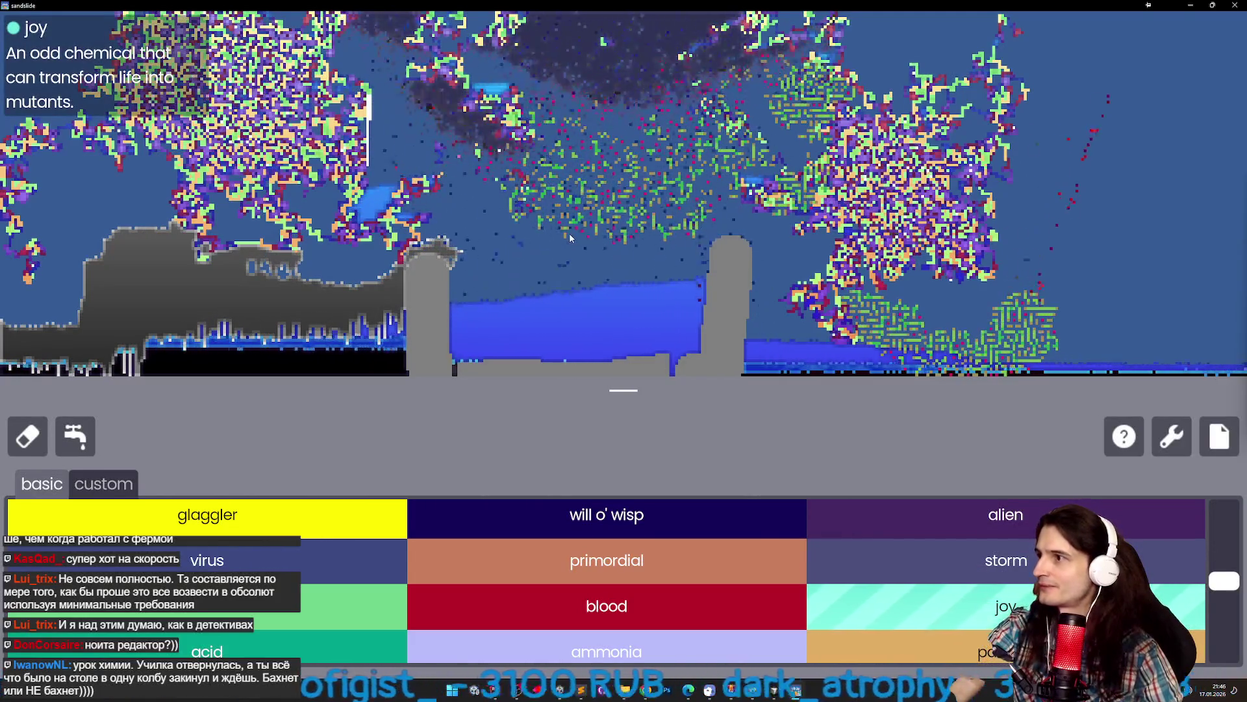
click(520, 245)
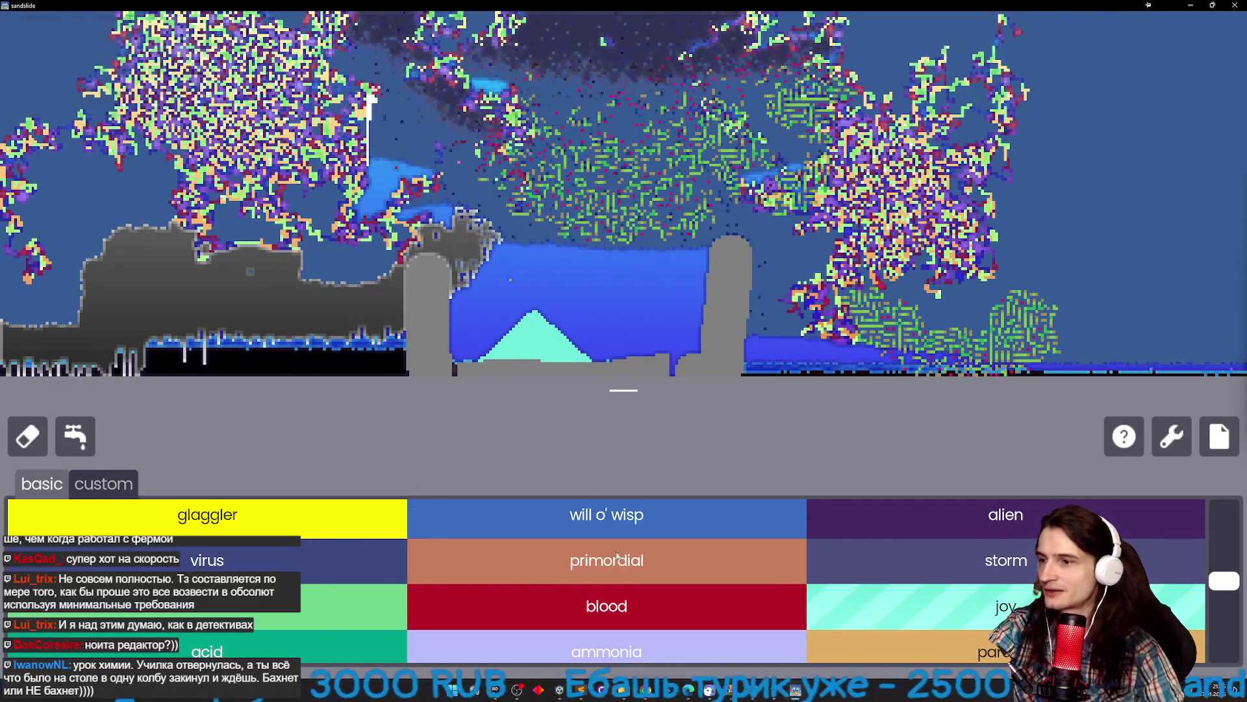
scroll(617, 556, up, 5)
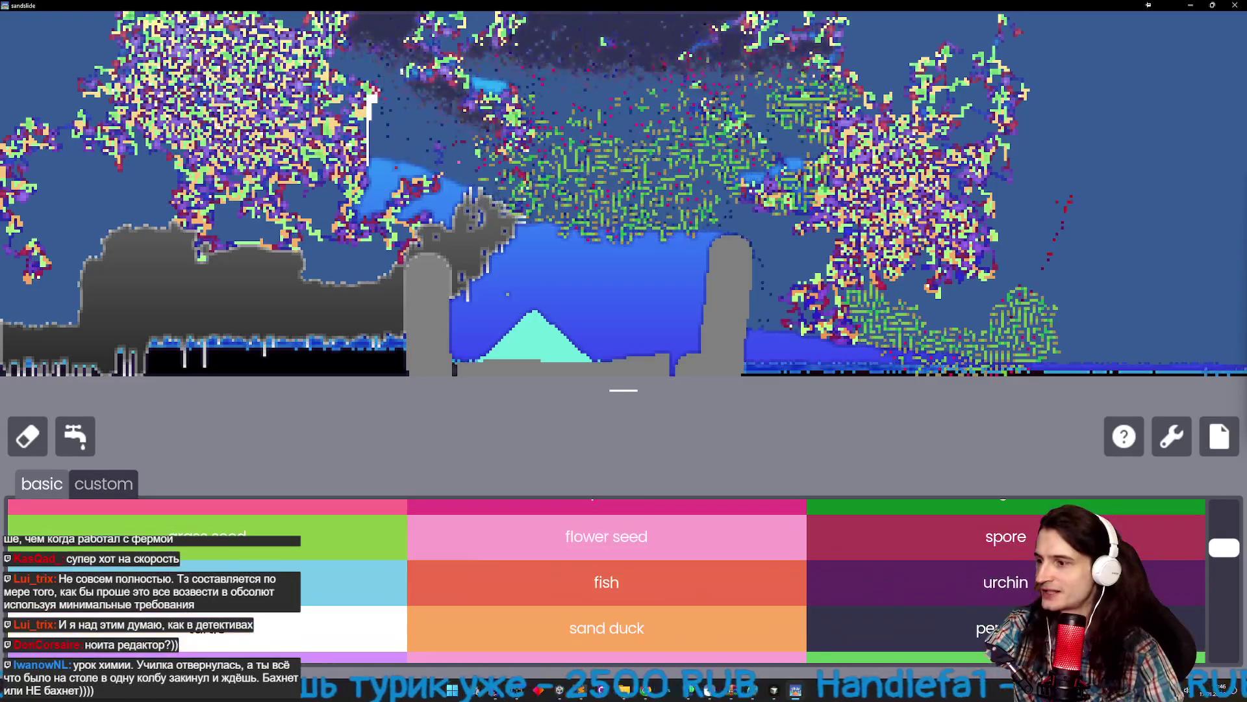
click(311, 618)
click(548, 328)
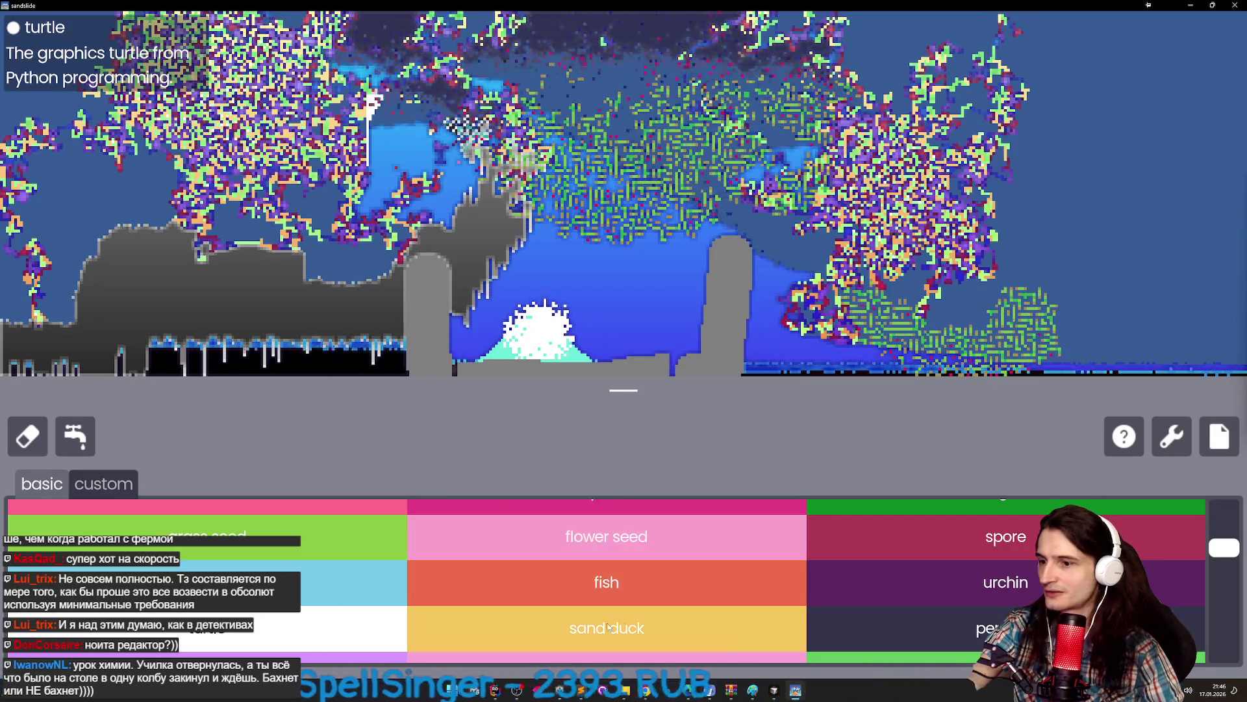
click(683, 569)
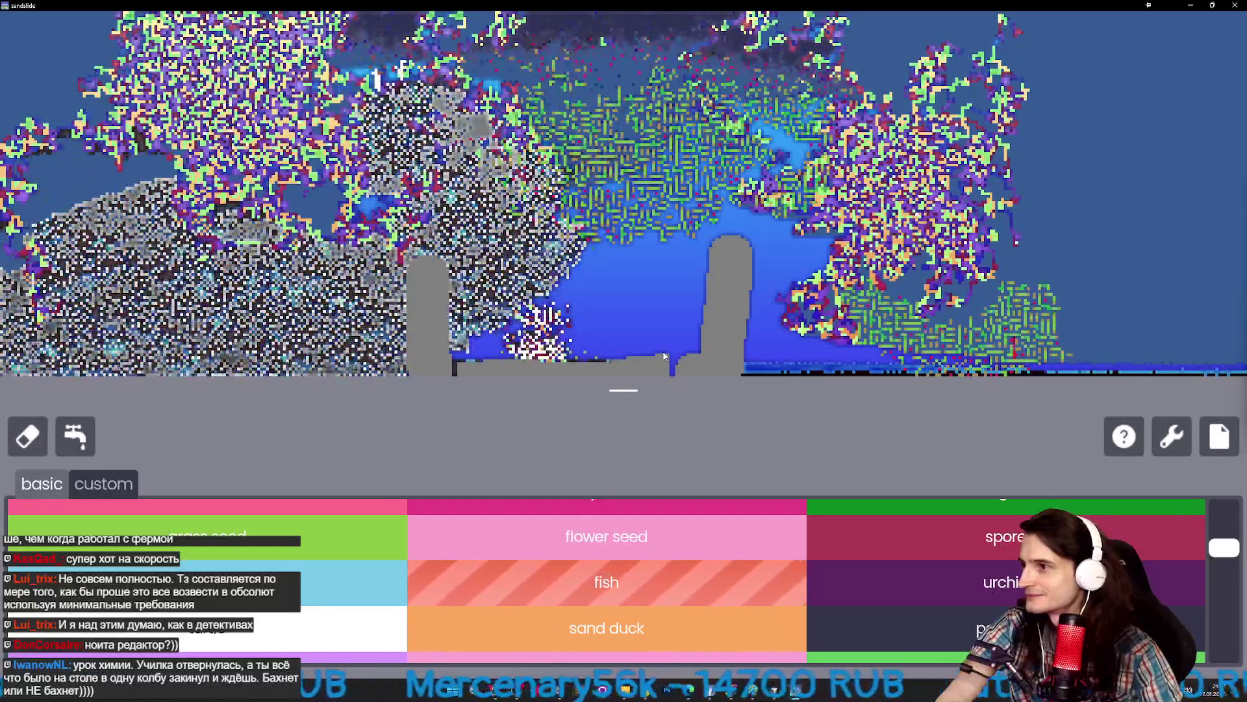
drag(1219, 551, 1215, 667)
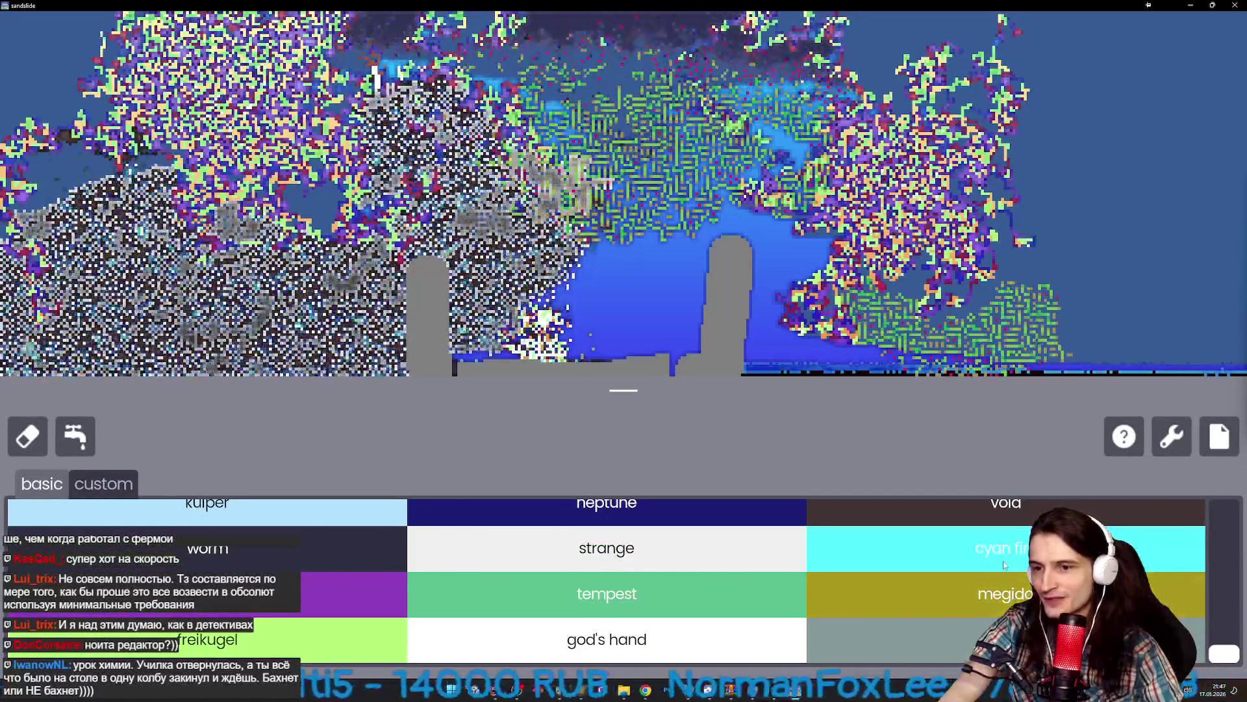